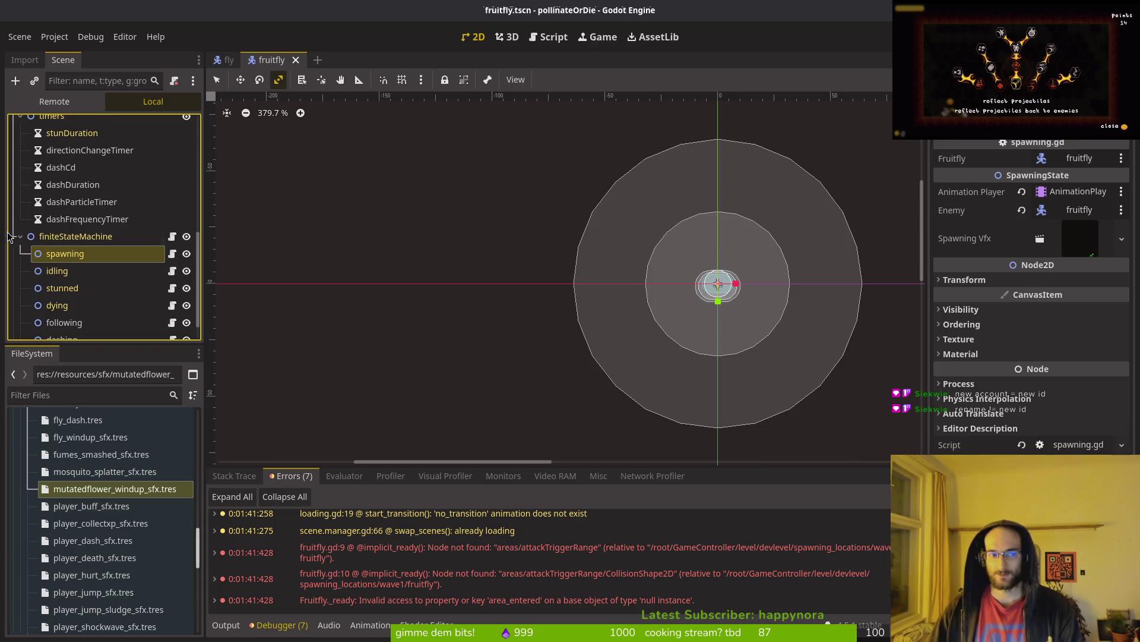
Step: Collapse the finiteStateMachine and timers nodes, then relaunch the game with F5 and start a level
left_click(20, 236)
left_click(20, 193)
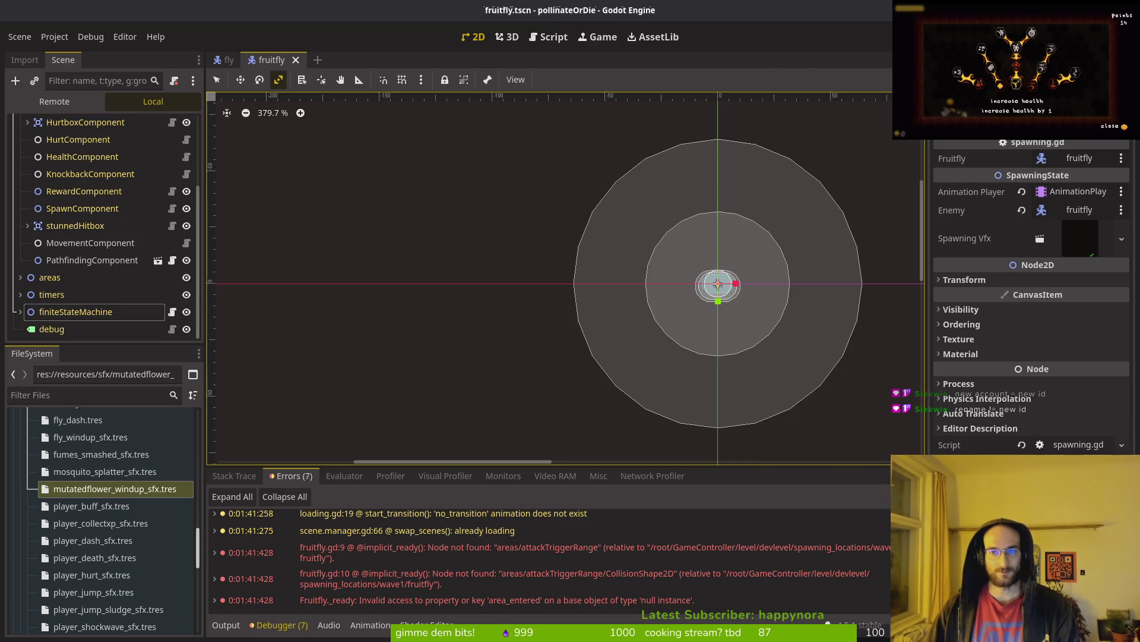
key("F8")
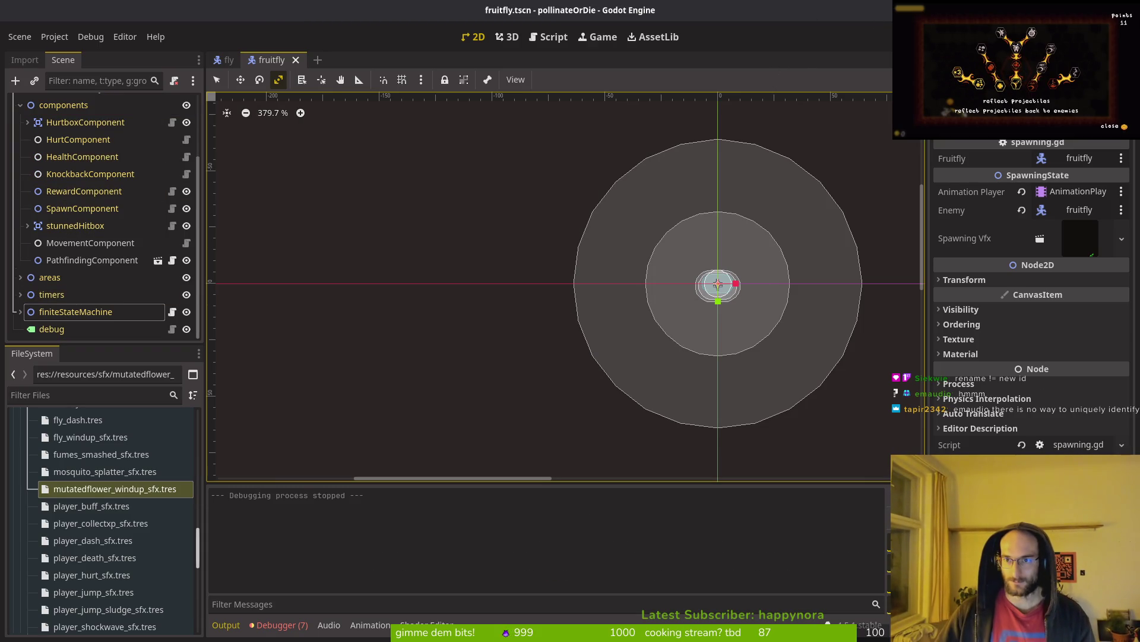
key("F5")
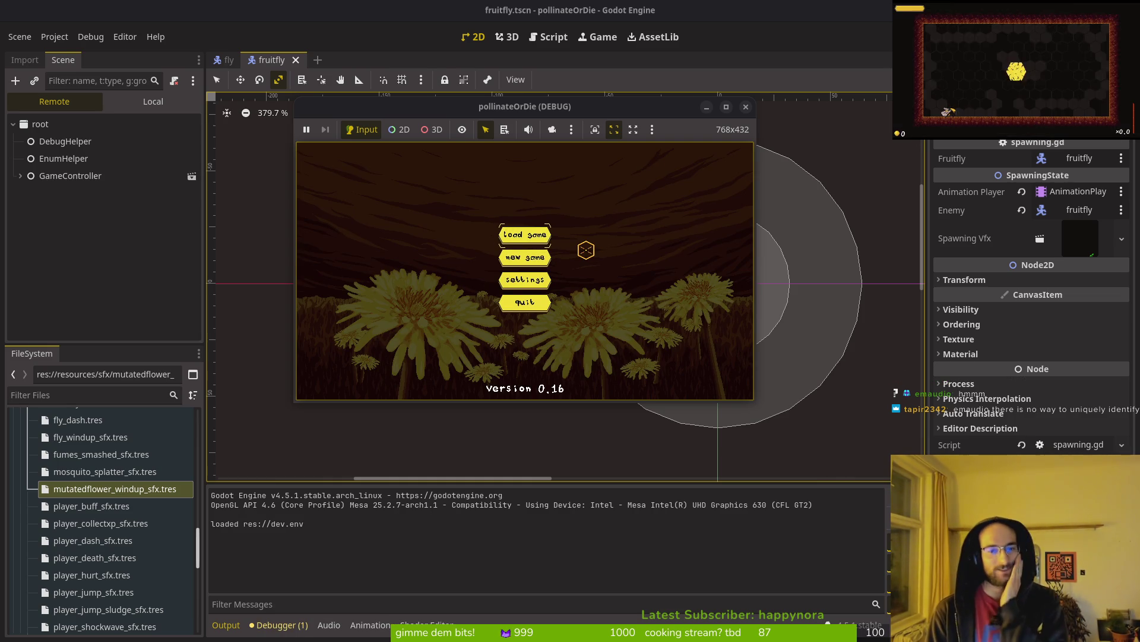
key("Return")
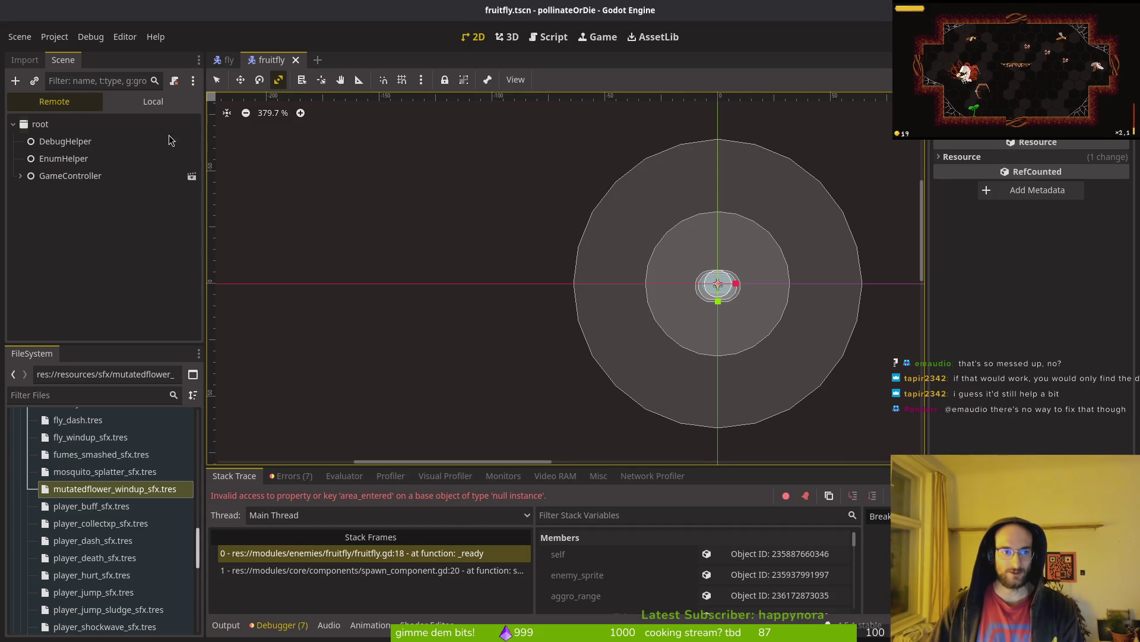
Step: Return to the local scene tree and open the failing fruitfly.gd:18 frame from the stack trace
left_click(154, 102)
scroll(95, 178, "up", 5)
left_click(66, 125)
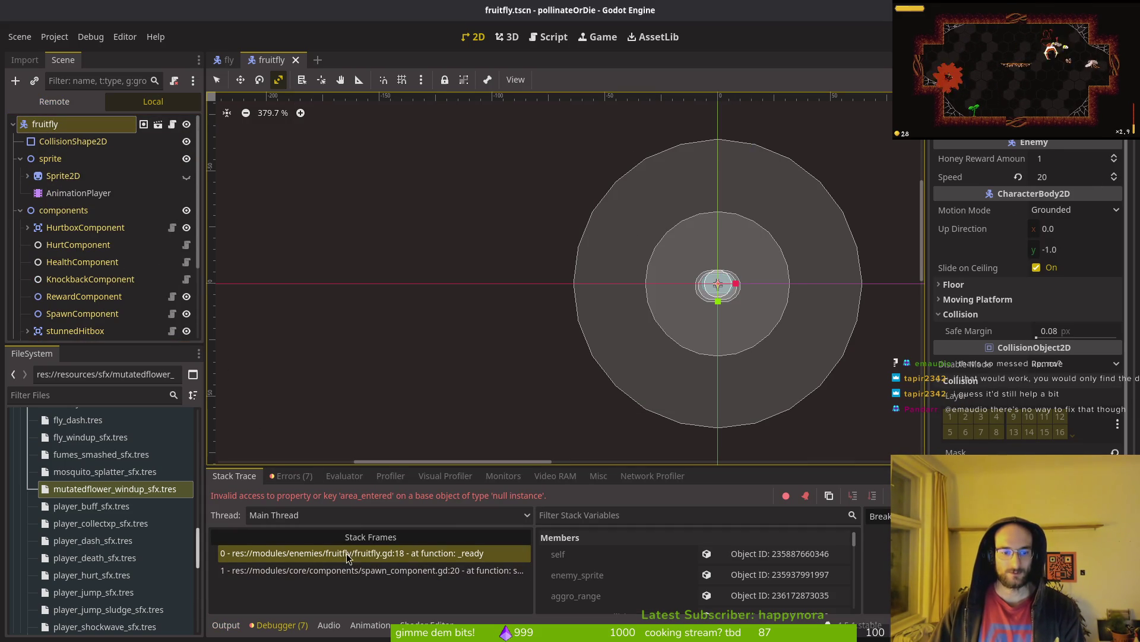
Step: Locate the attack_trigger_range declaration in fruitfly.gd and list the areas node's children in Godot
key("alt+Tab")
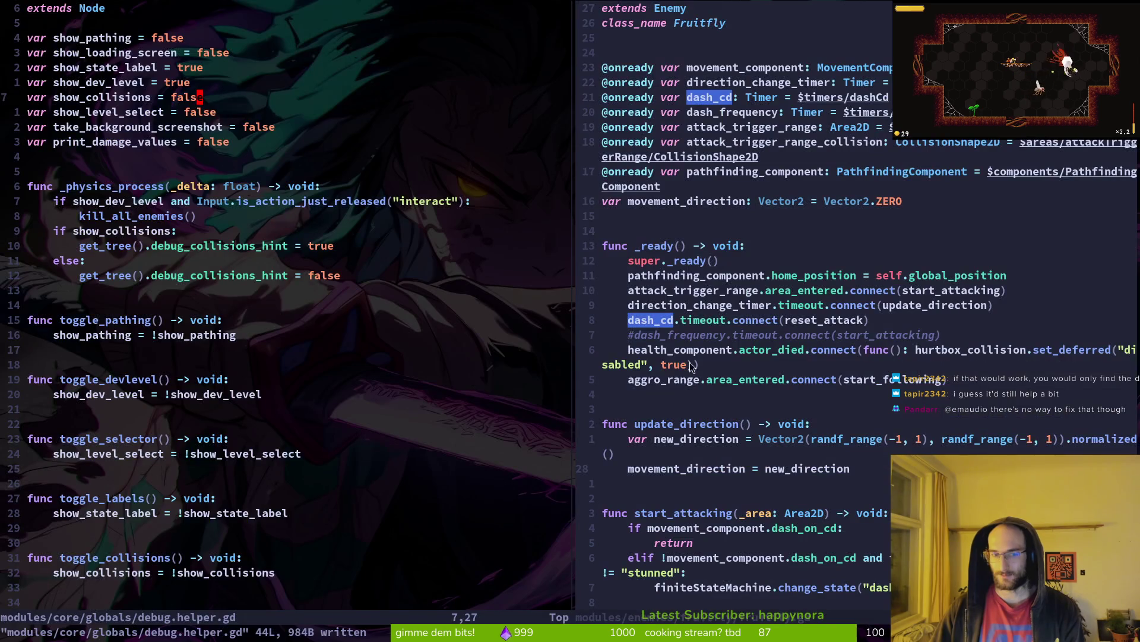
key("v")
key("k")
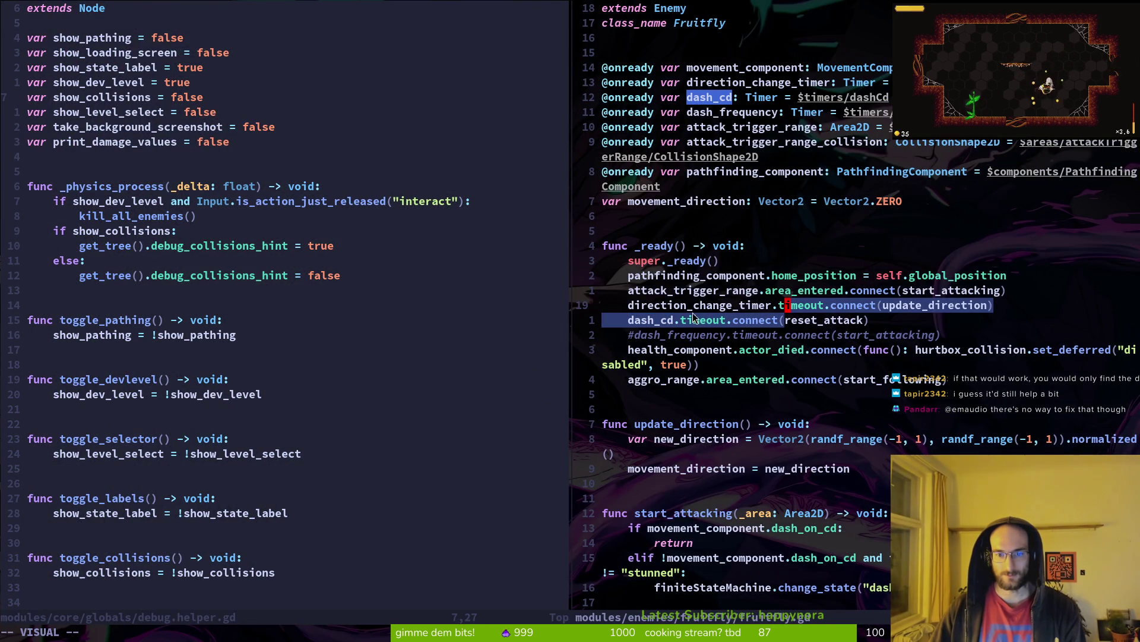
left_click(670, 291)
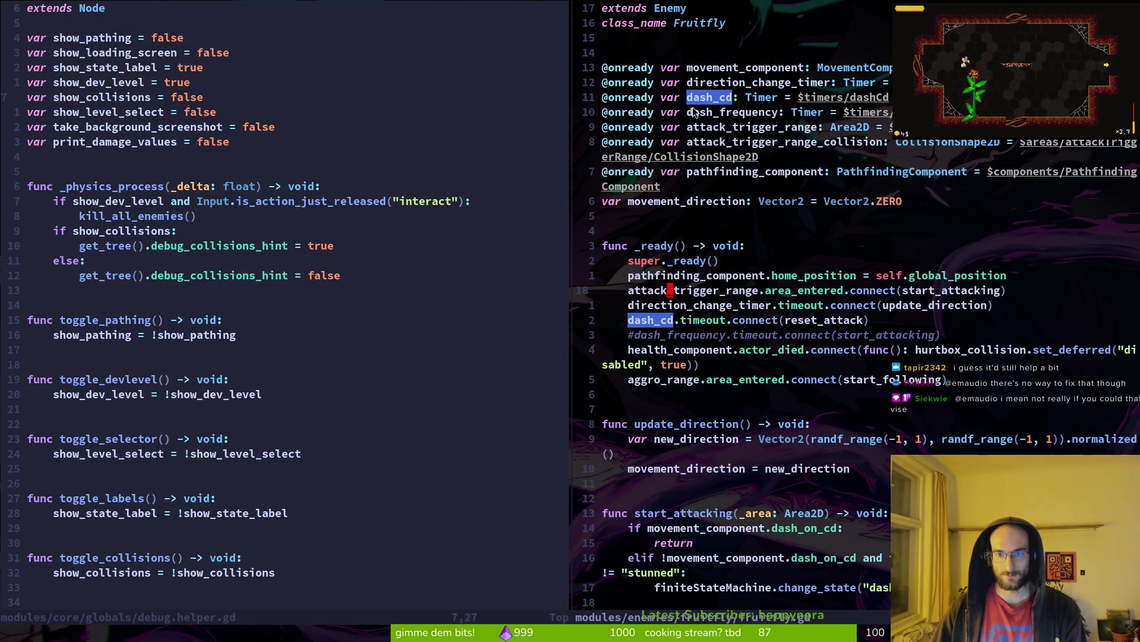
left_click(858, 127)
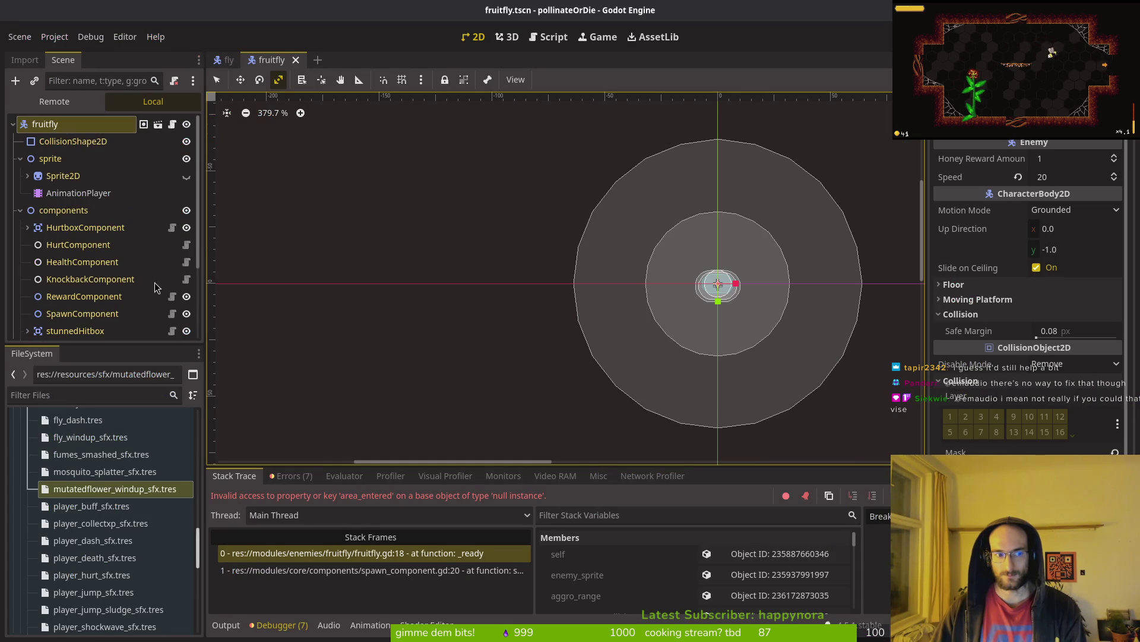
scroll(119, 285, "down", 3)
left_click(20, 275)
scroll(82, 292, "down", 2)
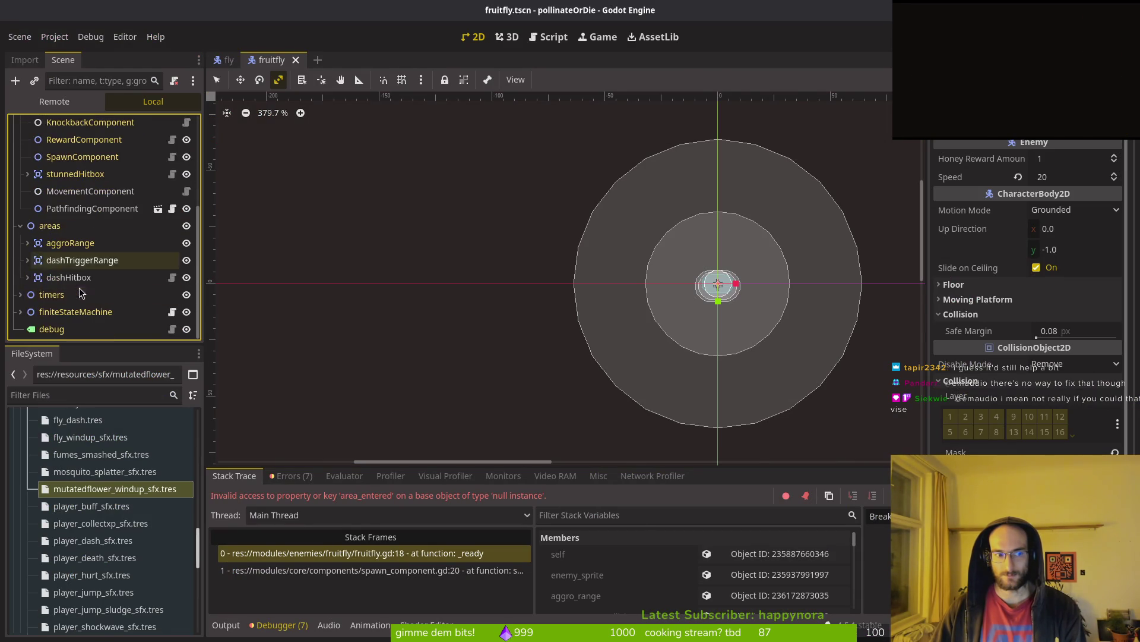
Step: Change the attack_trigger_range node path to a dash area and save fruitfly.gd
key("alt+Tab")
type("dash")
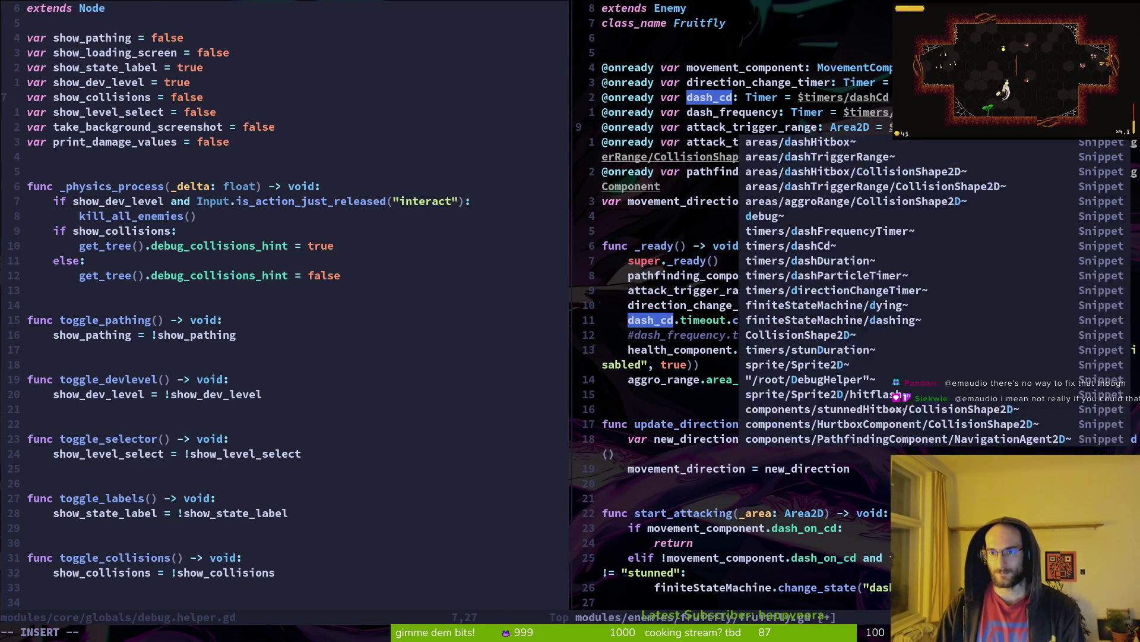
key("Escape")
type(":w")
key("Return")
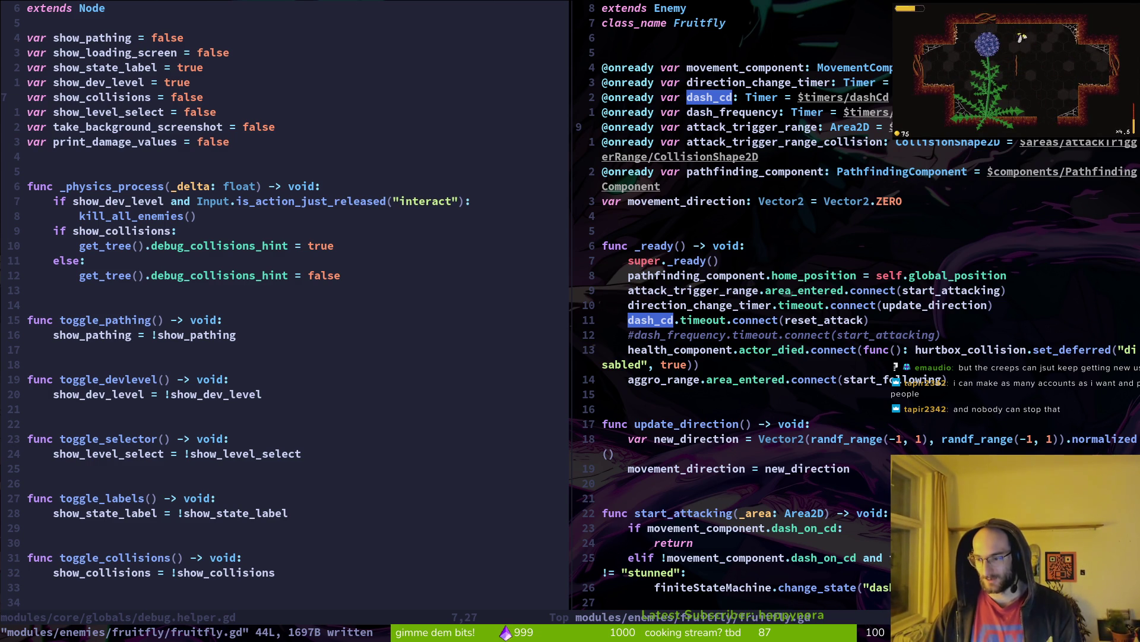
key("j")
key("j")
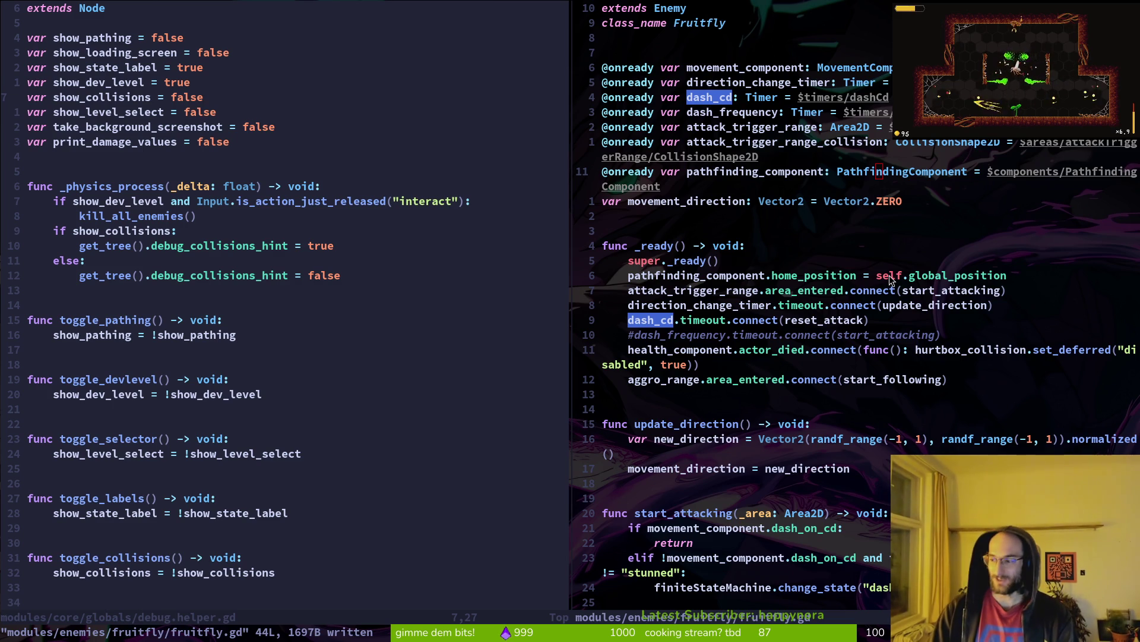
key("alt+Tab")
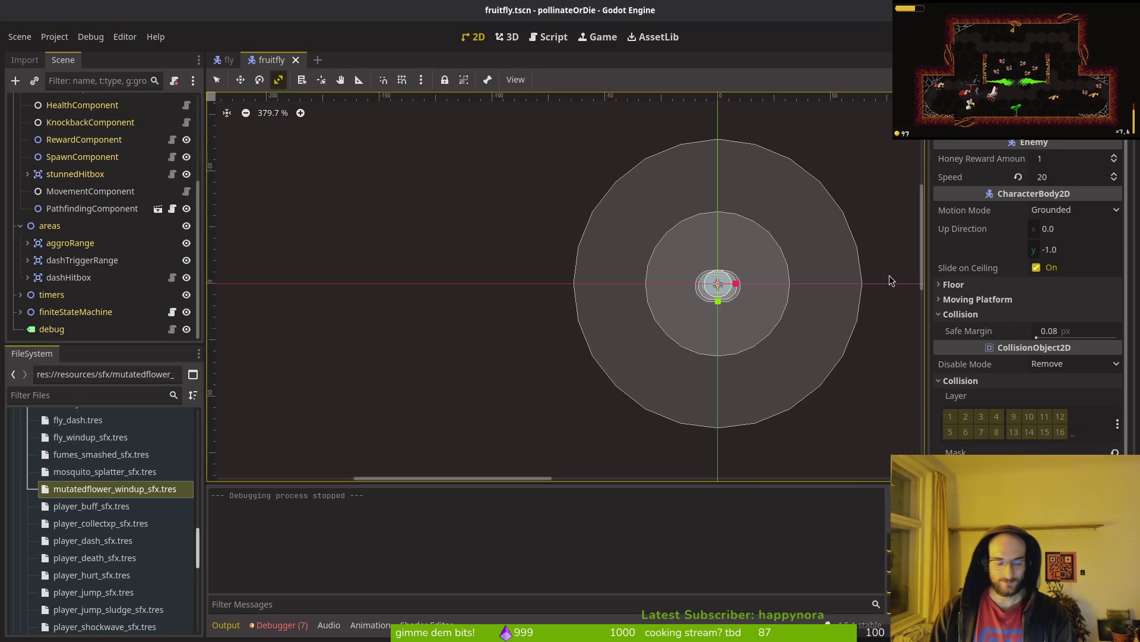
Step: Relaunch the game with F5, start playing and fly the bee into the left hexagon to load a level
key("F5")
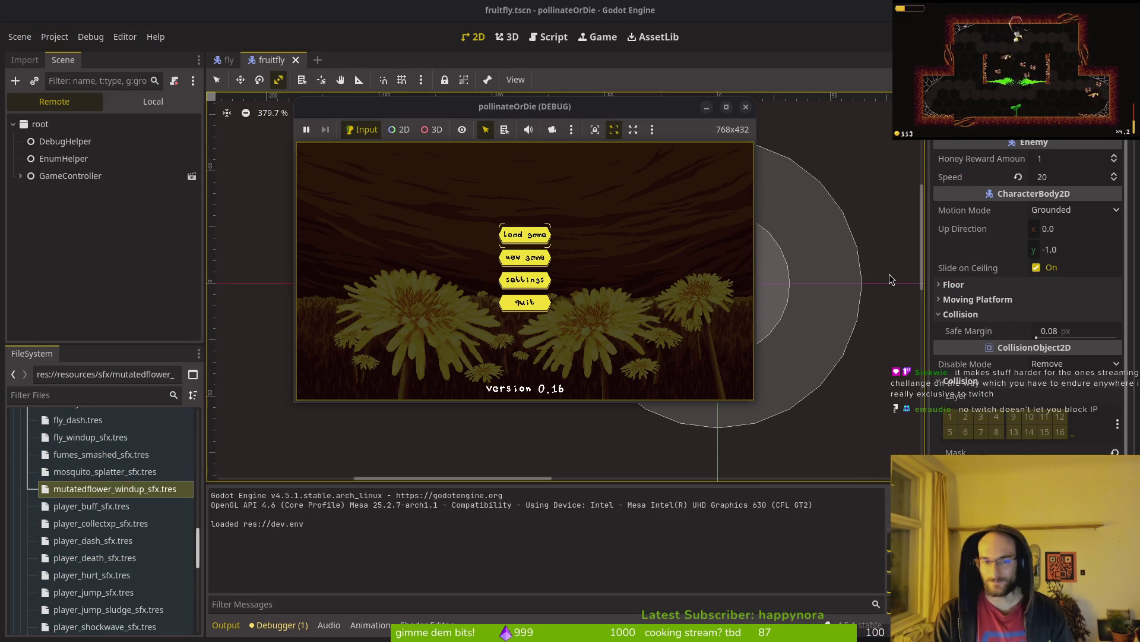
key("Return")
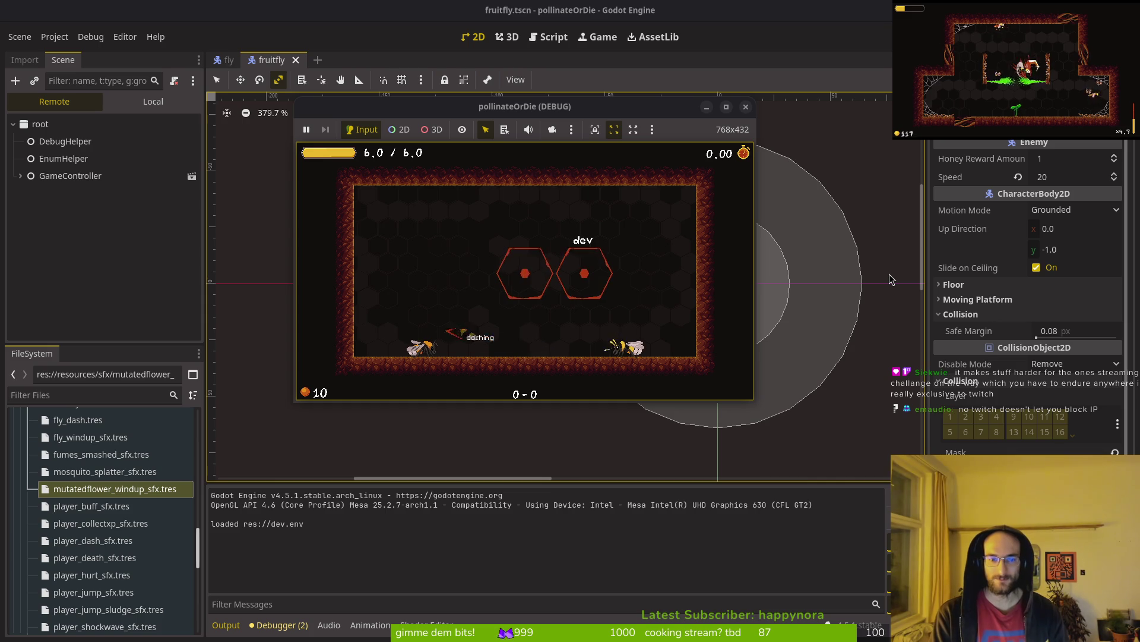
key("d")
key("space")
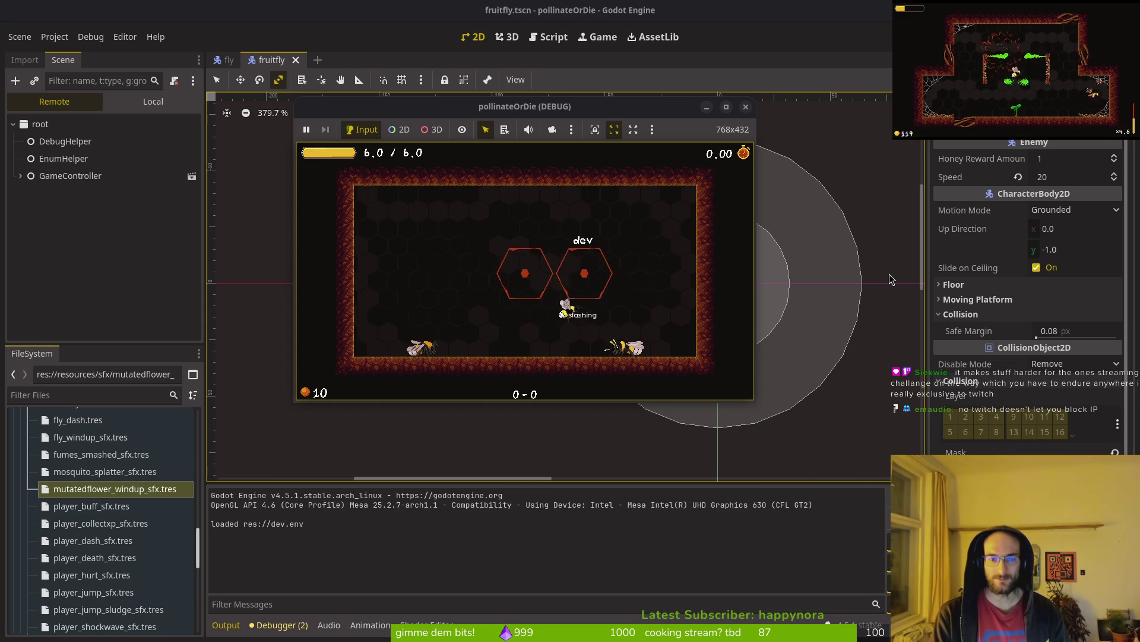
key("a")
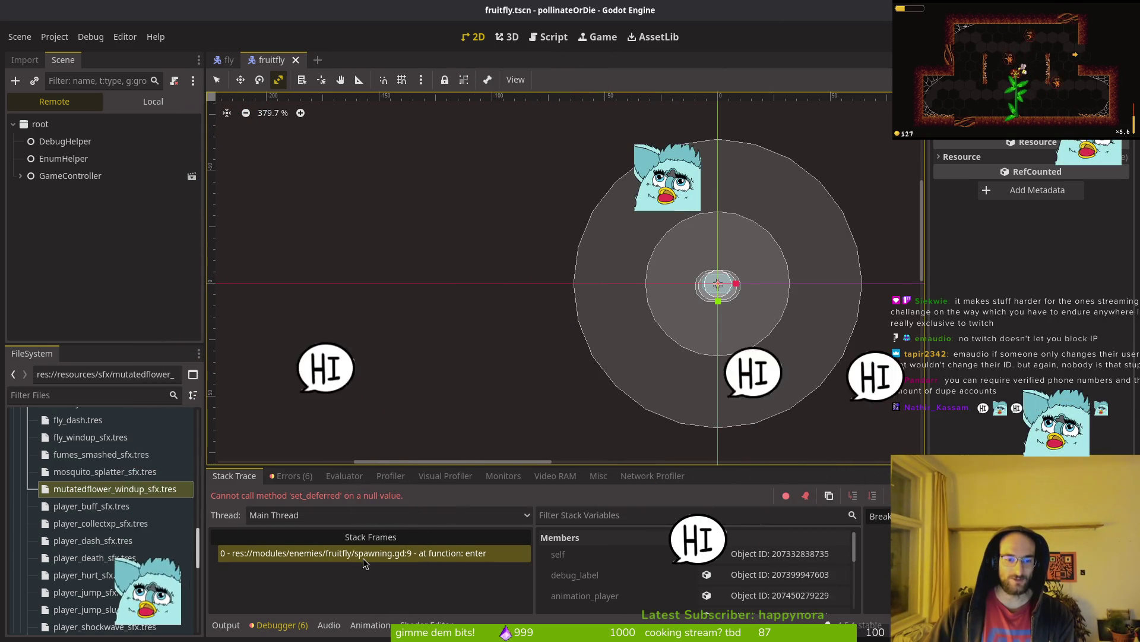
Step: Open fruitfly/spawning.gd and jump to the attack_trigger_range_collision definition in fruitfly.gd
key("alt+Tab")
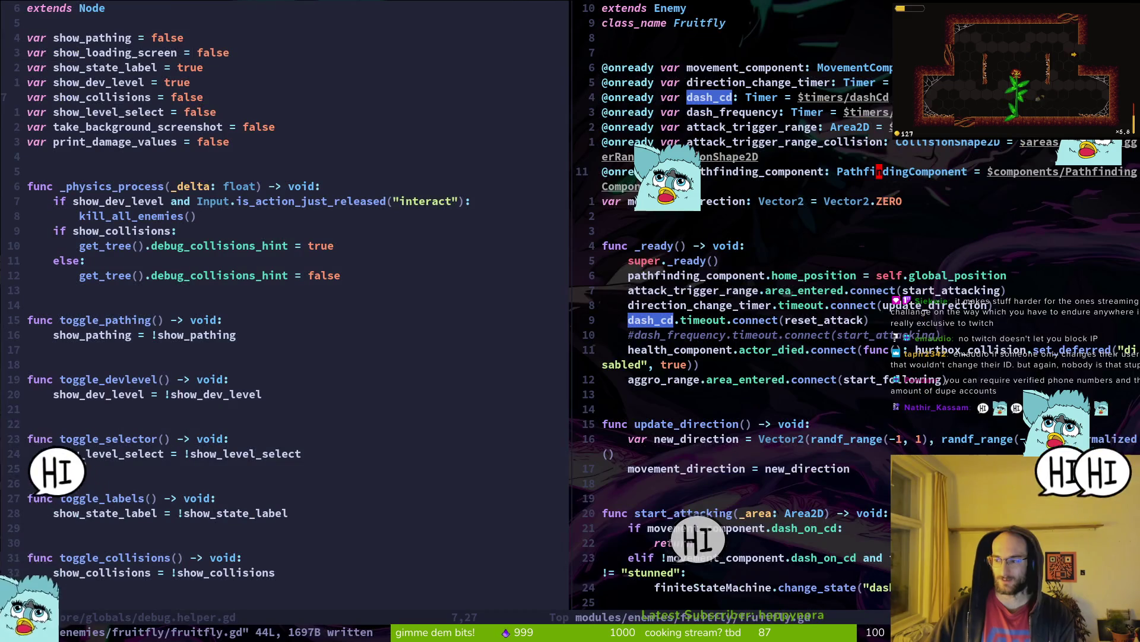
key("space")
key("f")
key("f")
type("spawi")
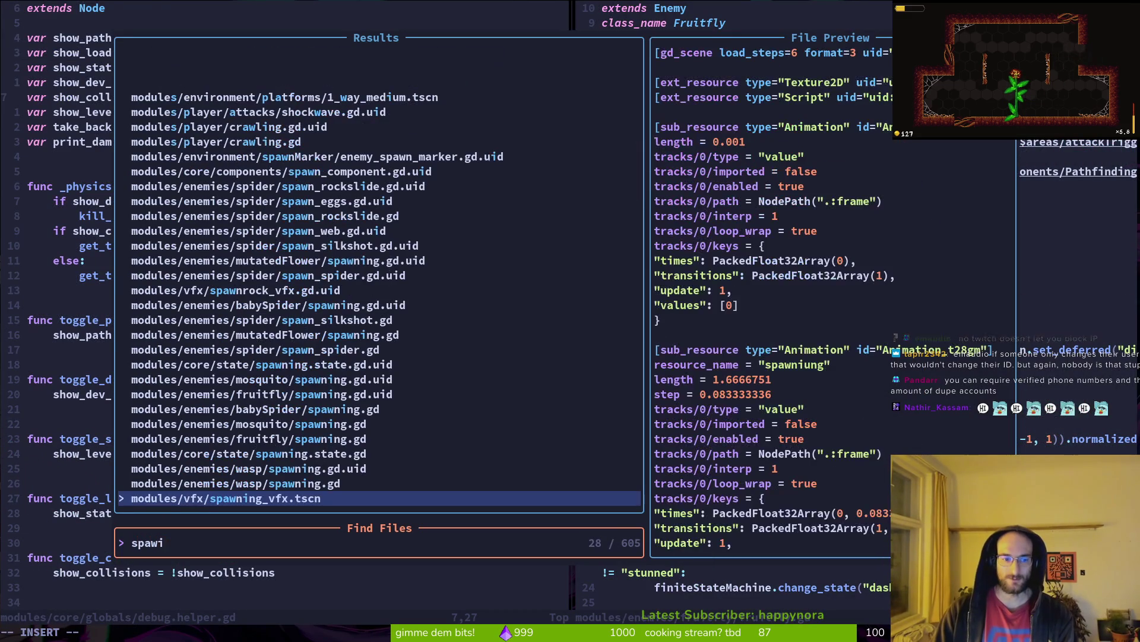
key("Up")
key("Up")
key("Up")
key("Up")
key("Return")
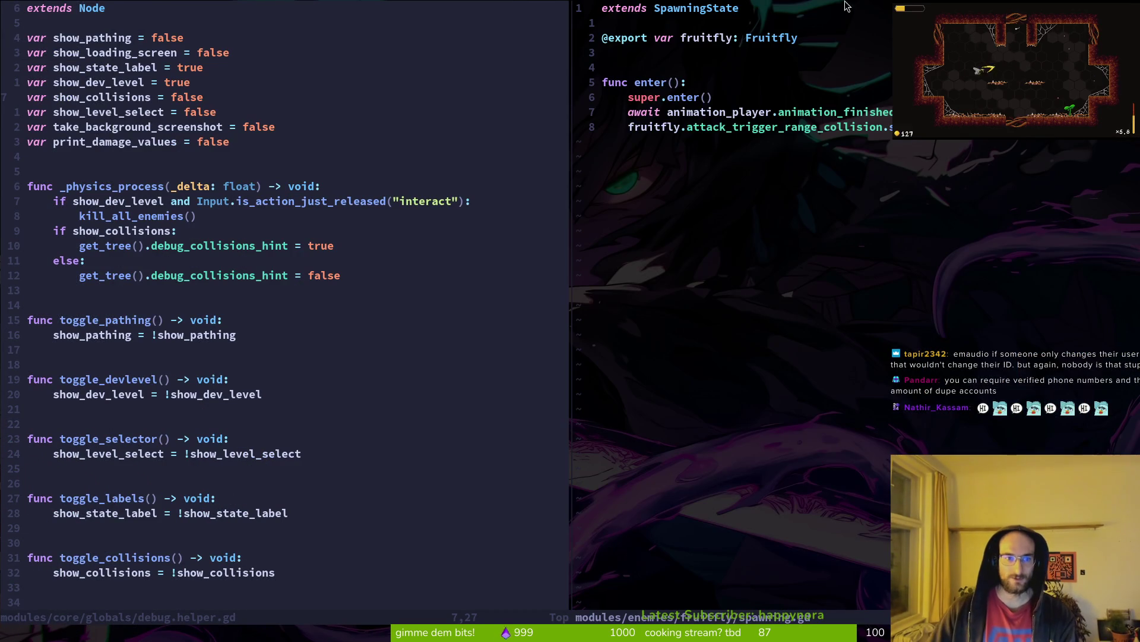
left_click(742, 127)
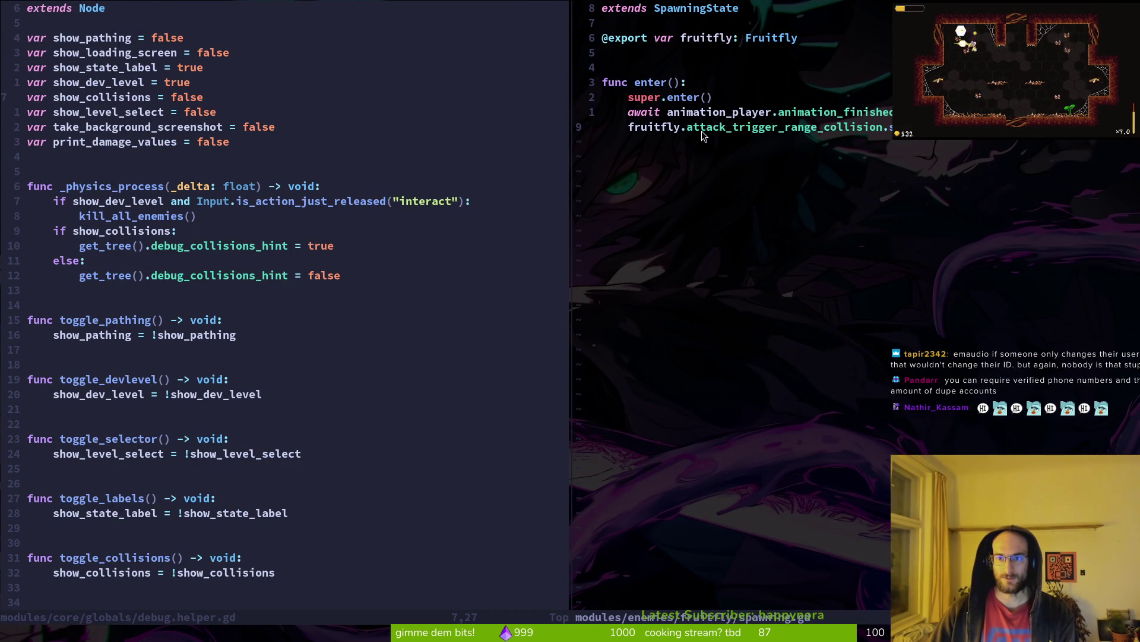
left_click_drag(743, 129, 766, 135)
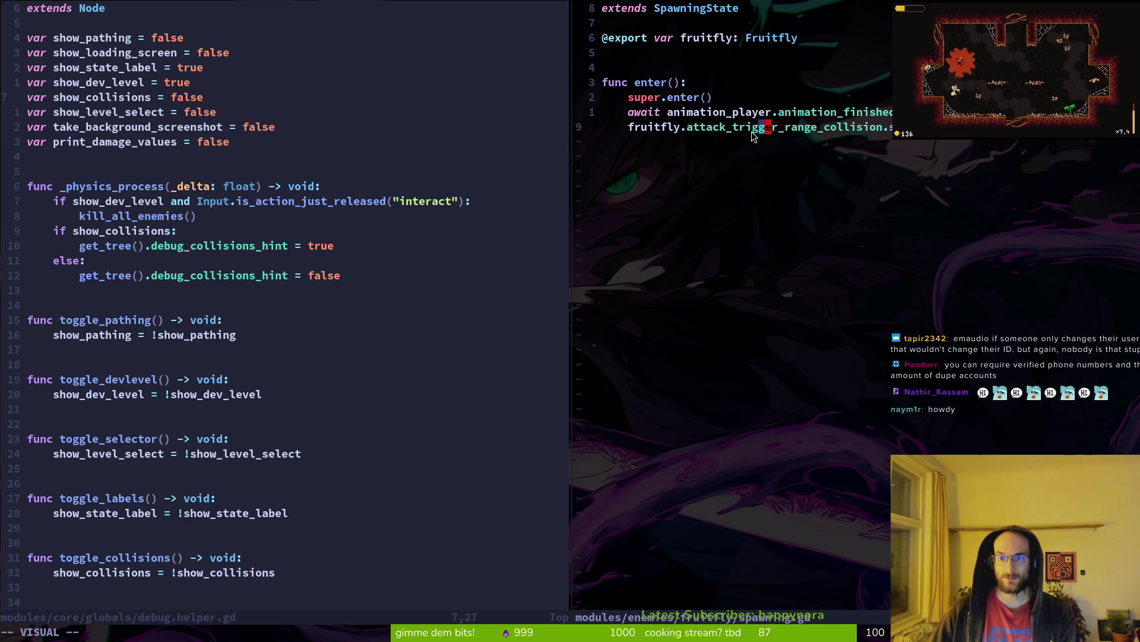
key("e")
key("Escape")
key("g")
key("d")
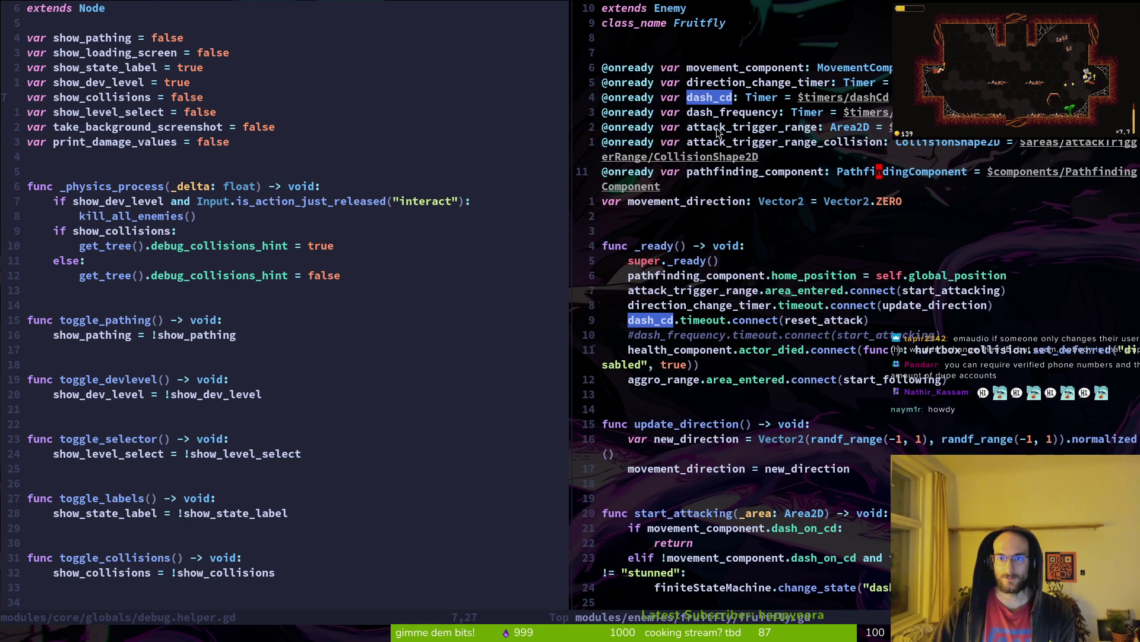
Step: Change attackTriggerRange to dashTriggerRange in the collision node path and save fruitfly.gd
left_click(1082, 145)
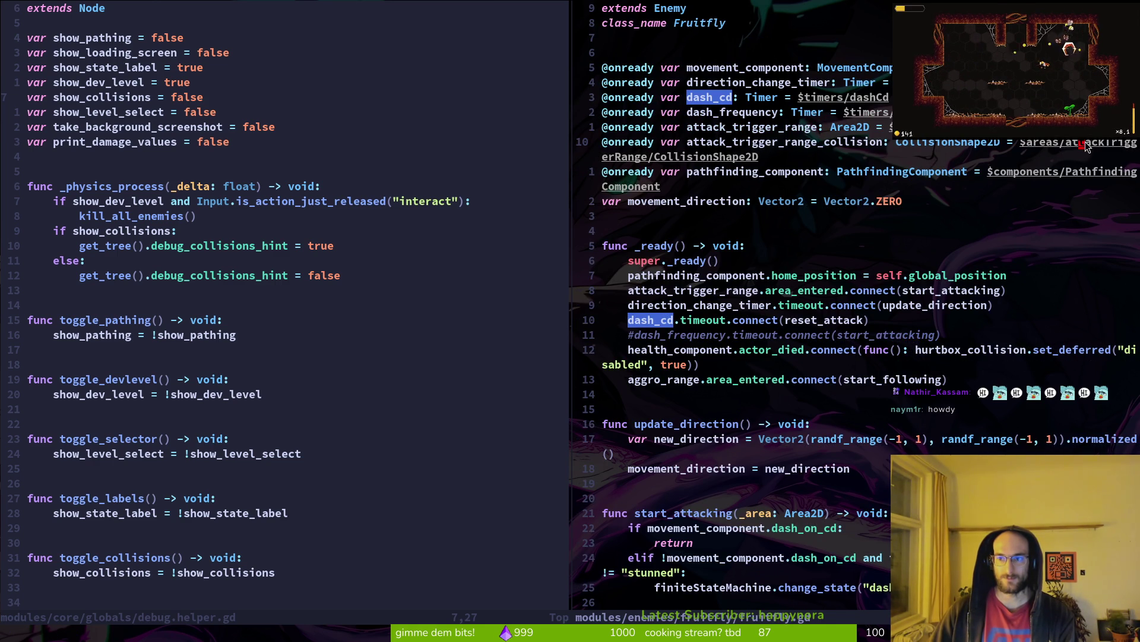
type("ciwdash")
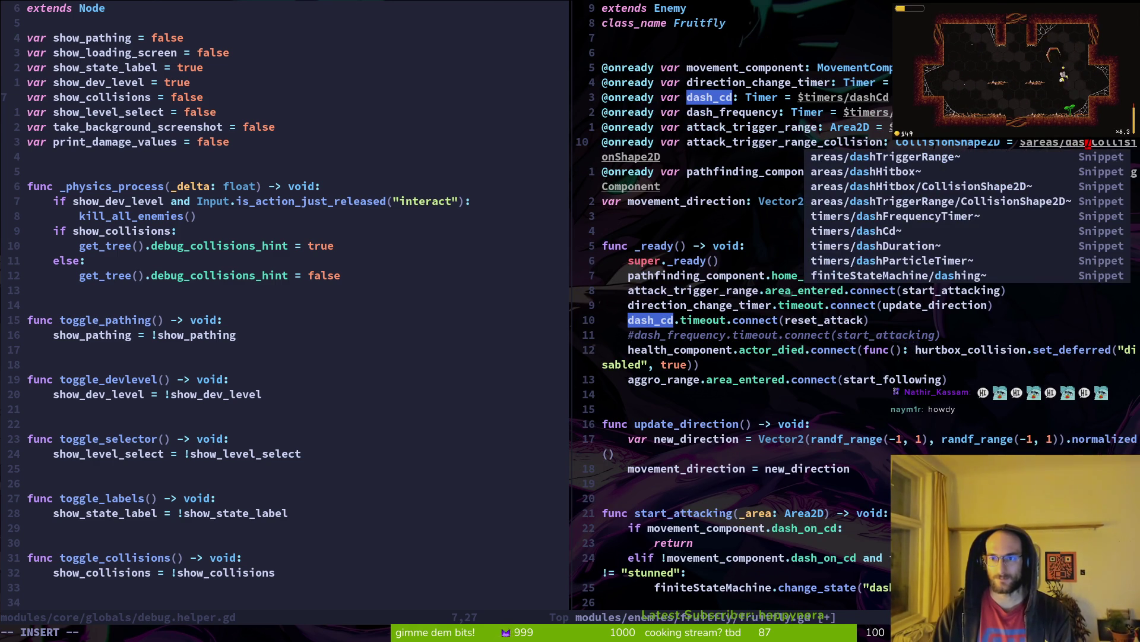
key("Return")
key("Escape")
type(":w")
key("Return")
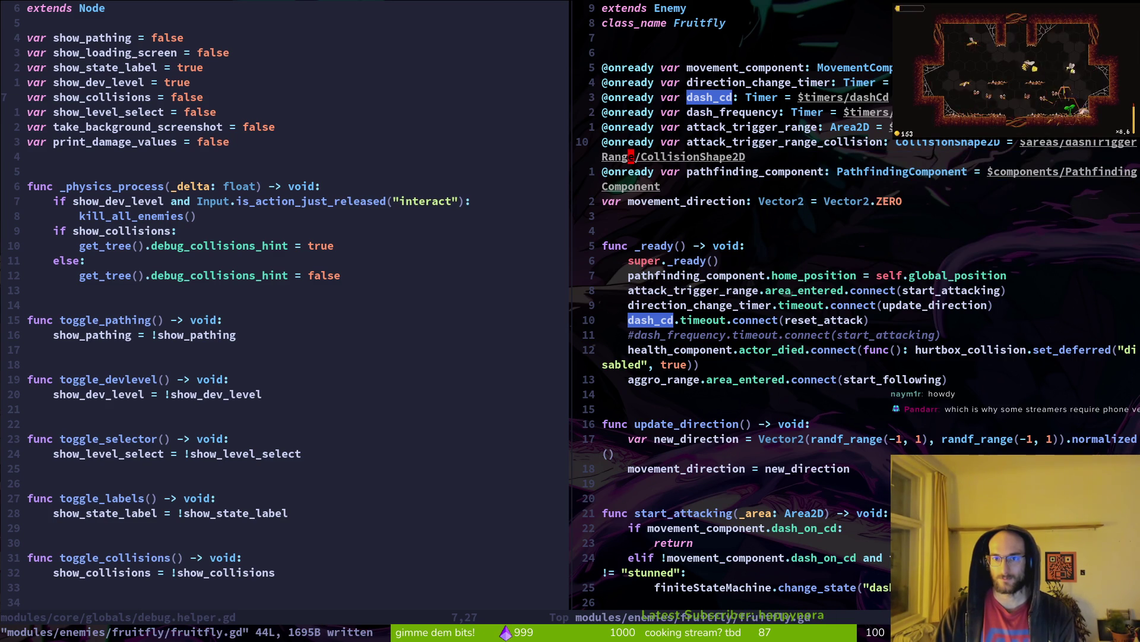
key("k")
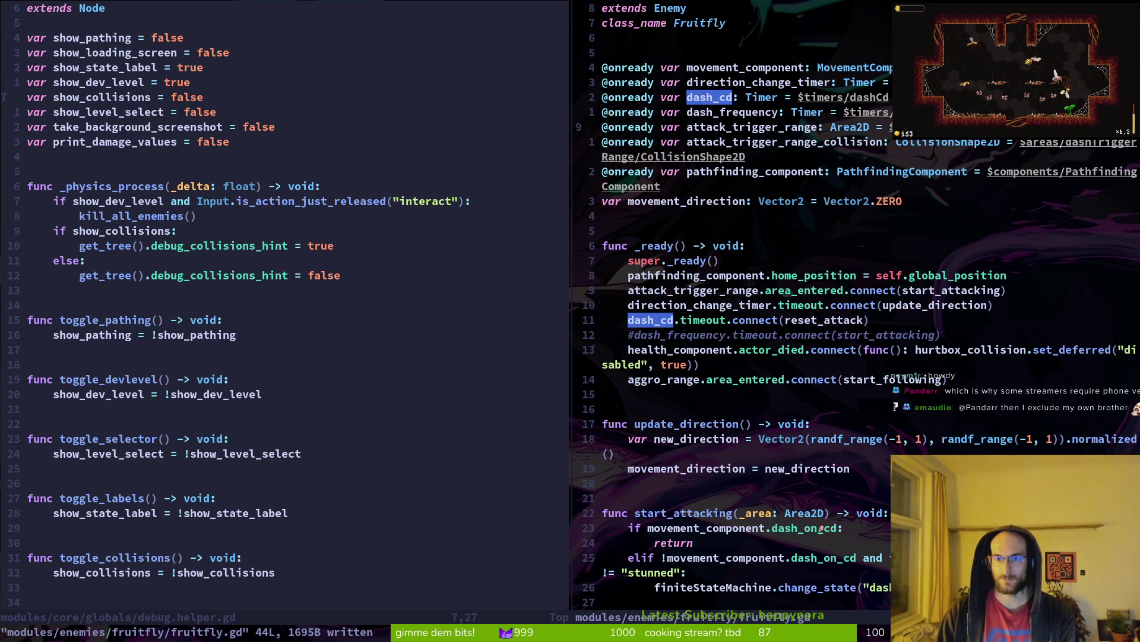
key("j")
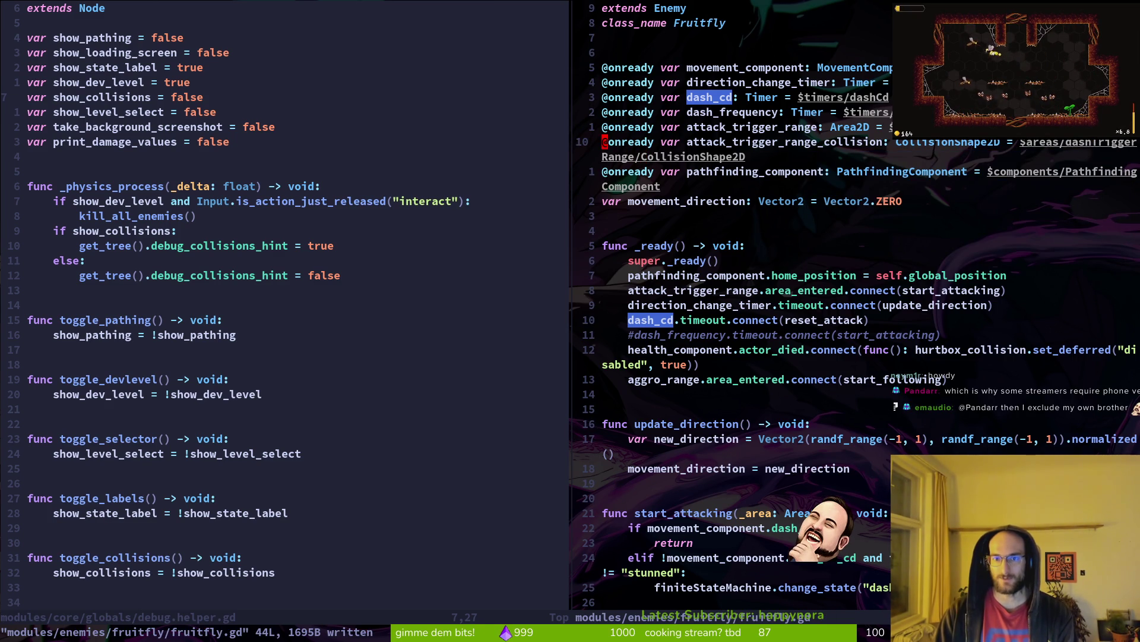
type("wcwdash")
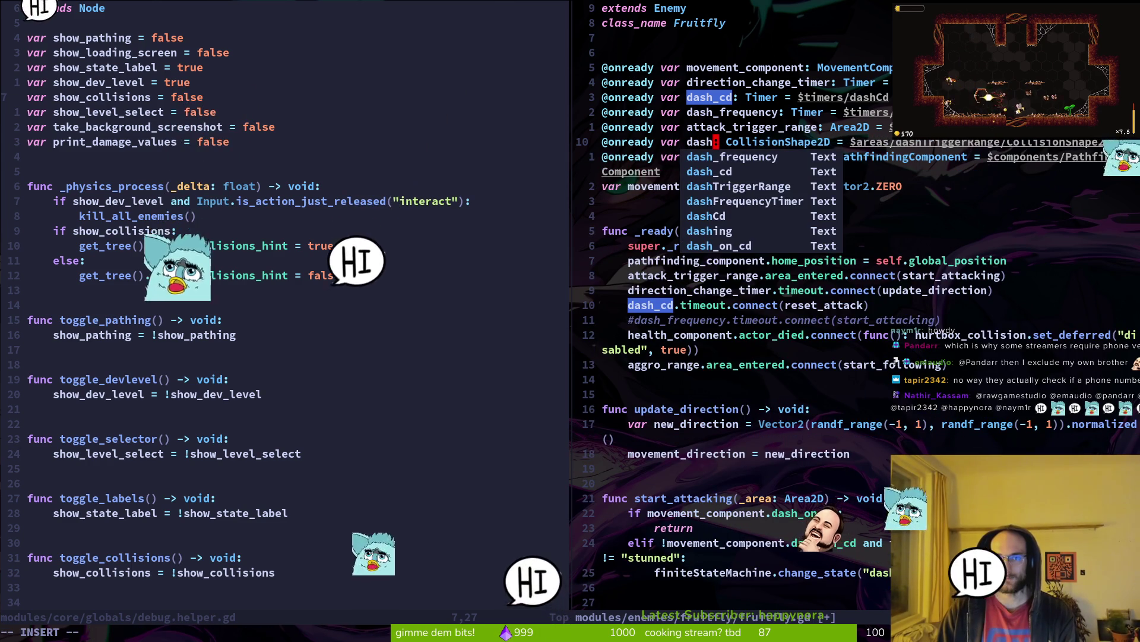
key("Escape")
Step: Open fly.gd and copy its two dash_trigger_range declaration lines
key("space")
key("f")
key("f")
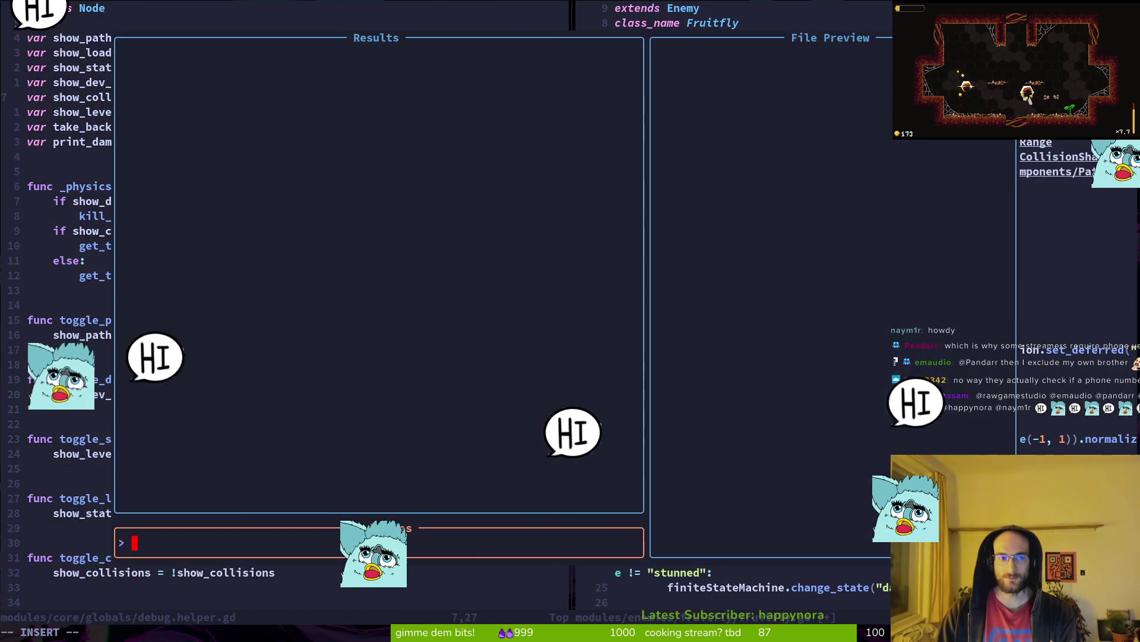
type("flyge")
key("BackSpace")
key("BackSpace")
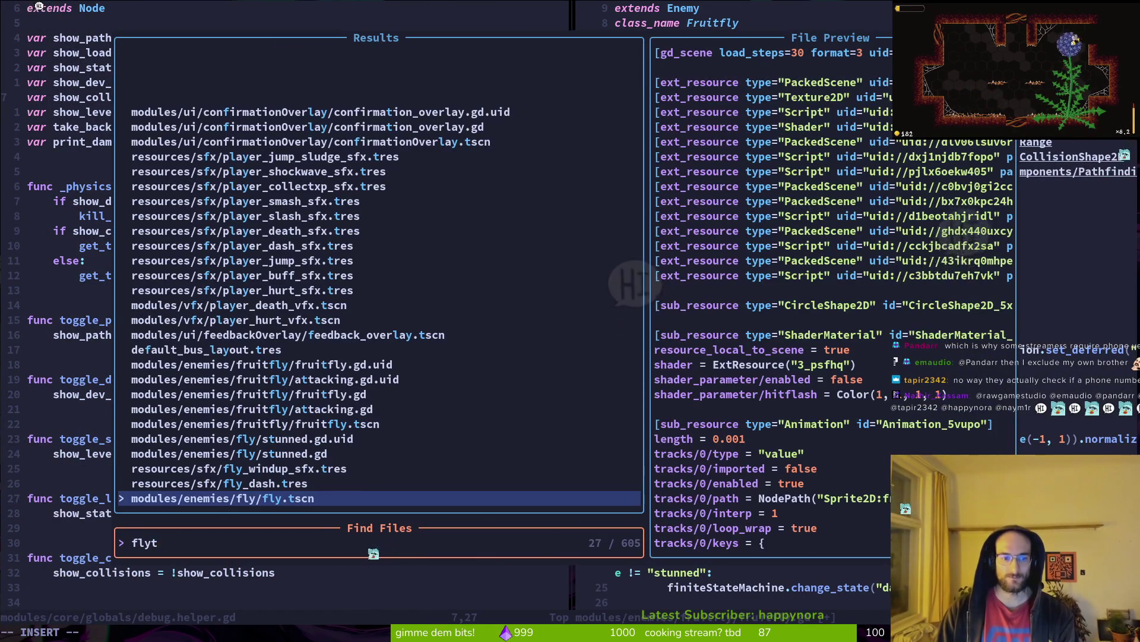
key("Return")
key("g")
key("g")
key("l")
key("l")
key("l")
key("j")
key("j")
key("j")
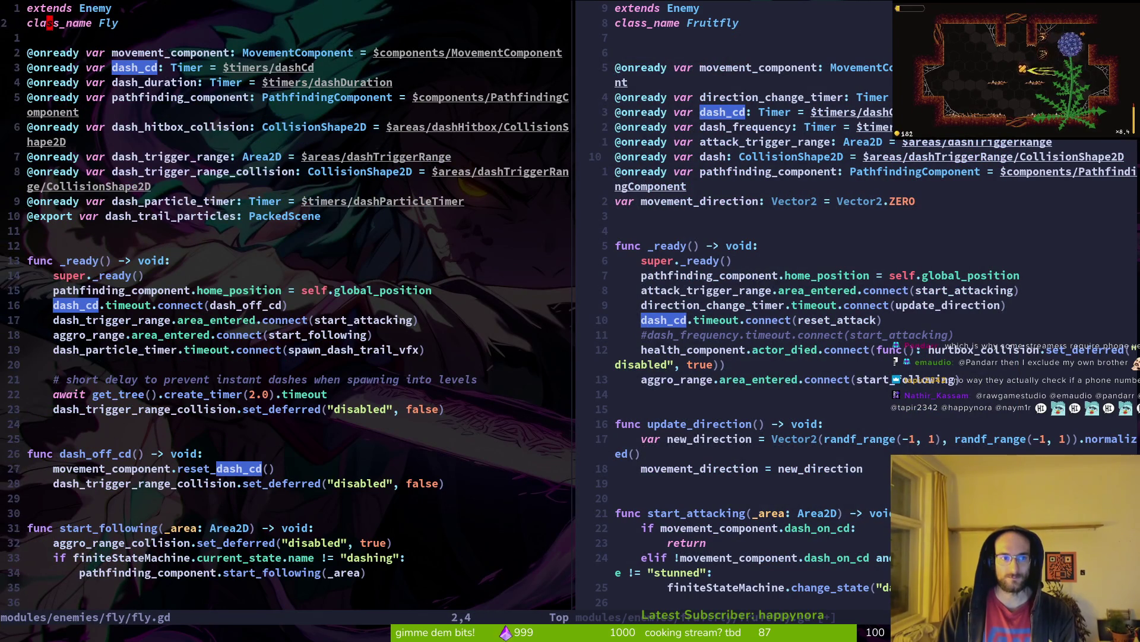
key("j")
key("shift+v")
key("j")
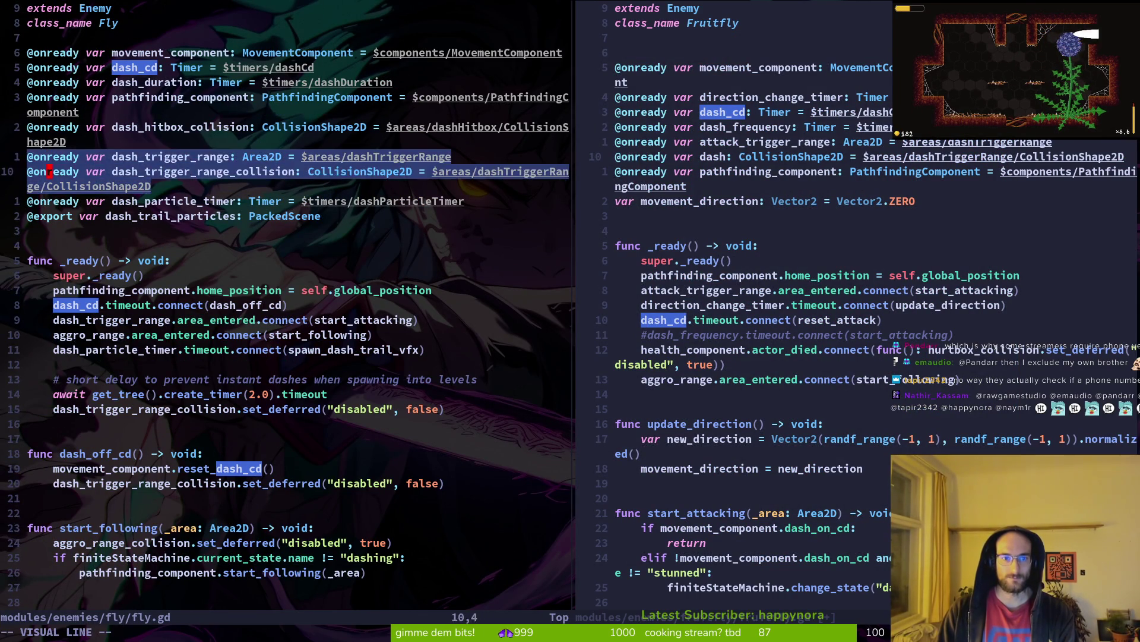
key("y")
Step: Replace fruitfly.gd's attack trigger declarations with the copied dash lines and save
key("ctrl+w")
key("l")
key("shift+v")
type("k")
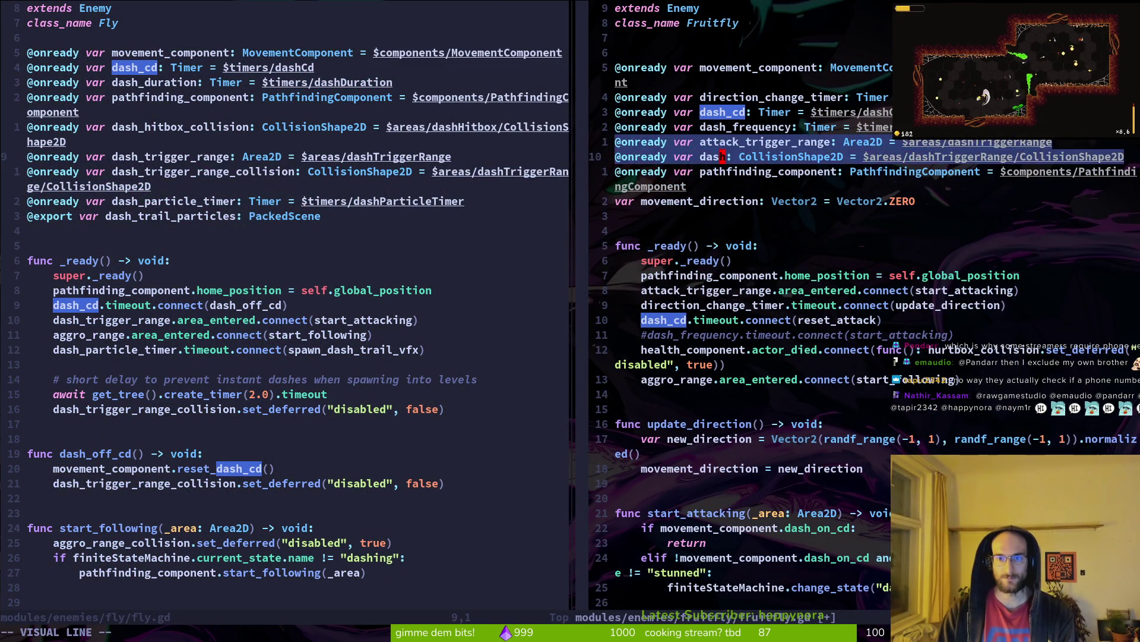
type("p:w")
key("Return")
Step: Rename usages to dash_trigger_range and dash_trigger_range_collision in reset_attack, saving fruitfly.gd
type("9j")
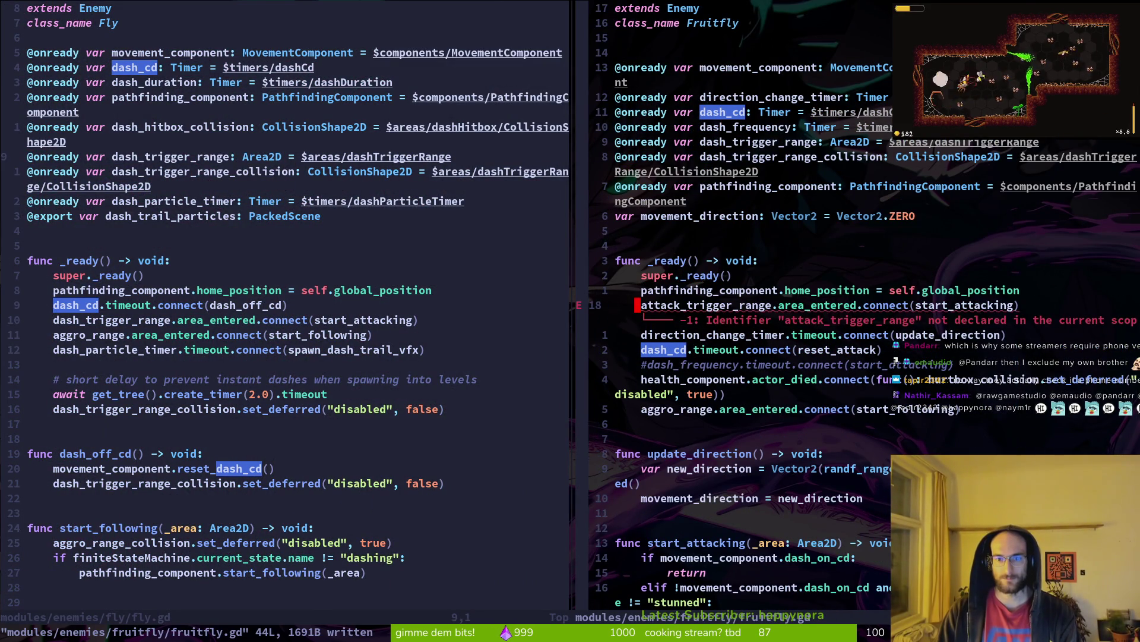
type("ciwdash_tr")
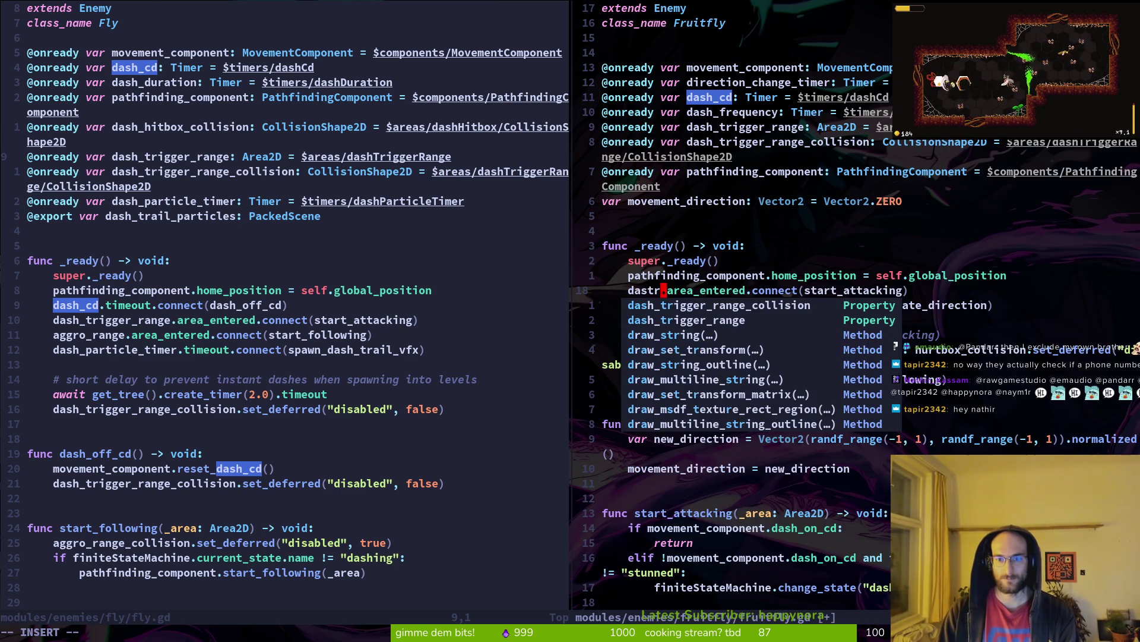
key("Tab")
key("Tab")
key("Escape")
type(":w")
key("Return")
type("17j9j")
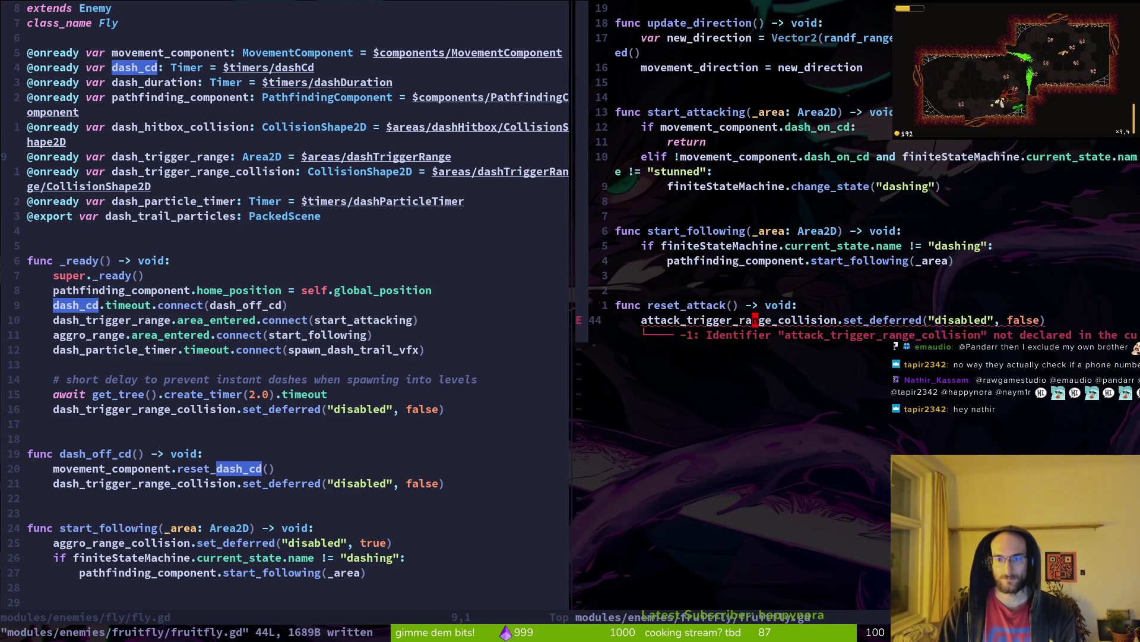
type("ciwdastrg")
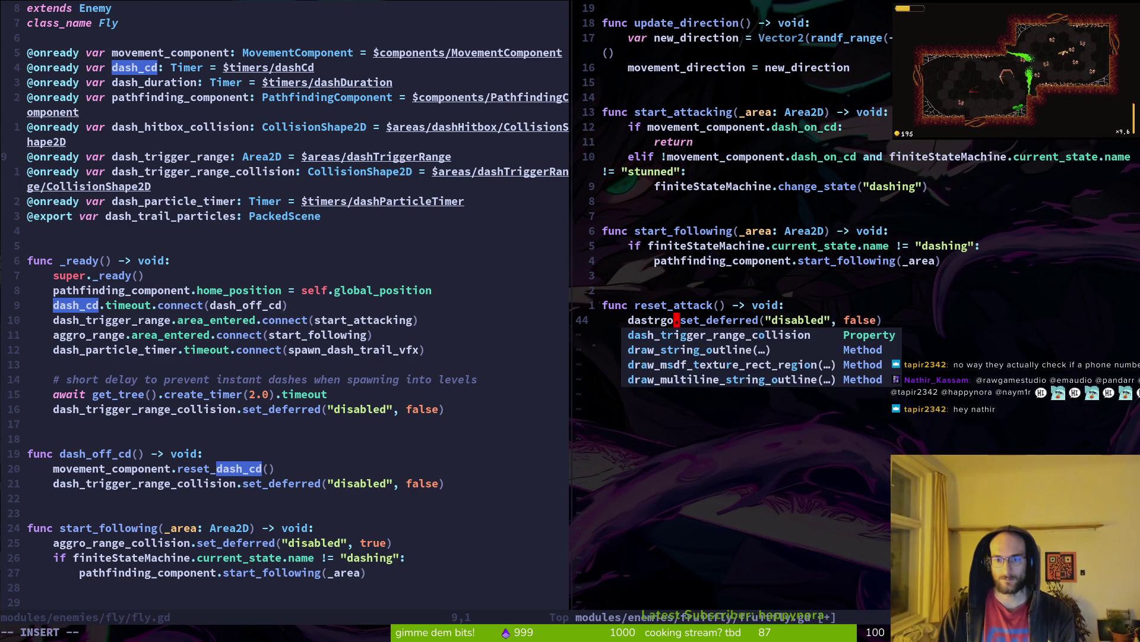
key("Tab")
key("Tab")
key("Return")
key("Escape")
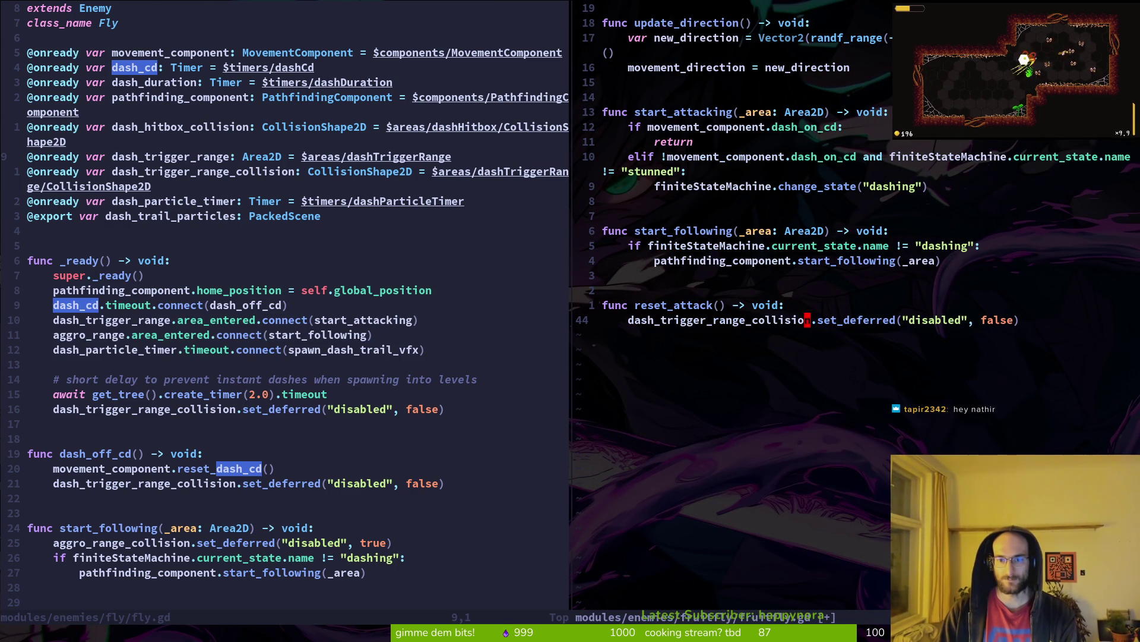
type(":w")
key("Return")
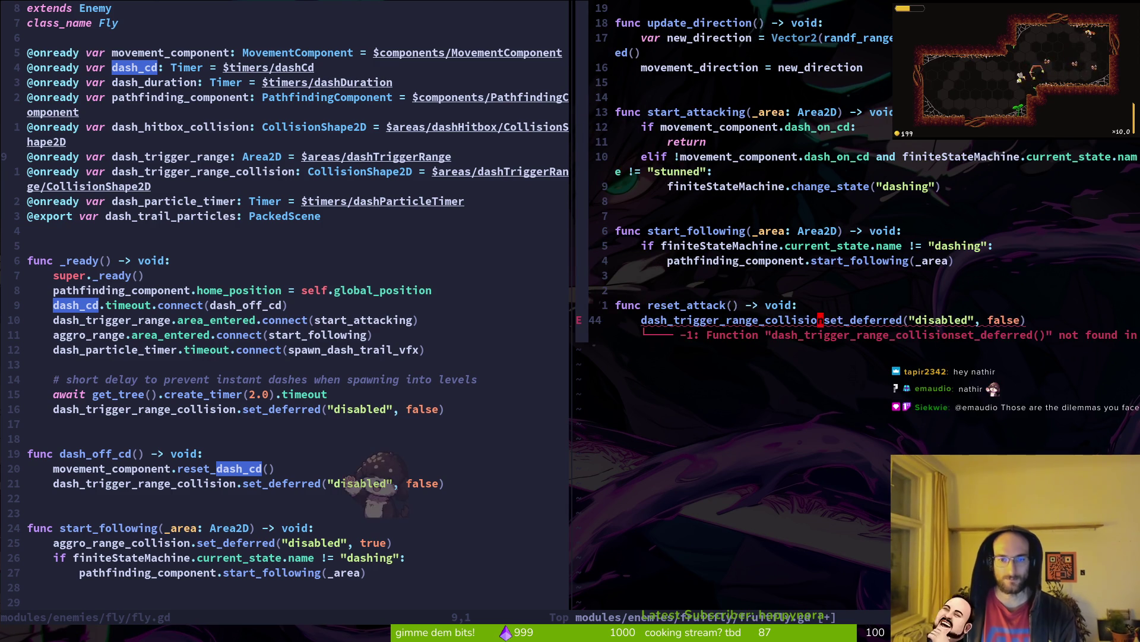
Step: Search the project for remaining attack_trigger_rang usages
key("space")
type("gattack_range")
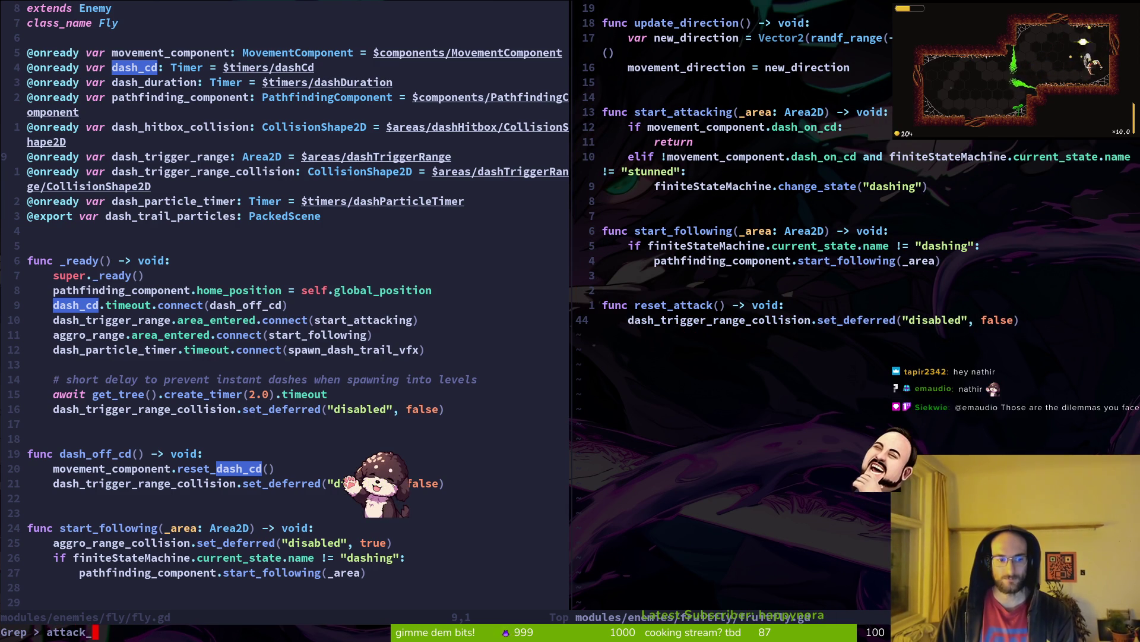
key("BackSpace")
key("BackSpace")
key("BackSpace")
type("trigger_rang")
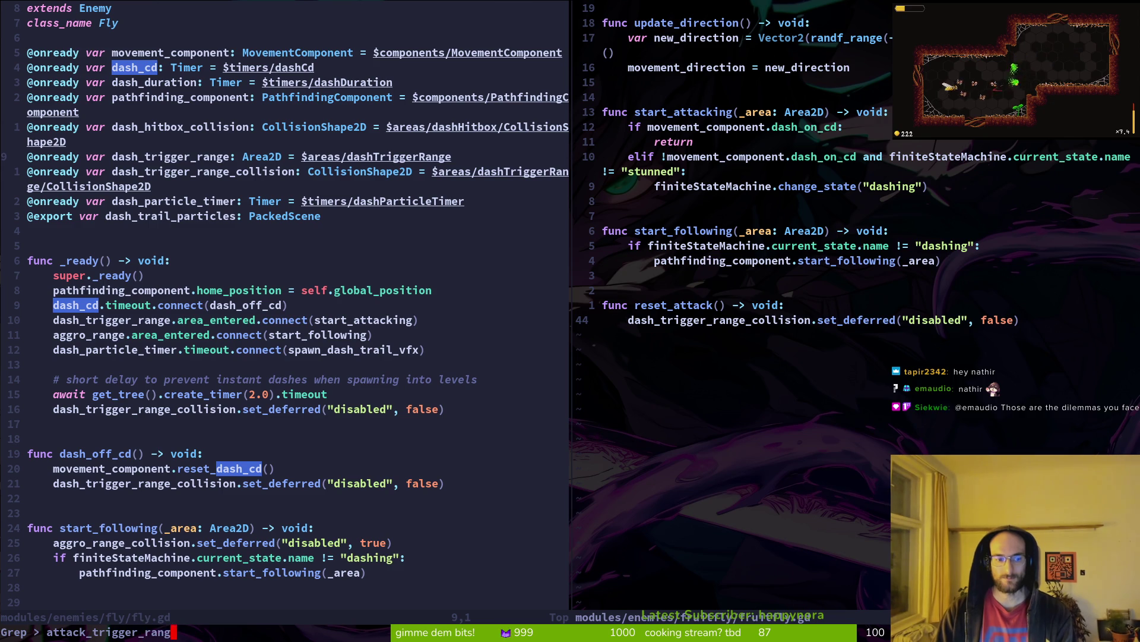
type("e")
key("Return")
key("Return")
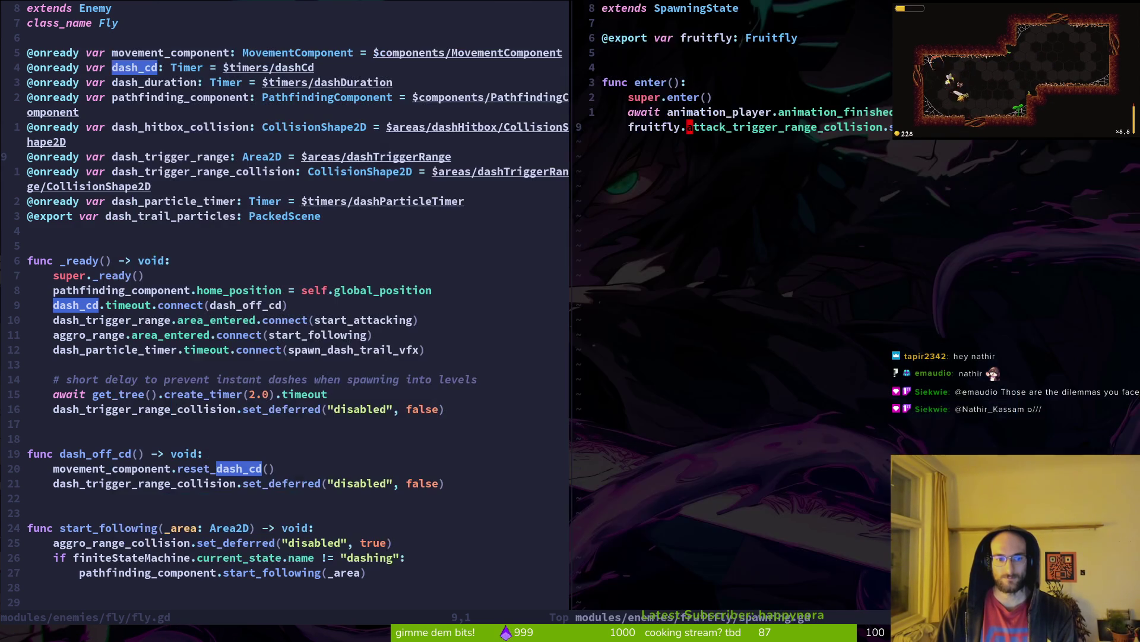
Step: Replace attack_trigger_range_collision with dash_trigger_range_collision in spawning.gd's enter and save it
type("cwdash")
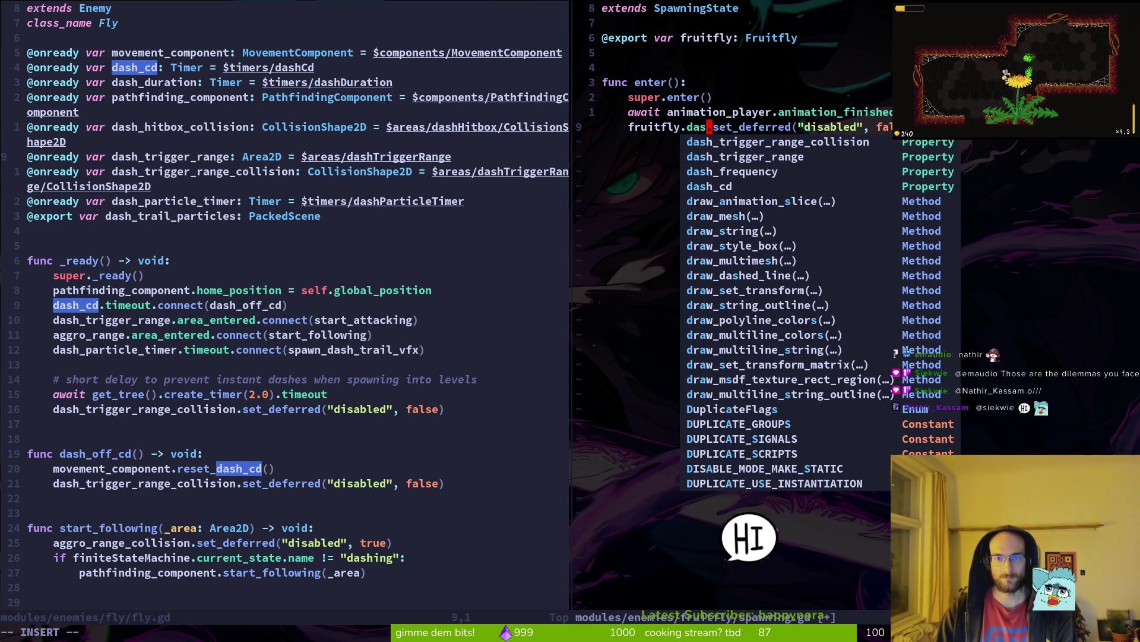
key("Tab")
key("Return")
key("Escape")
type(":w")
key("Return")
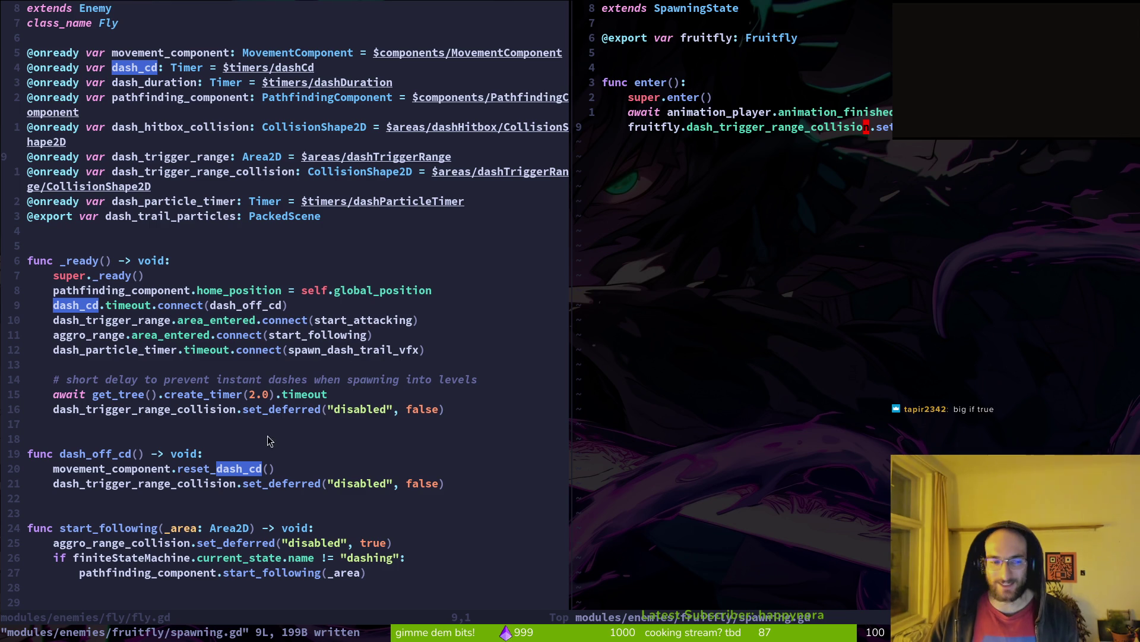
left_click(264, 469)
left_click(795, 129)
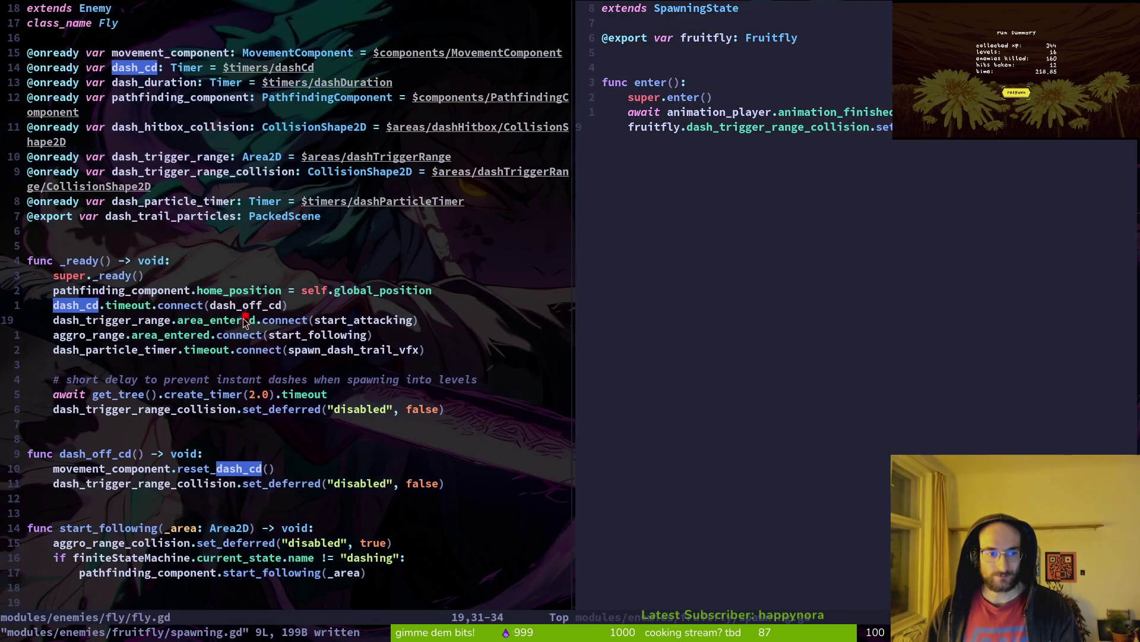
Step: Grep for leftover attack_trigger_ names, review the babySpider matches, then run the game in Godot with F5
left_click(243, 319)
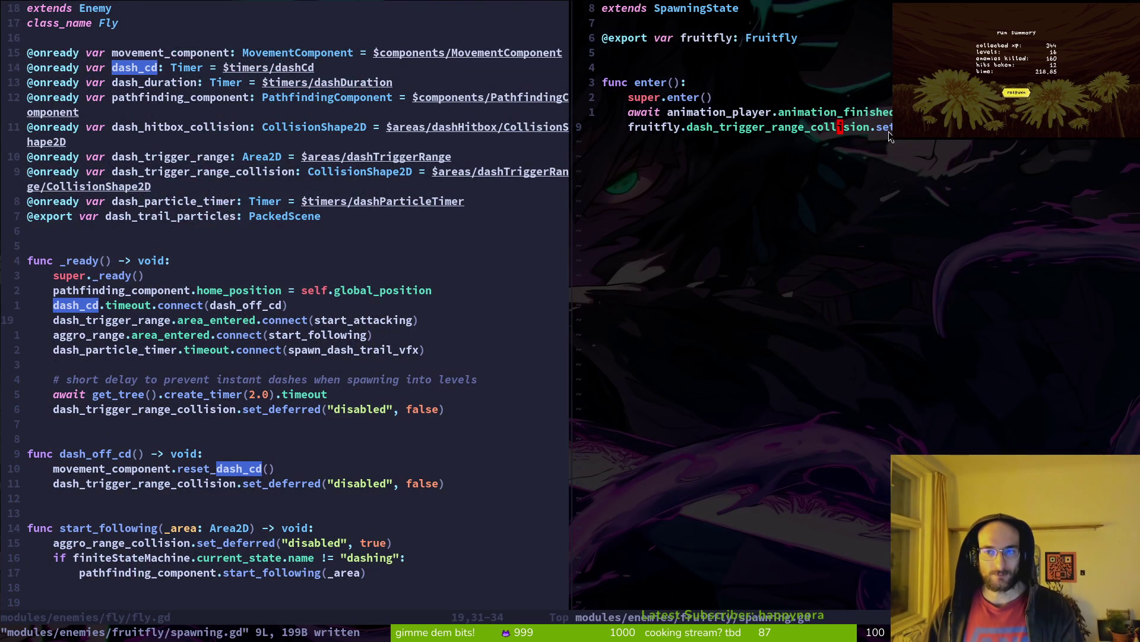
key("space")
type("g")
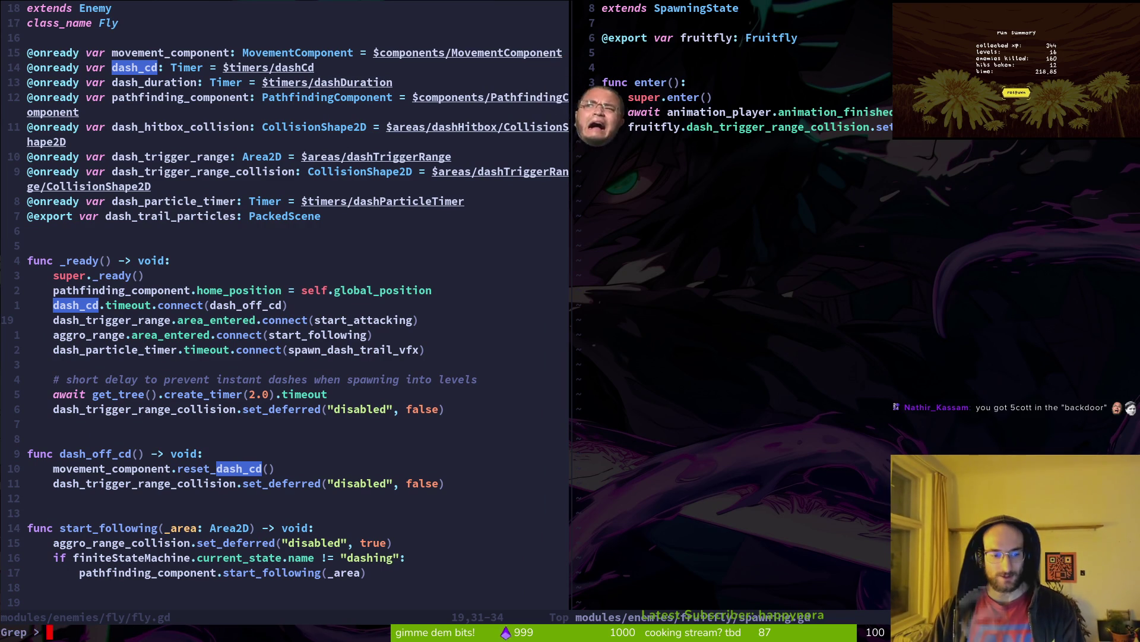
type("attack_trigger_")
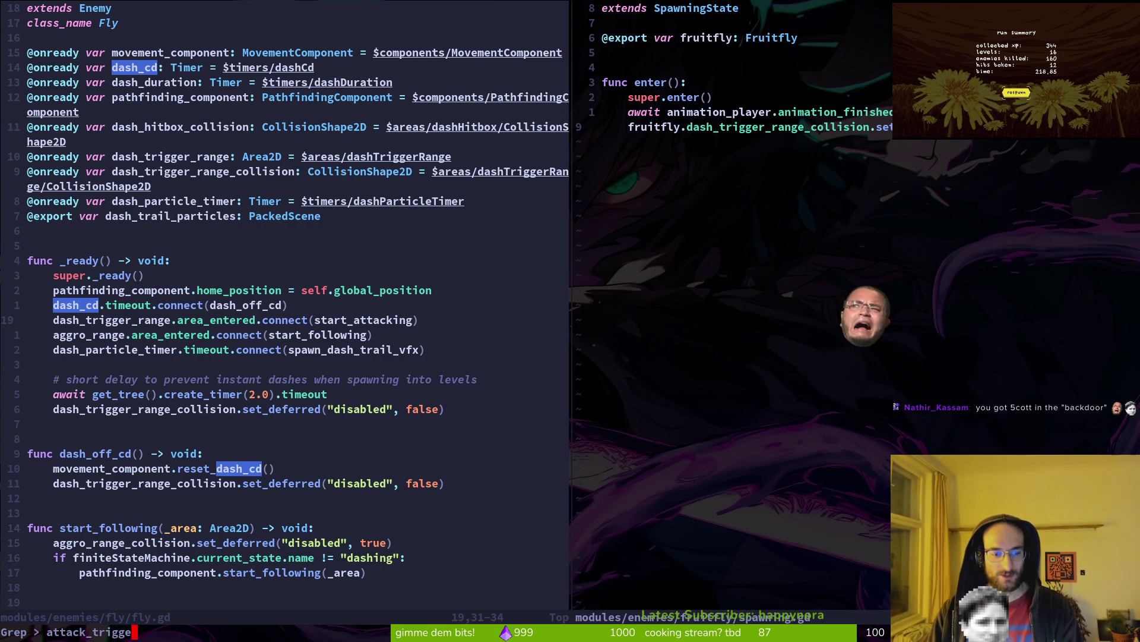
key("Return")
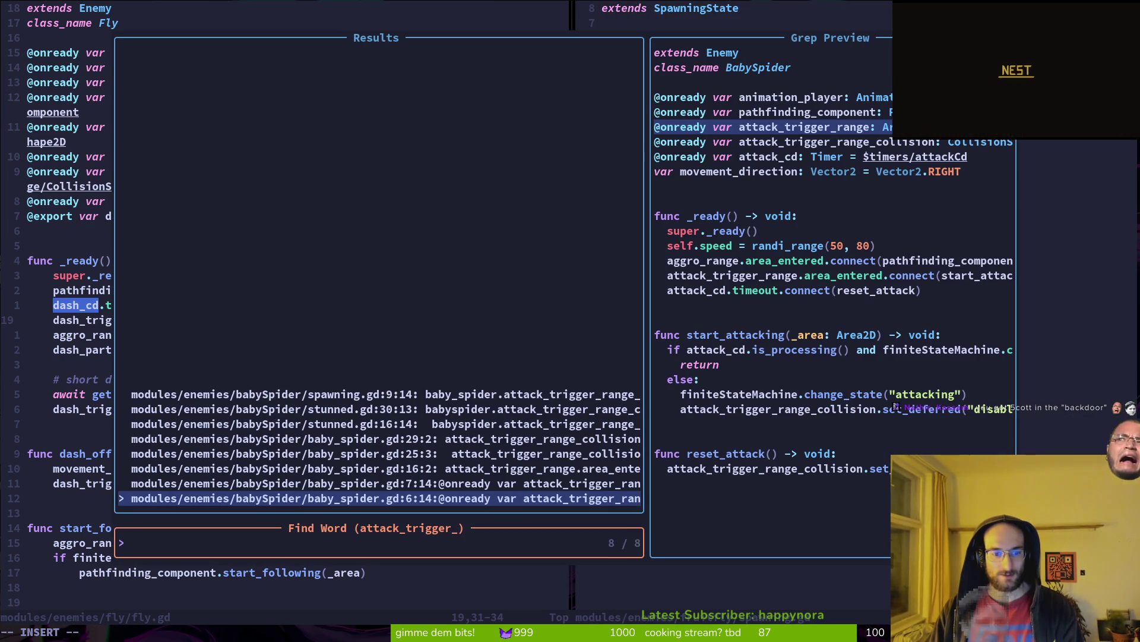
key("Up")
key("Up")
key("Up")
key("Escape")
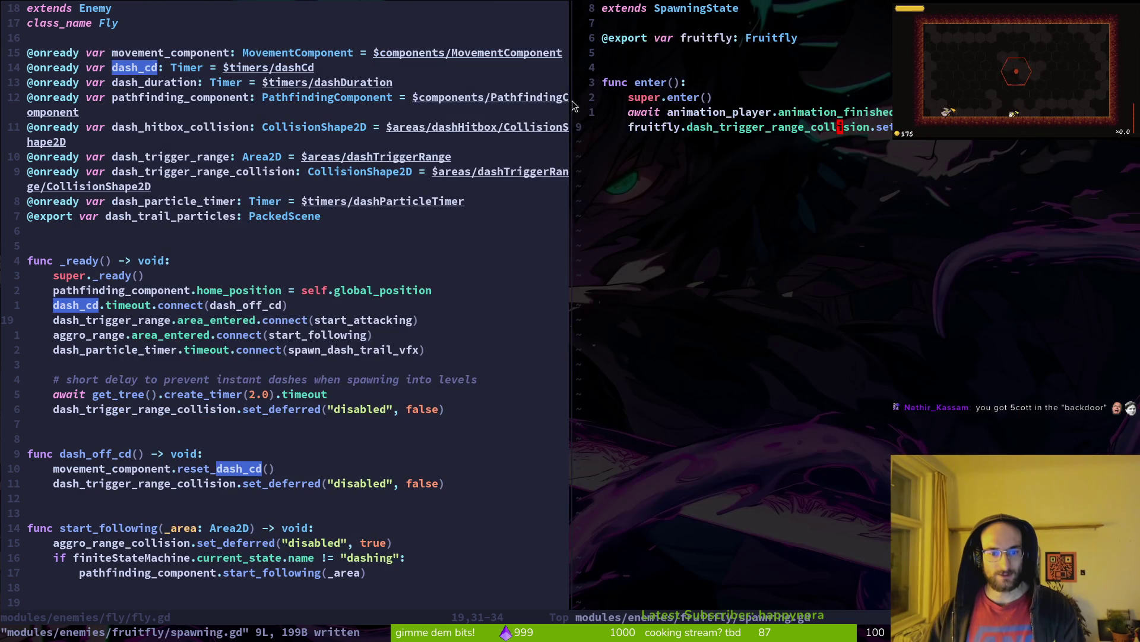
key("alt+Tab")
key("F5")
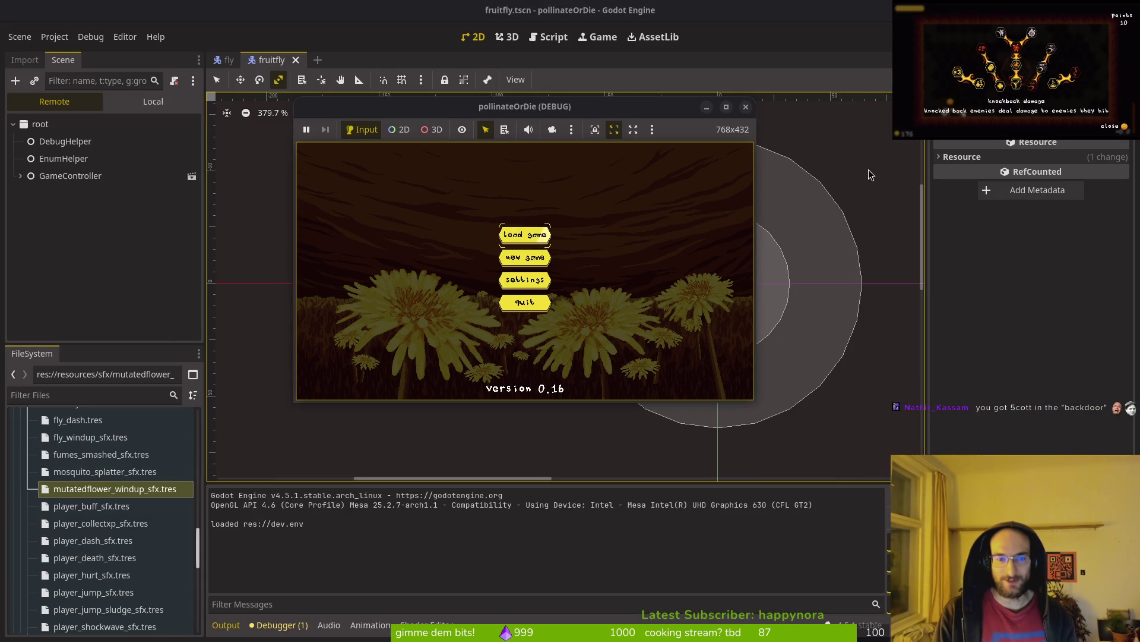
Step: Start a game and compare the start_dash set_deferred error against the code in Neovim
key("Return")
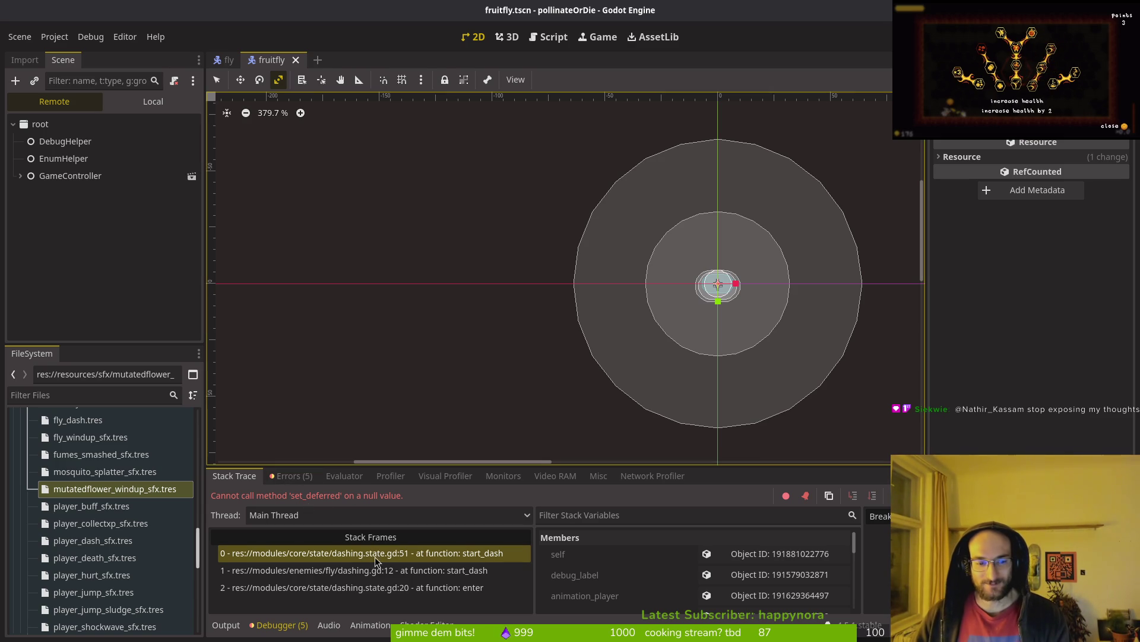
key("alt+Tab")
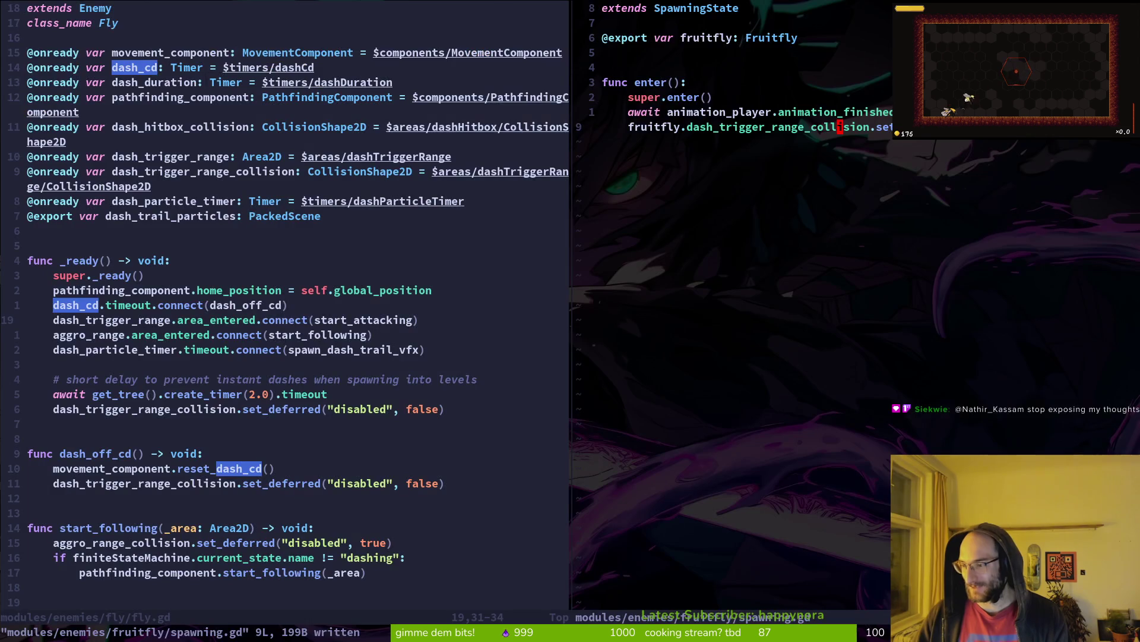
key("alt+Tab")
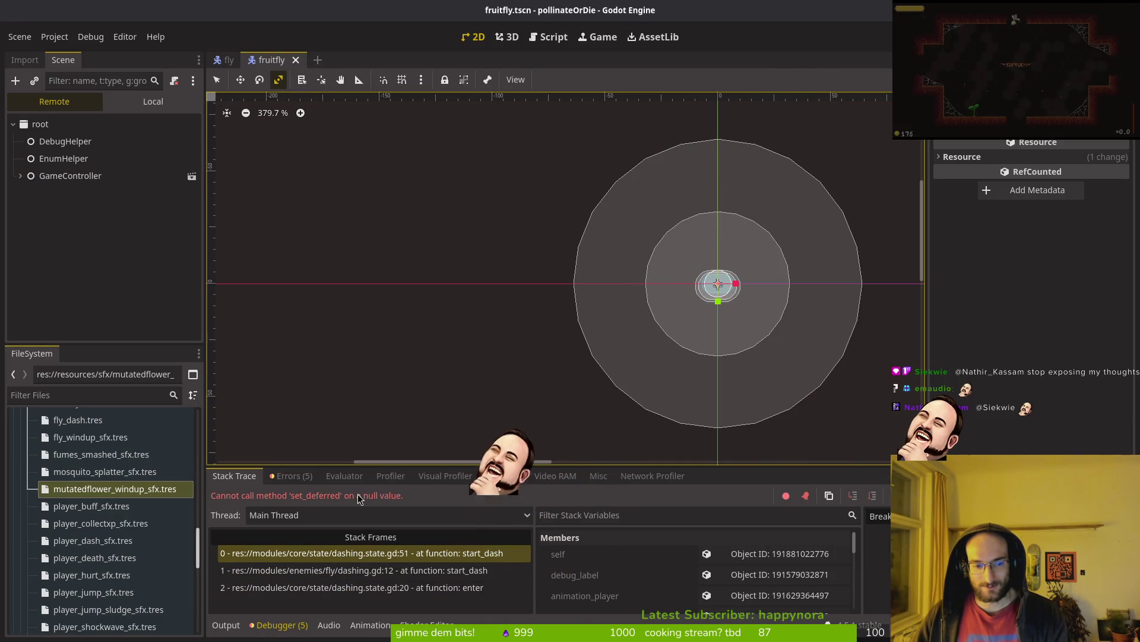
key("alt+Tab")
key("alt+Tab")
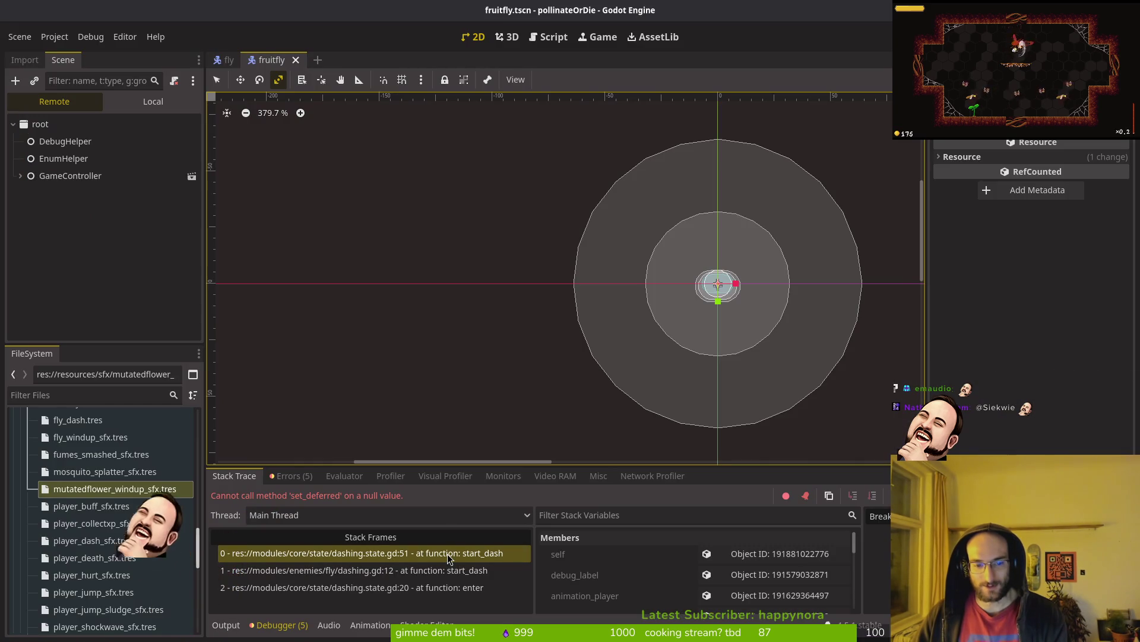
key("alt+Tab")
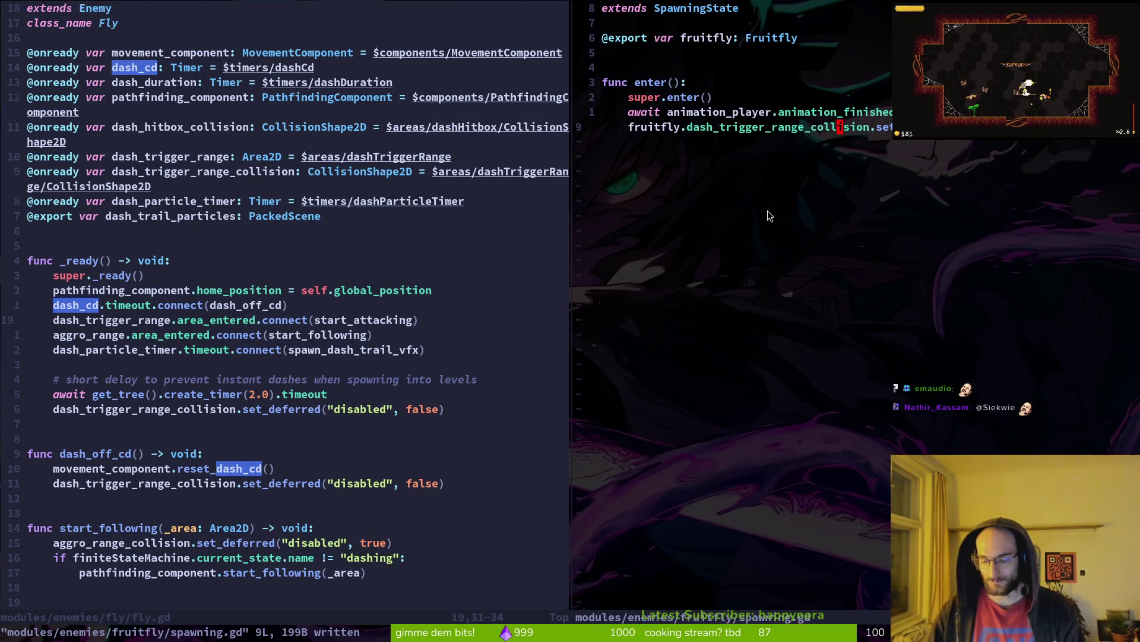
key("space")
Step: Find dashing.state.gd, open it beside fly.gd and look over start_dash
key("f")
key("f")
type("dashstate")
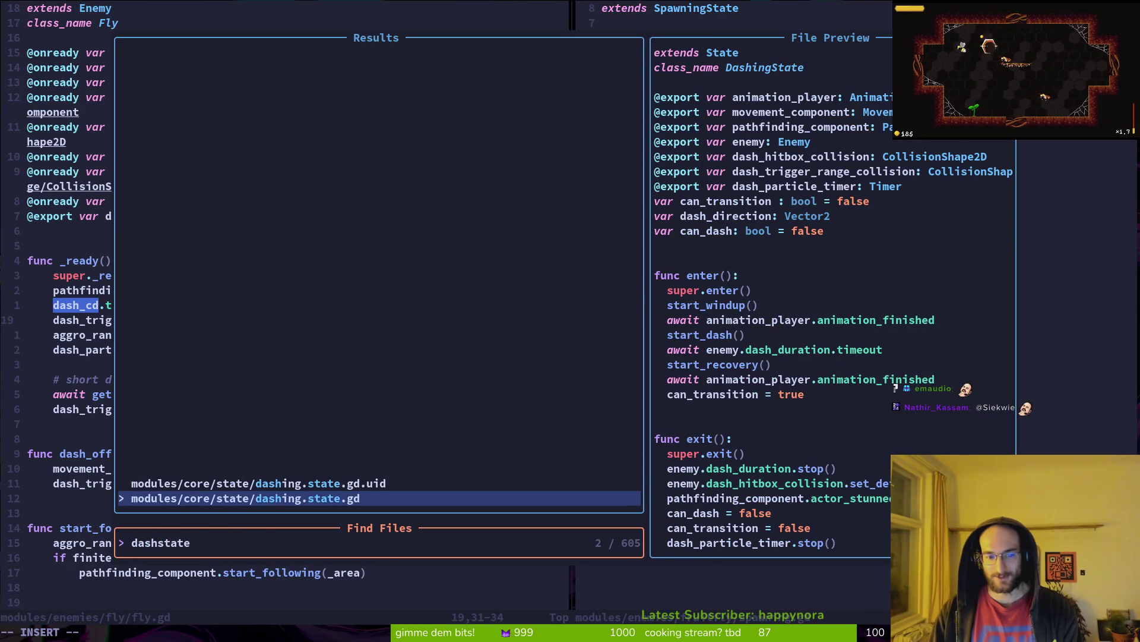
key("Return")
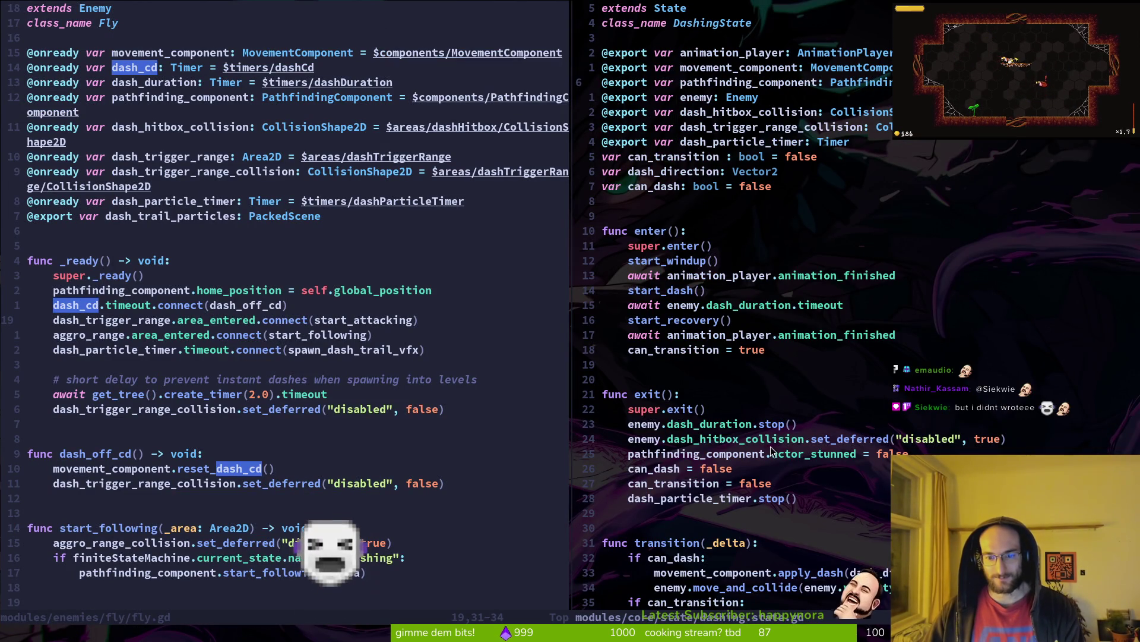
scroll(784, 416, "down", 7)
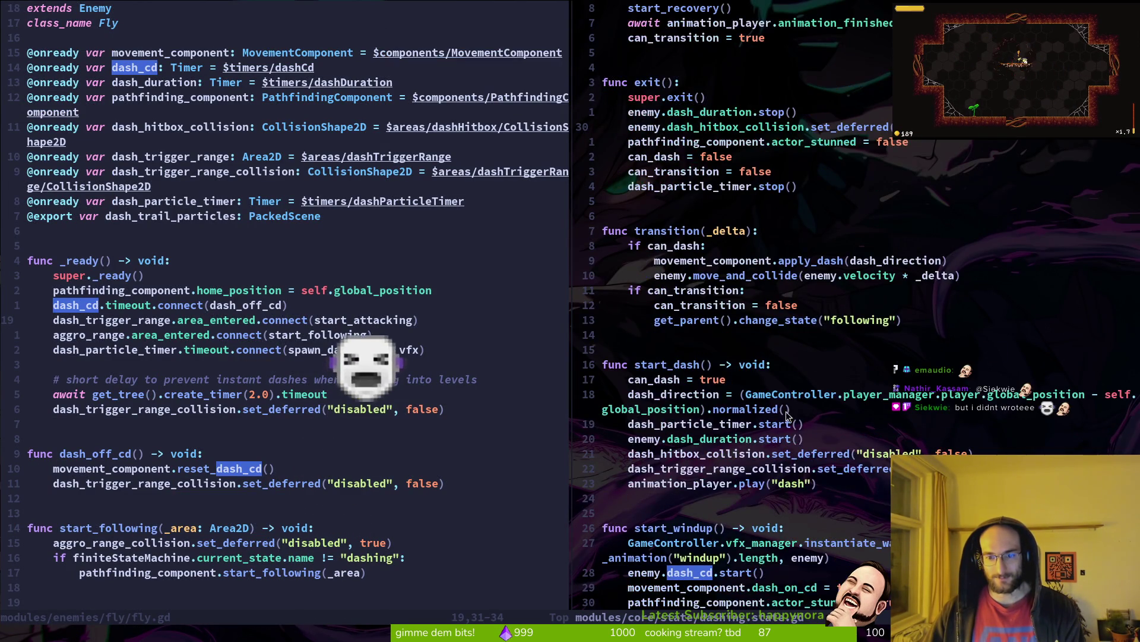
scroll(714, 128, "up", 7)
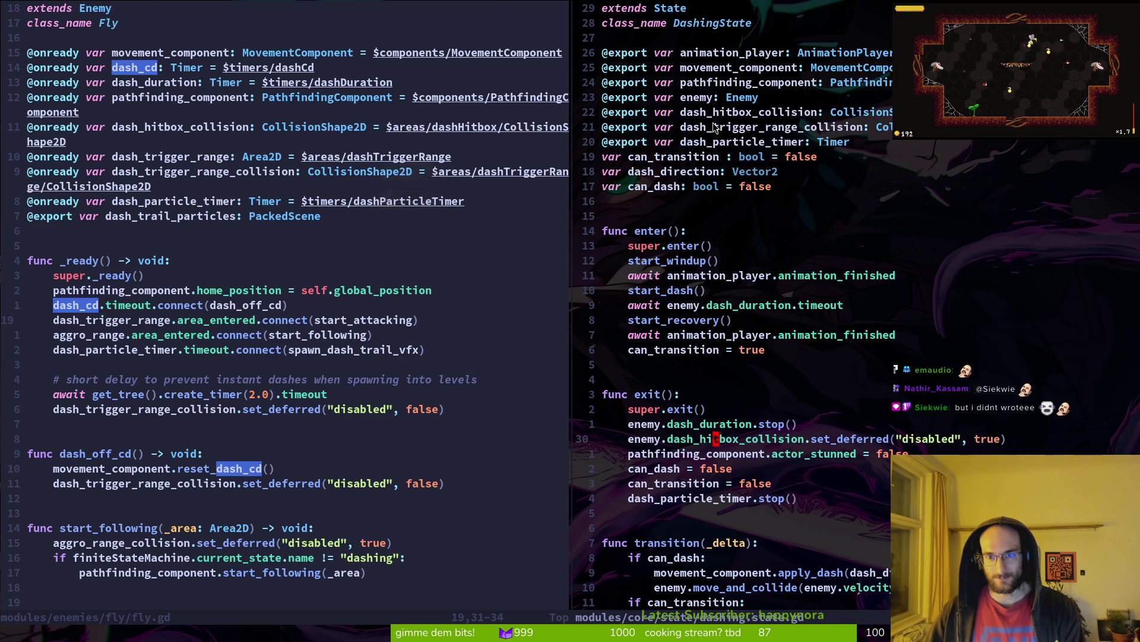
key("alt+Tab")
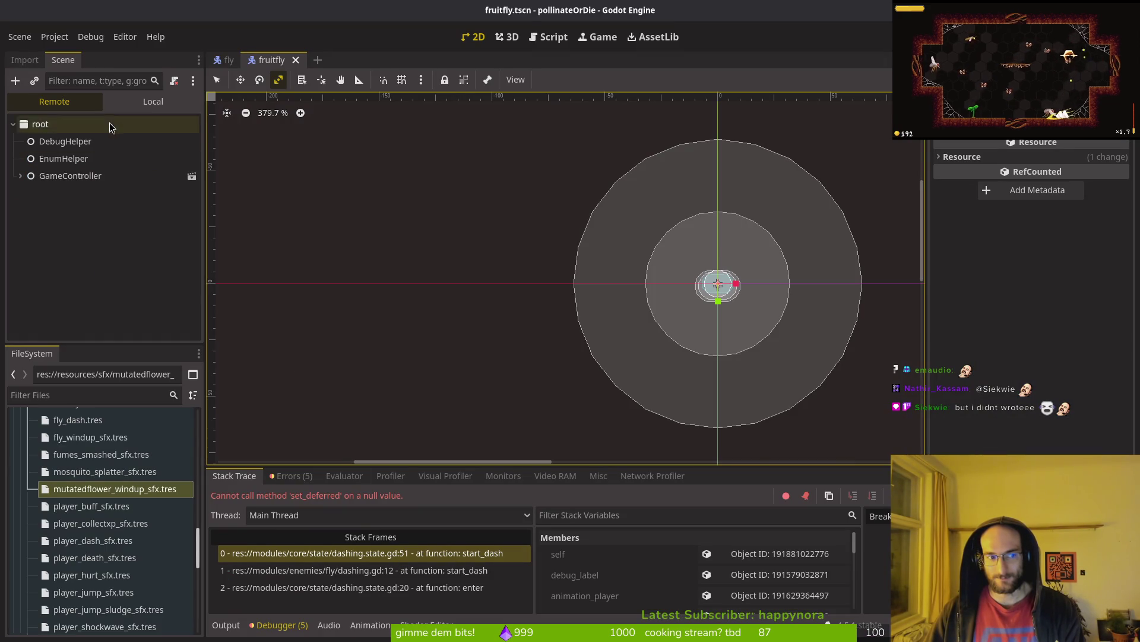
Step: Expand finiteStateMachine in the local fruitfly scene and inspect the dashing node's properties
left_click(153, 101)
scroll(95, 279, "down", 3)
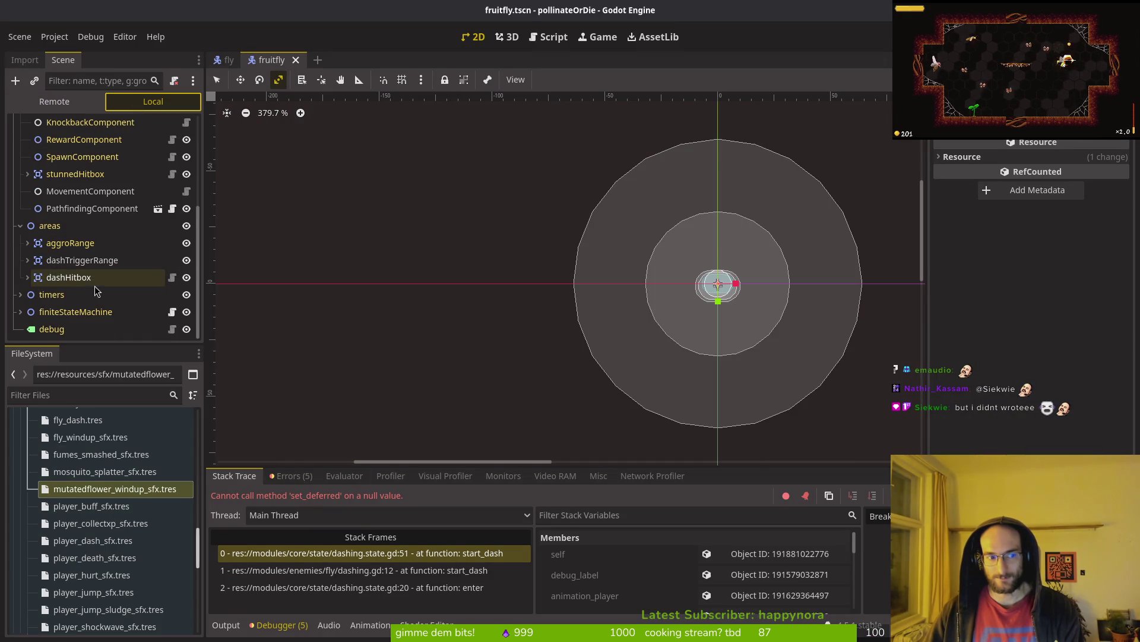
left_click(20, 311)
scroll(95, 267, "down", 2)
left_click(62, 312)
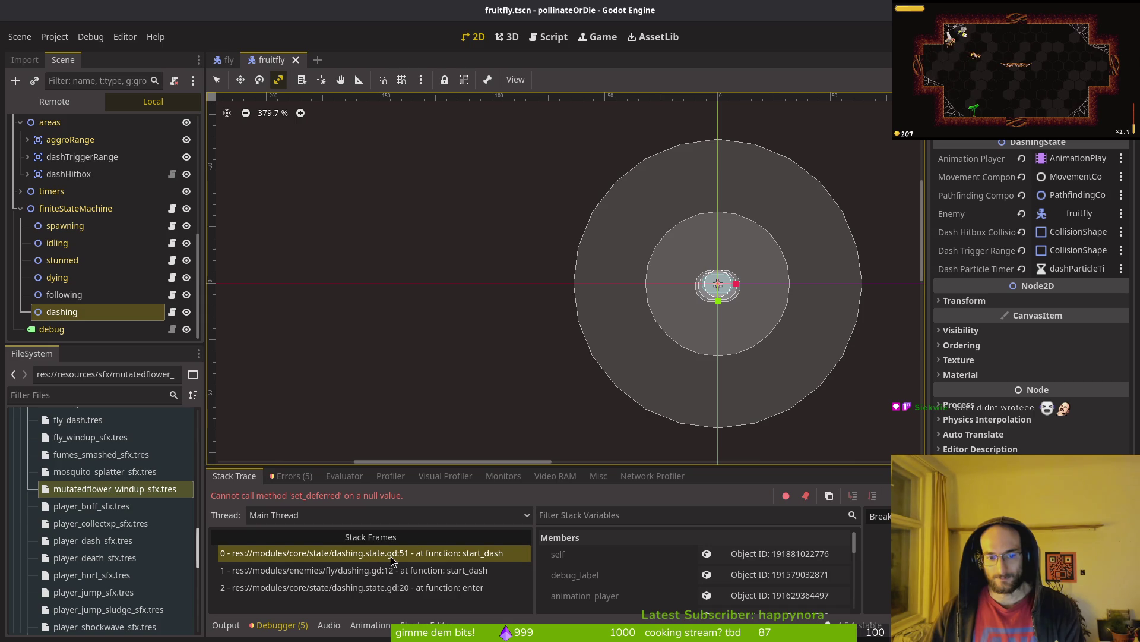
key("alt+Tab")
key("alt+Tab")
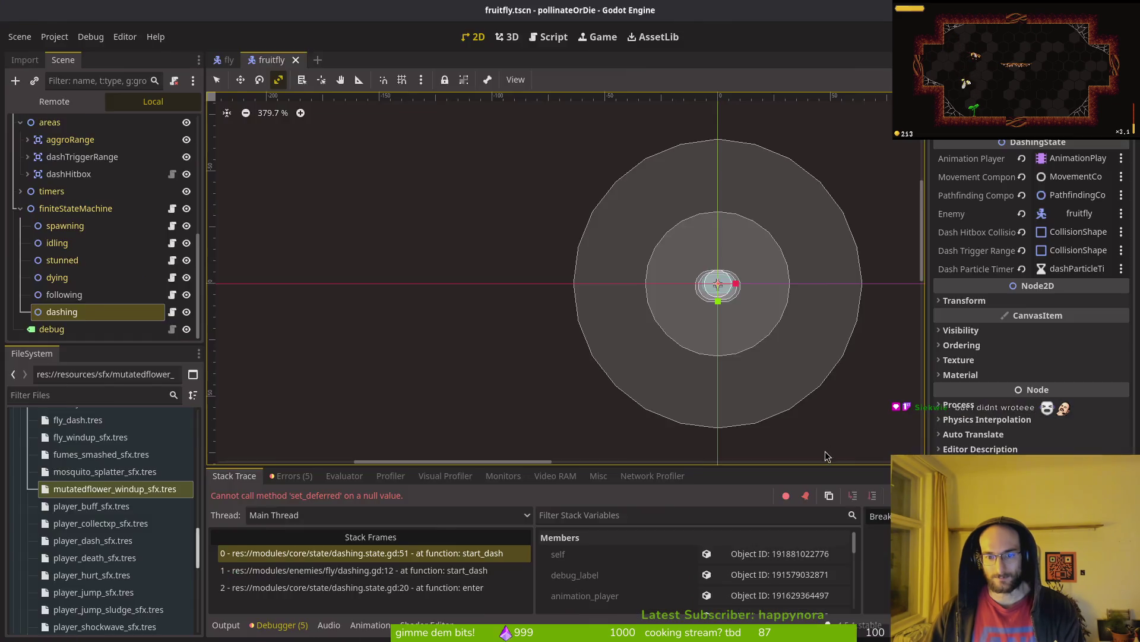
key("alt+Tab")
scroll(785, 269, "down", 6)
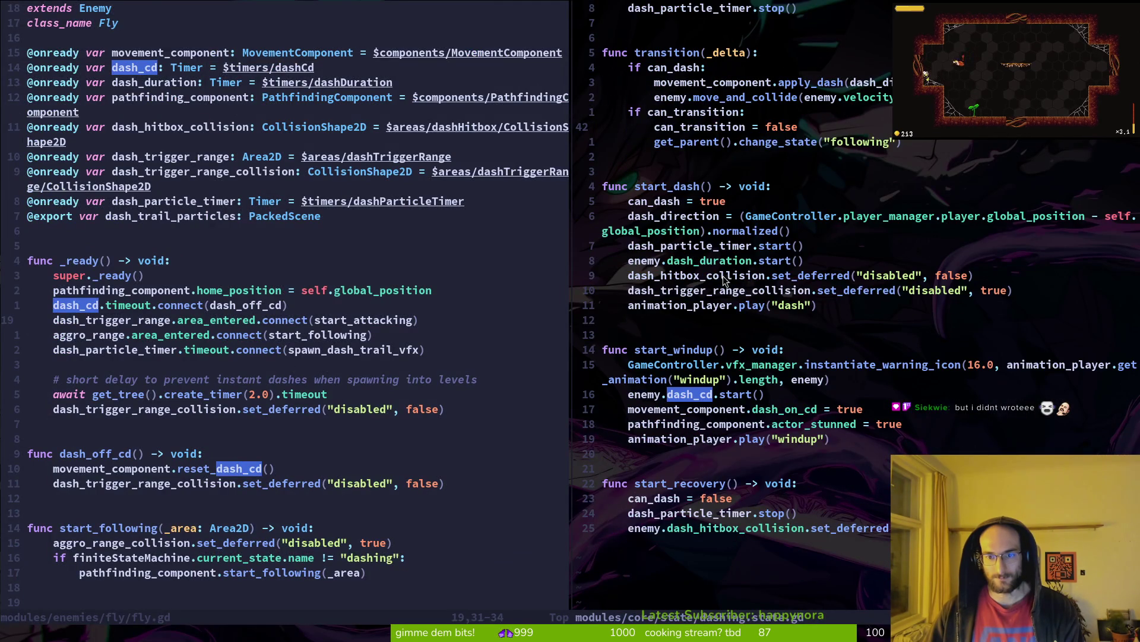
left_click(696, 276)
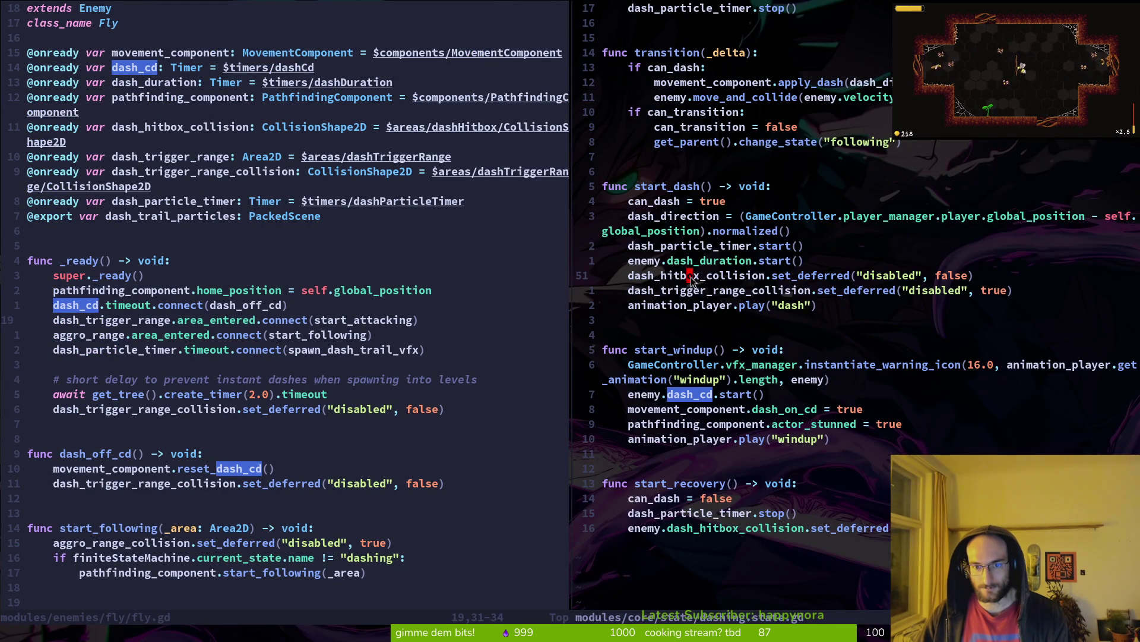
scroll(693, 282, "up", 11)
left_click(737, 119)
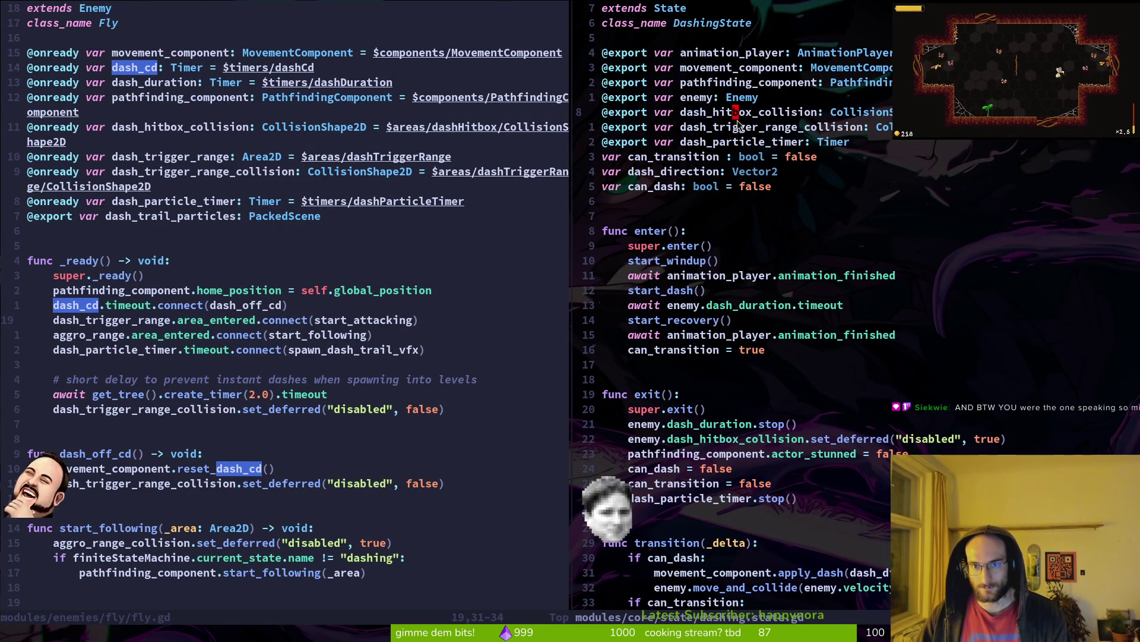
scroll(713, 427, "down", 11)
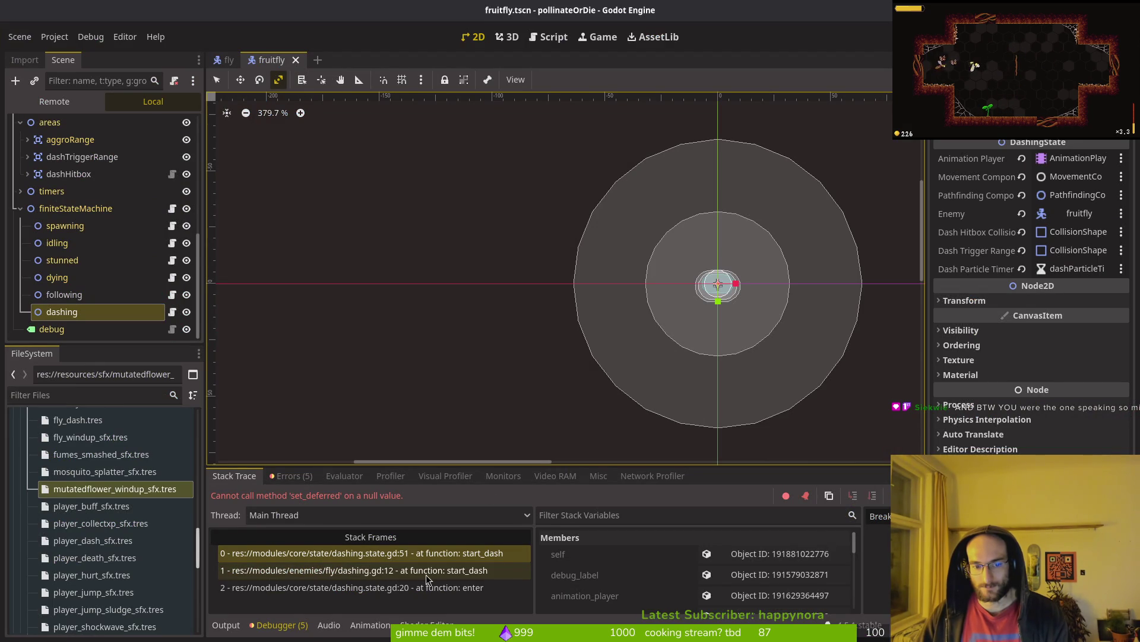
Step: Assign dashHitbox's CollisionShape2D as the fly dashing state's Dash Hitbox Collision
left_click(226, 60)
scroll(103, 256, "down", 5)
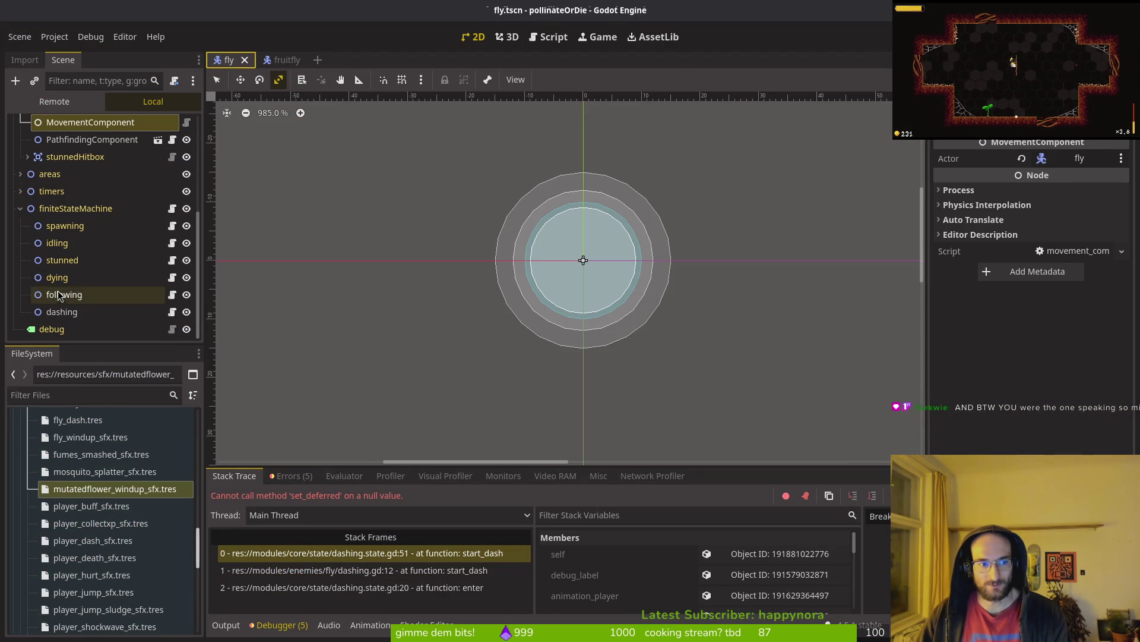
left_click(62, 312)
left_click(1072, 232)
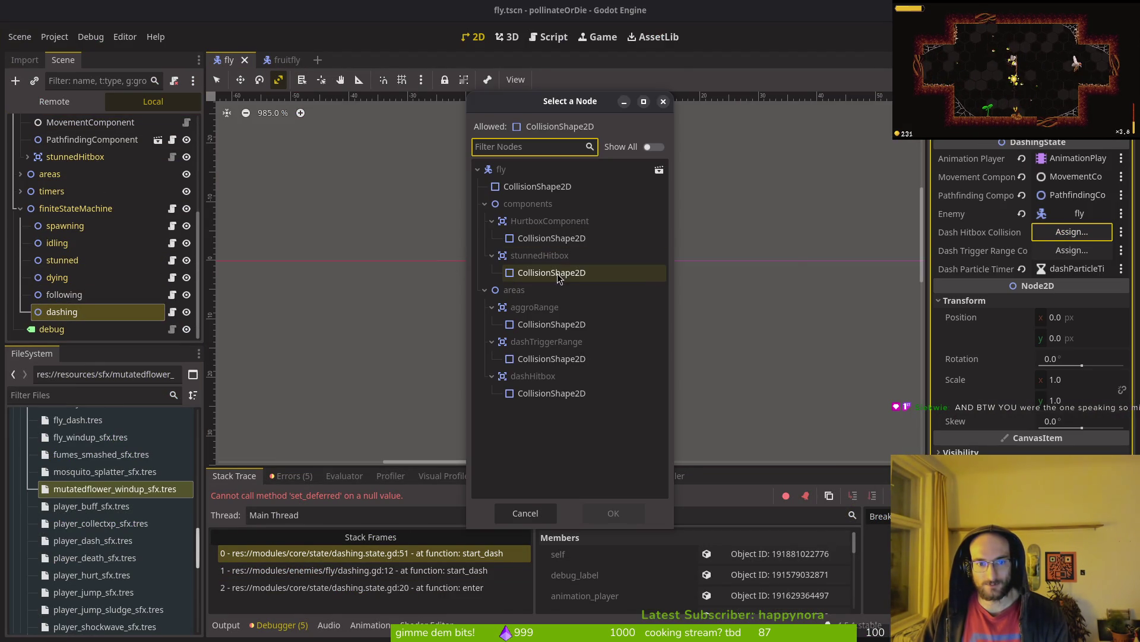
double_click(551, 393)
Step: Assign dashTriggerRange's CollisionShape2D as Dash Trigger Range, save fly.tscn and run the game
left_click(1072, 250)
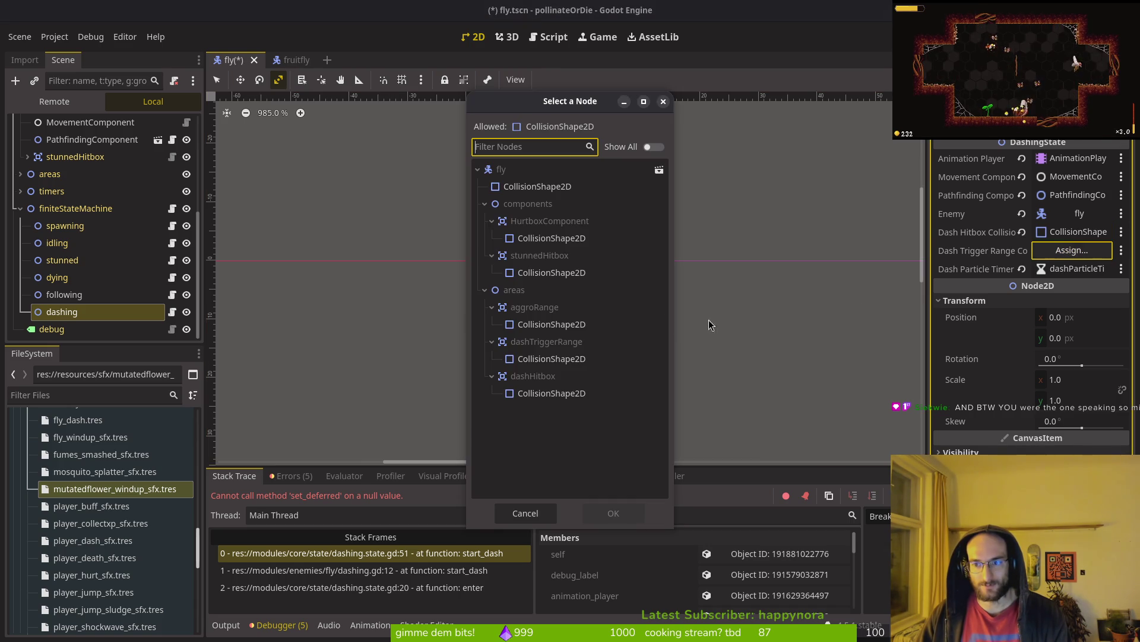
left_click(540, 358)
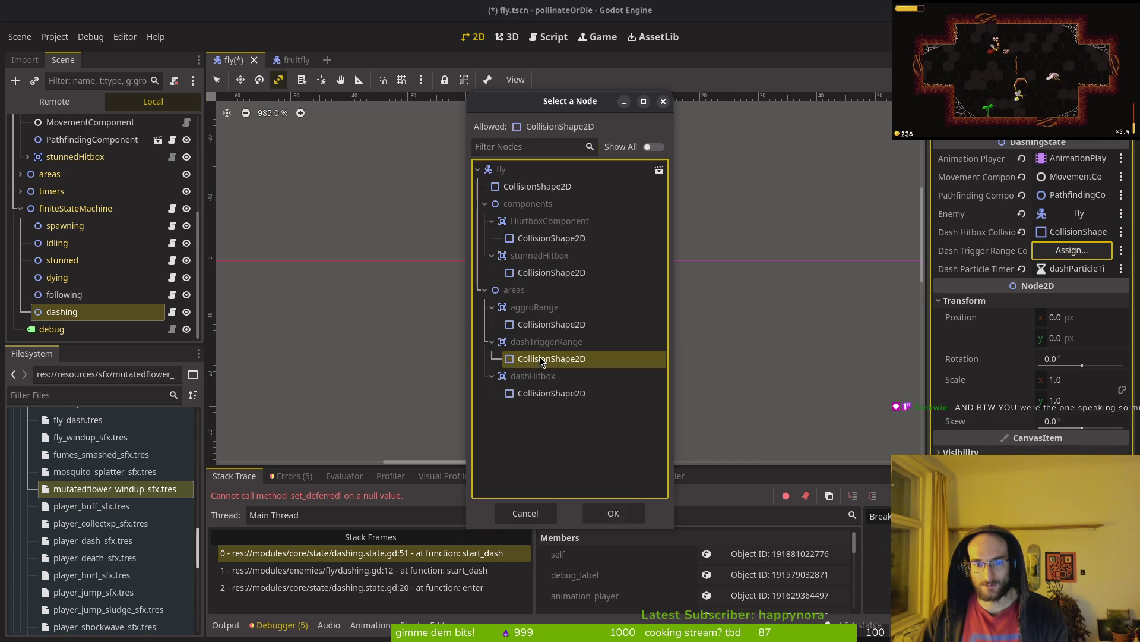
left_click(623, 515)
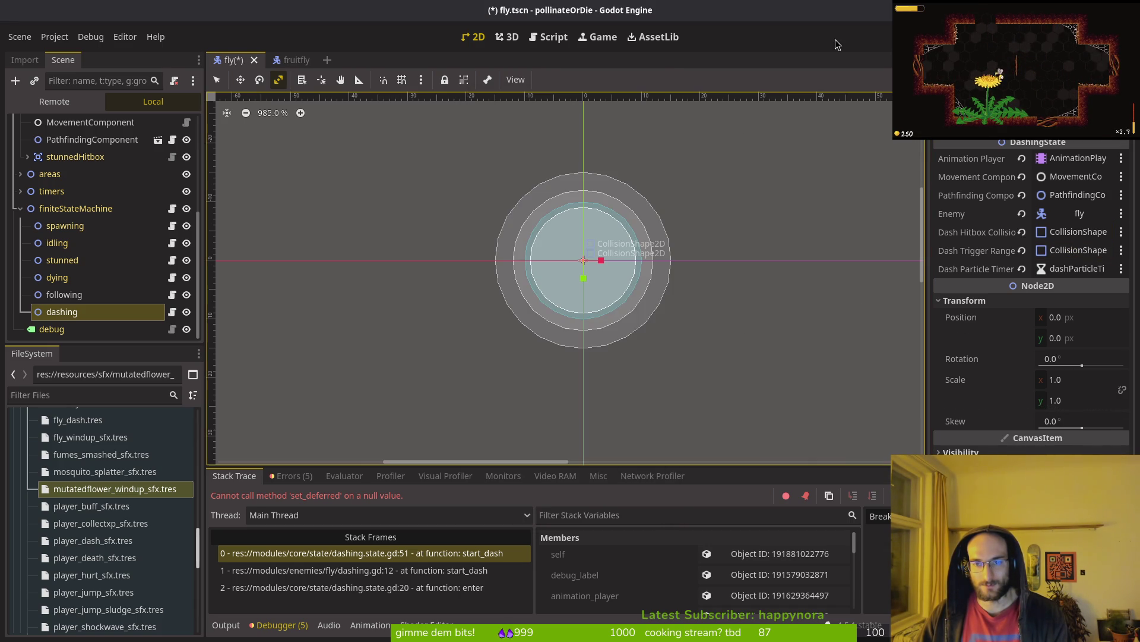
key("ctrl+s")
key("F5")
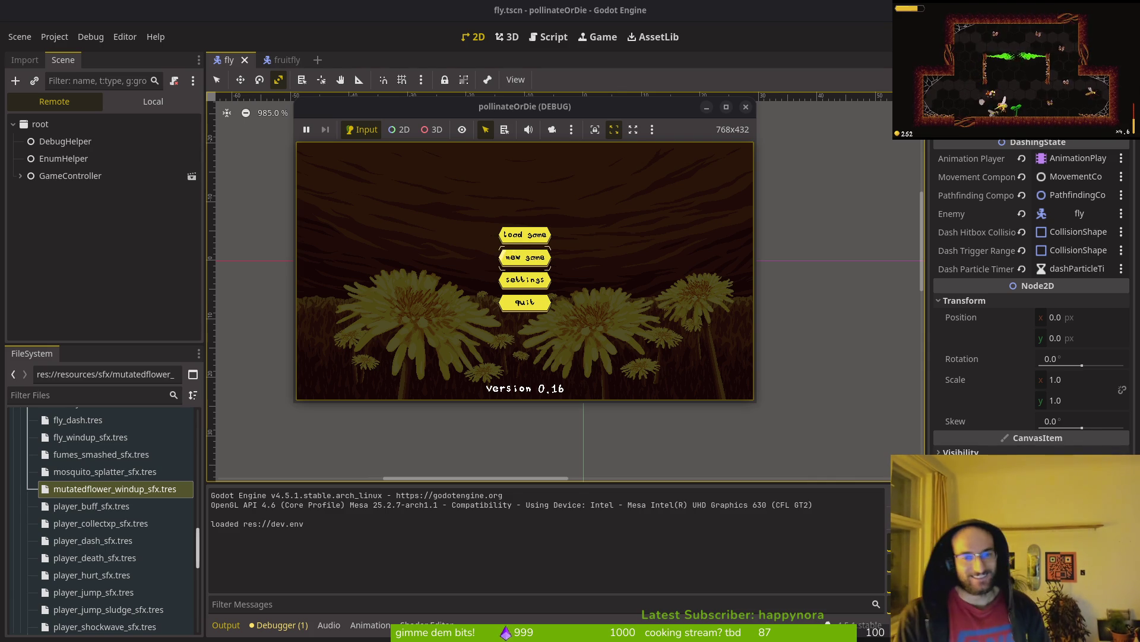
Step: Start a game to hit the dash_duration error, then inspect the error list and the fly's dashDuration timer
key("Return")
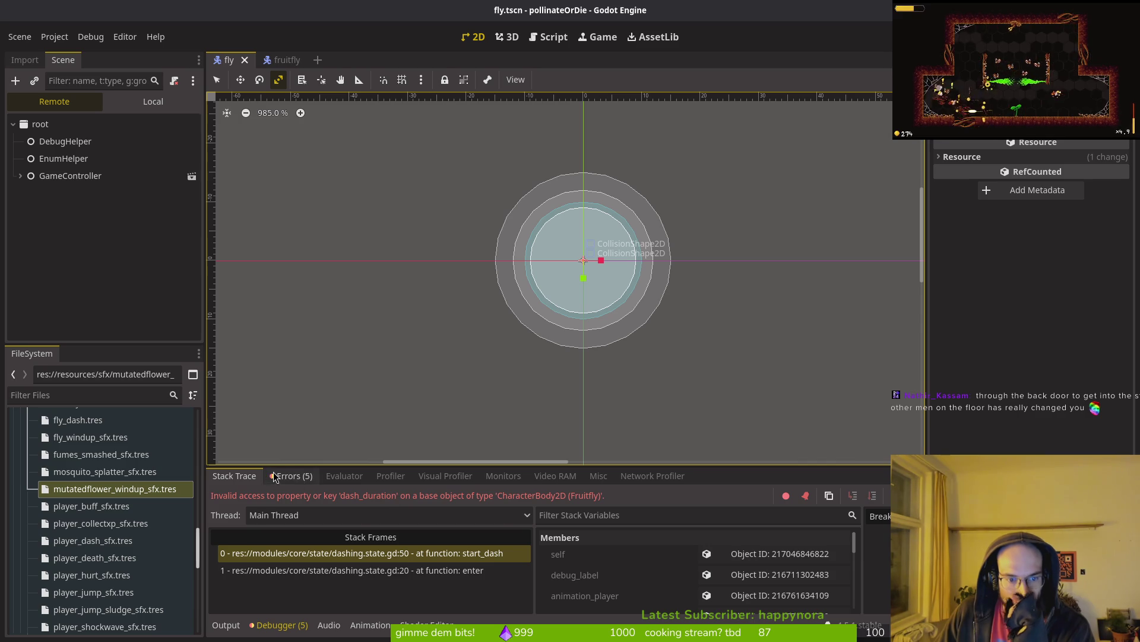
left_click(291, 475)
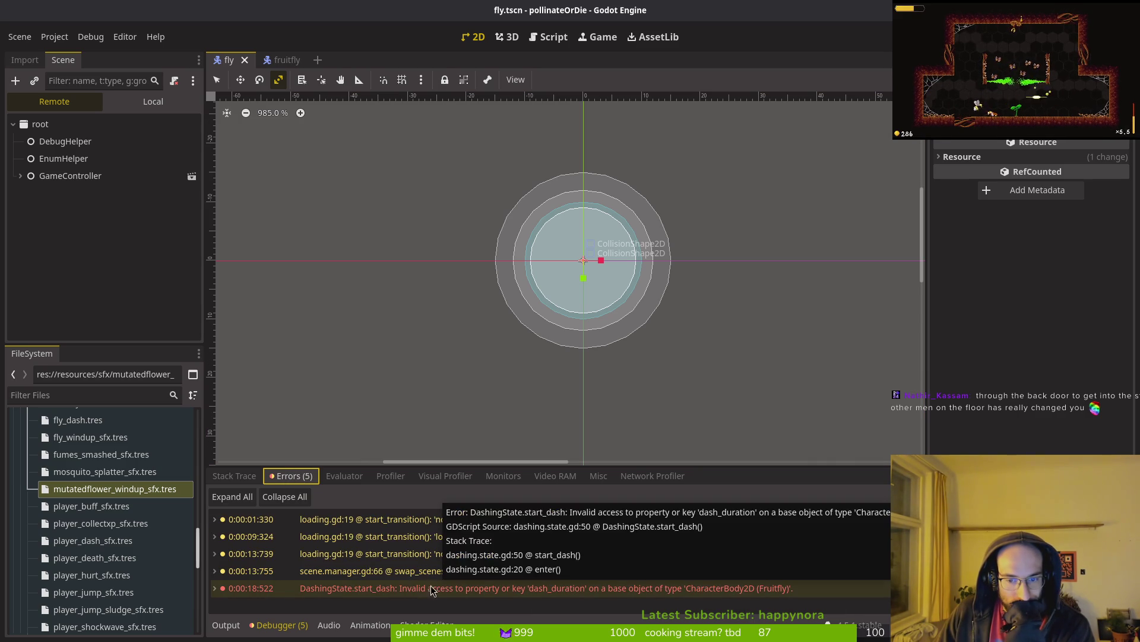
left_click(234, 475)
left_click(153, 102)
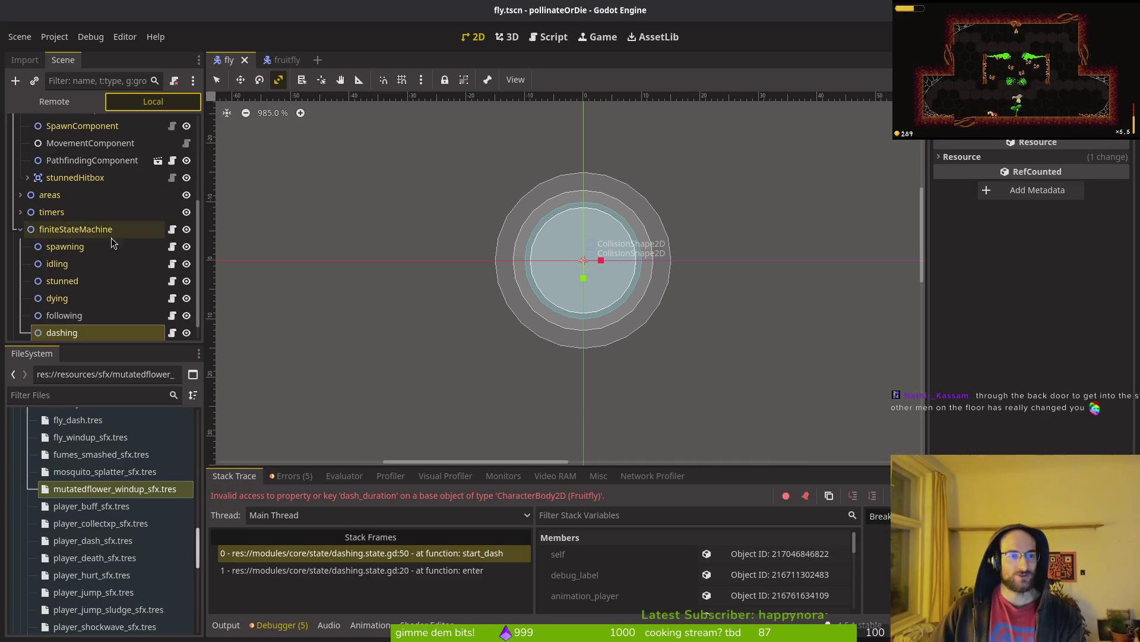
left_click(21, 212)
left_click(85, 265)
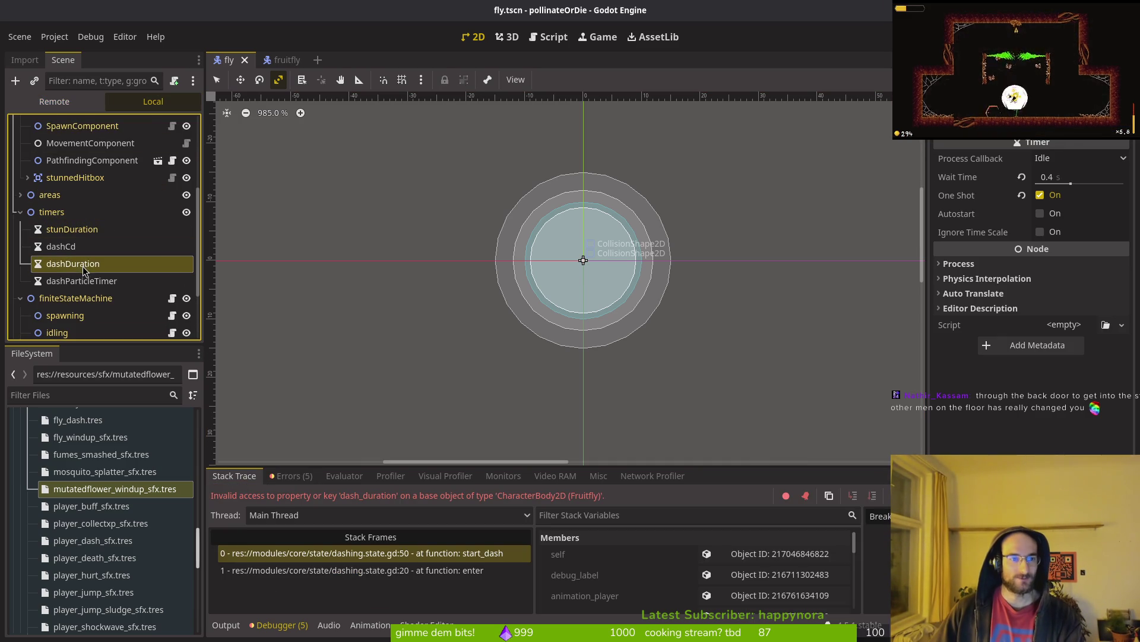
Step: In Neovim, open fruitfly.gd in the left pane and review its dash_frequency and dash_cd declarations
key("alt+Tab")
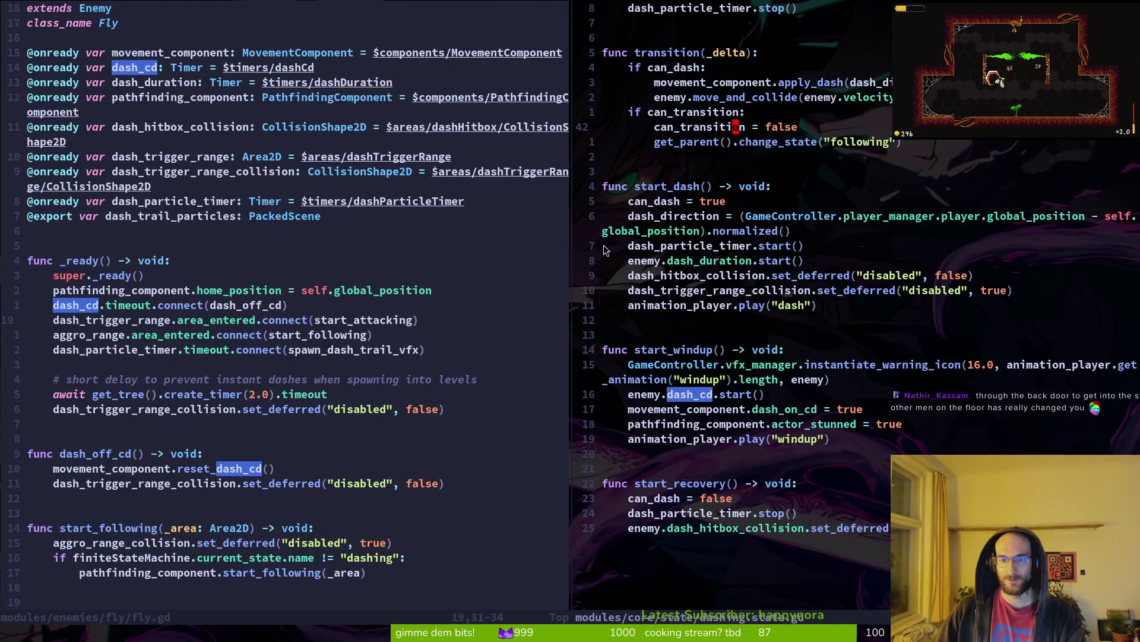
scroll(767, 133, "up", 10)
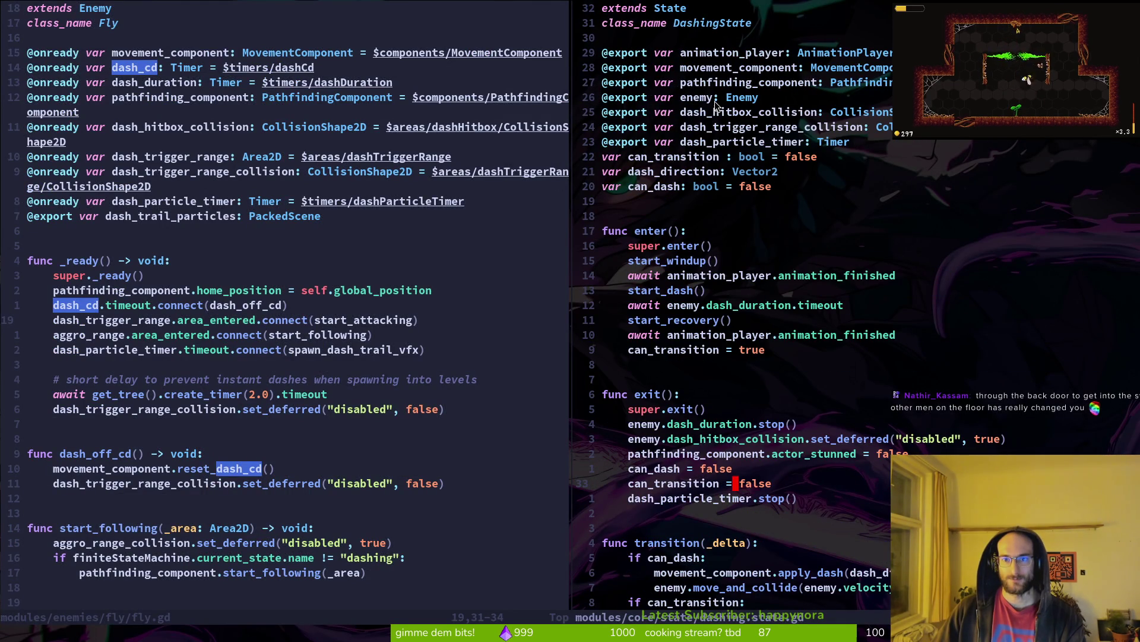
left_click(322, 100)
key("space")
key("f")
key("f")
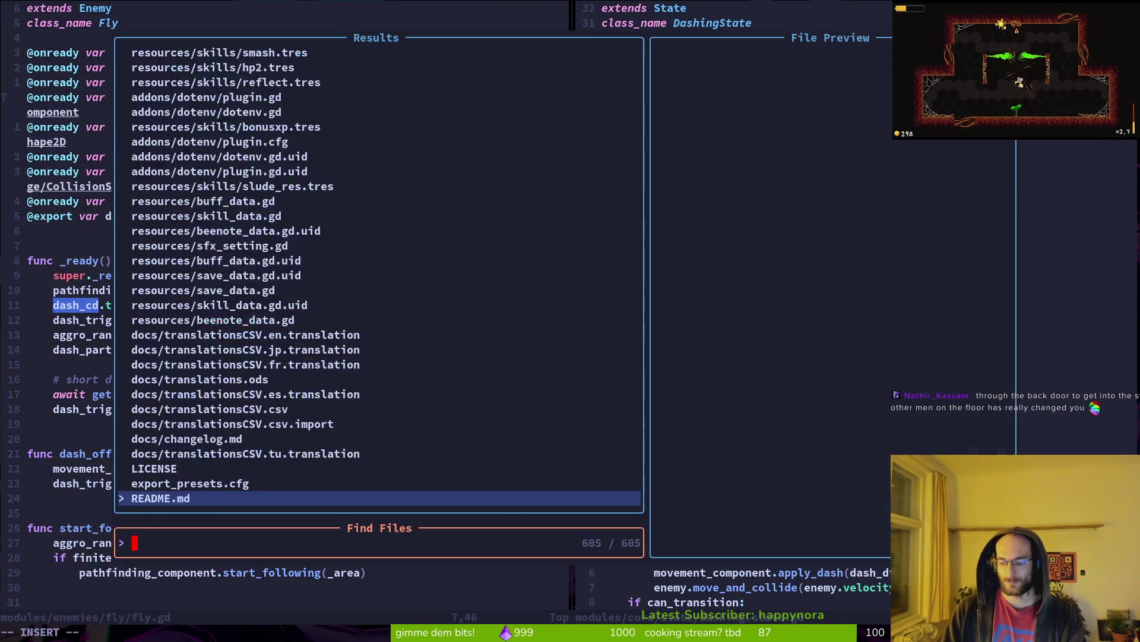
type("frifl")
key("Up")
key("Return")
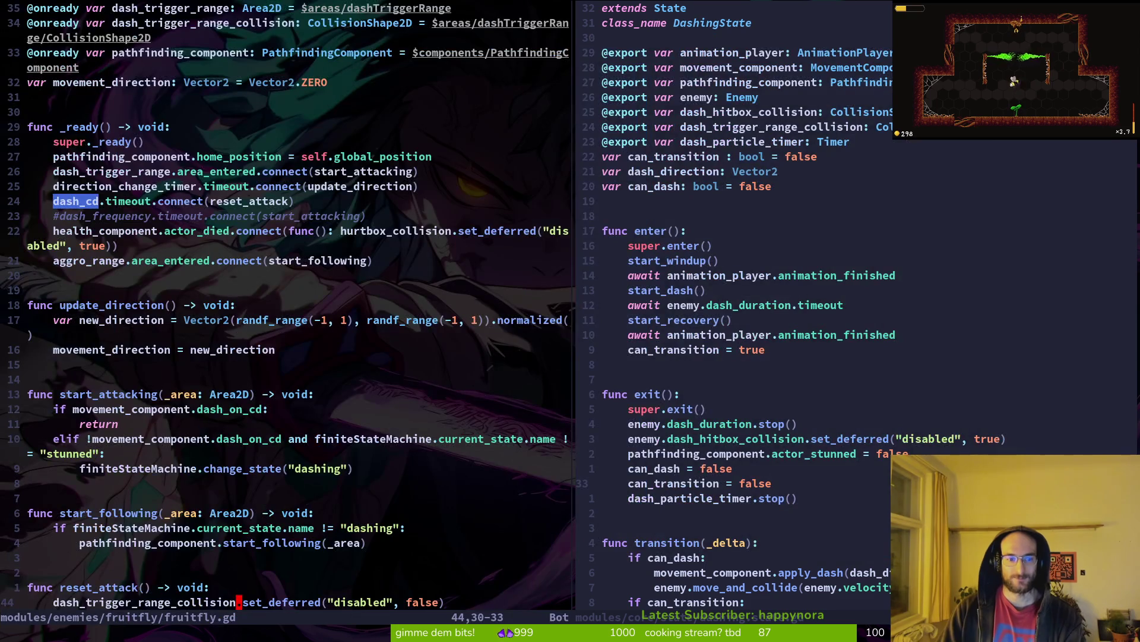
scroll(219, 116, "up", 3)
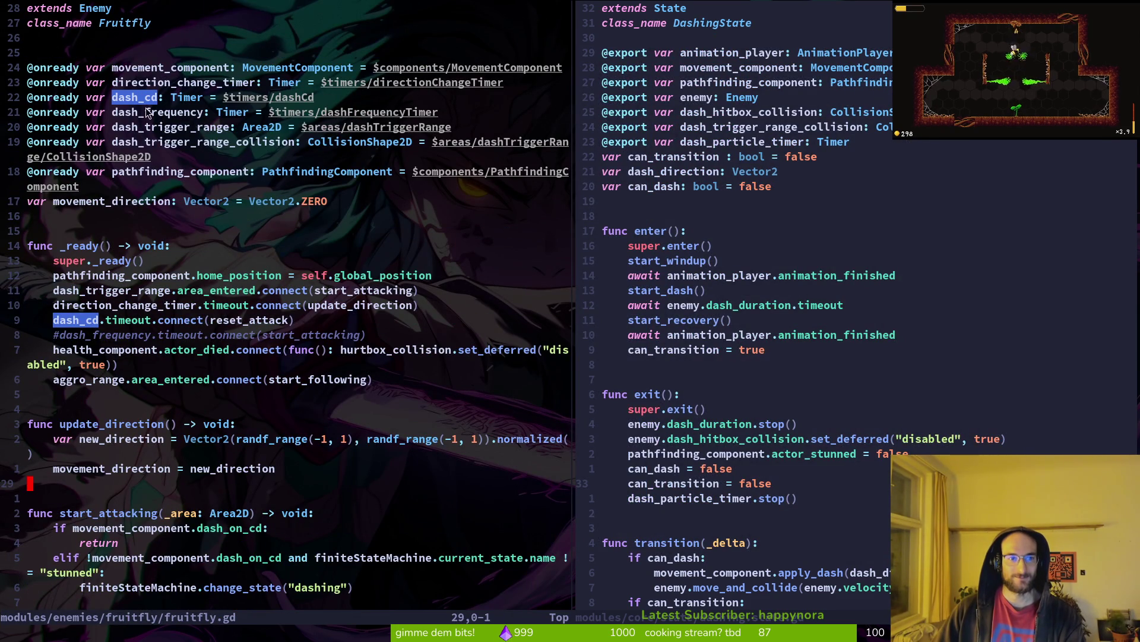
left_click(179, 114)
left_click(136, 98)
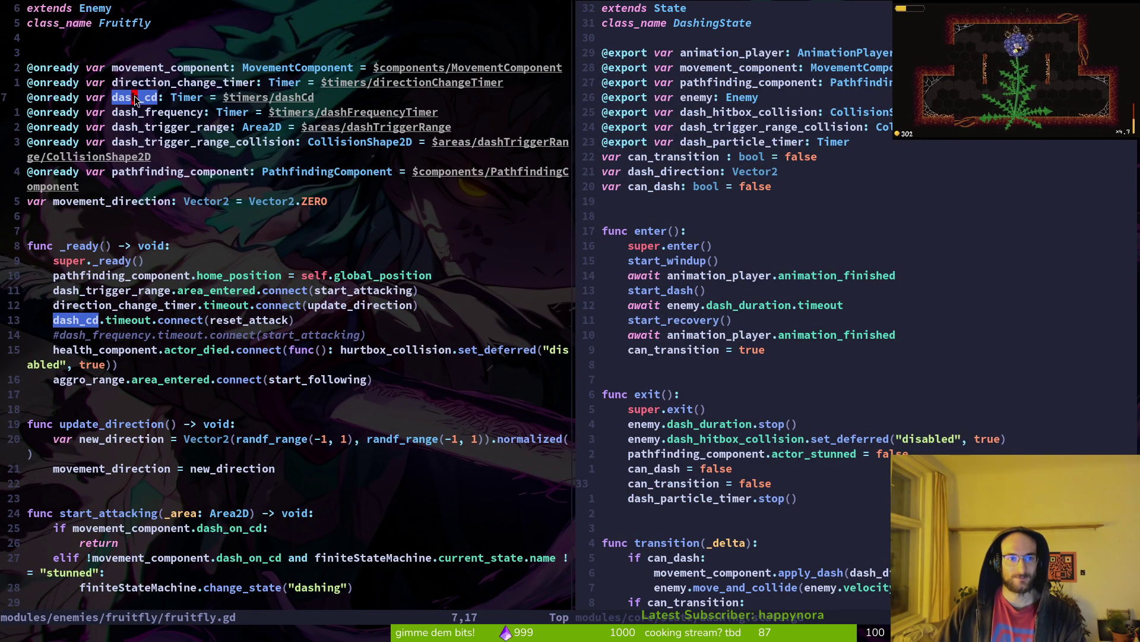
Step: Open fly.gd in the right pane
left_click(763, 142)
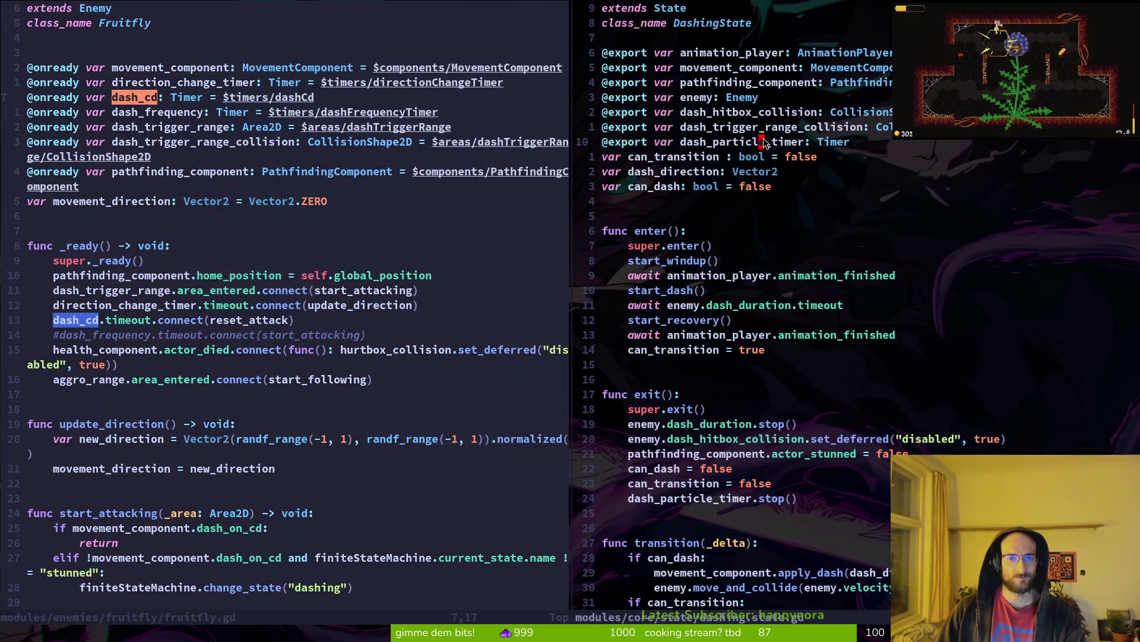
key("space")
key("f")
key("f")
type("yp")
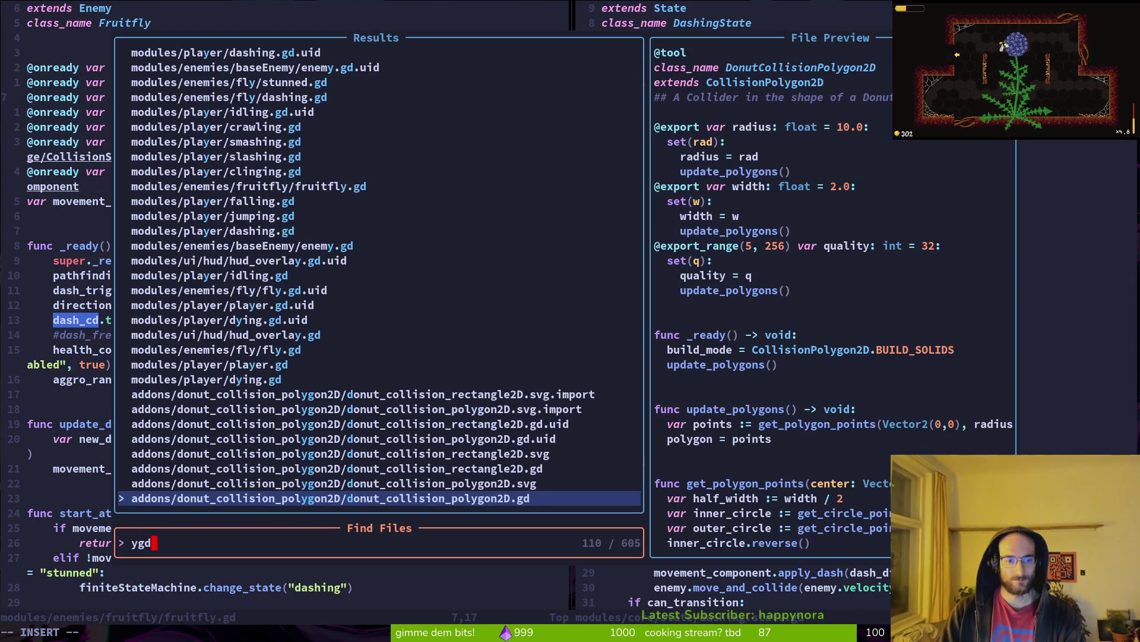
key("BackSpace")
key("BackSpace")
type("flygd")
key("Return")
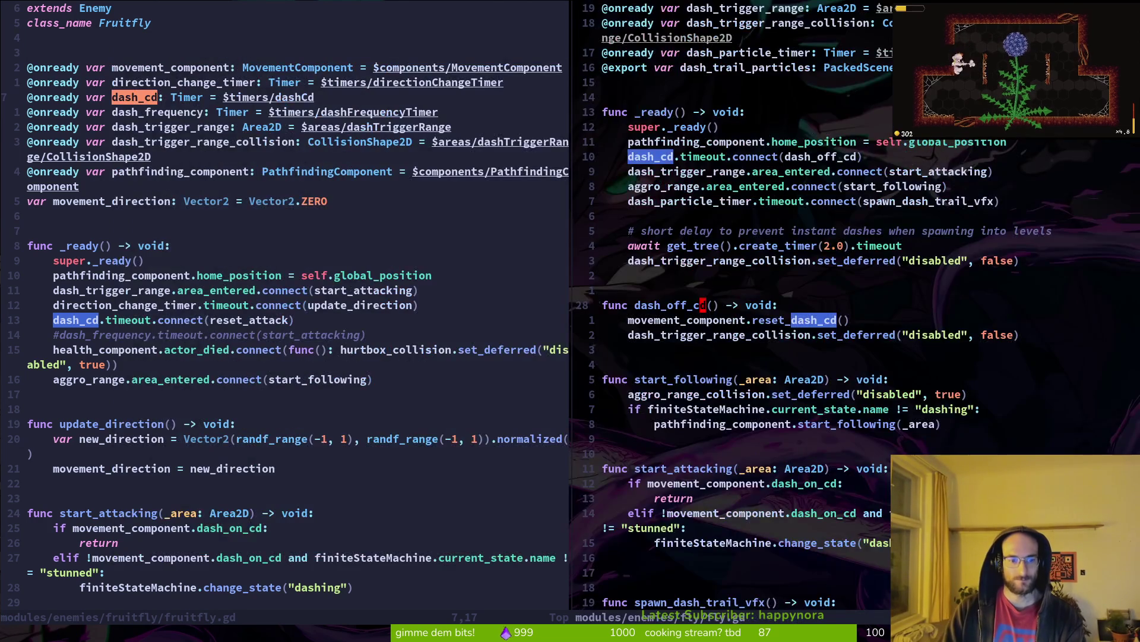
Step: Copy fly.gd's dash_duration declaration into fruitfly.gd and save it
scroll(699, 160, "up", 4)
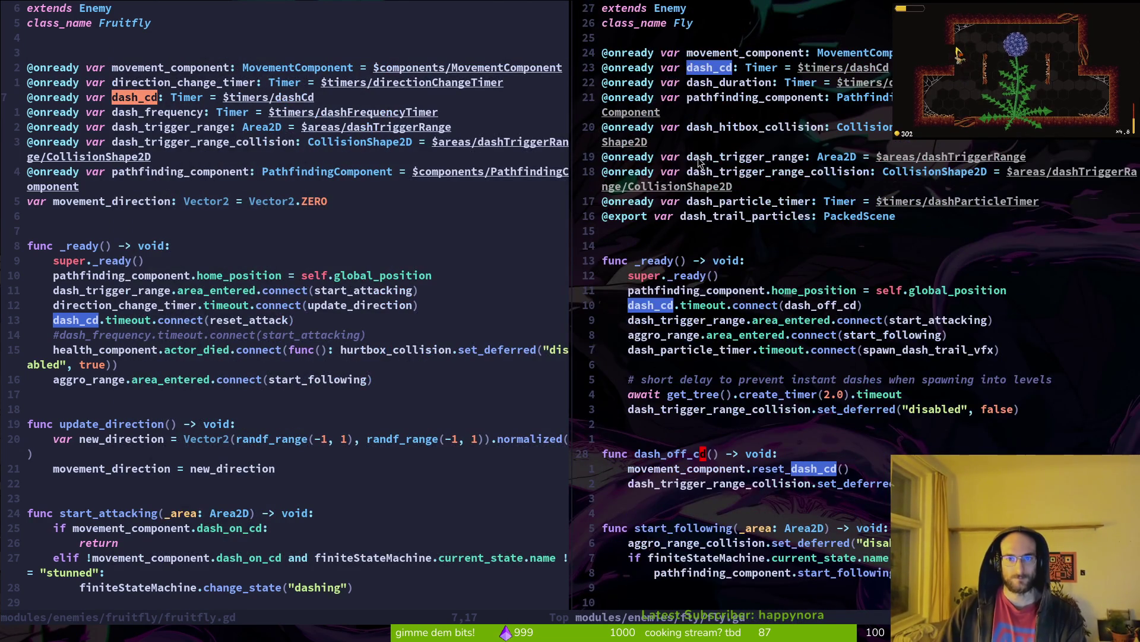
left_click(730, 87)
key("shift+v")
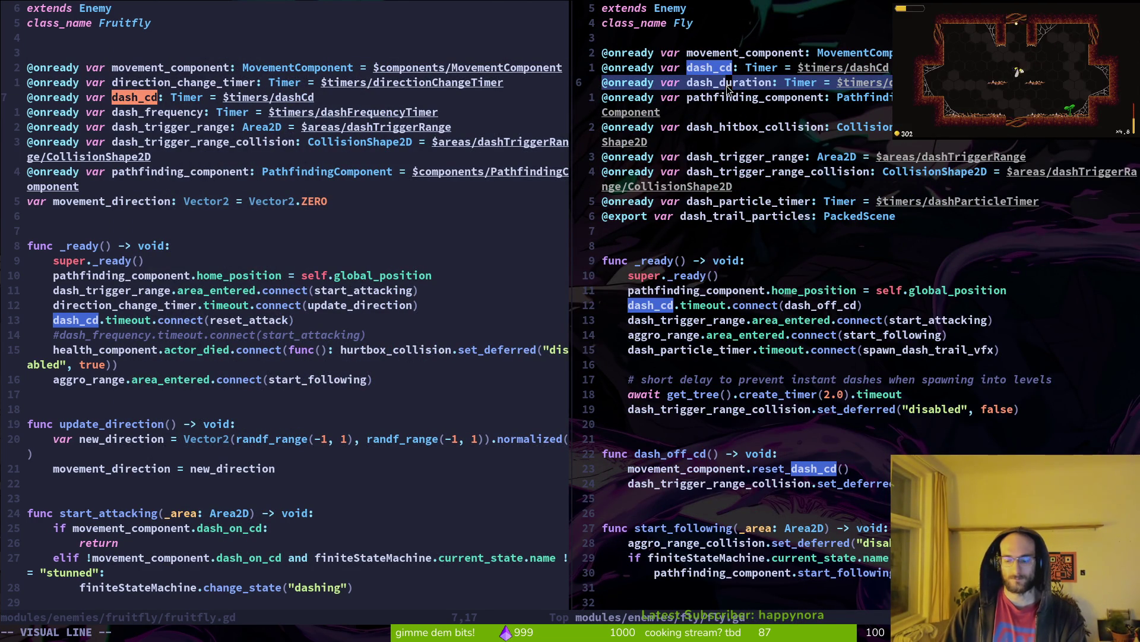
key("y")
key("ctrl+w")
key("h")
type("p")
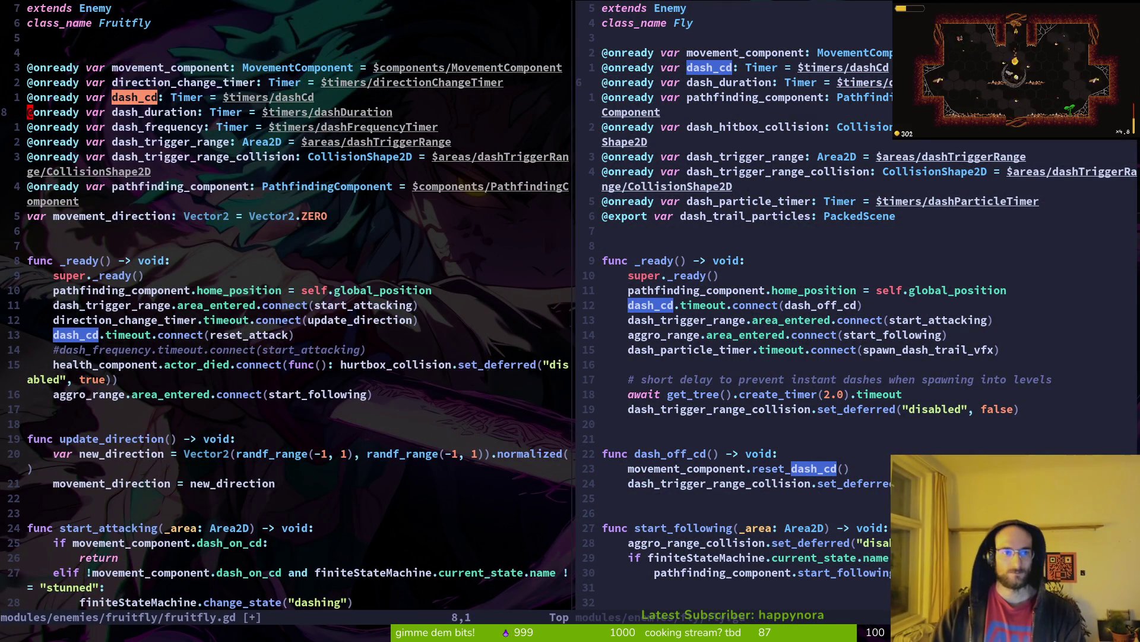
type(":w")
key("Return")
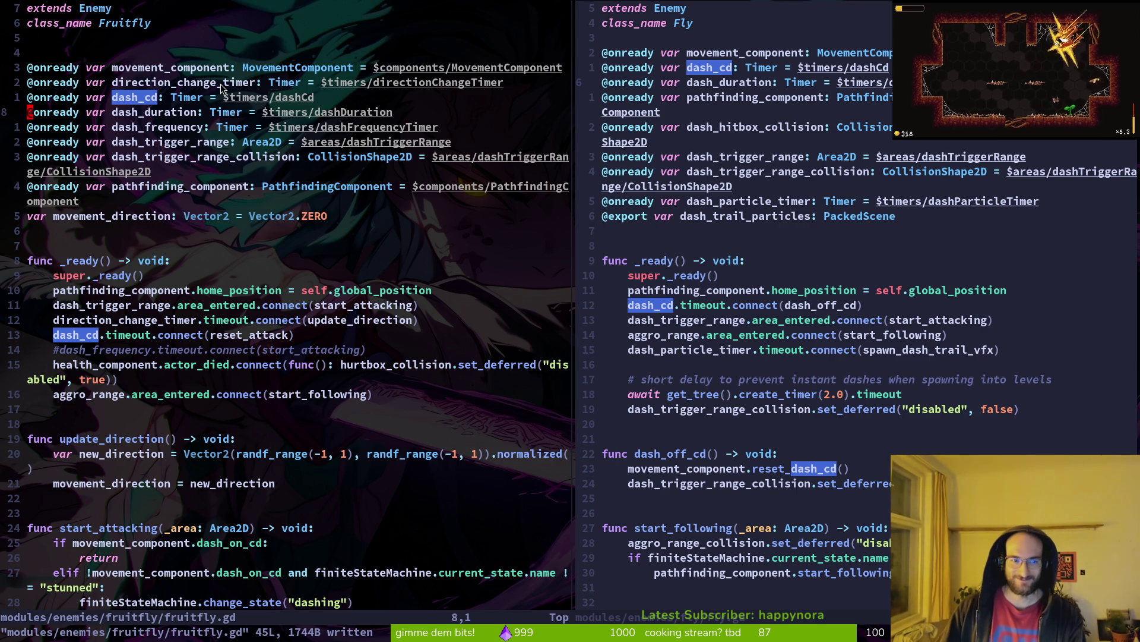
Step: Quit Neovim with :q and return to the Godot editor
type(":")
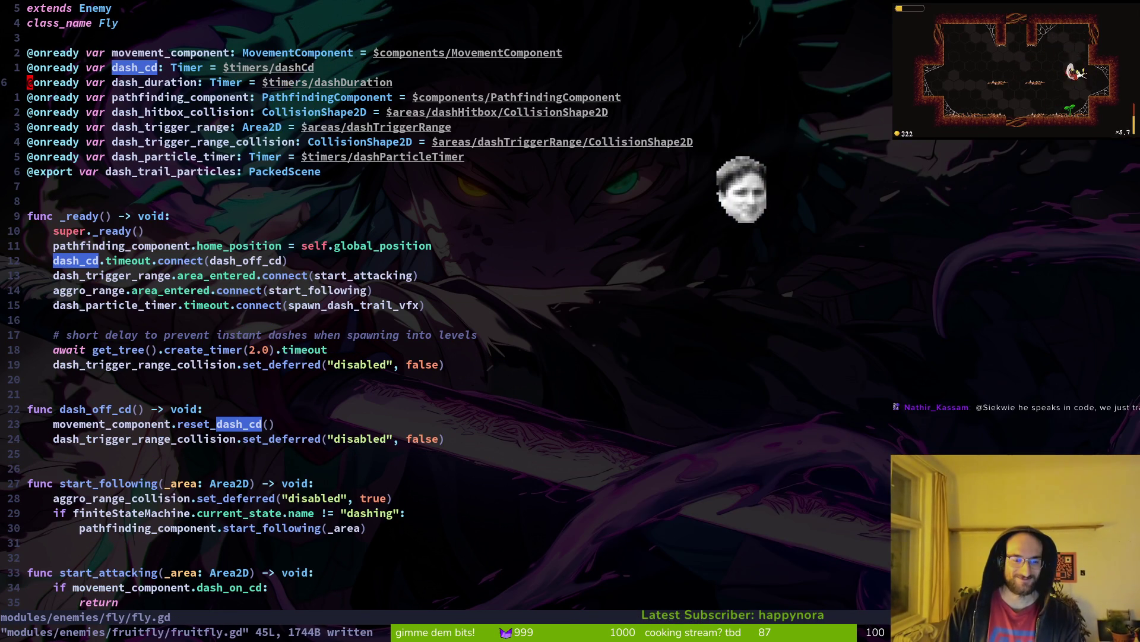
type(":q")
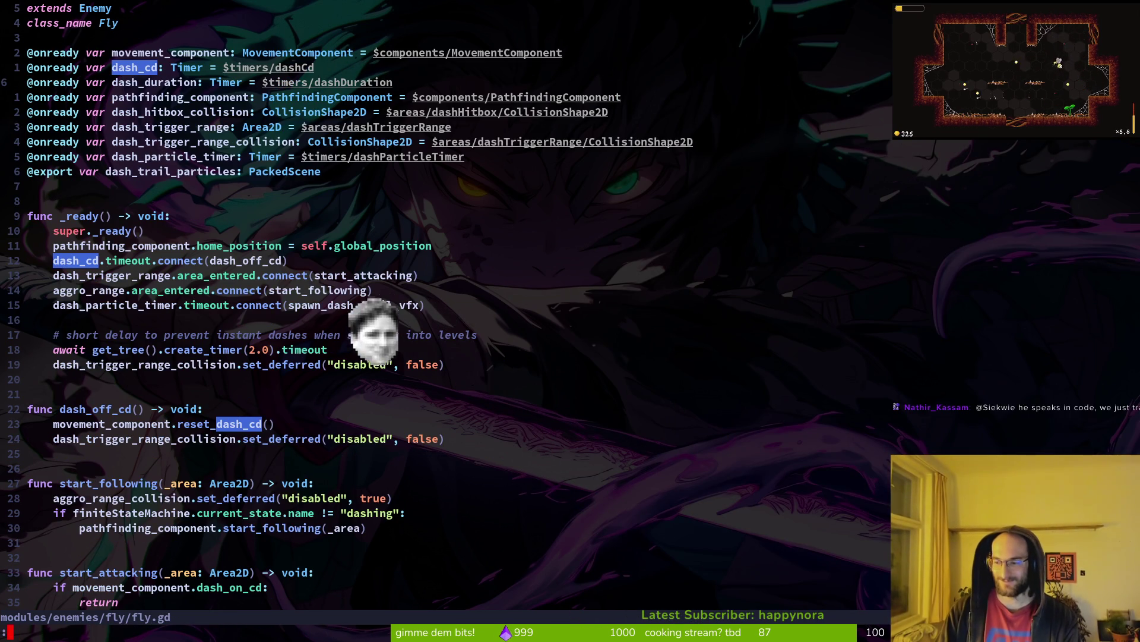
key("Return")
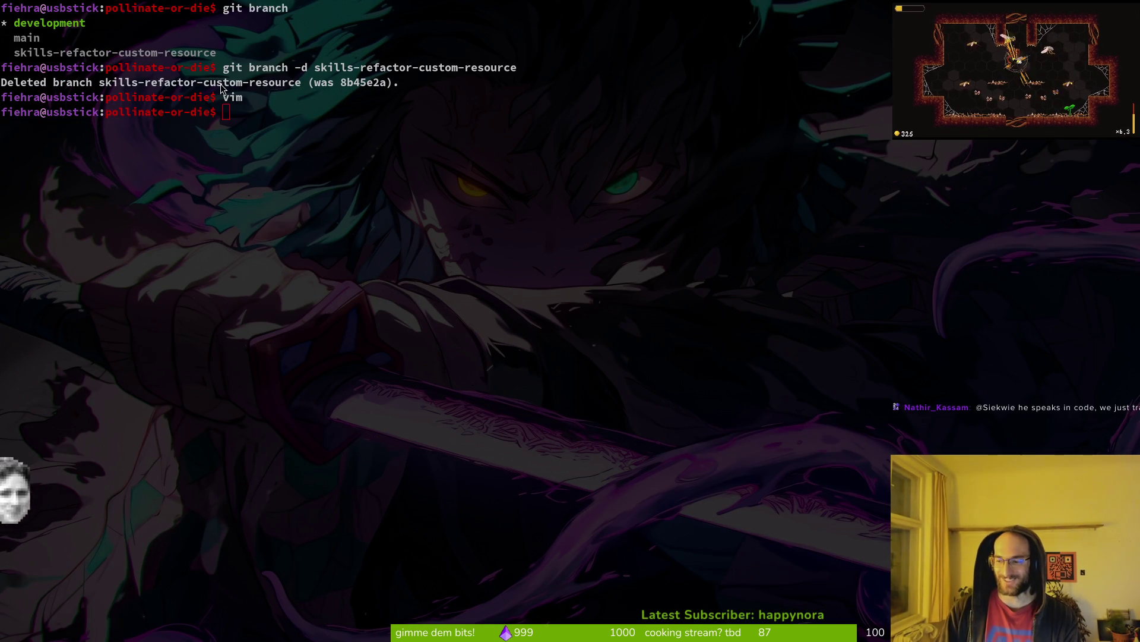
key("alt+Tab")
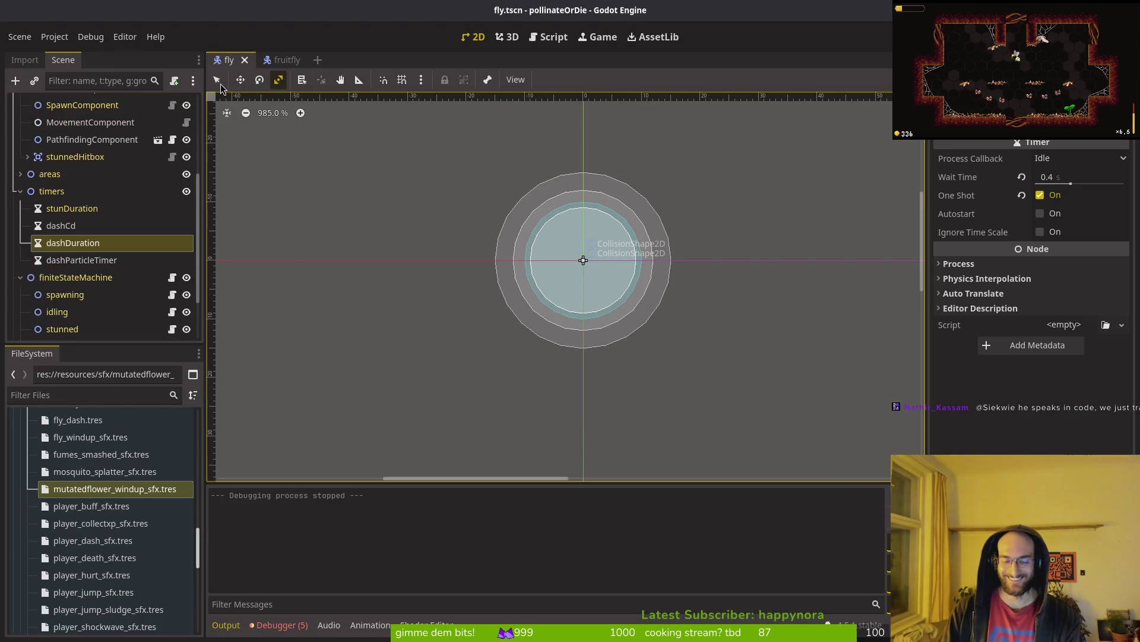
Step: Run the project and enter the dev gameplay level until the dash_hitbox_collision error halts it
key("F5")
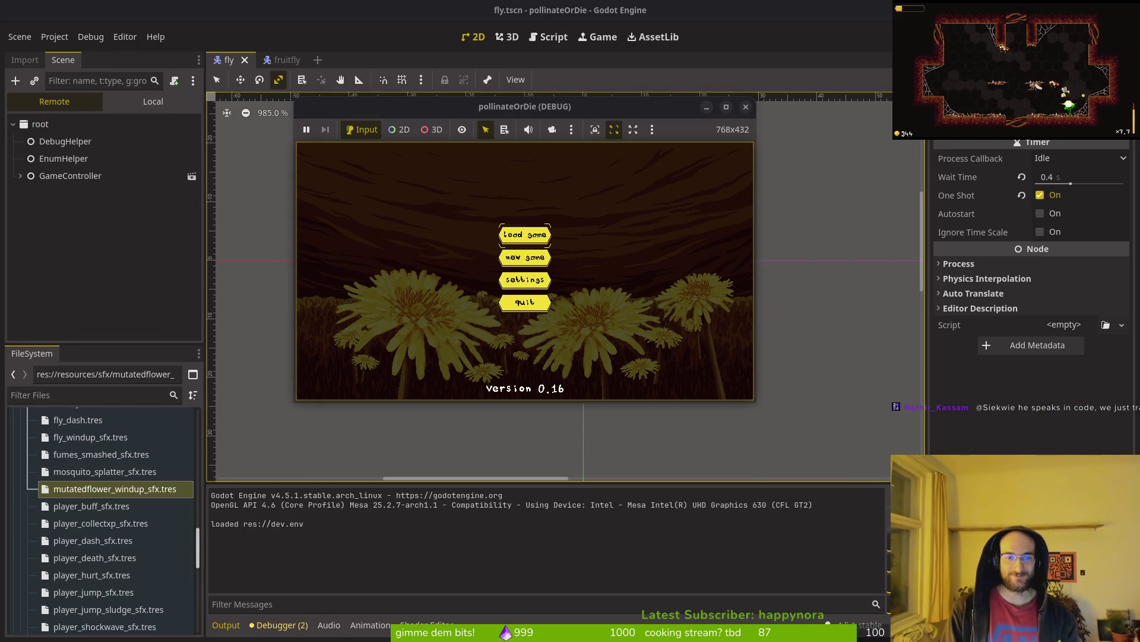
key("Return")
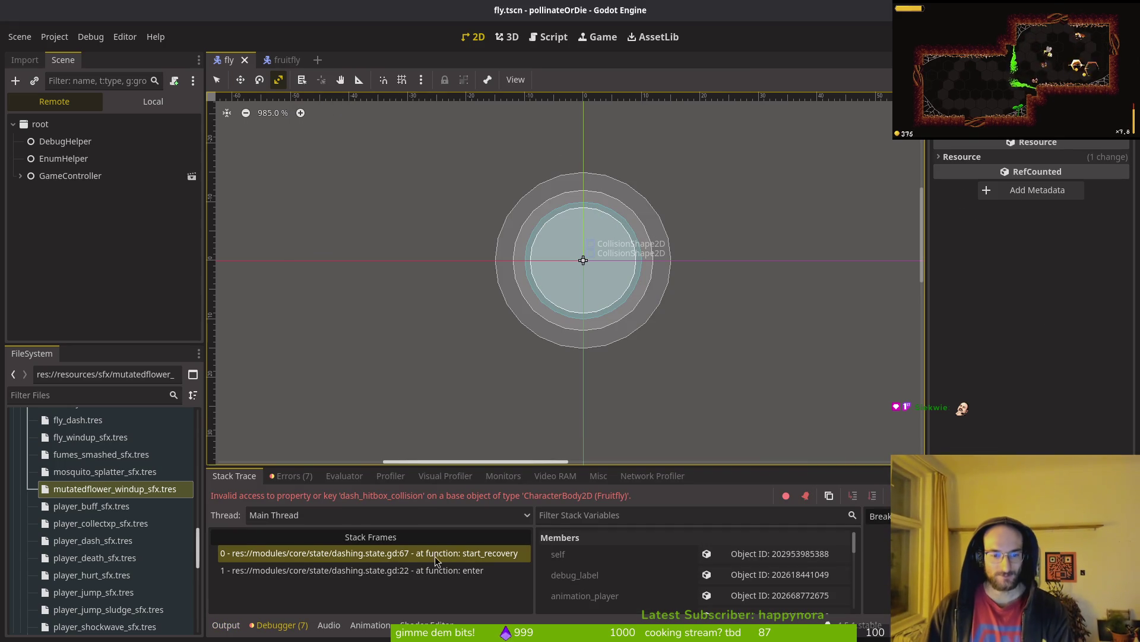
Step: Review the enter and start_recovery stack frames and the list of logged errors
left_click(423, 570)
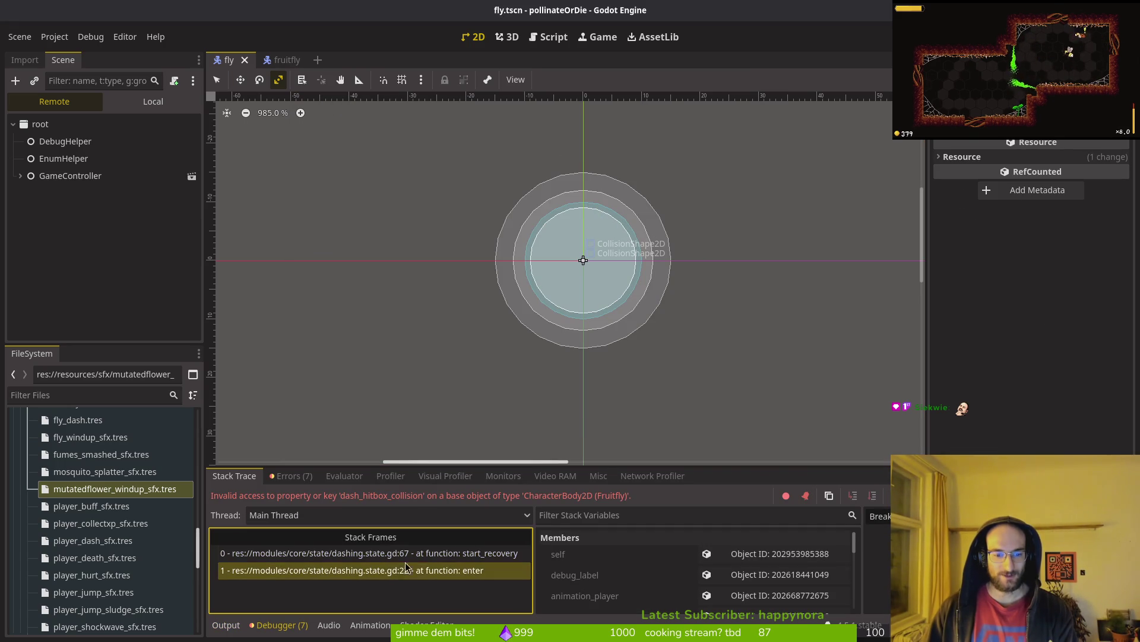
left_click(440, 554)
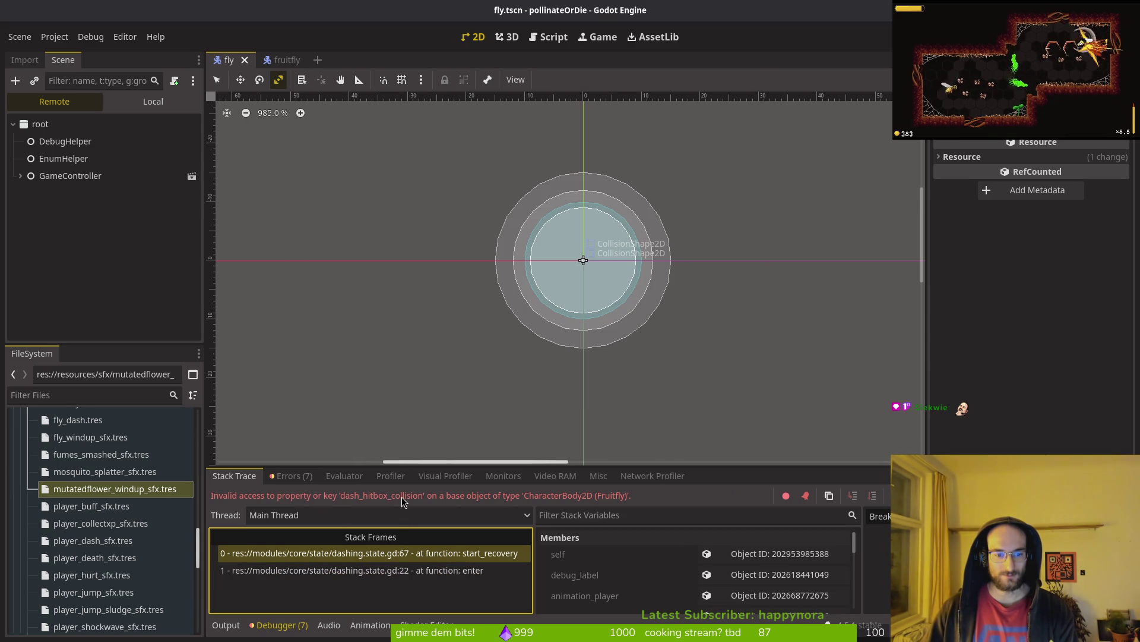
left_click(296, 476)
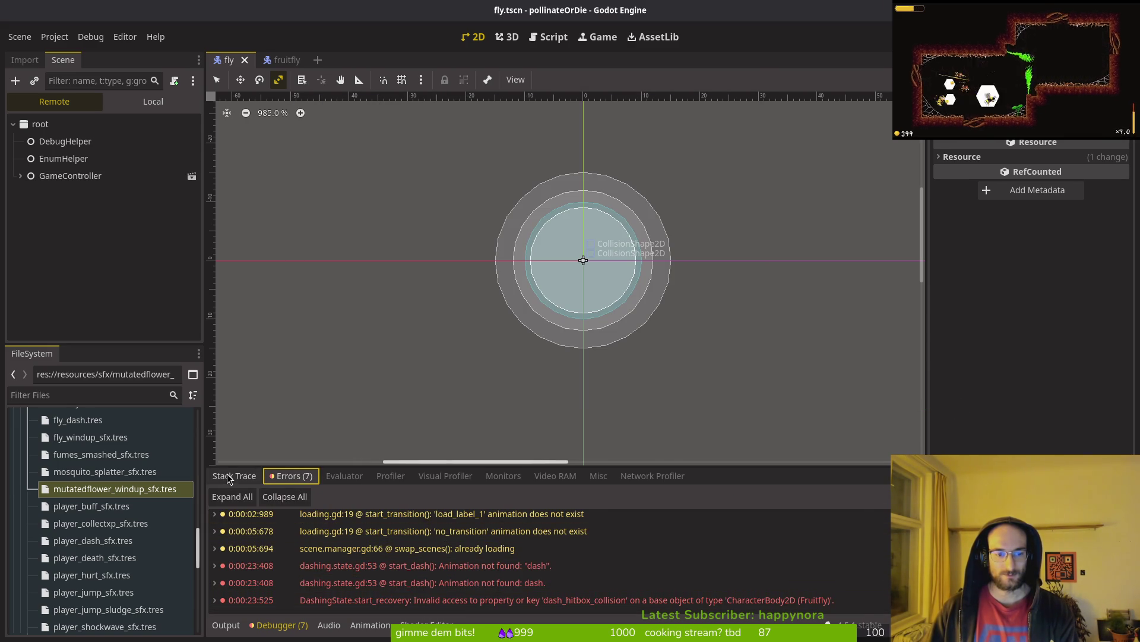
Step: Collapse the fly's timers and components nodes in the Local scene tree, then launch Aseprite
left_click(153, 102)
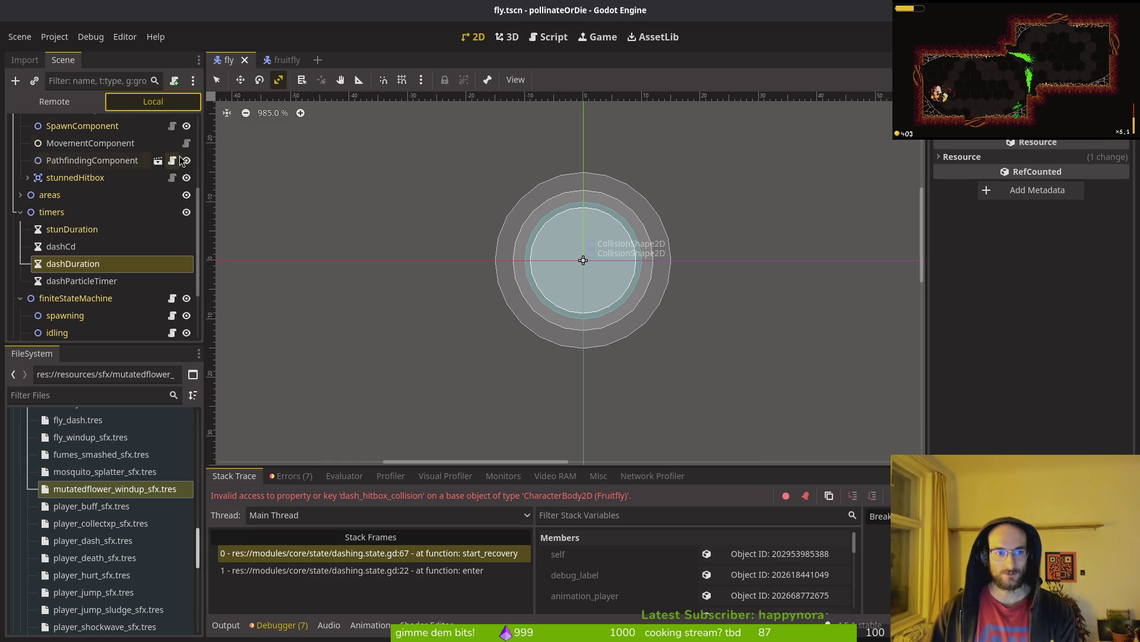
left_click(21, 212)
scroll(20, 216, "up", 3)
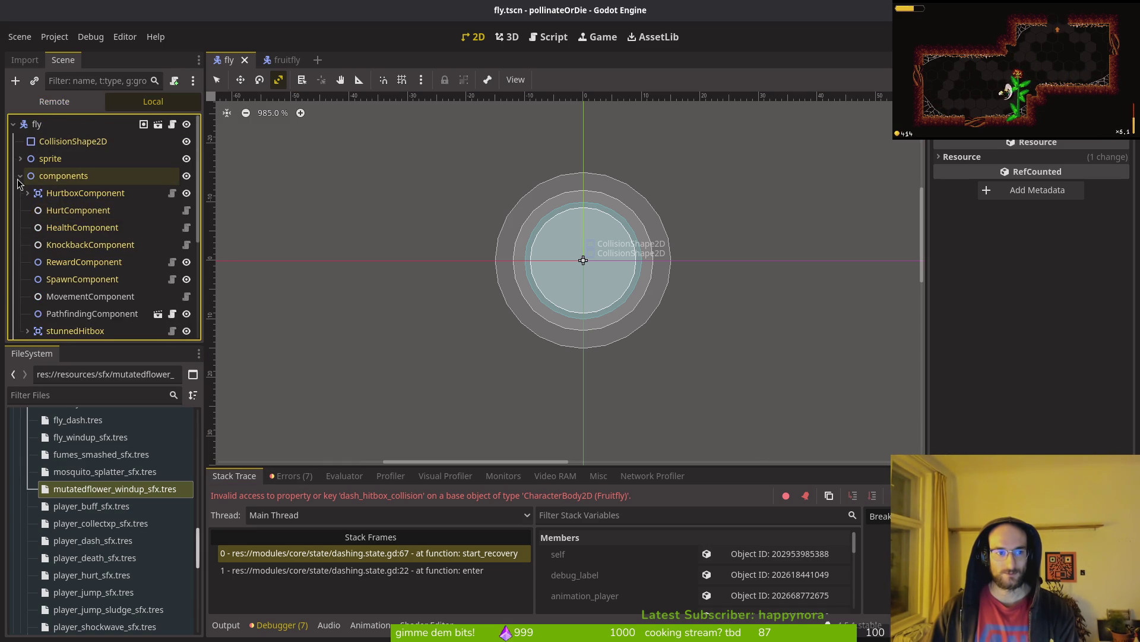
left_click(20, 177)
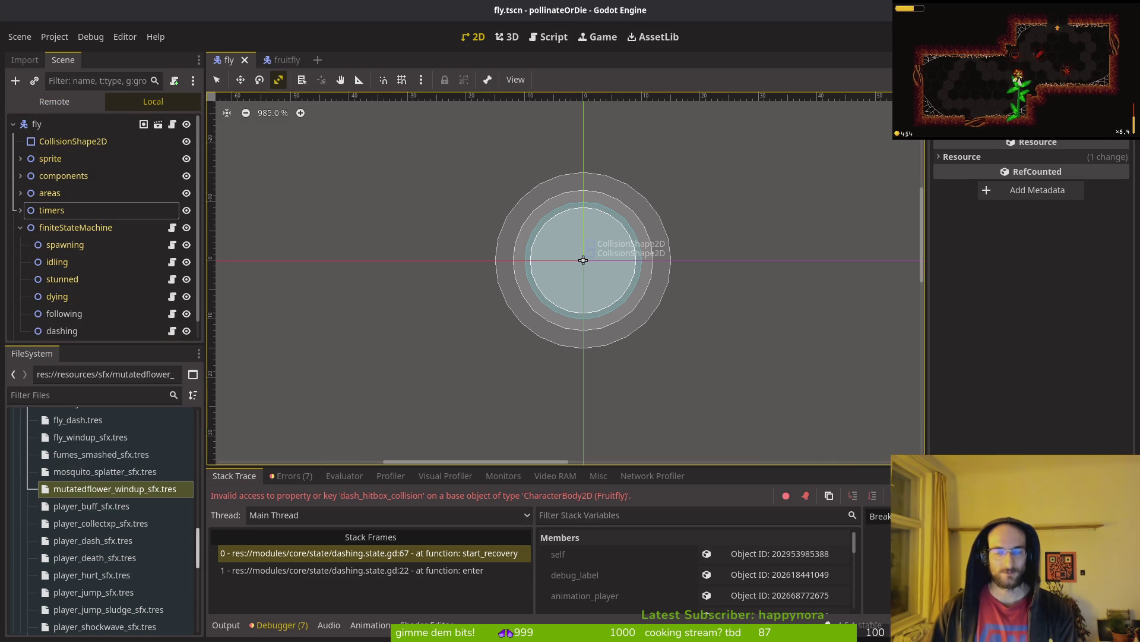
key("super")
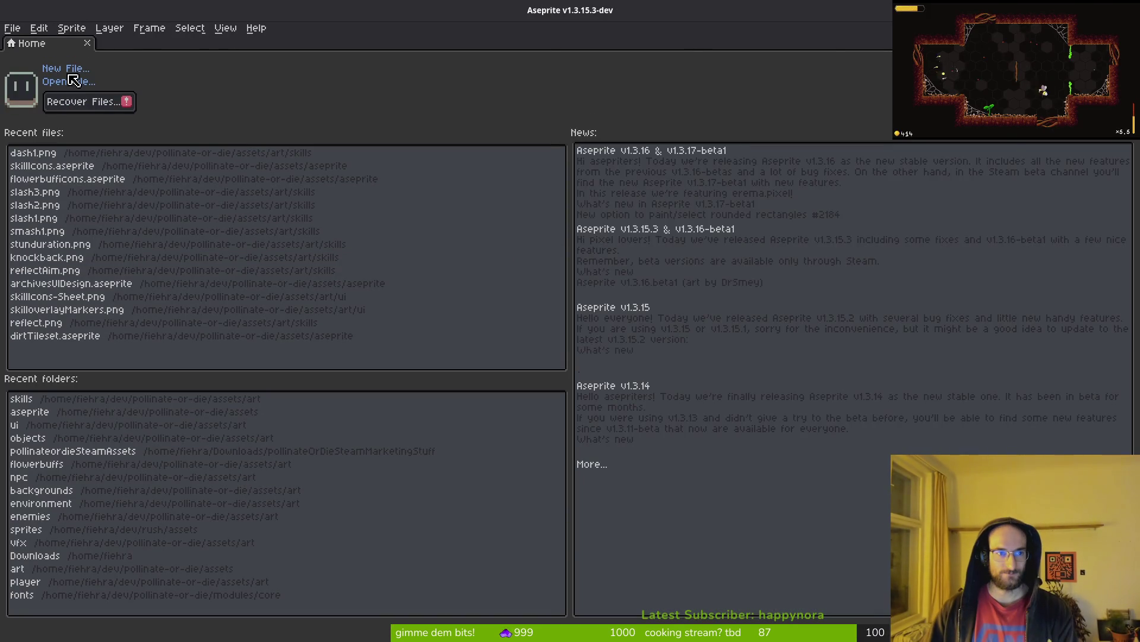
Step: Open fruitfly.aseprite from the assets/aseprite folder
left_click(72, 81)
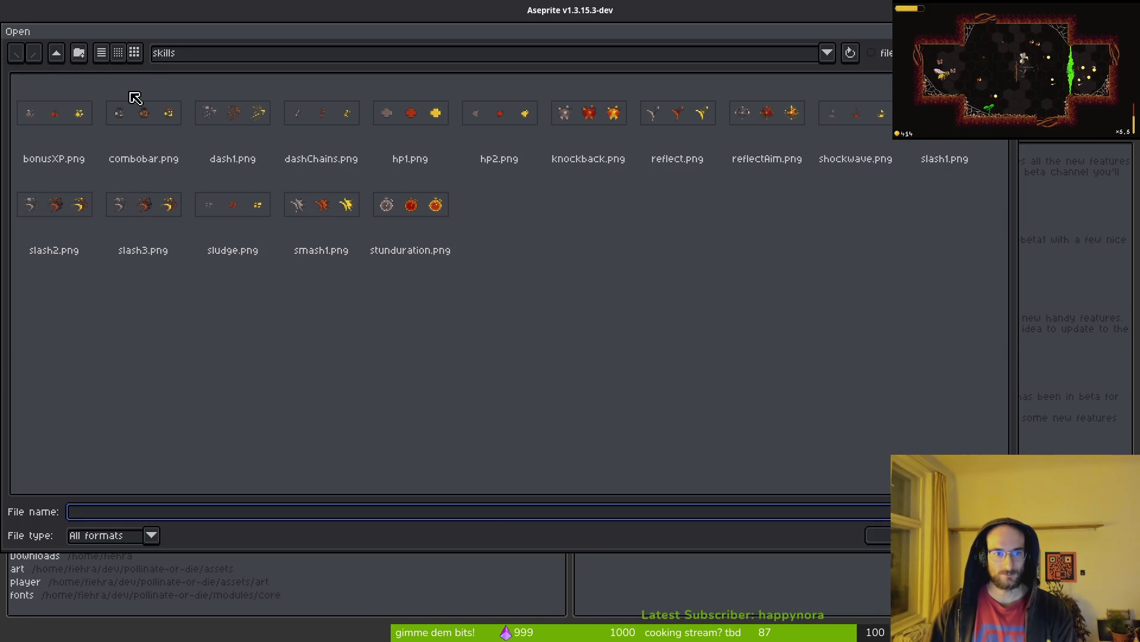
left_click(58, 55)
left_click(106, 108)
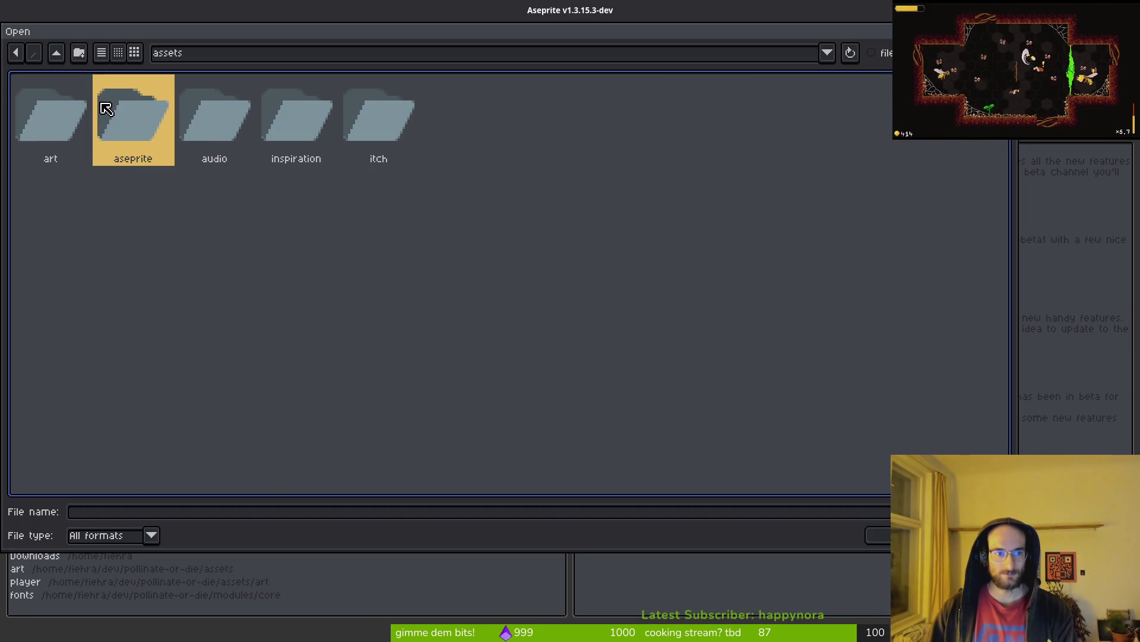
double_click(133, 117)
scroll(671, 291, "down", 3)
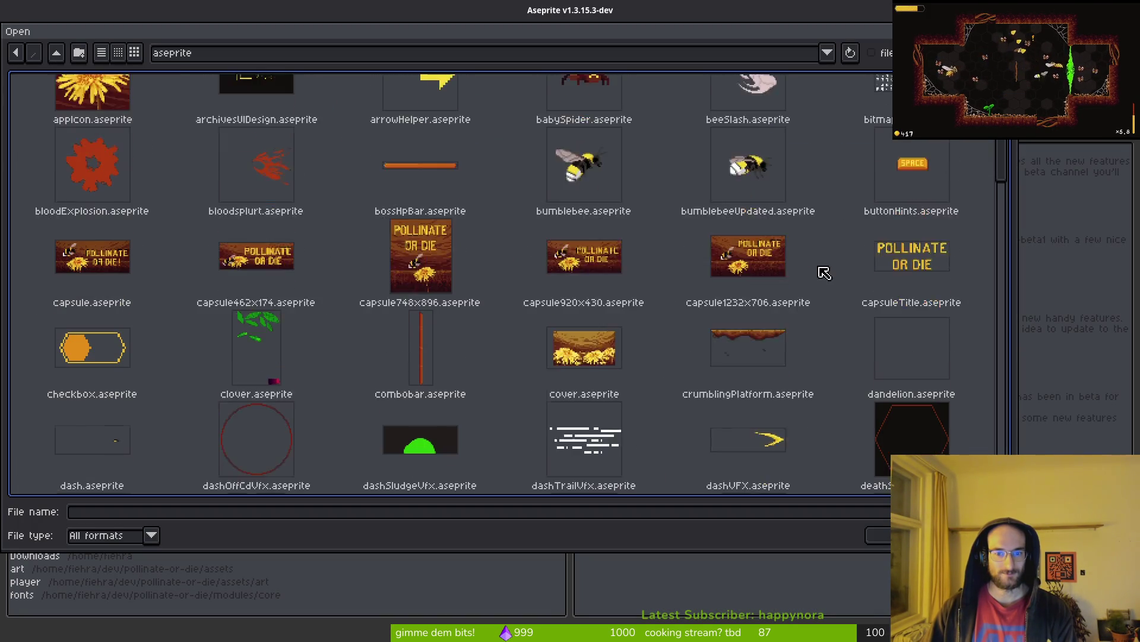
scroll(851, 229, "down", 4)
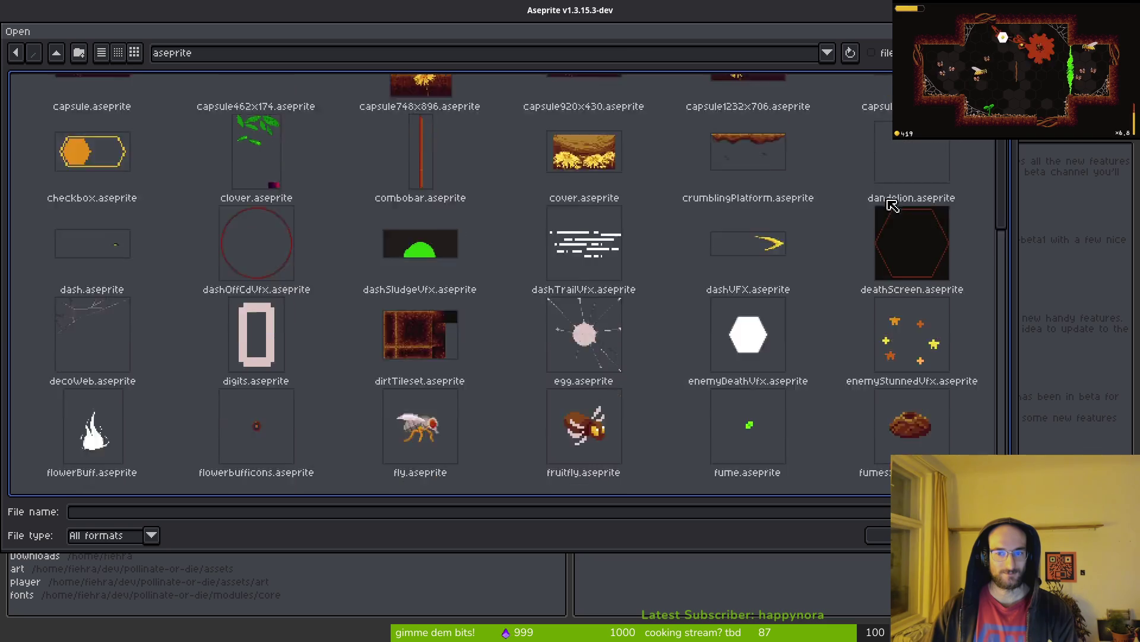
left_click(558, 331)
left_click(884, 534)
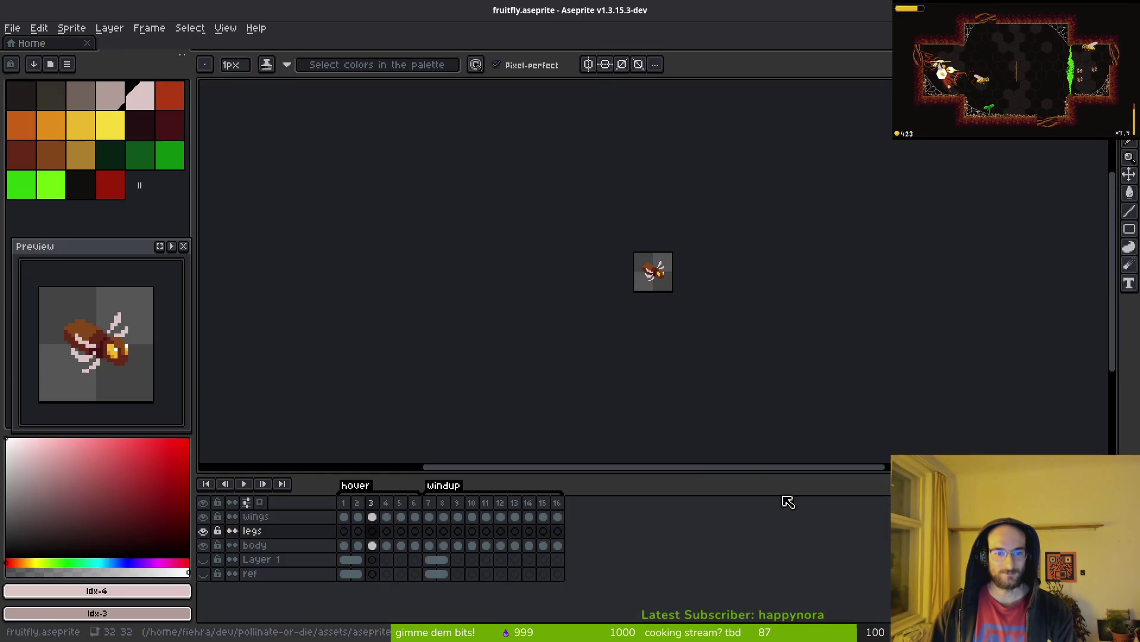
Step: Add a new empty frame 17 after frame 16 and select the wings cels of frames 14–16
left_click(558, 503)
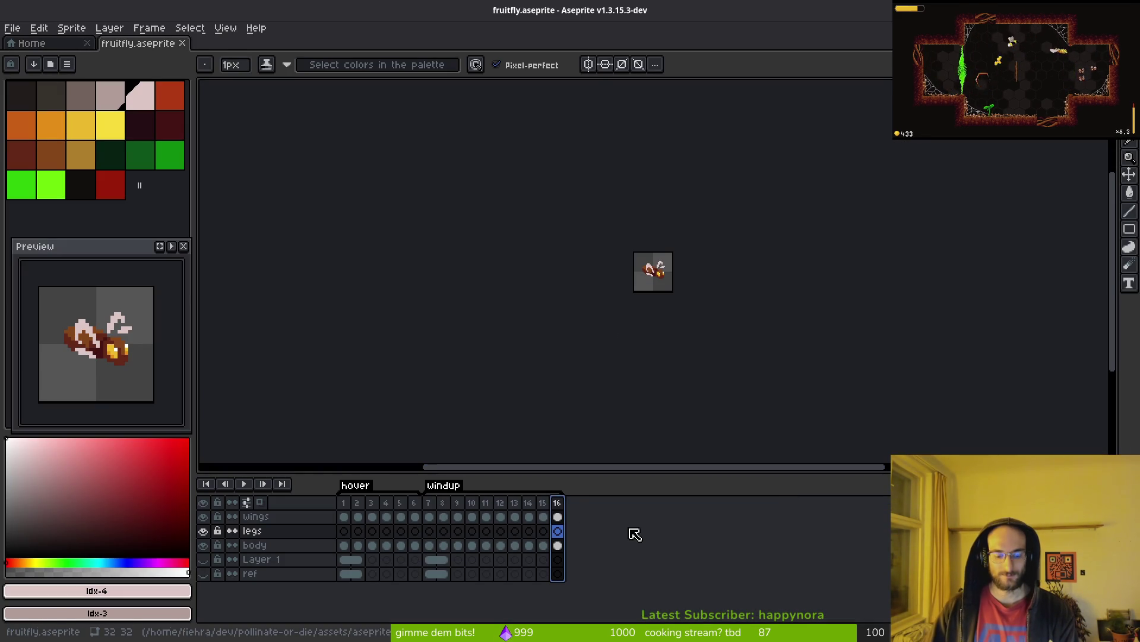
key("alt+b")
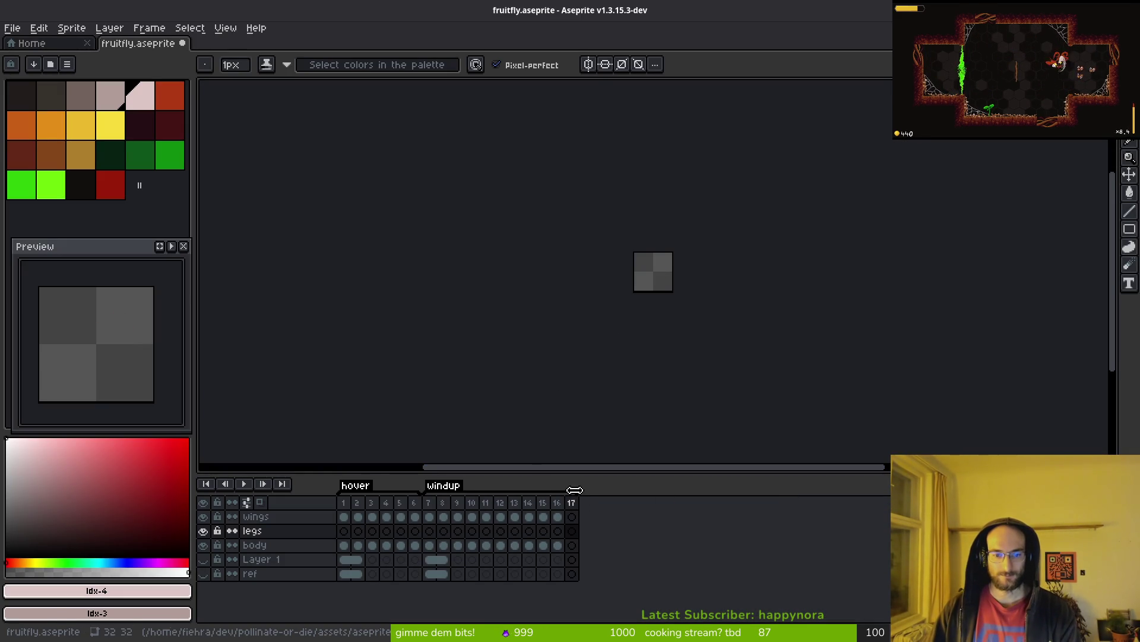
mouse_move(529, 516)
left_mouse_down()
mouse_move(564, 518)
mouse_move(458, 535)
mouse_move(572, 523)
left_mouse_up()
scroll(635, 292, "up", 4)
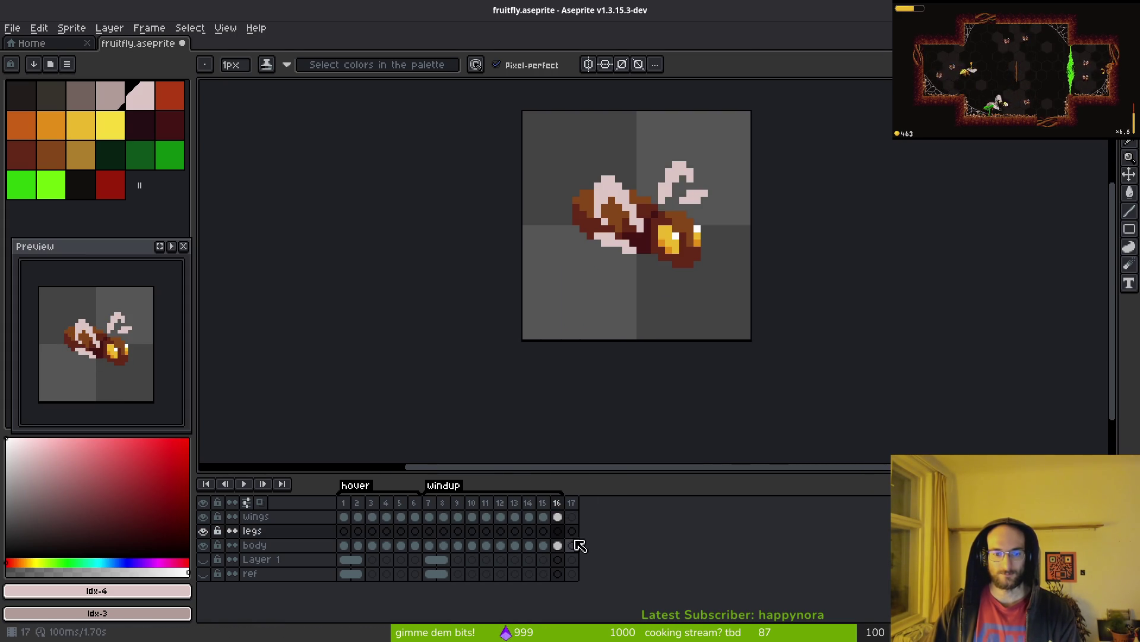
Step: Paste frame 16's wings and body cels into frame 17
left_click(561, 518)
left_click(573, 518)
key("ctrl+v")
left_click(558, 543)
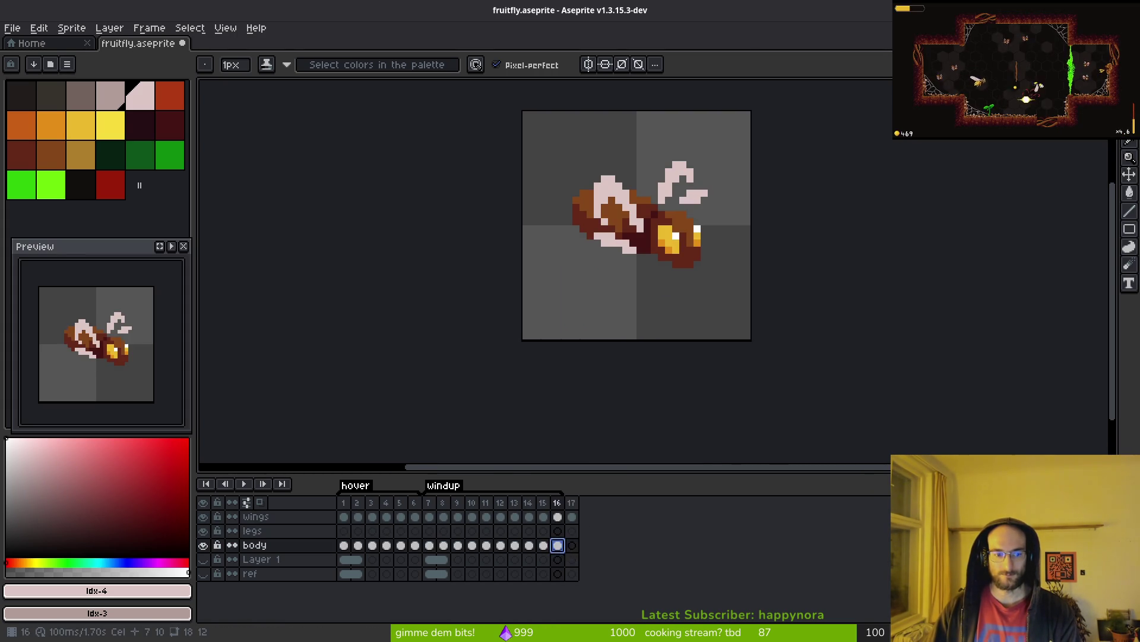
key("ctrl+c")
left_click(573, 545)
key("ctrl+v")
left_click(571, 517)
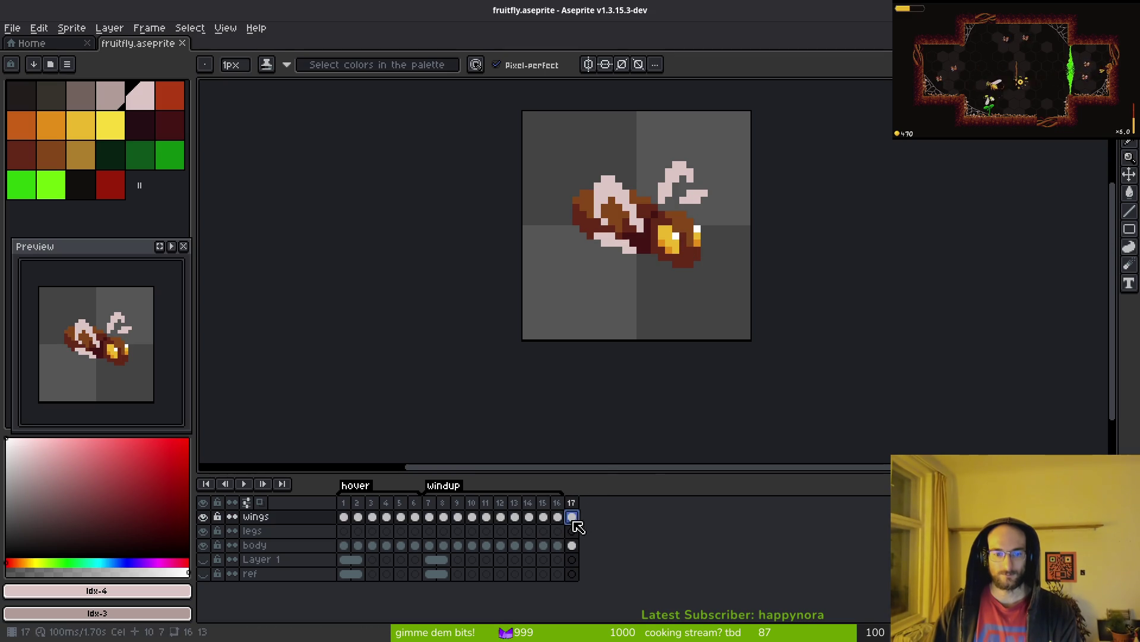
Step: Sample the wing pink and trial-erase part of frame 17's left wing, then undo it
left_click_drag(645, 223, 670, 289)
scroll(670, 289, "up", 3)
left_click(618, 298, "alt")
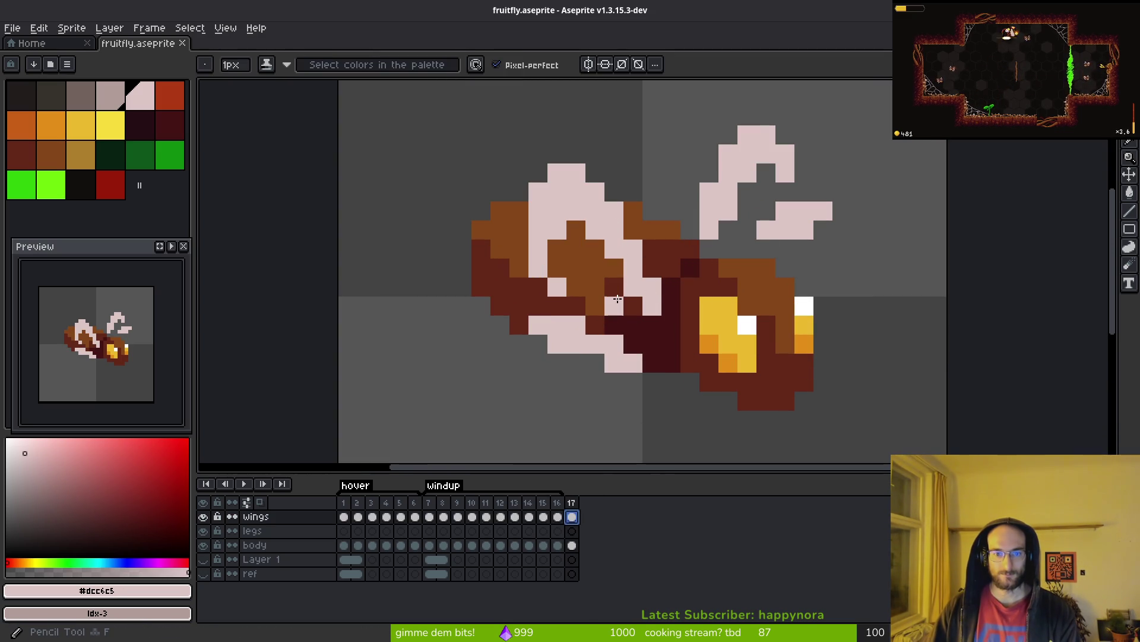
key("e")
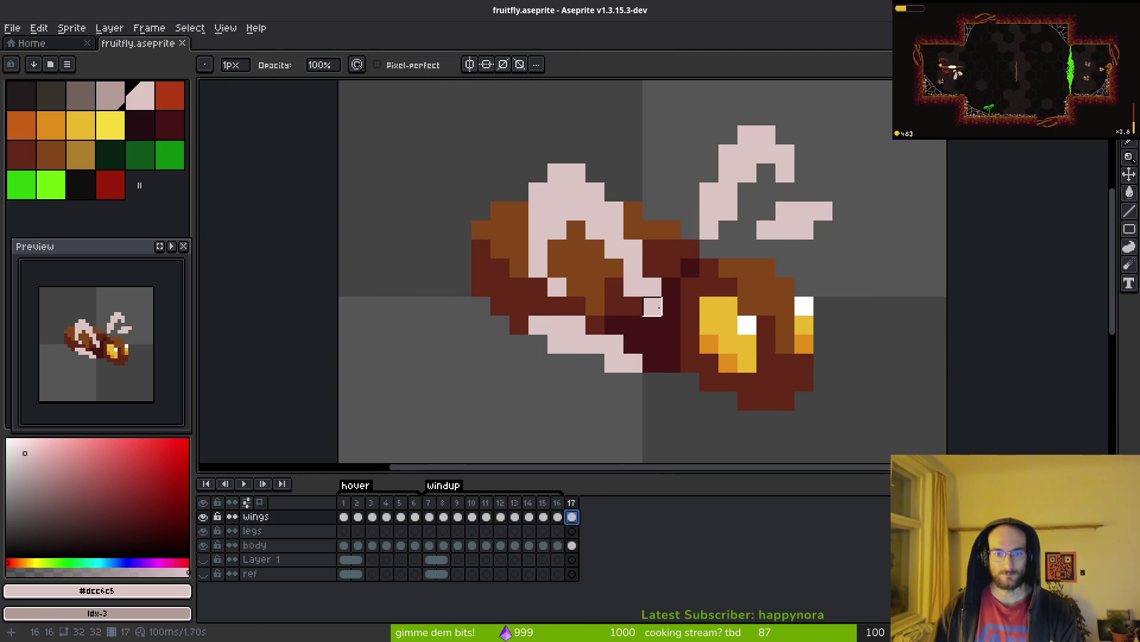
left_click_drag(652, 306, 576, 173)
key("ctrl+z")
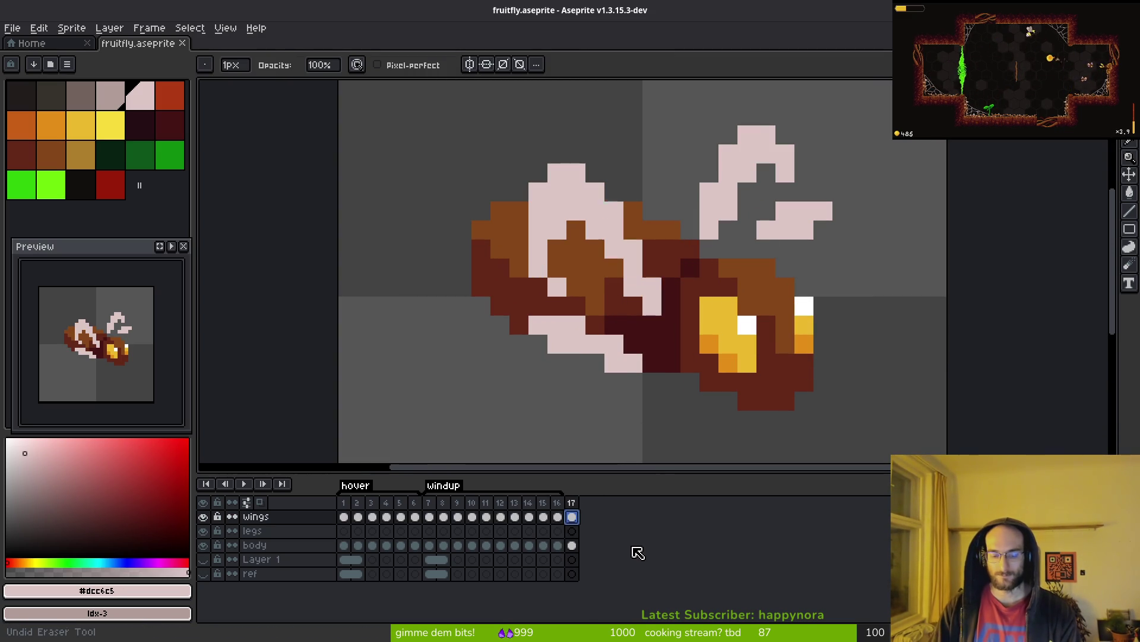
Step: Add frame 18 with its wings cleared and turn on onion skinning
key("alt+n")
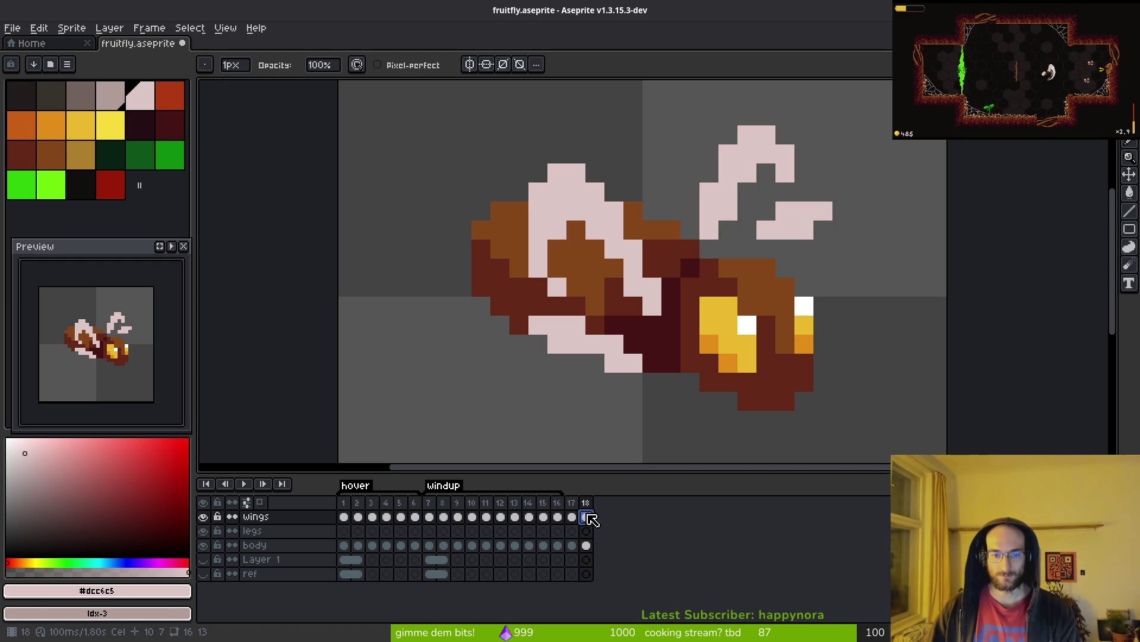
key("Delete")
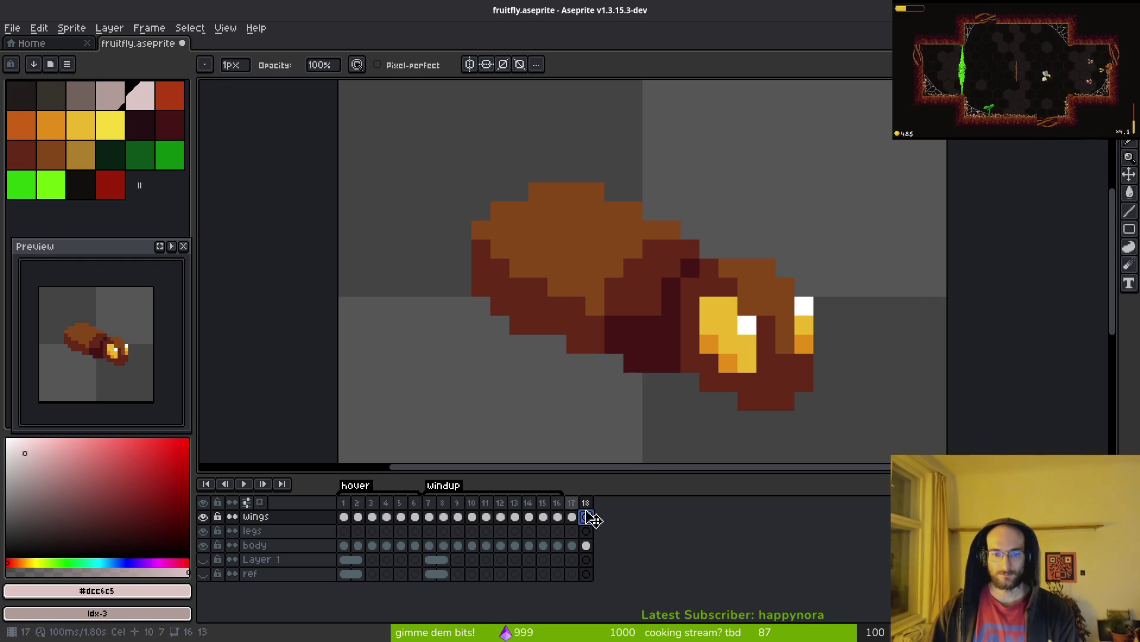
key("F3")
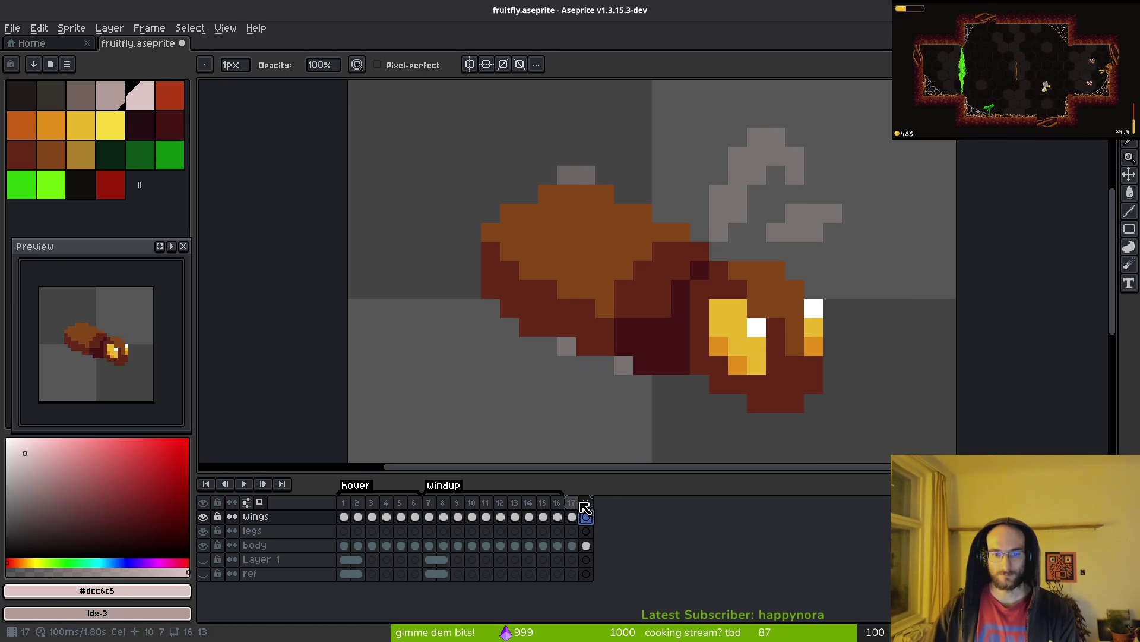
Step: Flip between frame 18 and neighbouring frames to compare the poses
key("Right")
key("shift+r")
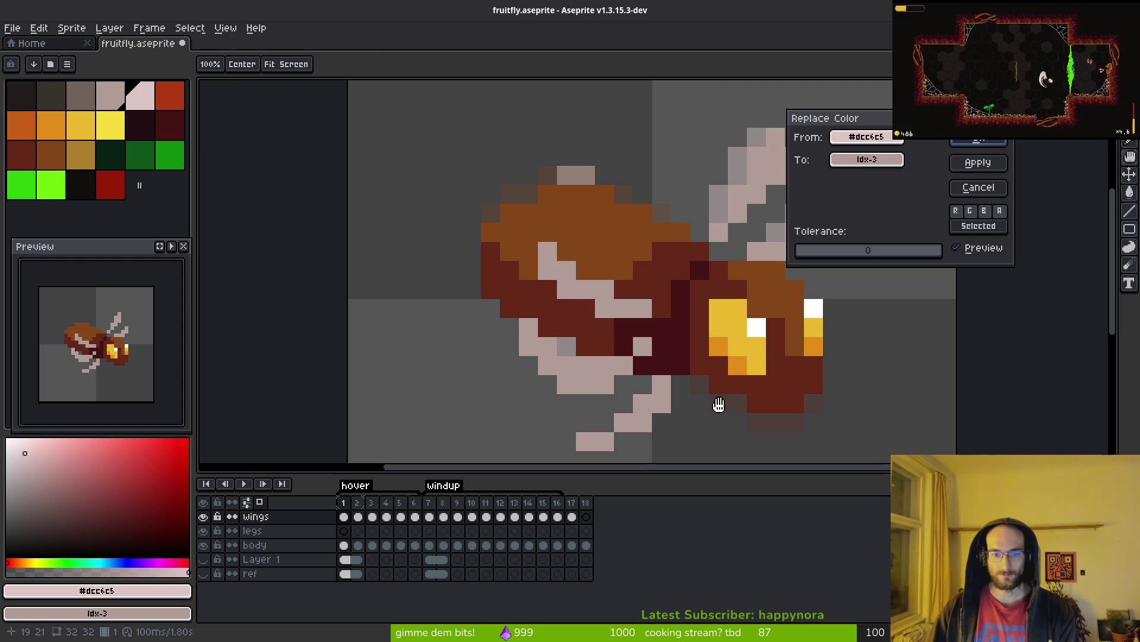
key("Escape")
key("Left")
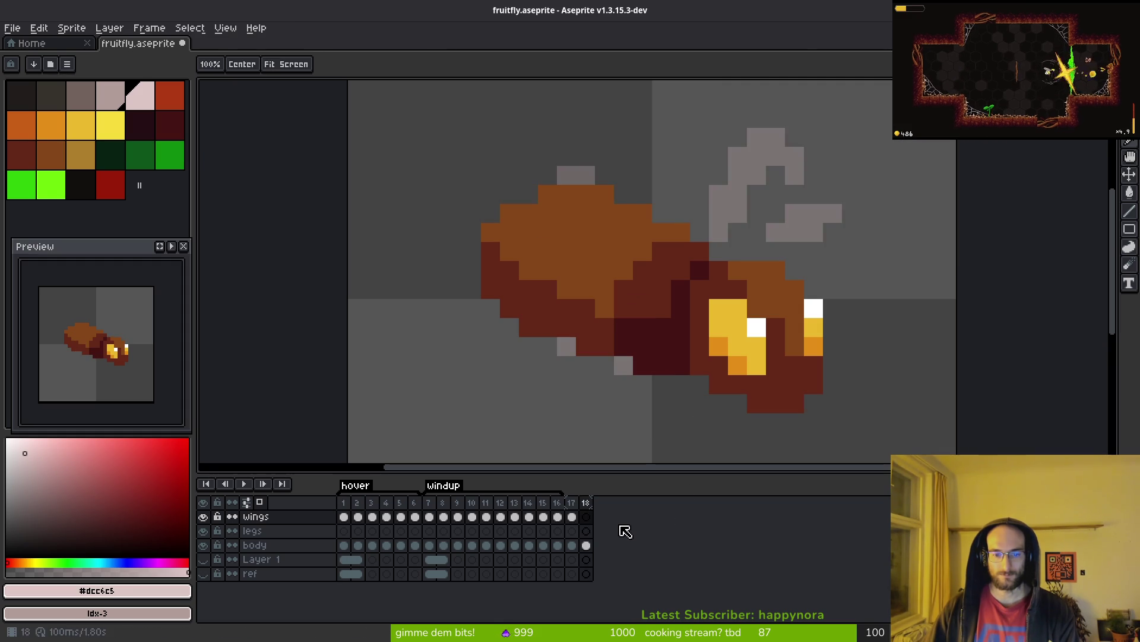
key("Right")
key("Left")
key("Right")
key("Left")
key("Right")
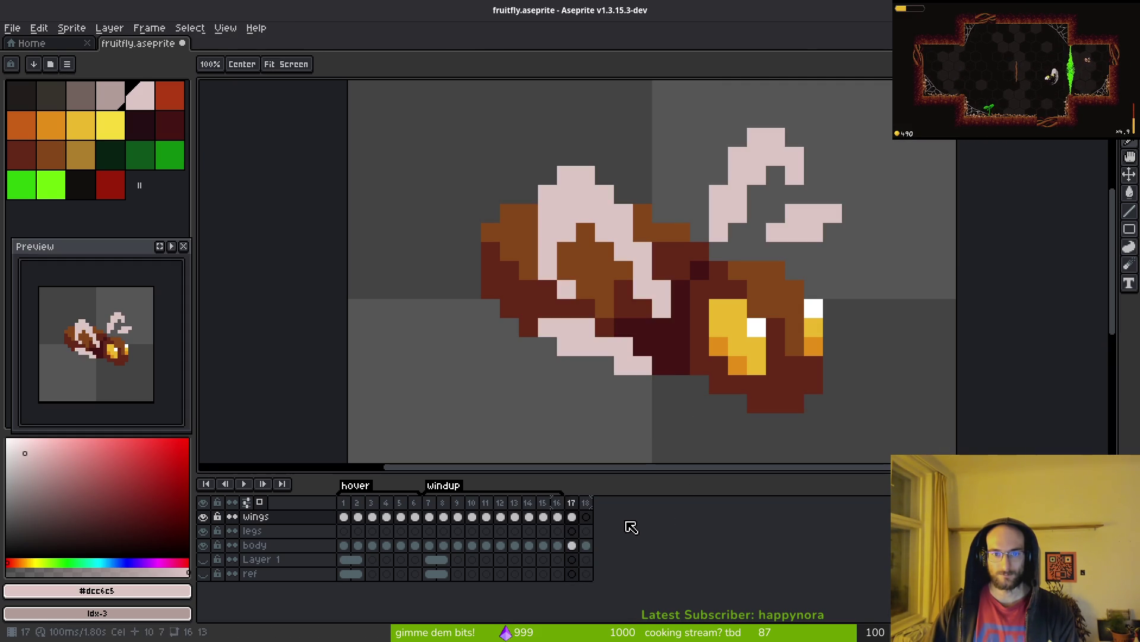
key("Left")
key("Right")
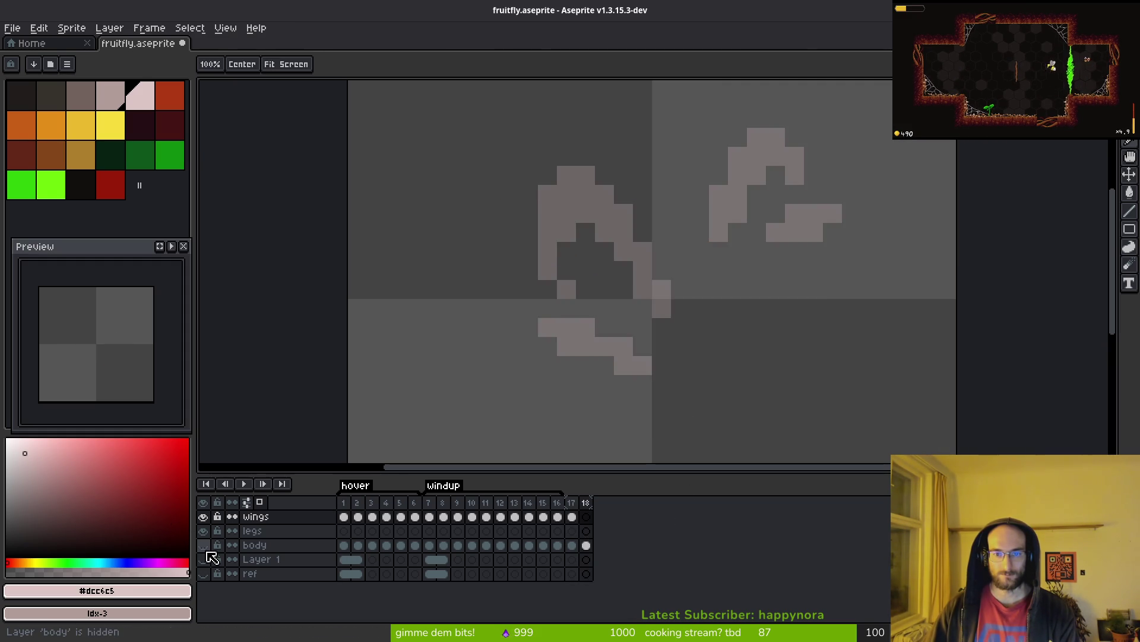
key("Left")
key("b")
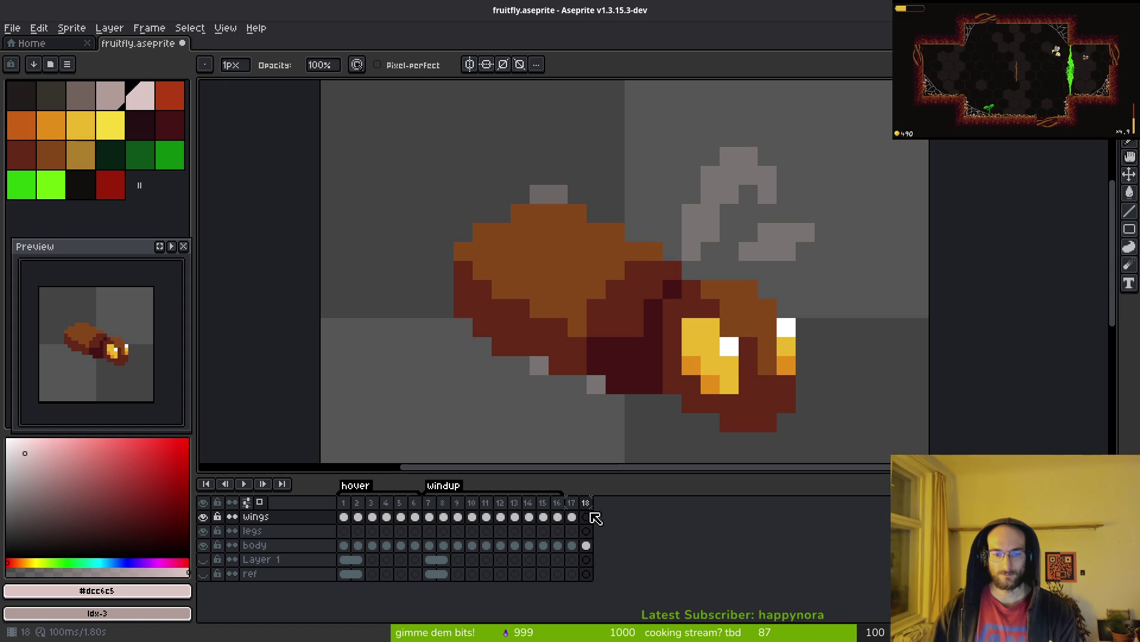
key("Right")
key("Left")
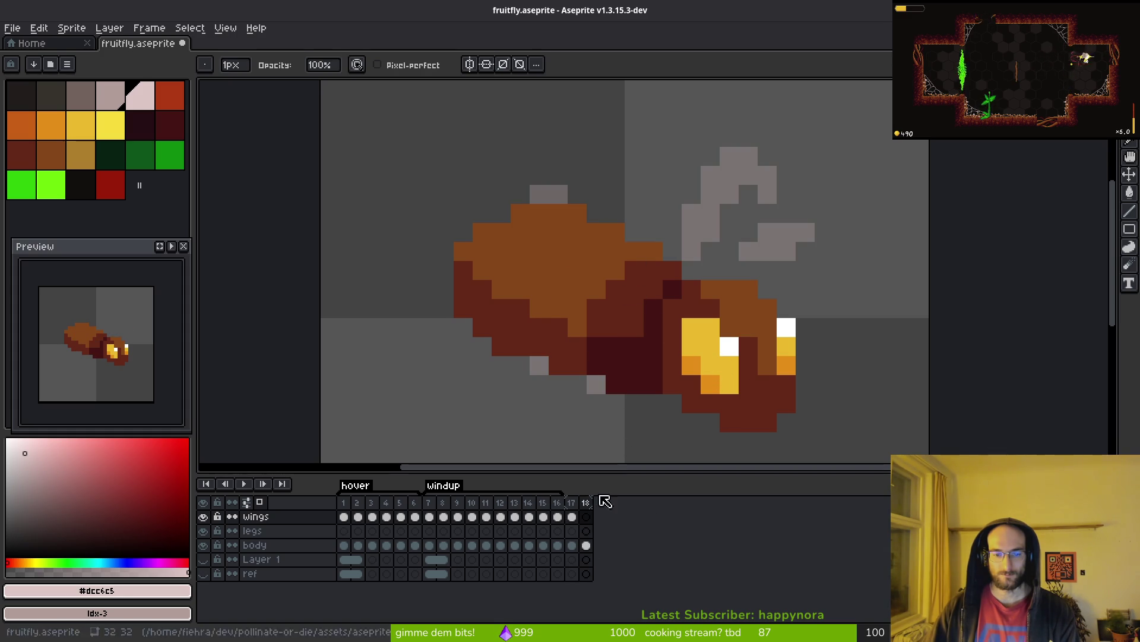
Step: Select frame 18's wings cel and compare earlier frames' wings for reference
left_click(587, 516)
left_click(612, 305)
key("Right")
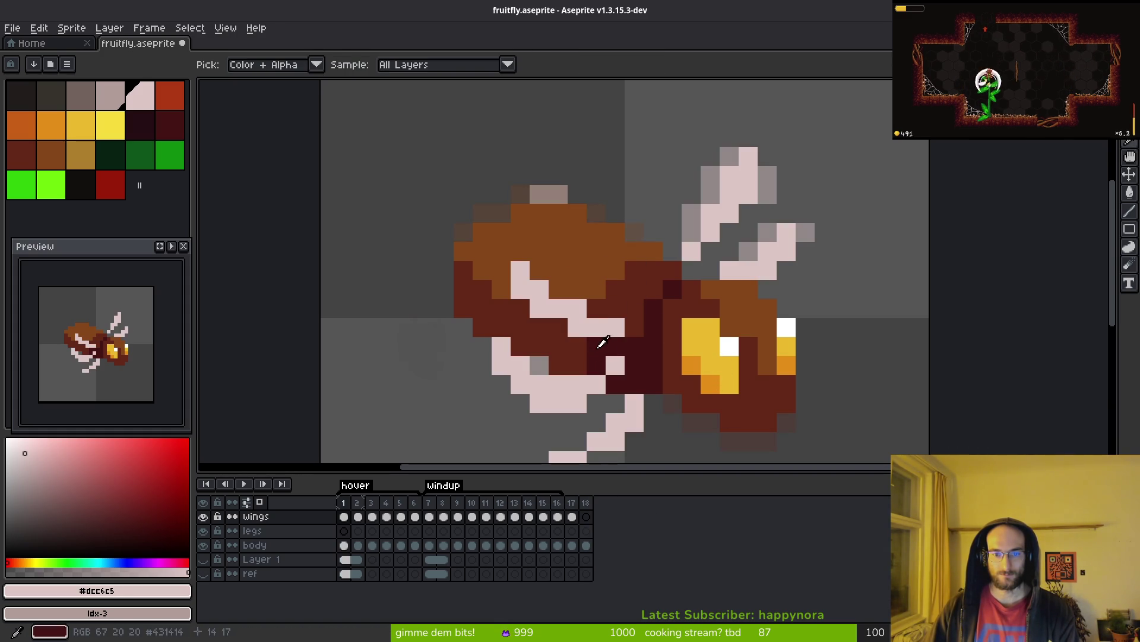
key("Right")
key("Left")
key("Right")
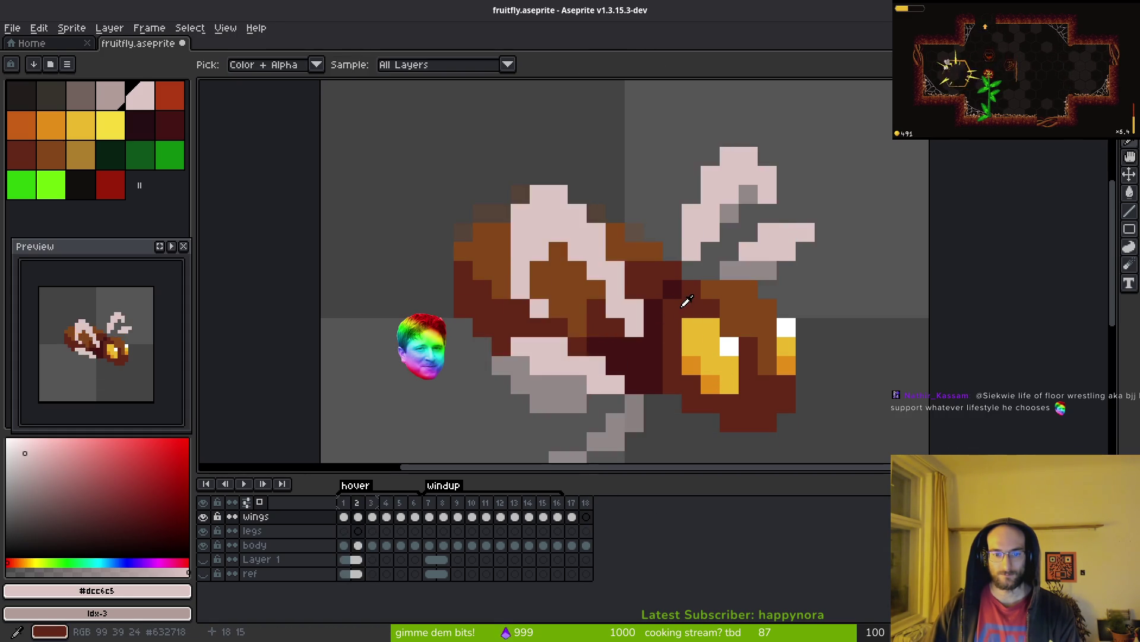
key("Left")
key("Left")
key("Right")
key("Left")
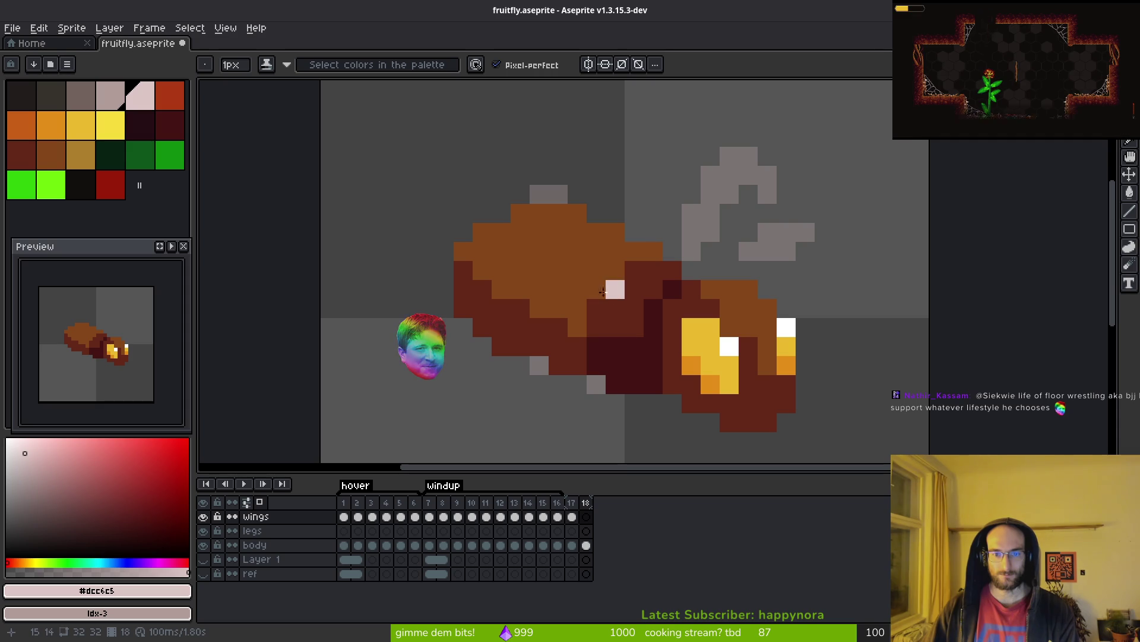
Step: Draw a folded pale pink wing across the brown body, fixing a misplaced pixel
mouse_move(616, 308)
left_mouse_down()
mouse_move(564, 267)
mouse_move(509, 247)
mouse_move(520, 299)
mouse_move(491, 251)
left_mouse_up()
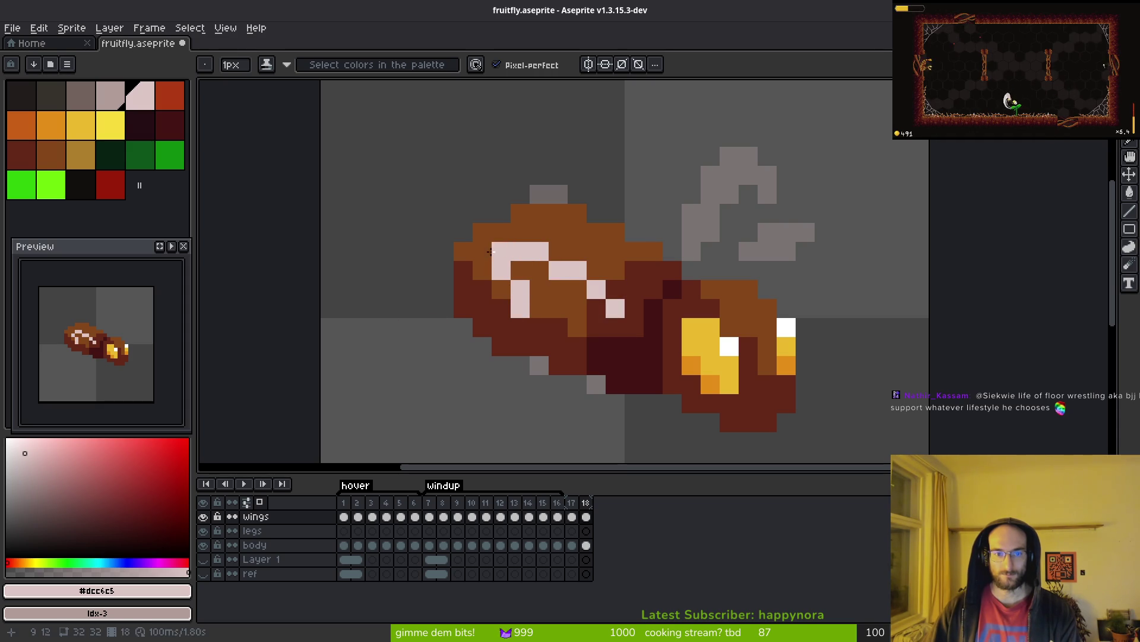
mouse_move(514, 303)
left_mouse_down()
mouse_move(485, 271)
mouse_move(523, 236)
left_mouse_up()
left_click(494, 236)
key("ctrl+z")
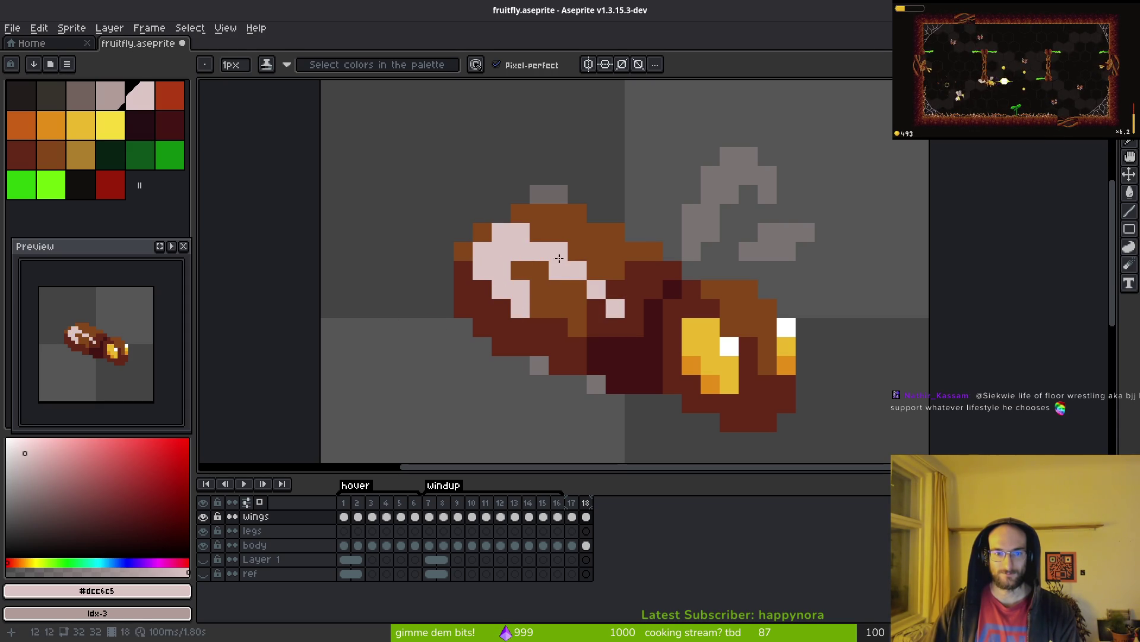
scroll(615, 365, "up", 2)
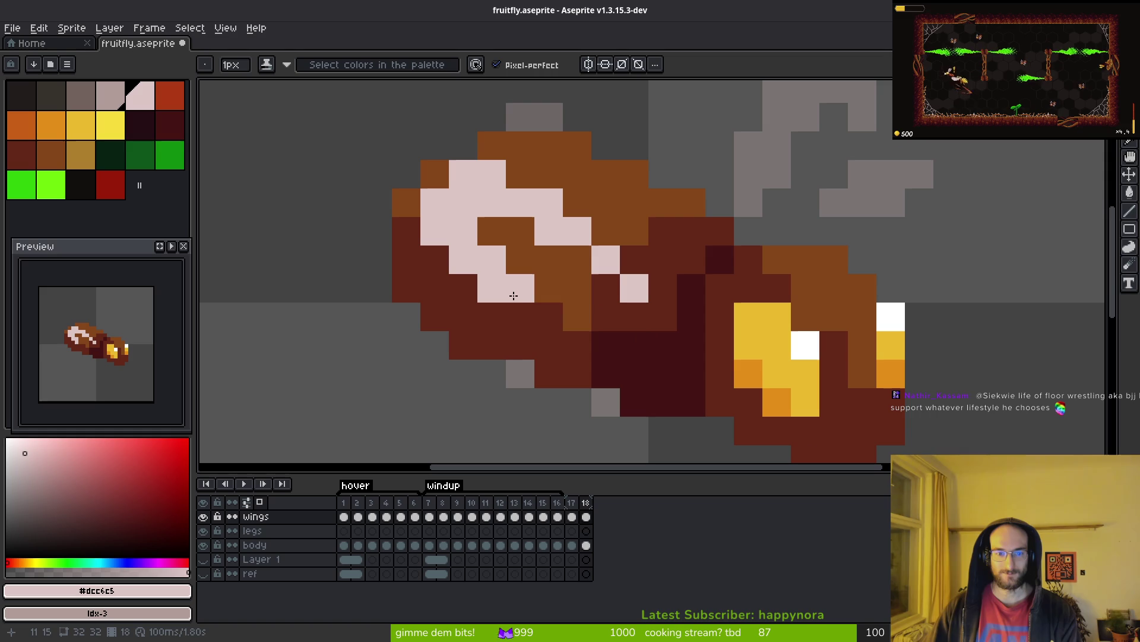
key("ctrl+z")
left_click(571, 309)
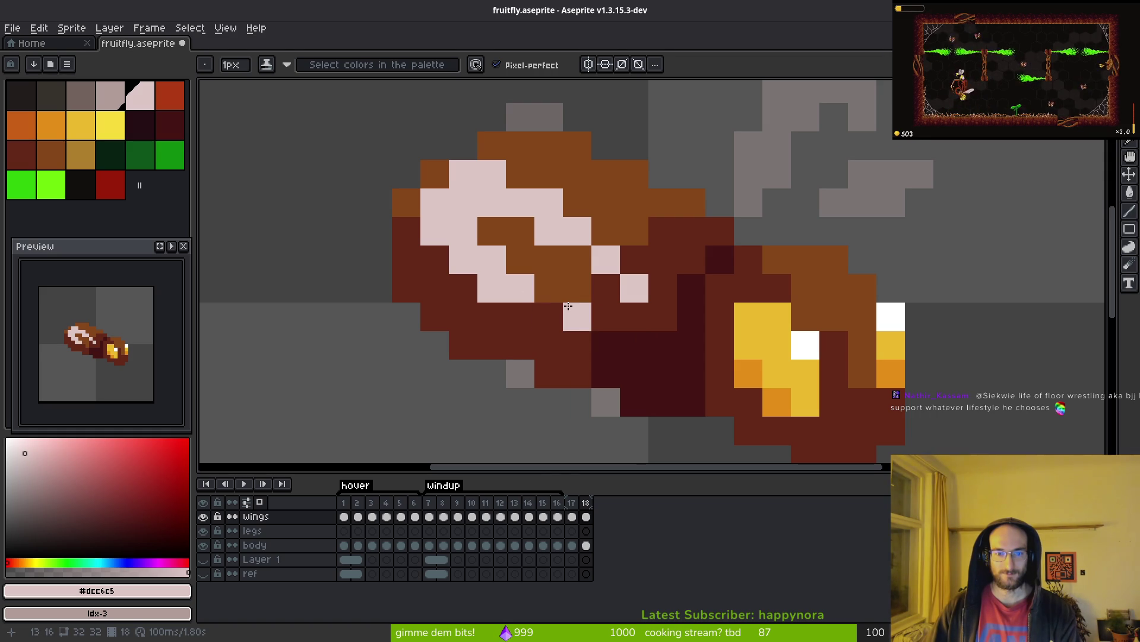
scroll(569, 306, "down", 3)
scroll(686, 309, "up", 2)
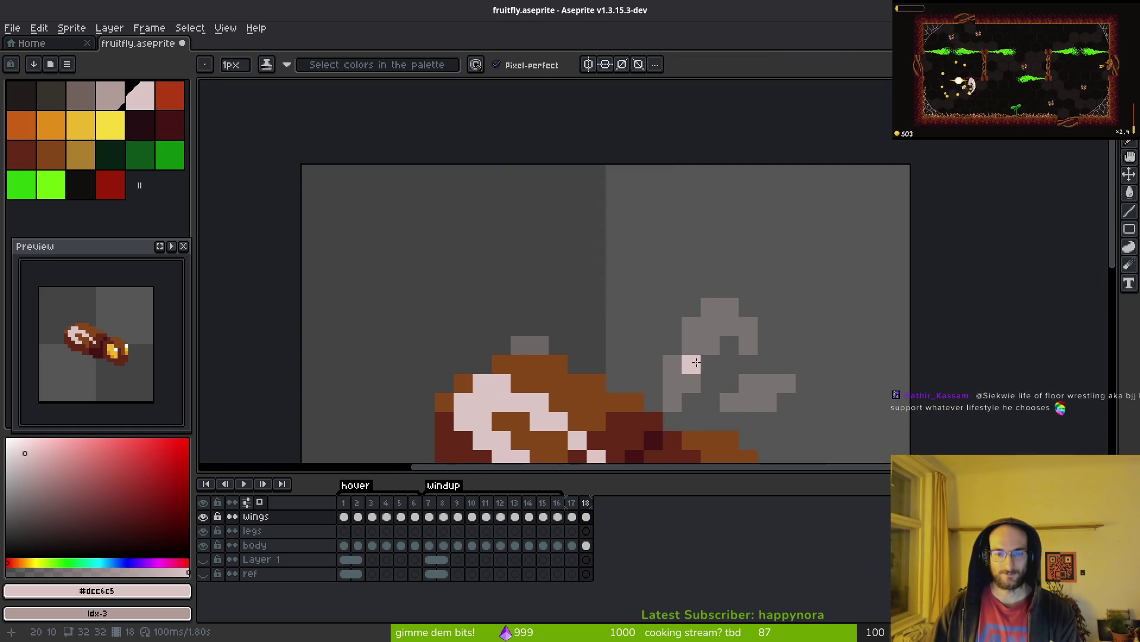
scroll(697, 362, "down", 1)
scroll(569, 278, "up", 1)
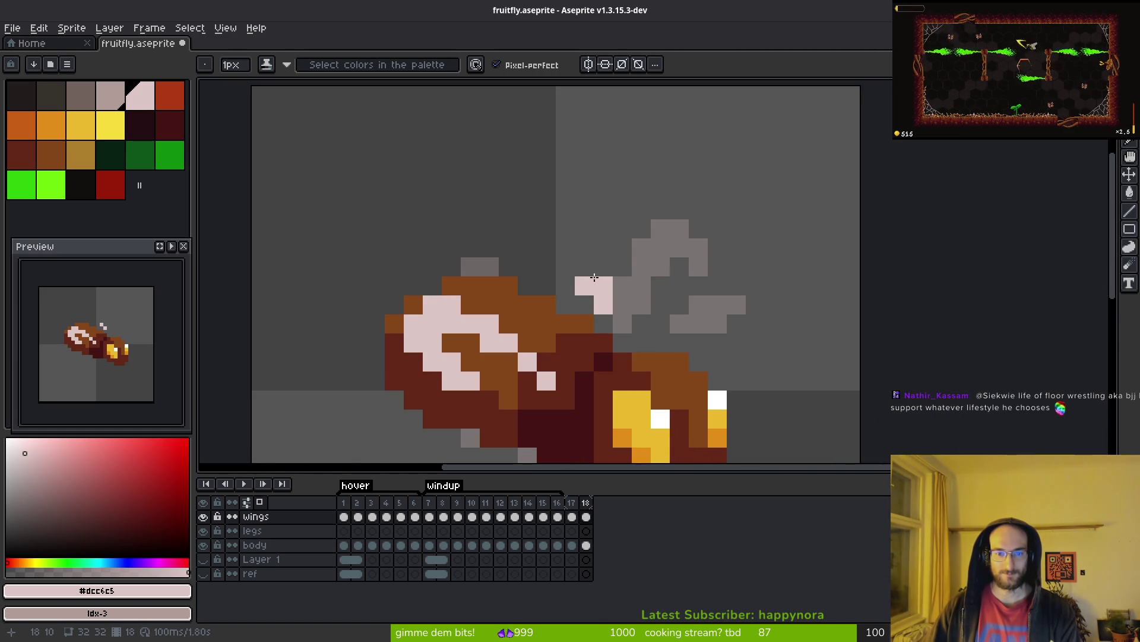
Step: Draw a raised wing above the body, undoing its hooked top
left_click_drag(585, 267, 584, 248)
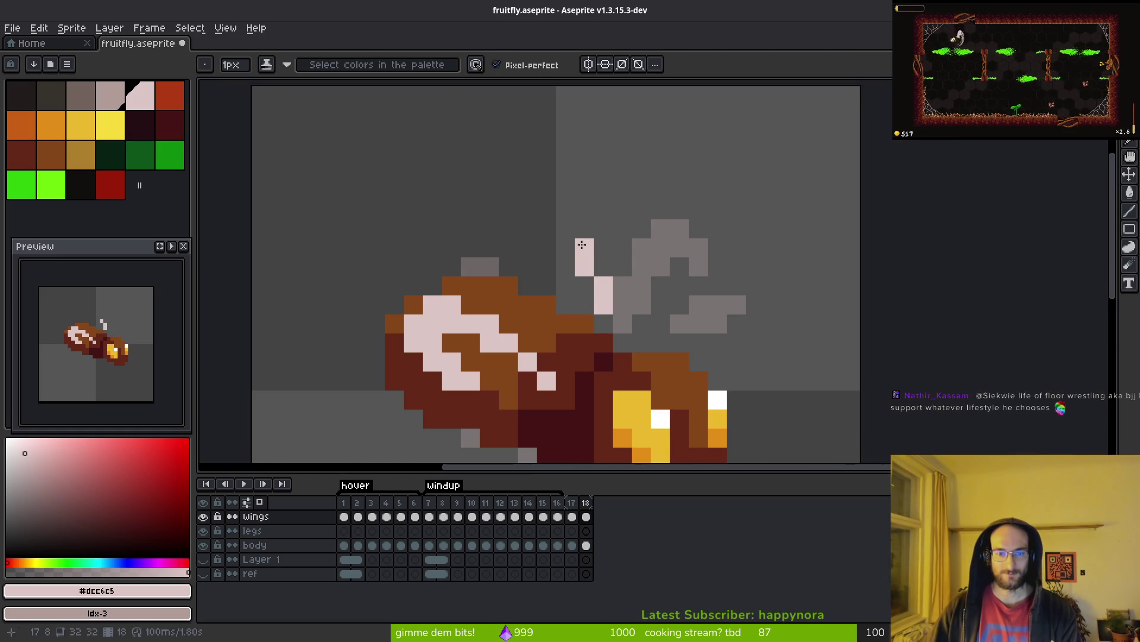
mouse_move(581, 205)
left_mouse_down()
mouse_move(584, 227)
mouse_move(624, 194)
mouse_move(635, 201)
left_mouse_up()
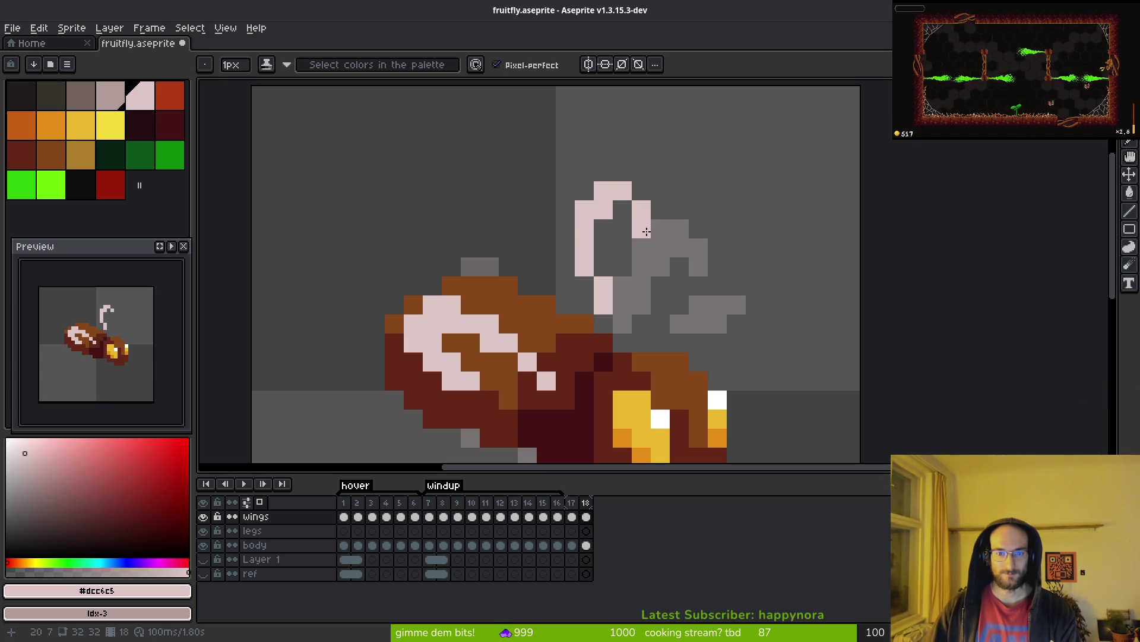
scroll(694, 353, "down", 5)
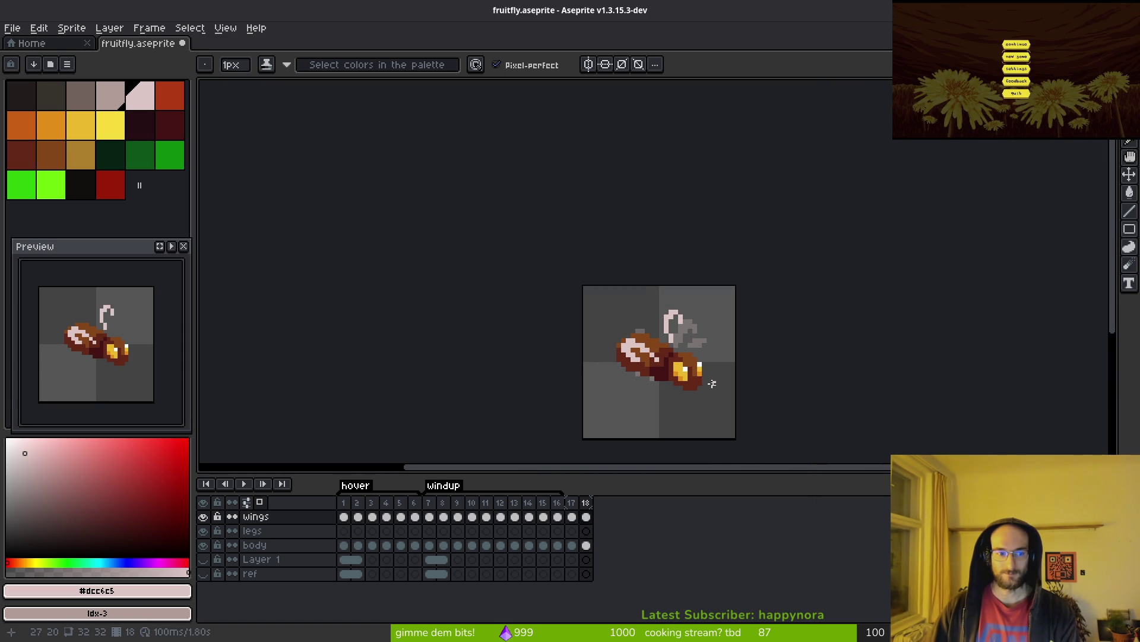
scroll(708, 368, "up", 5)
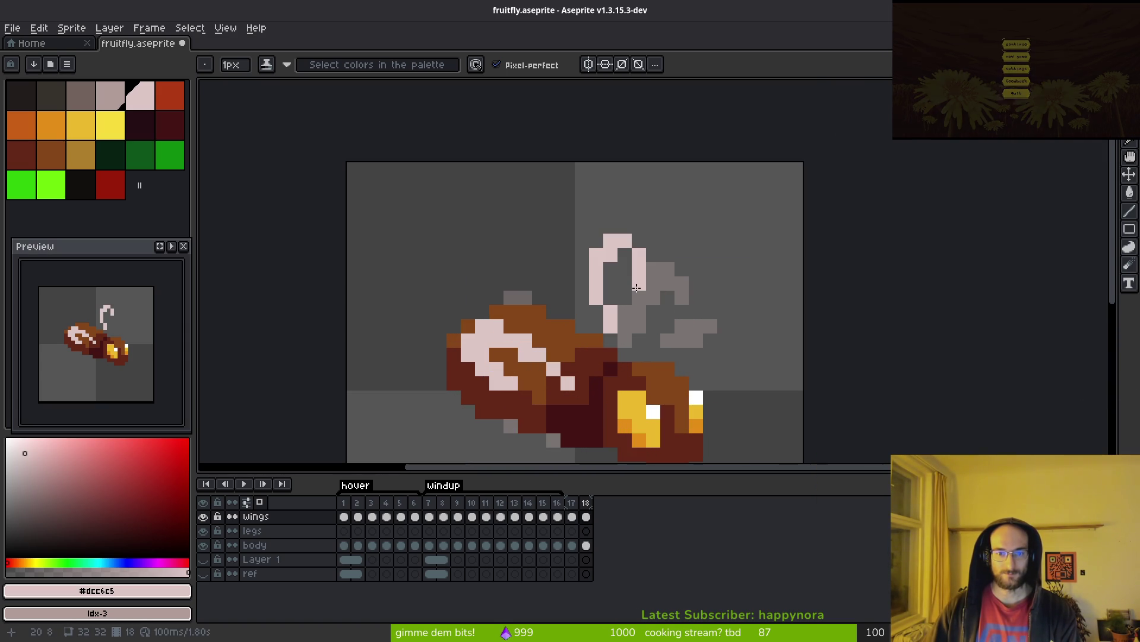
left_click(633, 292)
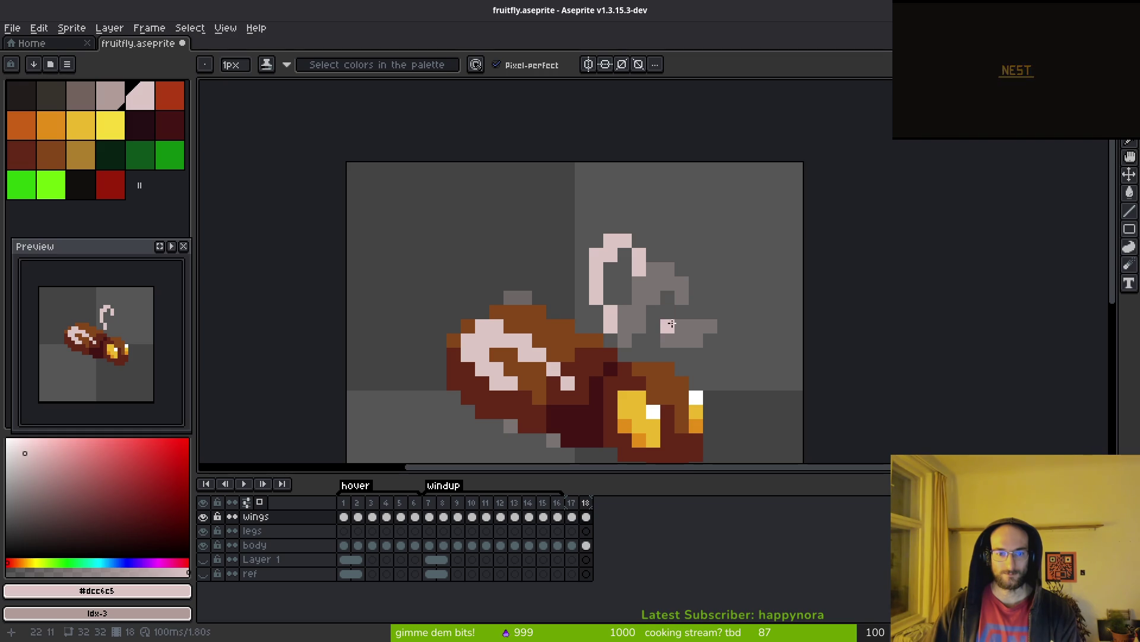
key("ctrl+z")
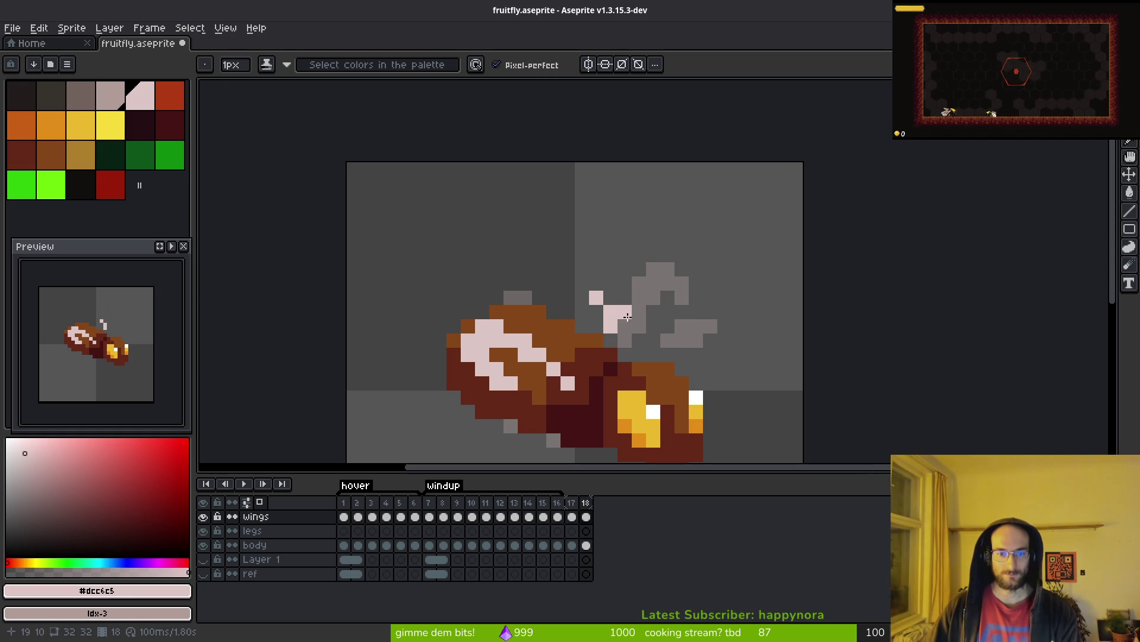
key("ctrl+z")
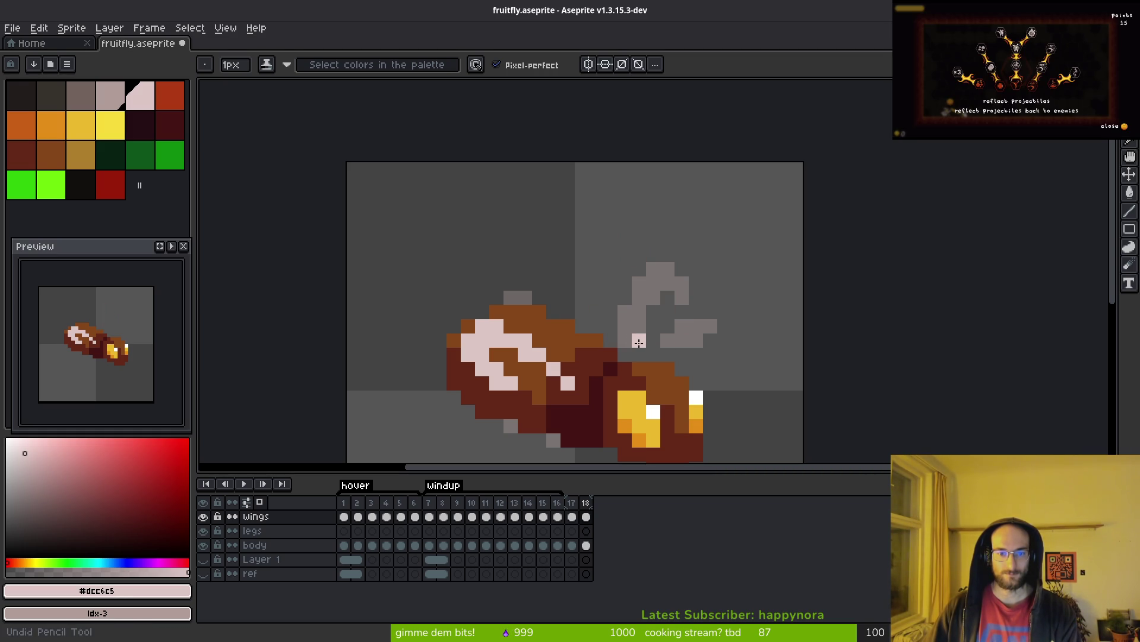
Step: Rebuild the raised wing's upper pixels and outline, erasing a stray top-left pixel
left_click_drag(617, 326, 610, 321)
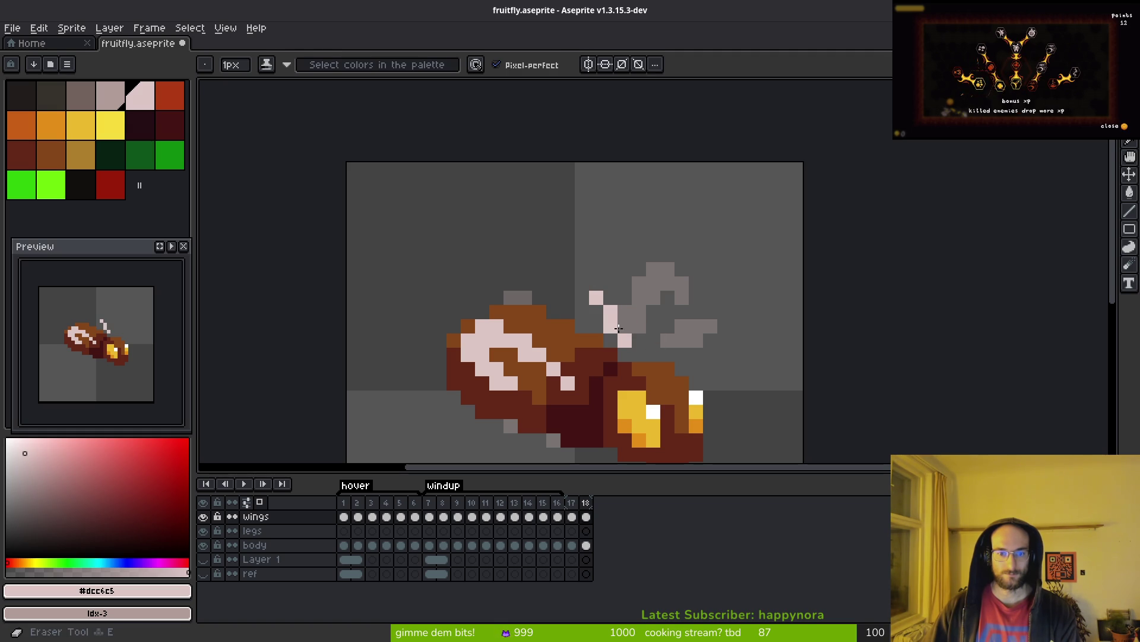
left_click(596, 283)
left_click(561, 261)
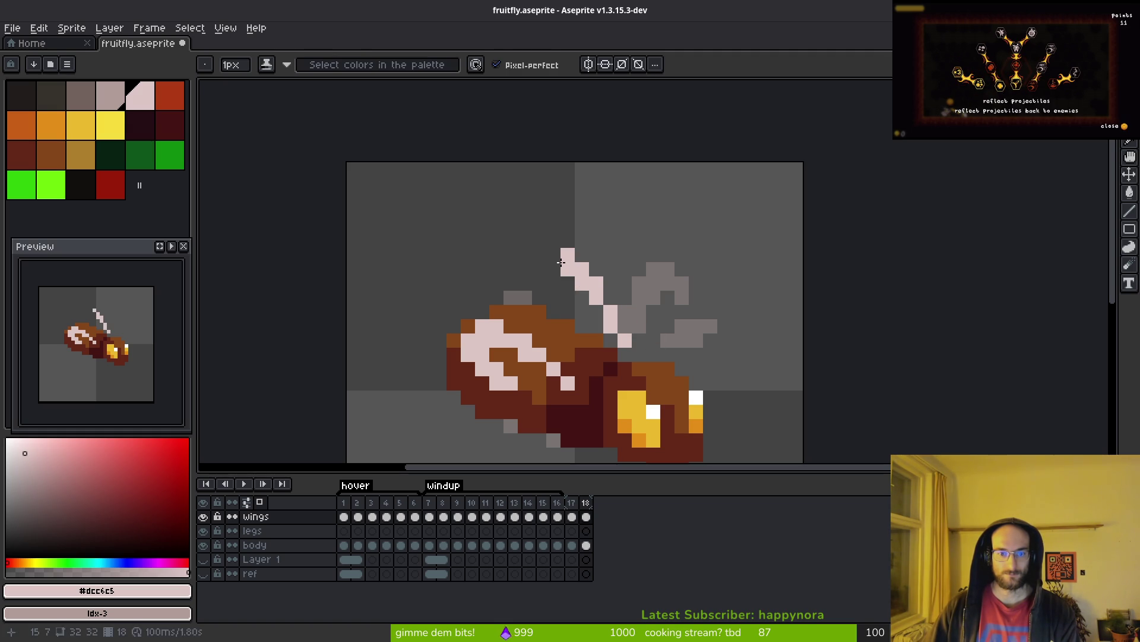
mouse_move(552, 268)
left_mouse_down()
mouse_move(546, 286)
mouse_move(540, 269)
left_mouse_up()
key("e")
left_click(553, 269)
key("b")
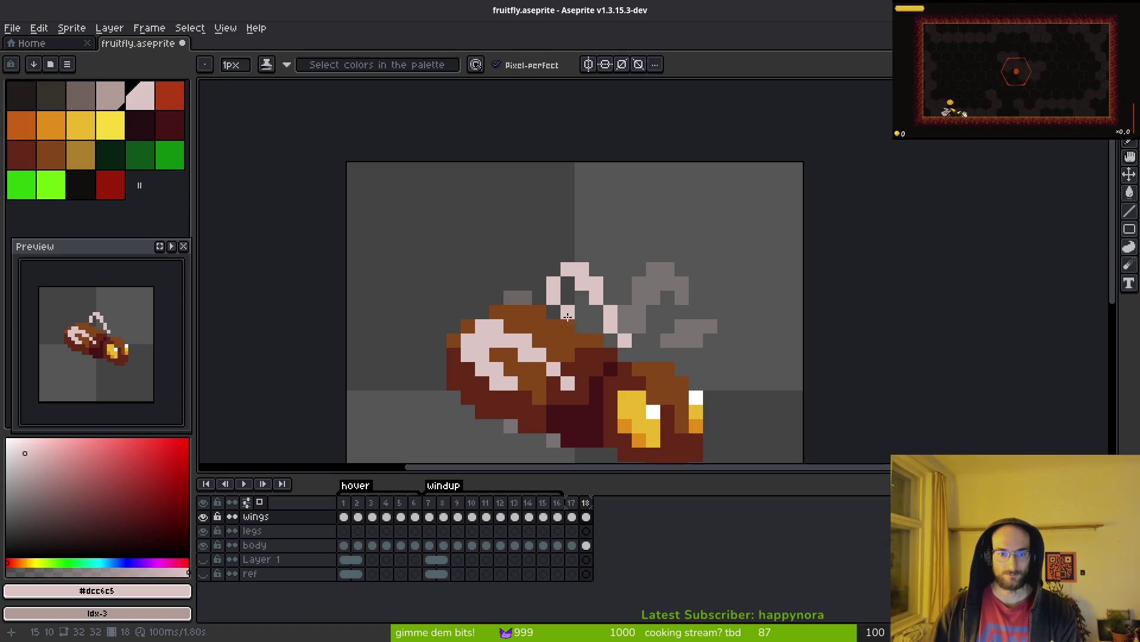
scroll(689, 402, "down", 5)
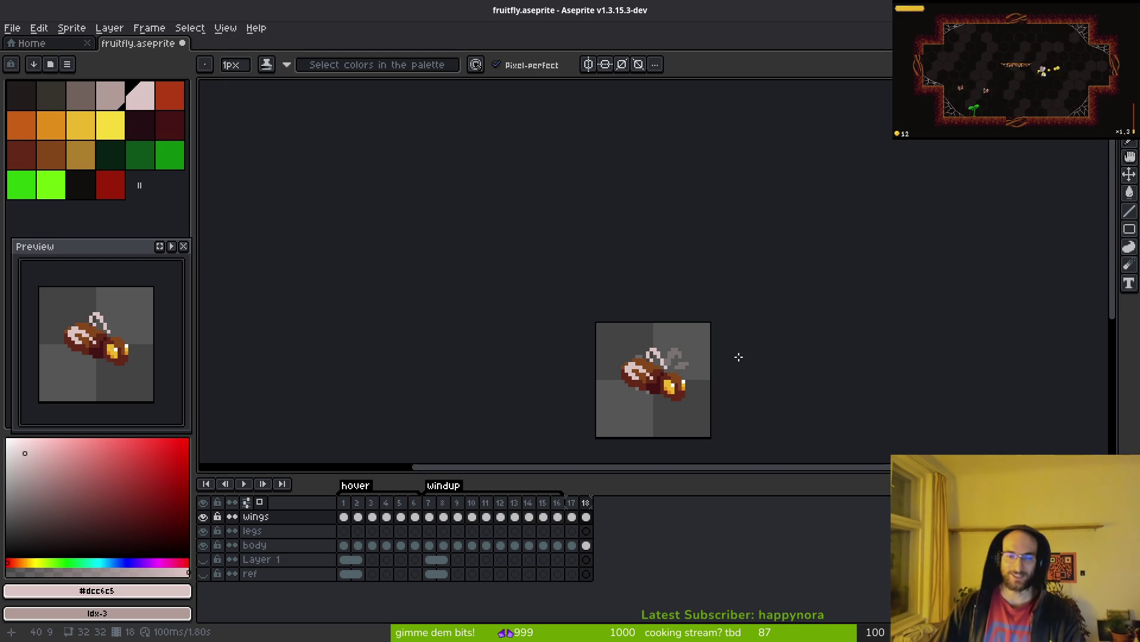
Step: Add pink pixels along the wing's top row on frame 18, undoing one stray pixel
scroll(641, 371, "up", 4)
scroll(600, 330, "up", 3)
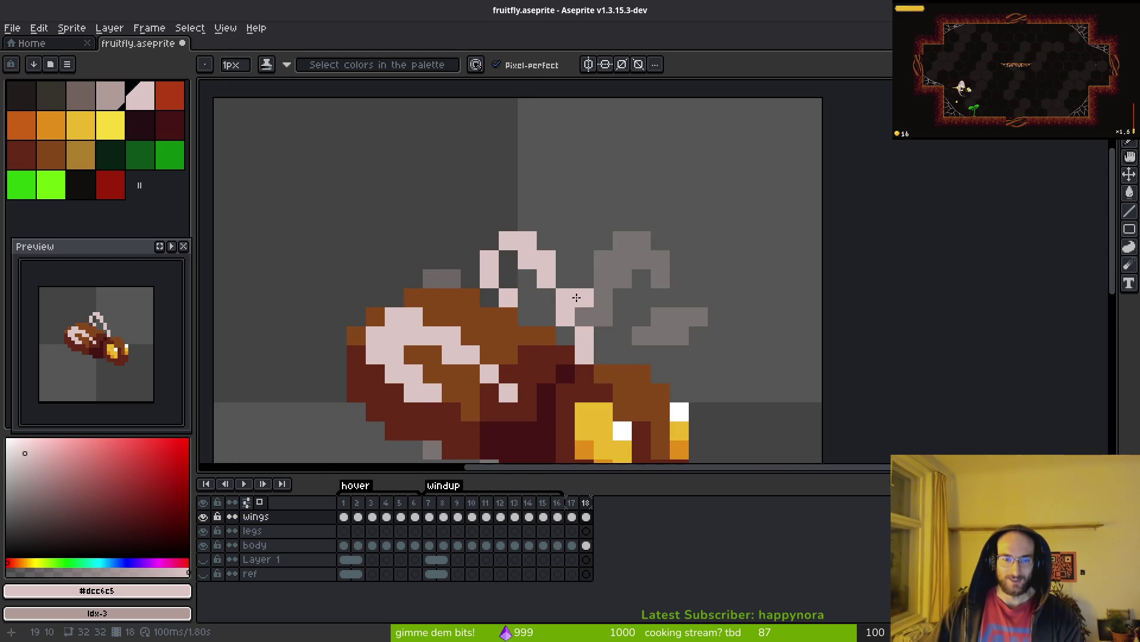
left_click(547, 240)
left_click(493, 241)
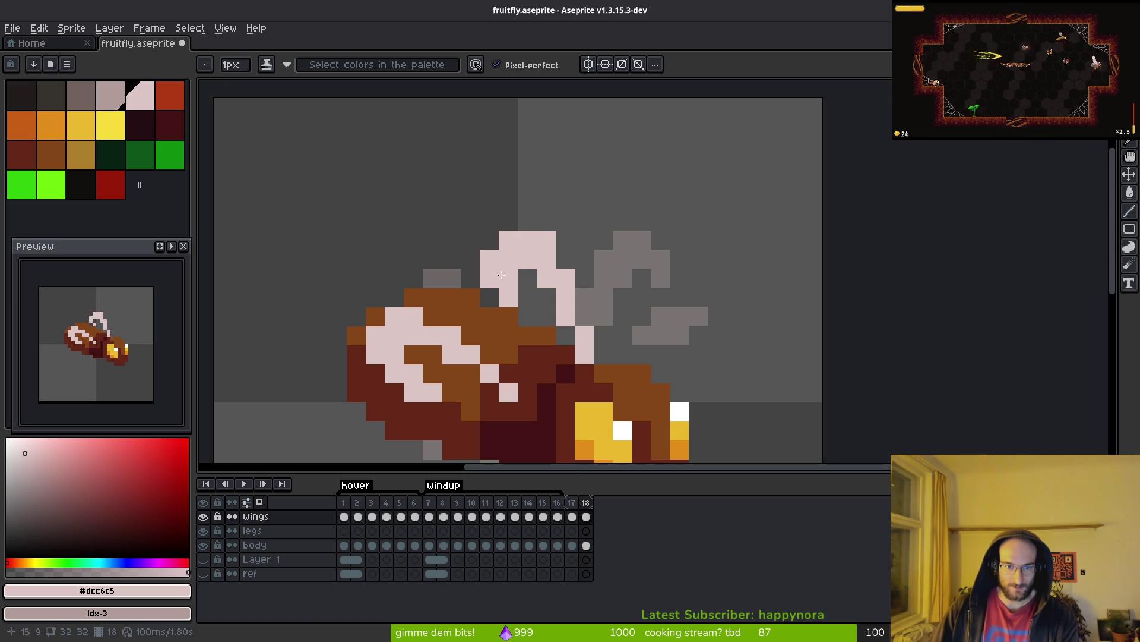
key("ctrl+z")
scroll(692, 330, "down", 4)
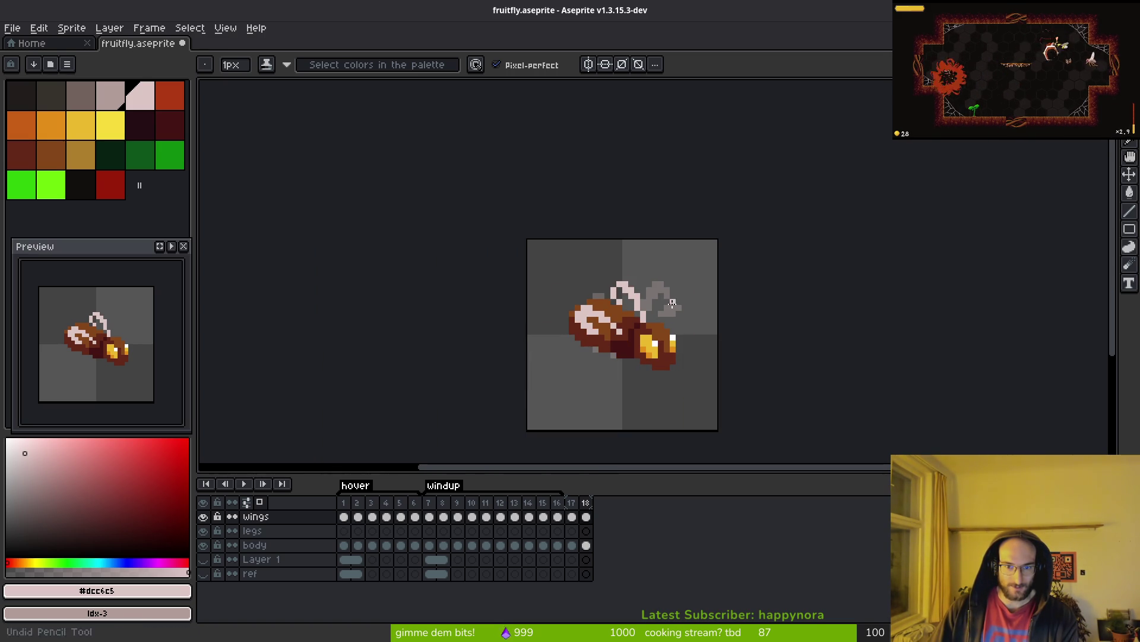
scroll(624, 292, "up", 4)
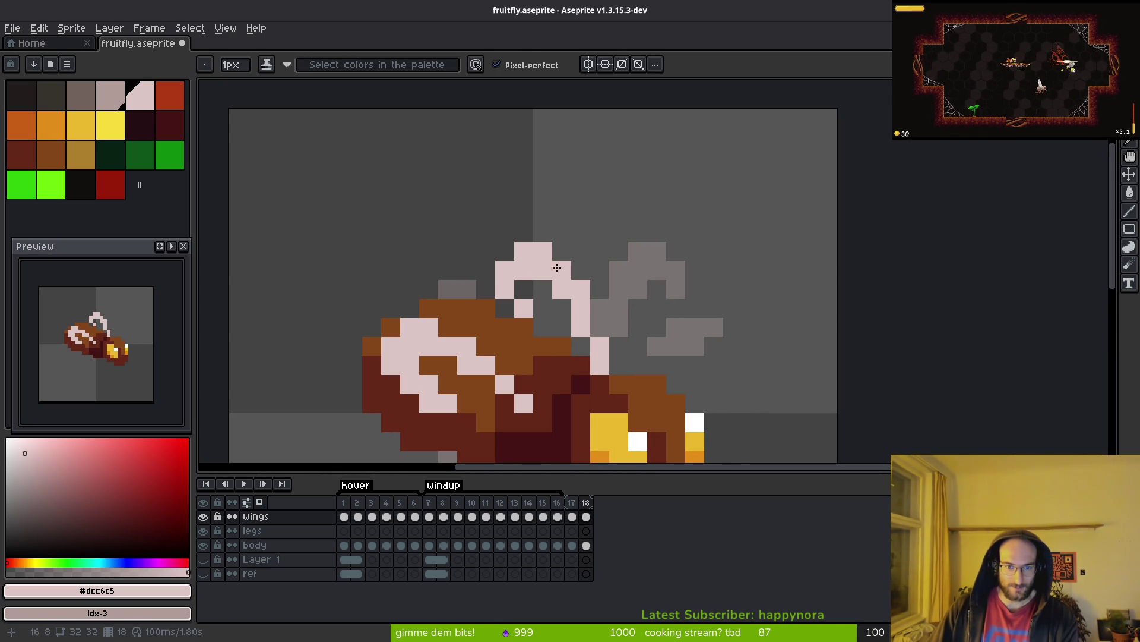
scroll(682, 327, "down", 4)
scroll(669, 325, "up", 3)
Step: Erase a grey pixel from the back wing
key("e")
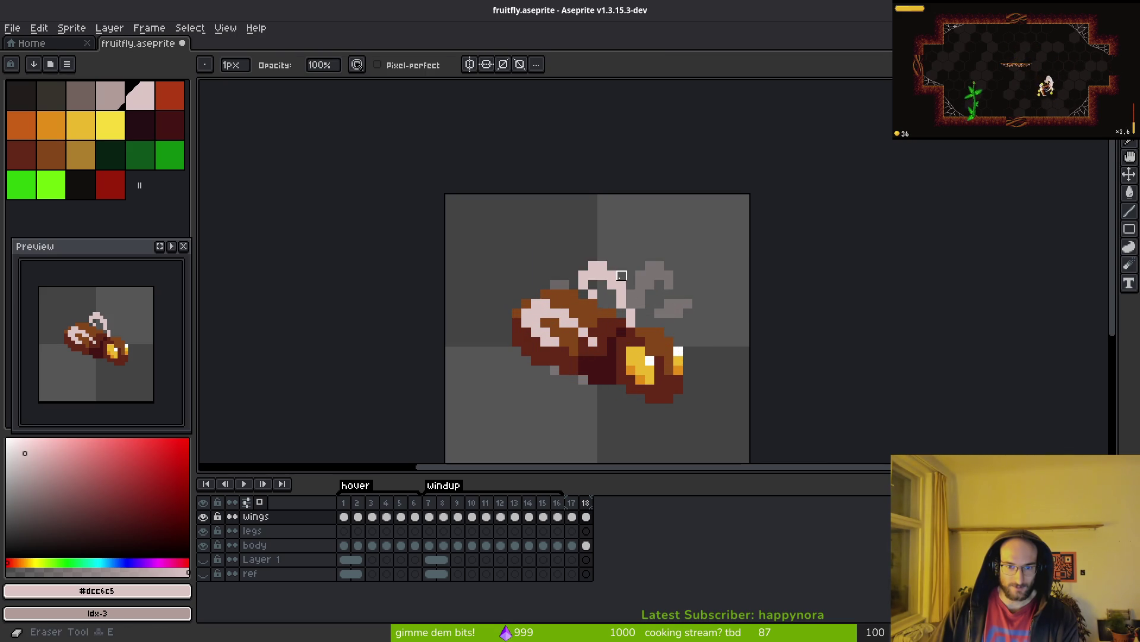
left_click(630, 295)
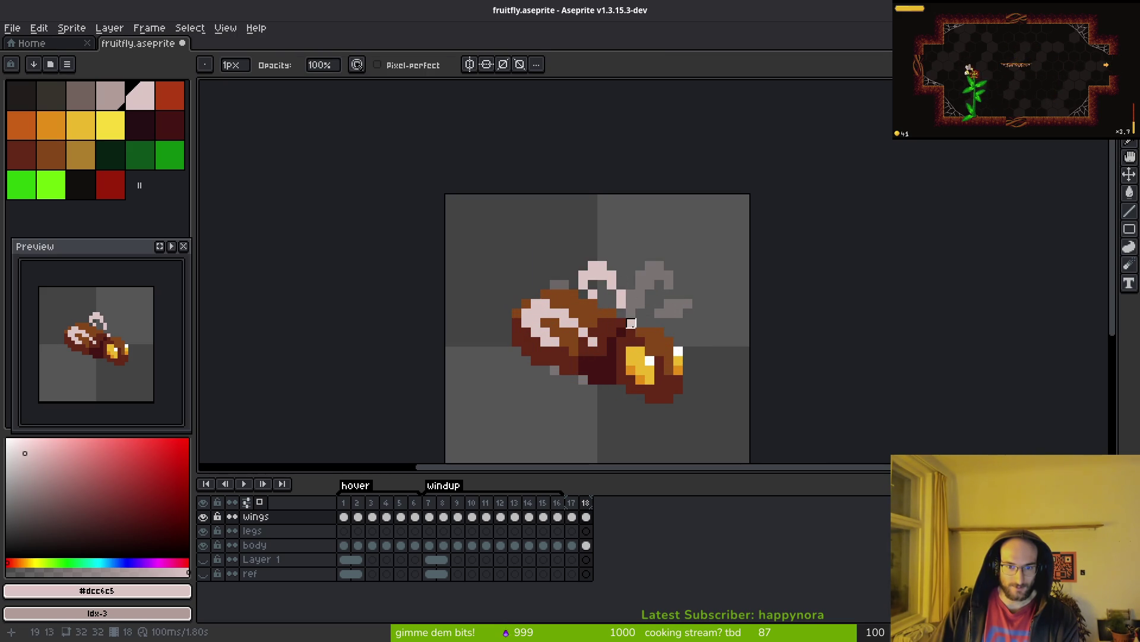
scroll(664, 334, "down", 4)
key("b")
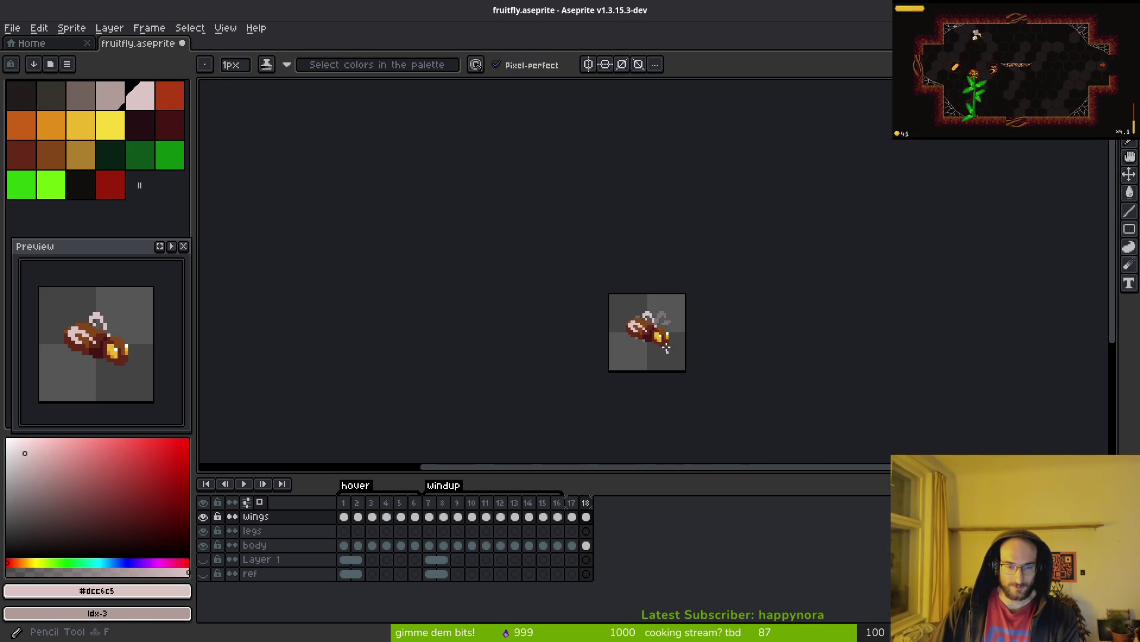
scroll(610, 343, "up", 5)
scroll(480, 338, "up", 3)
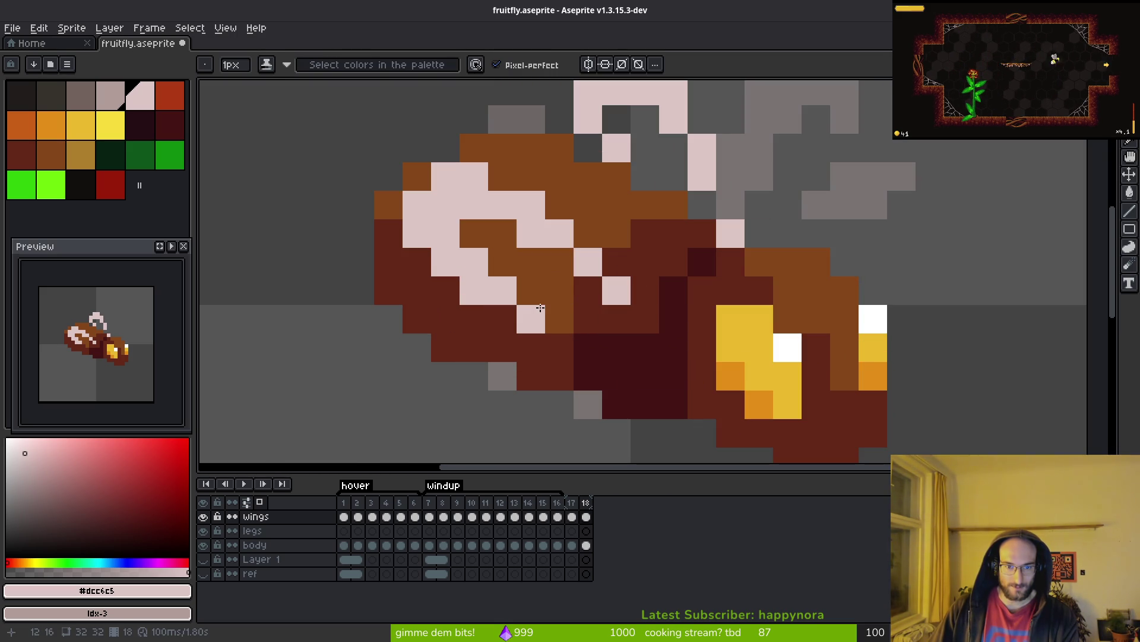
Step: Paint a pink pixel on the folded wing and save fruitfly.aseprite
left_click(540, 307)
scroll(575, 320, "down", 7)
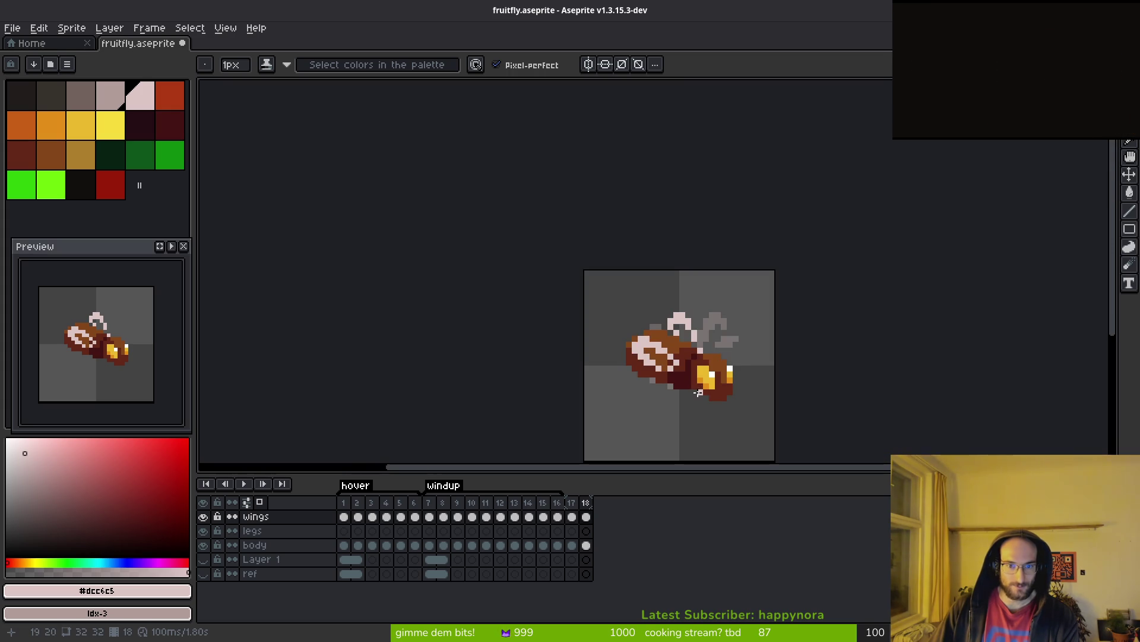
scroll(689, 410, "up", 5)
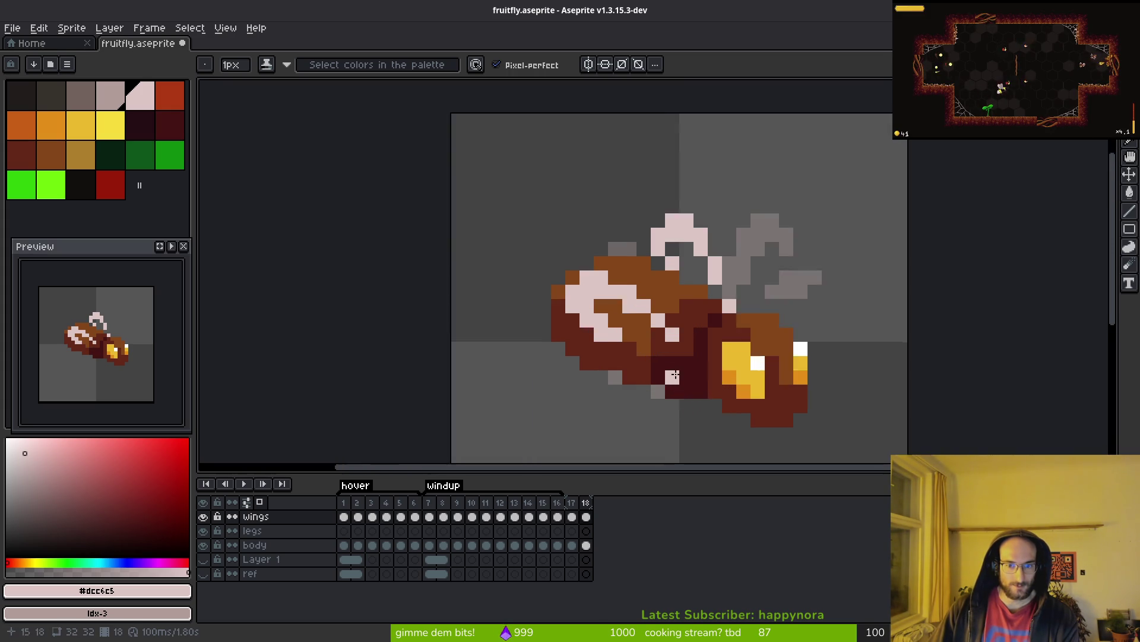
scroll(699, 405, "down", 5)
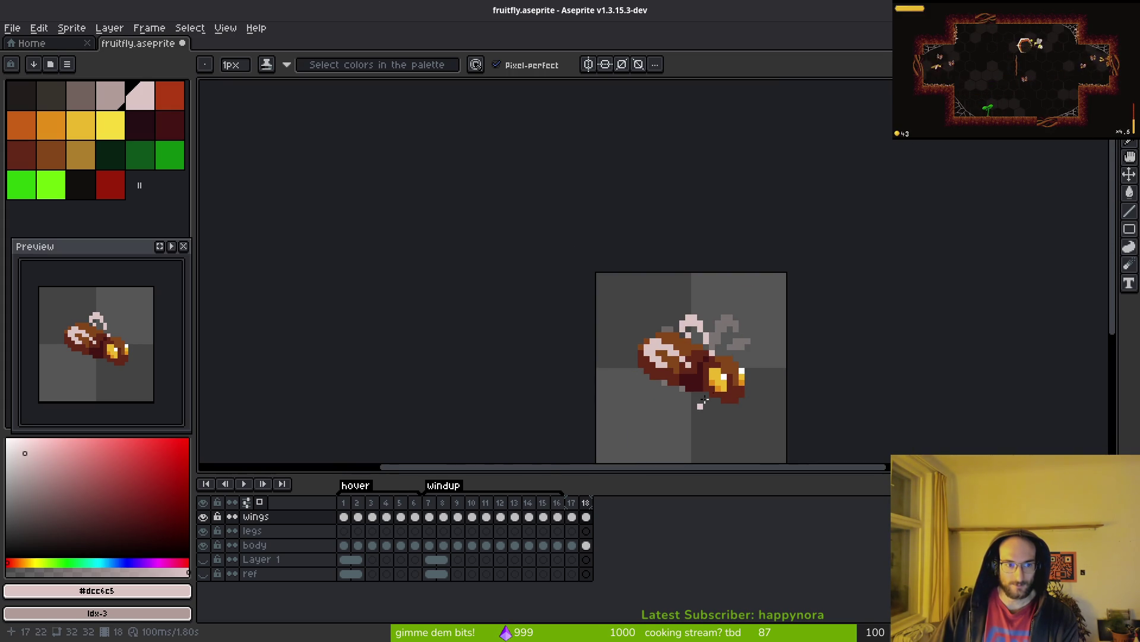
scroll(754, 333, "up", 4)
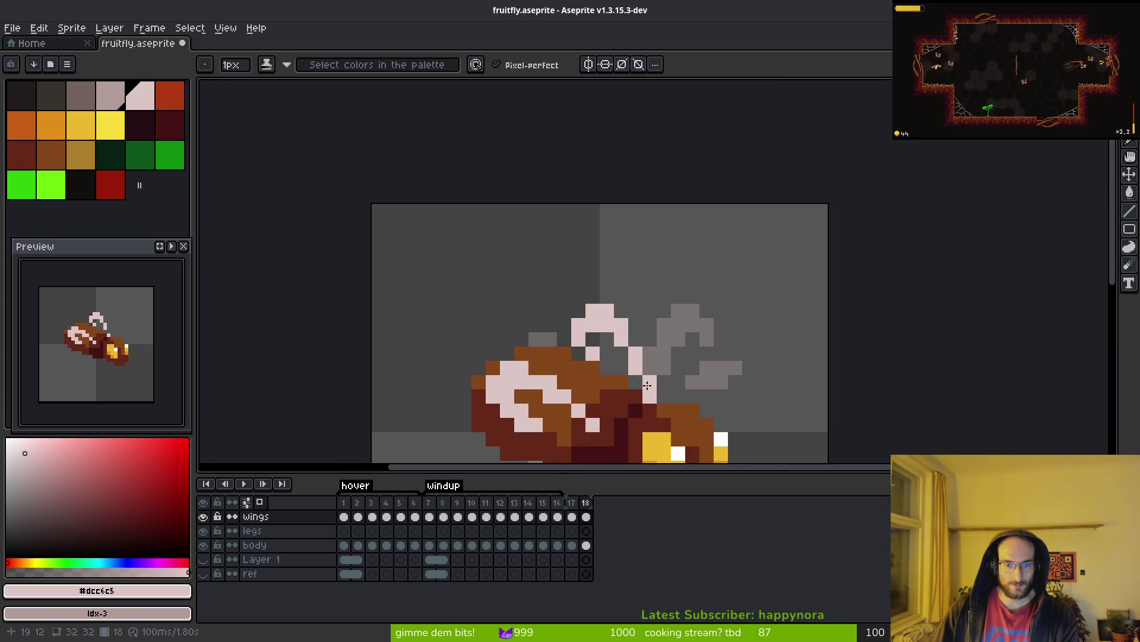
scroll(712, 410, "down", 4)
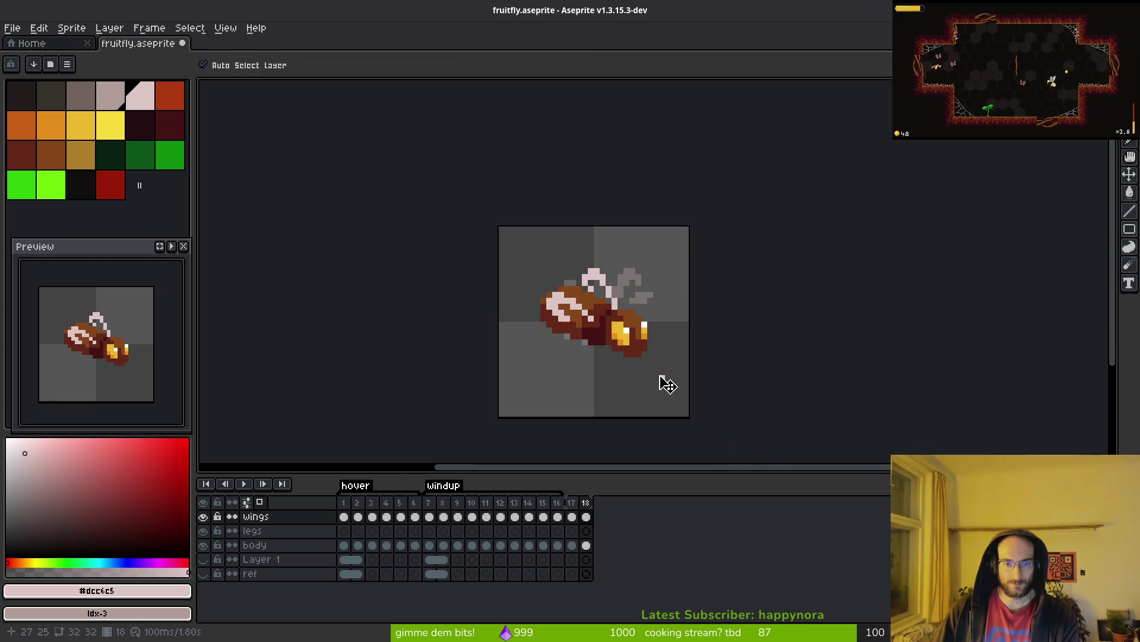
key("ctrl+s")
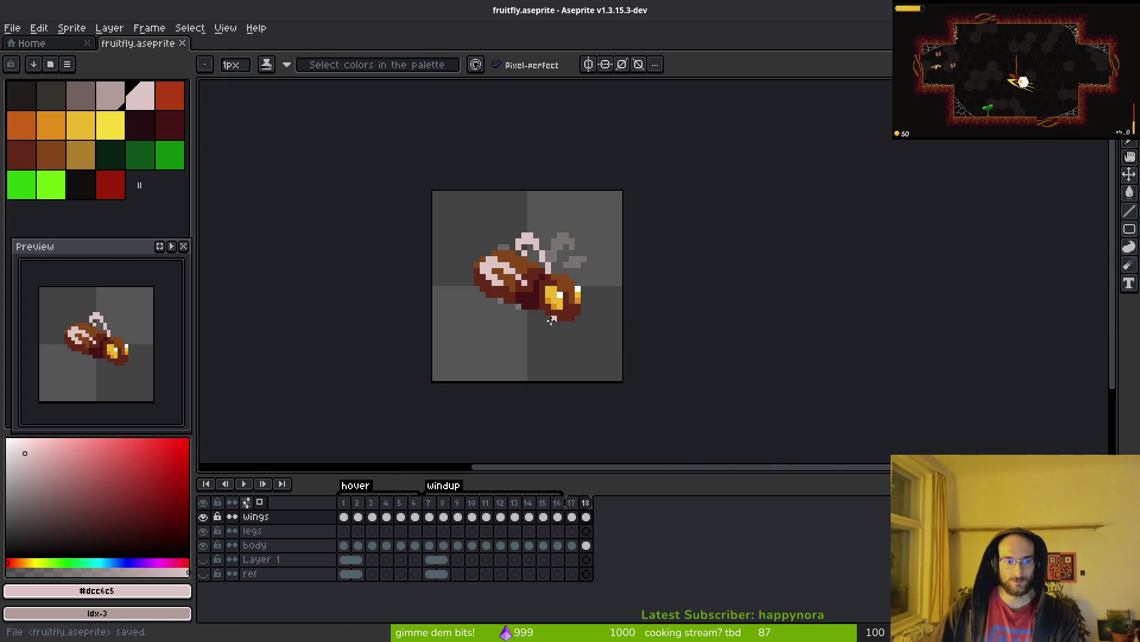
scroll(571, 305, "up", 2)
Step: On frame 18's body layer, add dark red pixels at the body's lower right
left_click(587, 546)
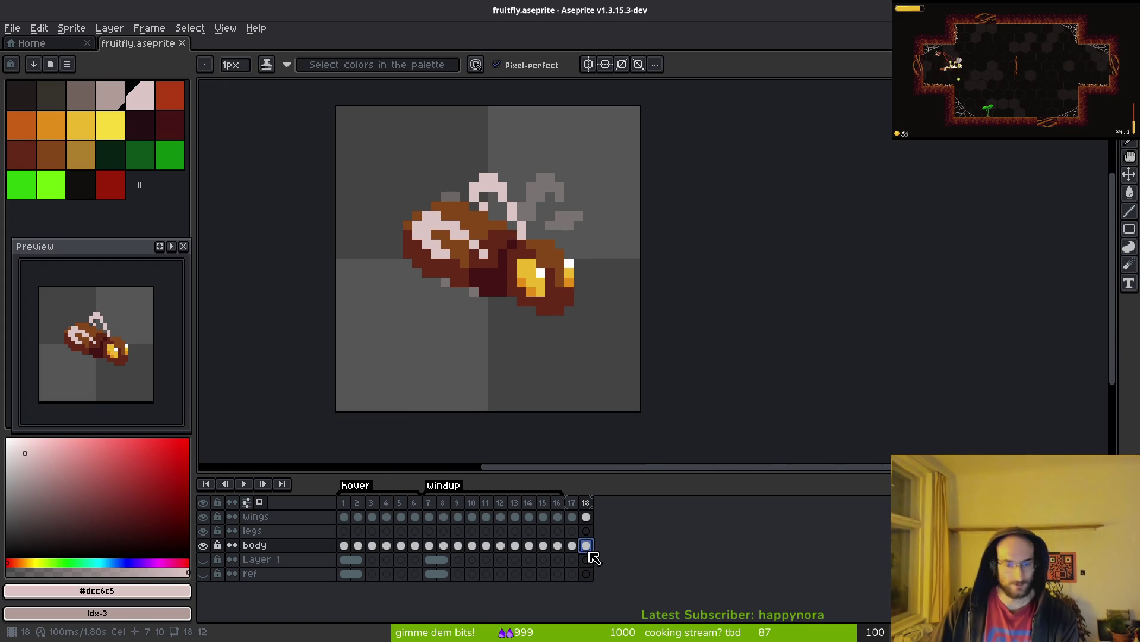
scroll(592, 319, "up", 3)
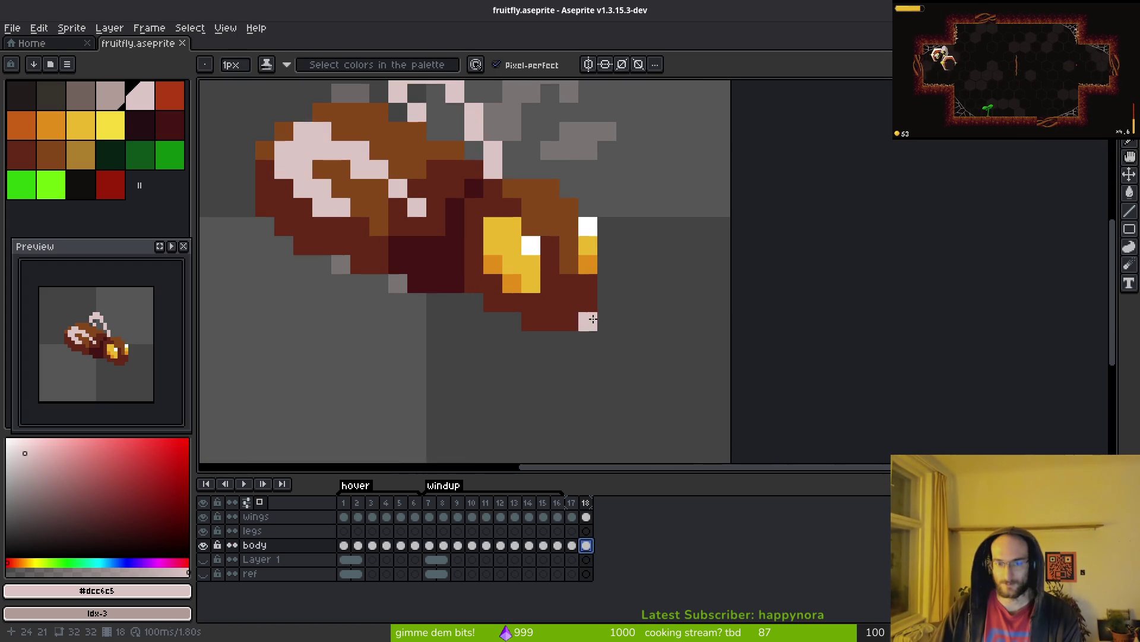
left_click_drag(385, 269, 504, 344)
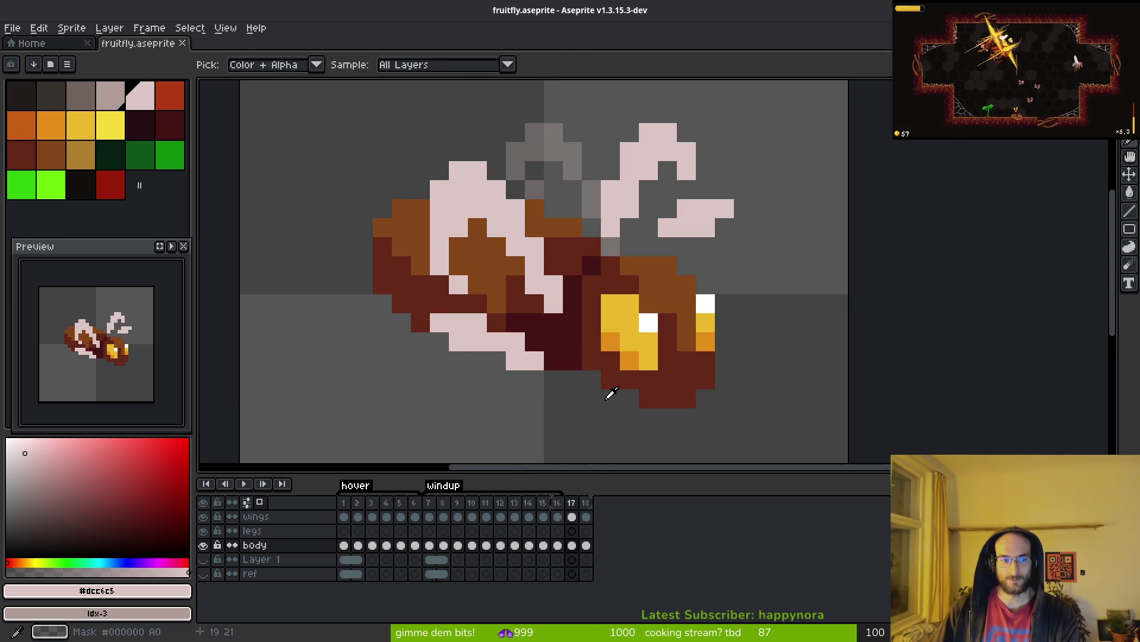
left_click(689, 379)
mouse_move(694, 375)
left_mouse_down()
mouse_move(626, 326)
mouse_move(642, 348)
left_mouse_up()
left_click(633, 325, "alt")
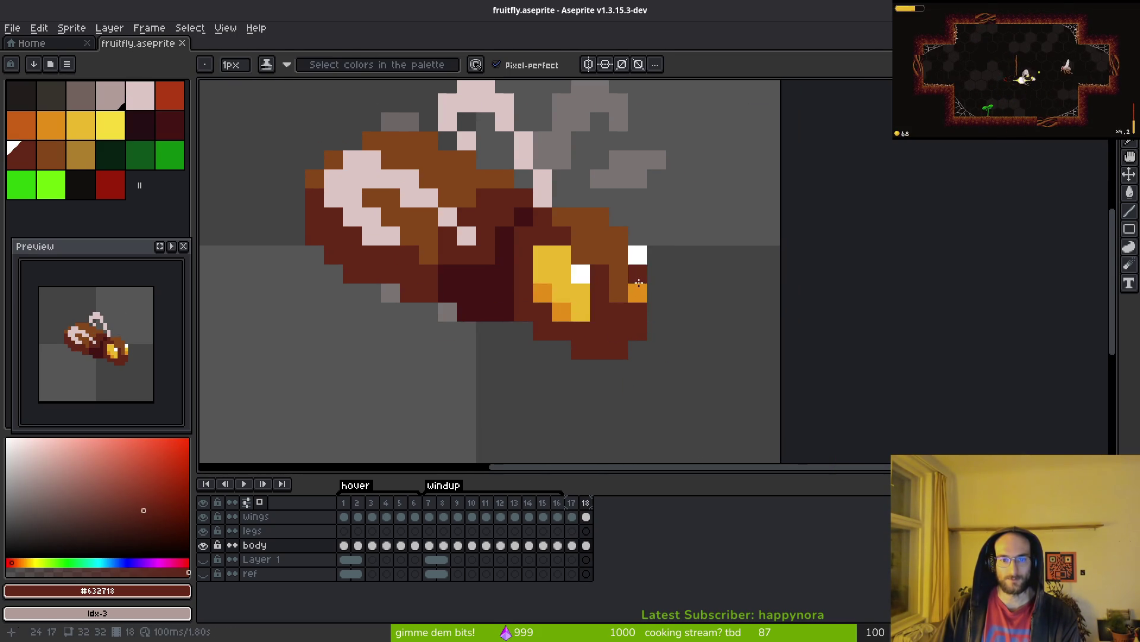
Step: Eyedrop the brown and paint brown pixels along the body's upper-left edge and top
mouse_move(494, 273)
left_mouse_down()
mouse_move(518, 311)
mouse_move(613, 384)
left_mouse_up()
left_click(468, 253, "alt")
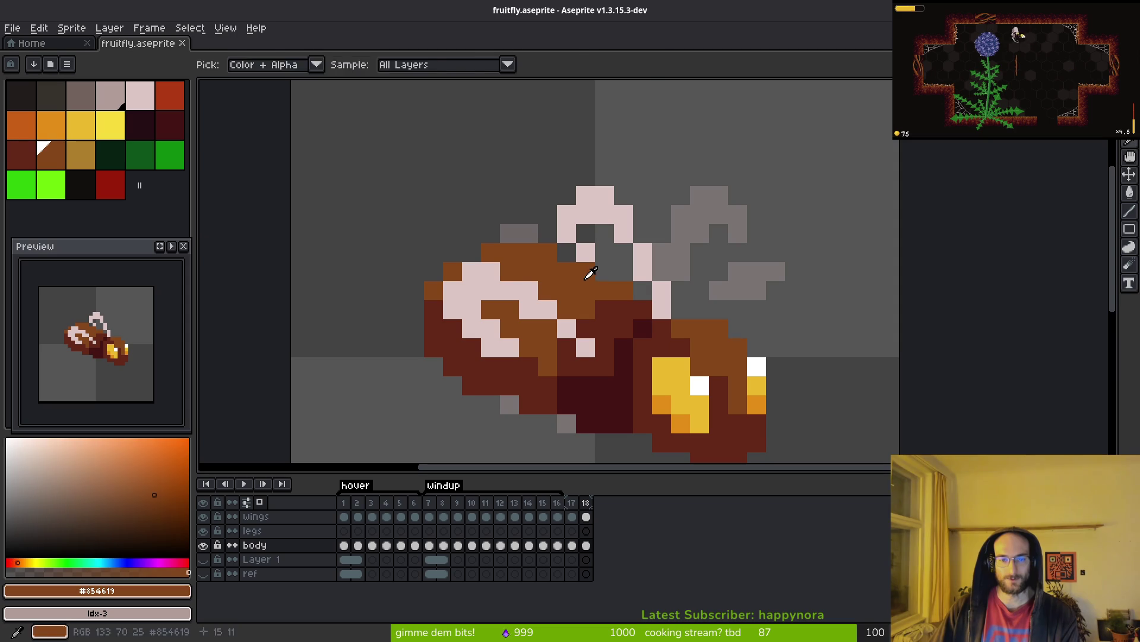
mouse_move(471, 250)
left_mouse_down()
mouse_move(421, 289)
mouse_move(417, 331)
left_mouse_up()
left_click(418, 308, "alt")
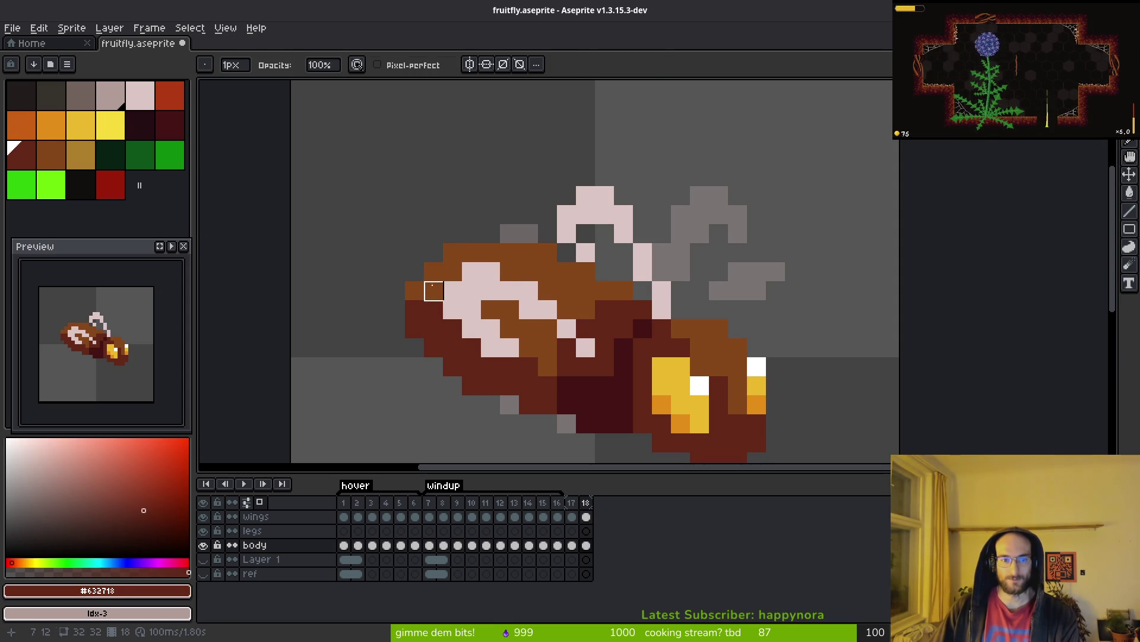
left_click(433, 288, "alt")
left_click_drag(415, 272, 434, 253)
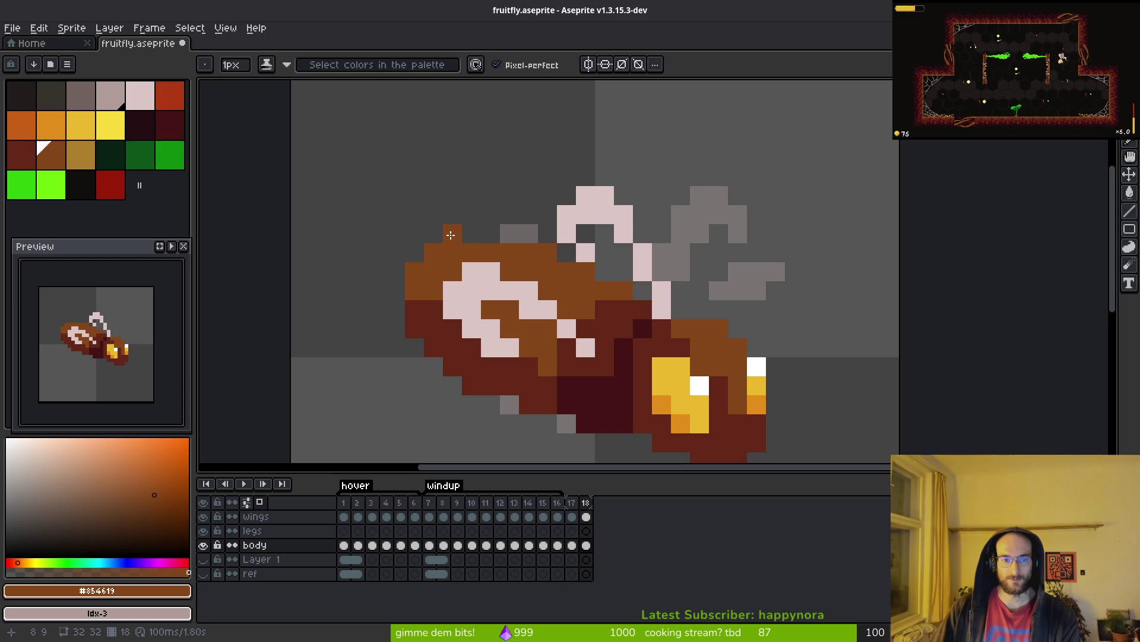
left_click_drag(501, 236, 534, 261)
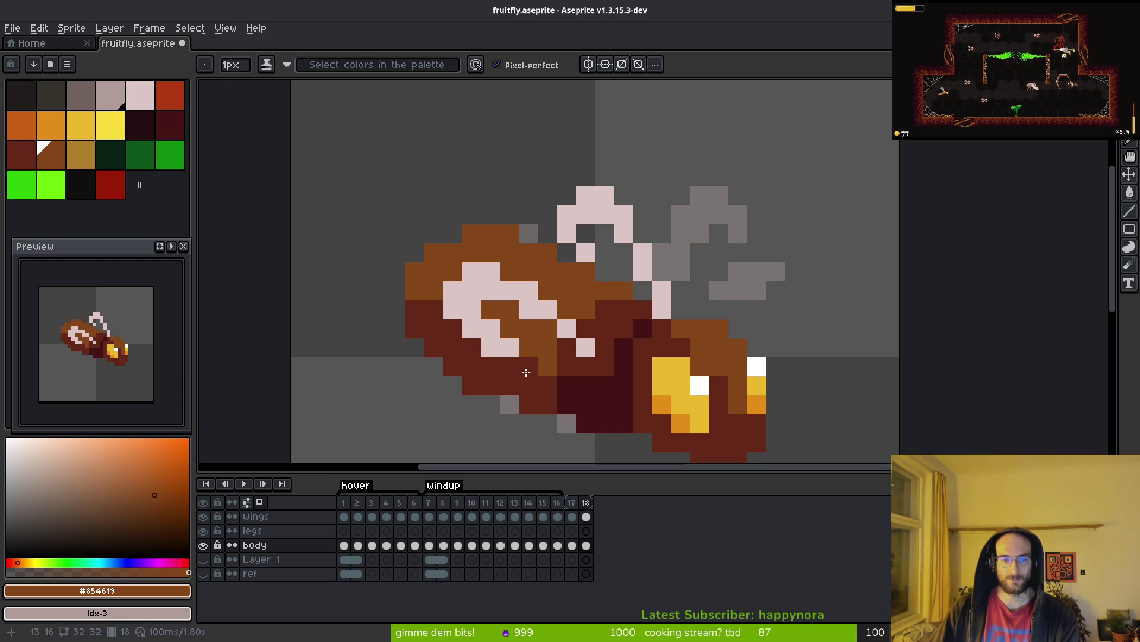
Step: Erase the stray pixels along the body's edge and bottom right
key("e")
left_click_drag(529, 405, 586, 424)
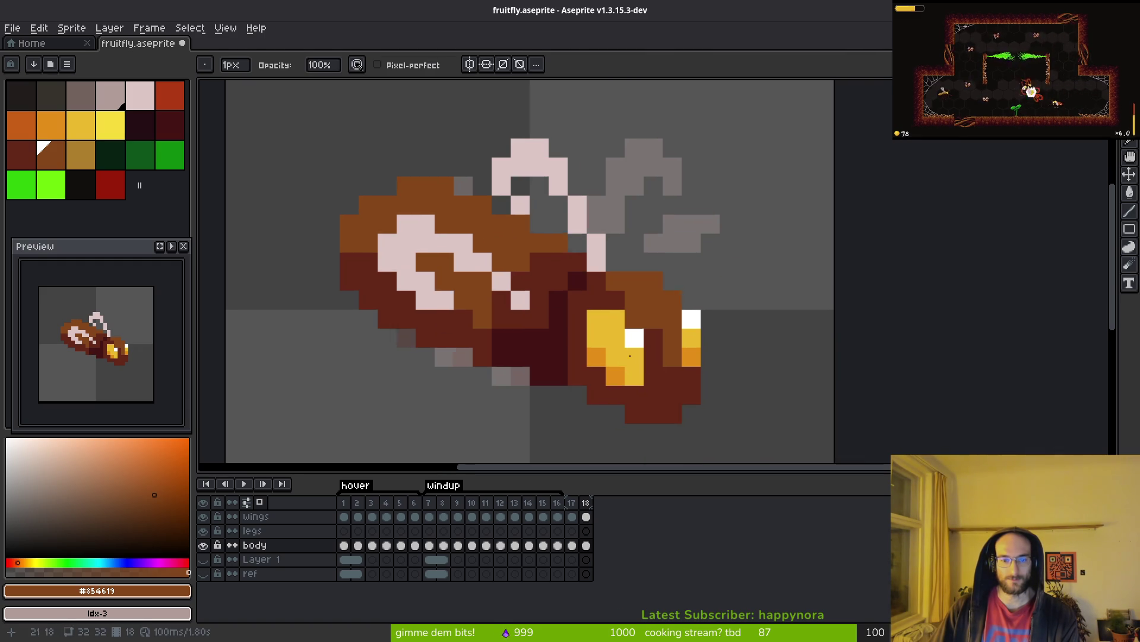
scroll(587, 425, "down", 3)
scroll(586, 424, "right", 3)
left_click_drag(689, 411, 670, 411)
left_click_drag(662, 365, 631, 303)
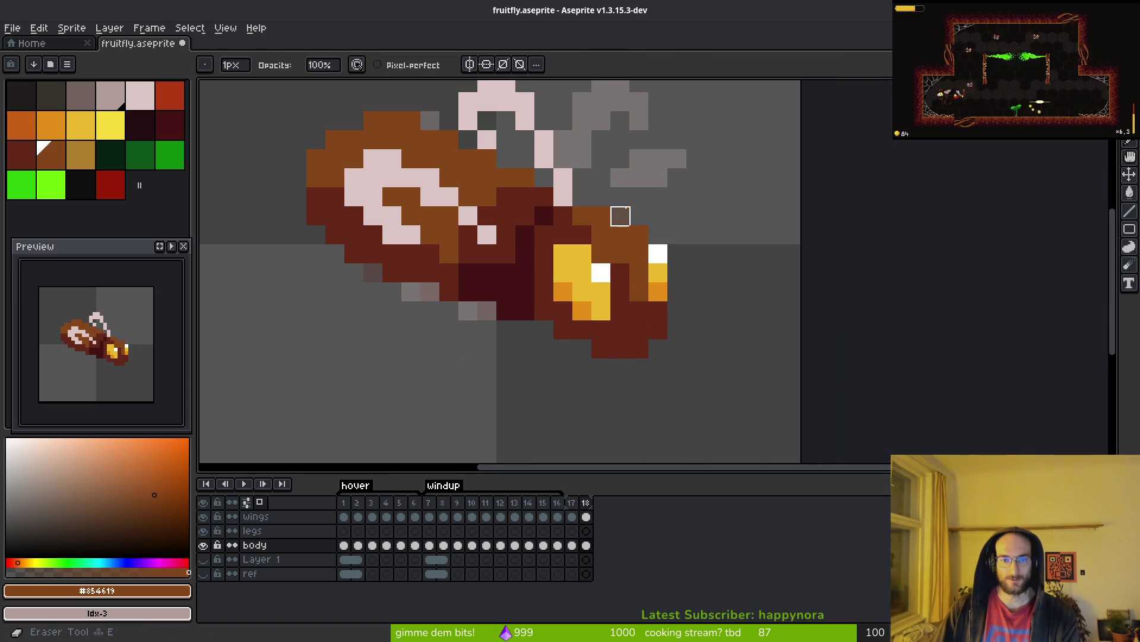
scroll(693, 275, "down", 5)
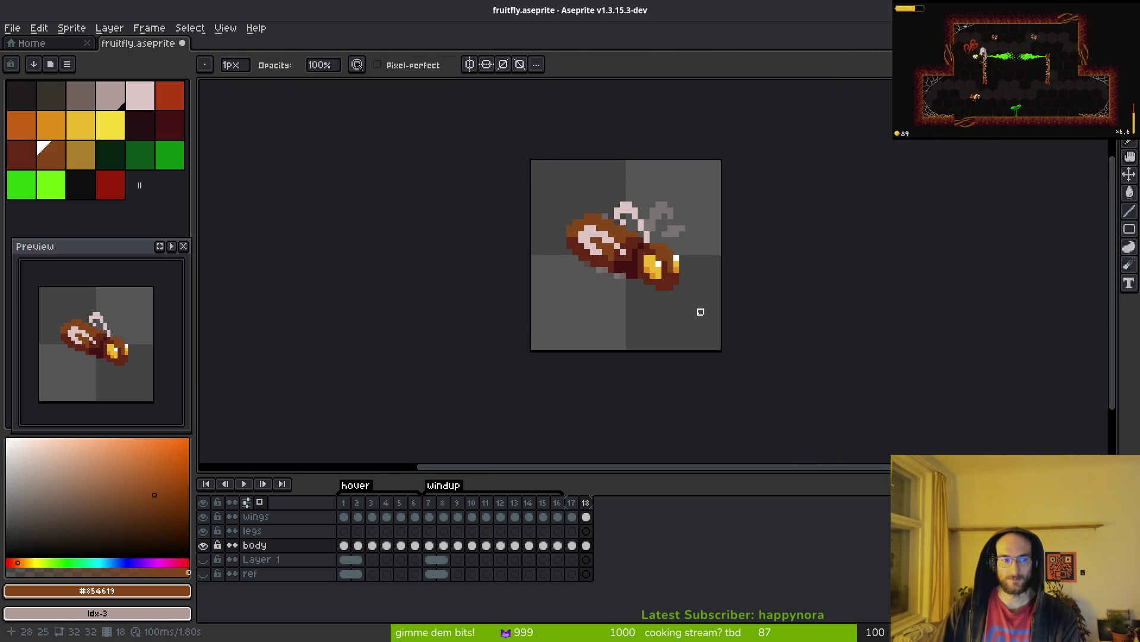
scroll(594, 201, "up", 4)
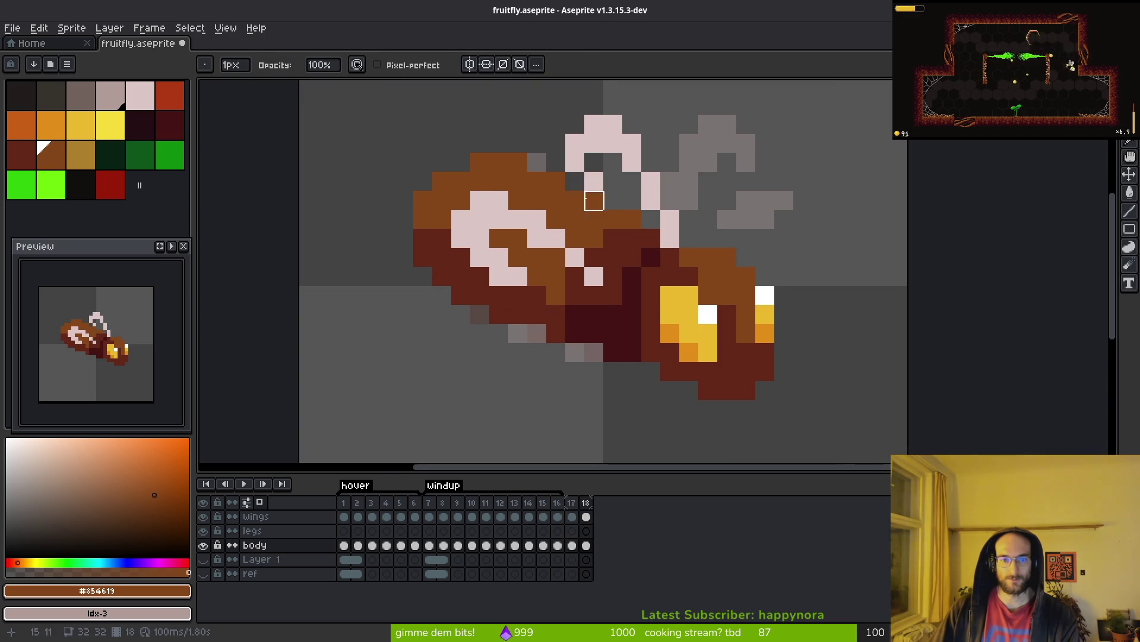
Step: Recolour the top-left body pixel and sample the orange shade from the fly's head
key("b")
left_click(422, 185)
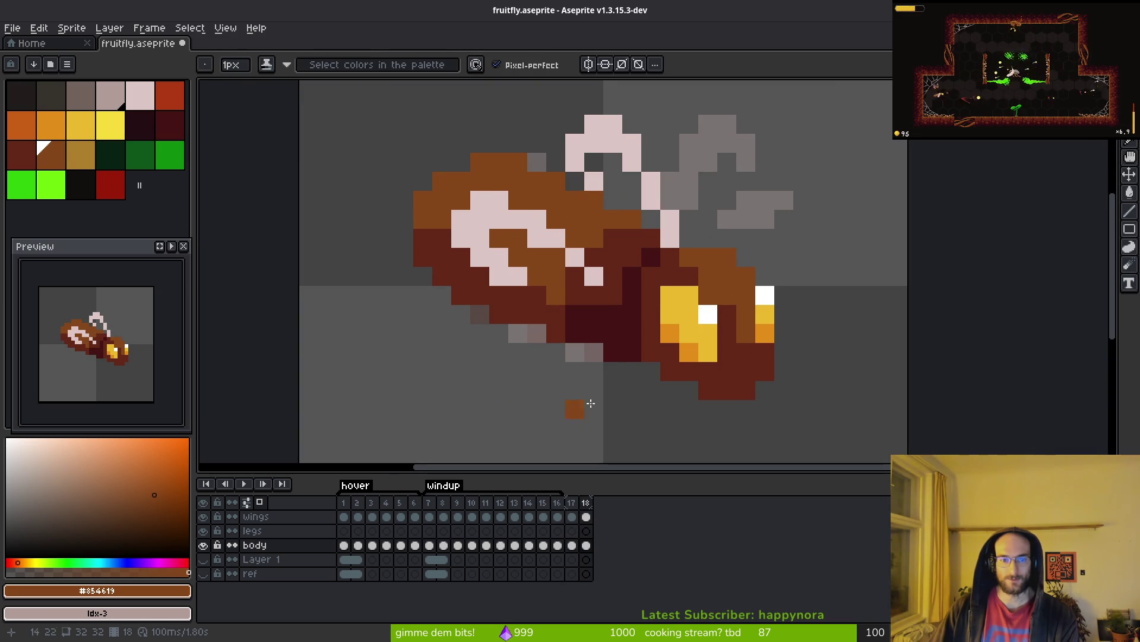
left_click_drag(661, 385, 598, 339)
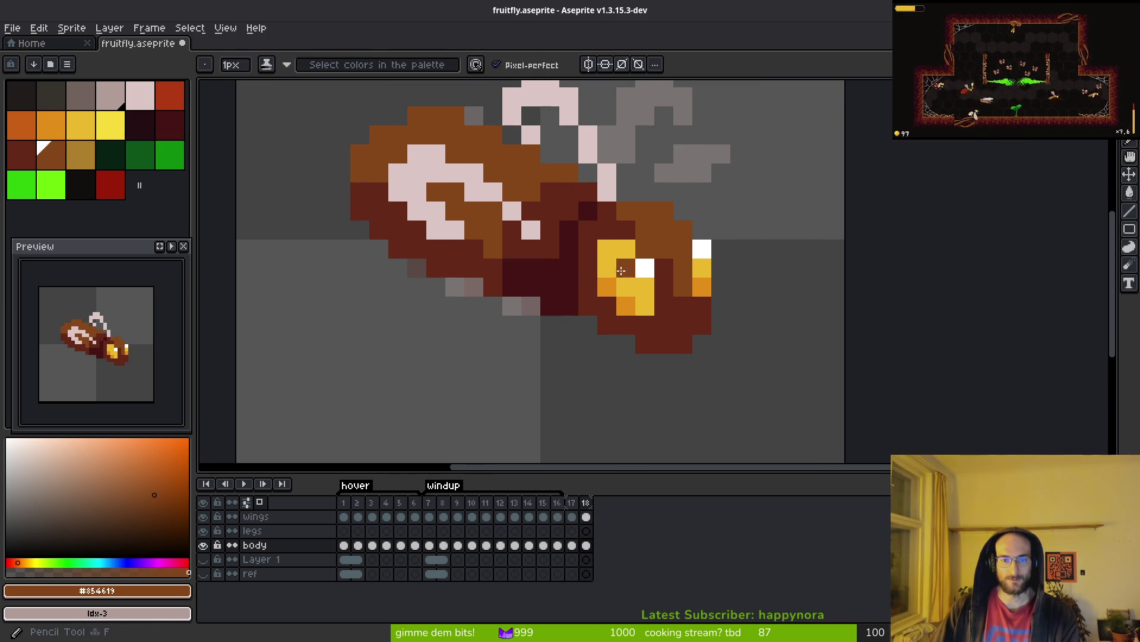
key("alt")
left_click(629, 309)
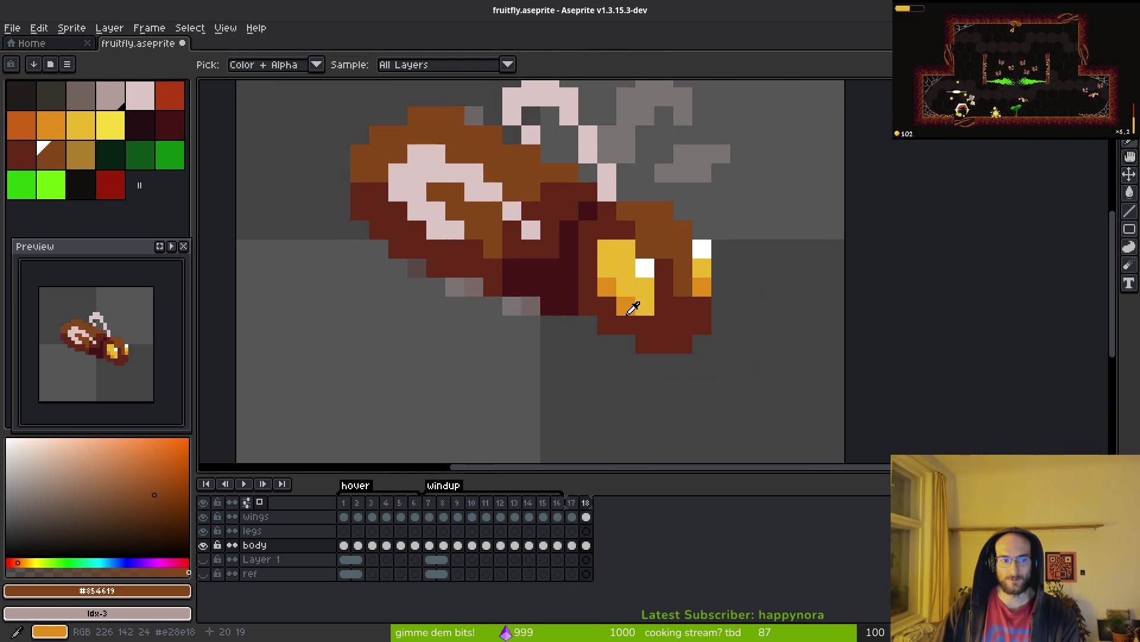
key("m")
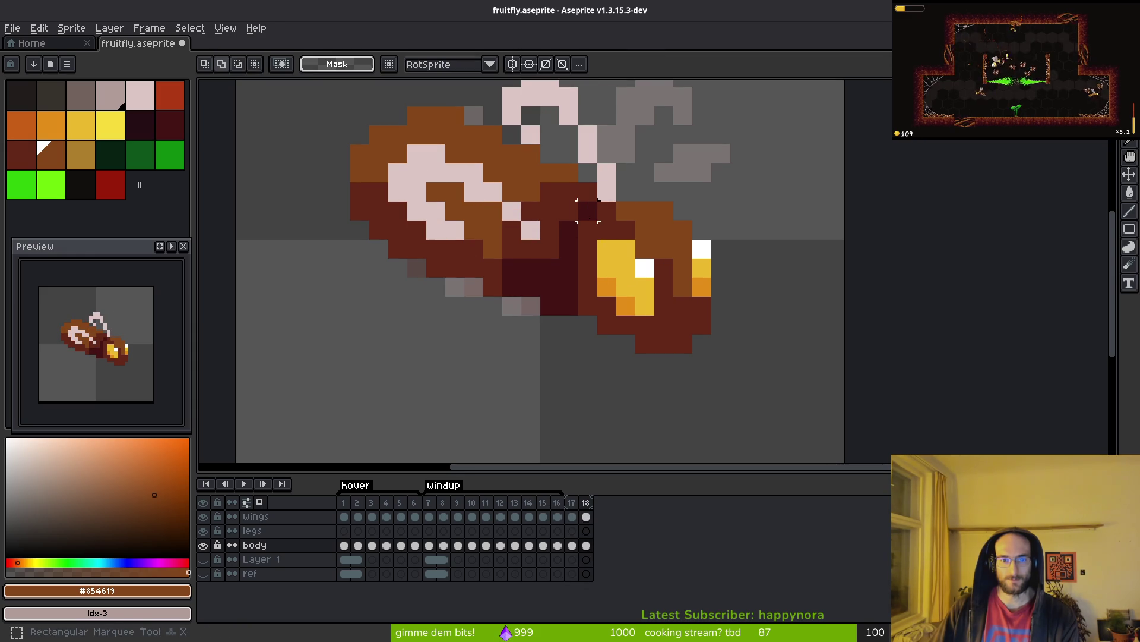
left_click_drag(588, 210, 743, 365)
key("Right")
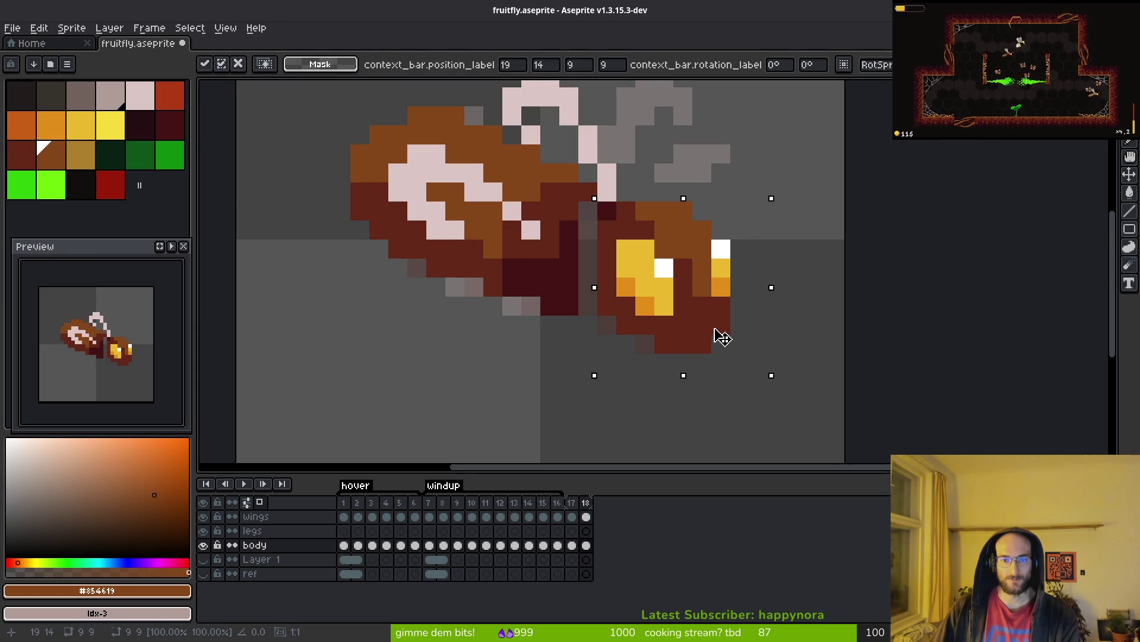
key("b")
left_click(567, 255, "alt")
mouse_move(589, 211)
left_mouse_down()
mouse_move(590, 291)
mouse_move(594, 244)
left_mouse_up()
left_click(611, 226, "alt")
left_click(607, 324)
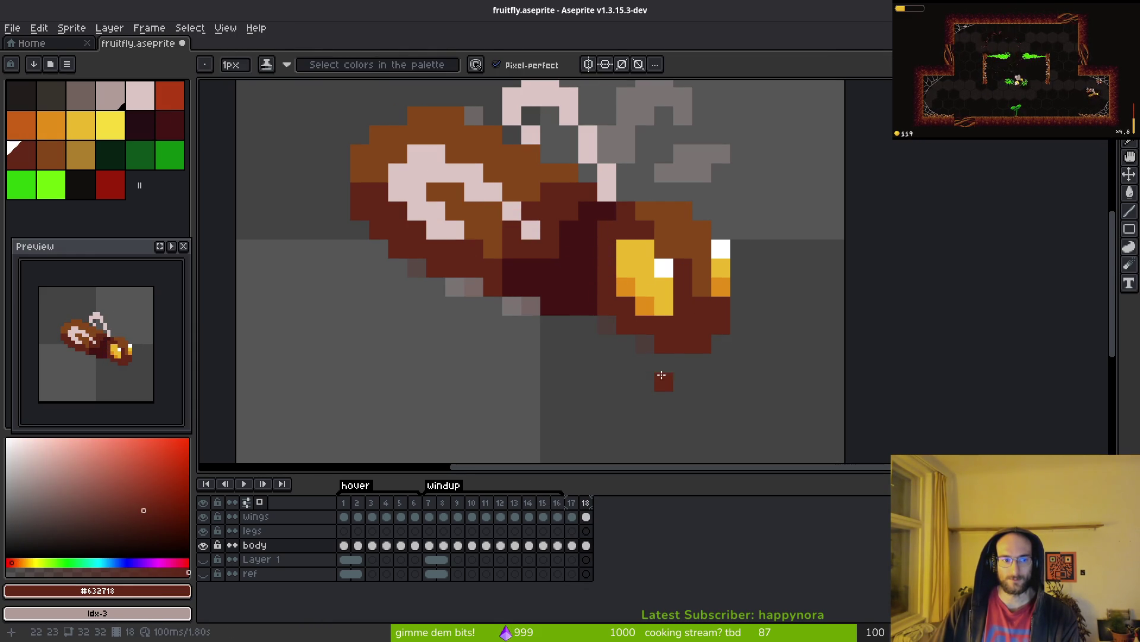
key("alt+comma")
key("alt+period")
key("alt+comma")
key("alt+period")
key("alt+comma")
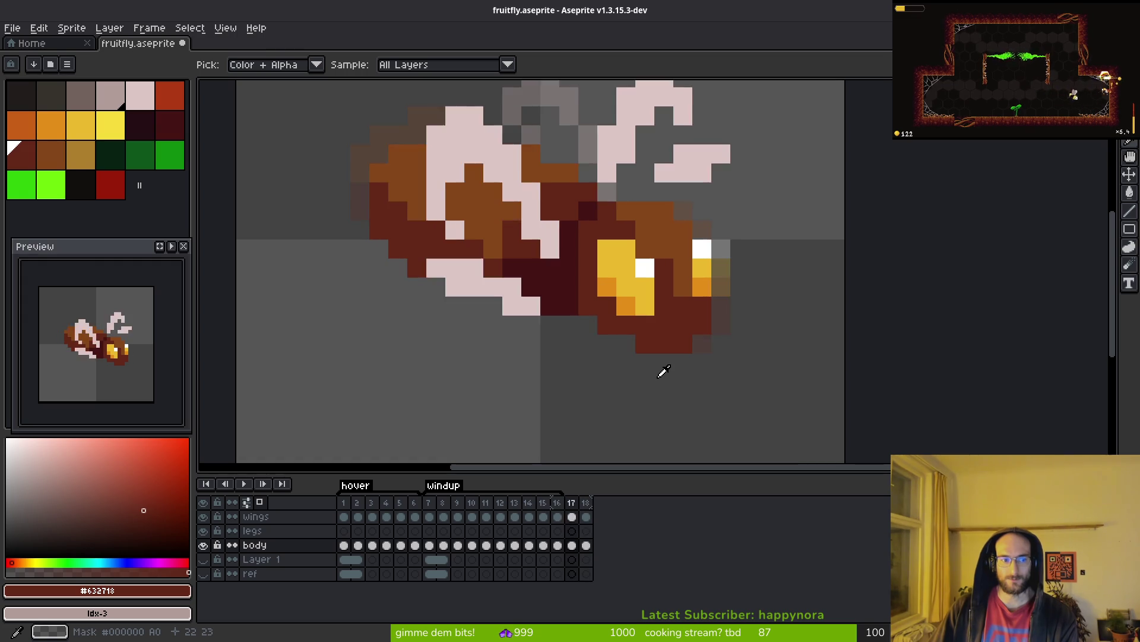
key("alt+period")
key("alt+comma")
key("alt+period")
key("alt+comma")
key("alt+period")
key("alt+comma")
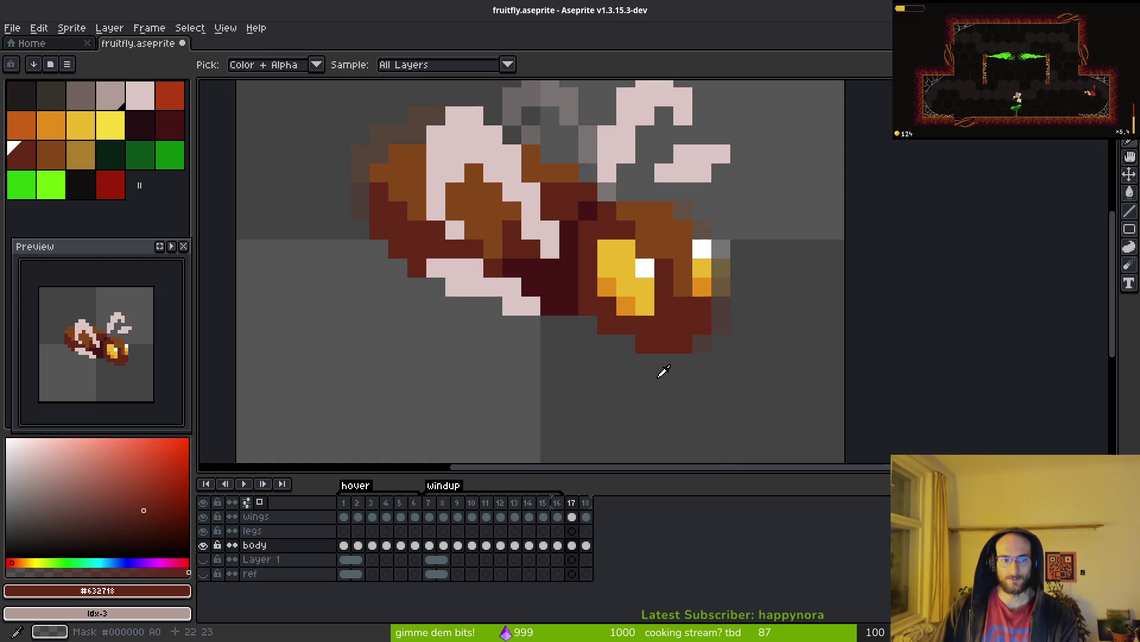
key("alt+period")
key("ctrl+s")
scroll(677, 311, "down", 1)
key("alt+comma")
key("alt+period")
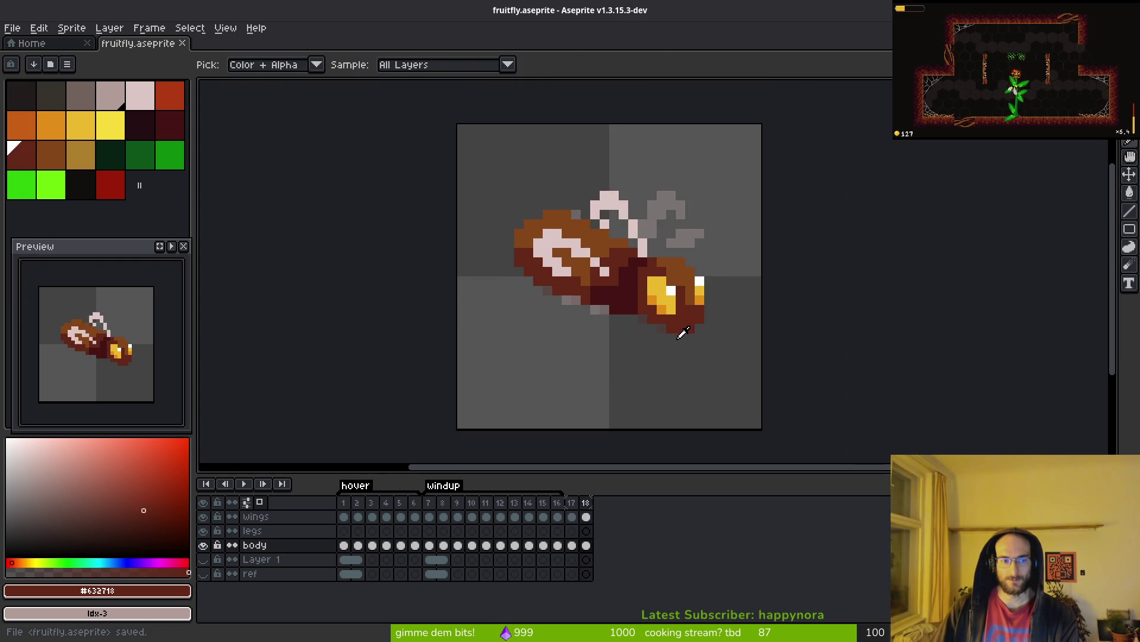
key("alt+comma")
key("alt+period")
left_click(573, 507)
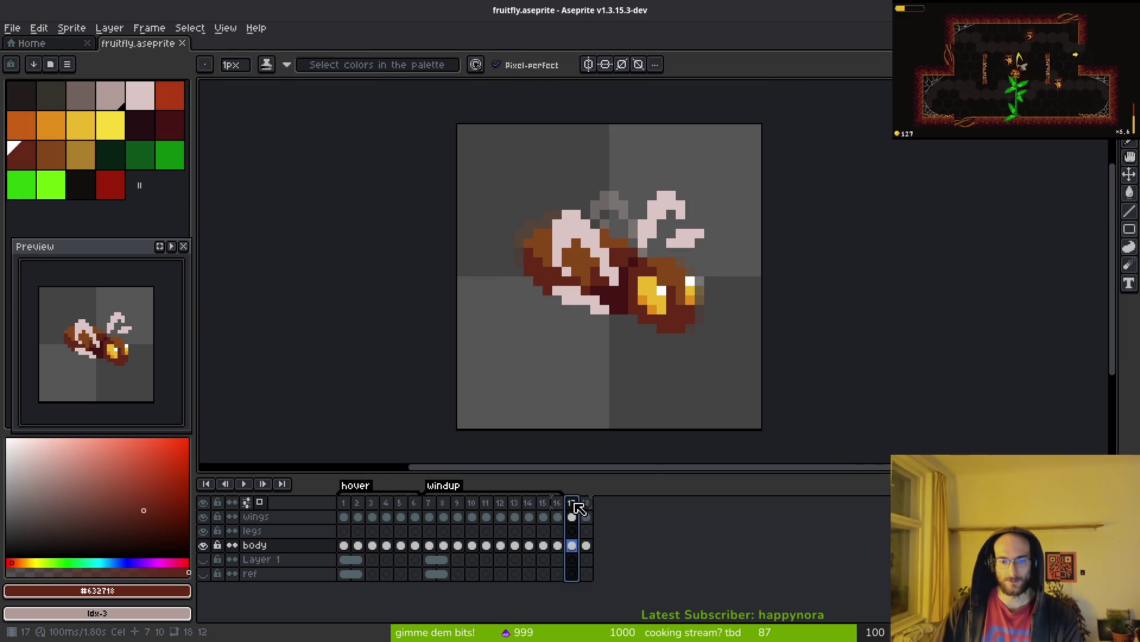
key("Delete")
left_click(574, 507)
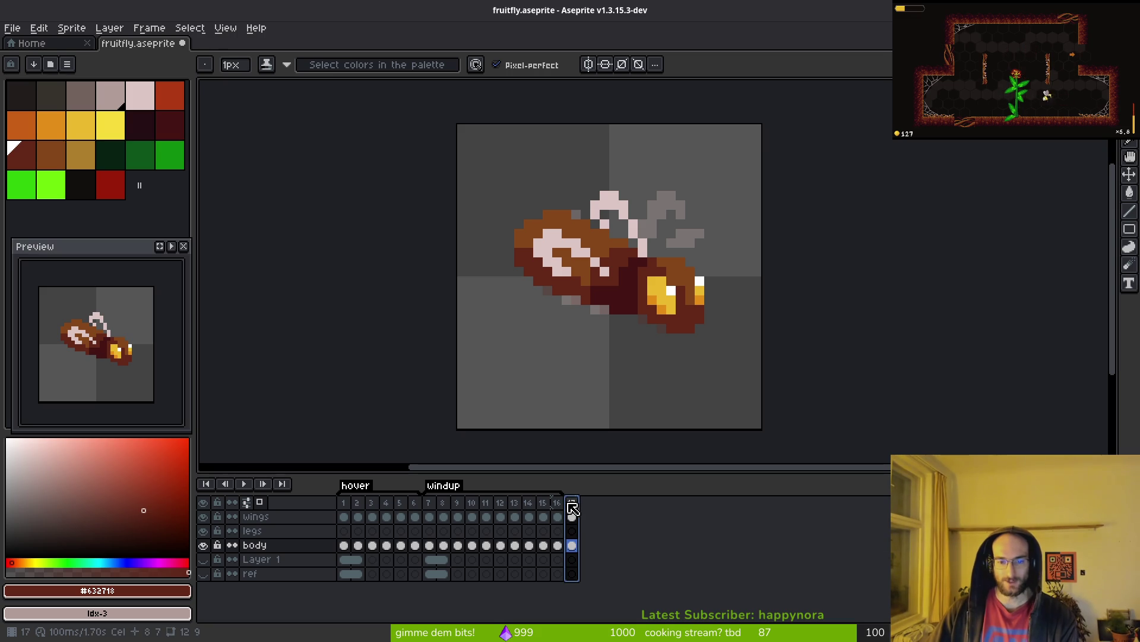
key("alt+n")
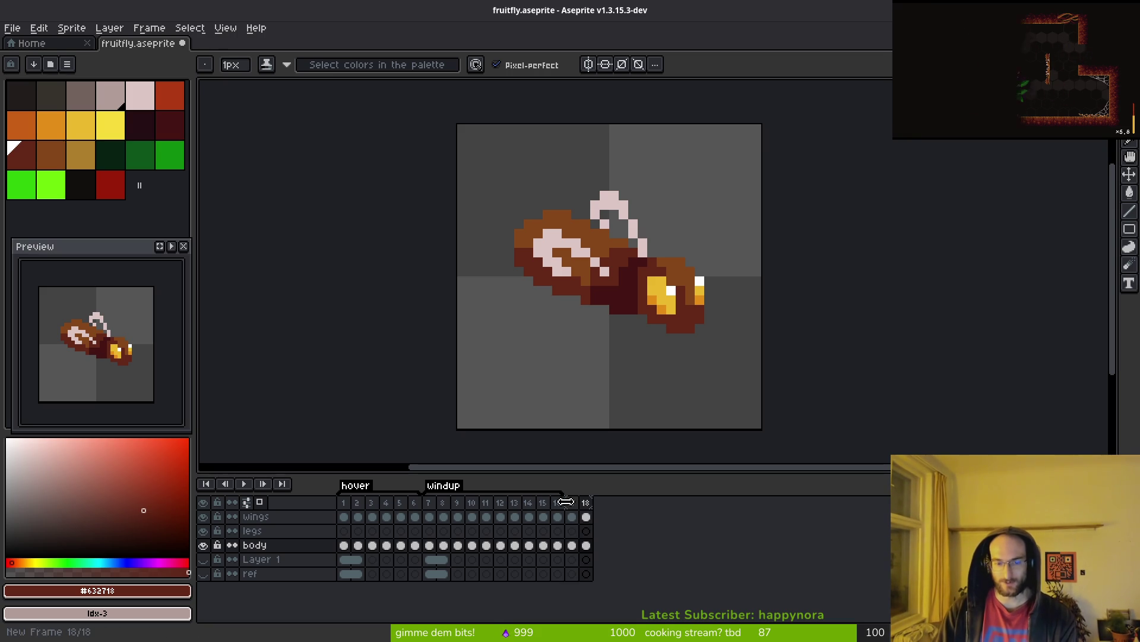
scroll(653, 273, "up", 2)
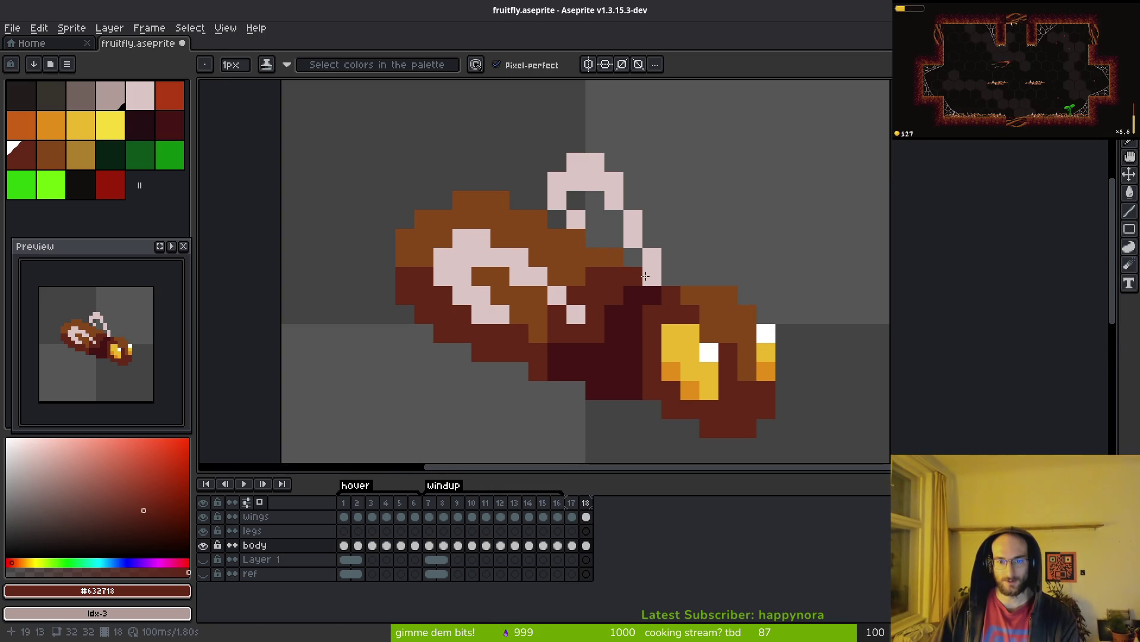
key("m")
left_click_drag(291, 113, 890, 426)
key("Down")
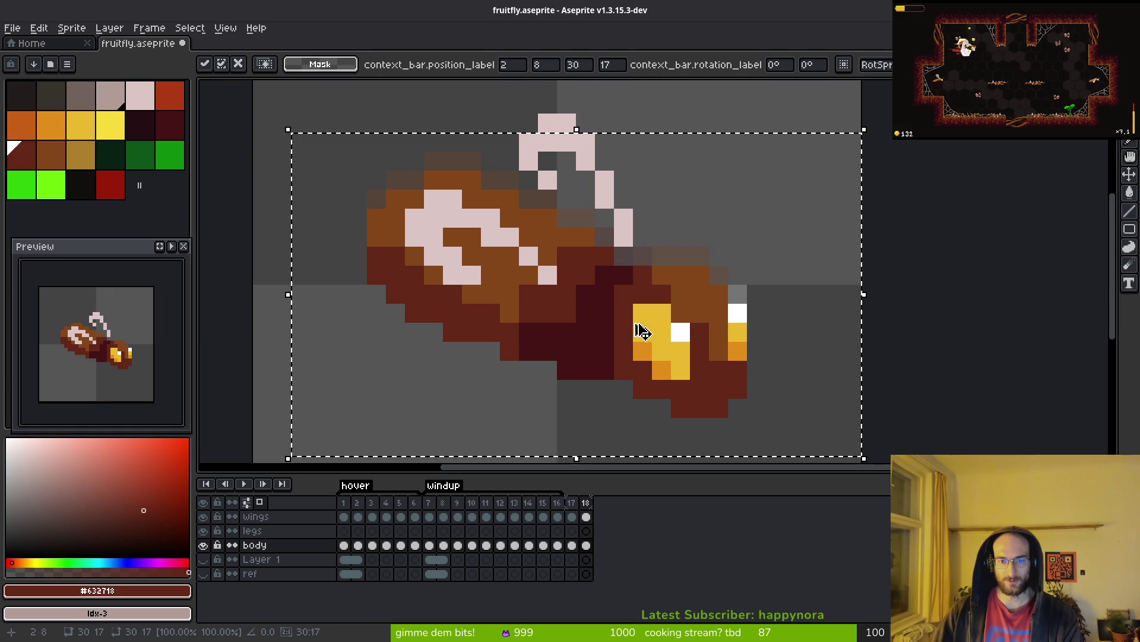
key("ctrl+d")
key("ctrl+s")
left_click(586, 517)
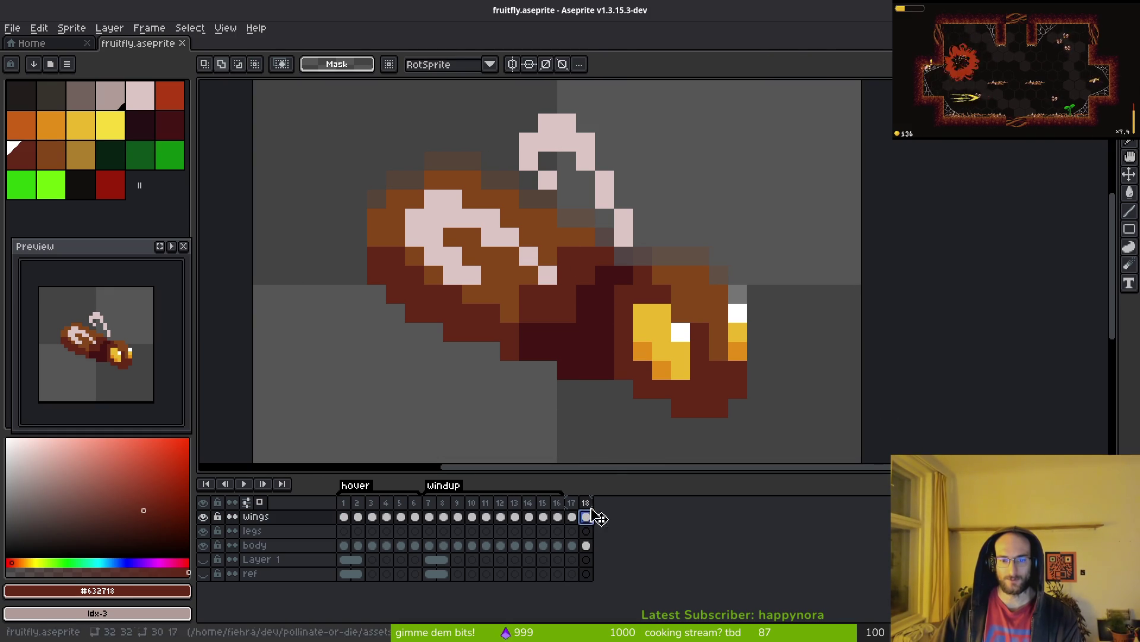
mouse_move(291, 82)
left_mouse_down()
mouse_move(350, 135)
mouse_move(797, 377)
left_mouse_up()
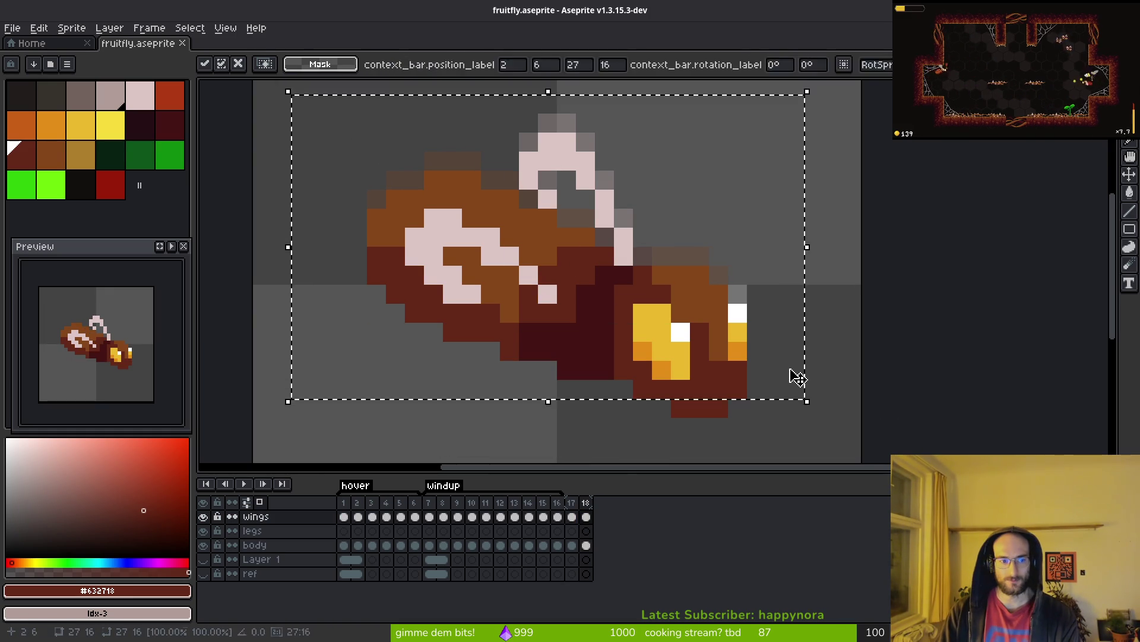
key("ctrl+d")
key("ctrl+s")
scroll(695, 283, "down", 3)
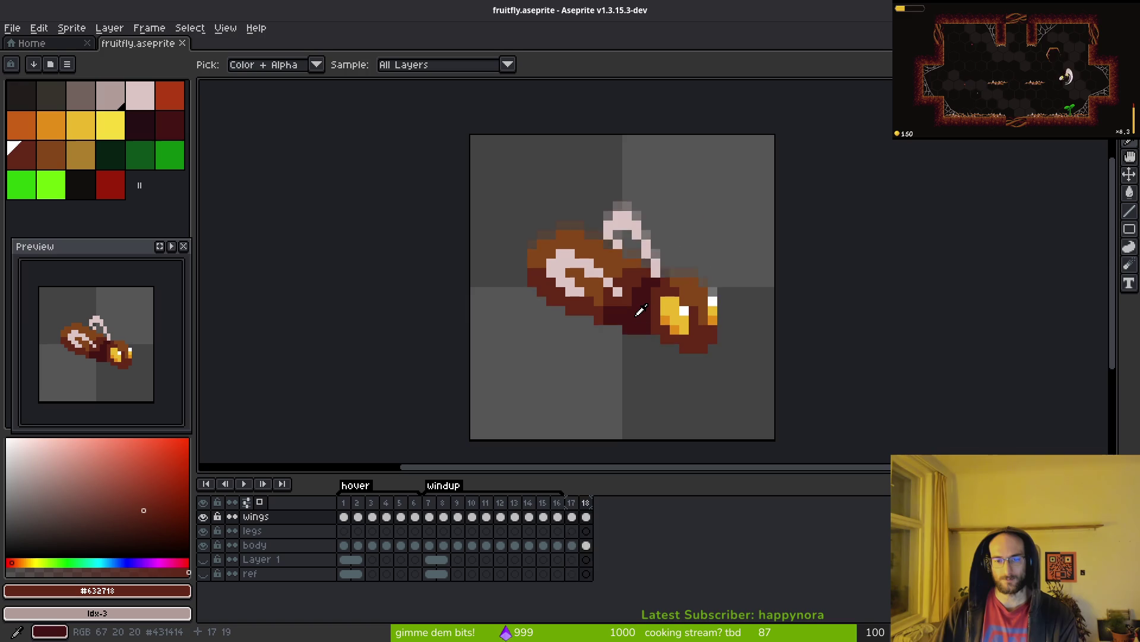
key("Return")
key("period")
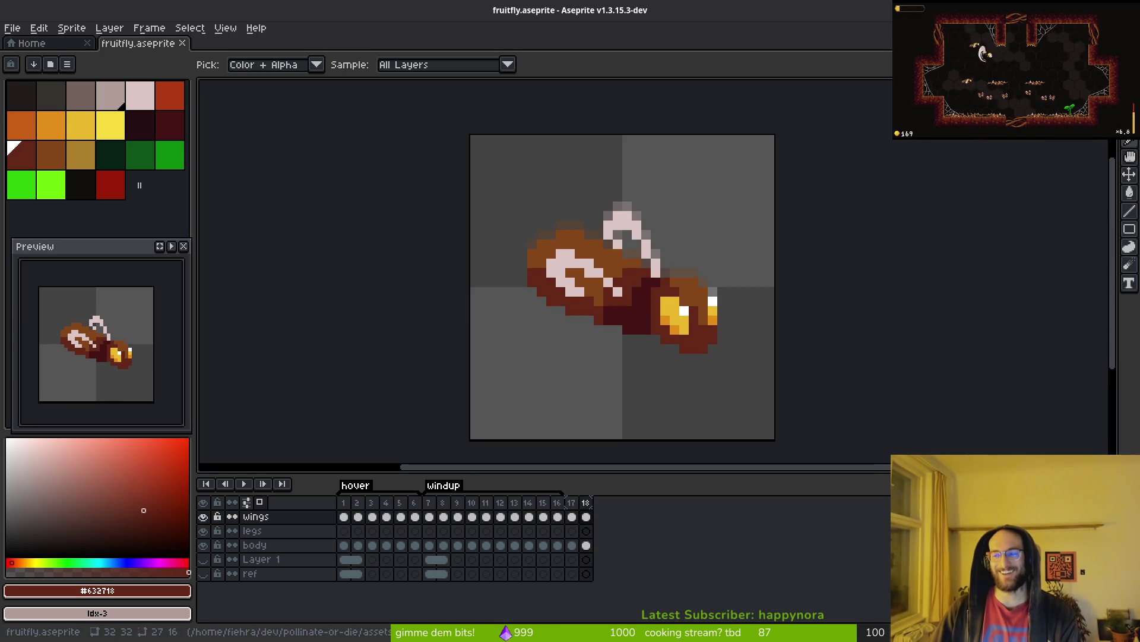
key("alt+Tab")
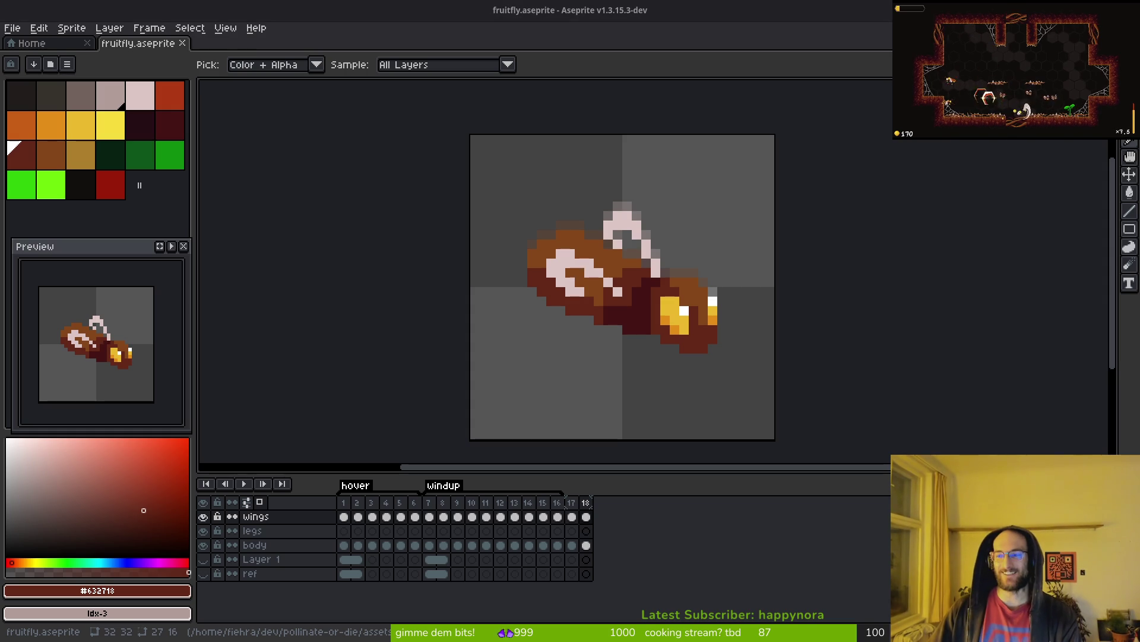
left_click_drag(854, 66, 774, 68)
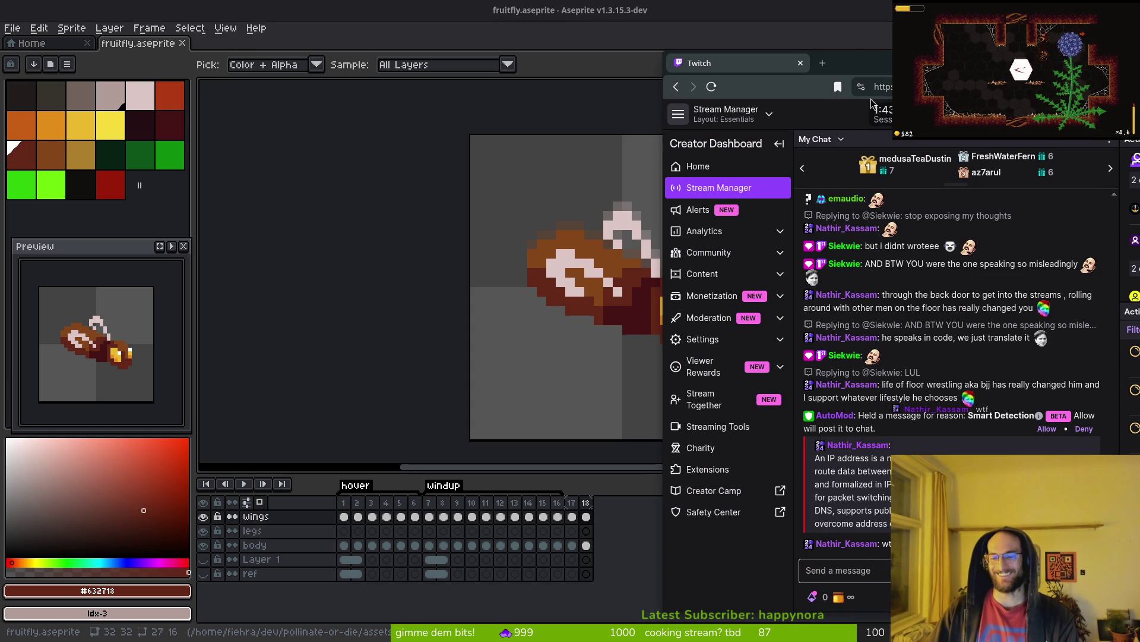
Step: Move the Twitch chat window to the screen's right edge to uncover the Aseprite canvas
left_click_drag(855, 62, 1139, 54)
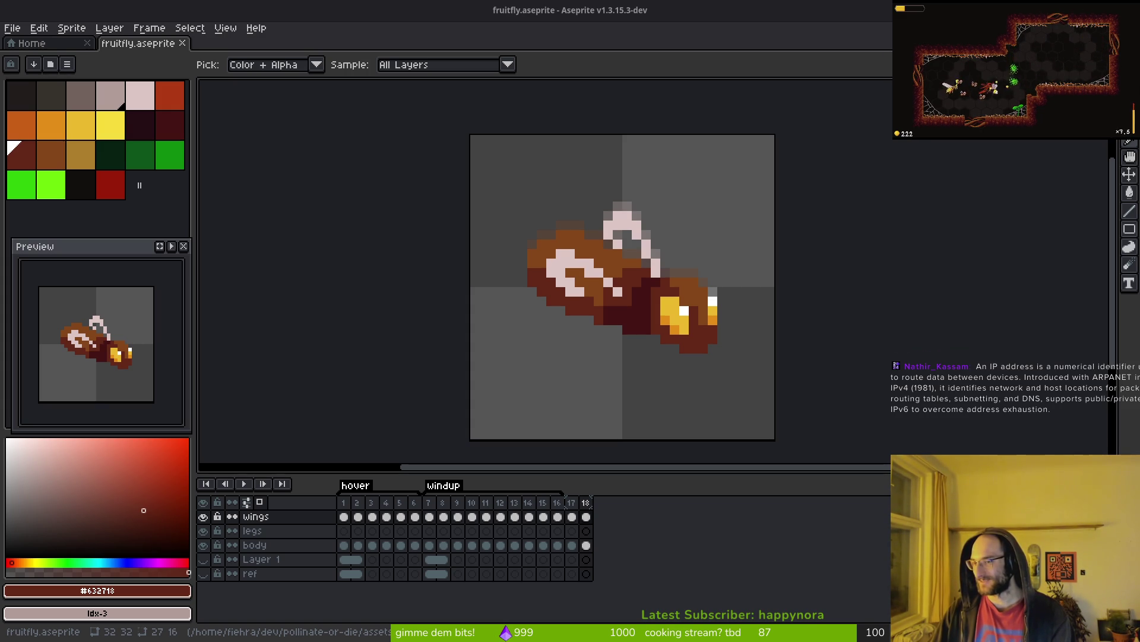
Step: Undo the stray white pencil line drawn beside the yellow patch
key("m")
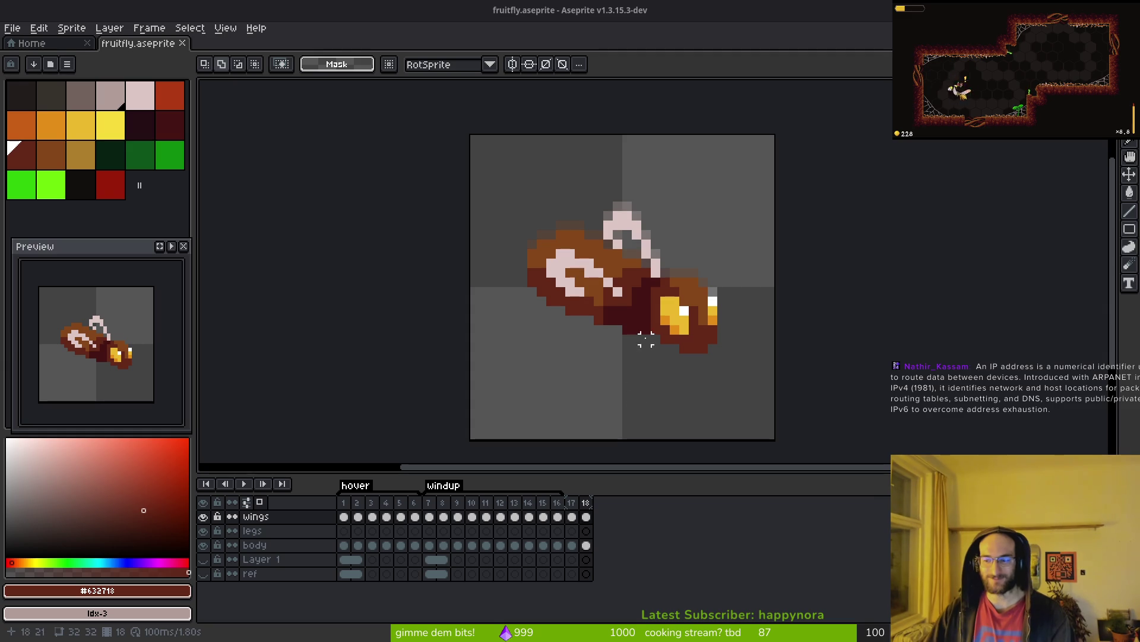
scroll(630, 290, "up", 3)
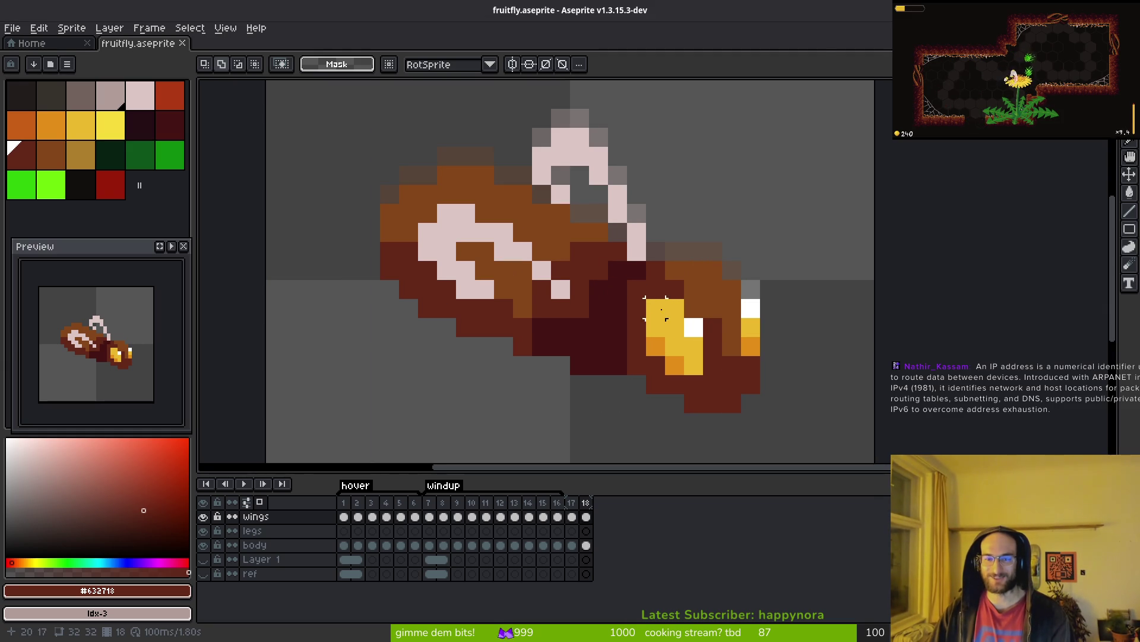
key("b")
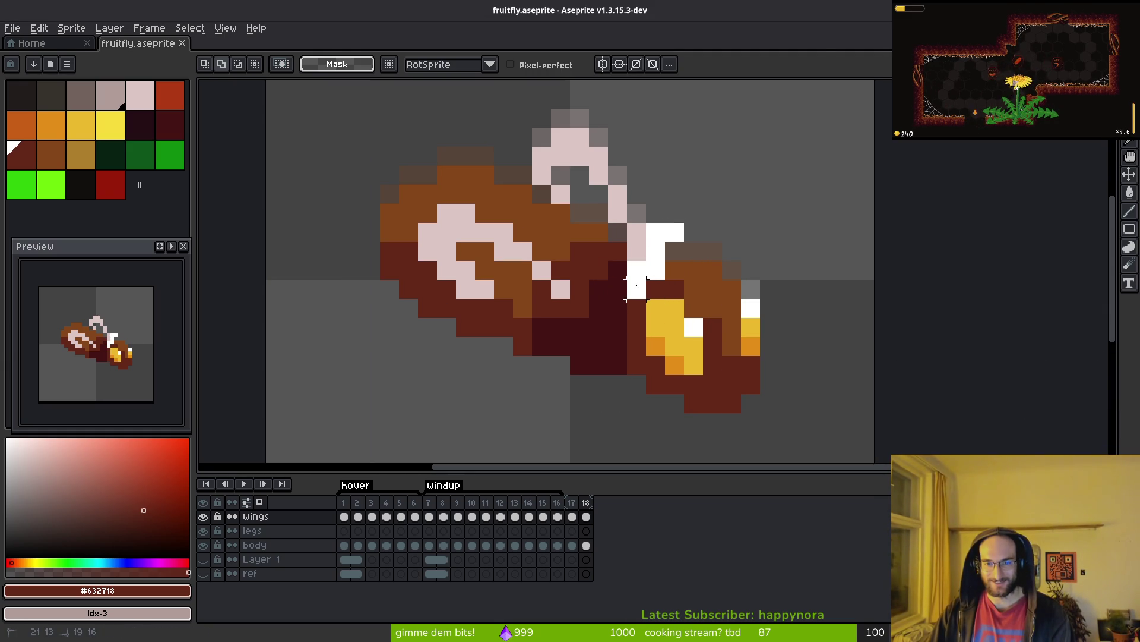
left_click_drag(656, 252, 657, 293)
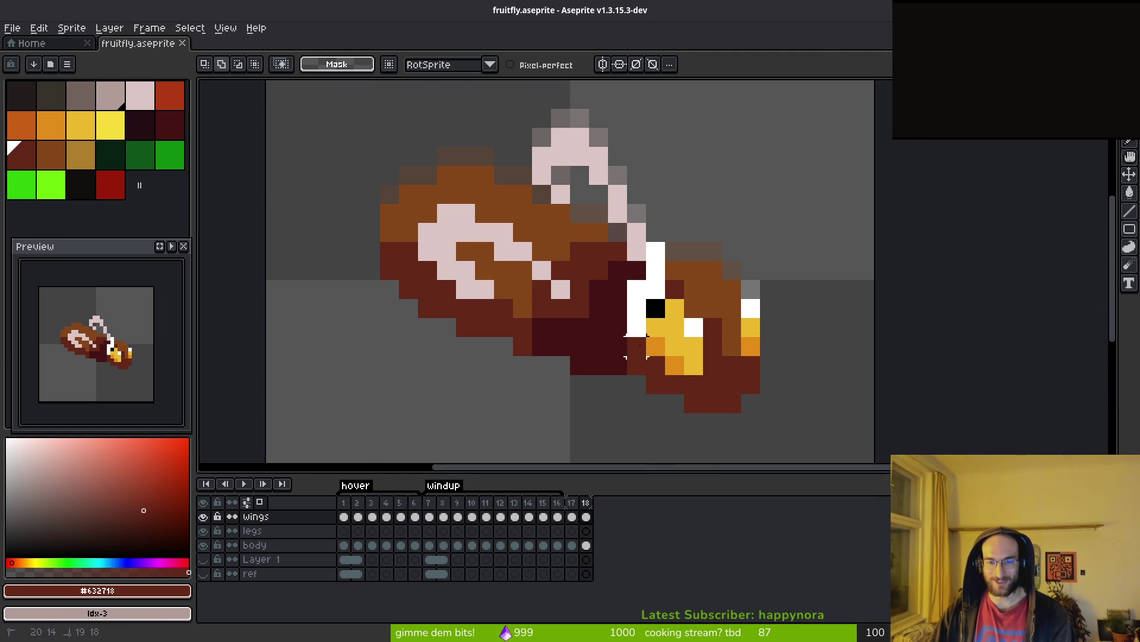
key("ctrl+z")
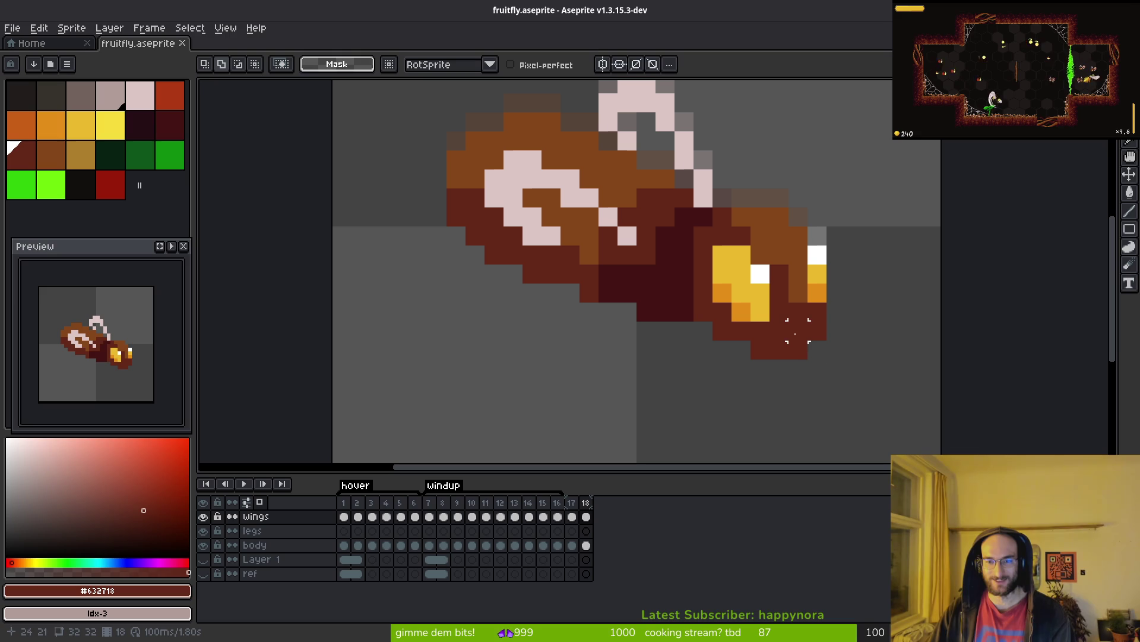
key("ctrl+z")
key("ctrl+z")
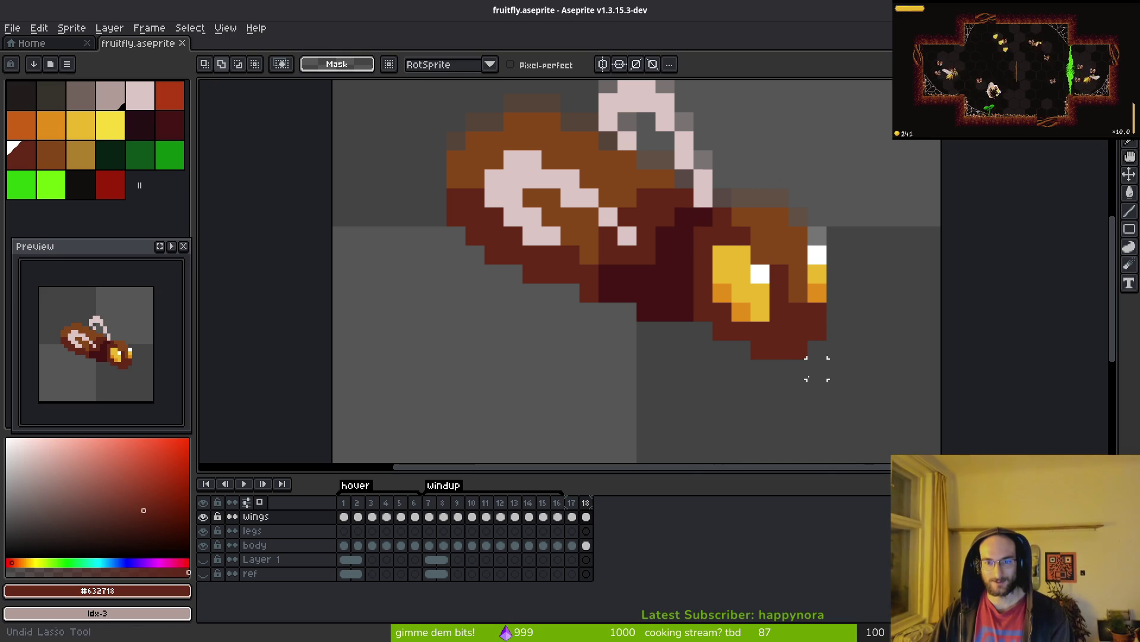
Step: Redo the earlier transform so the body moves up one pixel, then save
key("ctrl+y")
key("ctrl+y")
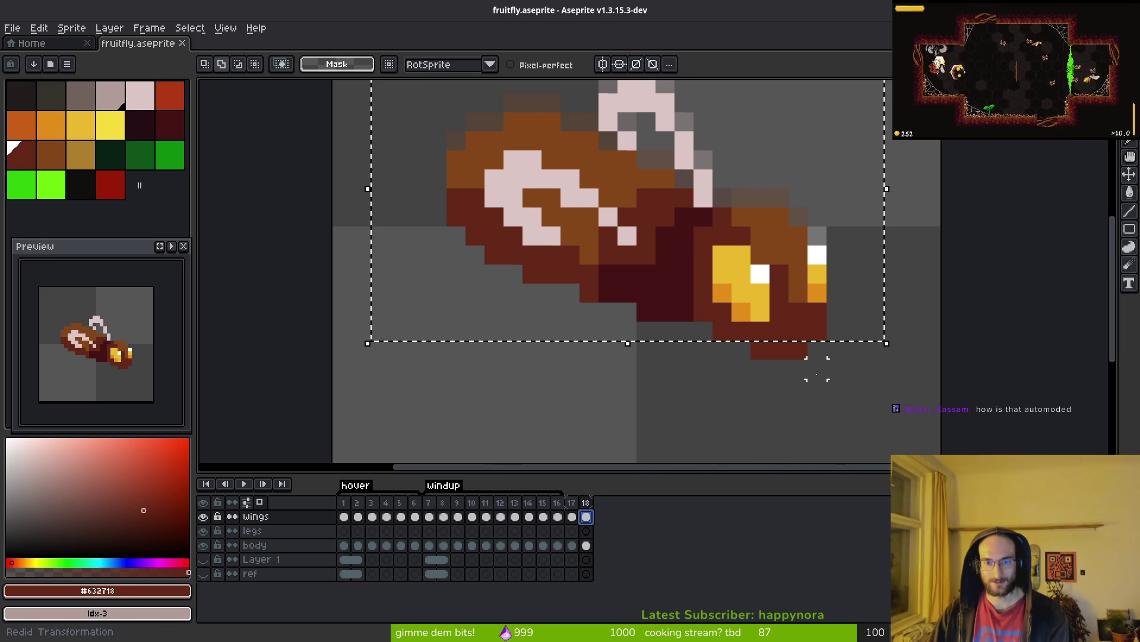
key("ctrl+y")
key("ctrl+y")
key("ctrl+y")
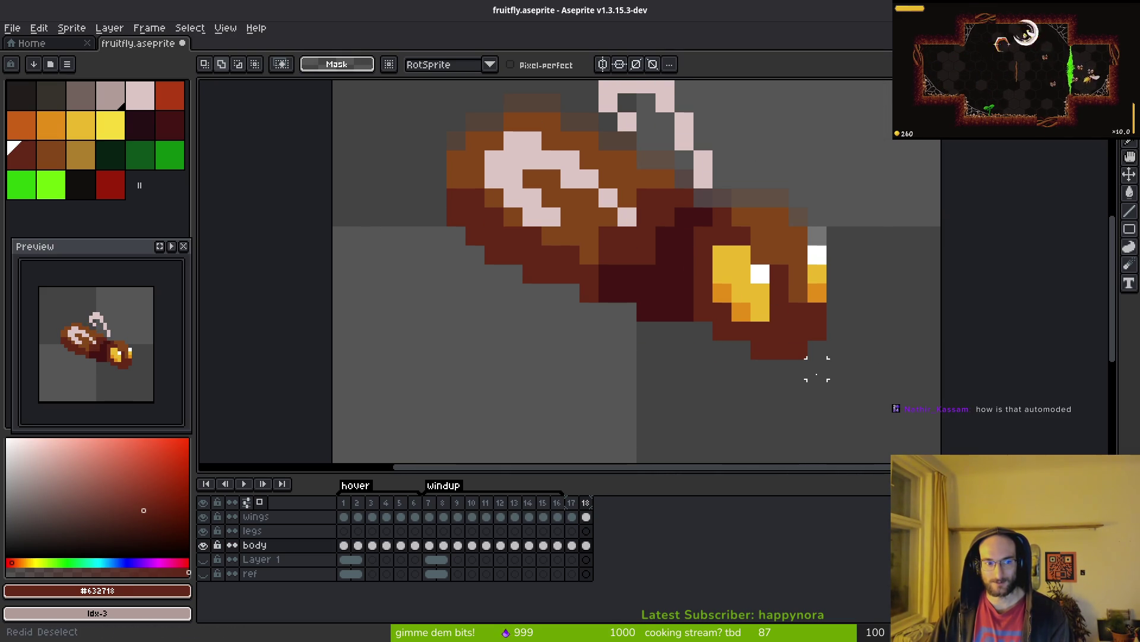
key("ctrl+y")
key("ctrl+y")
key("ctrl+y")
key("ctrl+s")
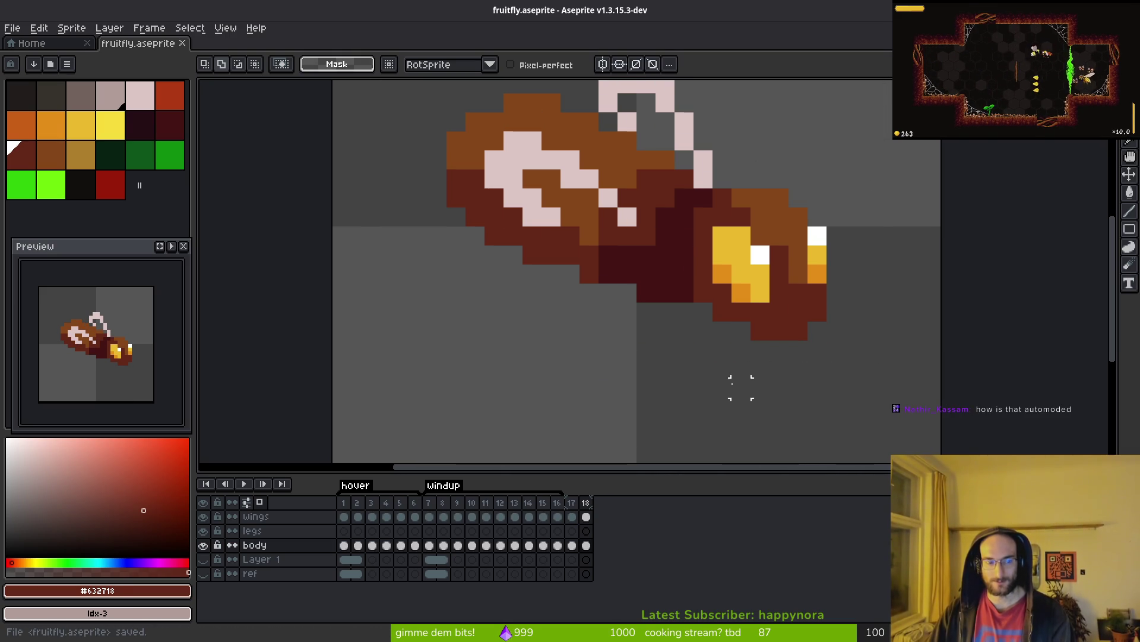
Step: Lasso the yellow-patched segment on frame 18
scroll(742, 388, "down", 3)
scroll(766, 327, "up", 1)
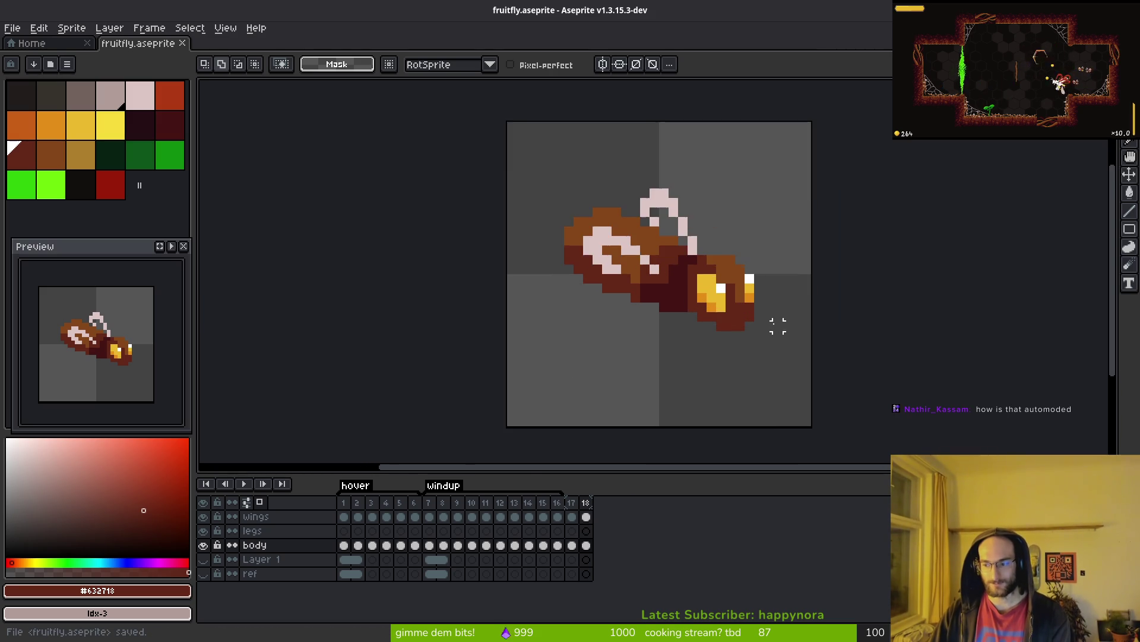
scroll(683, 187, "up", 3)
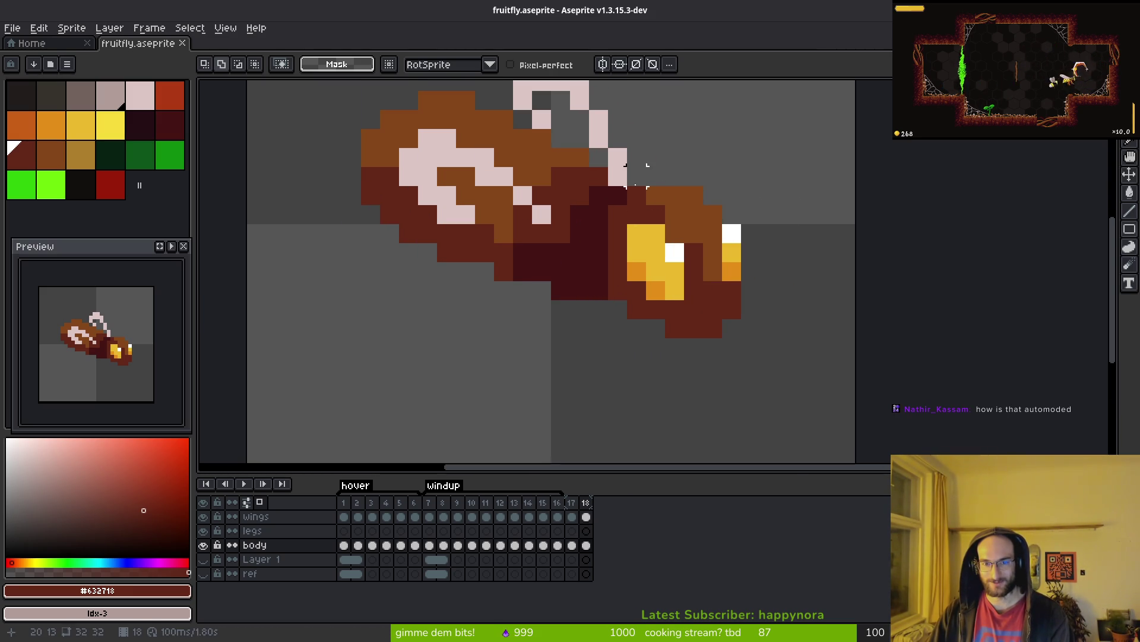
mouse_move(635, 176)
left_mouse_down()
mouse_move(617, 262)
mouse_move(827, 293)
mouse_move(674, 158)
mouse_move(651, 157)
left_mouse_up()
Step: Nudge the yellow-patched segment one pixel left and down, and save
key("Left")
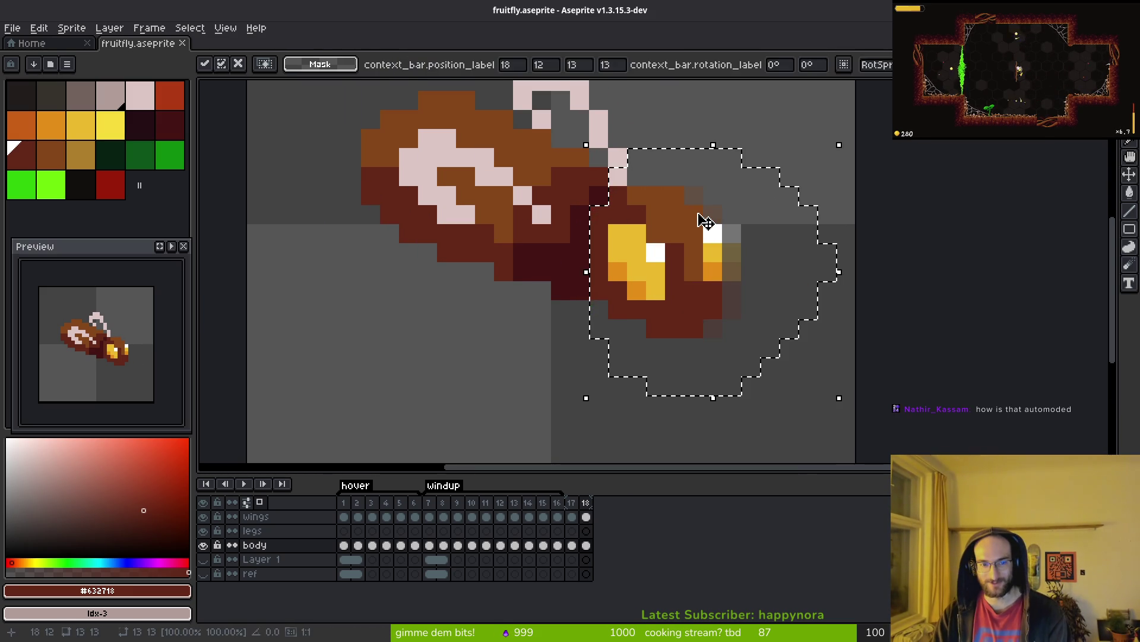
key("Down")
key("ctrl+s")
key("alt")
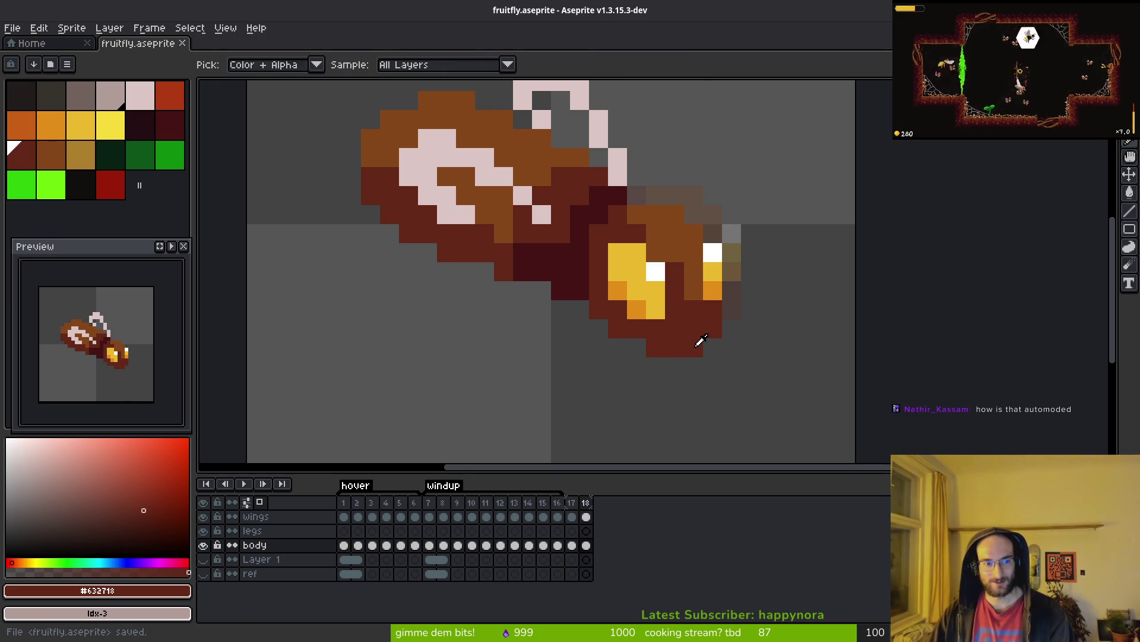
Step: Flip back and forth between frames 17 and 18 to compare the poses
key("Left")
key("Right")
key("Left")
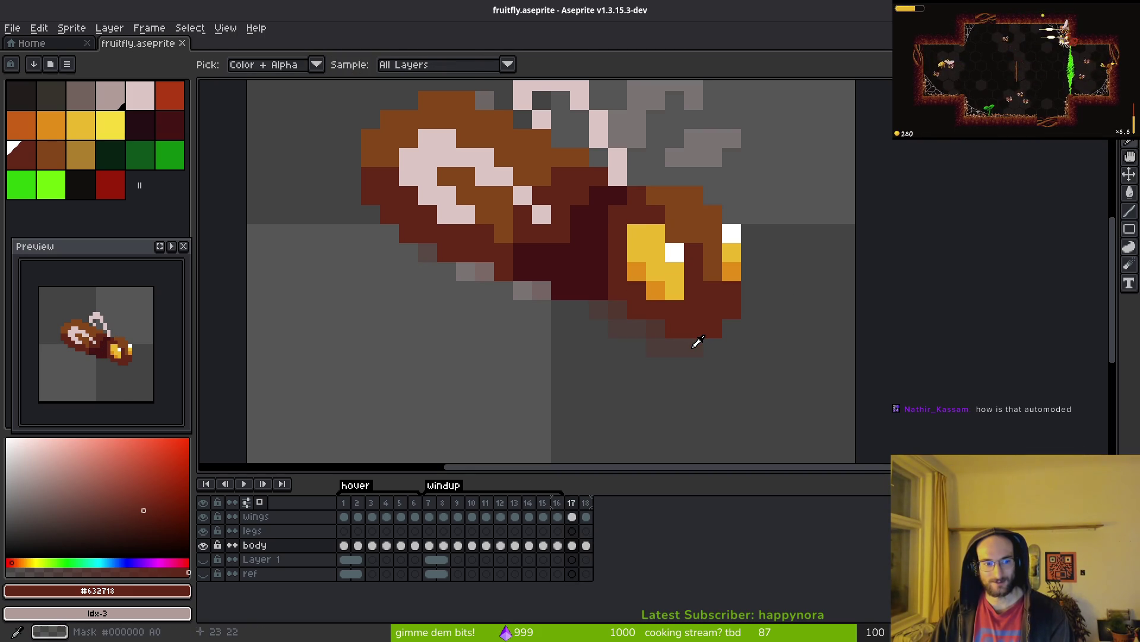
key("Right")
key("Left")
key("ctrl+z")
key("ctrl+z")
key("ctrl+z")
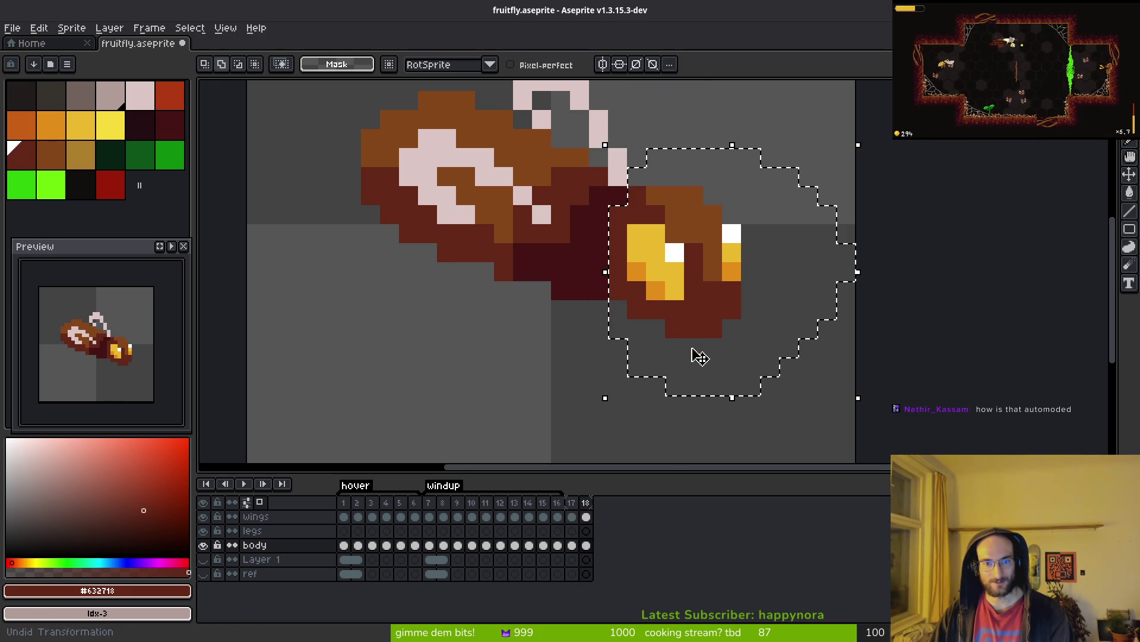
key("Left")
key("Right")
key("Right")
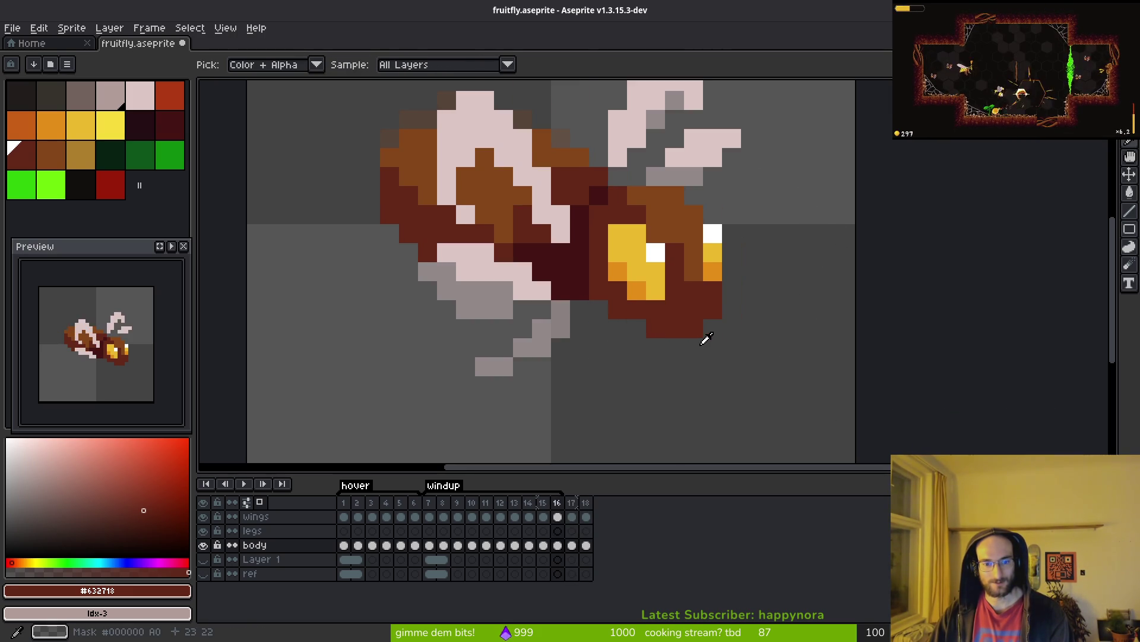
key("Left")
key("Left")
key("Right")
key("Right")
key("Right")
key("Left")
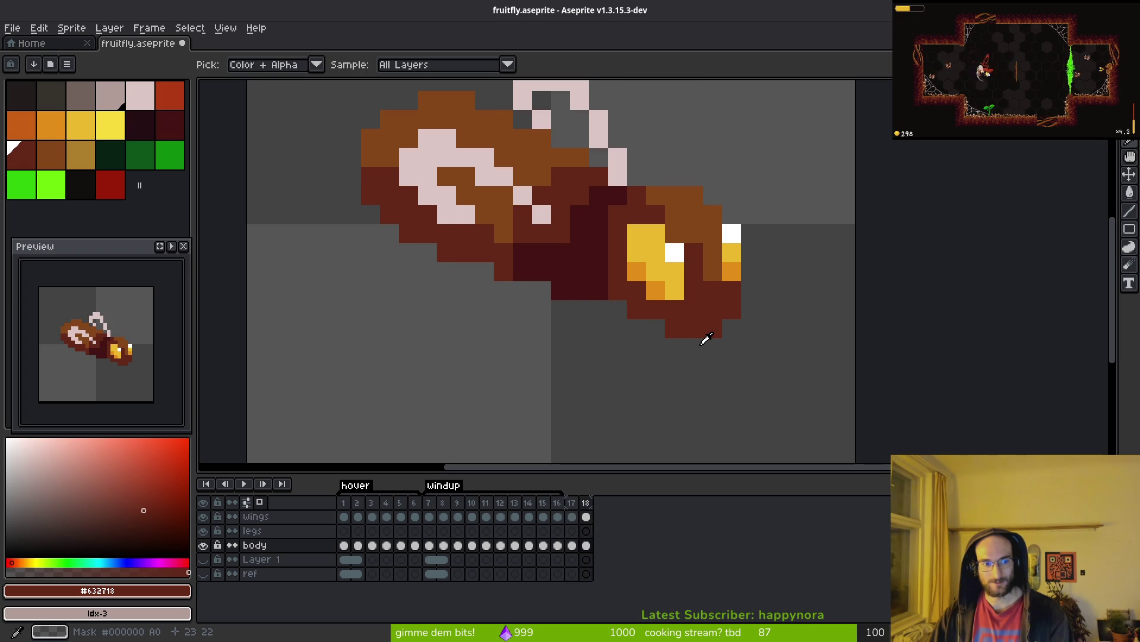
key("Left")
key("Right")
key("m")
Step: Eyedrop the brown, paint it onto the striped segment's top edge, and save
key("b")
scroll(552, 197, "up", 1)
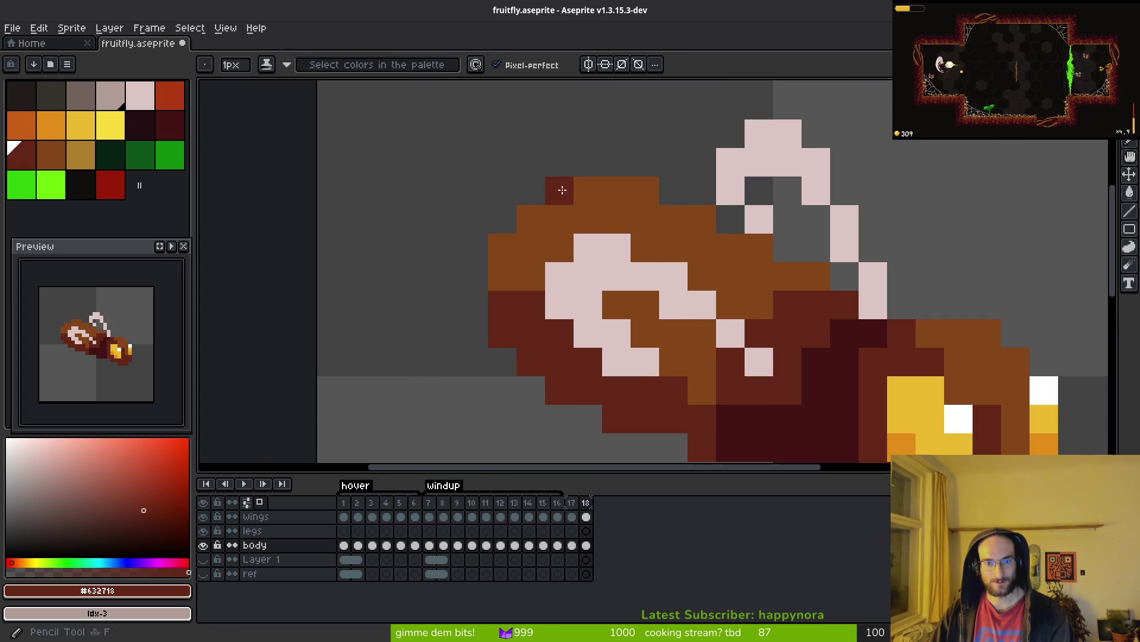
left_click(618, 215, "alt")
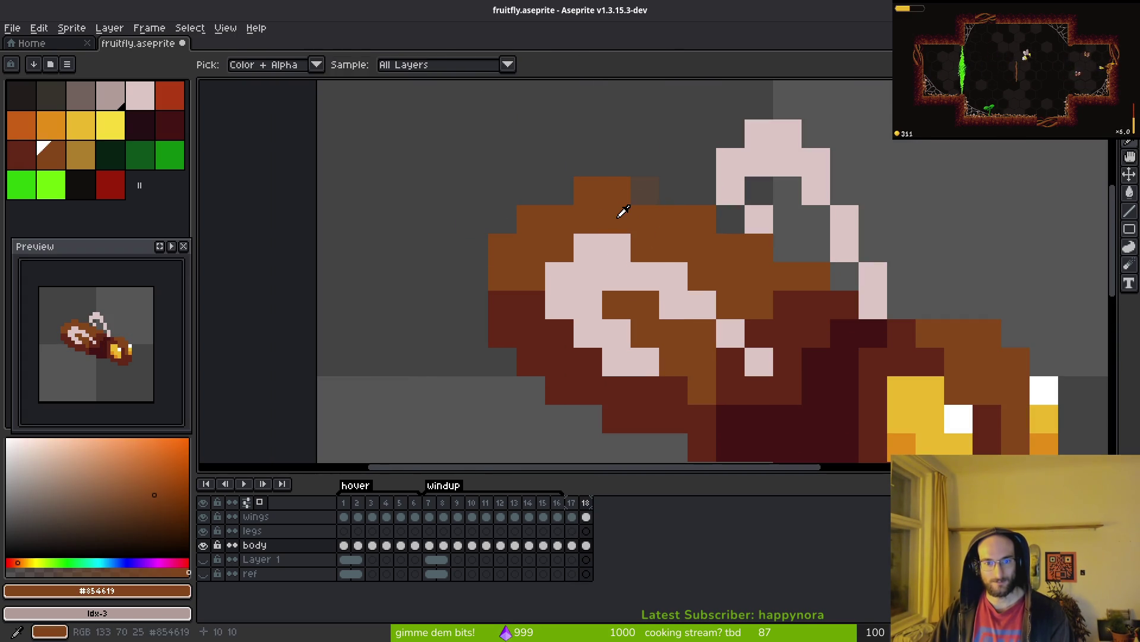
key("ctrl+z")
left_click(502, 219)
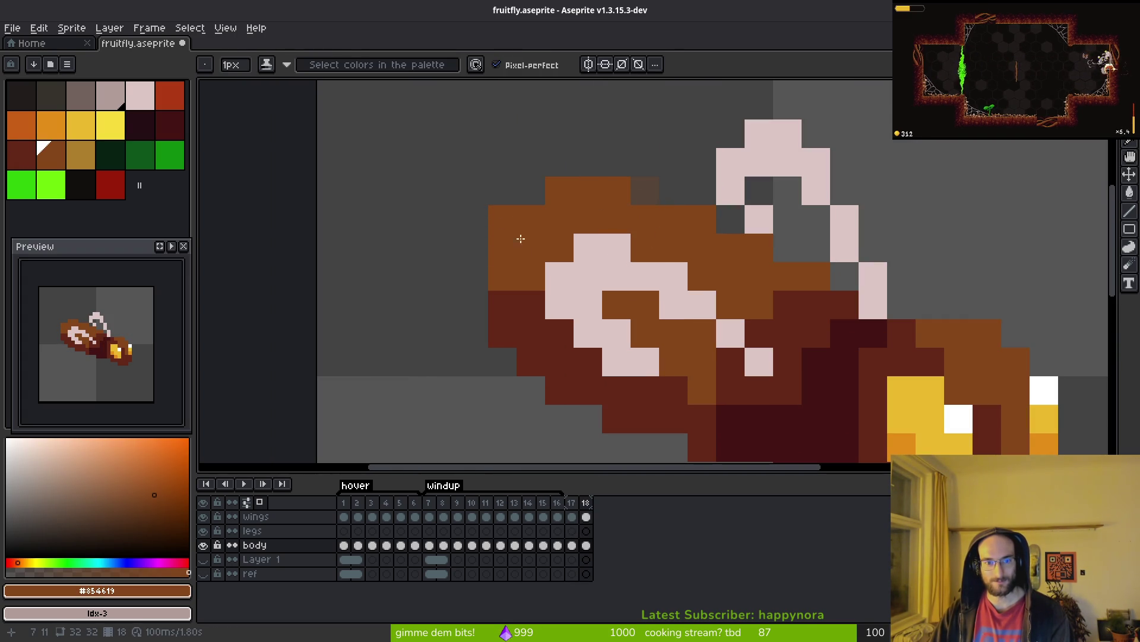
scroll(584, 222, "down", 5)
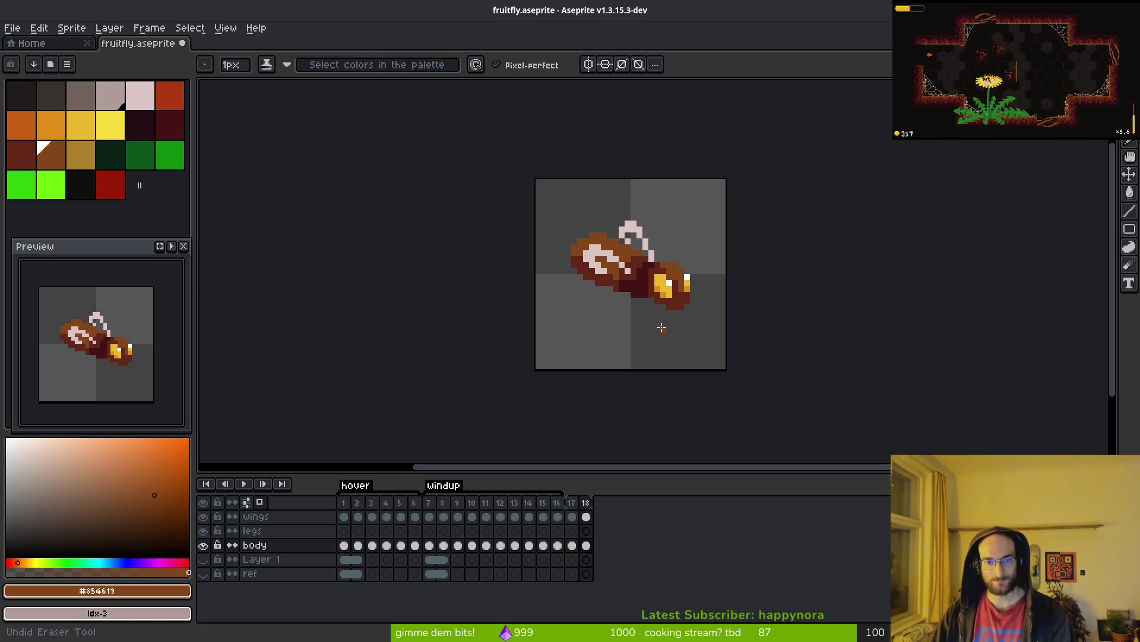
key("ctrl+s")
scroll(574, 298, "up", 5)
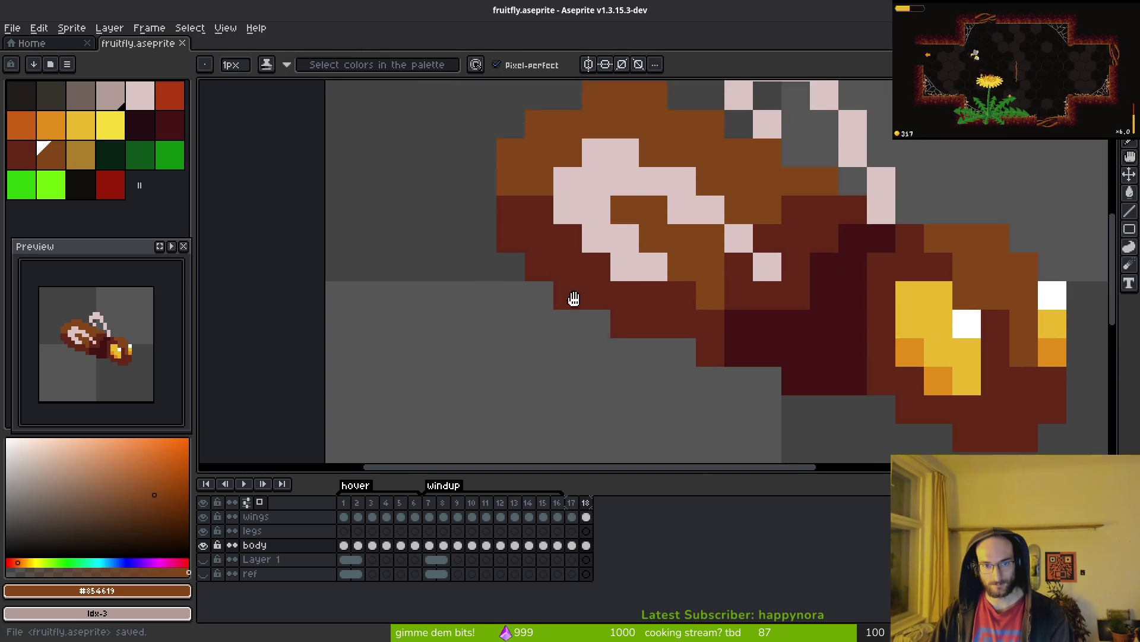
Step: Move the striped segment down one pixel, erase a stray pixel under the body, and save
left_click_drag(574, 298, 592, 344)
key("m")
left_click_drag(742, 99, 497, 375)
key("Left")
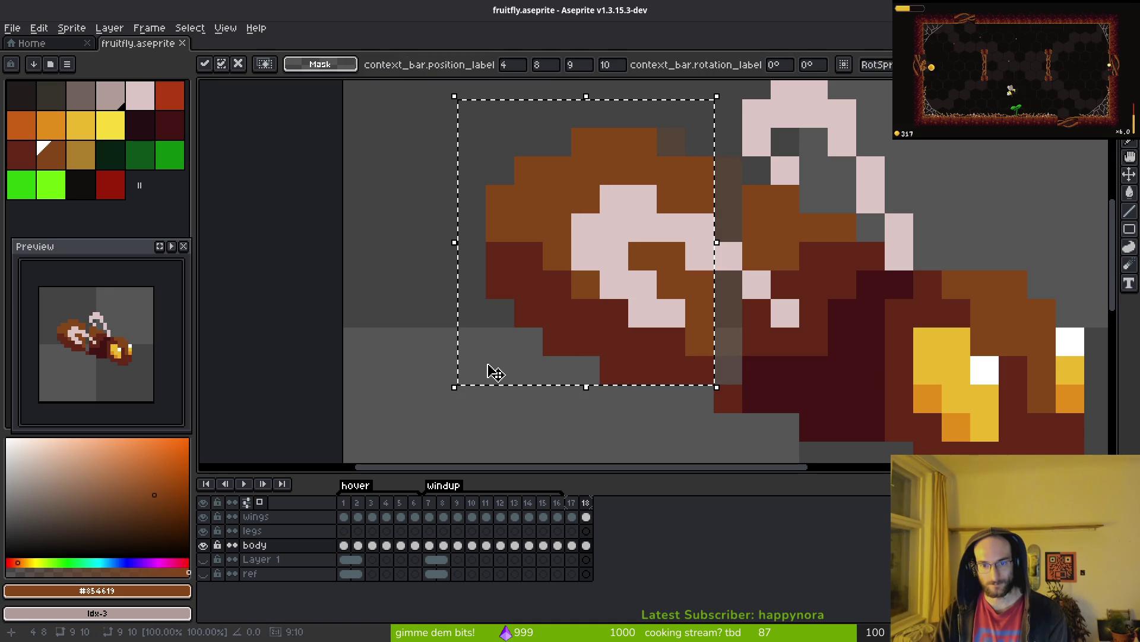
key("Down")
key("Right")
key("ctrl+s")
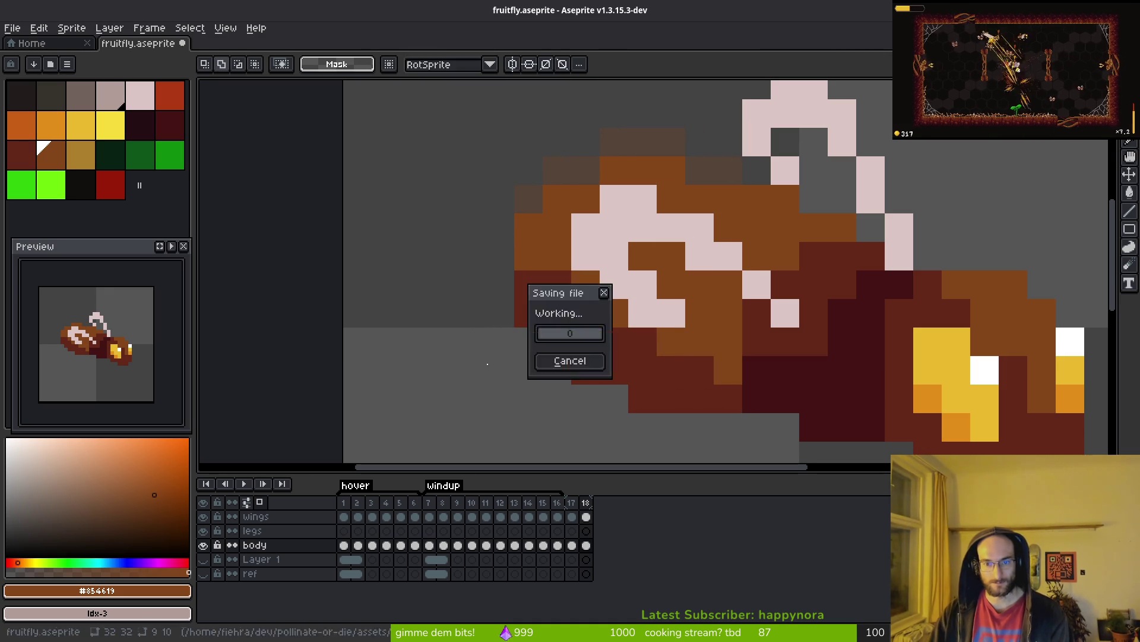
key("e")
left_click(642, 398)
key("ctrl+s")
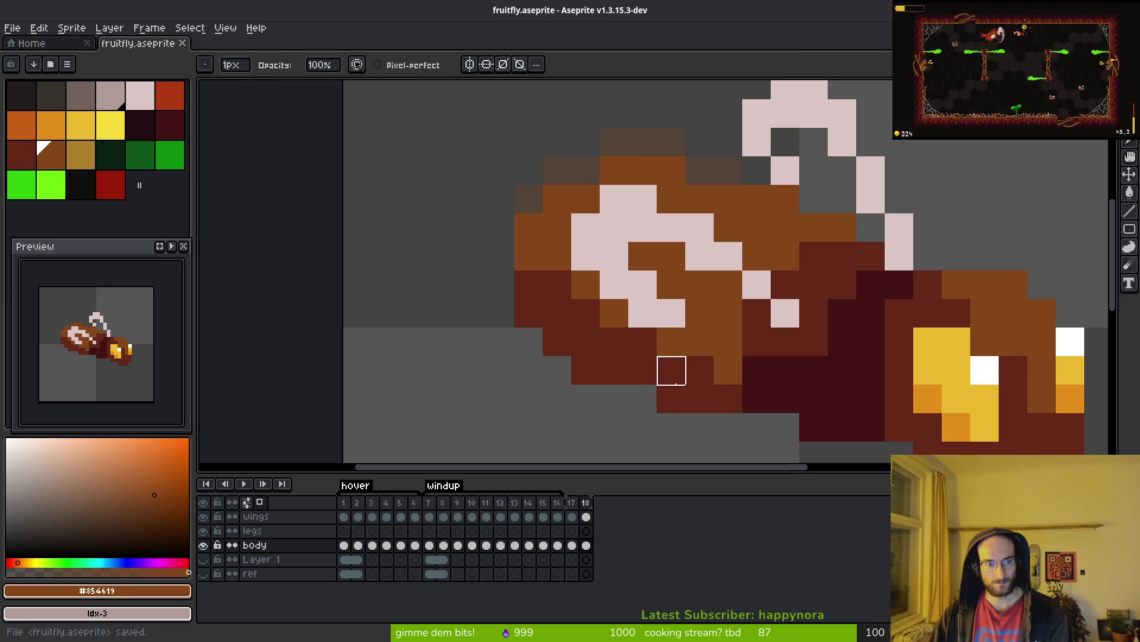
Step: Flip between frames 17 and 18 to compare the poses
key("i")
key("Left")
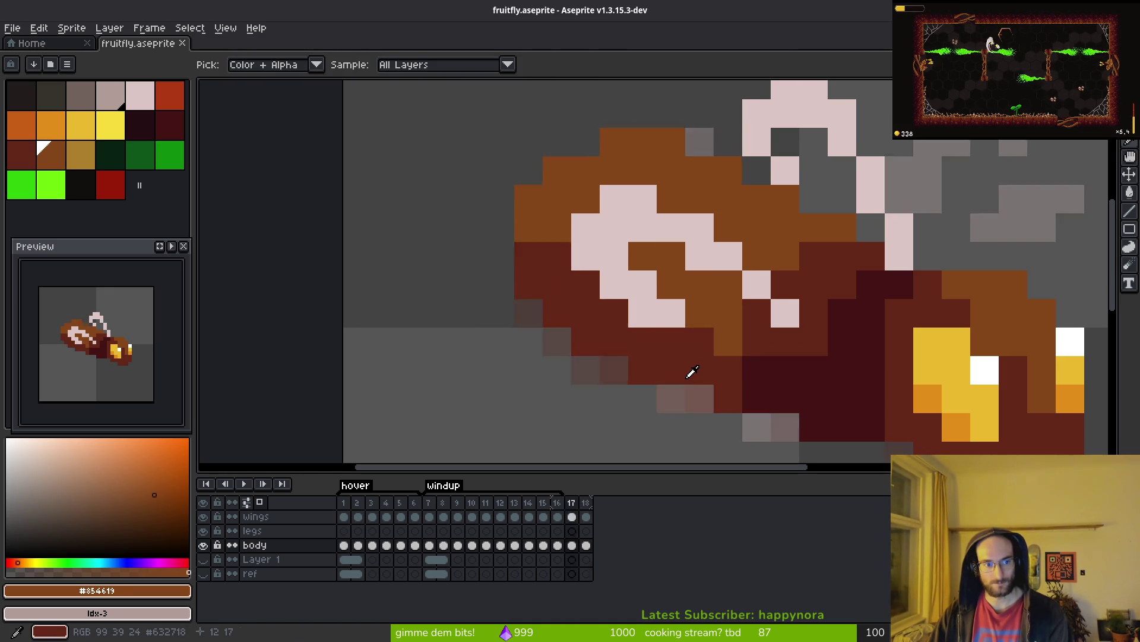
key("Right")
key("Left")
key("Right")
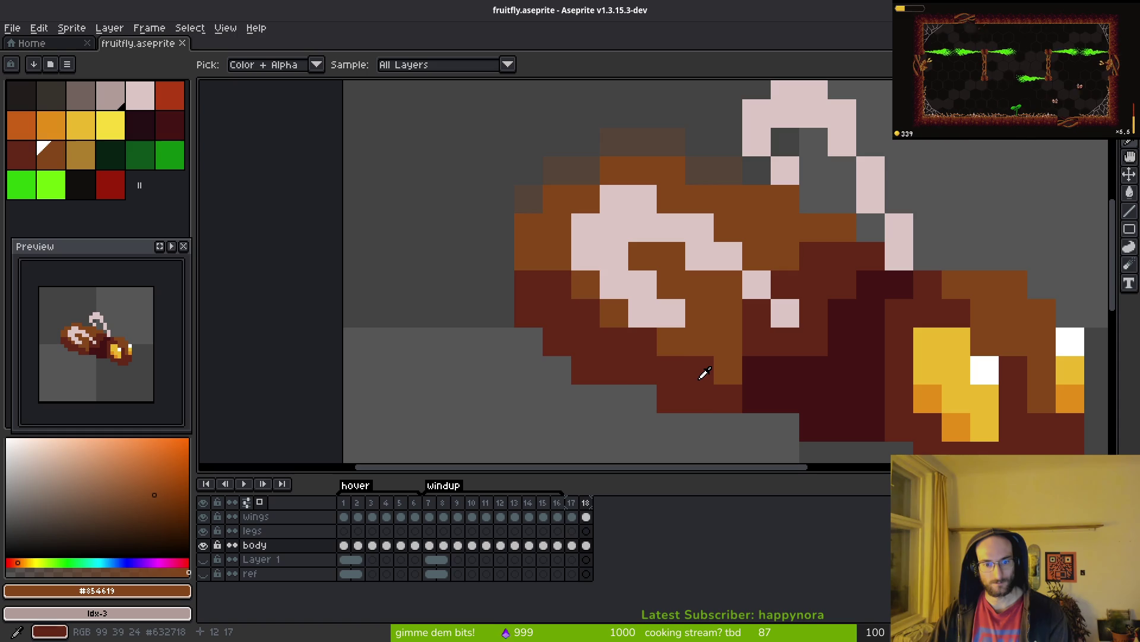
key("Left")
key("Right")
Step: Remove two dark-red underside pixels and add brown and dark red pixels at the lower edge
key("b")
left_click(672, 400)
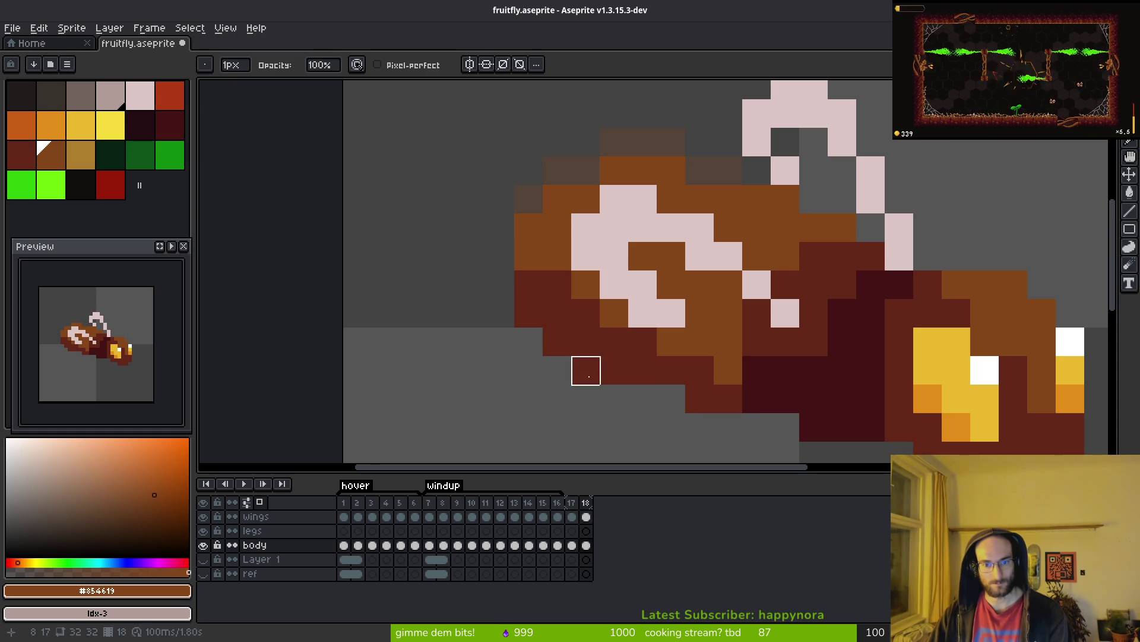
left_click(586, 371)
scroll(814, 426, "down", 2)
scroll(814, 425, "right", 1)
left_click(695, 321)
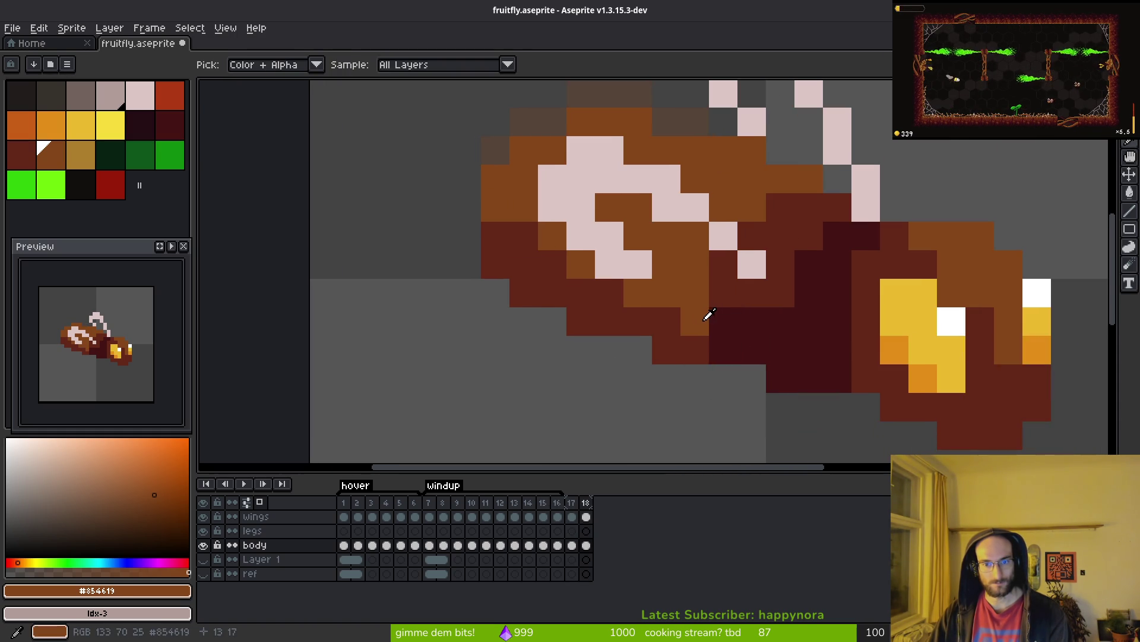
left_click(720, 288, "alt")
left_click(780, 408)
Step: Sample the darkest maroon and paint a maroon pixel under the body
scroll(788, 419, "down", 1)
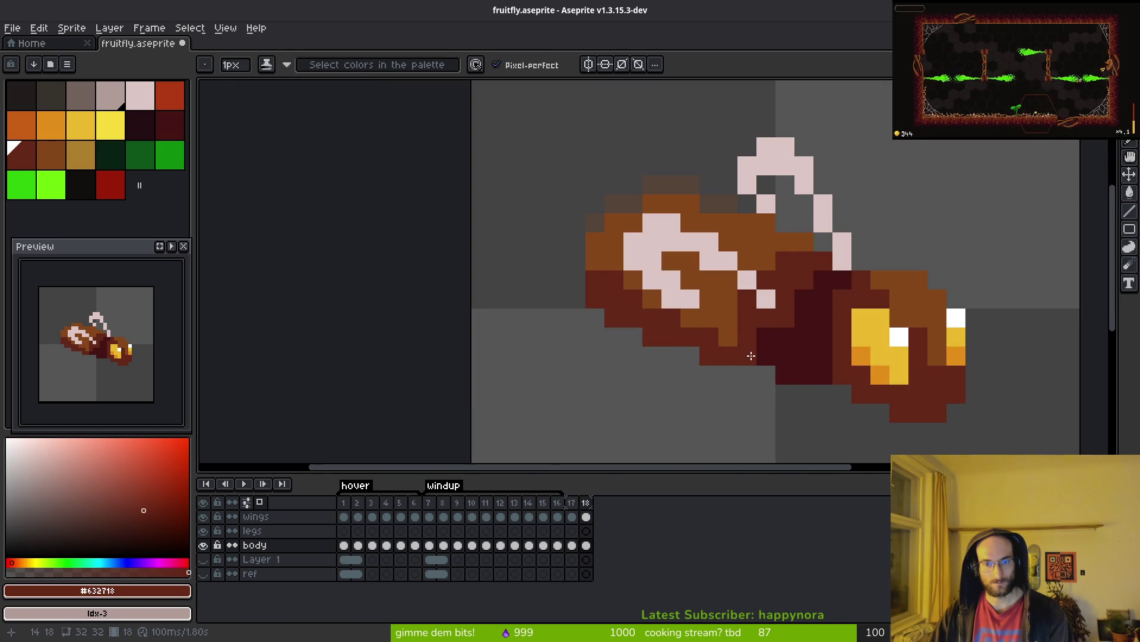
scroll(796, 410, "down", 1)
key("ctrl+z")
scroll(778, 386, "up", 4)
left_click(744, 308, "alt")
left_click(725, 326)
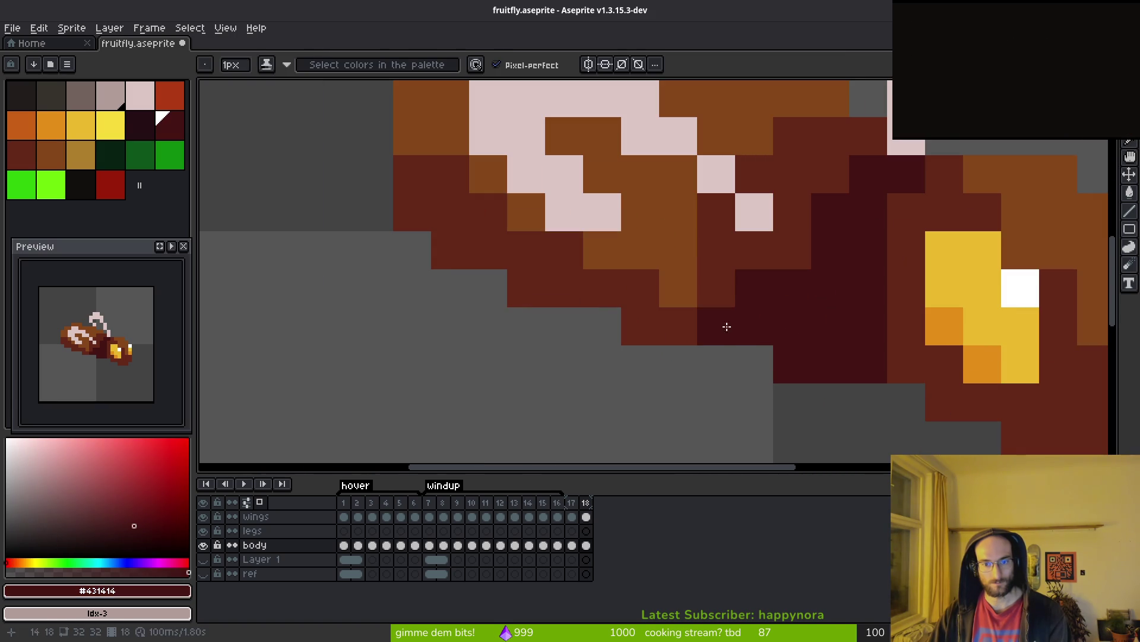
scroll(822, 415, "down", 2)
Step: Step between frames 17 and 18 to check the pose
key("comma")
key("comma")
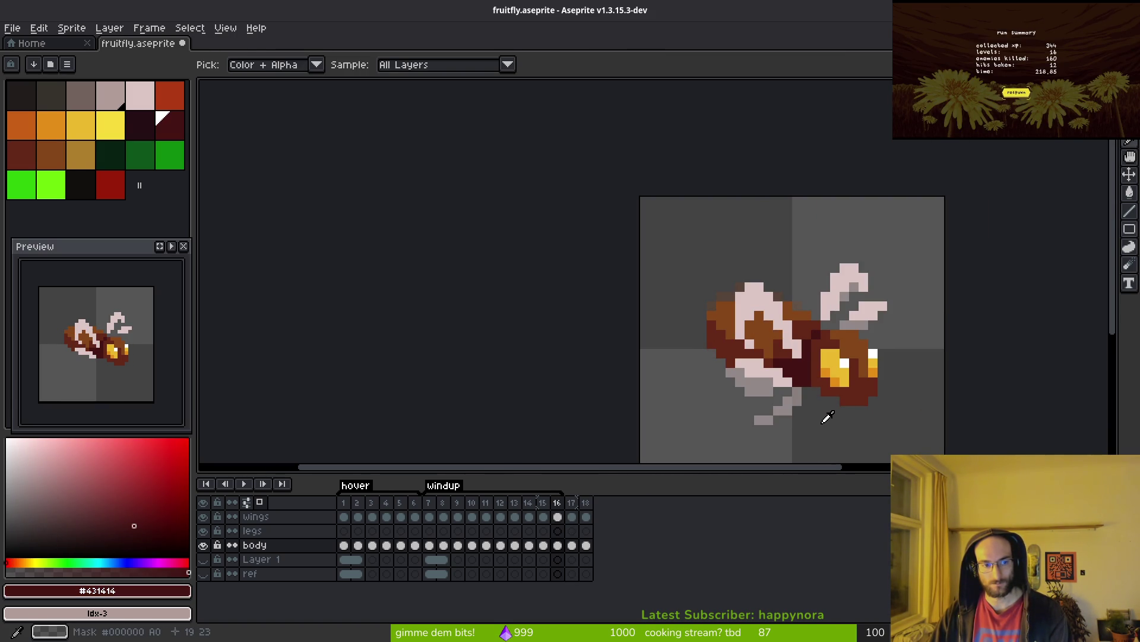
key("period")
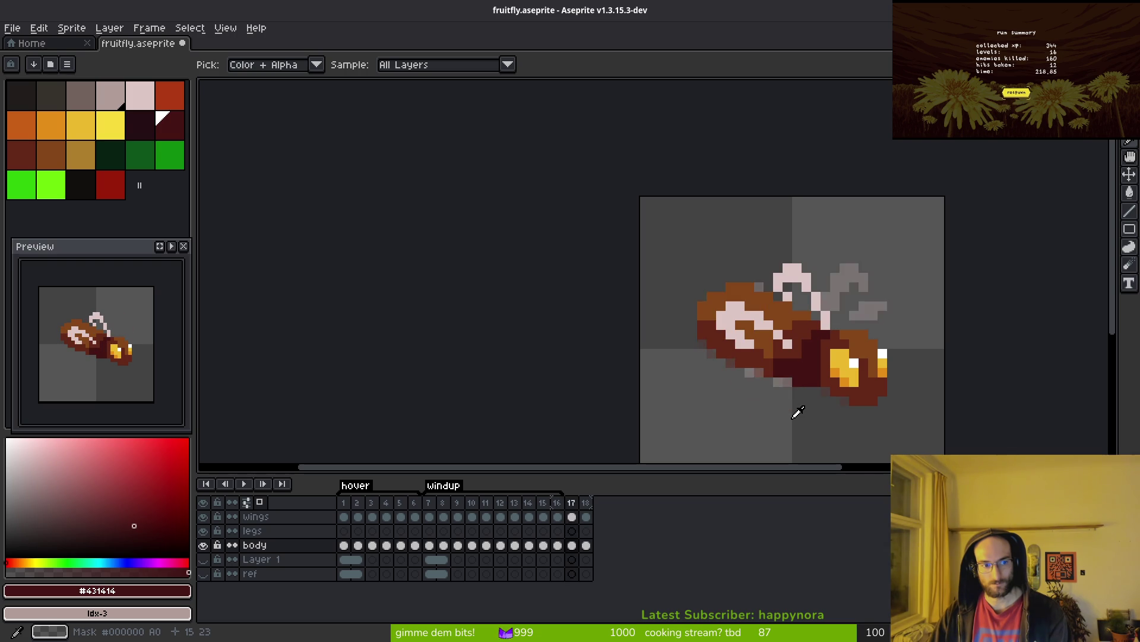
key("period")
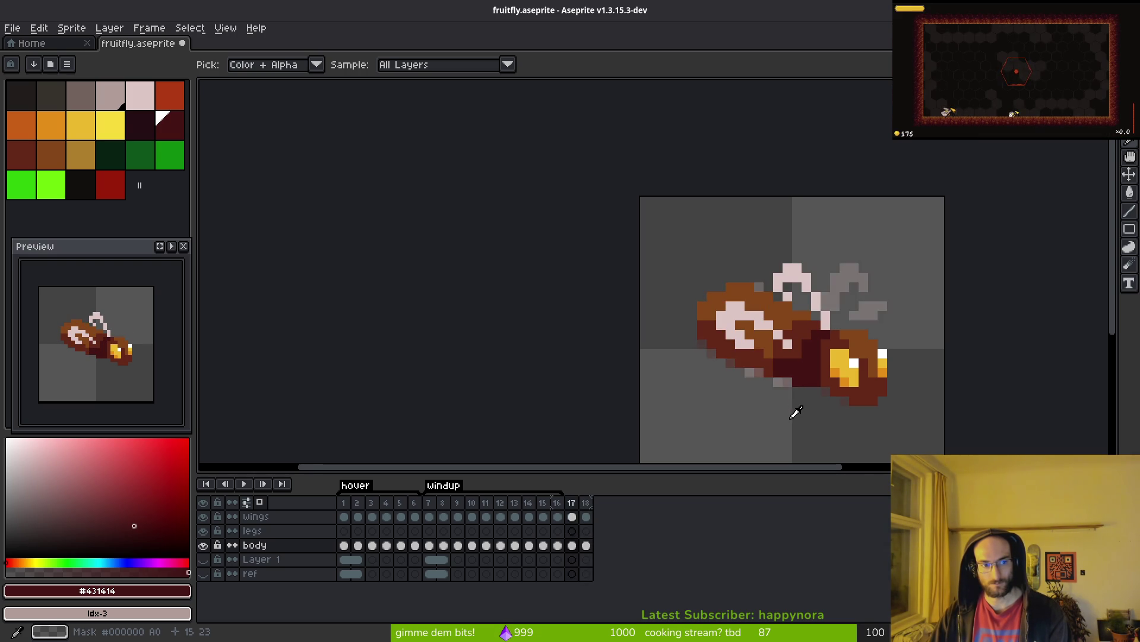
Step: Erase stray pink wing pixels and add pale pink pixels to the wing outline on frame 18
scroll(814, 390, "up", 5)
key("e")
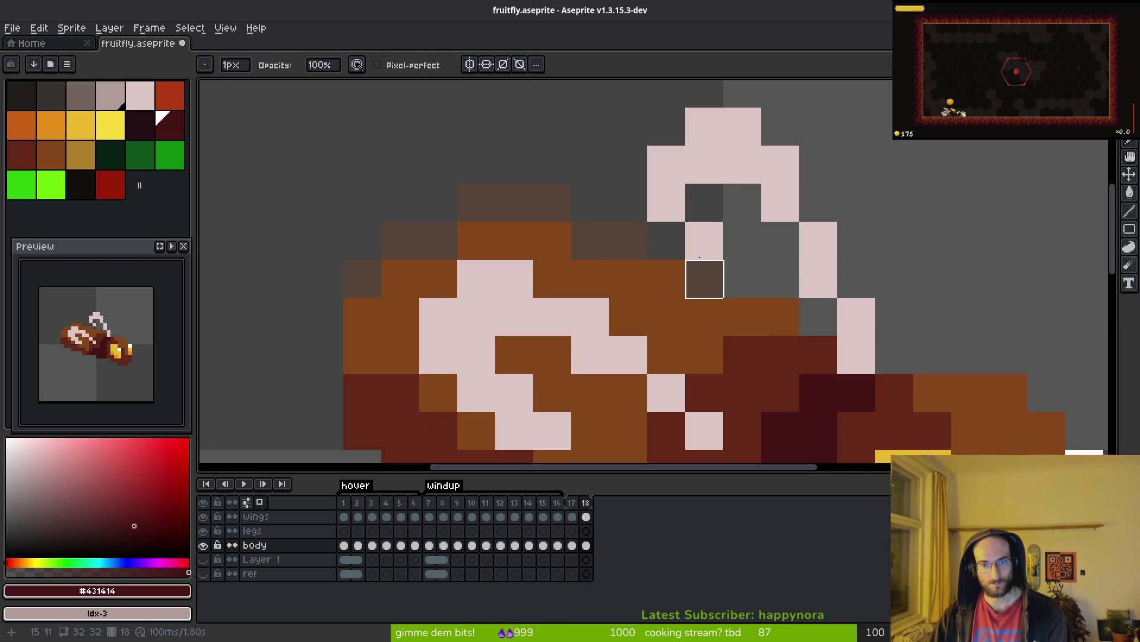
left_click(689, 249, "alt")
left_click(679, 244)
left_click(703, 275)
scroll(772, 296, "down", 3)
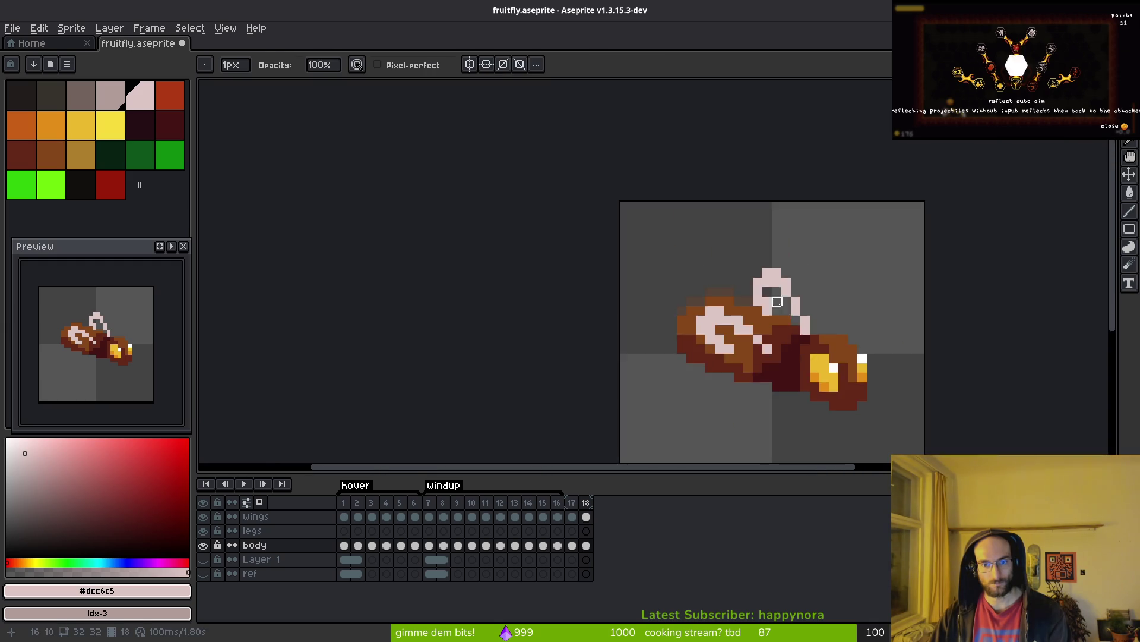
scroll(760, 321, "up", 3)
left_click(732, 327)
left_click(693, 289)
left_click(587, 517)
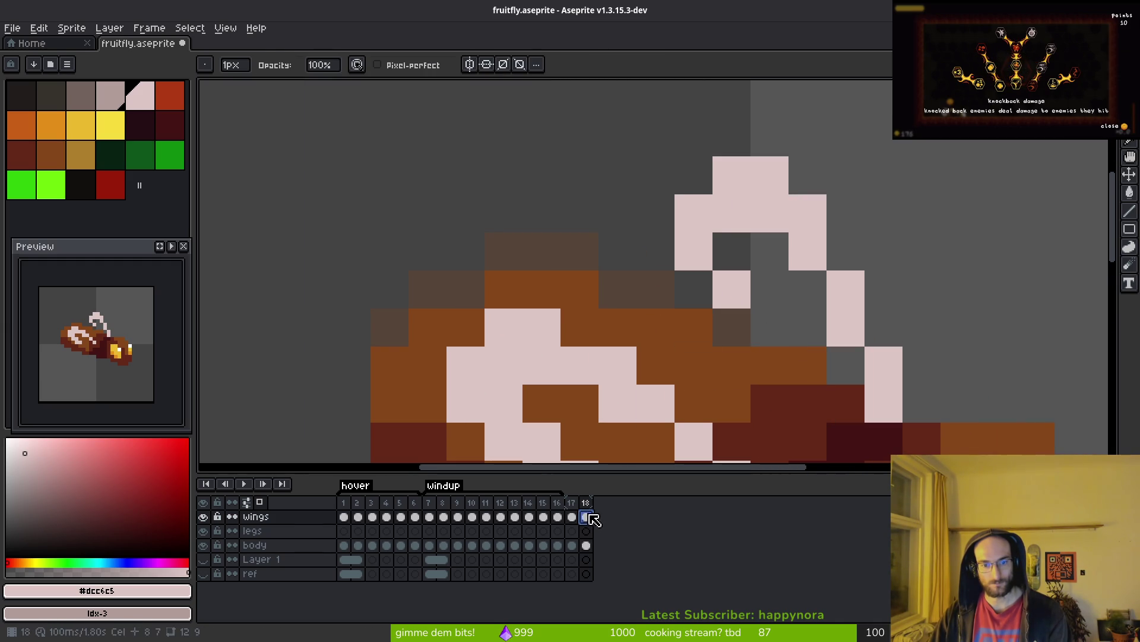
left_click(704, 273)
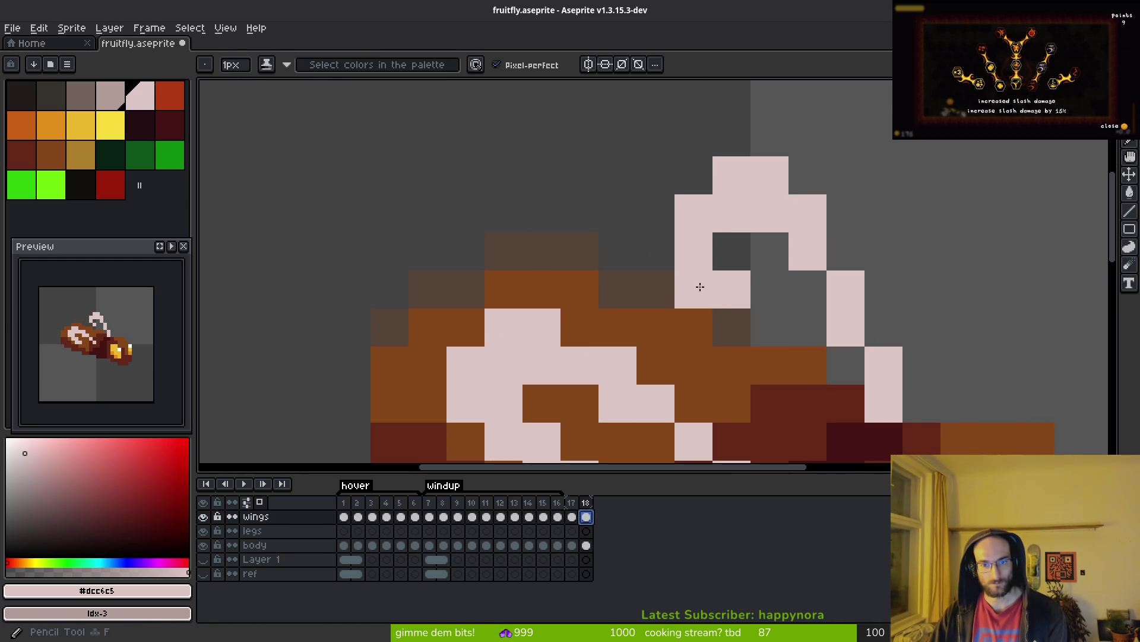
Step: Move the upper wing on frame 18 down one pixel and save
scroll(834, 378, "down", 6)
scroll(826, 357, "up", 6)
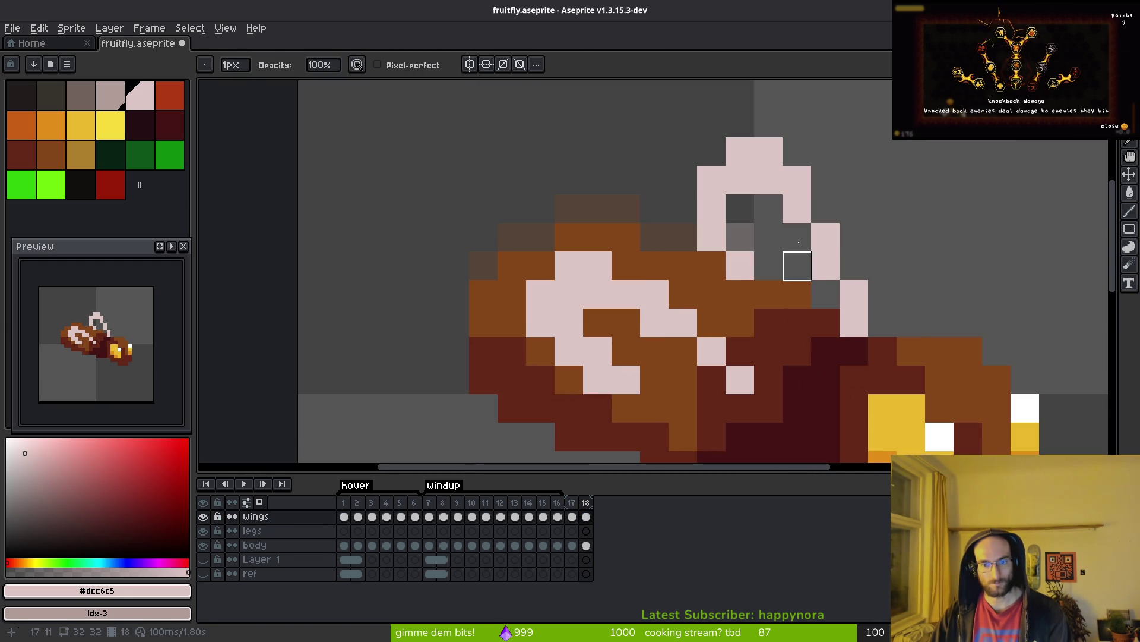
key("m")
left_click_drag(695, 106, 871, 255)
key("Down")
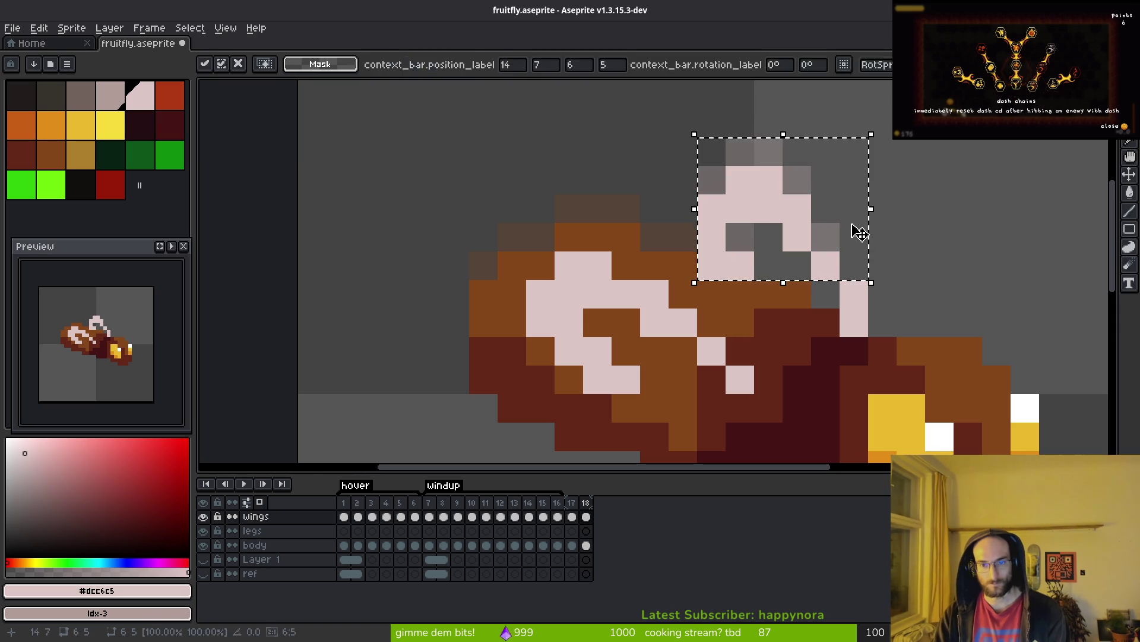
key("ctrl+s")
key("b")
Step: Sample the dark maroon body colour and compare frames 17 and 18
left_click(667, 324, "alt")
key("Left")
key("Right")
key("Left")
key("Right")
key("Left")
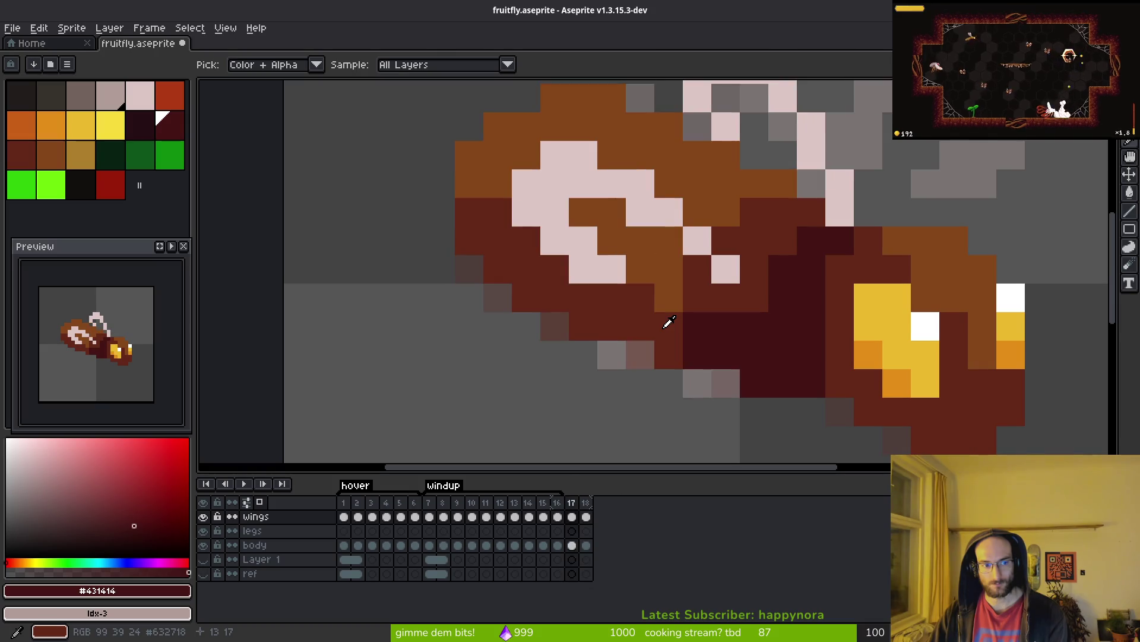
key("Right")
key("Left")
key("Right")
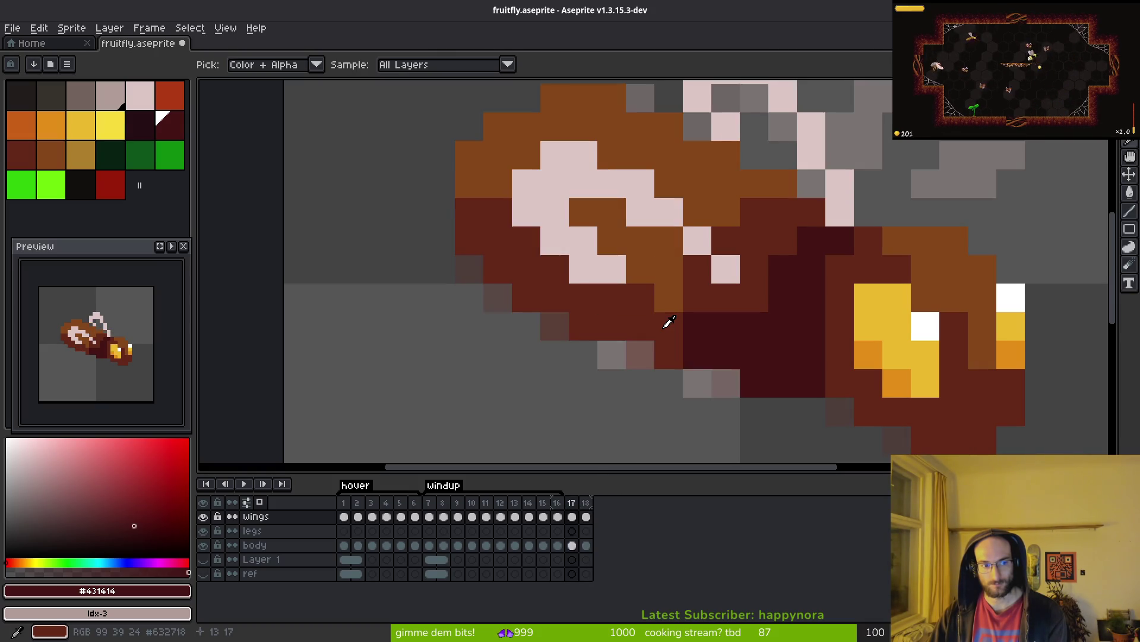
key("Left")
key("Right")
Step: Shift the yellow eye region of the head one pixel left, deselect, and save
key("m")
scroll(810, 285, "down", 2)
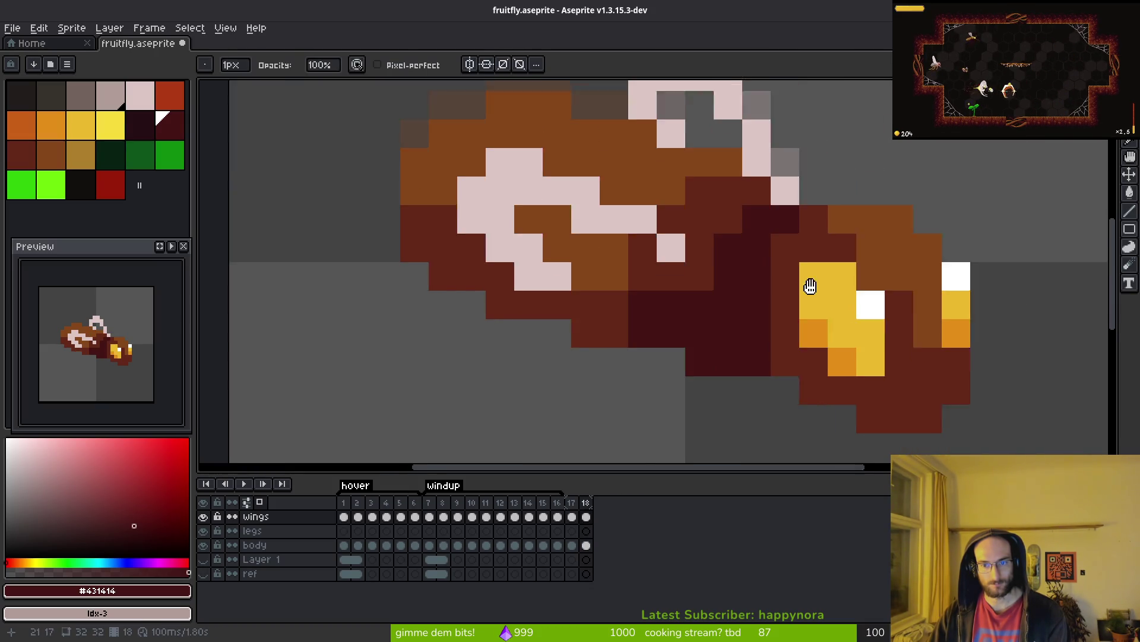
scroll(809, 285, "right", 2)
left_click_drag(761, 188, 983, 443)
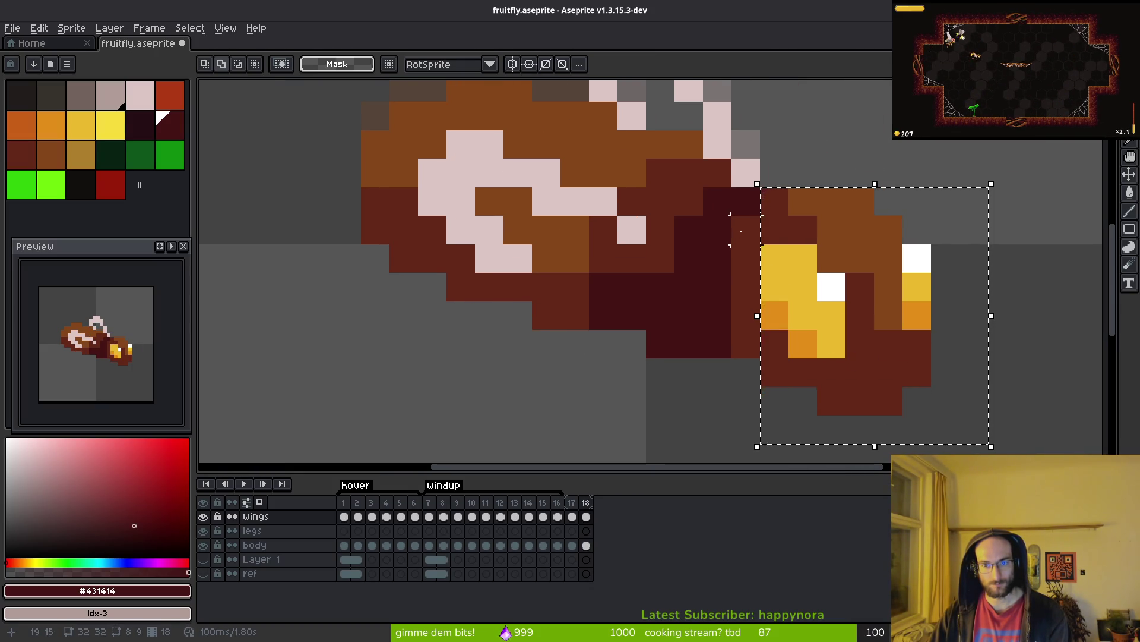
key("Left")
key("ctrl+d")
key("ctrl+s")
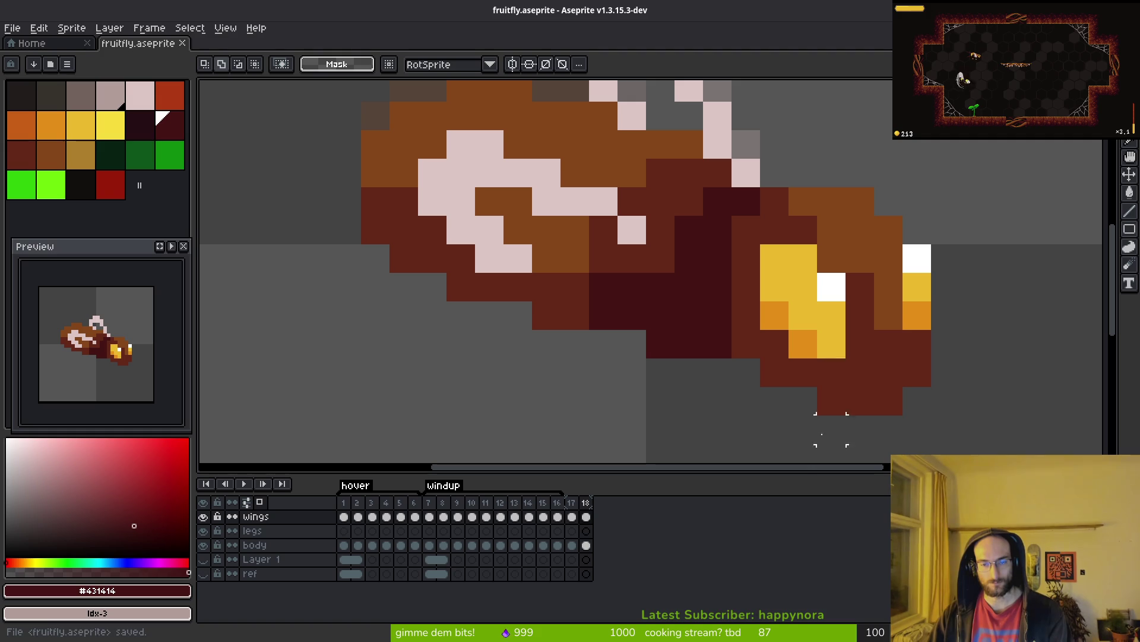
left_click(586, 545)
Step: Nudge the eye region on frame 18's body layer one pixel left and save
left_click_drag(733, 224, 1052, 267)
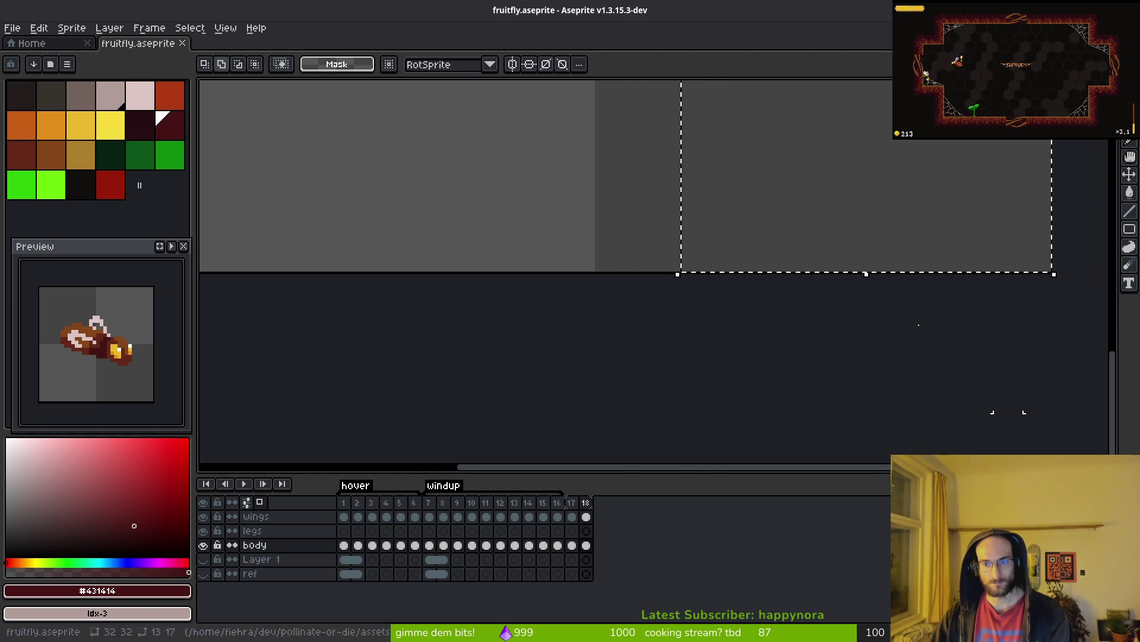
scroll(861, 259, "down", 1)
scroll(822, 333, "up", 3)
scroll(823, 333, "up", 1)
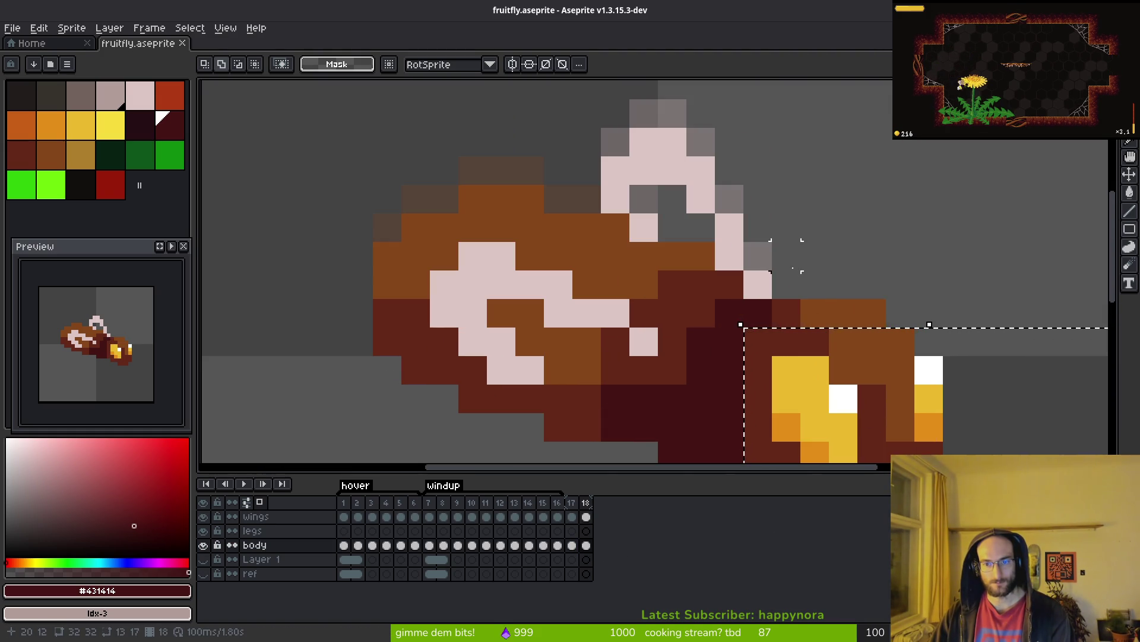
key("Left")
key("ctrl+d")
key("ctrl+s")
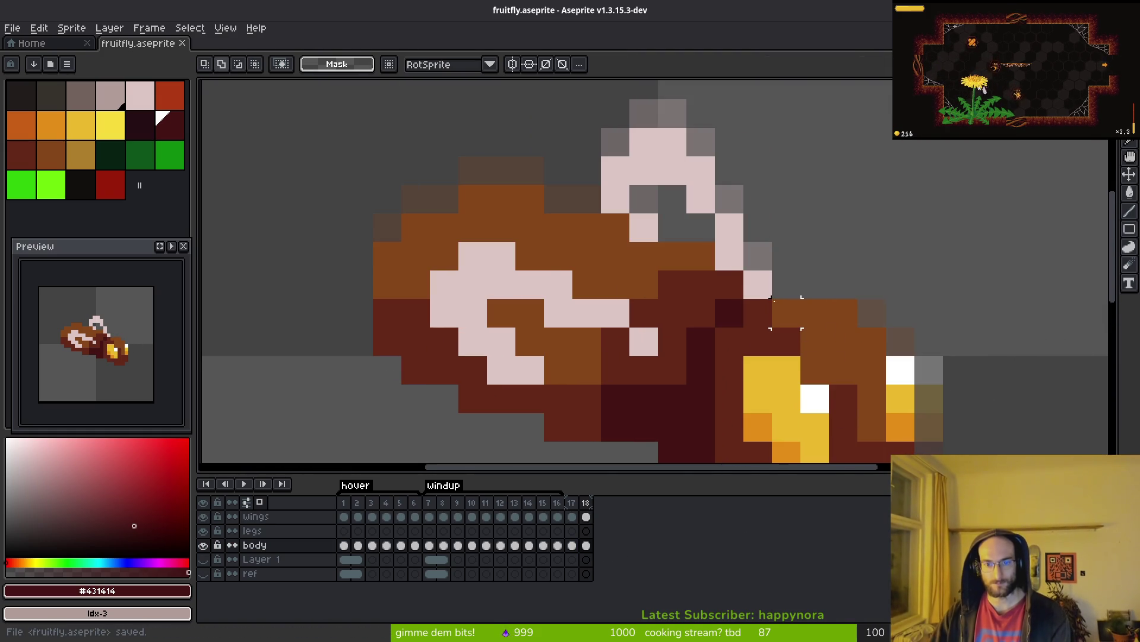
scroll(772, 300, "down", 2)
Step: Compare frames 17 and 18, settling on frame 17's wings layer
key("i")
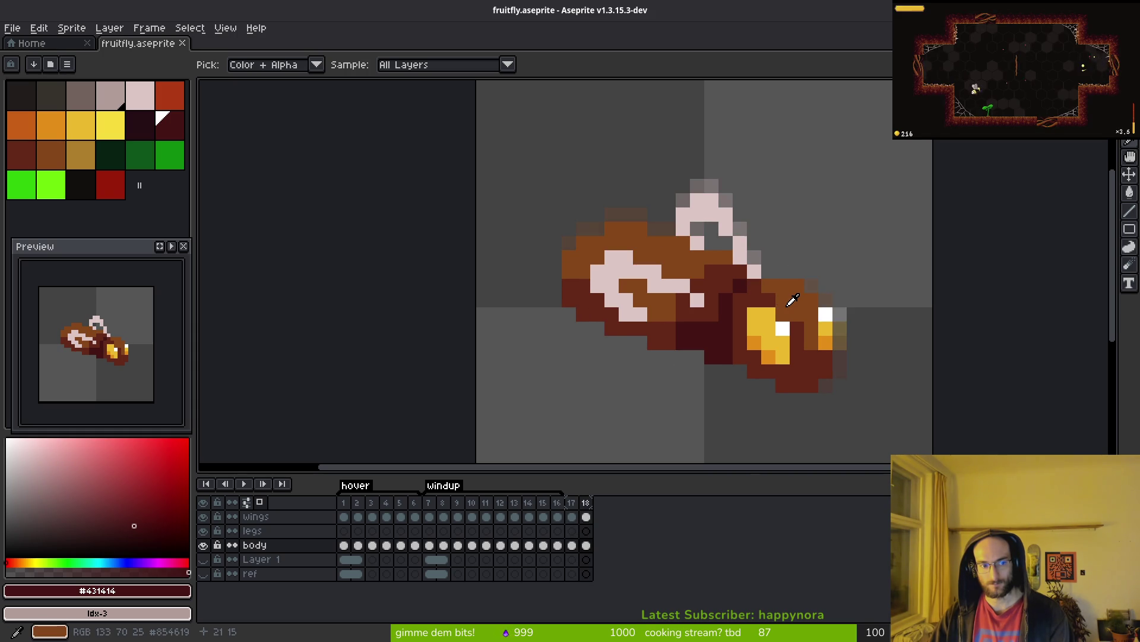
key("Left")
key("Right")
key("Left")
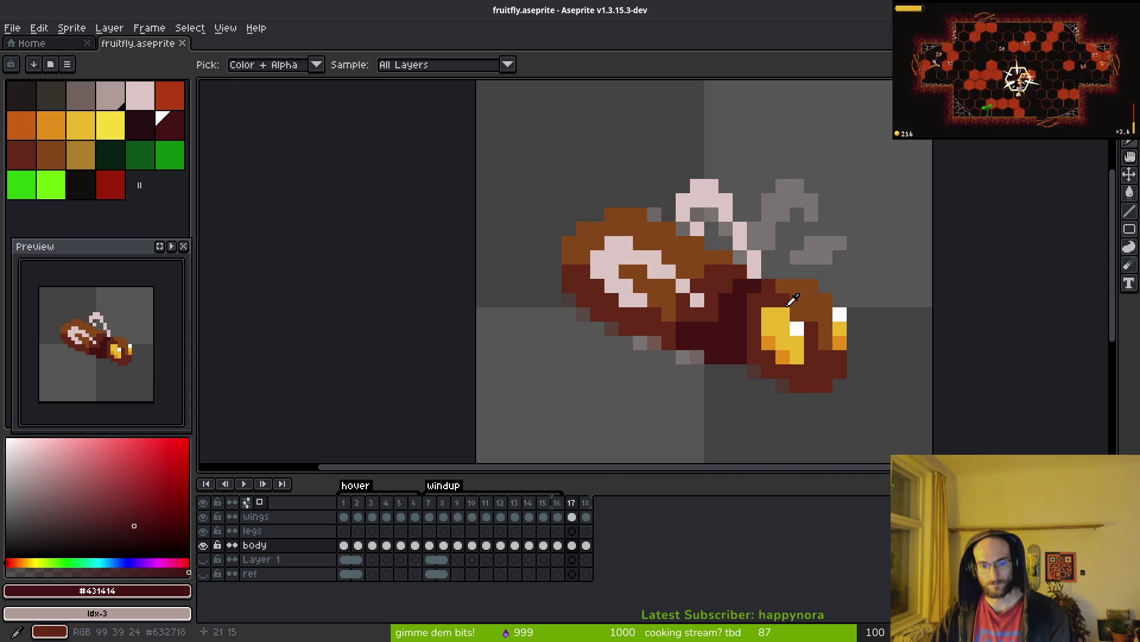
key("Right")
key("Left")
key("m")
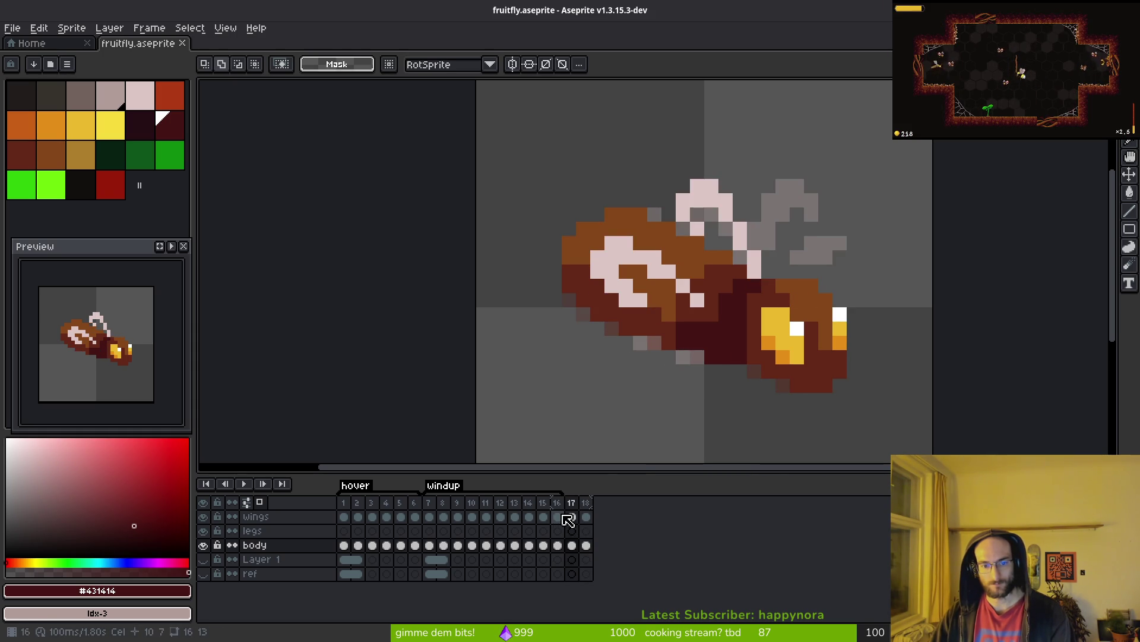
left_click(572, 517)
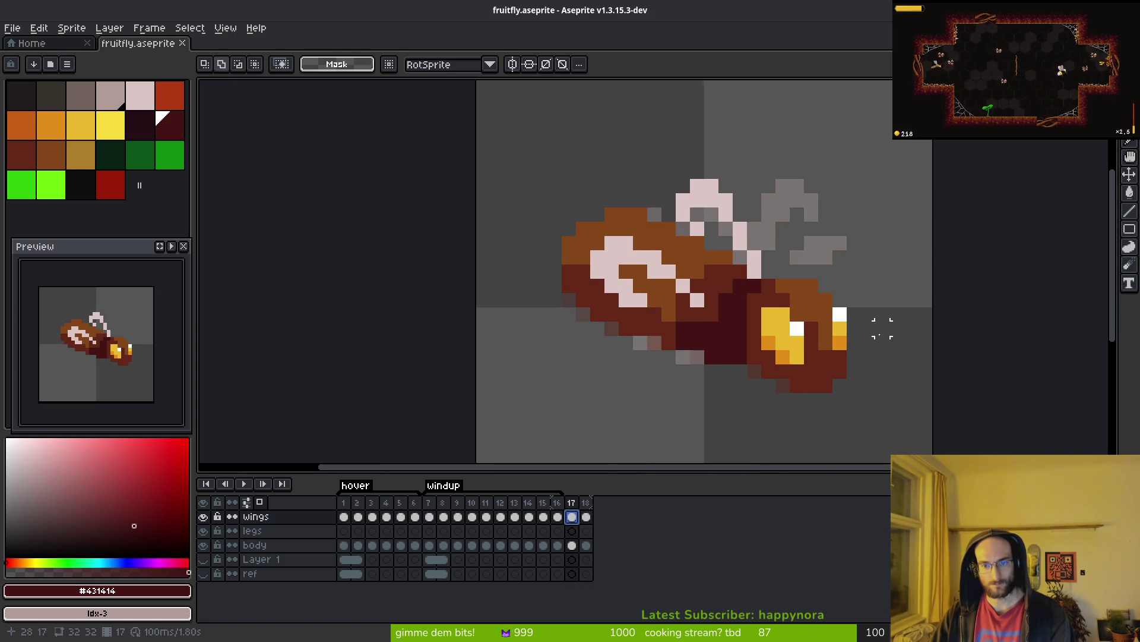
Step: Clear the wing pixels covering the eye on frame 17
scroll(882, 328, "up", 2)
left_click_drag(645, 222, 843, 451)
left_click_drag(617, 252, 715, 406)
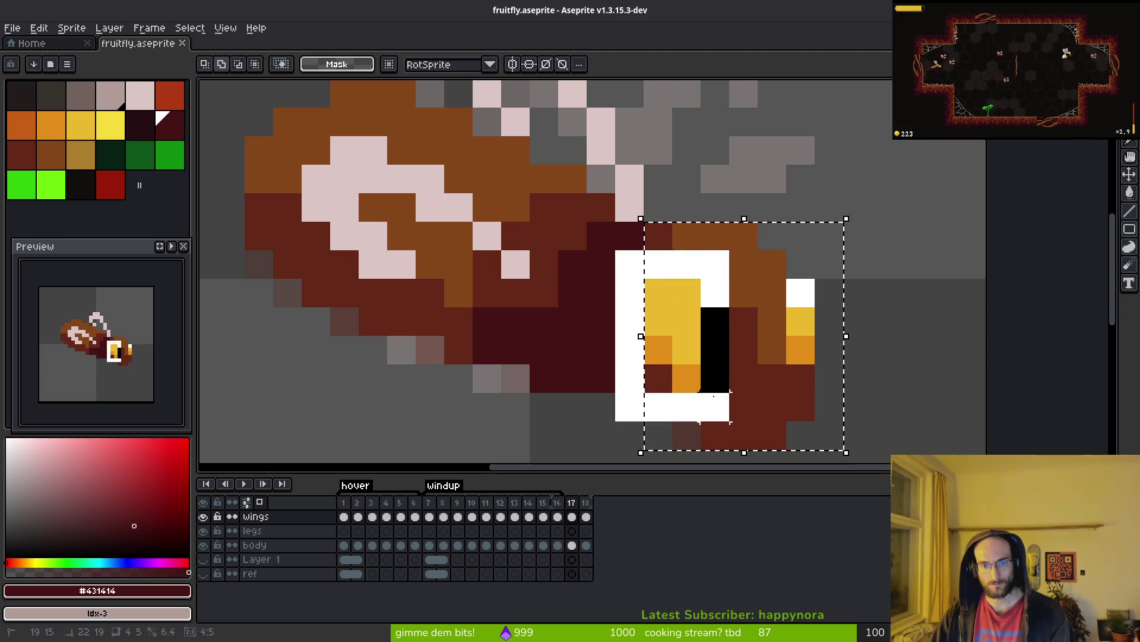
key("Delete")
key("ctrl+d")
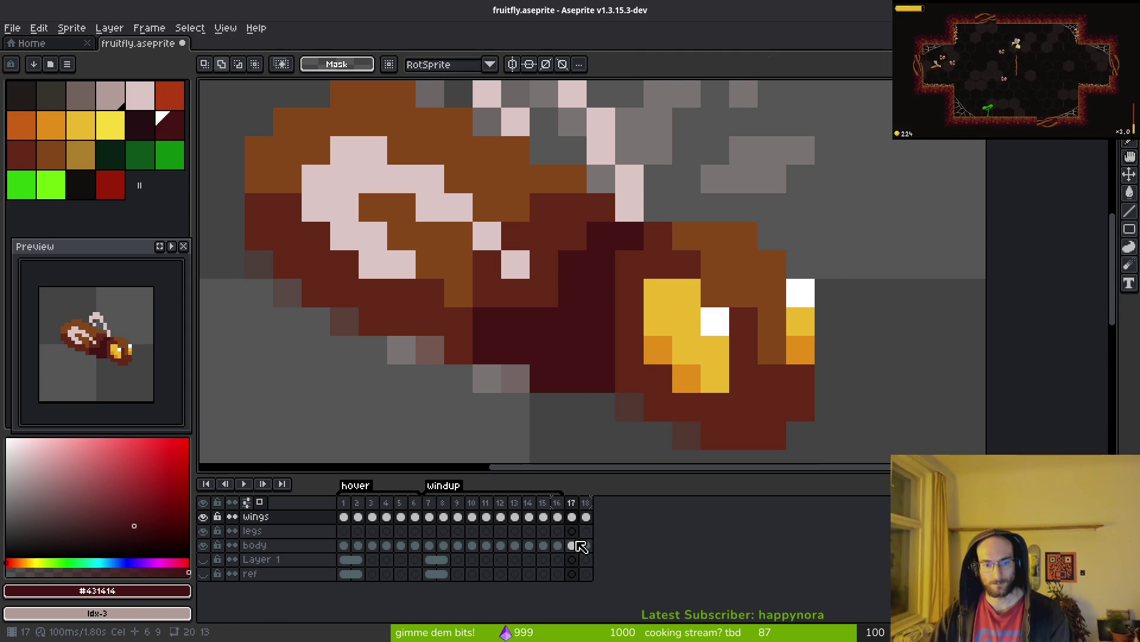
Step: Reselect the eye area on frame 17's body layer, save, and go to frame 18
left_click(577, 544)
key("ctrl+shift+d")
scroll(702, 396, "down", 2)
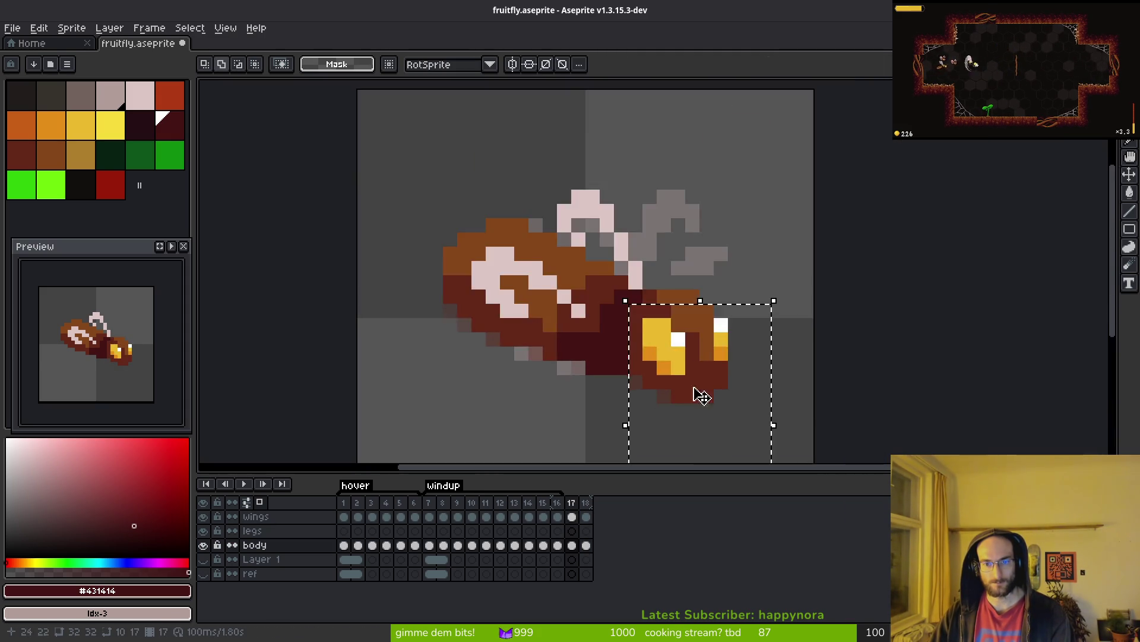
scroll(702, 397, "up", 3)
key("ctrl+d")
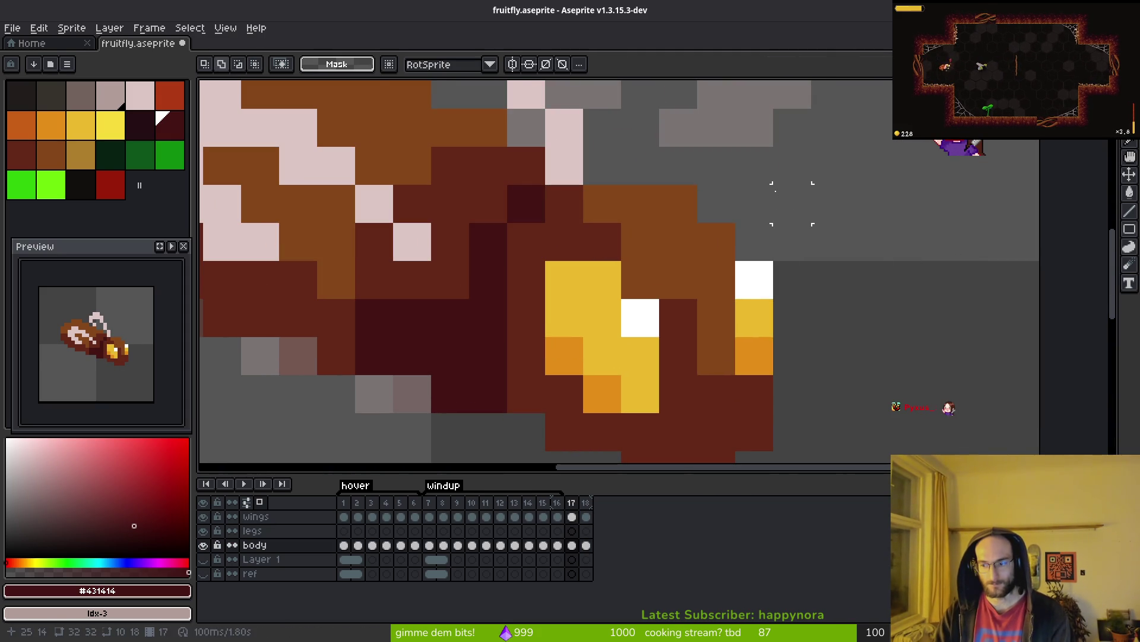
key("ctrl+s")
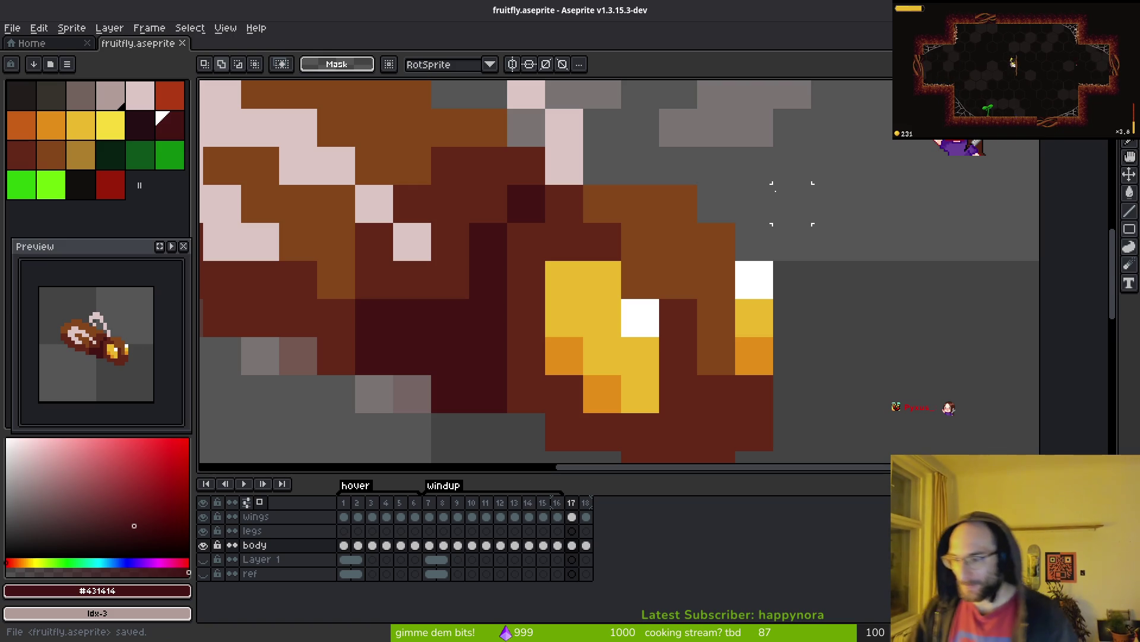
scroll(677, 403, "down", 2)
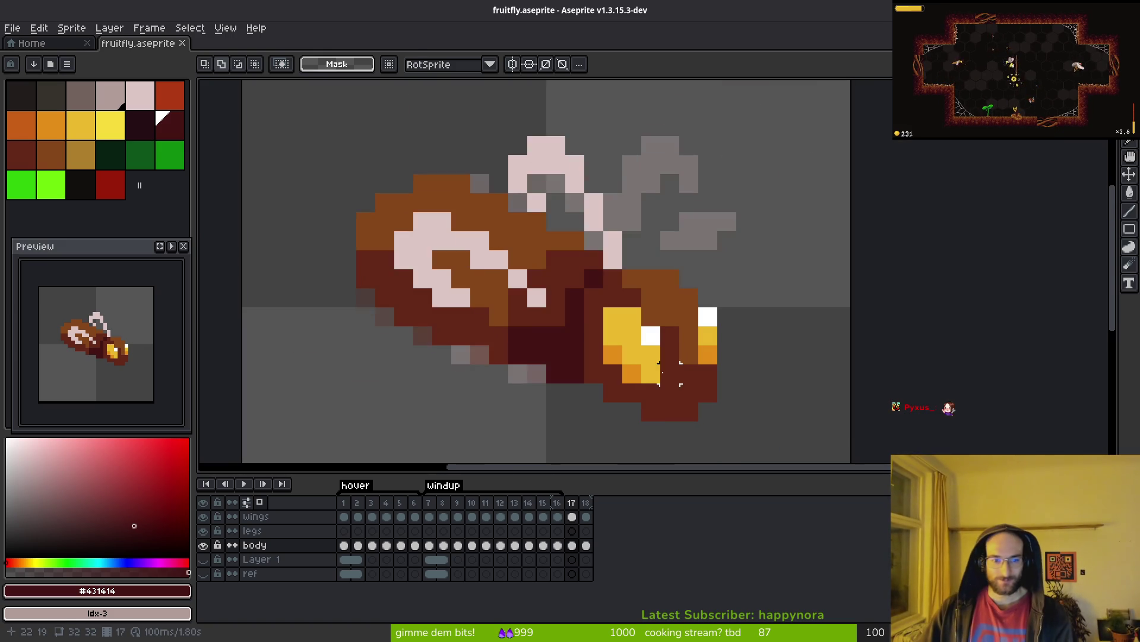
key("i")
key("Return")
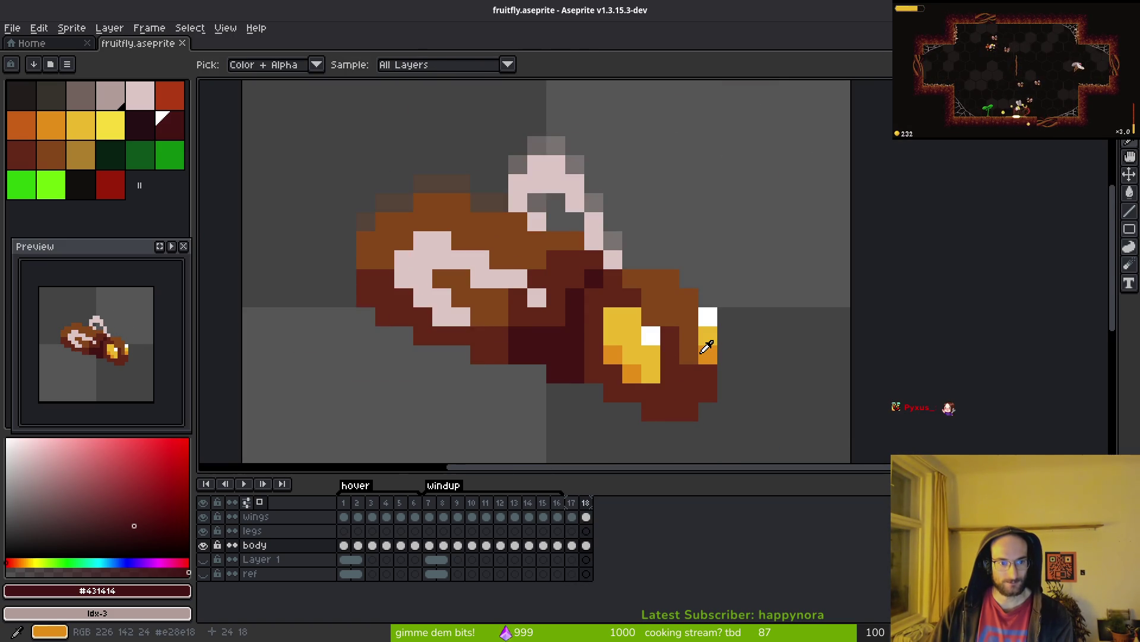
Step: Shift the gold-spotted rear body section on frame 18 up one pixel
key("m")
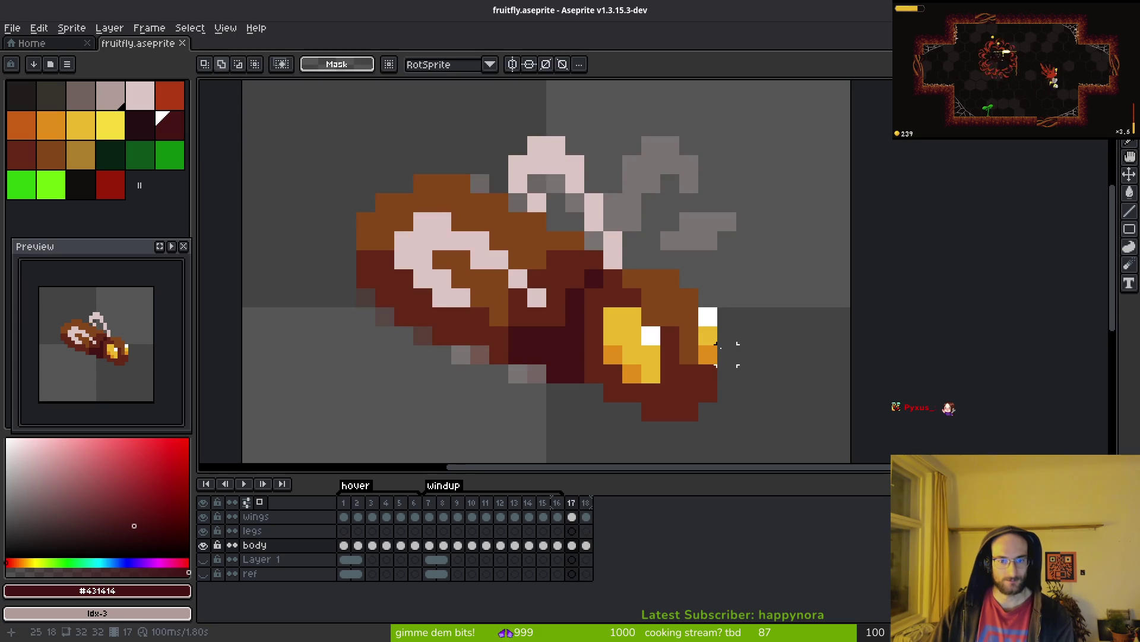
left_click_drag(584, 245, 778, 420)
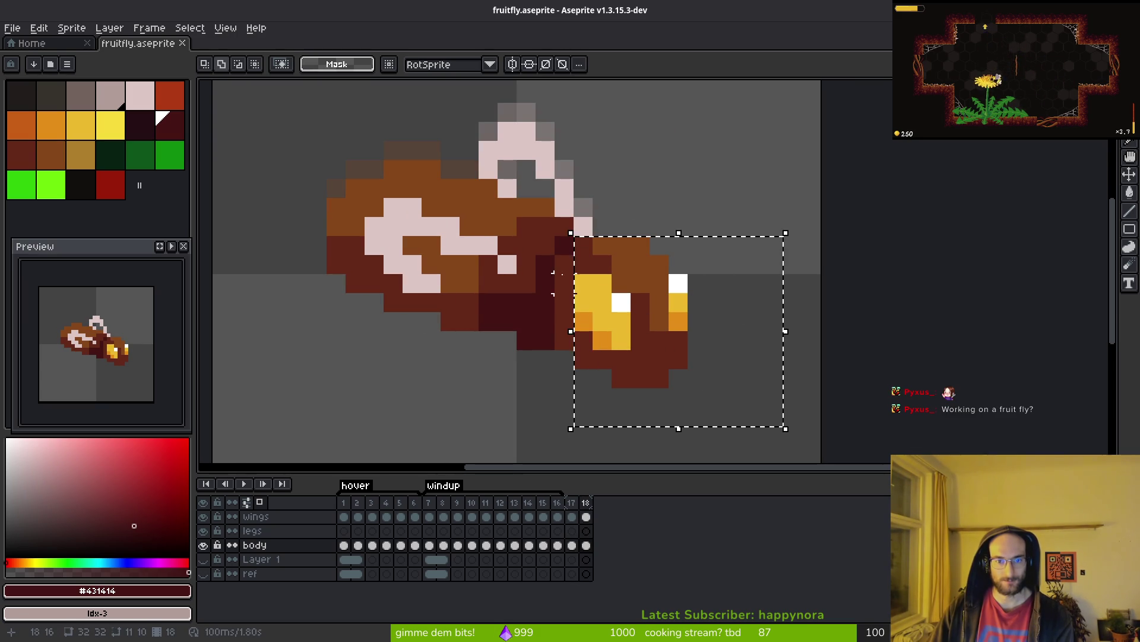
left_click_drag(564, 261, 679, 419)
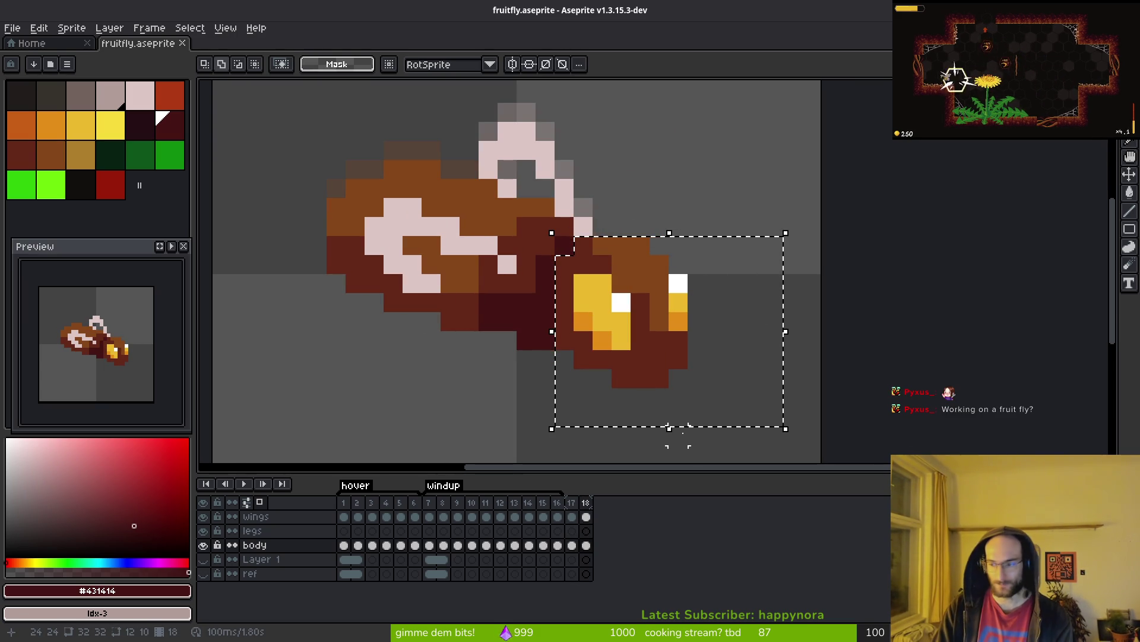
key("Up")
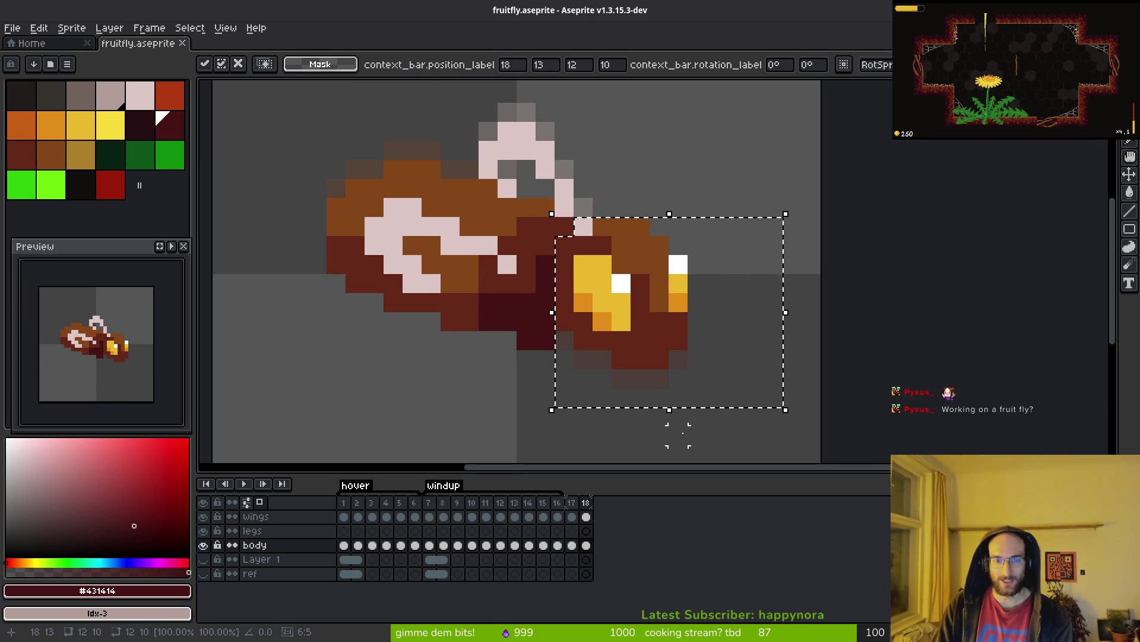
key("ctrl+d")
scroll(685, 343, "down", 2)
Step: Darken two dark-red pixels on the fly's body
key("i")
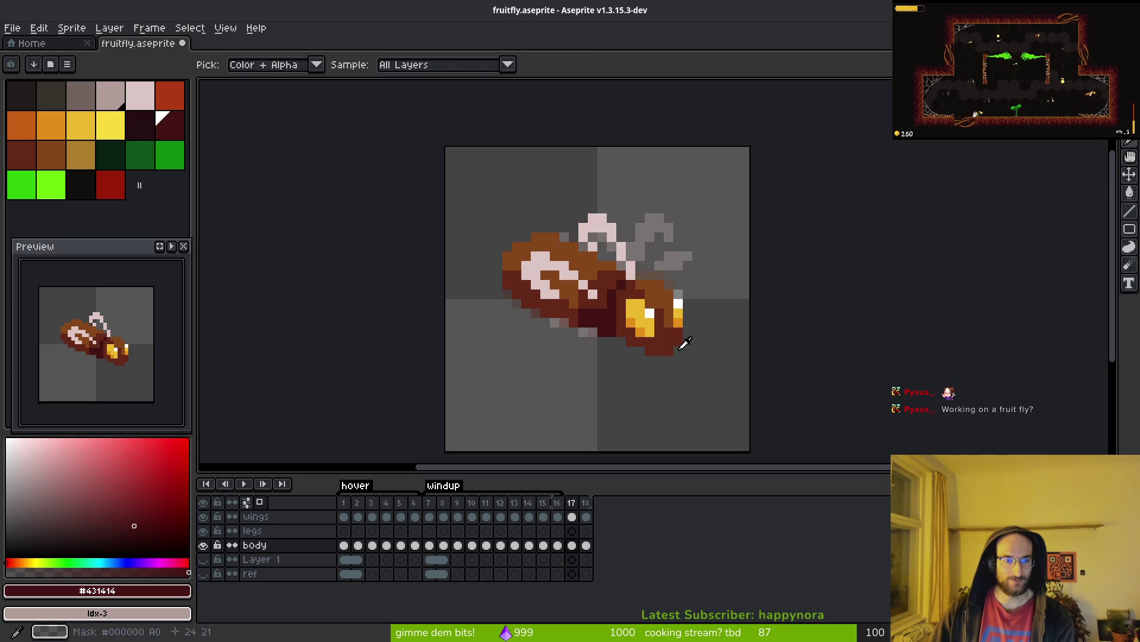
scroll(684, 344, "up", 2)
key("b")
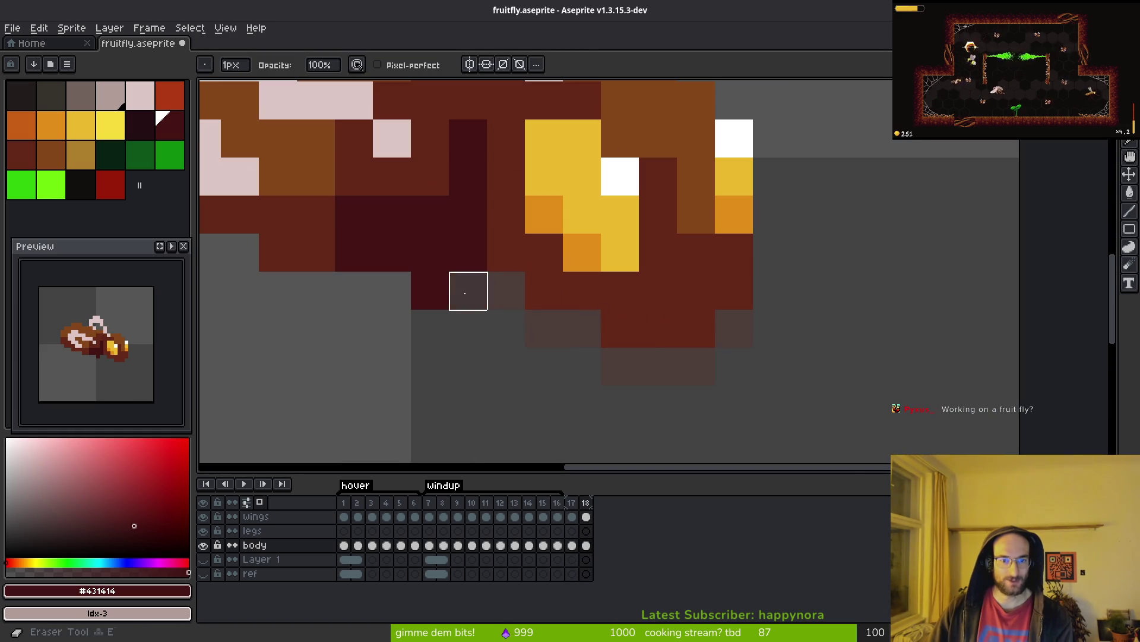
scroll(572, 353, "down", 2)
key("i")
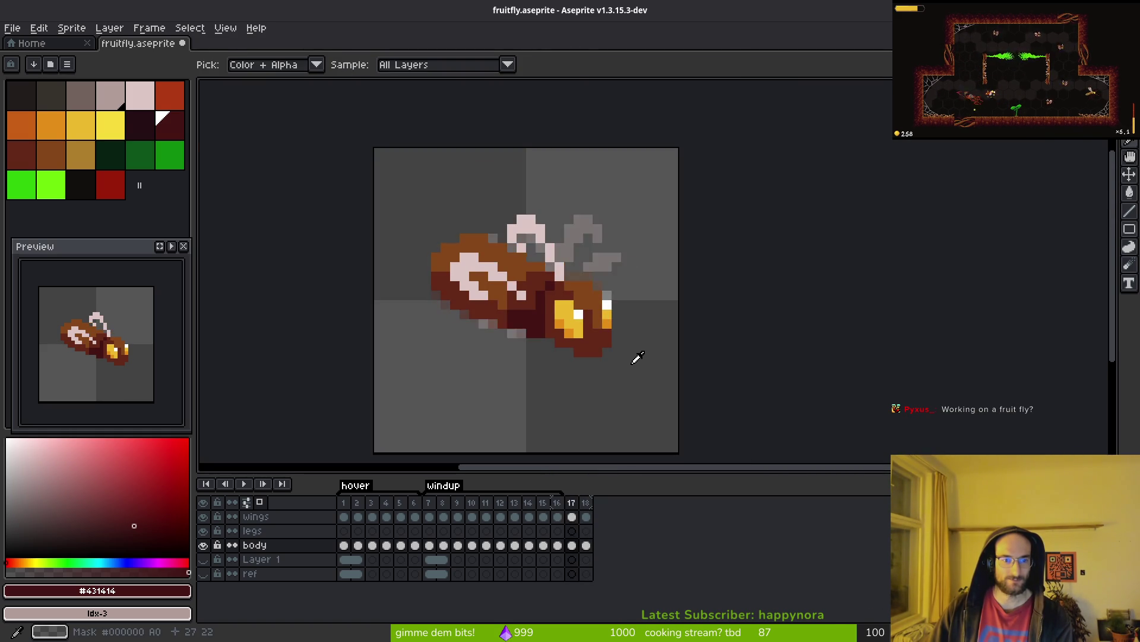
scroll(569, 295, "up", 2)
key("b")
scroll(566, 298, "up", 1)
key("i")
key("b")
left_click(473, 254)
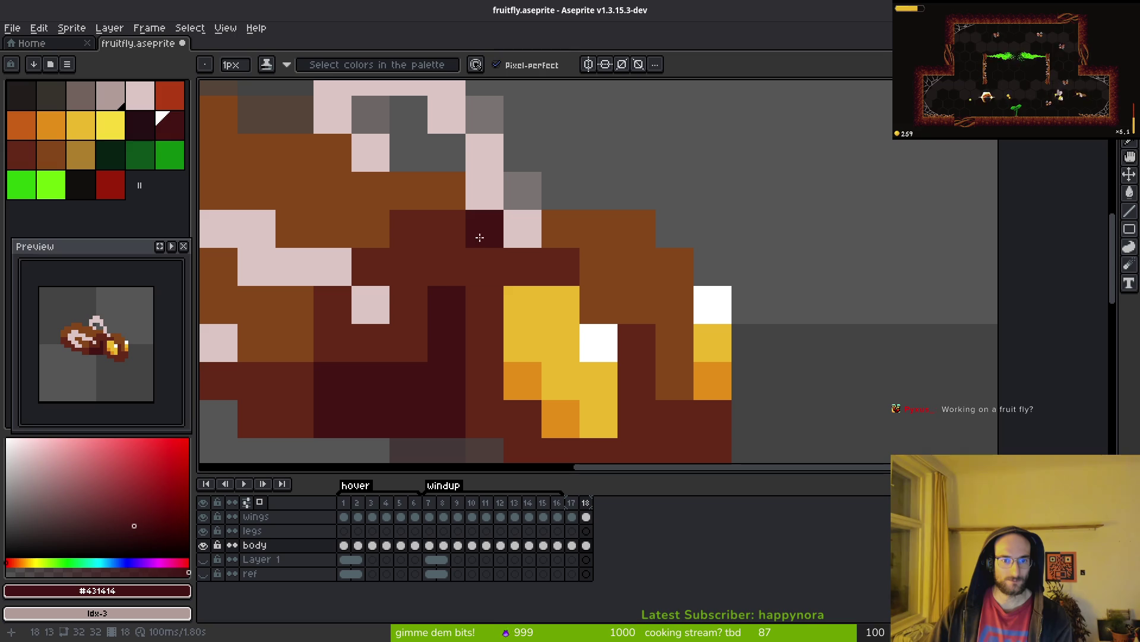
Step: Flip between frames 17 and 18 to compare the poses
scroll(477, 244, "down", 2)
key("i")
key("comma")
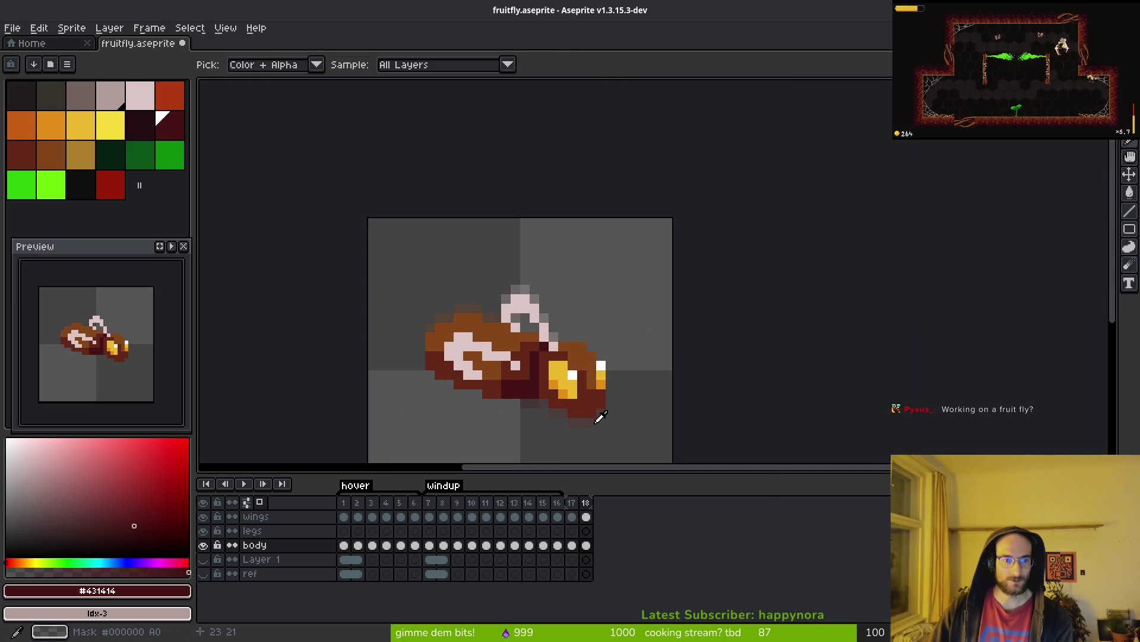
key("period")
key("comma")
Step: Select frames 17–18 and rename their tag to 'dash'
key("period")
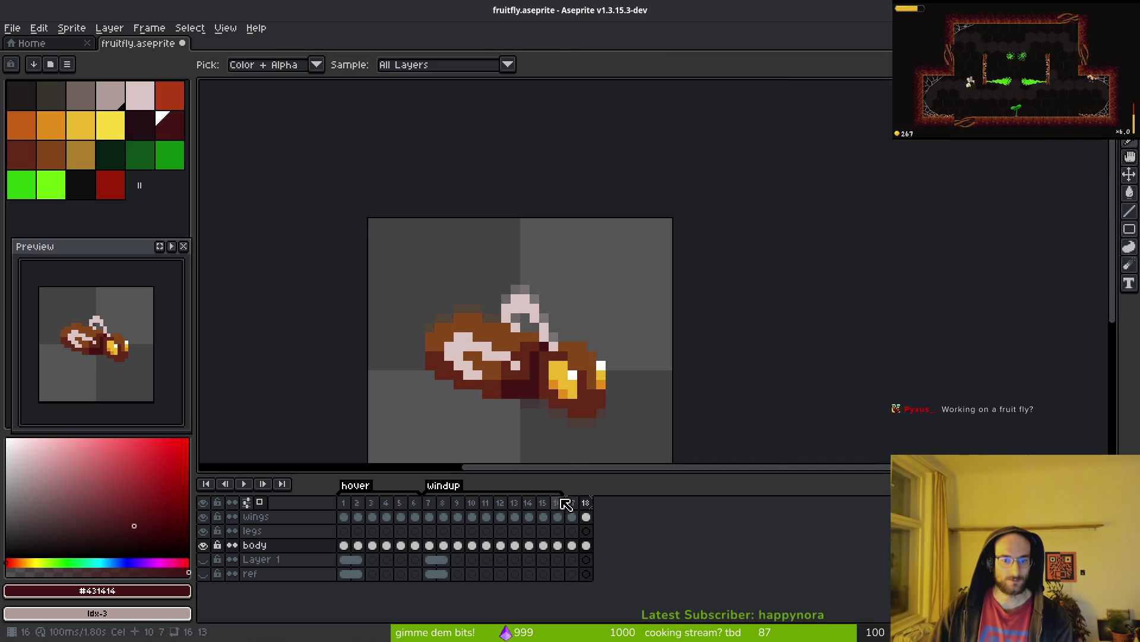
left_click(572, 503)
left_click(586, 503, "shift")
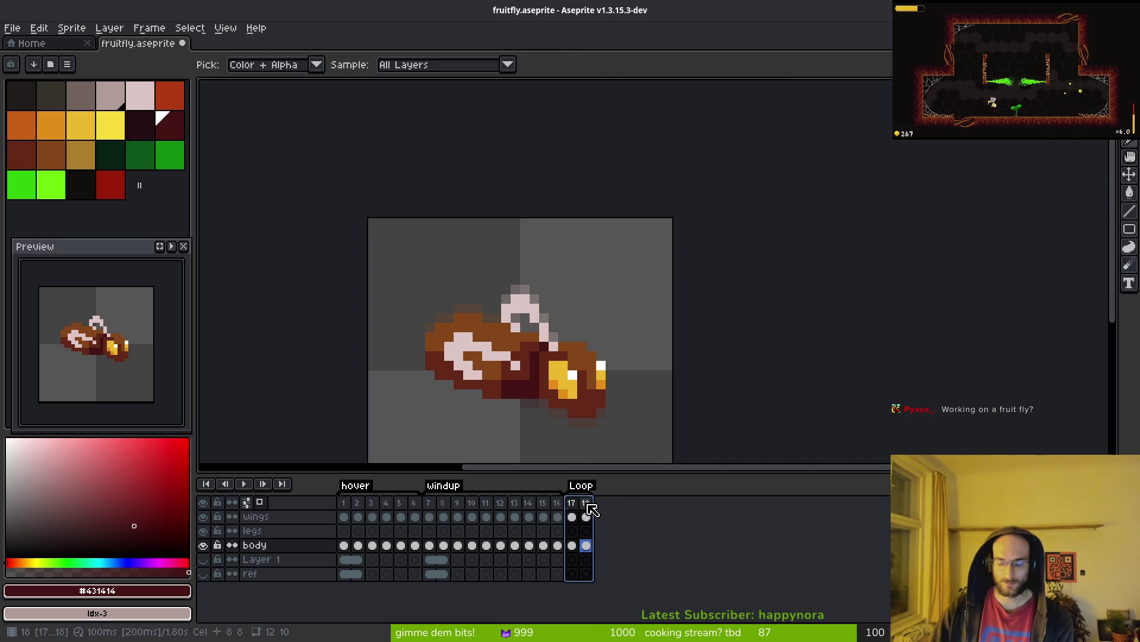
key("shift+F2")
type("dash")
key("Return")
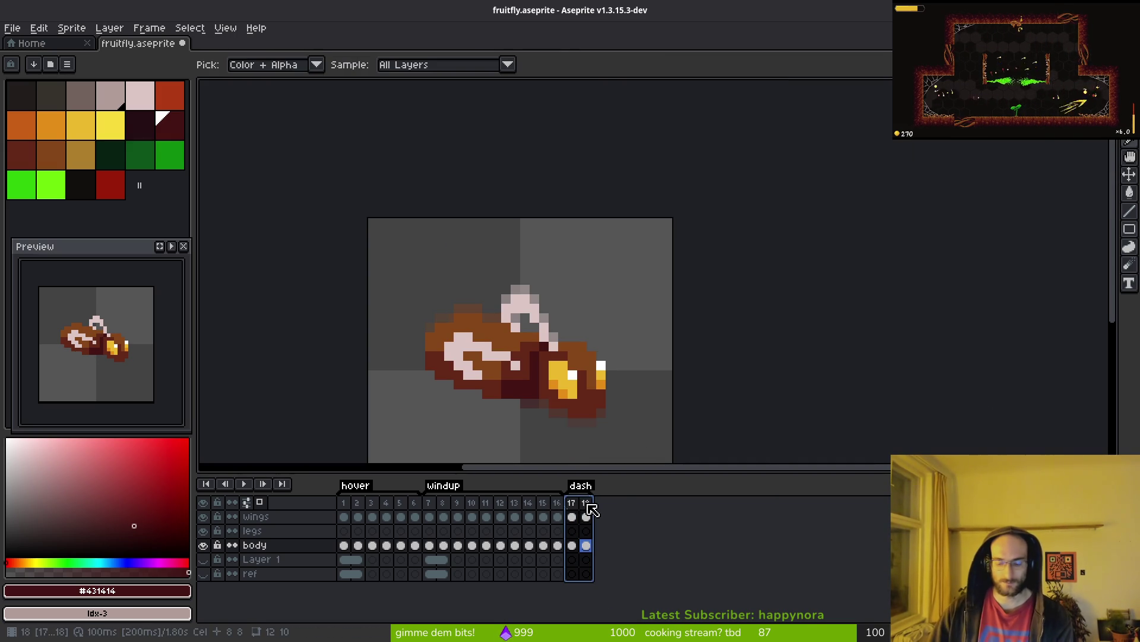
Step: Play the dash animation, stop it, and save fruitfly.aseprite
key("Return")
key("b")
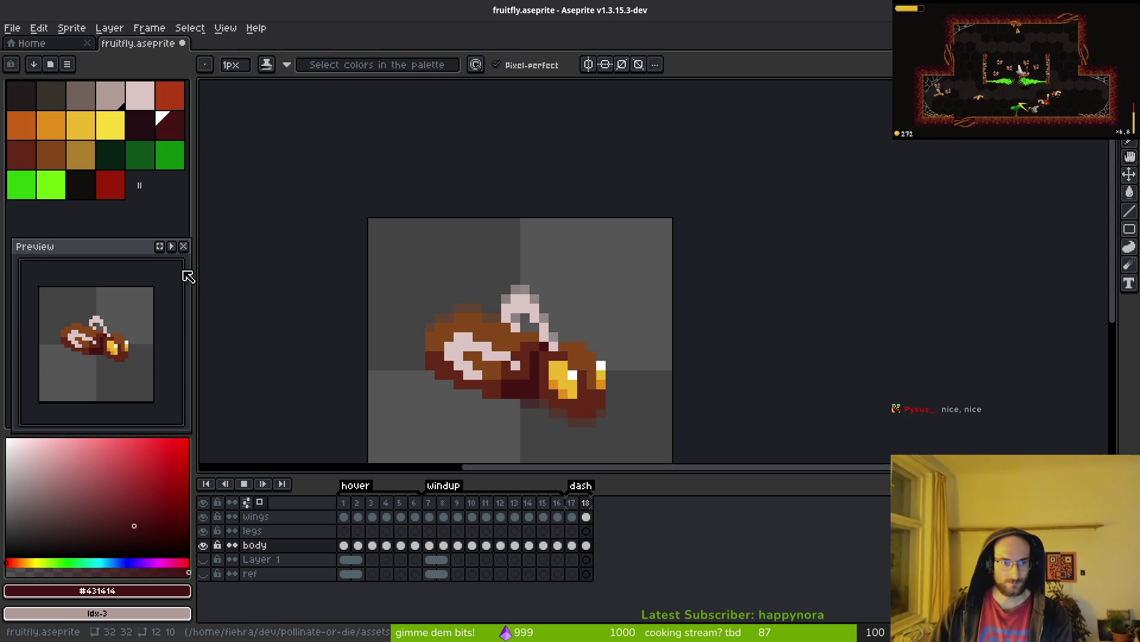
left_click(172, 247)
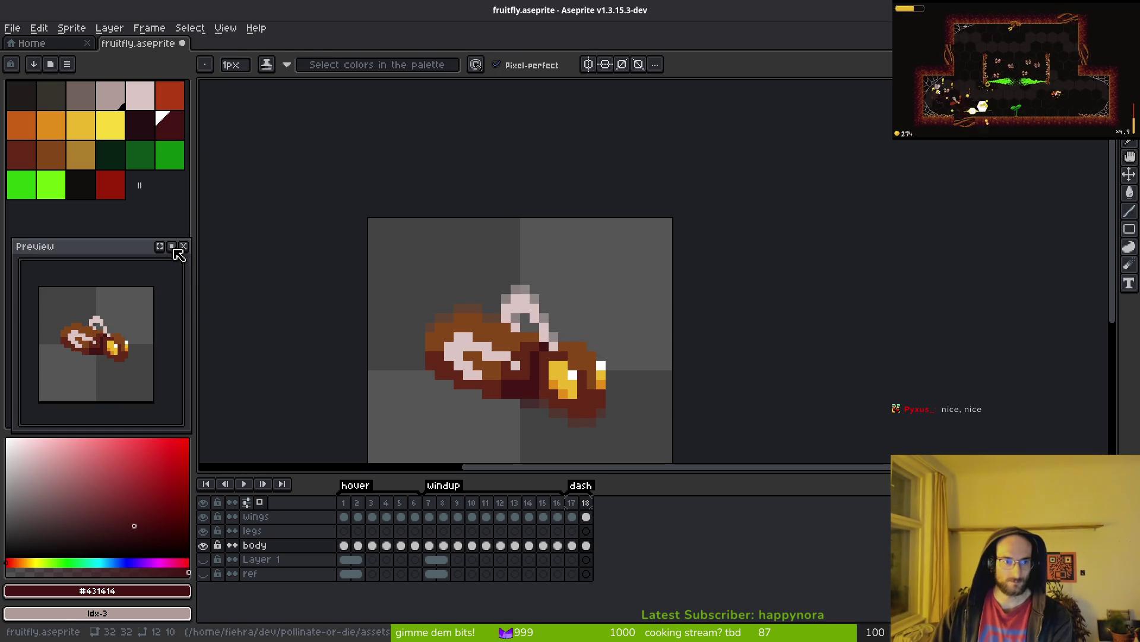
scroll(119, 389, "up", 2)
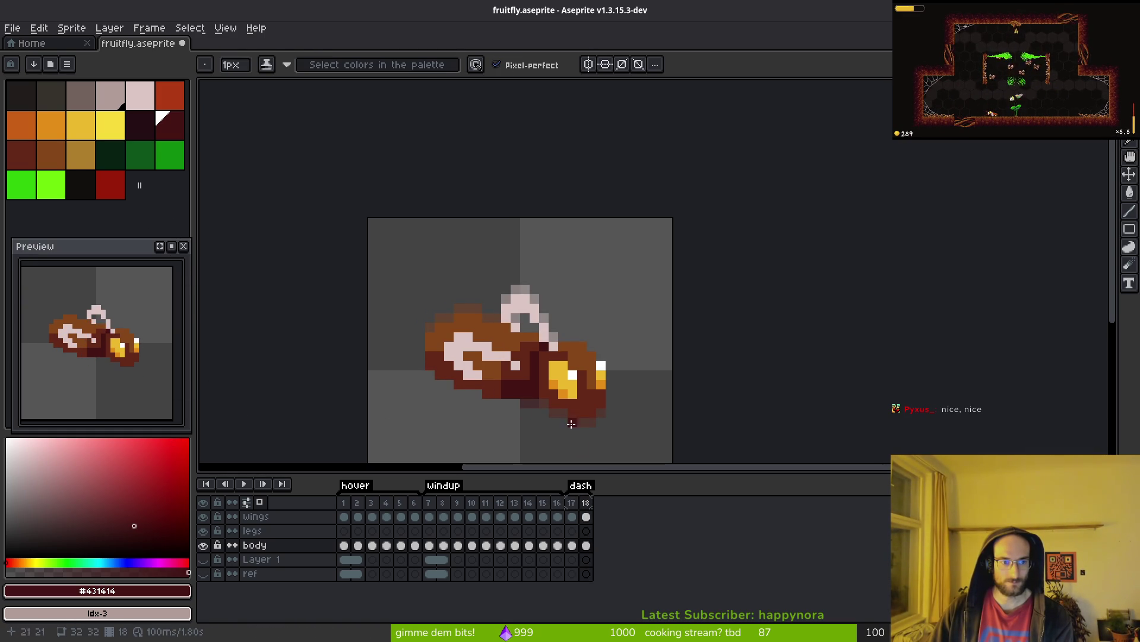
key("ctrl+s")
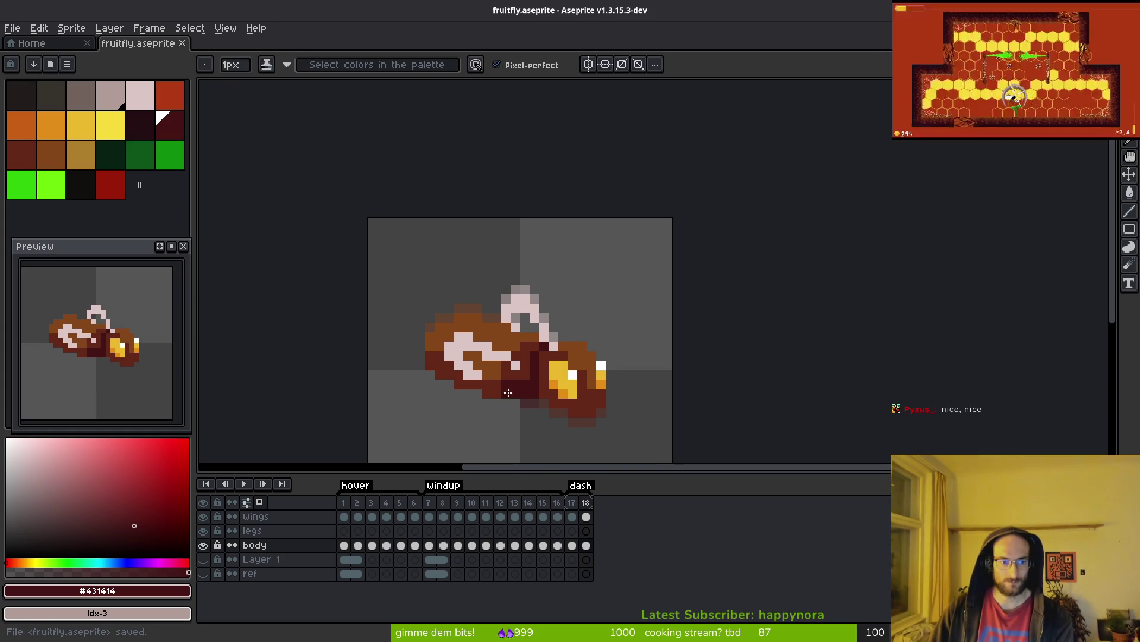
Step: Flip repeatedly between frames 17 and 18 to compare the dash poses
left_click(572, 505)
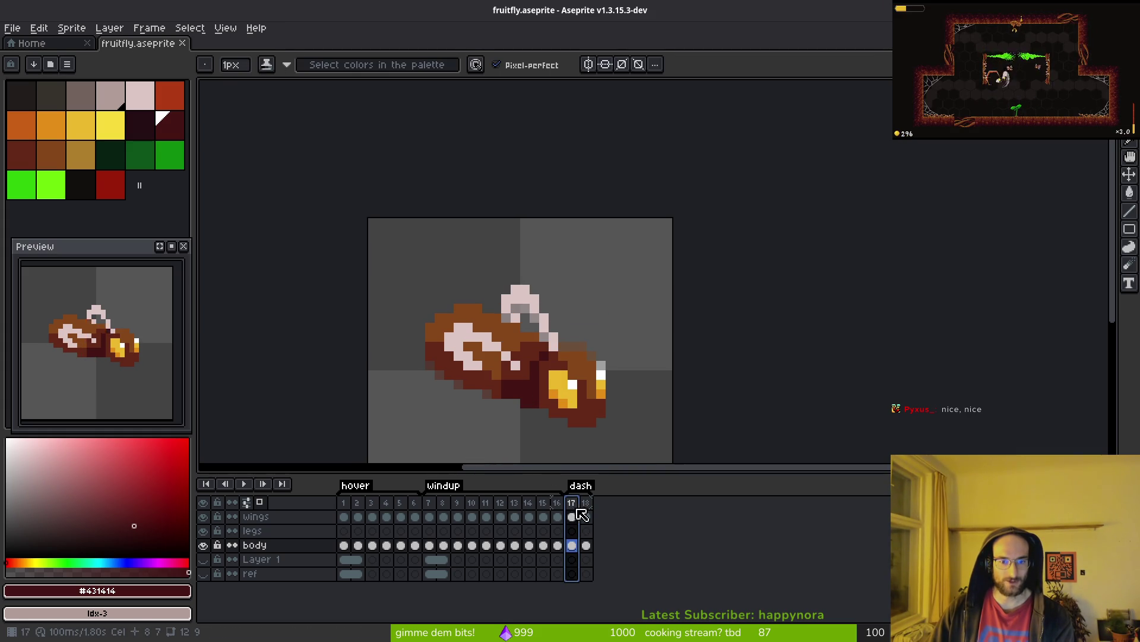
key("Right")
key("Left")
key("Right")
key("Left")
key("Right")
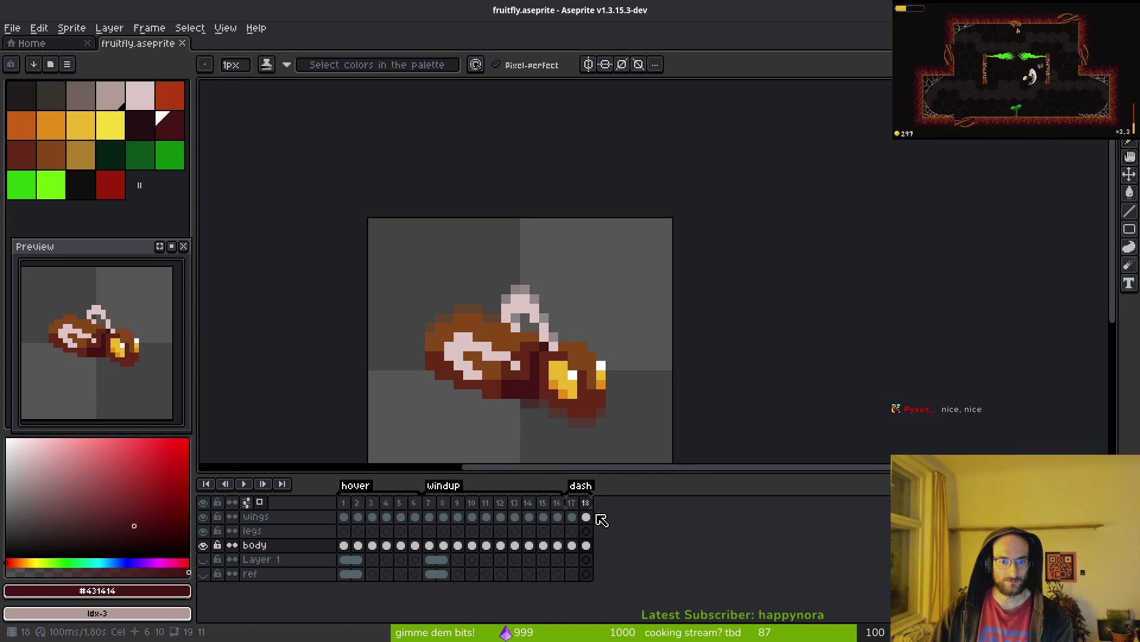
key("Left")
Step: Compare frame 16 against frame 17, then save fruitfly.aseprite
key("Left")
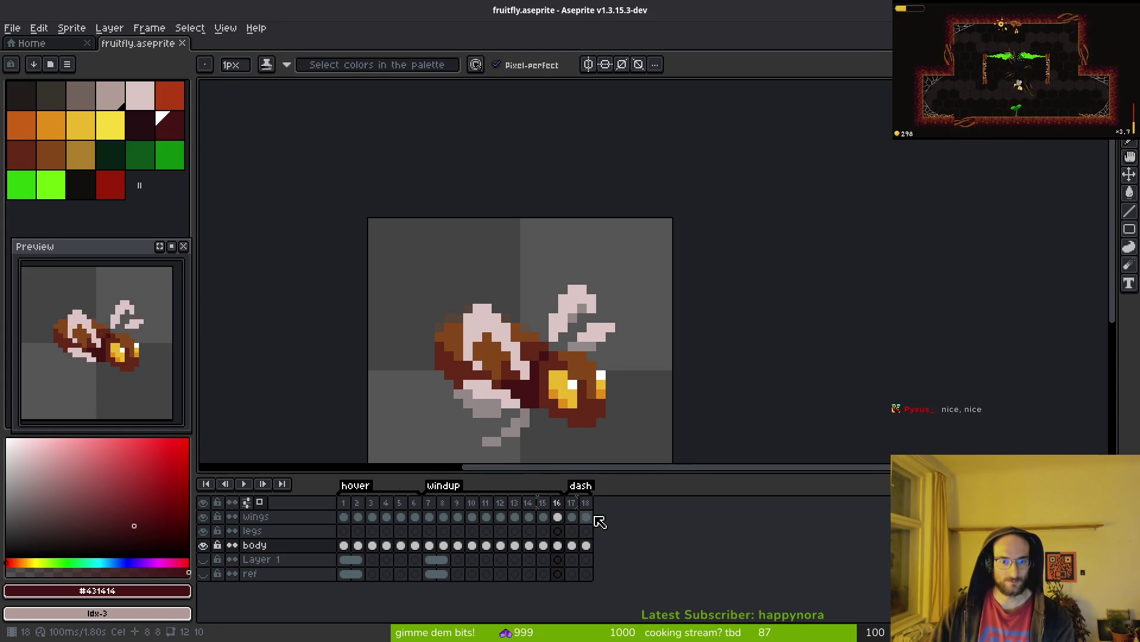
key("Right")
key("Left")
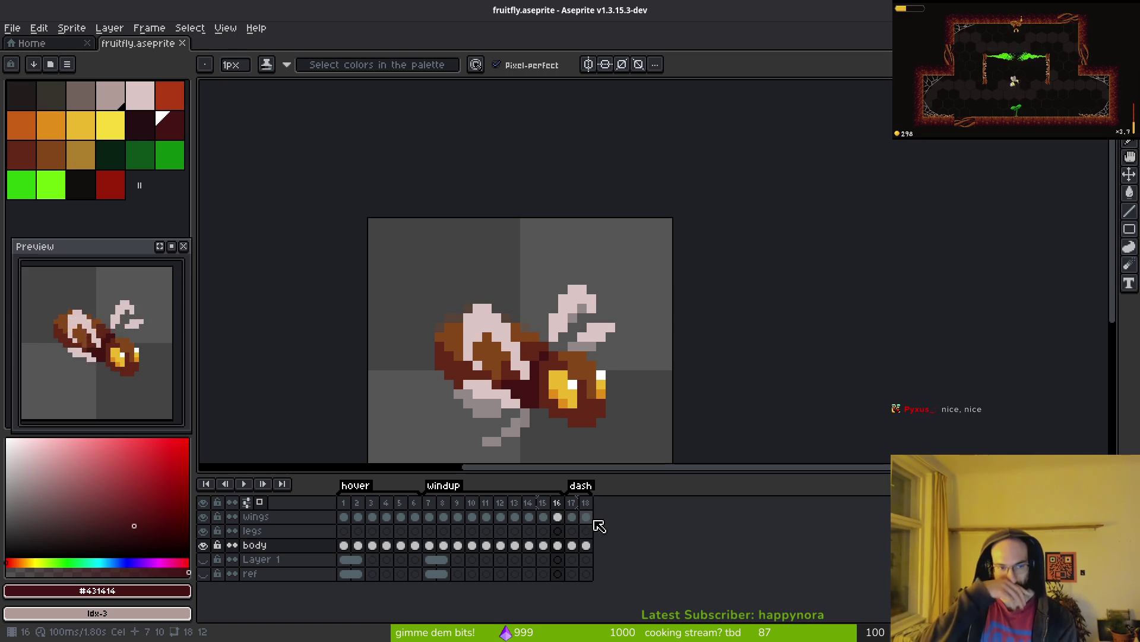
key("Right")
key("Left")
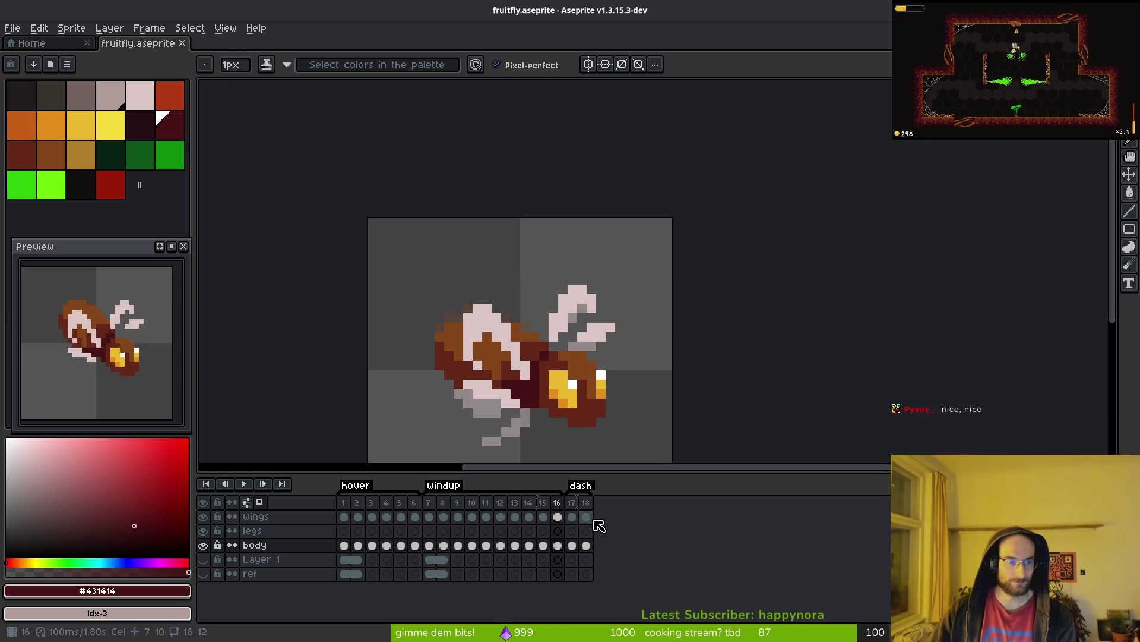
key("Right")
key("ctrl+s")
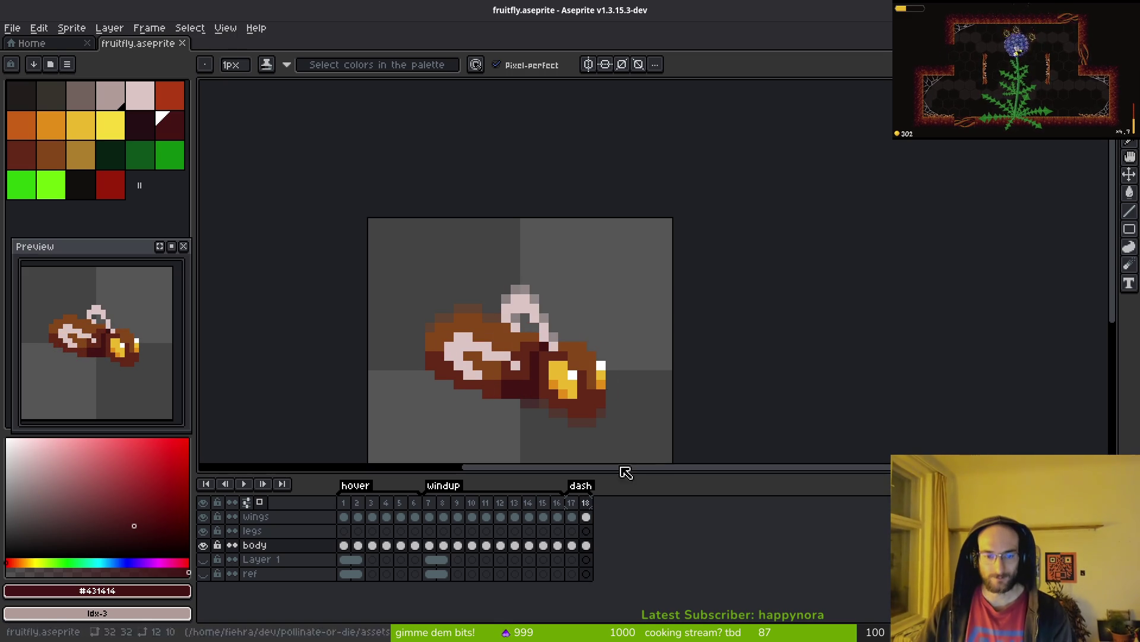
Step: Compare the poses again and check the dash tag's properties without changing them
key("Right")
key("Left")
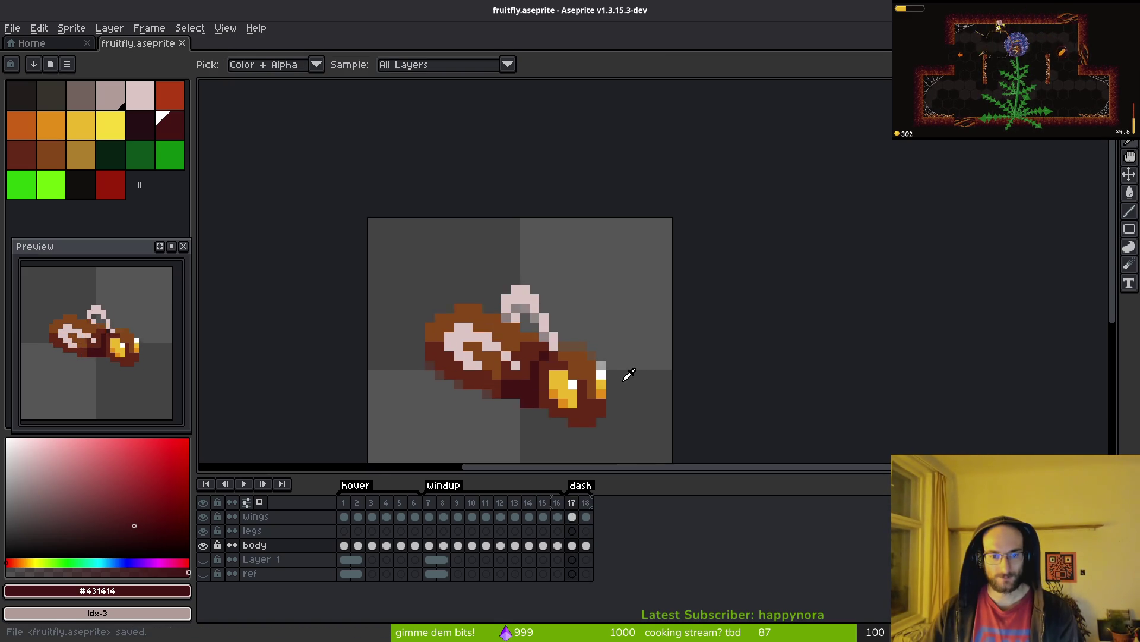
key("Right")
key("Left")
key("Right")
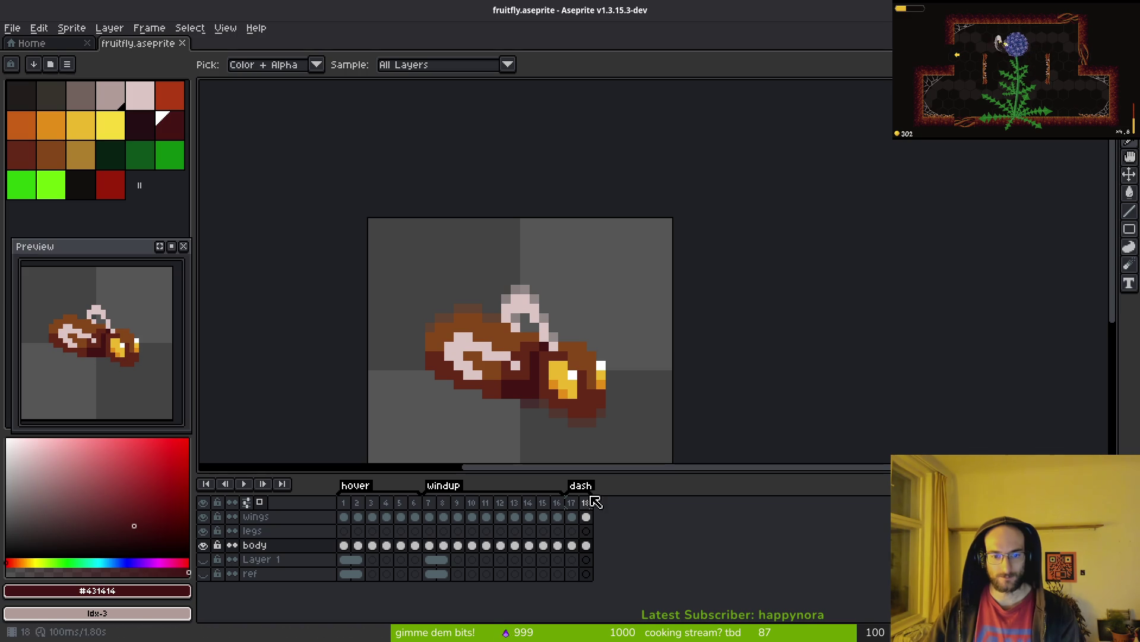
left_click(585, 502)
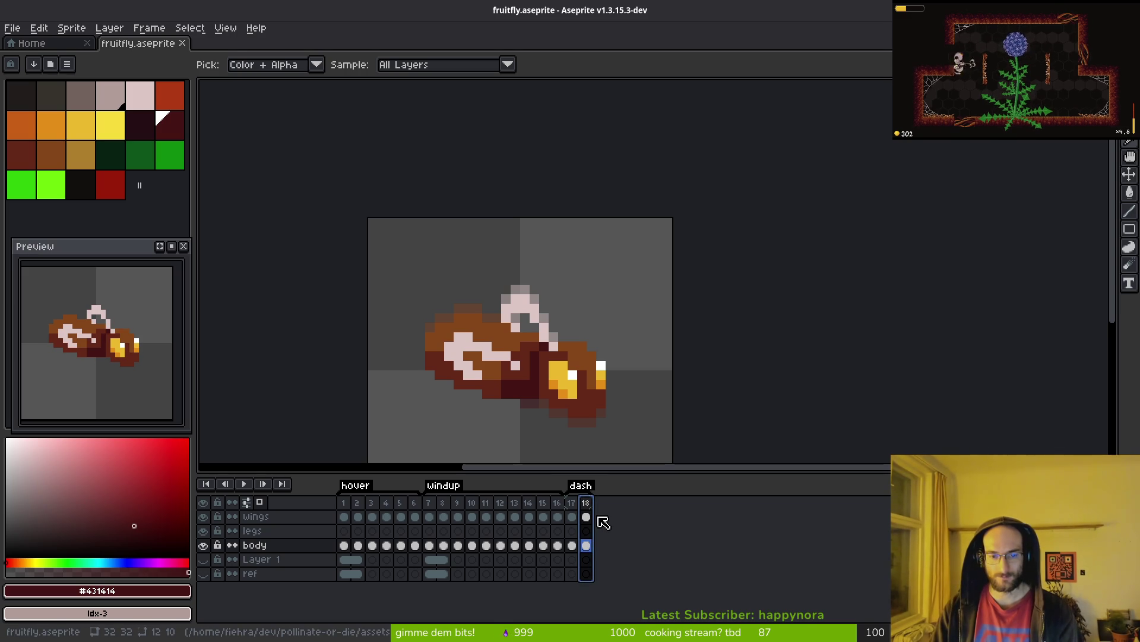
key("b")
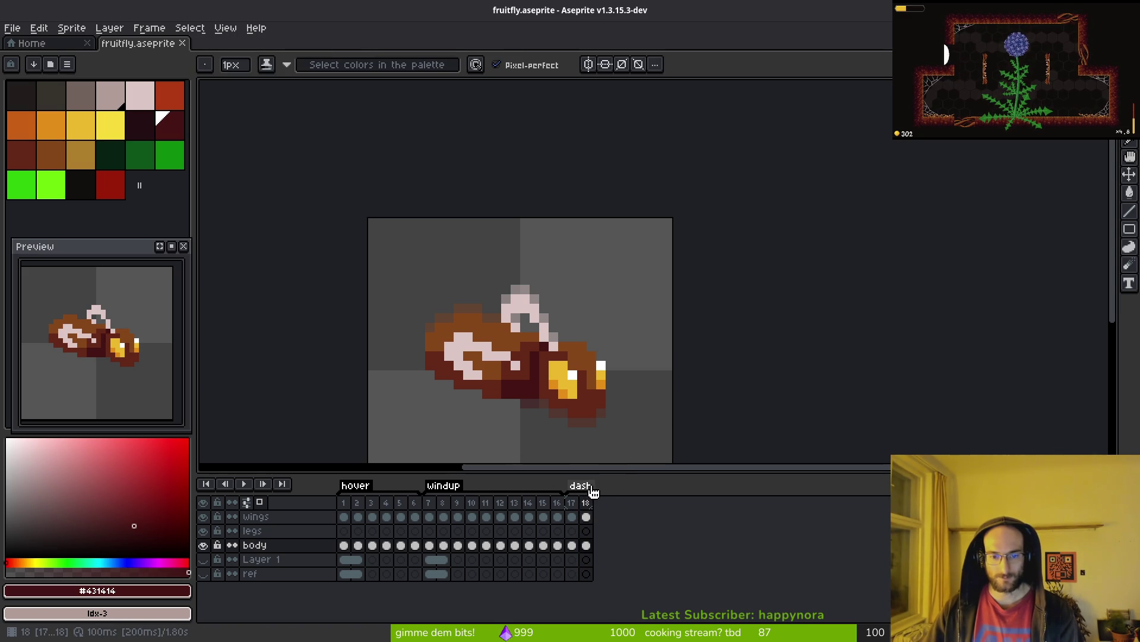
double_click(591, 490)
key("Escape")
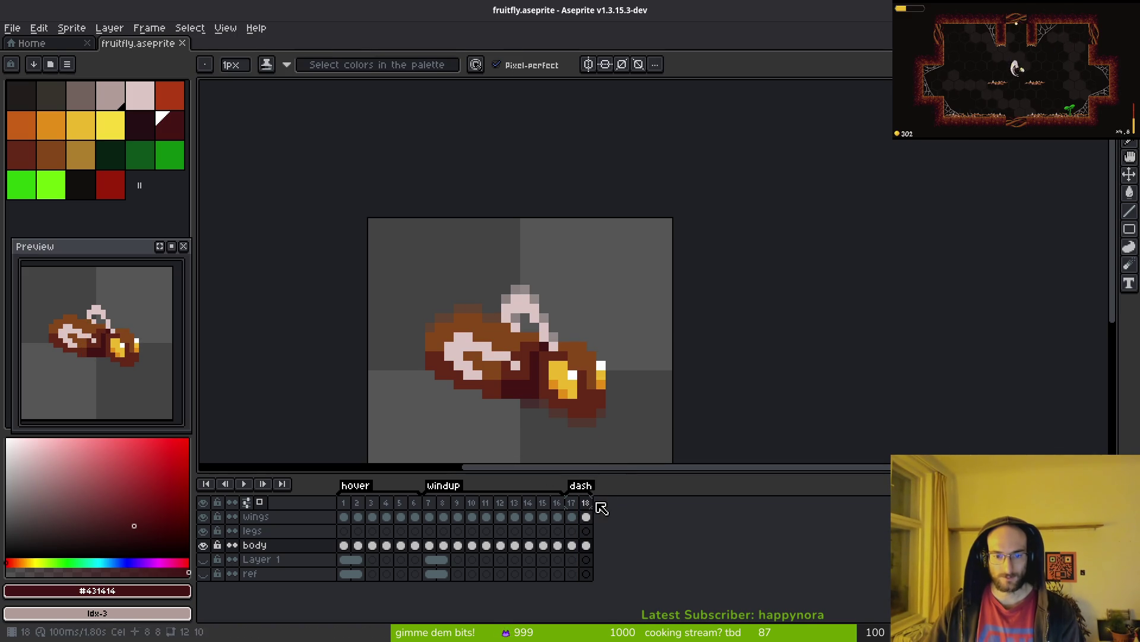
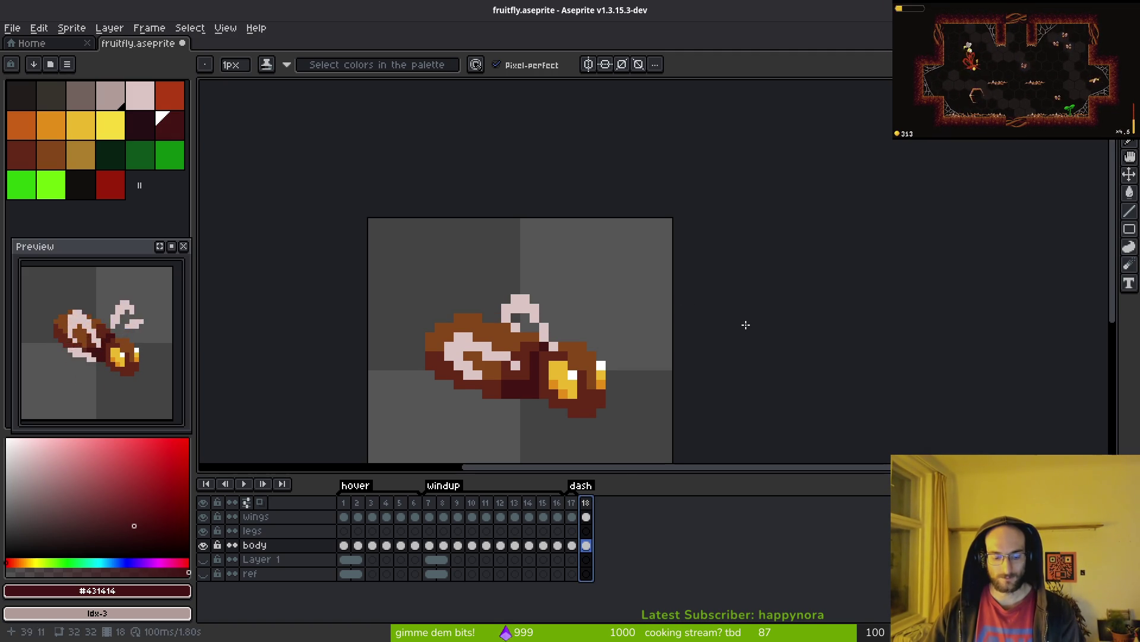
Step: Add two empty frames after frame 18 and tag them 'recovery'
left_click_drag(691, 387, 685, 362)
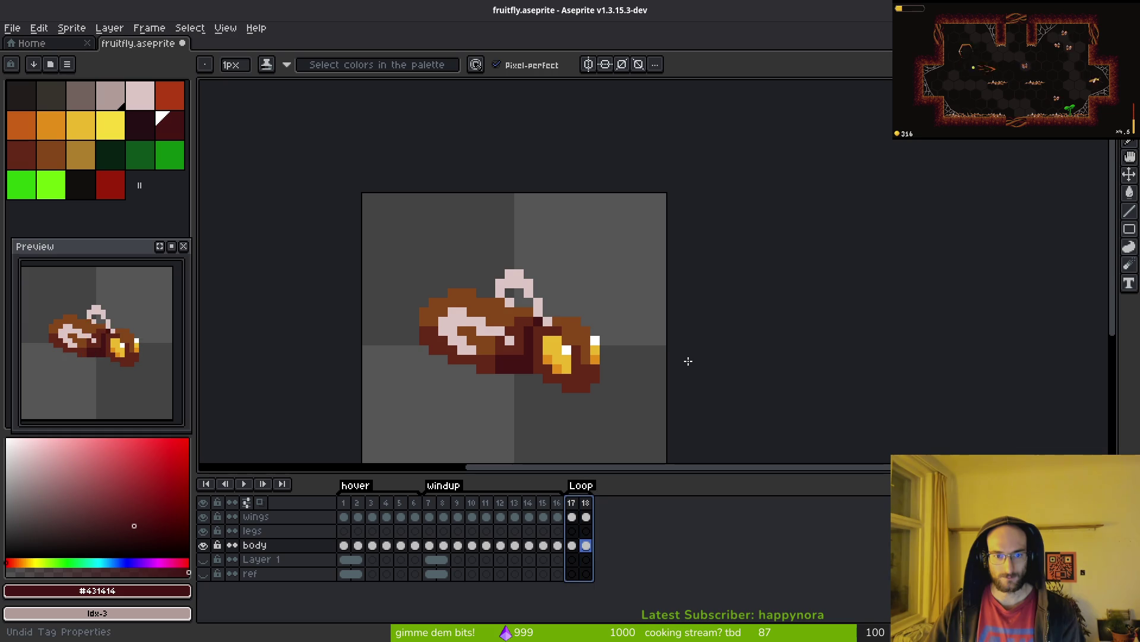
left_click(588, 502)
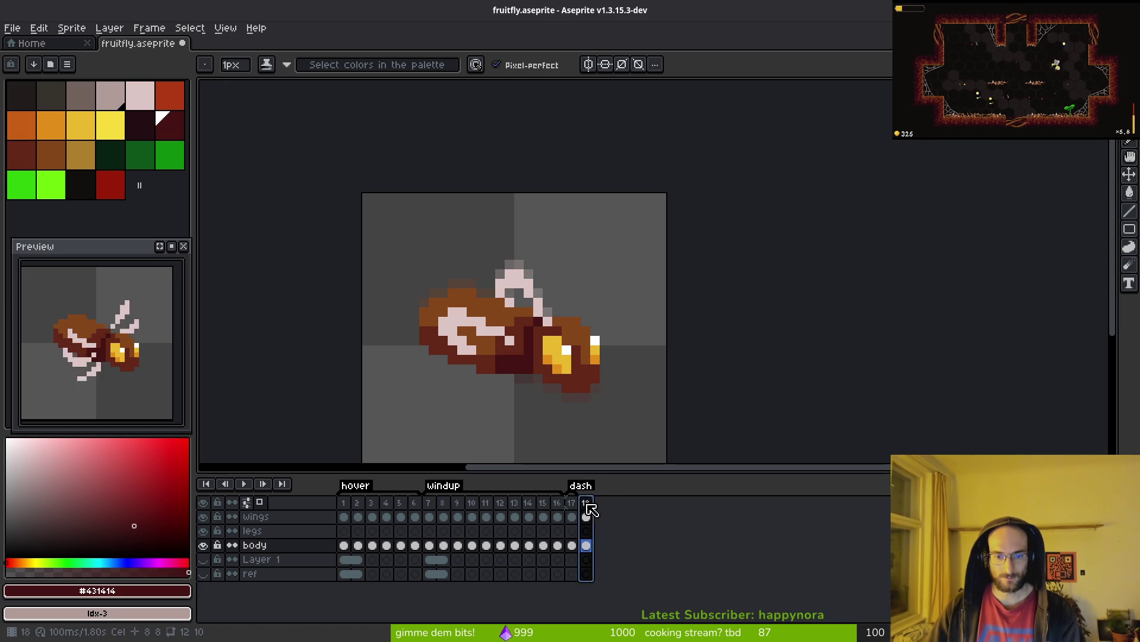
right_click(591, 509)
key("Escape")
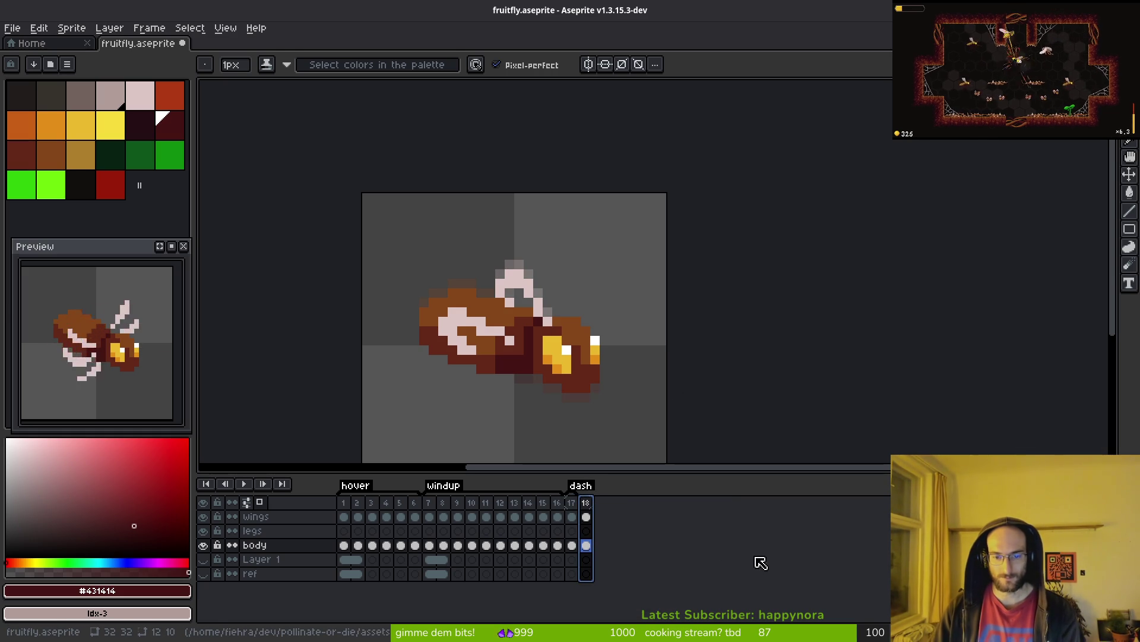
key("alt+shift+n")
key("alt+shift+n")
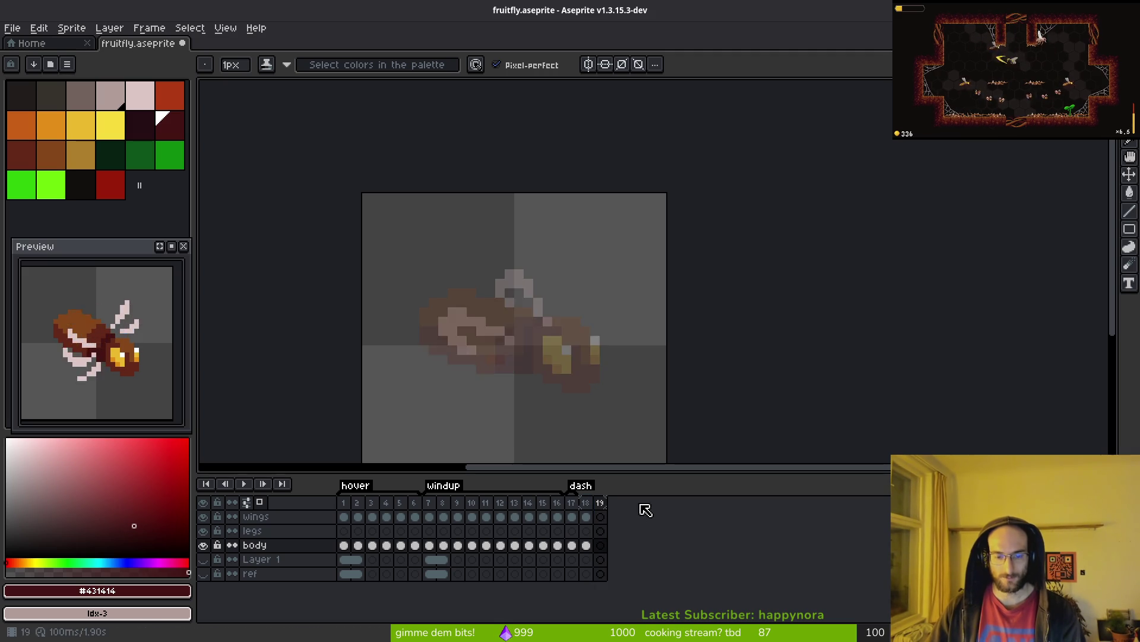
right_click(596, 510)
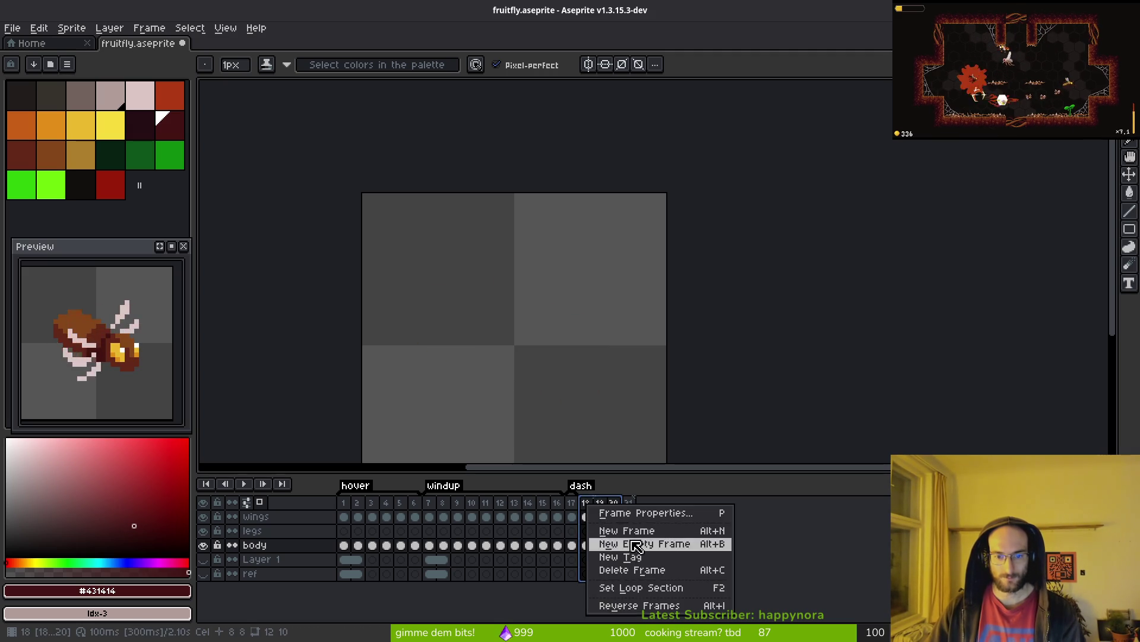
left_click(657, 588)
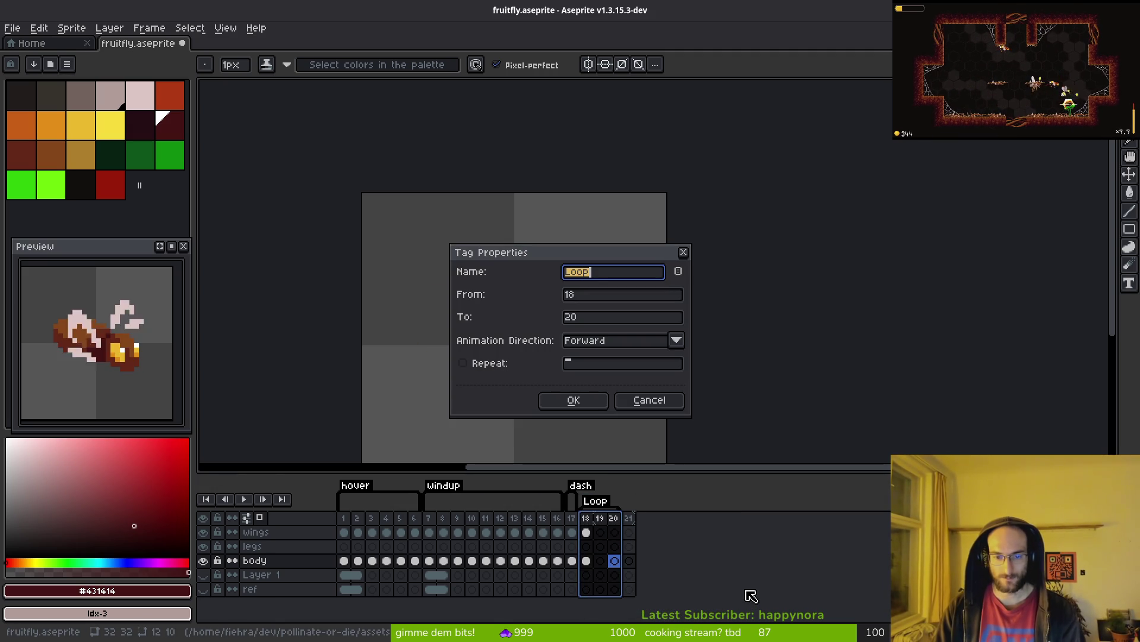
type("y")
key("Return")
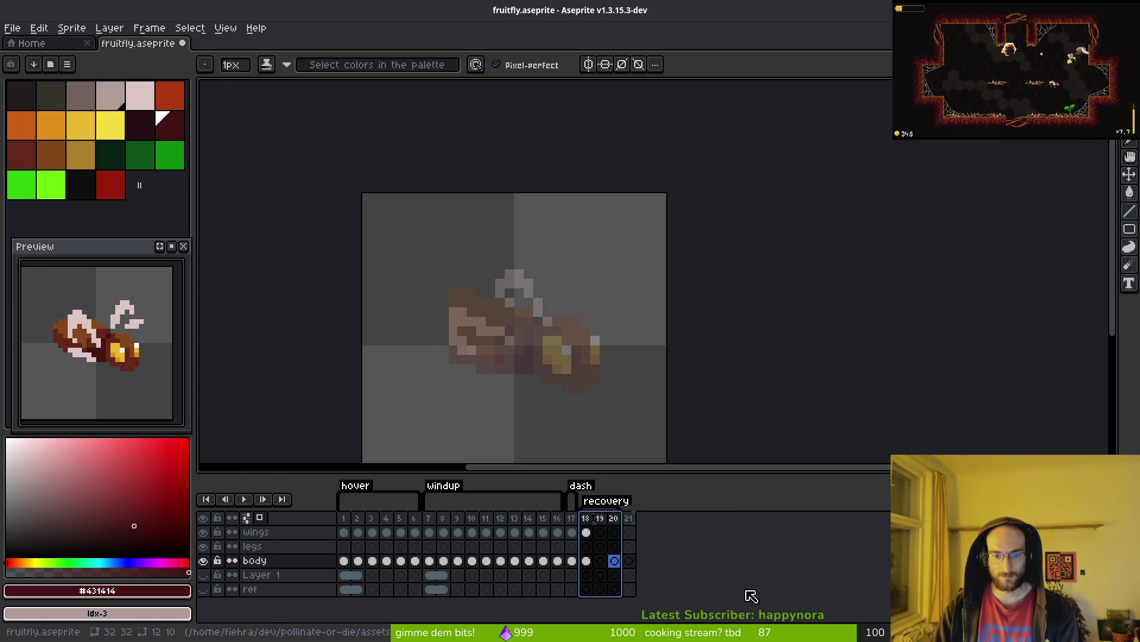
Step: Delete the empty frames 19–21 and save the fruitfly file
left_click(600, 518)
left_click(629, 518, "shift")
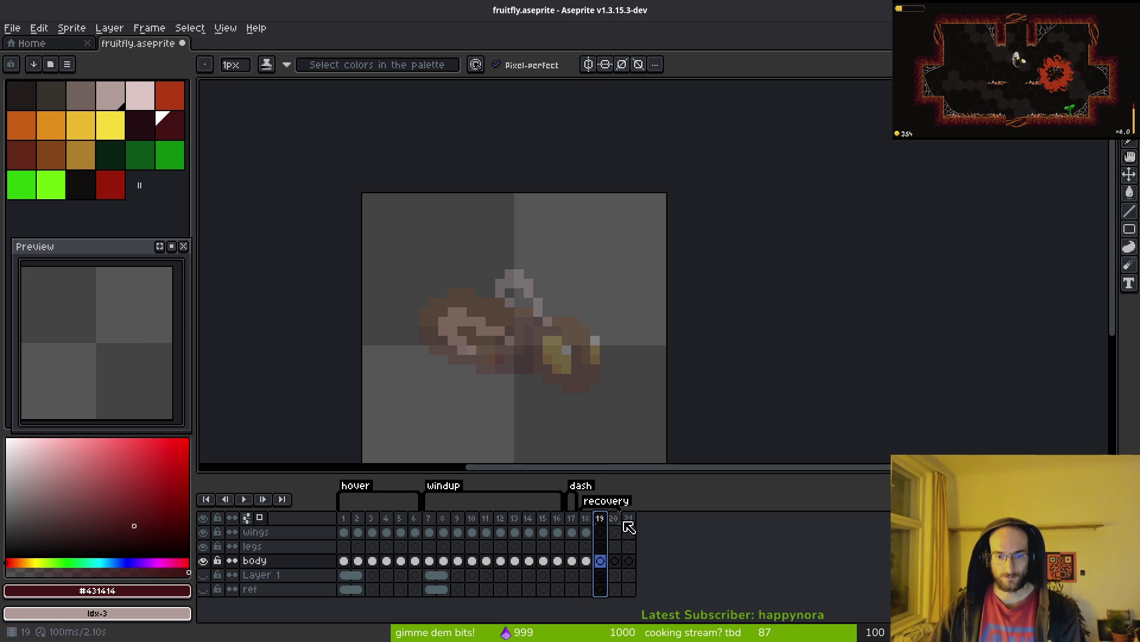
key("Delete")
key("ctrl+s")
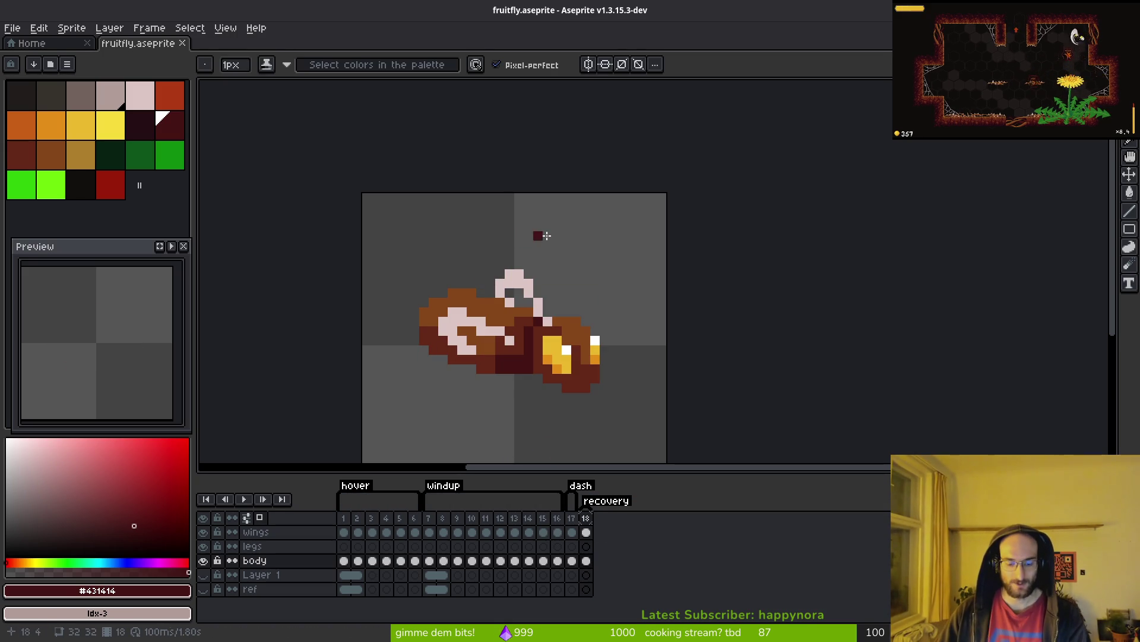
key("ctrl+e")
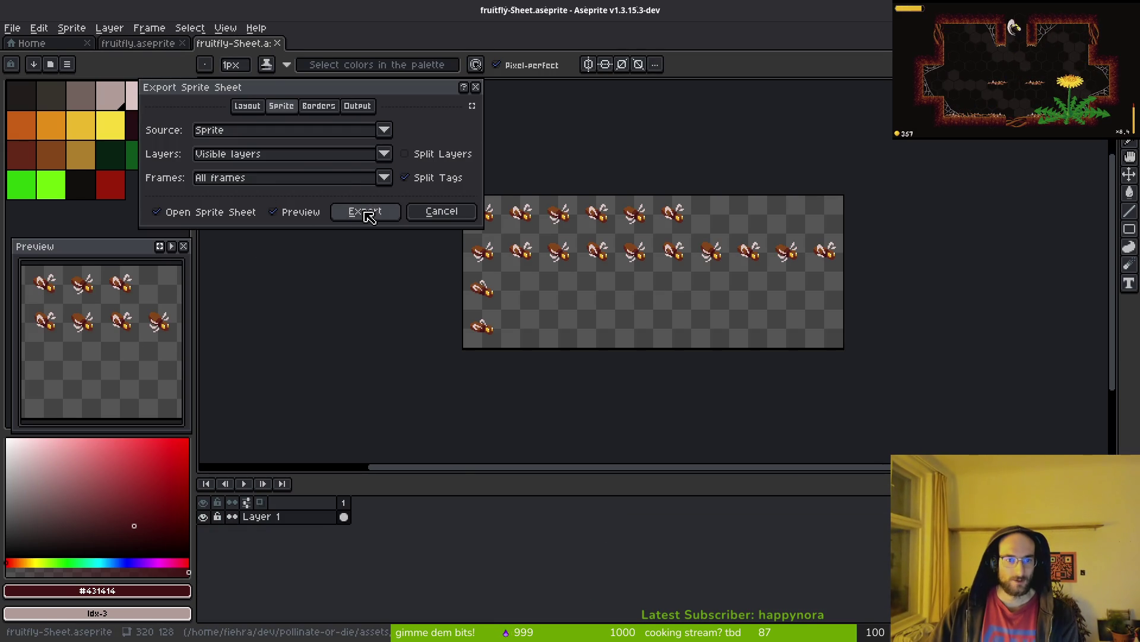
Step: Export the fruitfly sprite sheet, look it over, and close the sheet tab
left_click(368, 217)
scroll(455, 326, "up", 5)
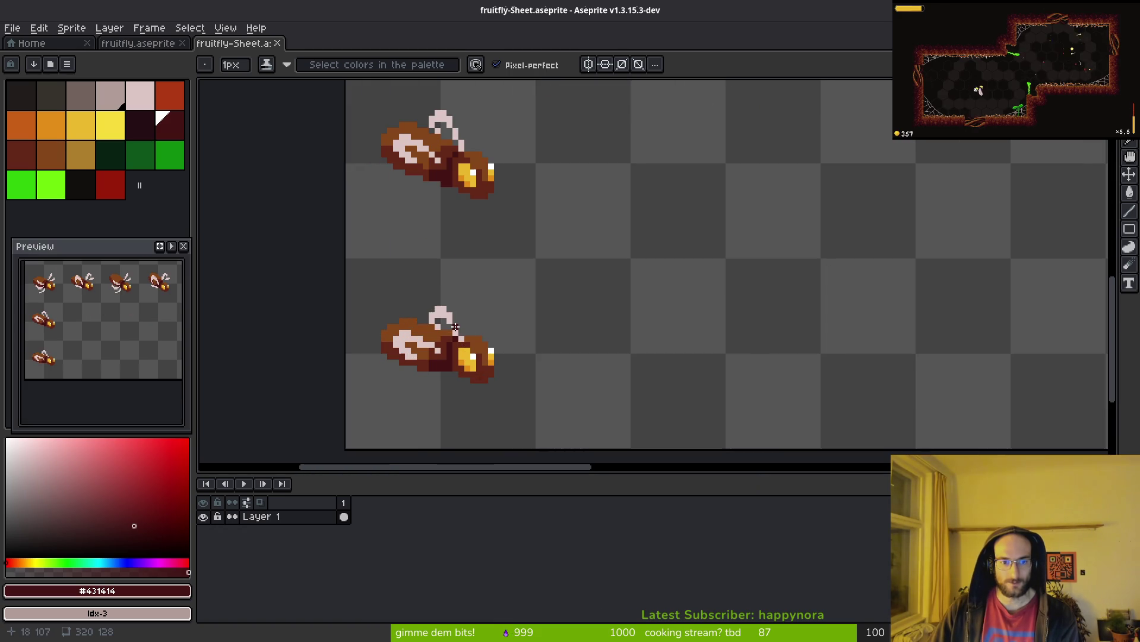
scroll(455, 326, "down", 5)
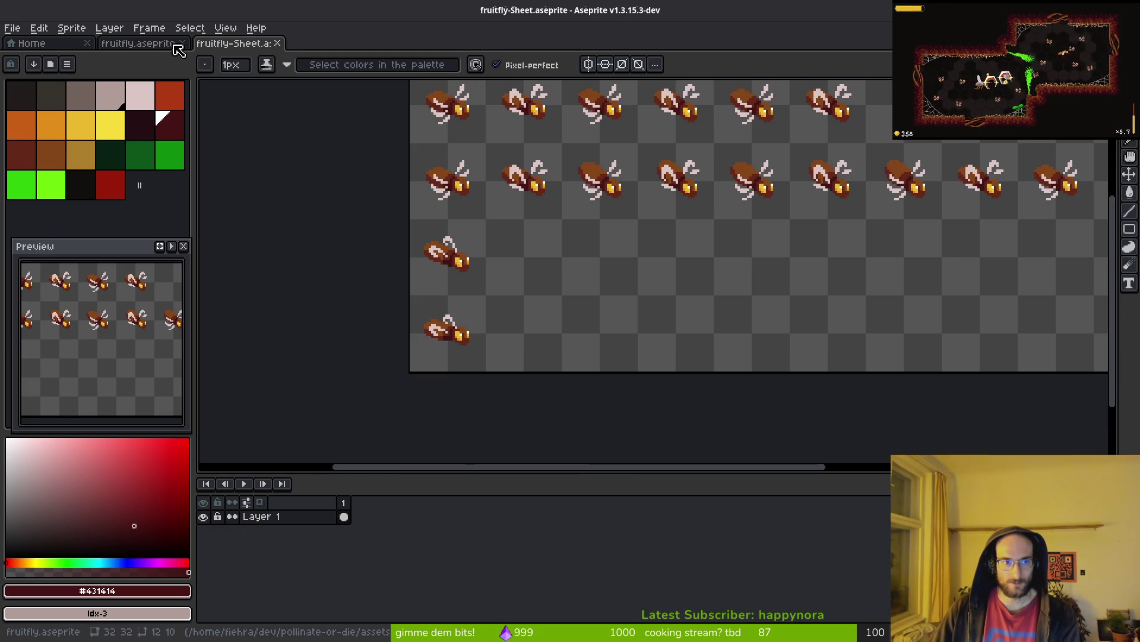
left_click(277, 43)
Step: Rework the frames after frame 17, removing the extra empty frames 18–22
left_click(573, 519)
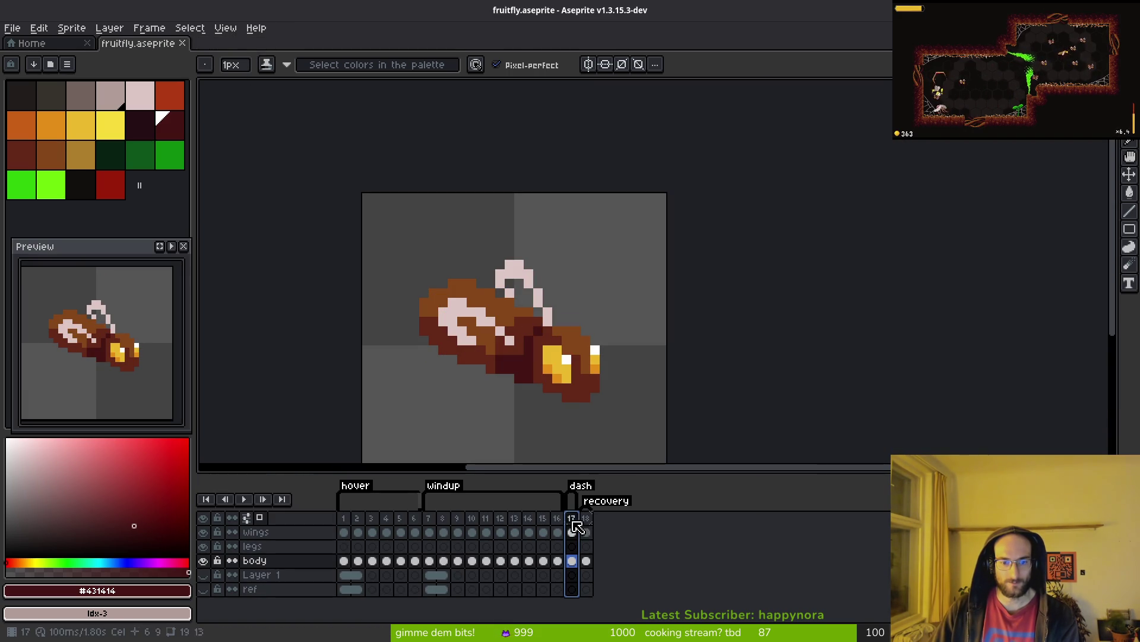
mouse_move(576, 523)
left_mouse_down()
mouse_move(606, 533)
mouse_move(594, 527)
left_mouse_up()
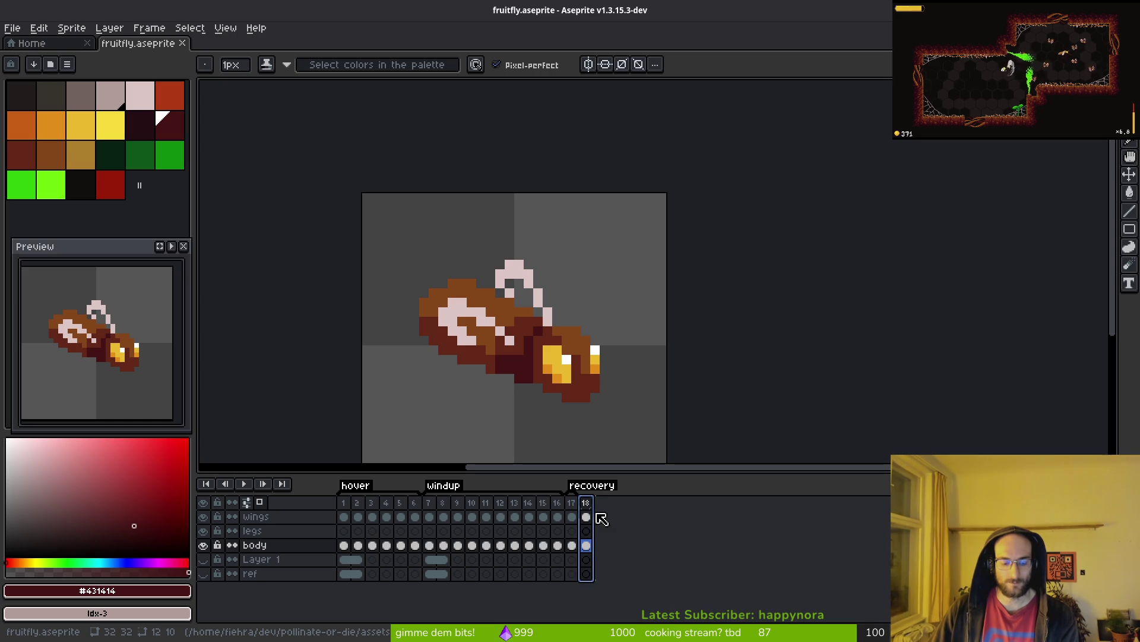
key("ctrl+z")
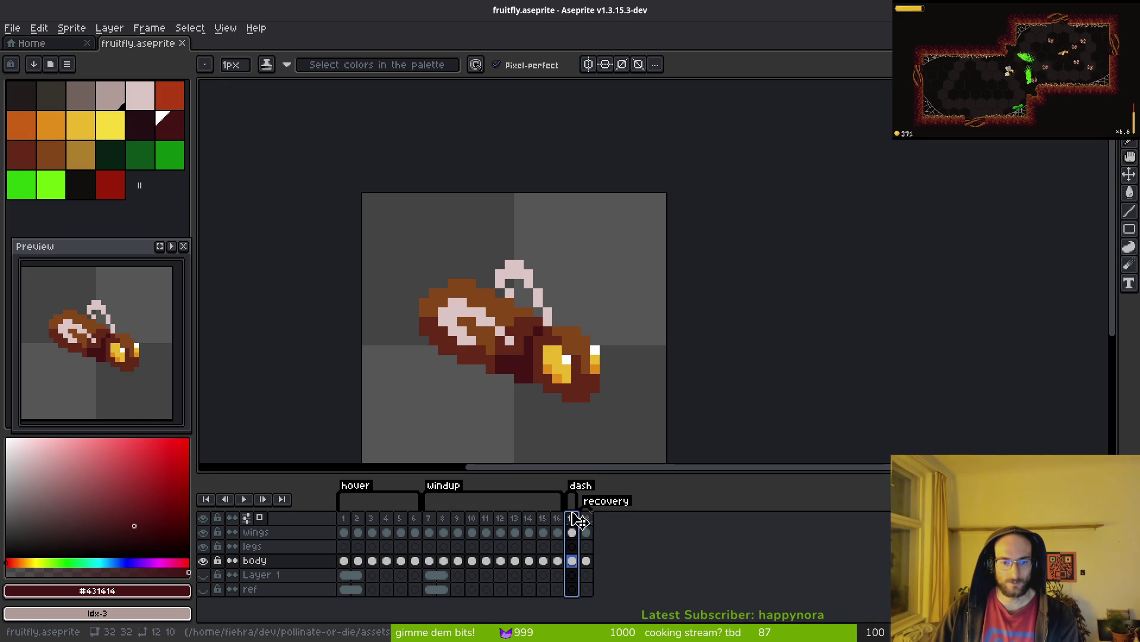
key("alt+shift+n")
key("alt+shift+n")
left_click(621, 519)
key("alt+shift+n")
key("alt+shift+n")
key("alt+shift+n")
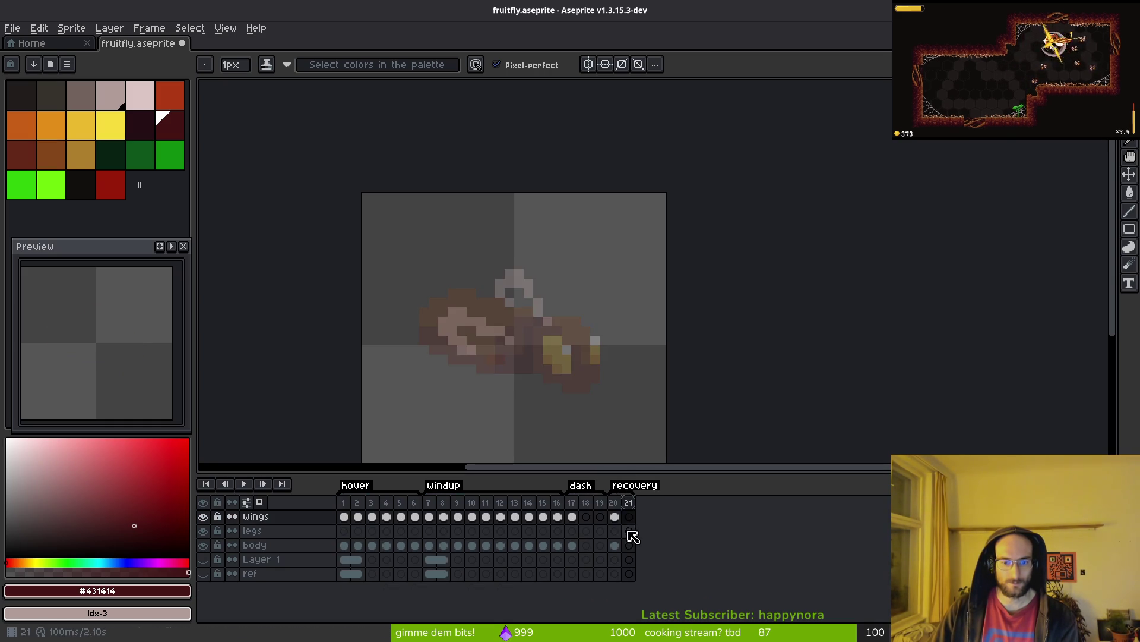
left_click(613, 519)
left_click(594, 506, "shift")
mouse_move(614, 517)
left_mouse_down()
mouse_move(624, 514)
mouse_move(579, 505)
mouse_move(647, 504)
left_mouse_up()
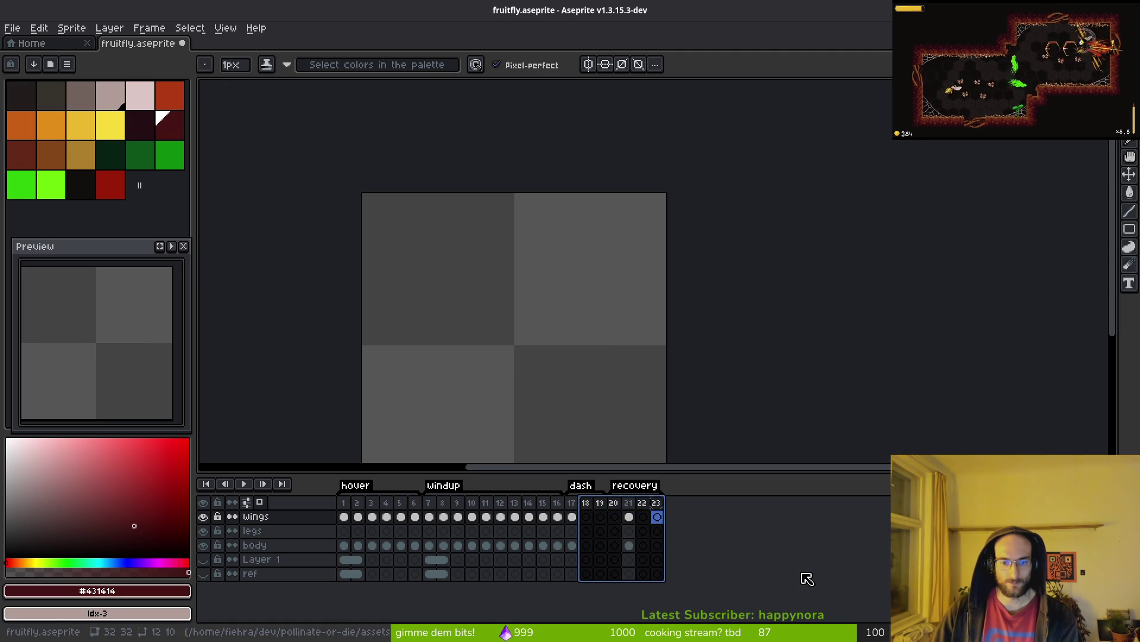
key("Delete")
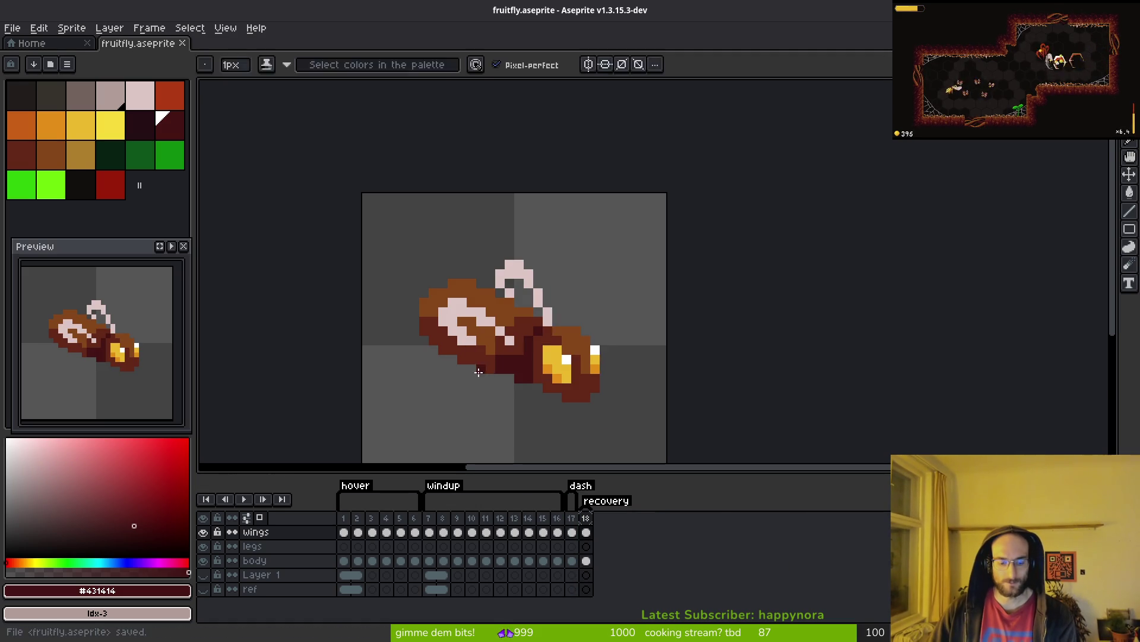
key("ctrl+e")
Step: Export the fruitfly sprite sheet and inspect the generated sheet
left_click(366, 211)
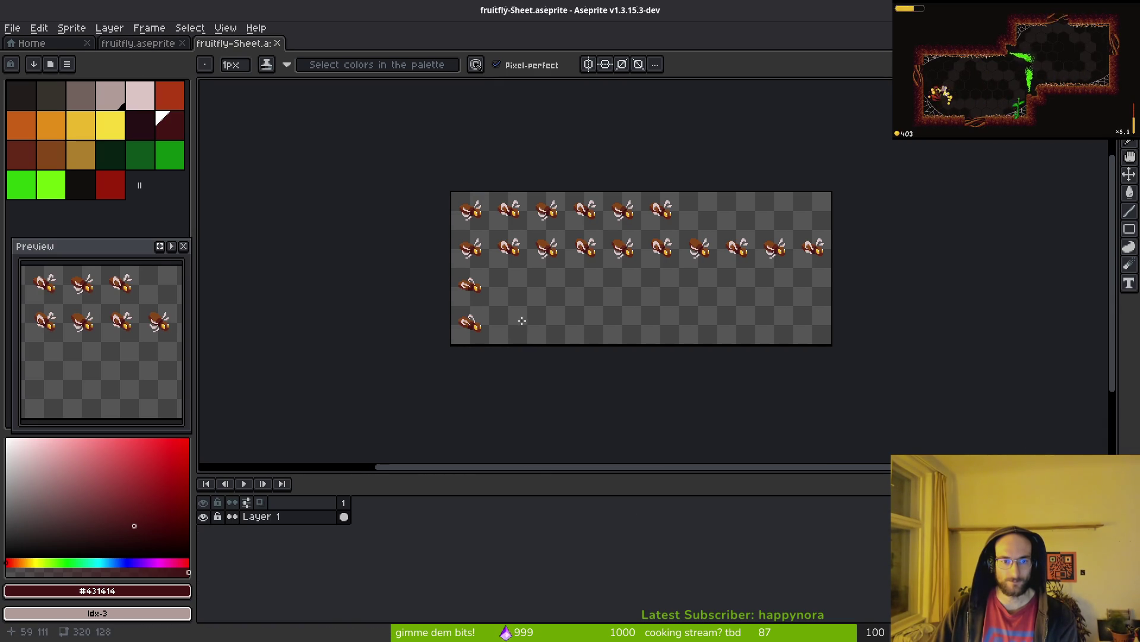
scroll(517, 319, "right", 1)
key("v")
scroll(552, 309, "right", 1)
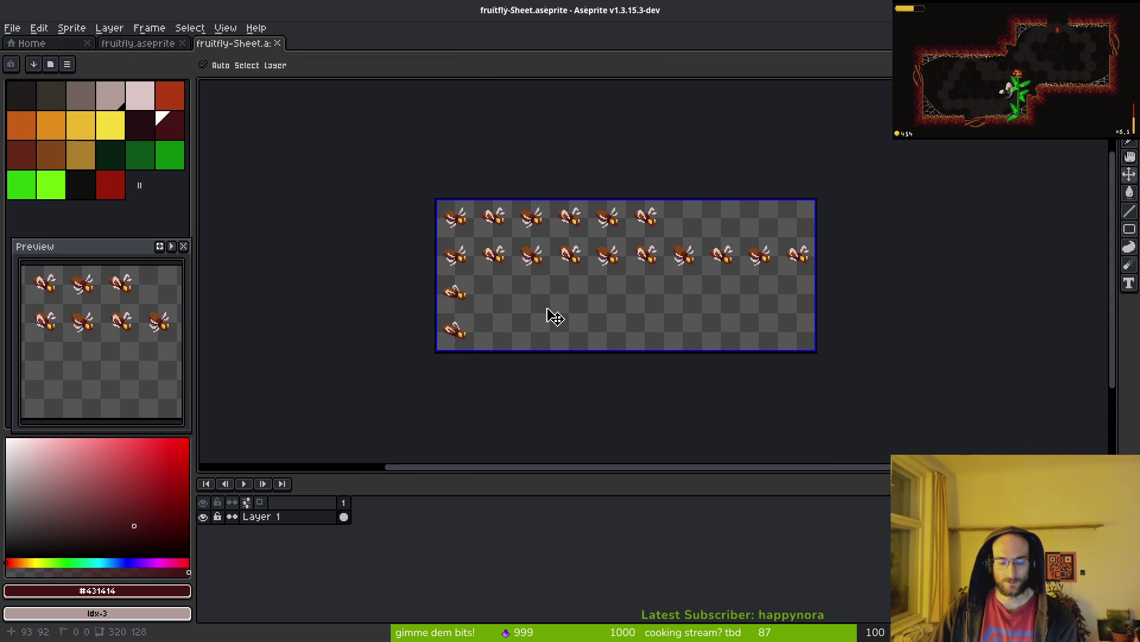
Step: Export the sheet as art/enemies/fruitfly_sheet.png, overwriting the existing file
key("ctrl+shift+e")
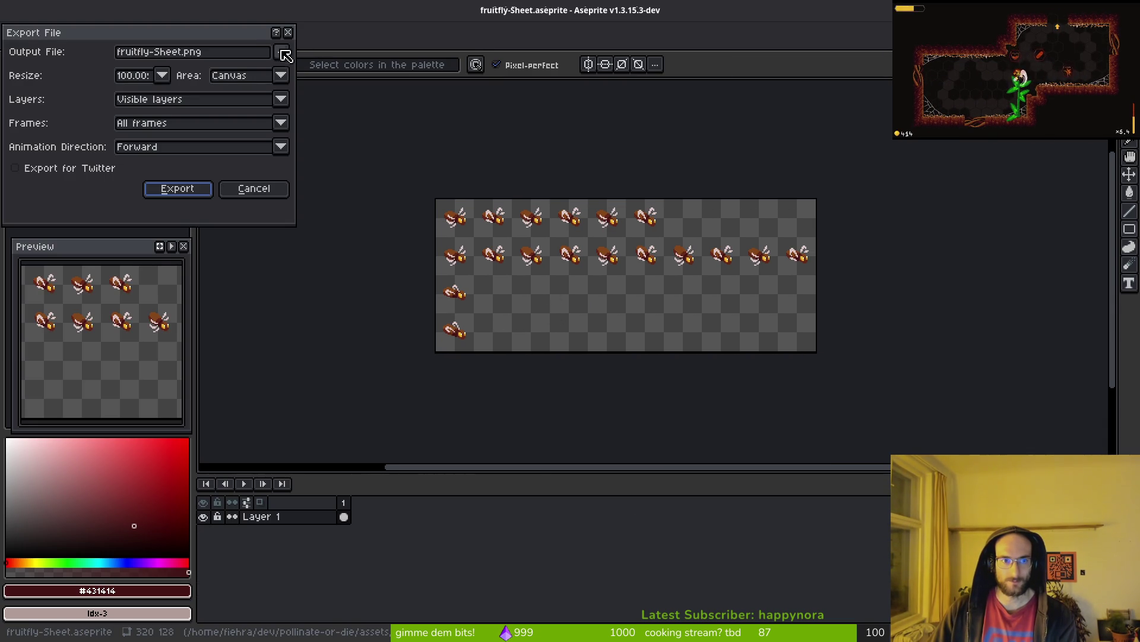
left_click(286, 55)
left_click(315, 70)
left_click(61, 55)
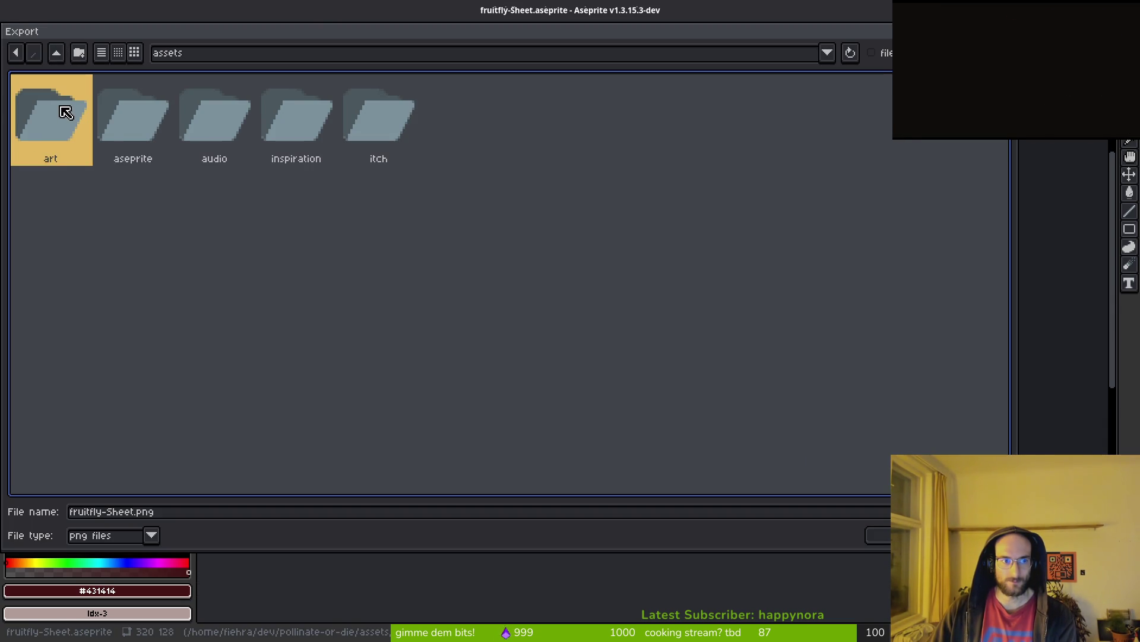
double_click(64, 109)
double_click(148, 160)
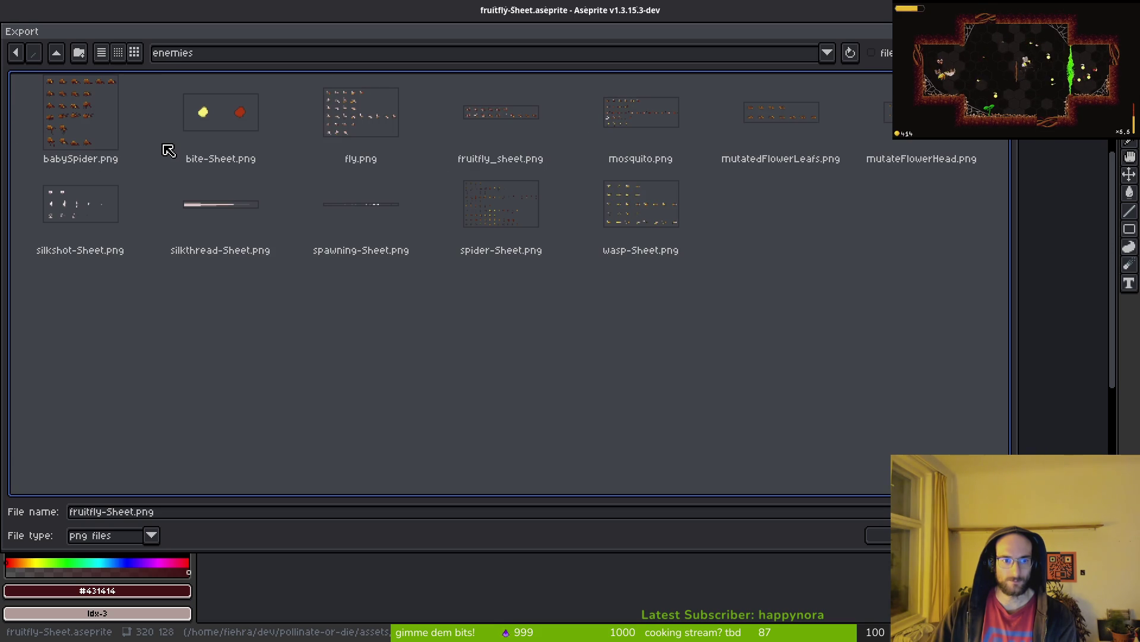
left_click(527, 137)
left_click(881, 538)
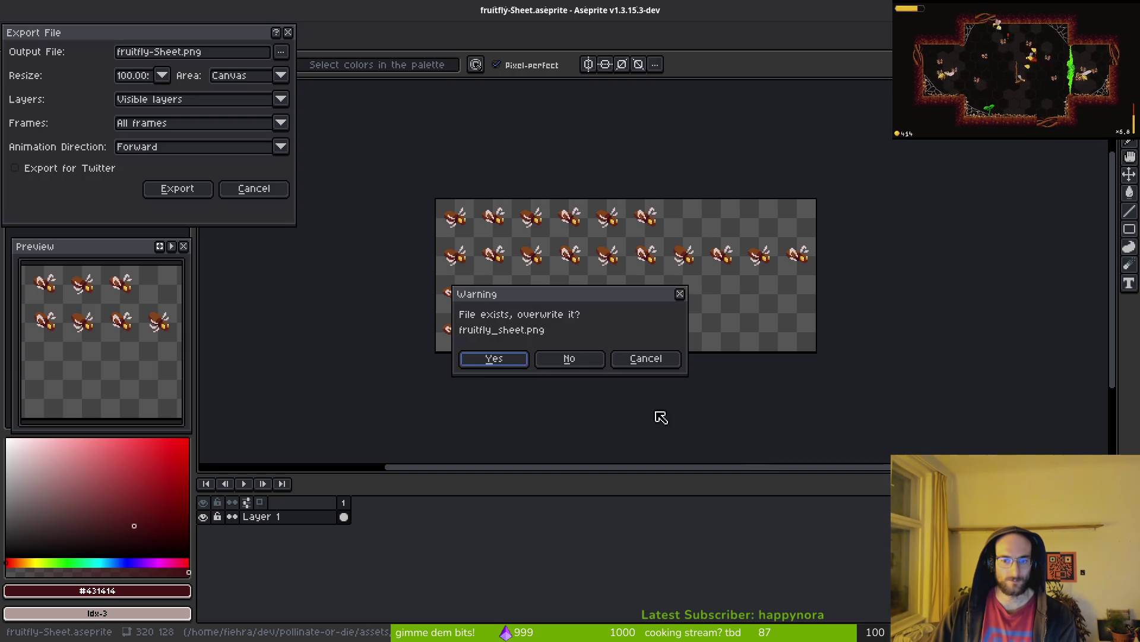
left_click(494, 359)
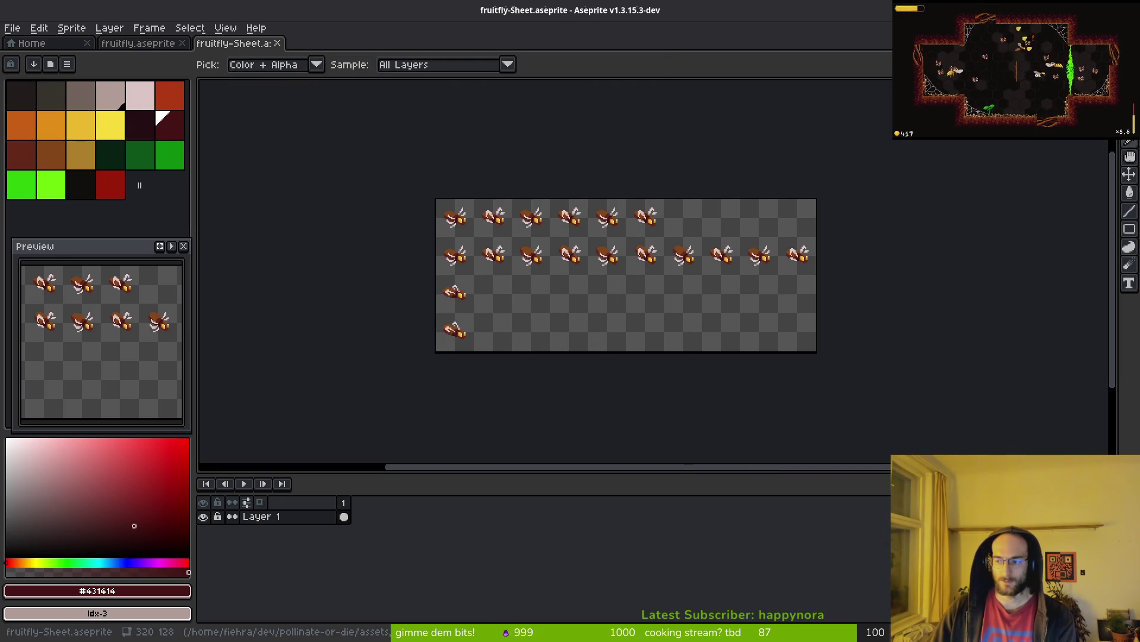
key("alt+Tab")
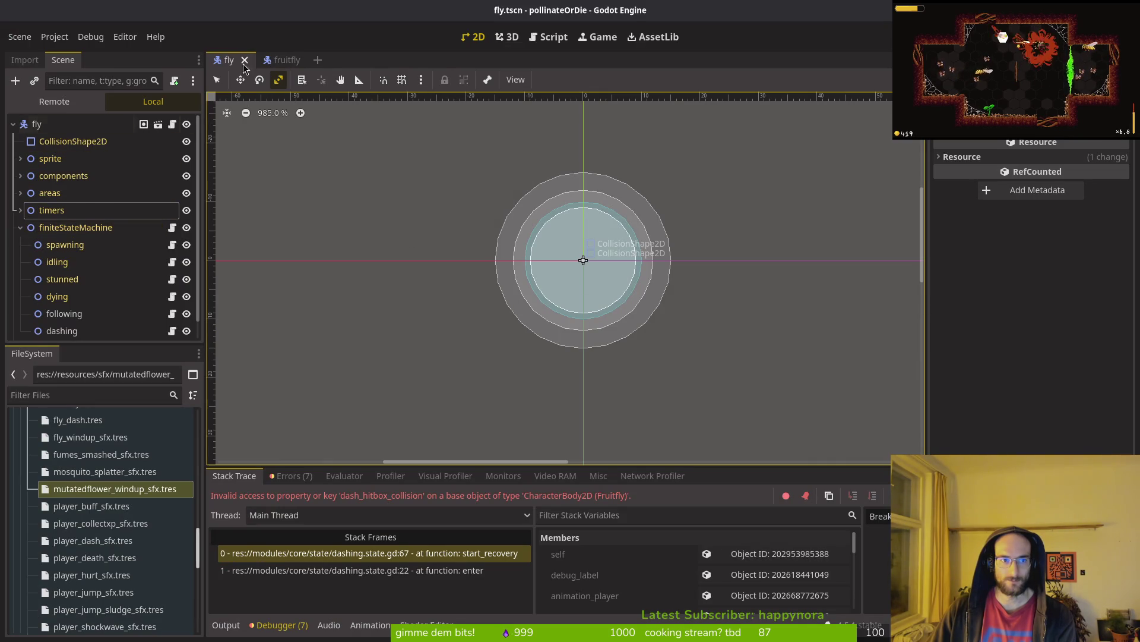
Step: In the fruitfly scene, show the Sprite2D and set its Vframes to 4
left_click(273, 60)
scroll(37, 177, "up", 6)
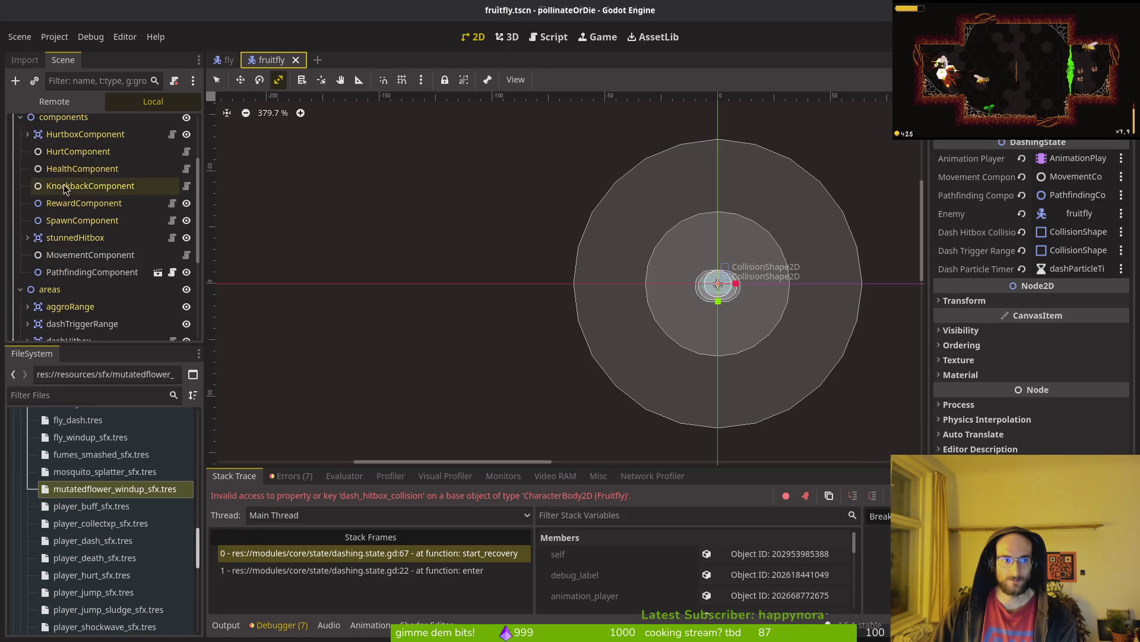
left_click(20, 210)
left_click(21, 228)
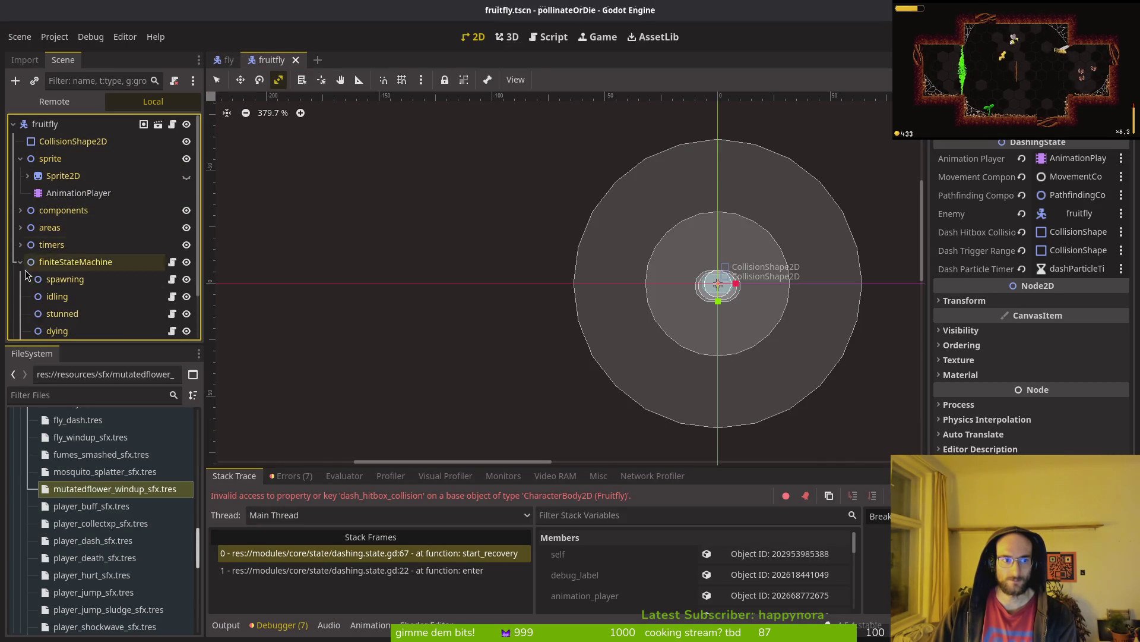
left_click(20, 262)
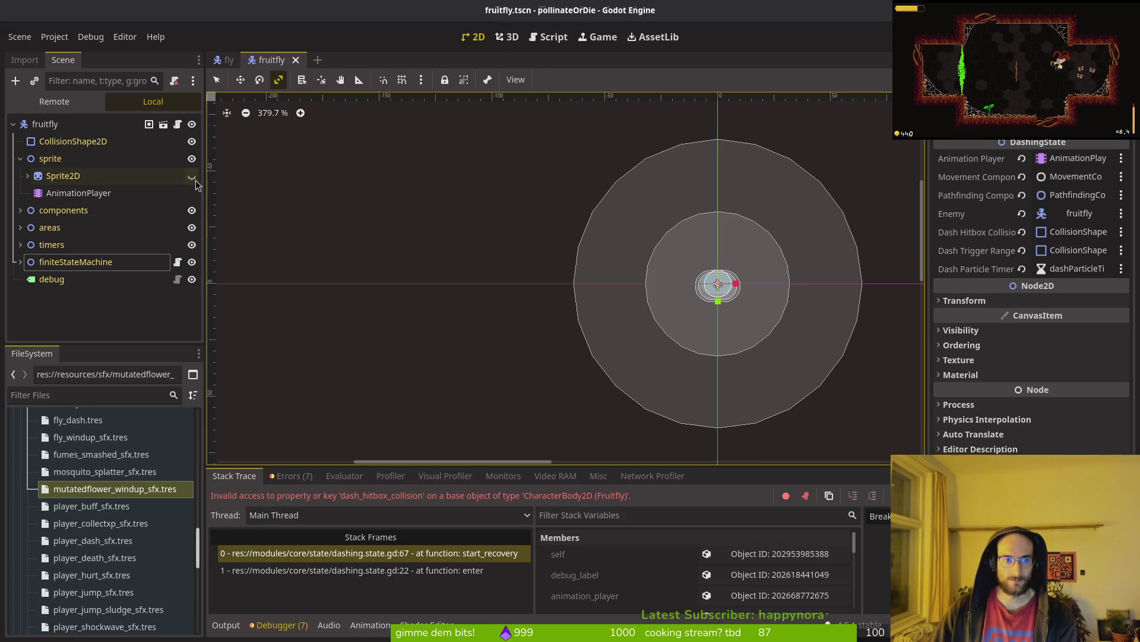
left_click(191, 176)
scroll(766, 271, "up", 3)
left_click(76, 176)
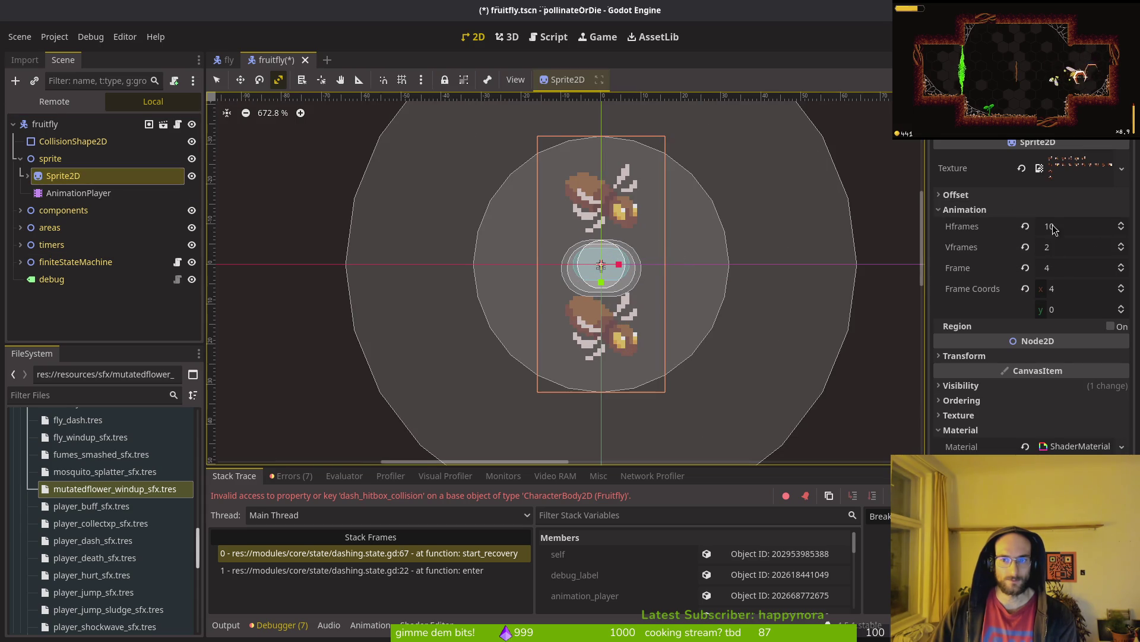
left_click(1078, 247)
type("4")
key("Return")
key("ctrl+s")
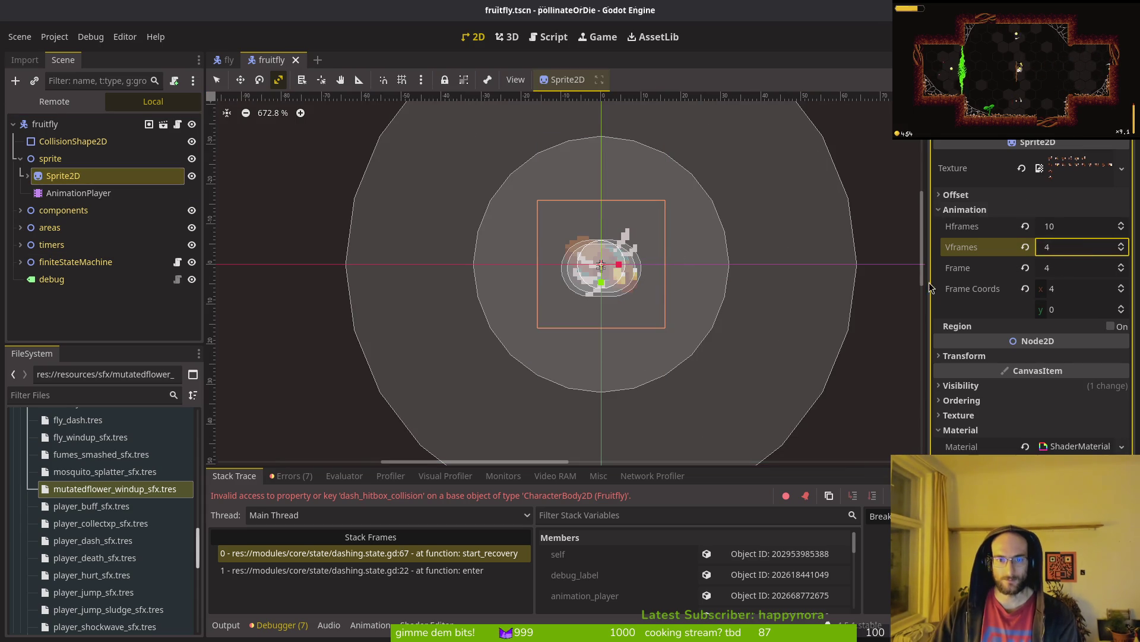
Step: Create new 'dash' and 'recovery' animations in the fruitfly's AnimationPlayer
left_click(78, 193)
left_click(449, 487)
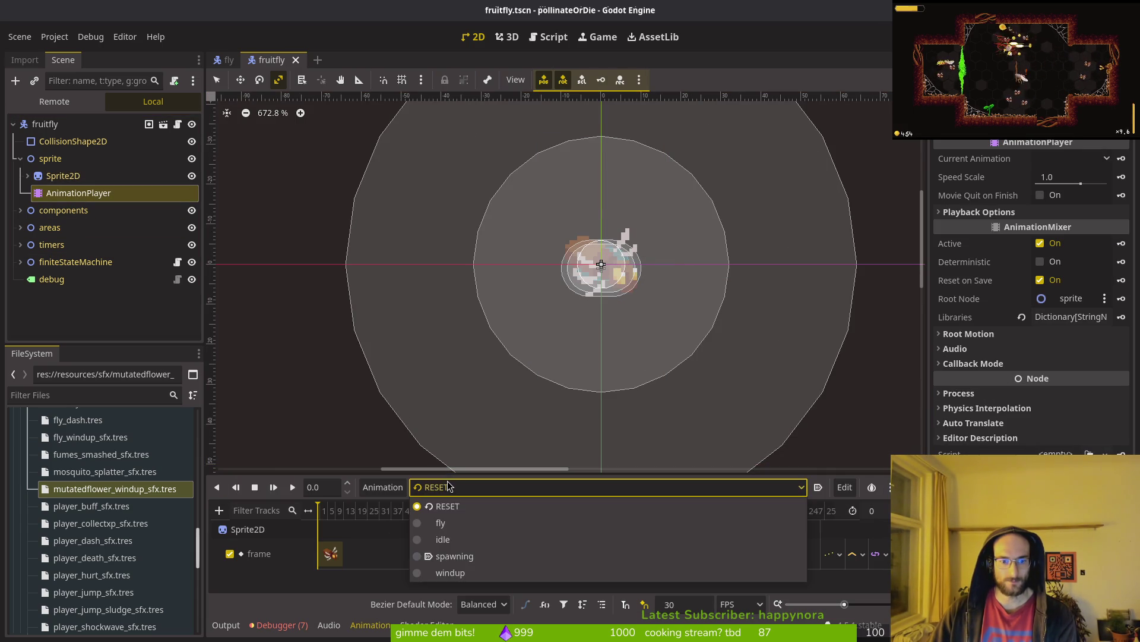
left_click(383, 487)
left_click(383, 486)
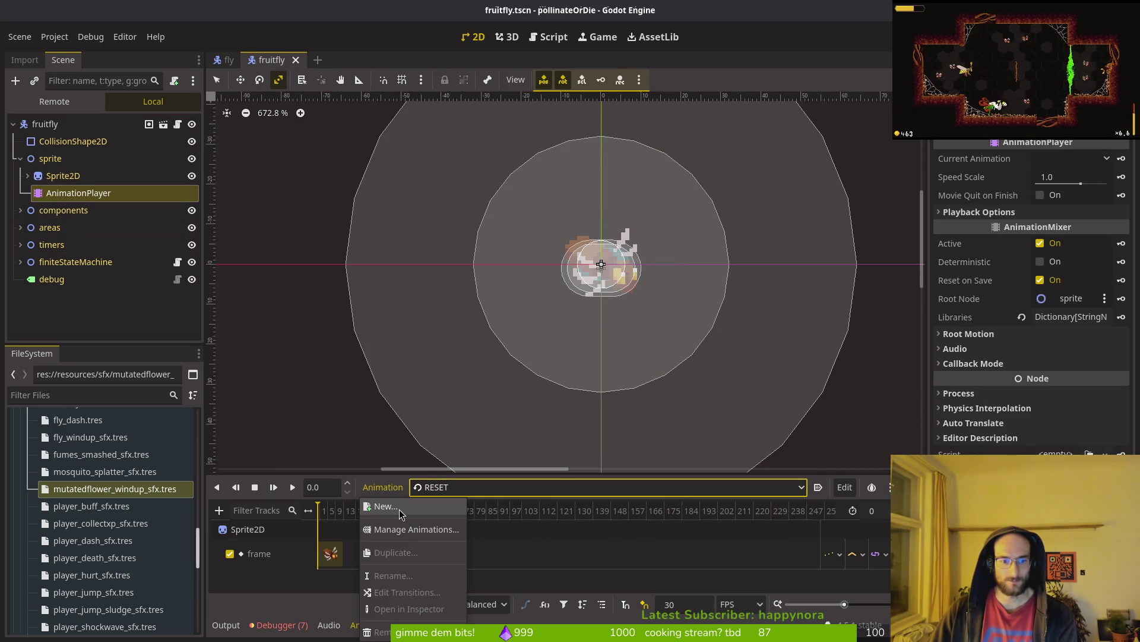
left_click(386, 506)
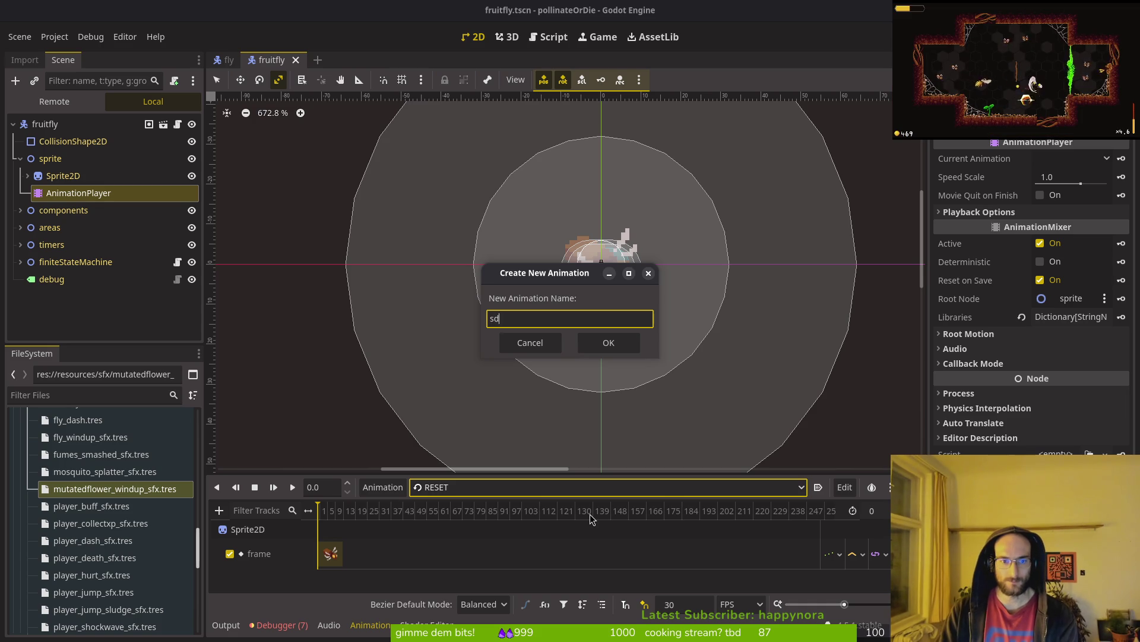
type("sh")
key("Return")
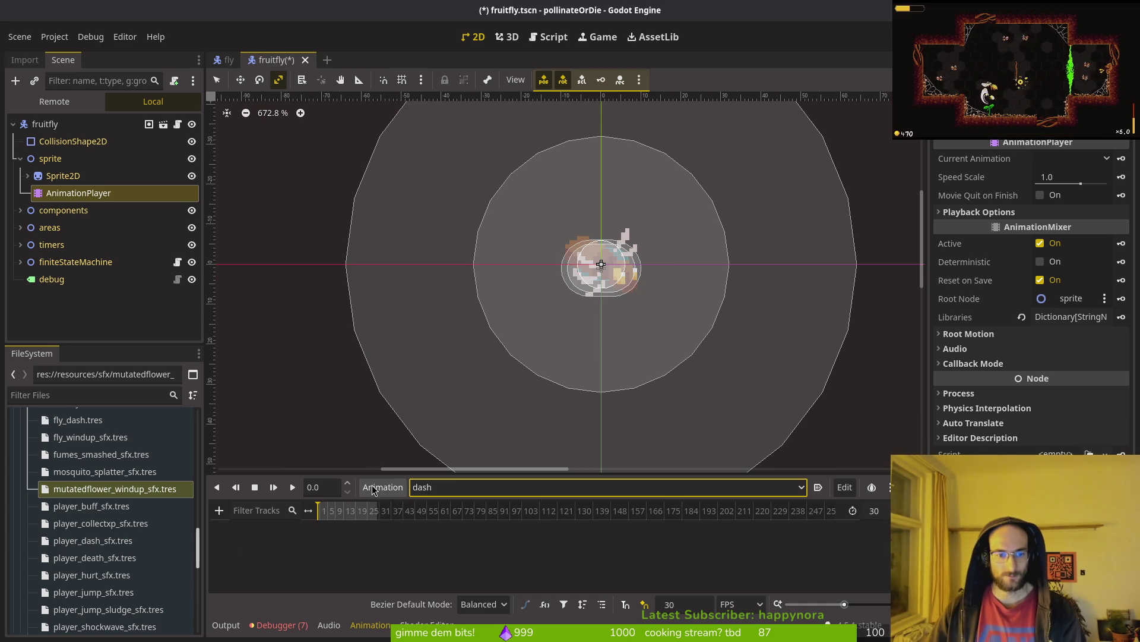
left_click(373, 488)
left_click(386, 549)
type("recove")
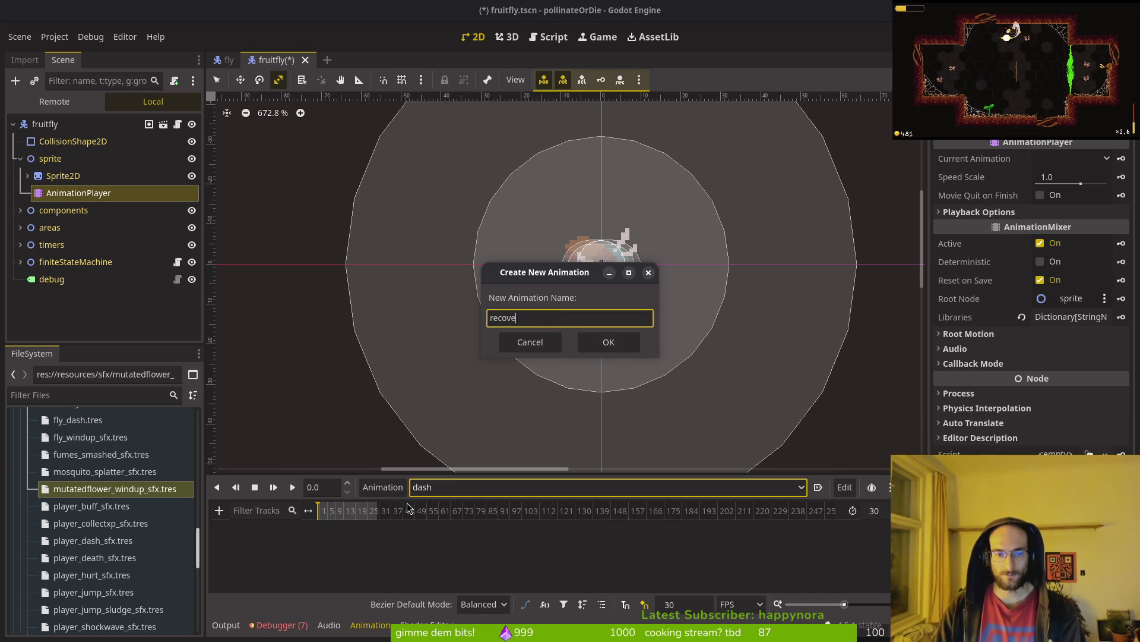
type("ry")
key("Return")
Step: Give the dash animation 12 FPS snapping and a length of 2
left_click(383, 486)
left_click(446, 487)
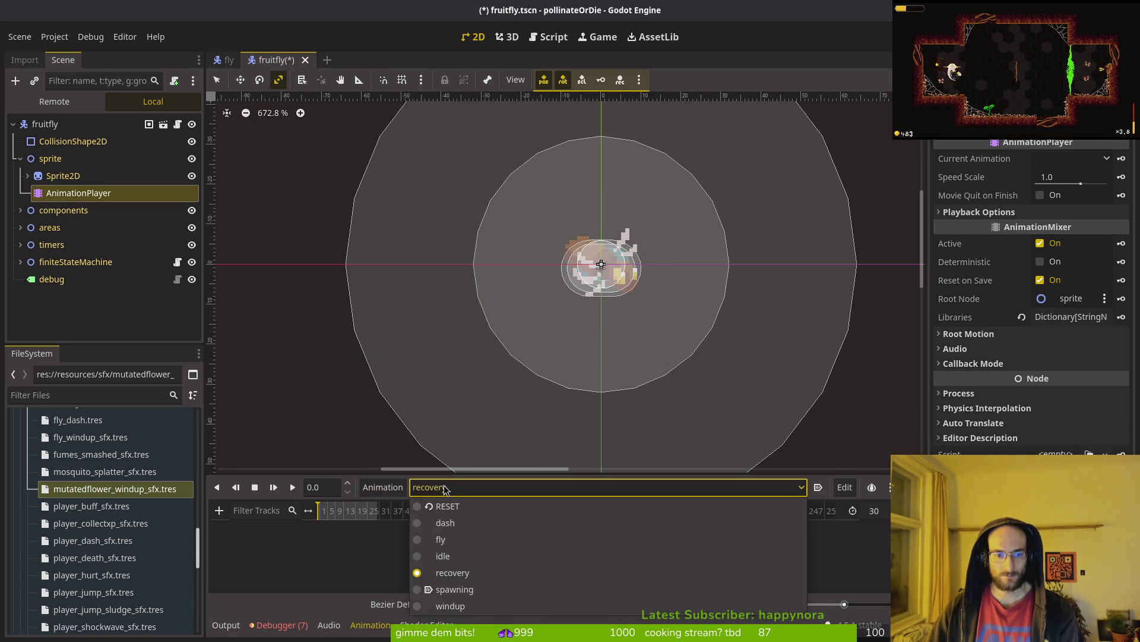
left_click(446, 523)
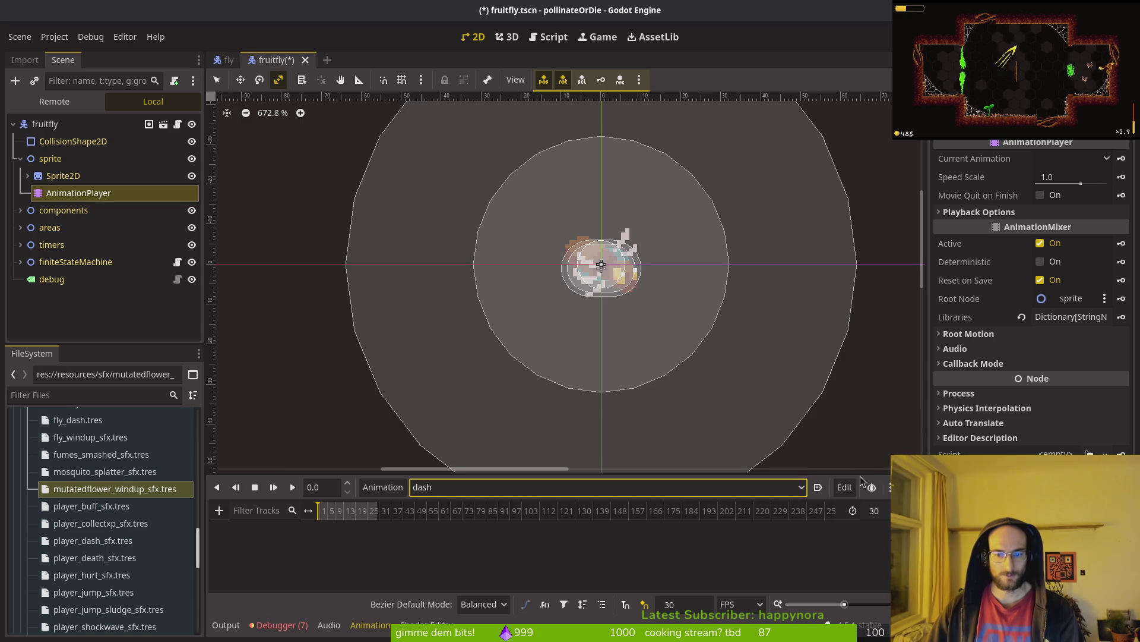
left_click(875, 510)
type("12")
key("ctrl+s")
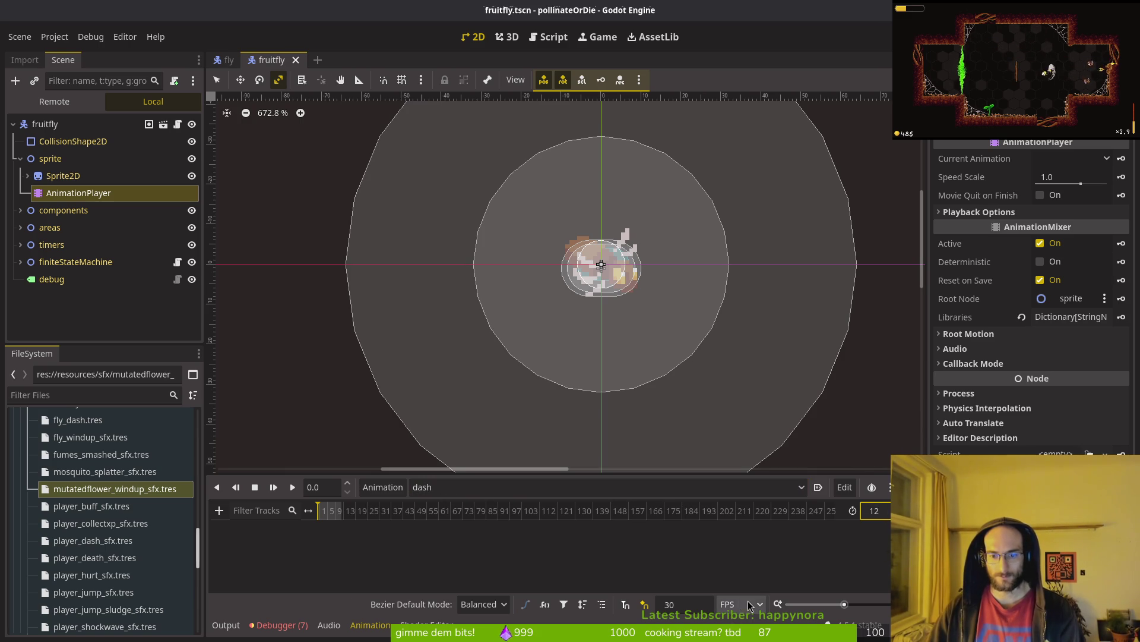
left_click(744, 606)
left_click(688, 610)
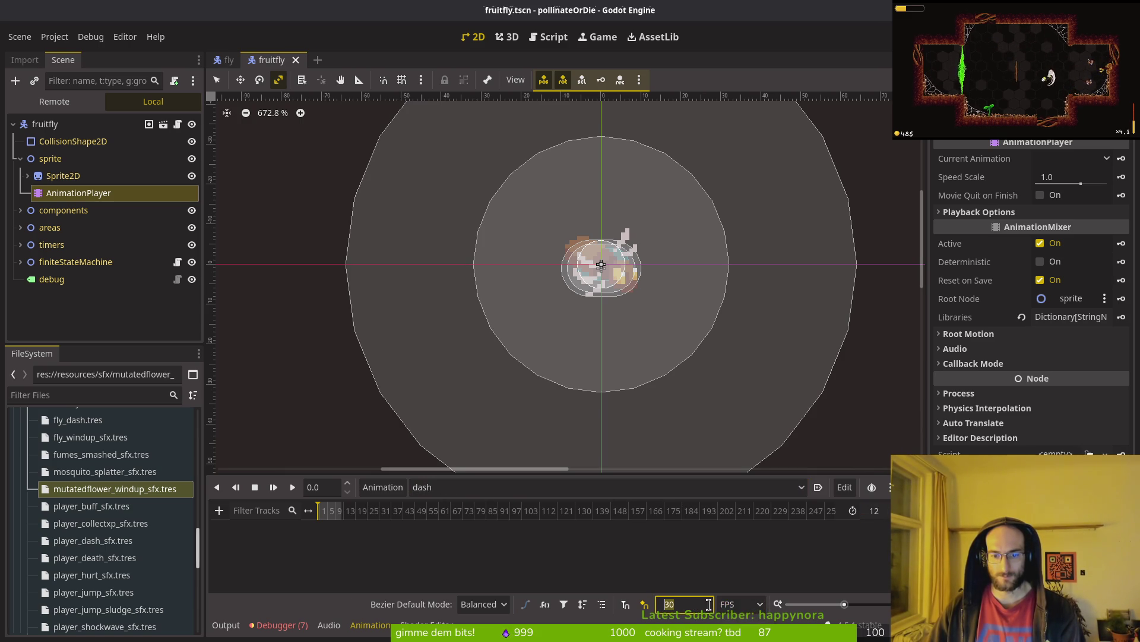
left_click(736, 606)
type("12")
key("Return")
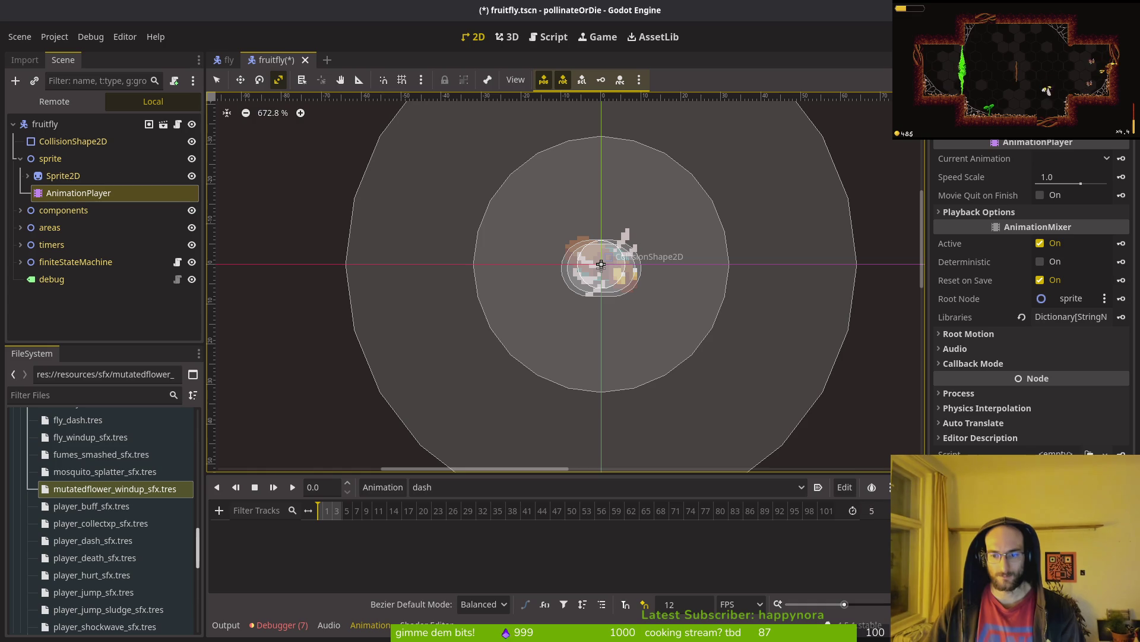
key("ctrl+s")
left_click(879, 511)
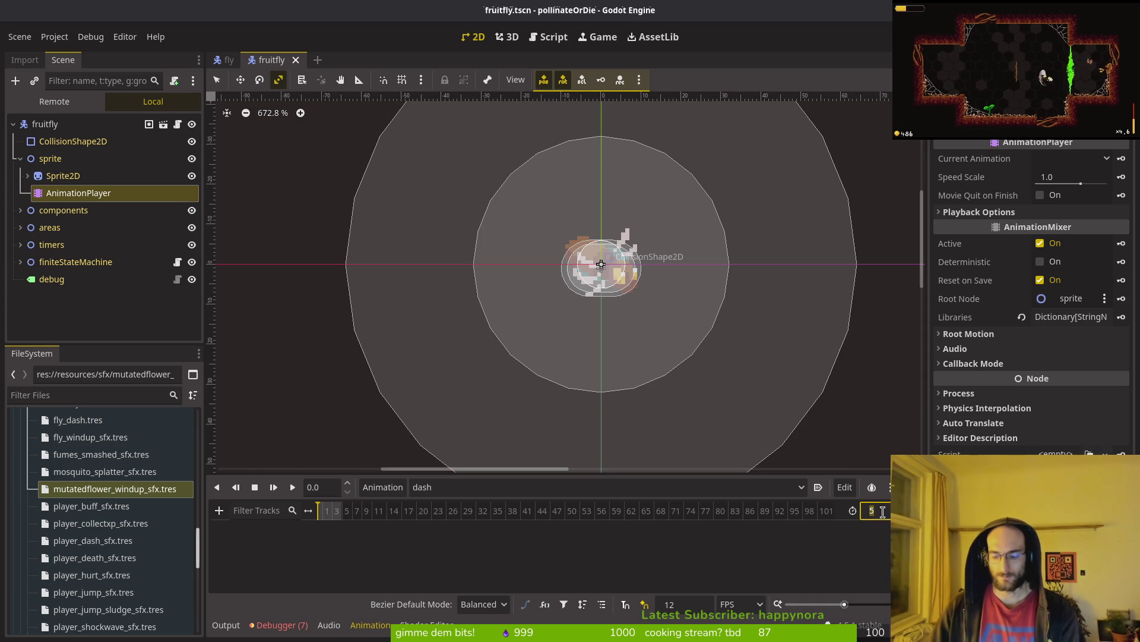
type("2")
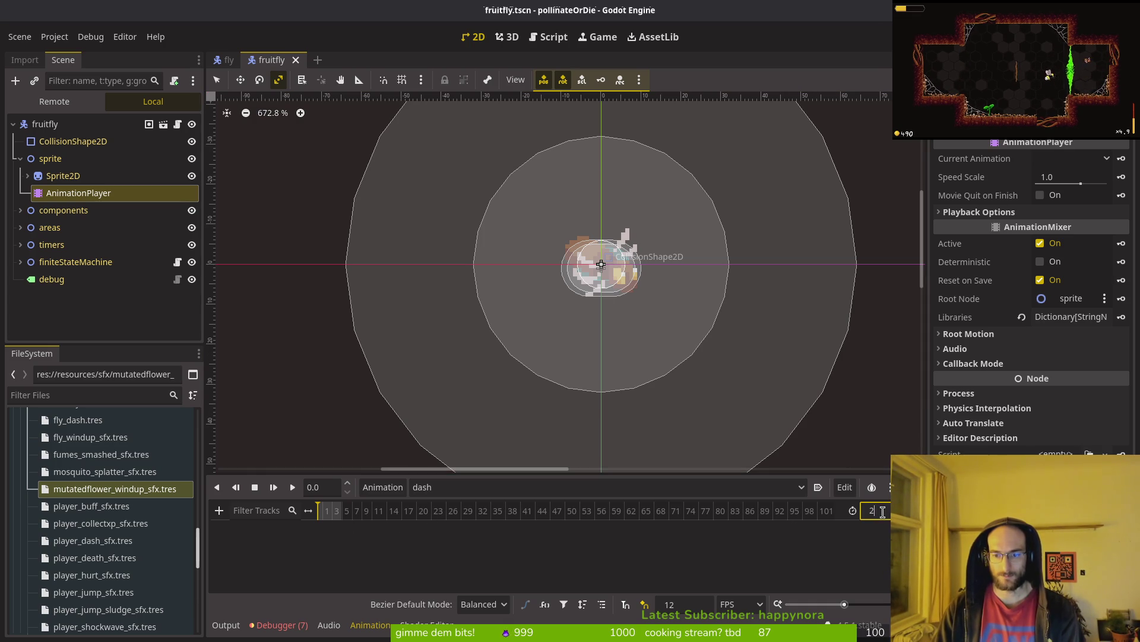
key("Return")
scroll(372, 515, "up", 5)
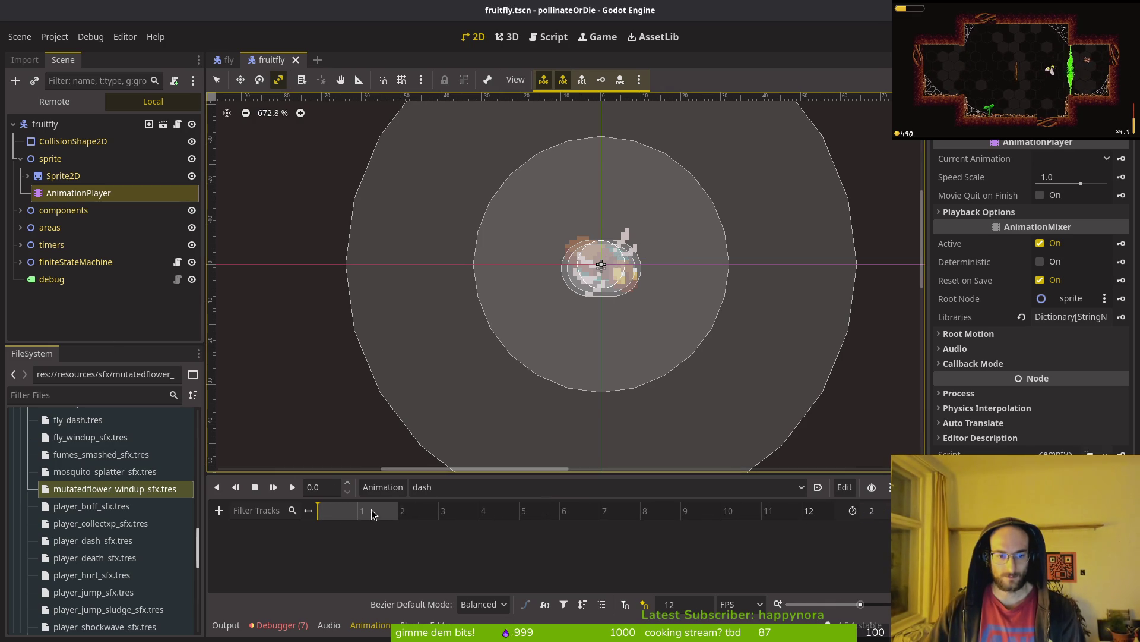
Step: Key sprite frame 21 into dash as a new Frame track and save the scene
left_click(63, 175)
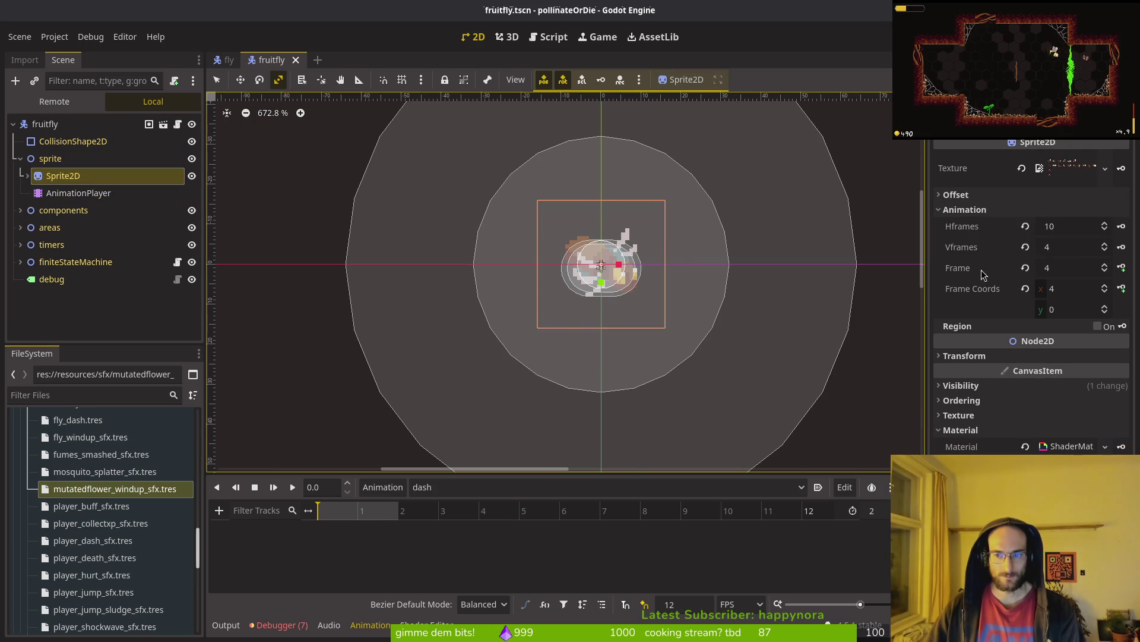
scroll(630, 256, "up", 2)
left_click(1026, 268)
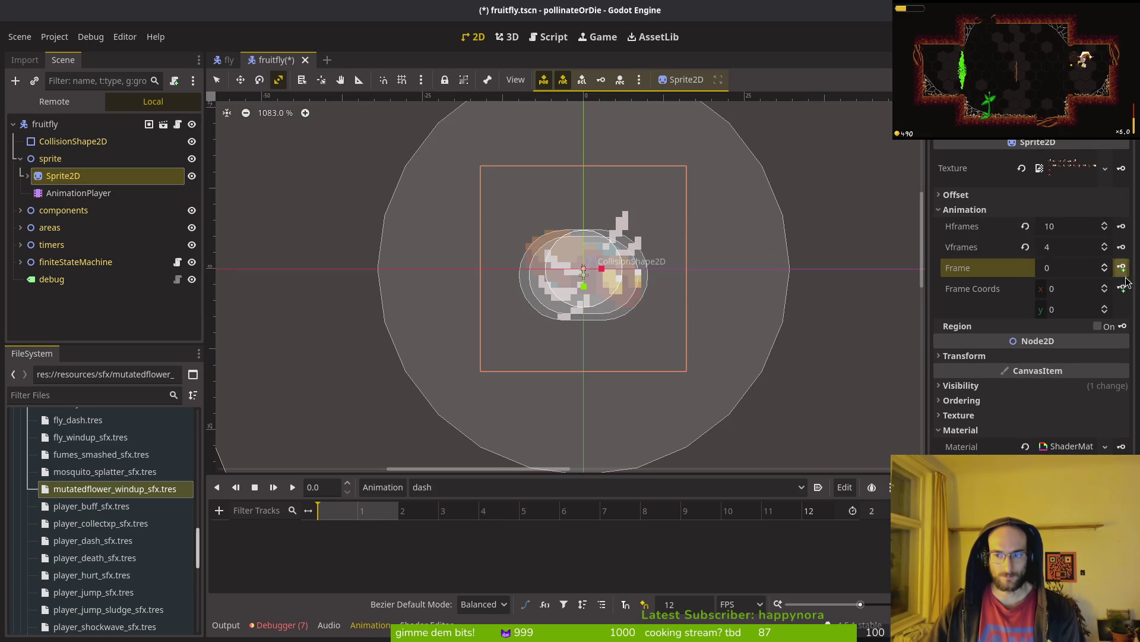
left_click(1106, 307)
left_click(1106, 307)
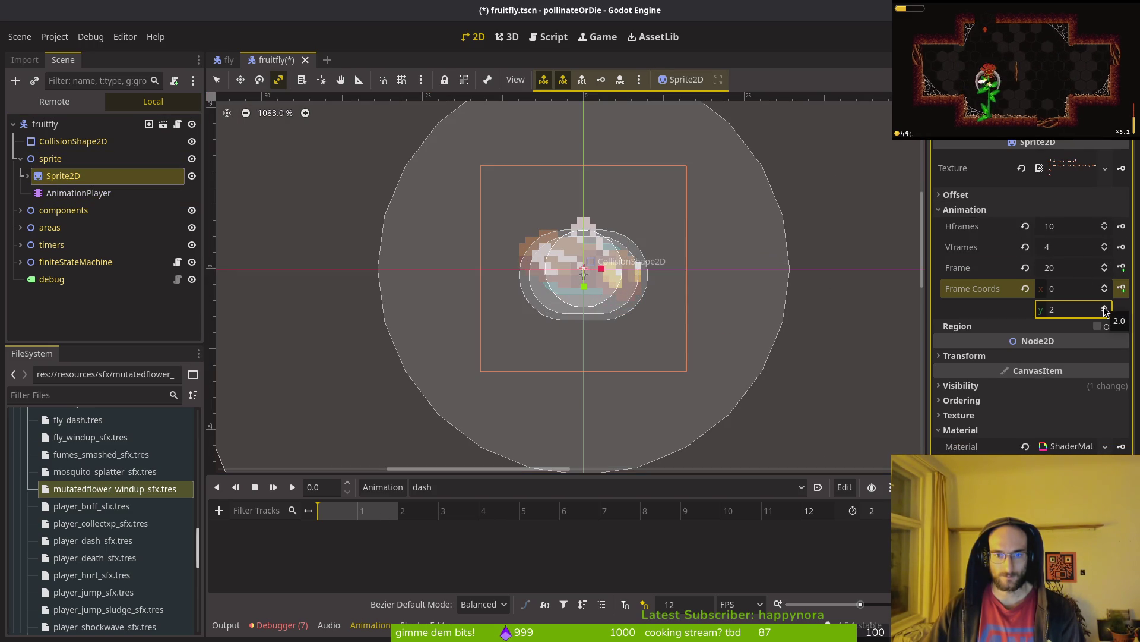
left_click(1105, 307)
left_click(1106, 312)
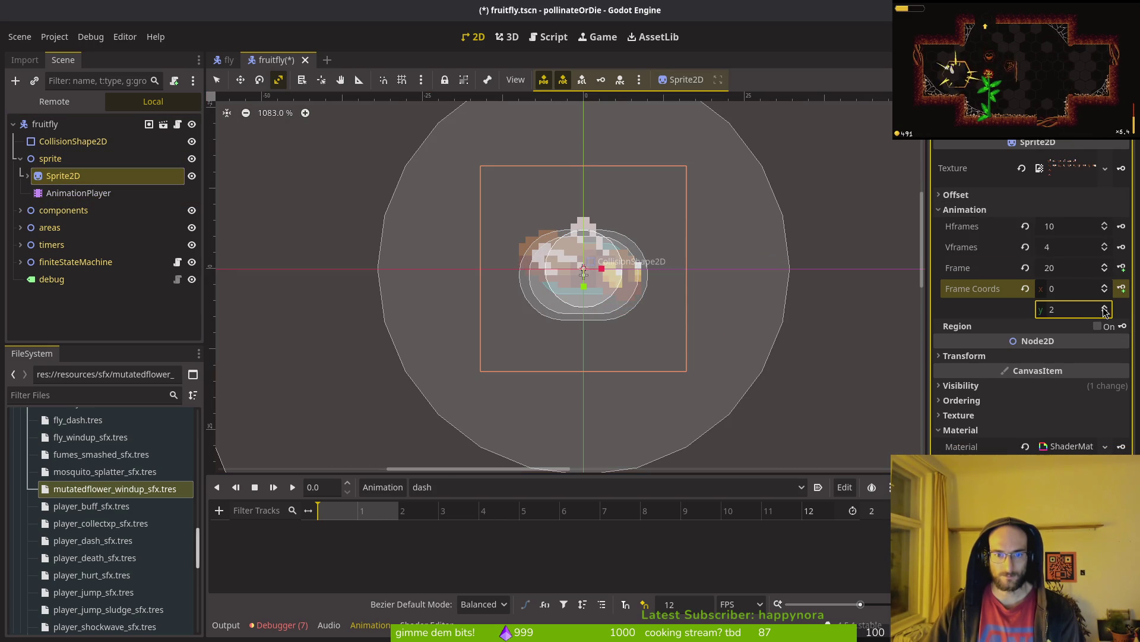
left_click(1105, 308)
left_click(1121, 291)
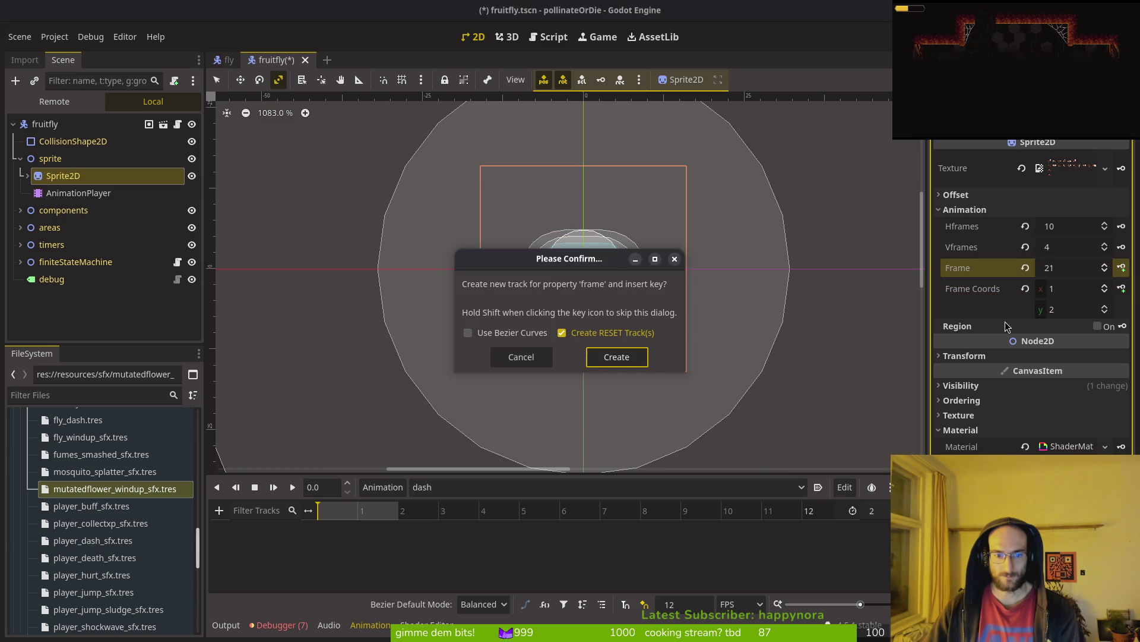
left_click(617, 357)
key("ctrl+s")
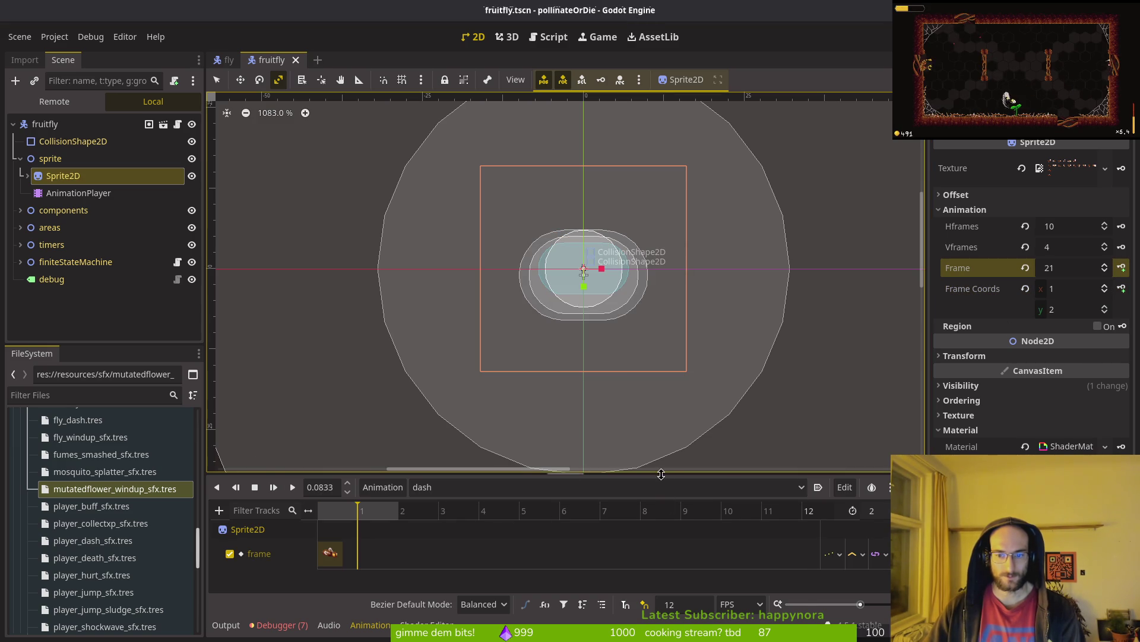
left_click(662, 487)
left_click(440, 574)
key("ctrl+s")
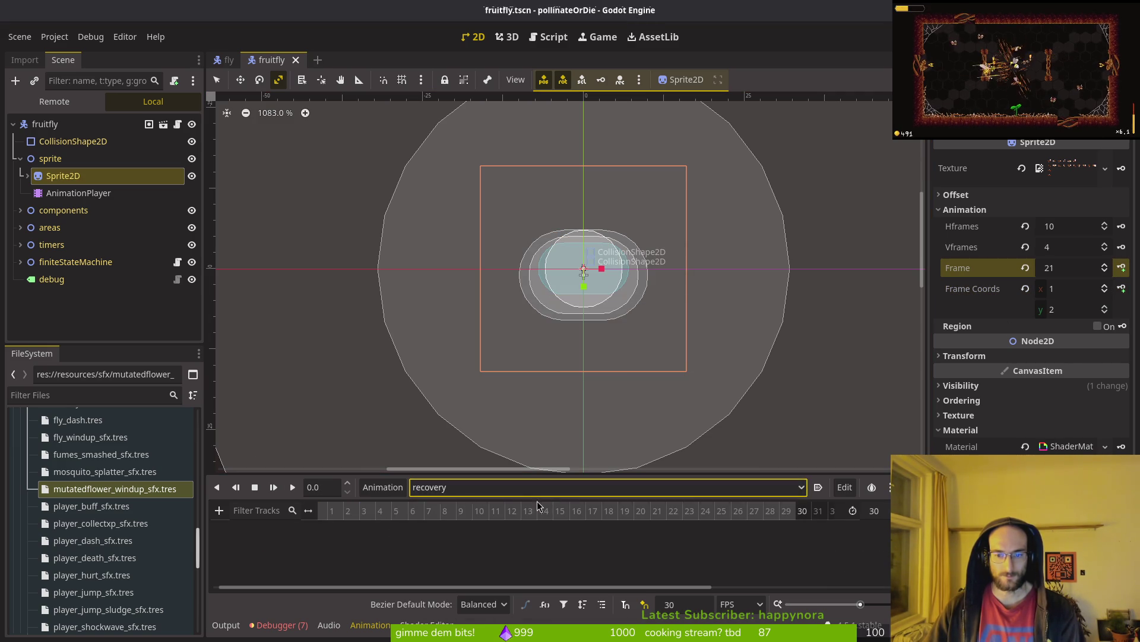
Step: Set the recovery animation's snapping to 12 FPS and its length to 2
scroll(392, 519, "up", 1)
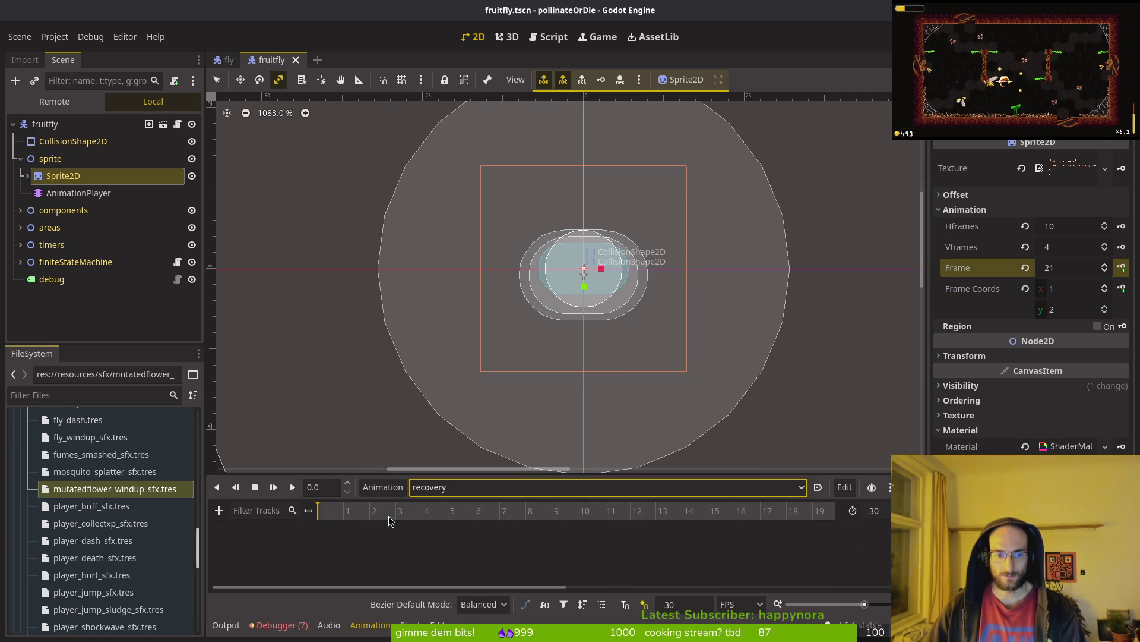
double_click(878, 511)
type("12")
key("Return")
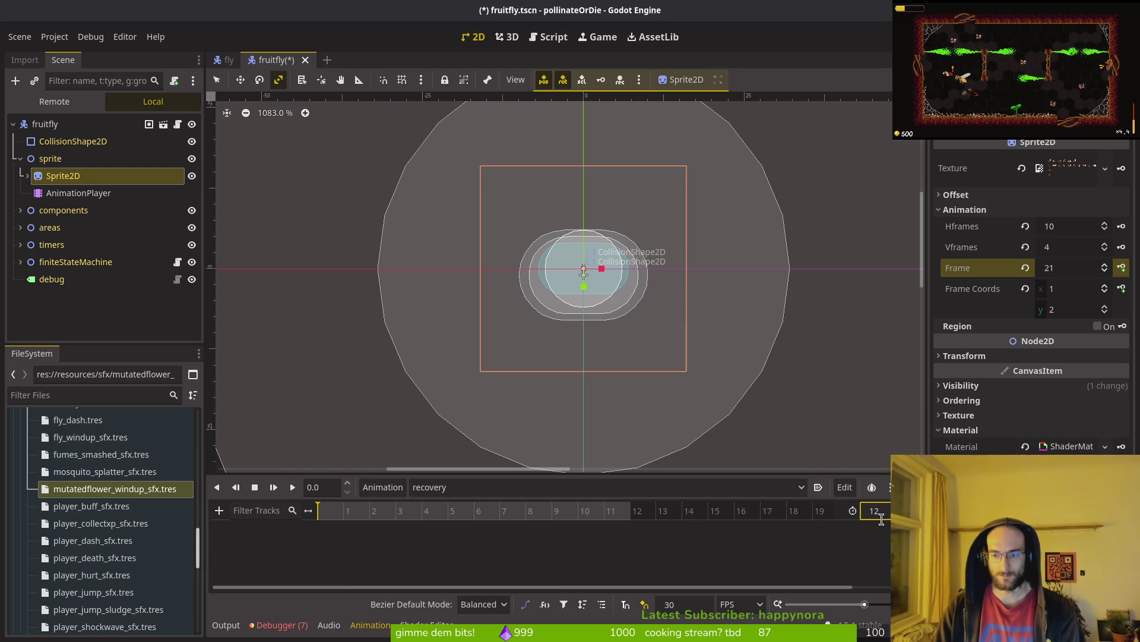
double_click(697, 604)
type("12")
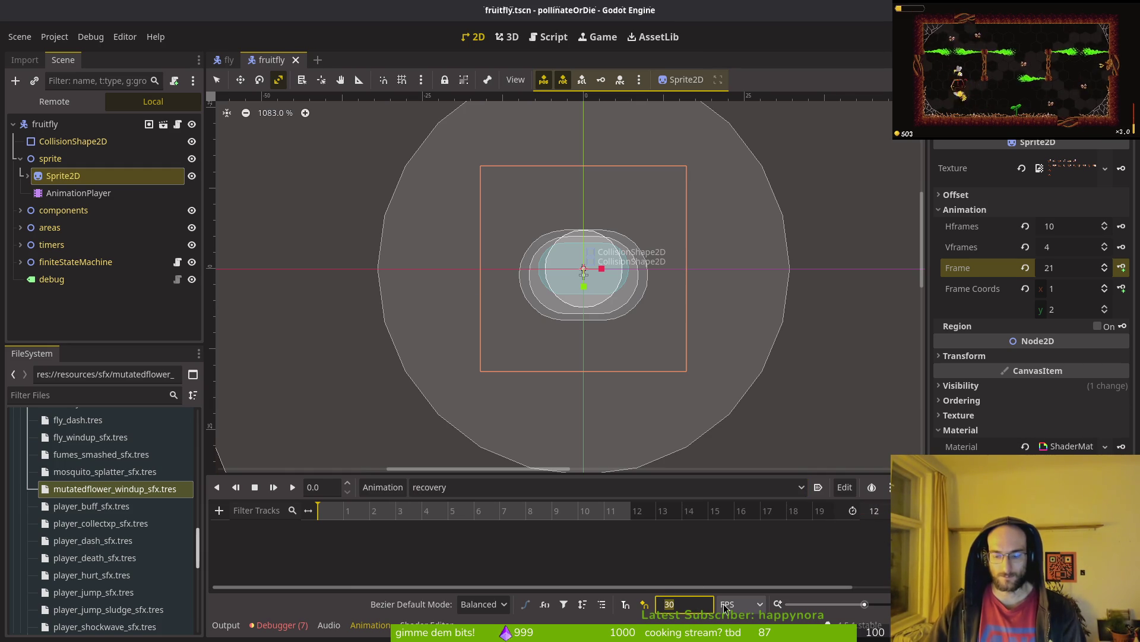
key("Return")
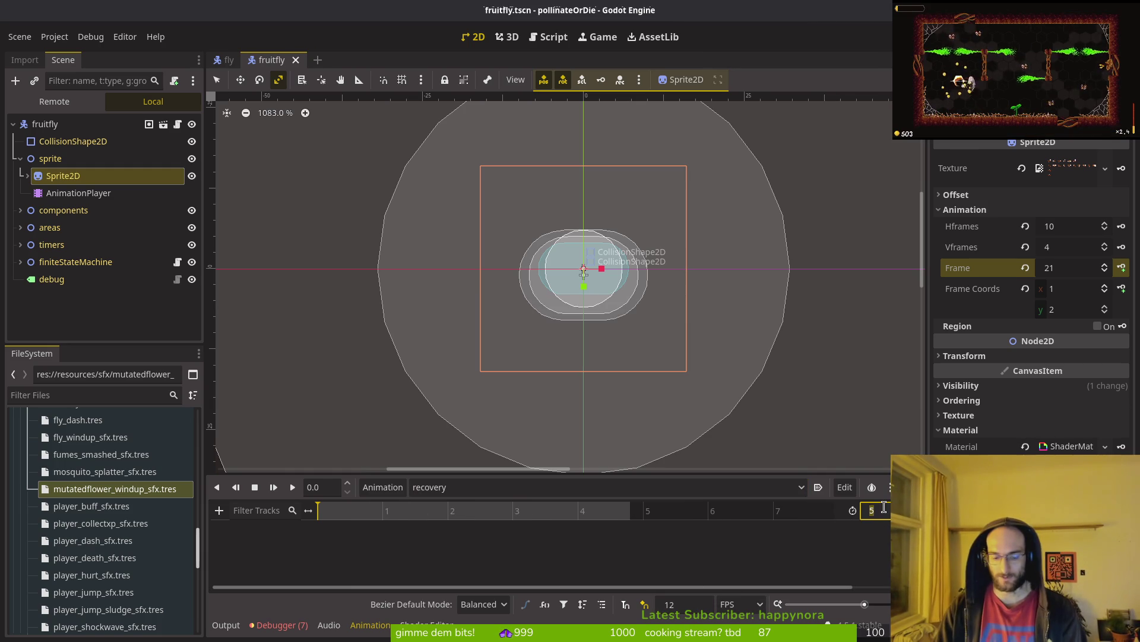
left_click(463, 487)
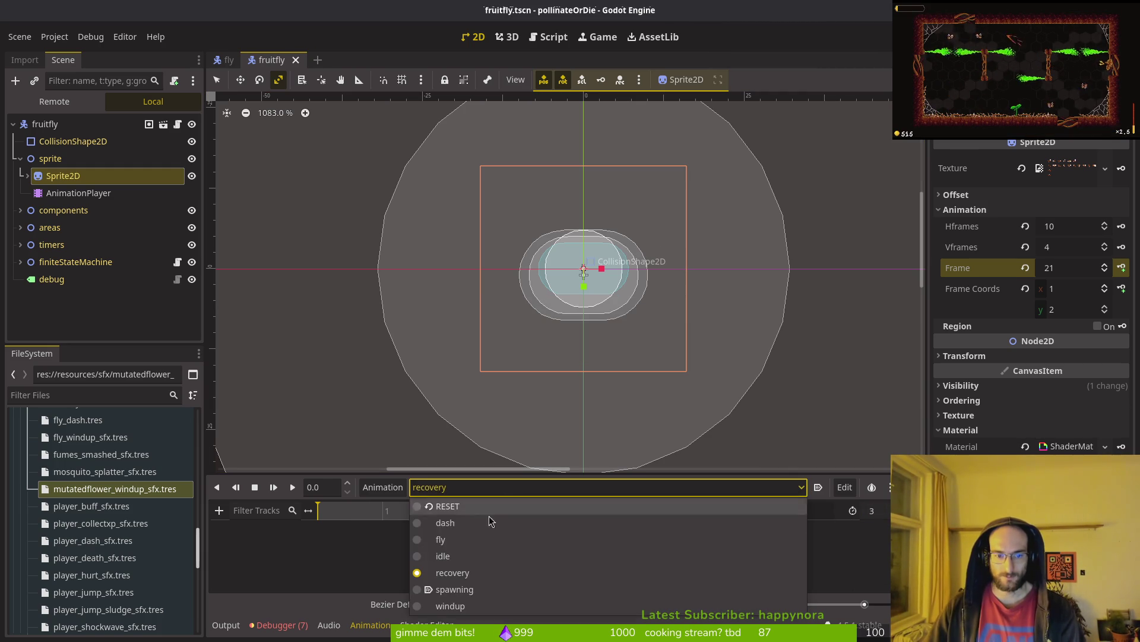
left_click(466, 530)
left_click(537, 492)
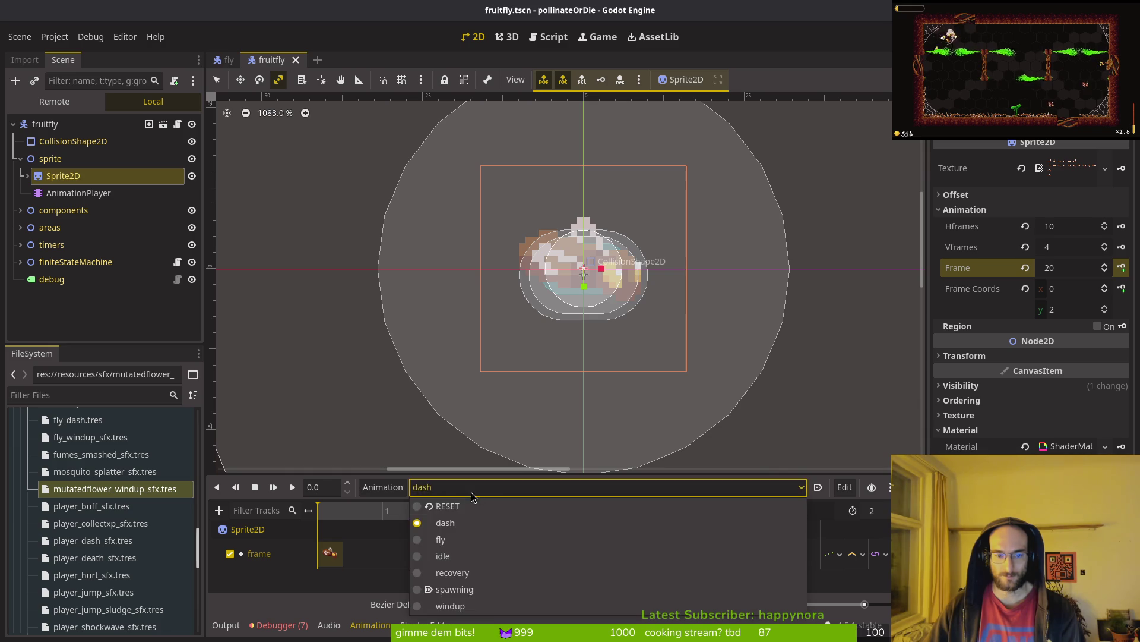
left_click(459, 573)
left_click(887, 514)
type("2")
key("Return")
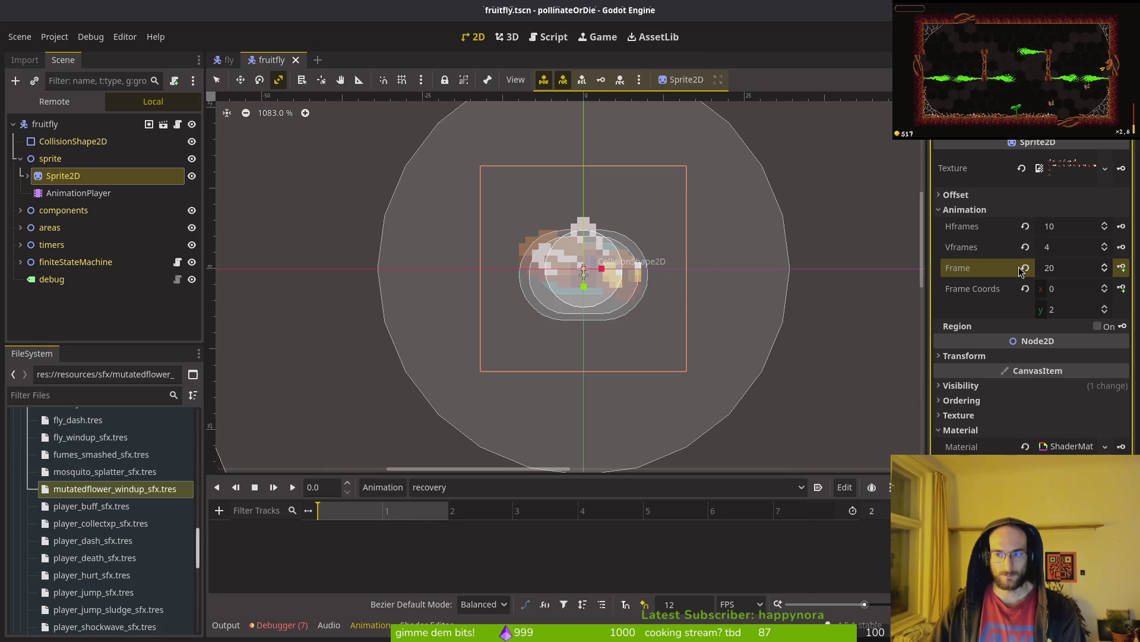
Step: Key sprite frame 31 into recovery as a new Frame track and save
left_click(1105, 312)
left_click(1105, 306)
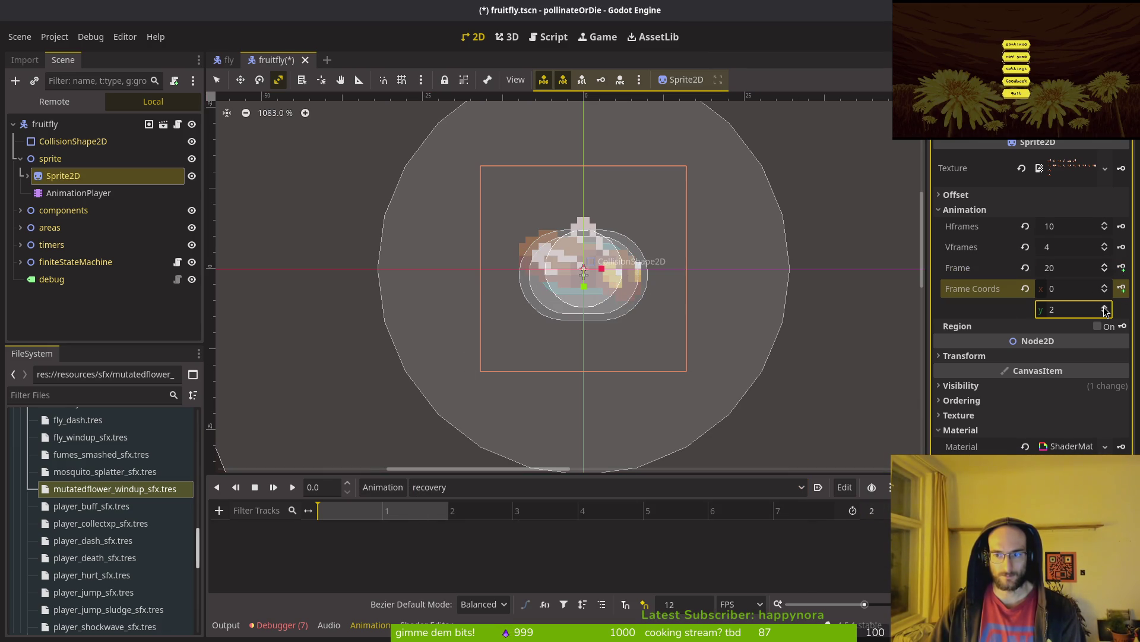
left_click(1105, 306)
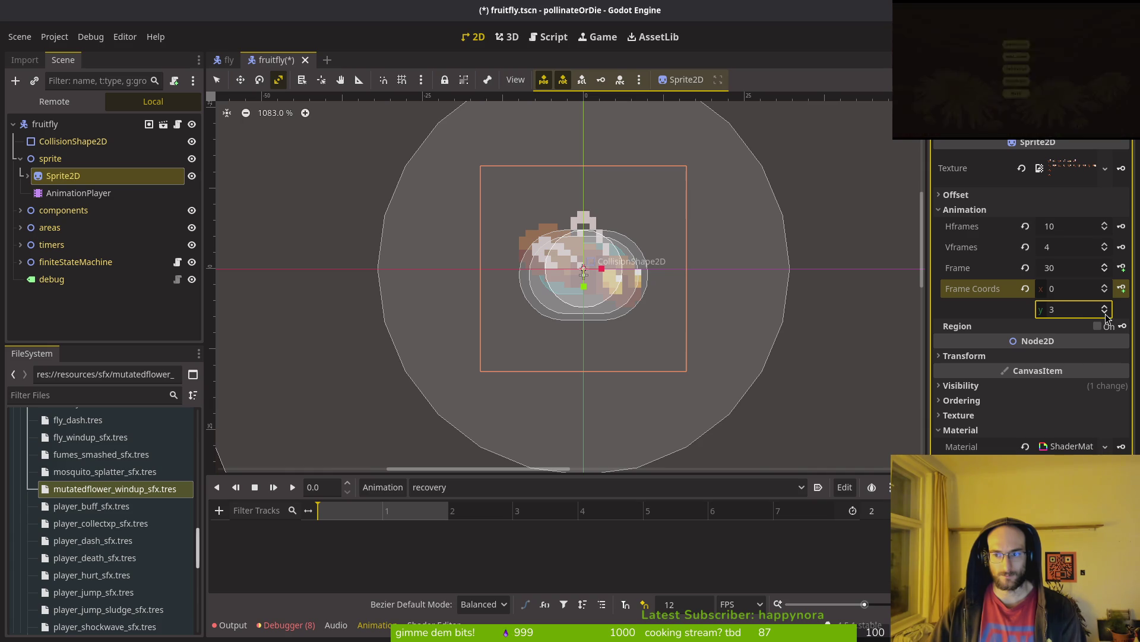
left_click(1105, 285)
left_click(1122, 268)
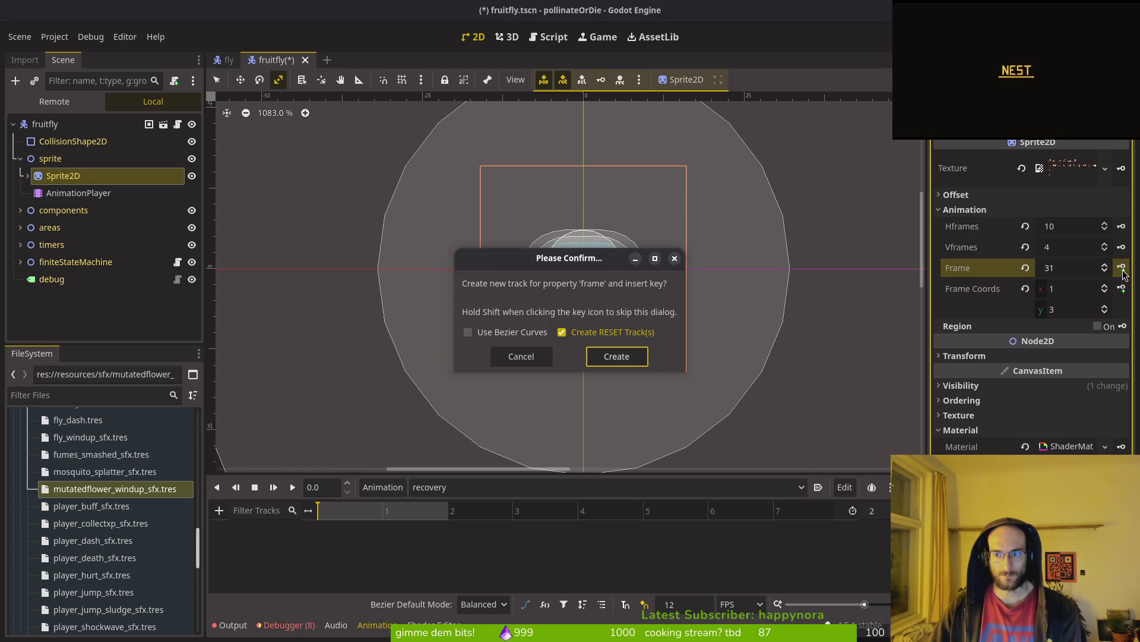
left_click(637, 359)
key("alt+Tab")
key("alt+Tab")
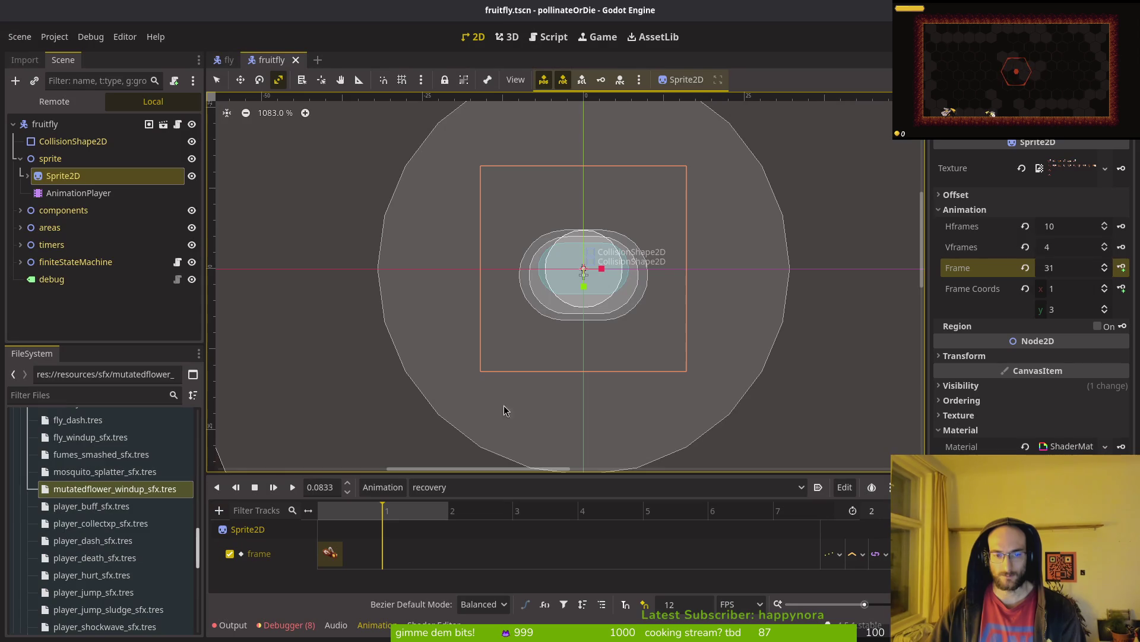
key("ctrl+s")
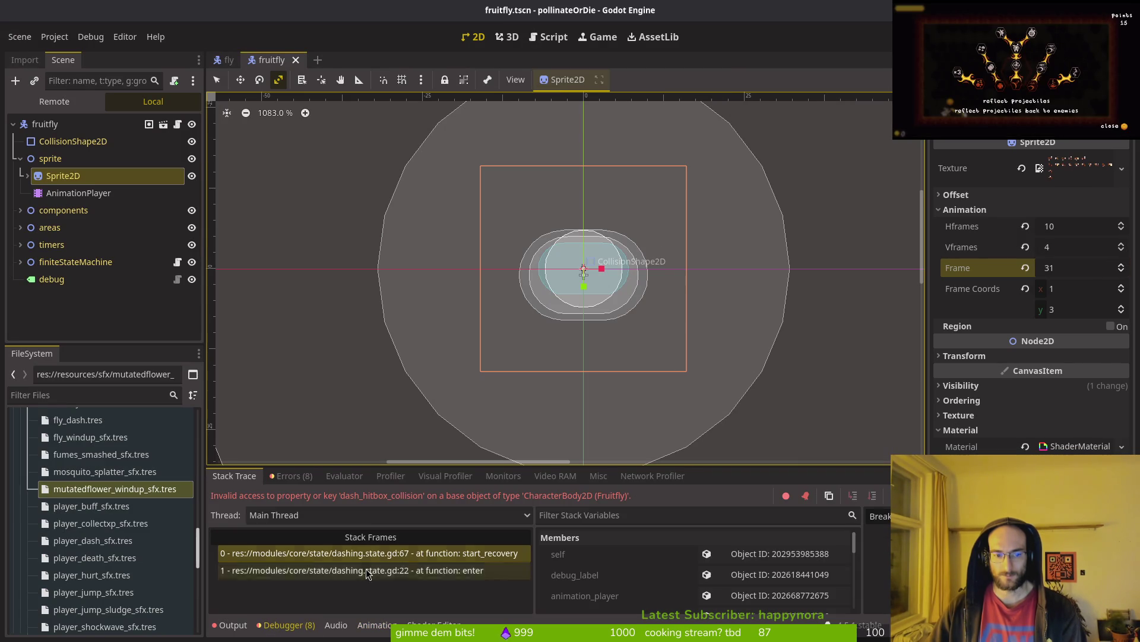
Step: Review the debugger's Errors list about 'dash_hitbox_collision' and collapse the sprite node
left_click(289, 624)
left_click(291, 475)
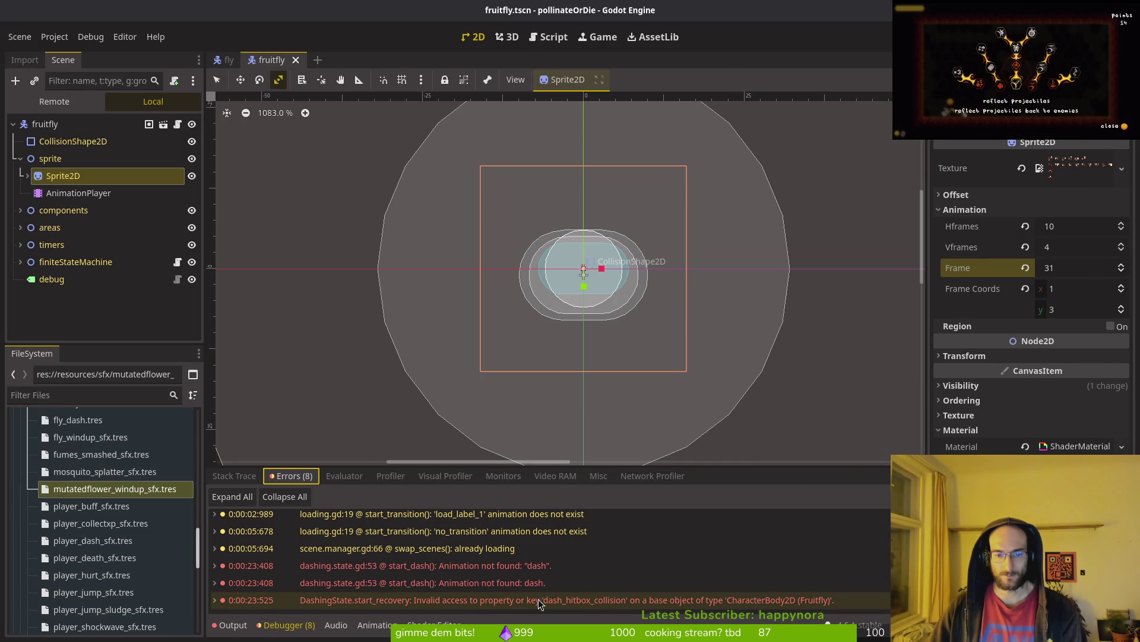
key("alt+Tab")
key("alt+Tab")
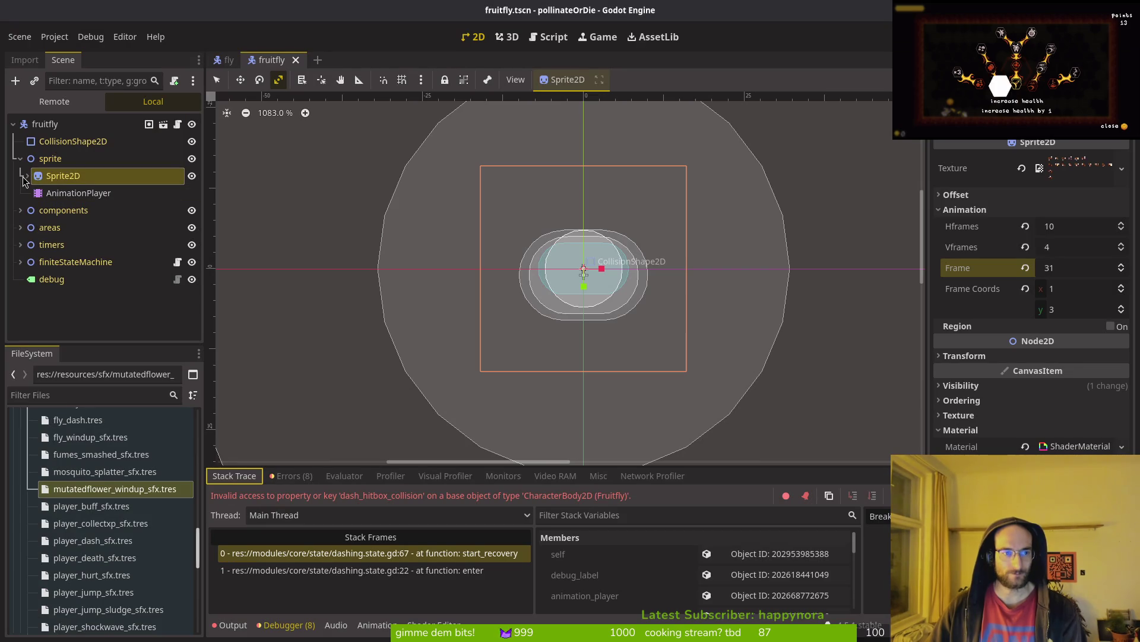
left_click(22, 159)
left_click(21, 159)
left_click(22, 160)
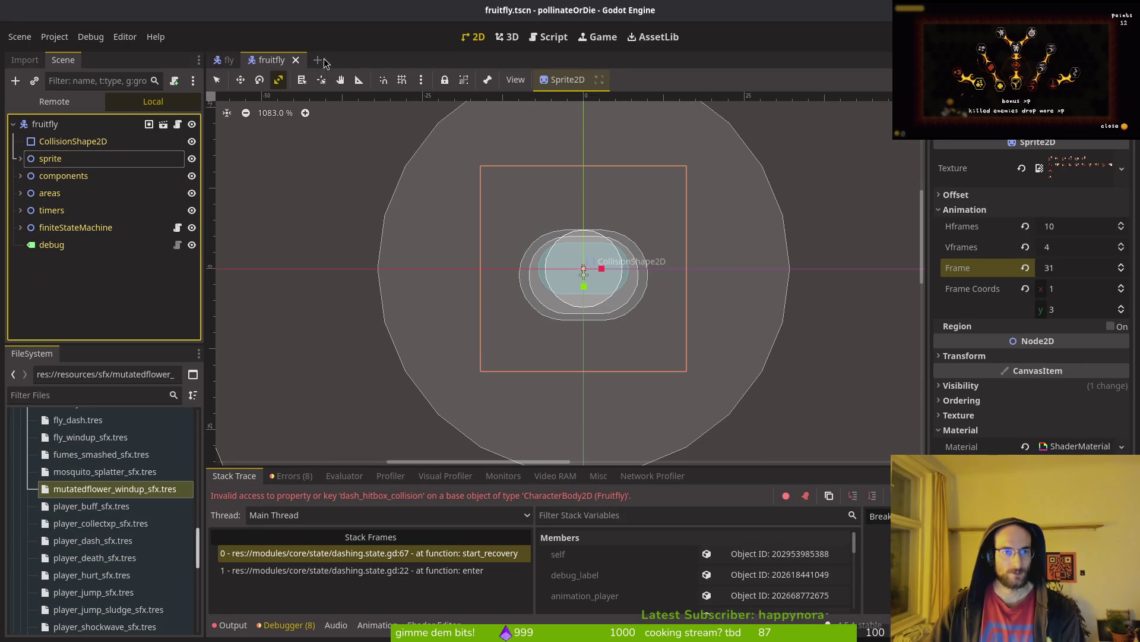
Step: Check the repository with tig in the terminal, then relaunch the game with F5
key("alt+Tab")
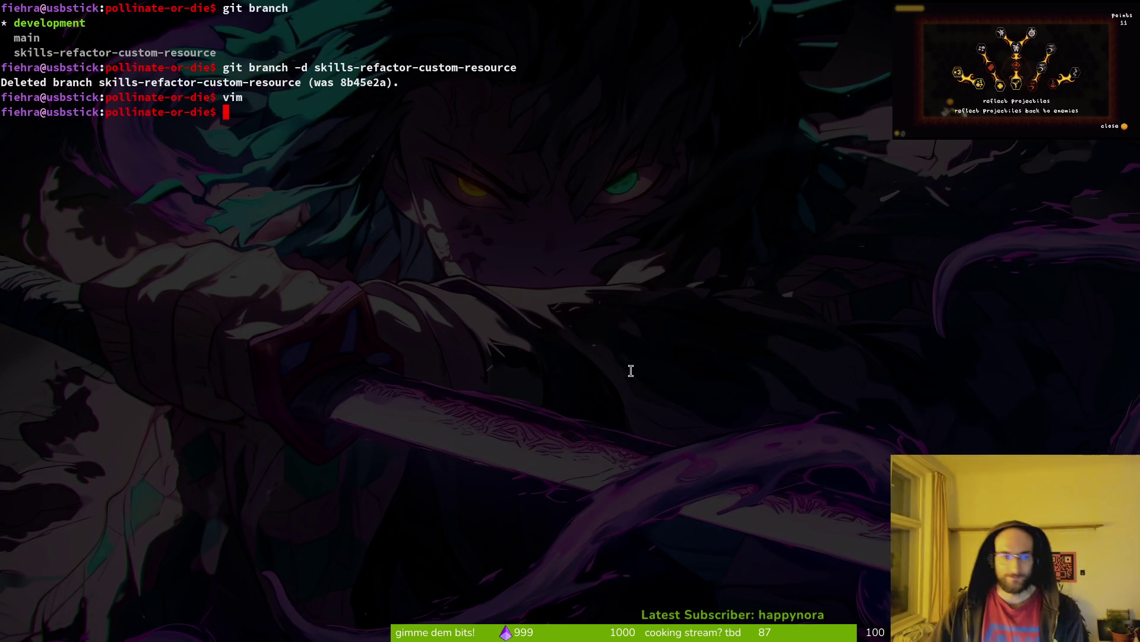
type("tig")
key("Return")
key("q")
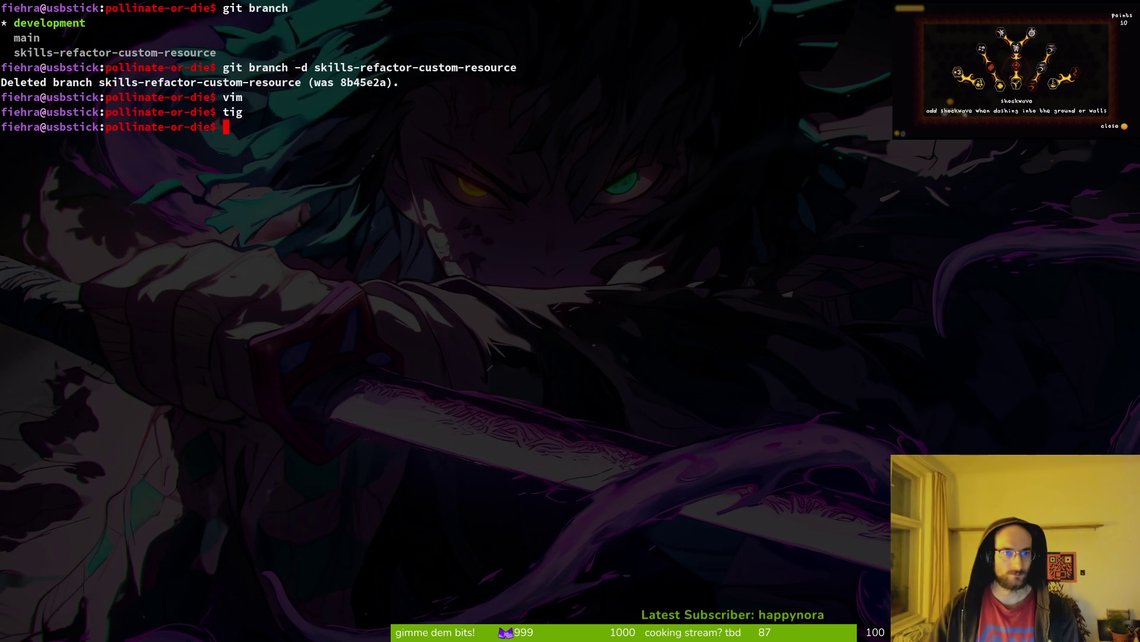
key("alt+Tab")
key("F5")
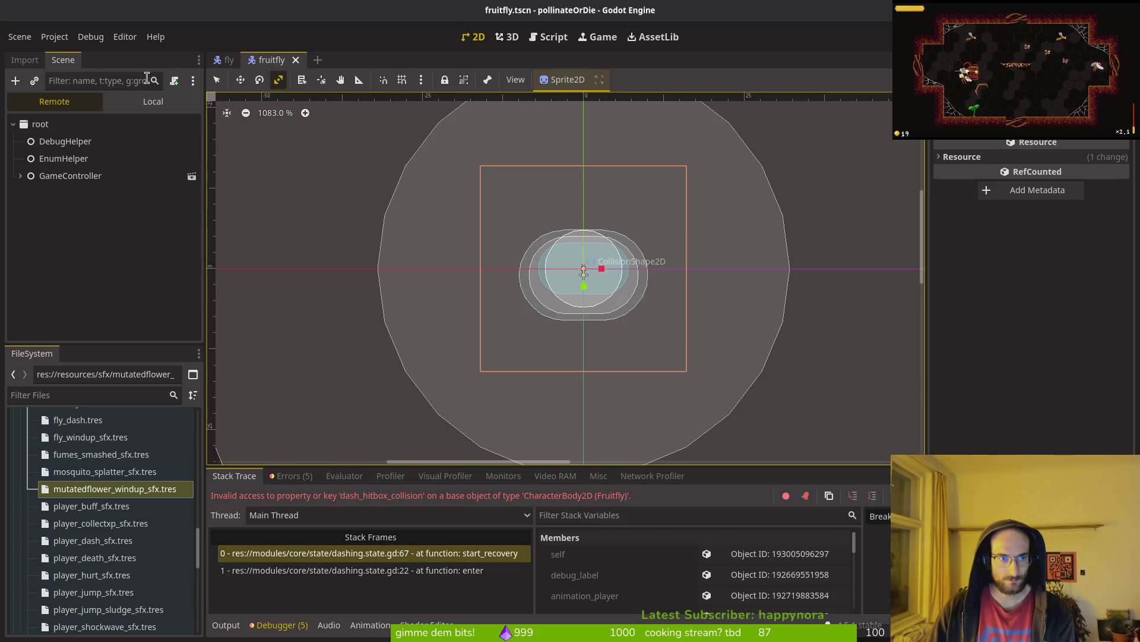
Step: Select the dashing state under finiteStateMachine in the local scene tree to inspect it
left_click(153, 102)
left_click(20, 227)
scroll(60, 261, "down", 1)
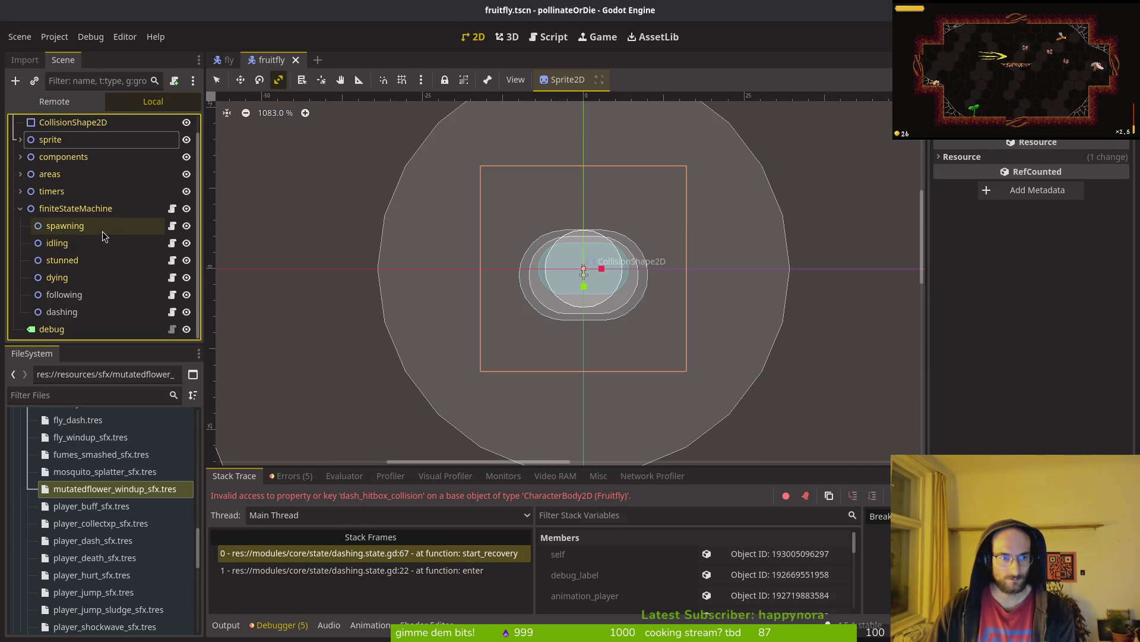
left_click(62, 311)
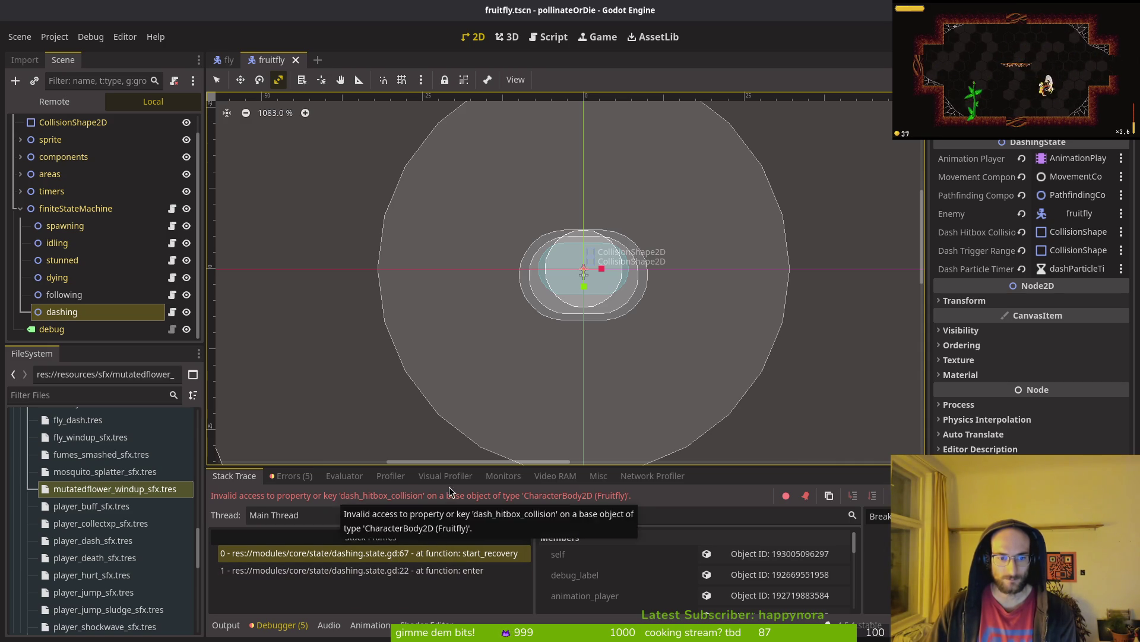
key("super+1")
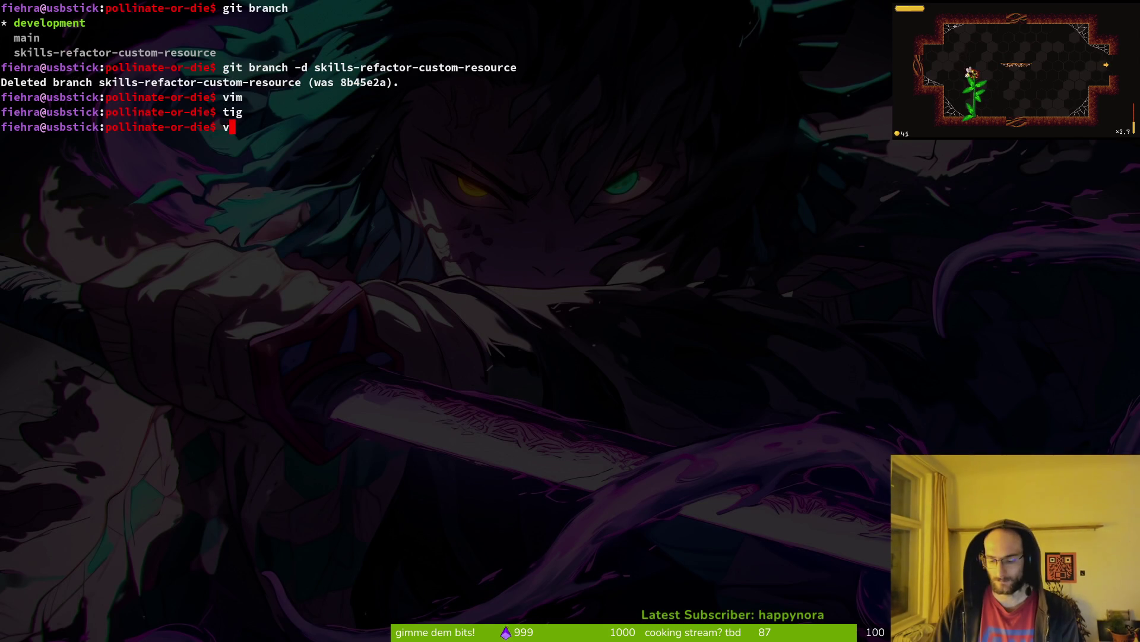
Step: Launch Vim in the project folder and open dashing.state.gd with the file finder
type("im")
key("Return")
key("space")
key("f")
key("f")
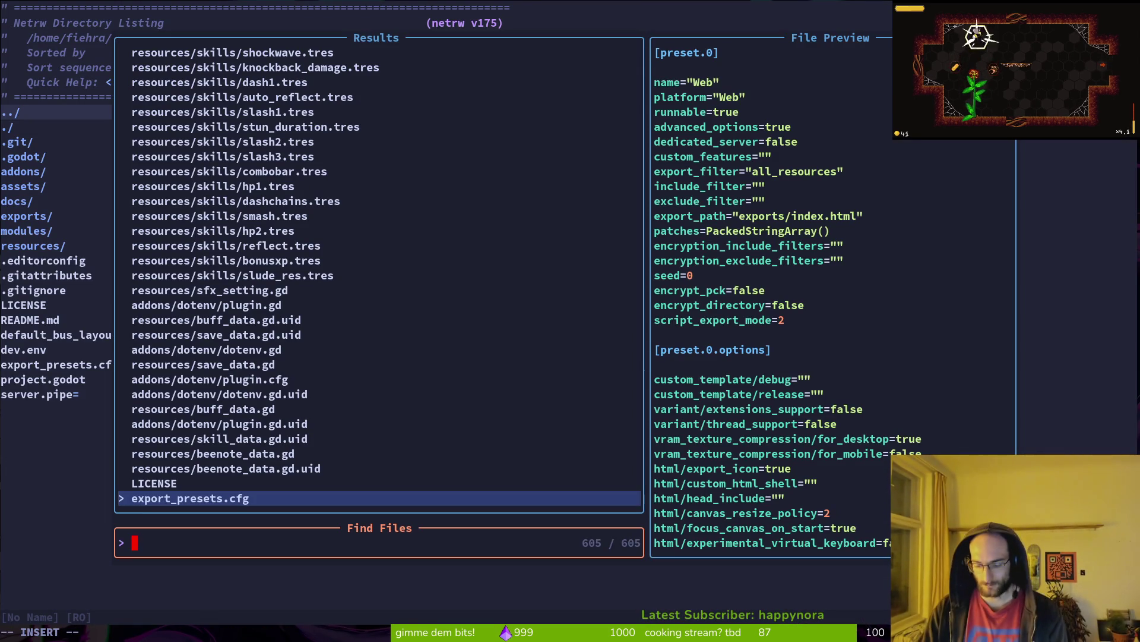
type("dashstate")
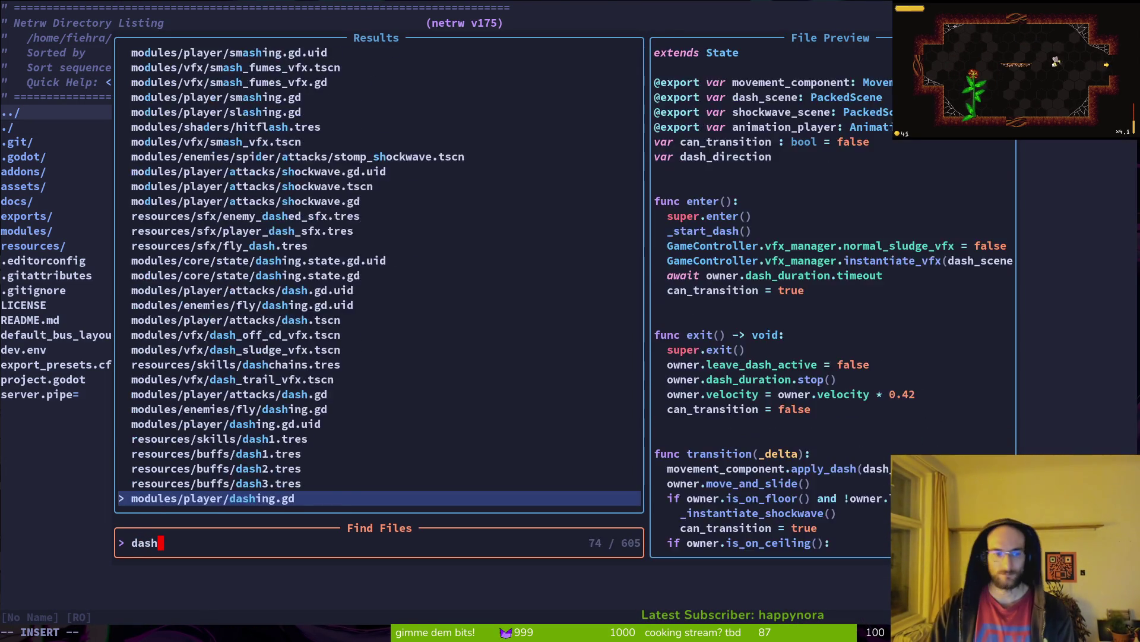
key("Return")
Step: Remove the enemy. prefix from the file's last line and save
key("G")
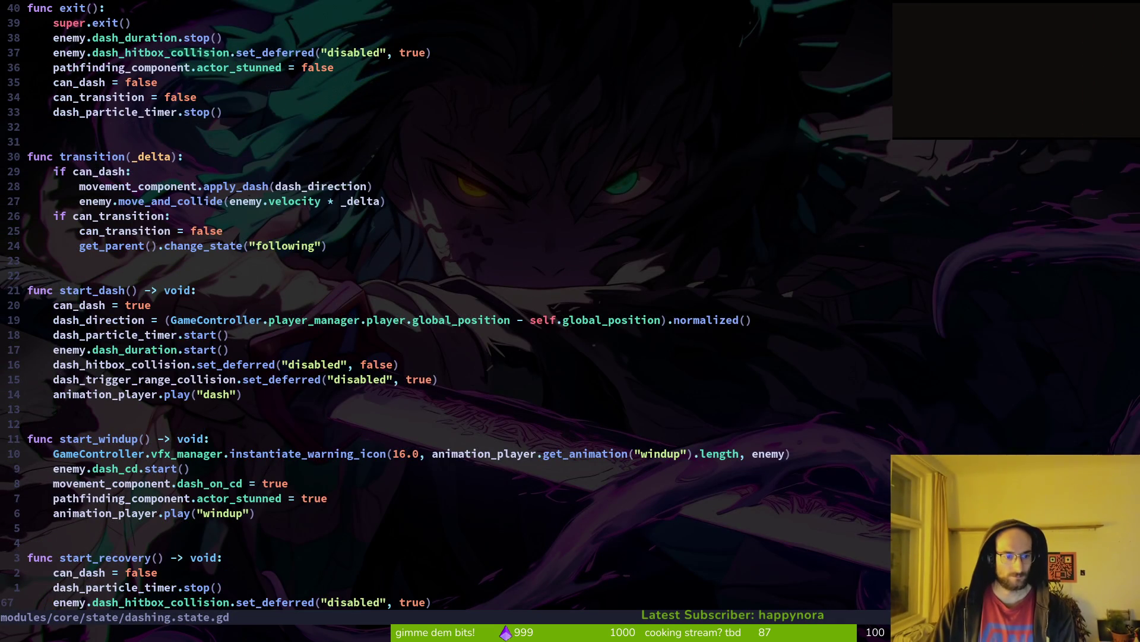
key("shift+v")
key("Escape")
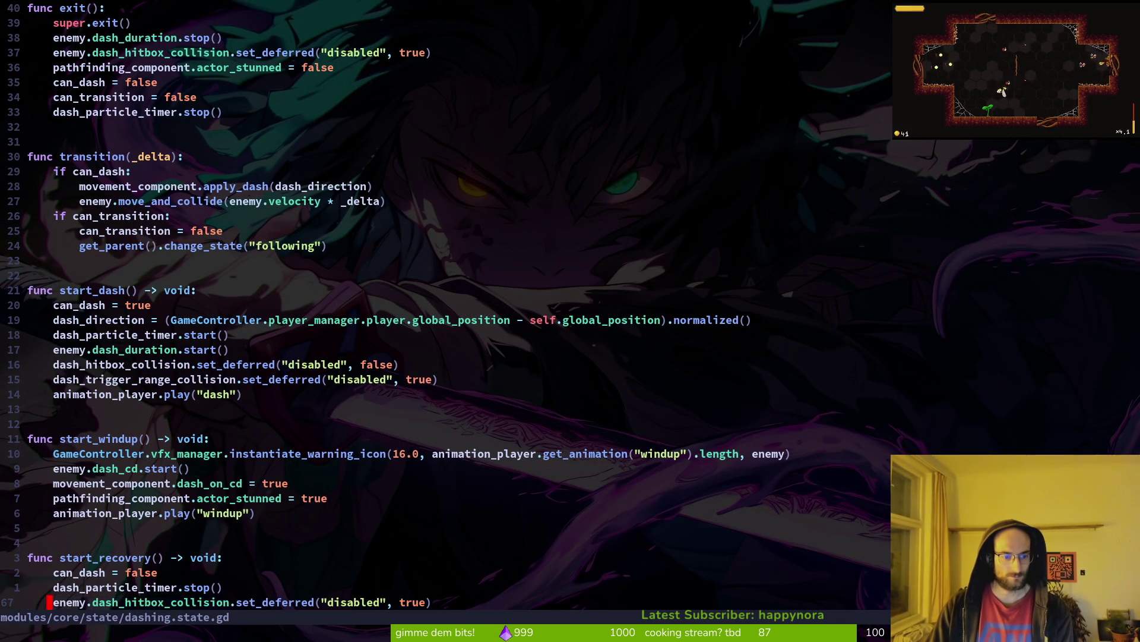
type("cf.")
key("Escape")
type(":w")
key("Return")
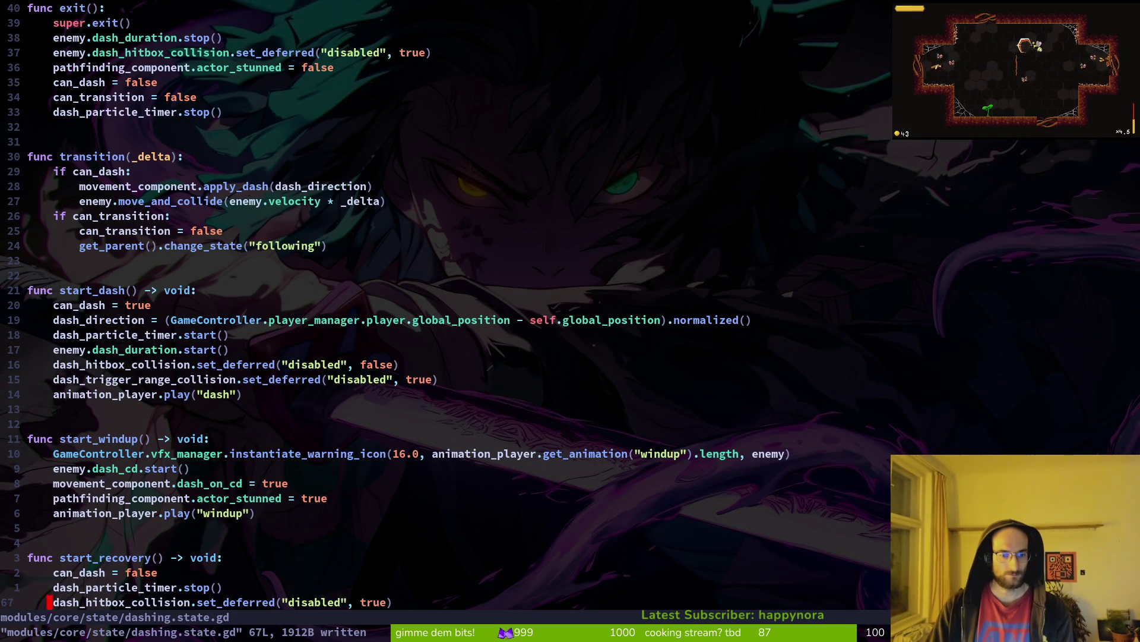
Step: Strip enemy. from the dash_duration.start() call and save the file
scroll(554, 289, "down", 3)
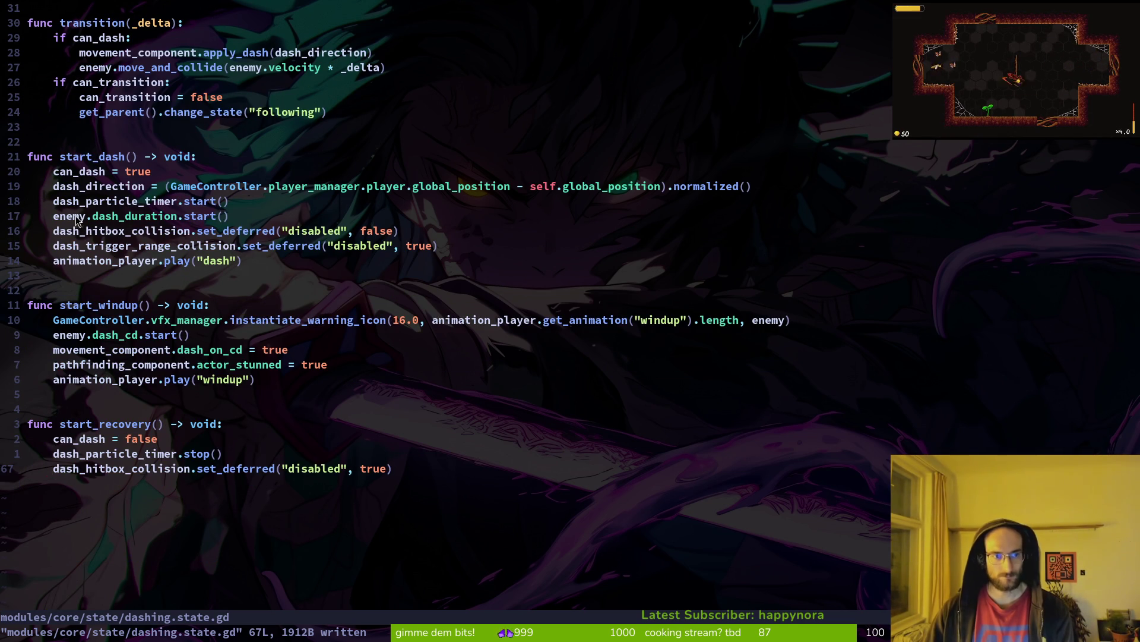
left_click(81, 217)
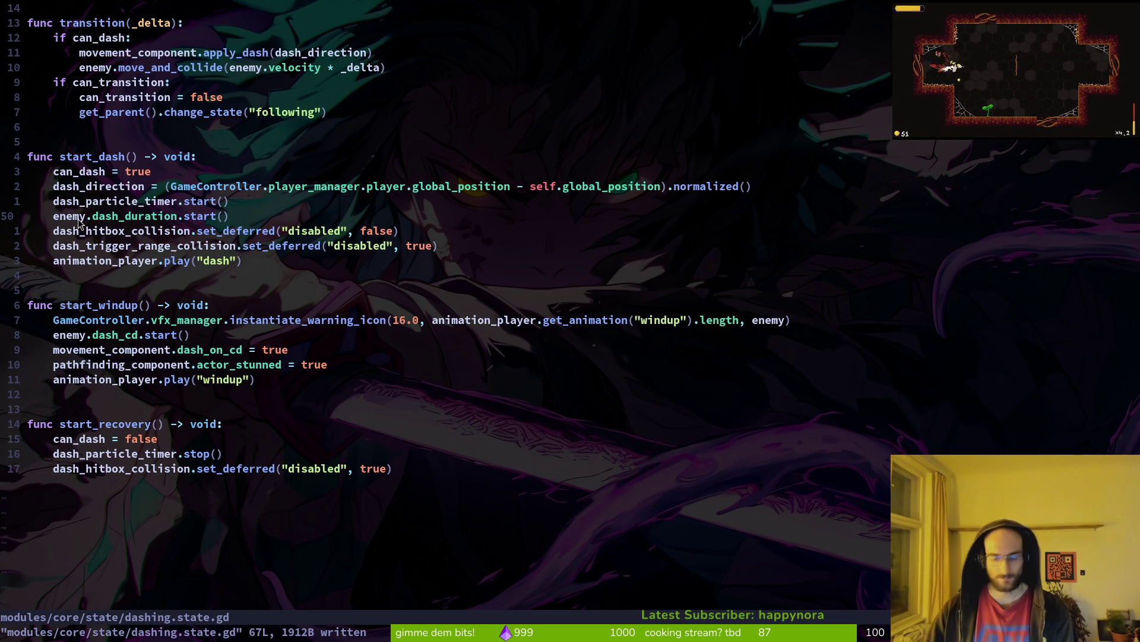
type("bdf.:w")
key("Return")
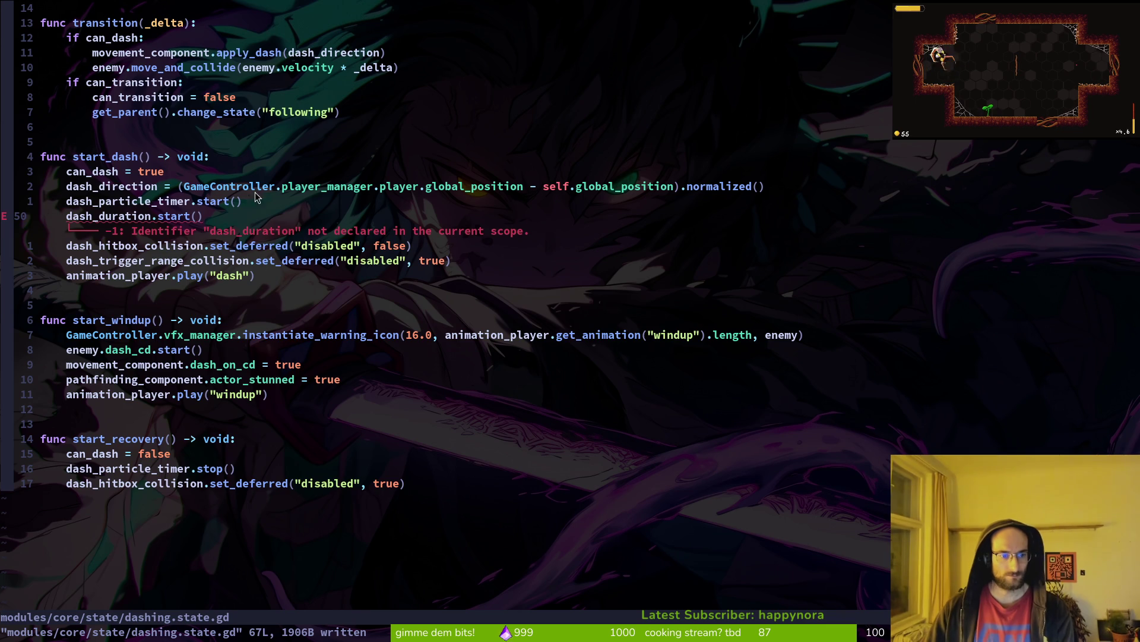
scroll(257, 198, "up", 6)
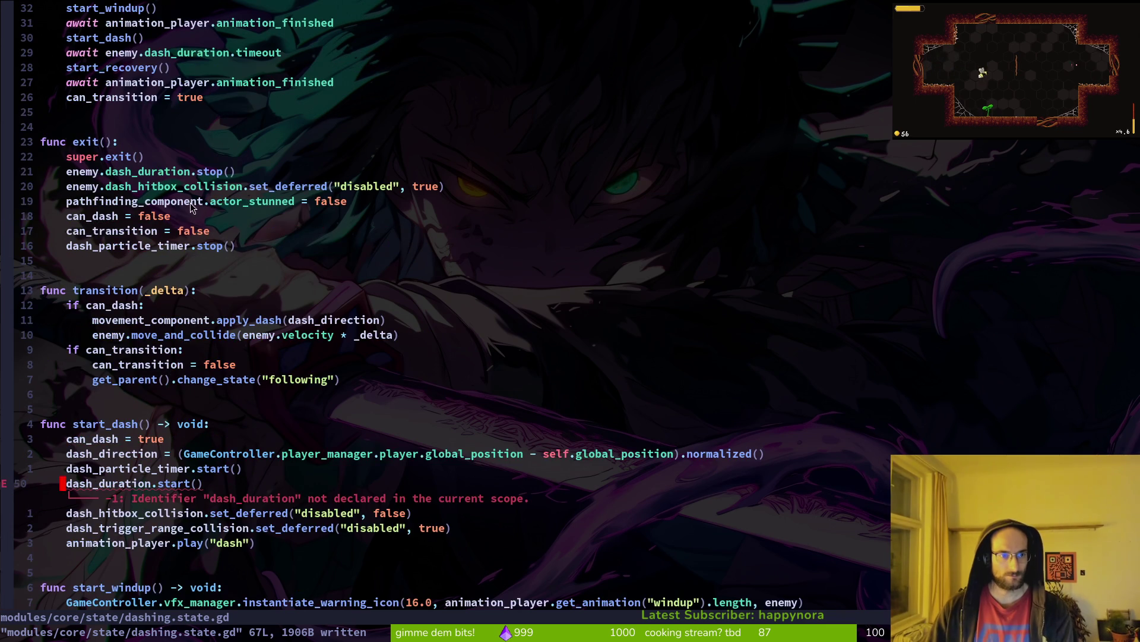
left_click(81, 189)
scroll(113, 196, "up", 3)
scroll(116, 197, "down", 1)
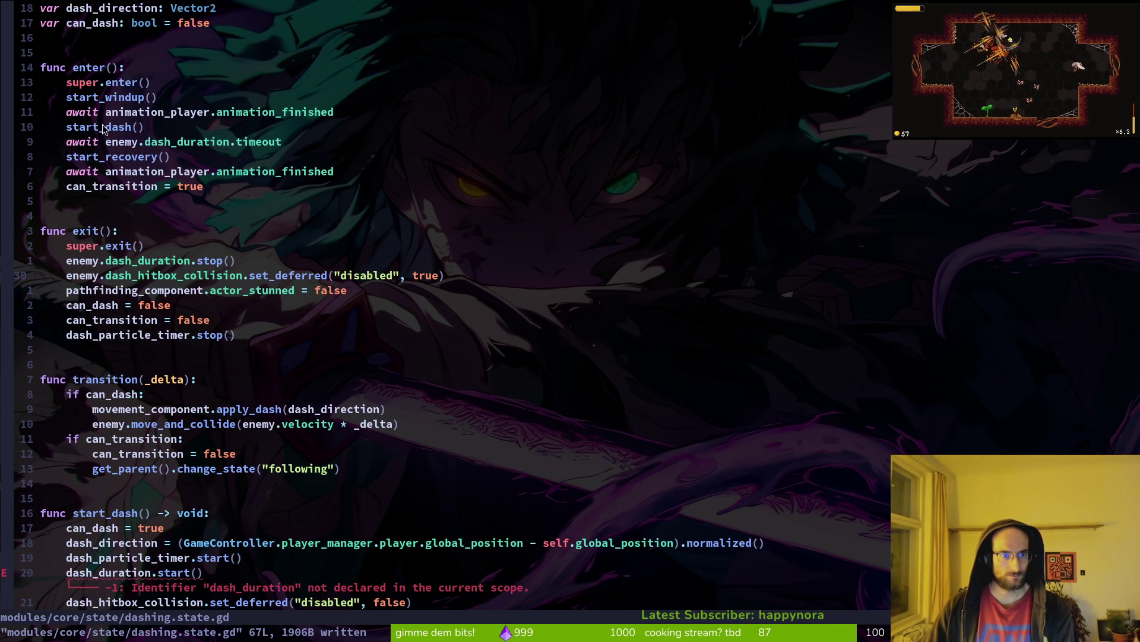
Step: Strip enemy. from the dash_duration.timeout await, dash_duration.stop() and hitbox collision lines, then save
left_click(116, 142)
key("c")
key("w")
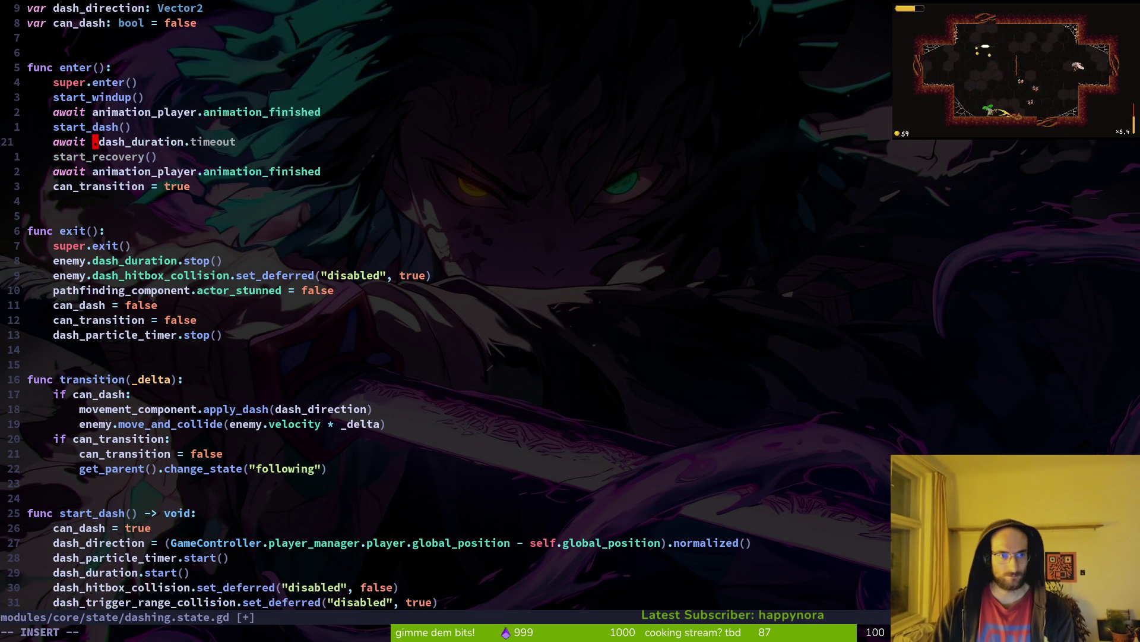
key("Delete")
key("Escape")
key("j")
key("j")
key("j")
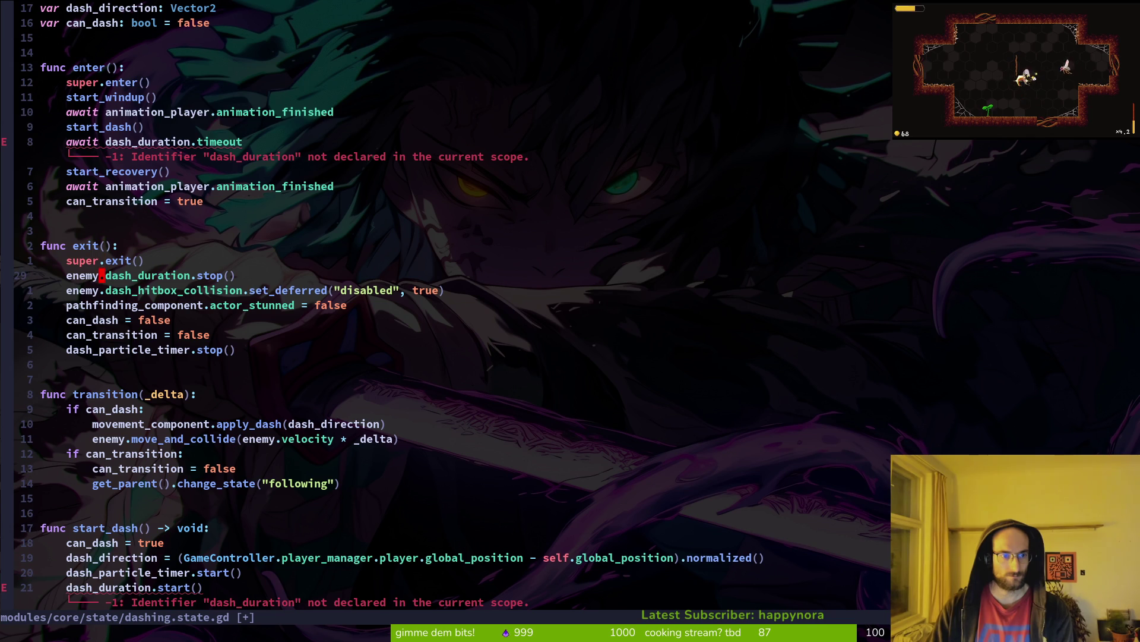
key("b")
key("d")
key("f")
key(".")
type("j")
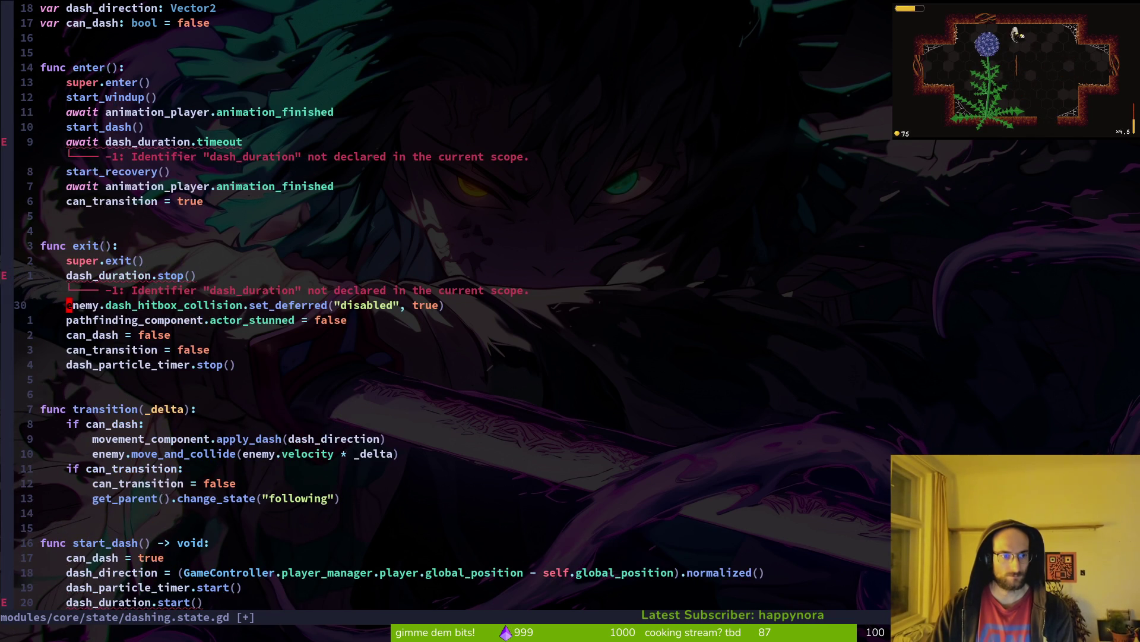
type("df.:w")
key("Return")
Step: Duplicate the dash_hitbox_collision export line, rename the copy to dash_duration, and save
scroll(167, 245, "up", 4)
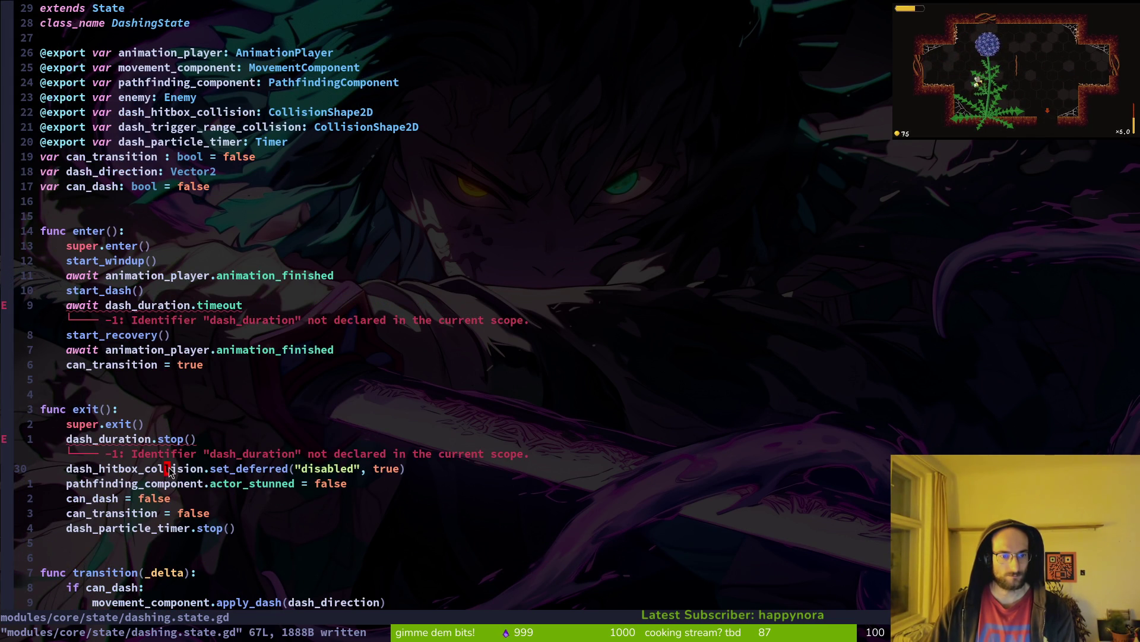
triple_click(179, 113)
key("Escape")
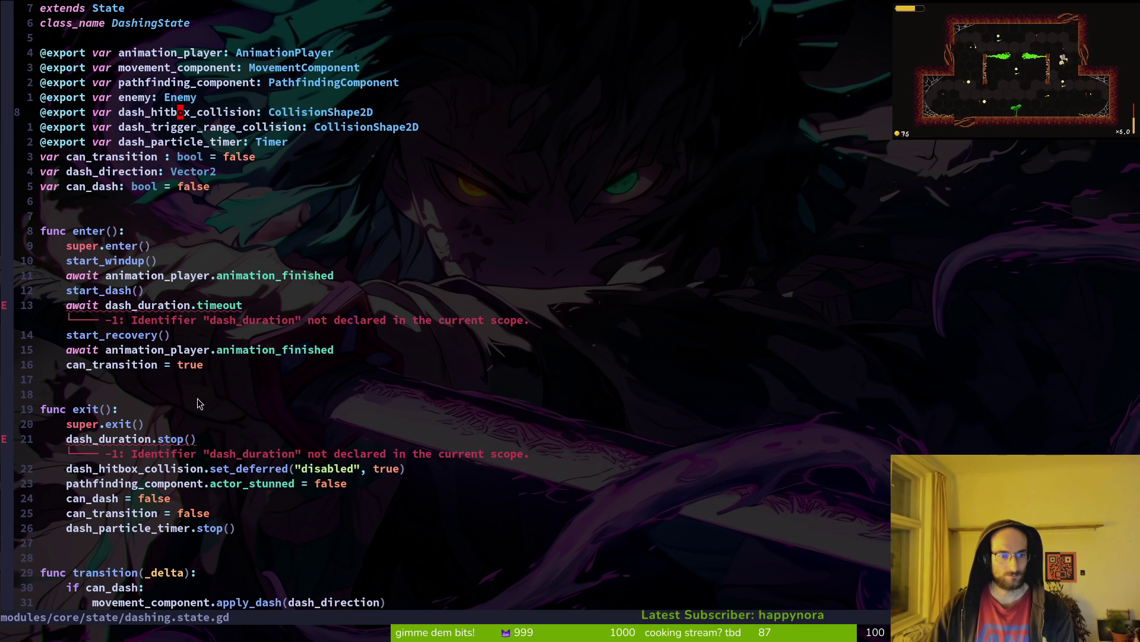
key("shift+v")
key("y")
key("p")
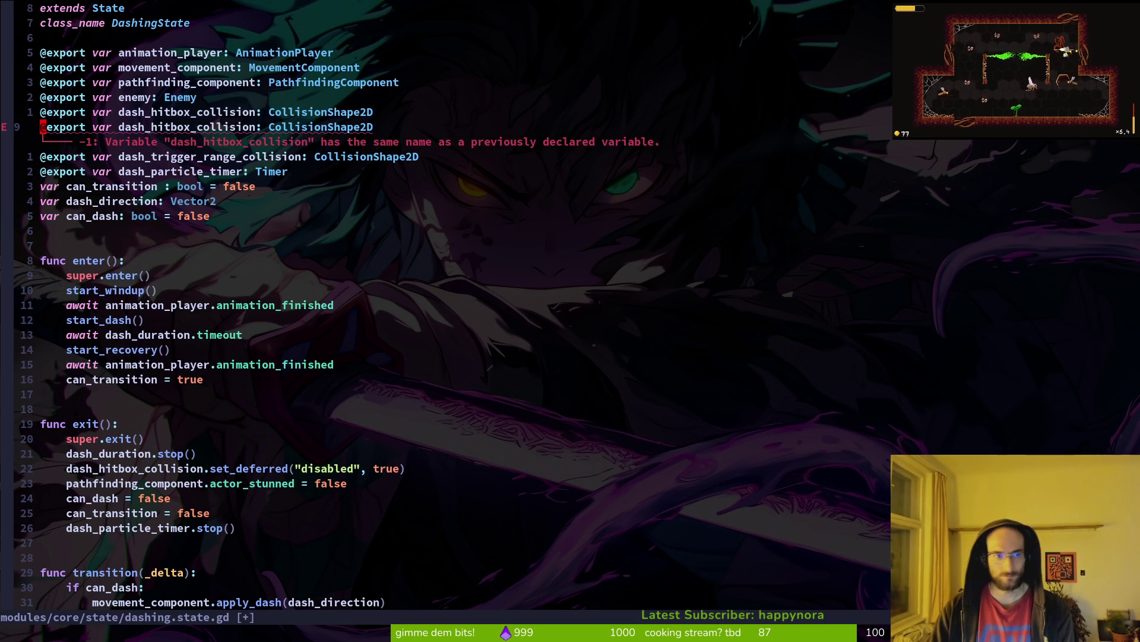
type("cwdash")
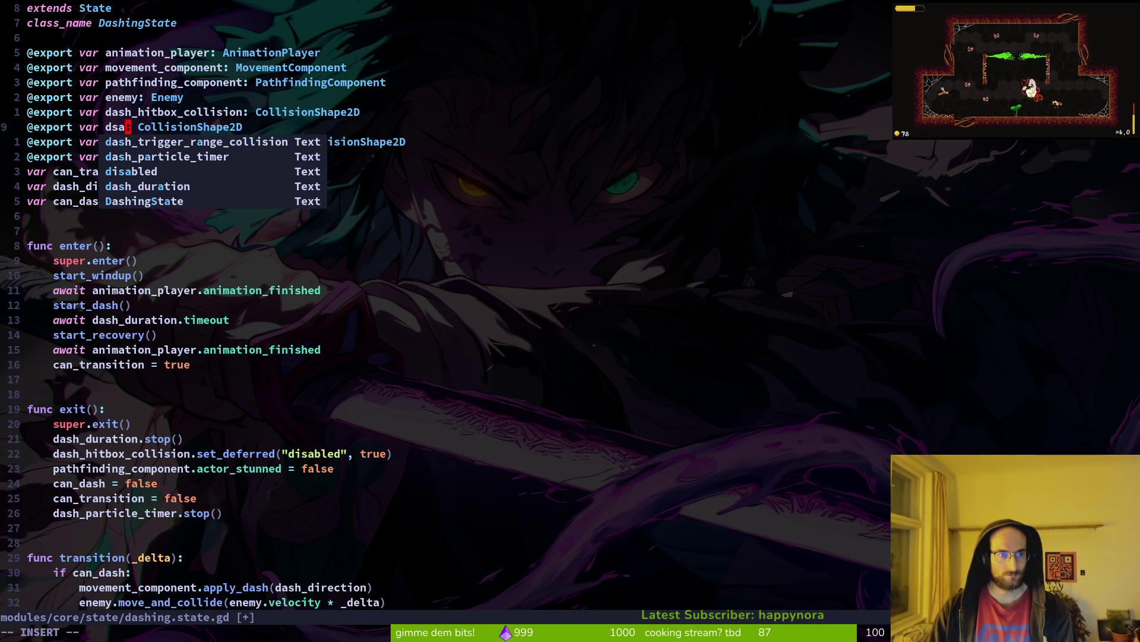
type("_duration")
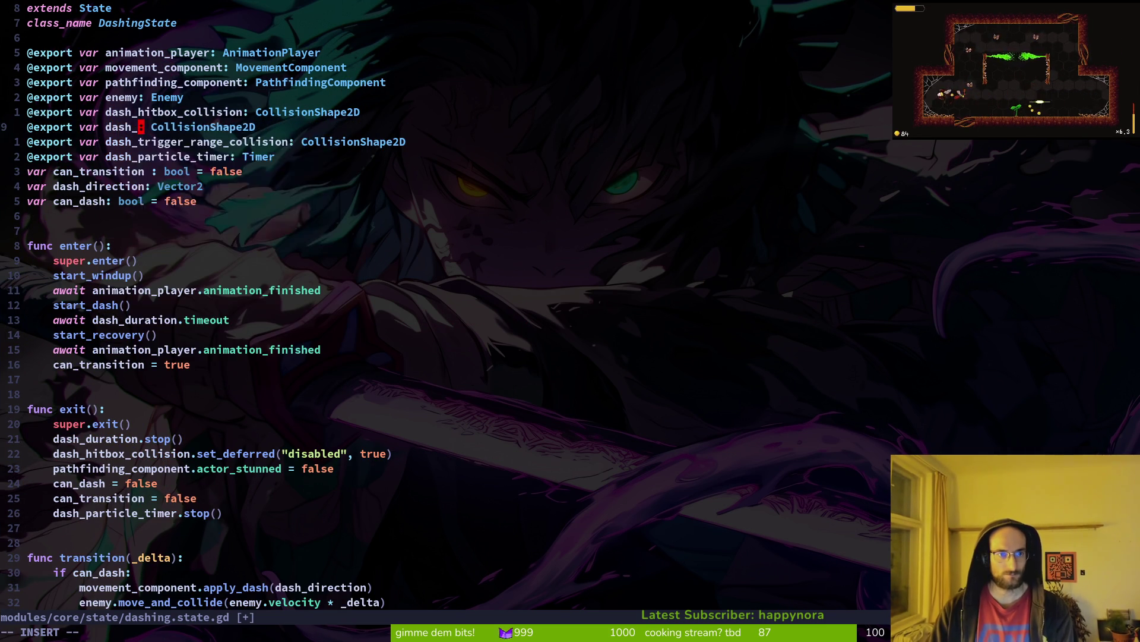
key("Escape")
type(":w")
key("Return")
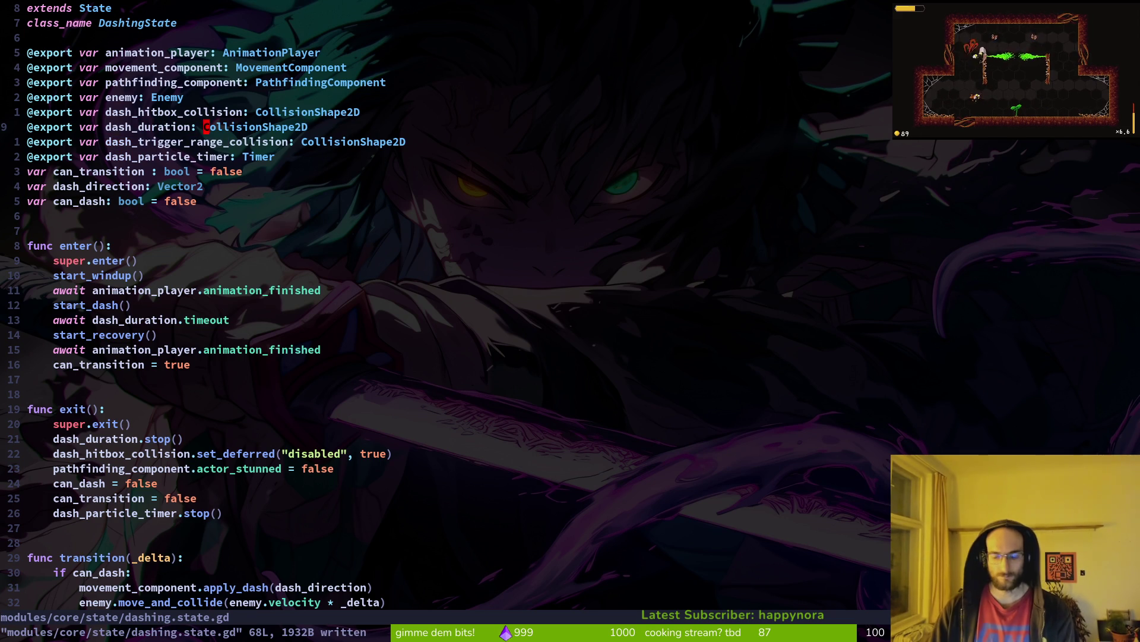
Step: Make dash_duration a Timer, move it above dash_hitbox_collision, save, and return to Godot
type("cwTimer")
key("Escape")
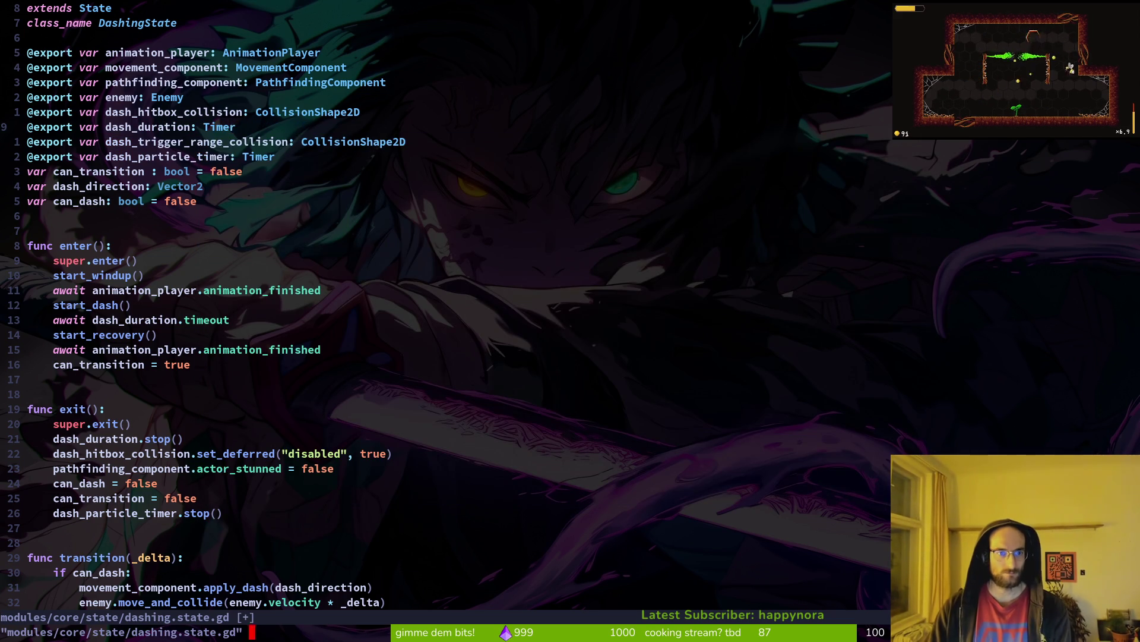
type(":w")
key("Return")
key("shift+v")
key("shift+k")
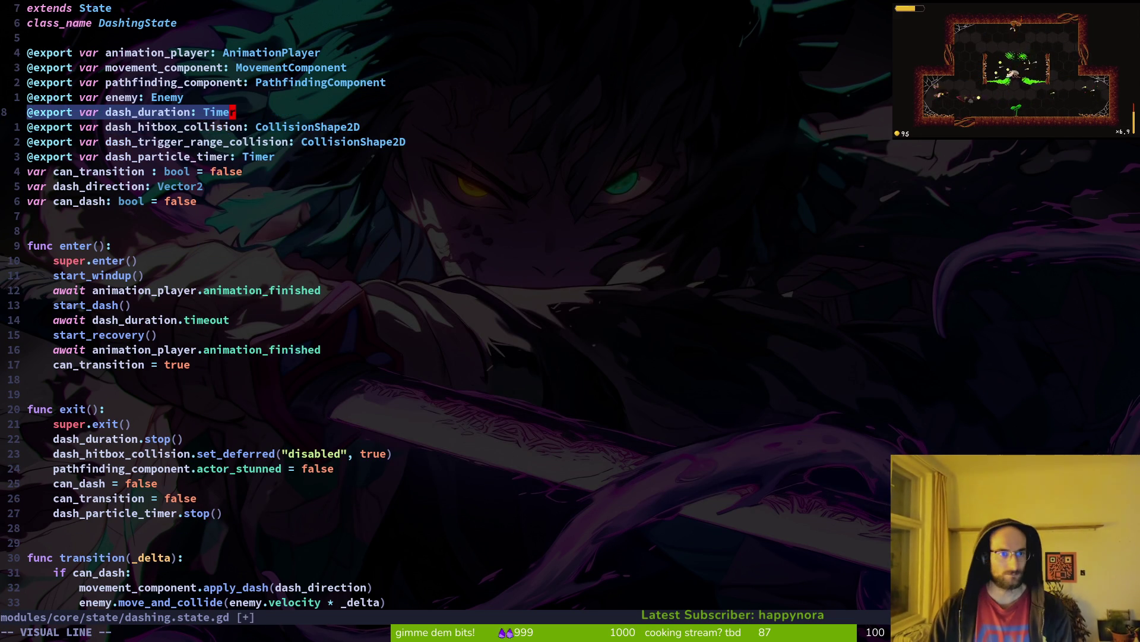
key("Escape")
type(":w")
key("Return")
key("alt+Tab")
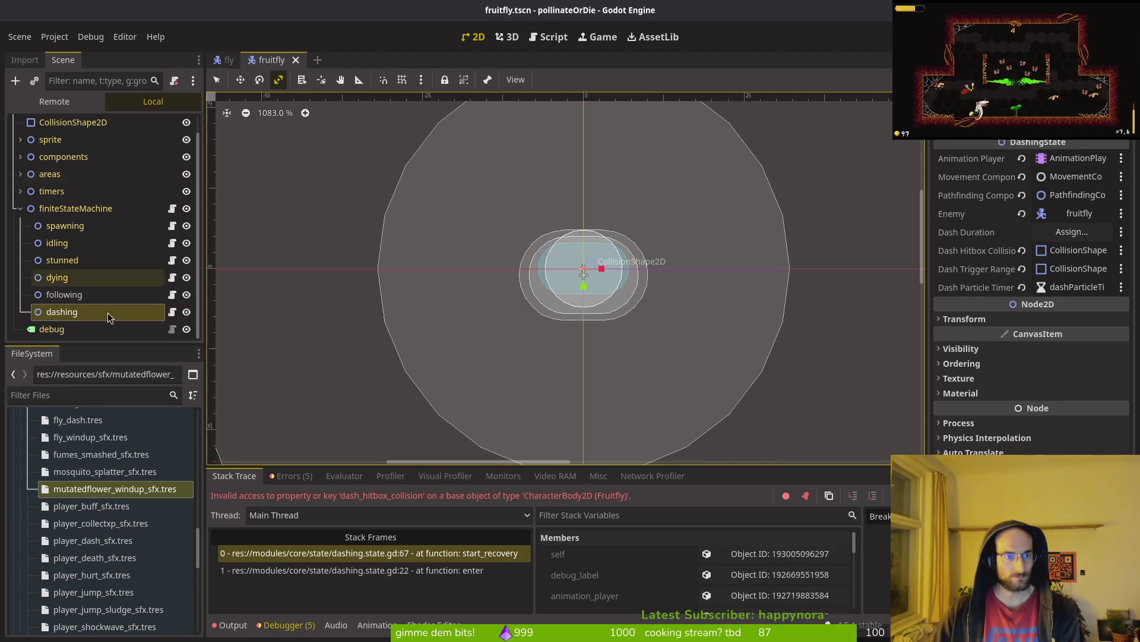
Step: Assign the dashDuration timer to Dash Duration in the fruitfly and fly dashing states, and save
left_click(1072, 231)
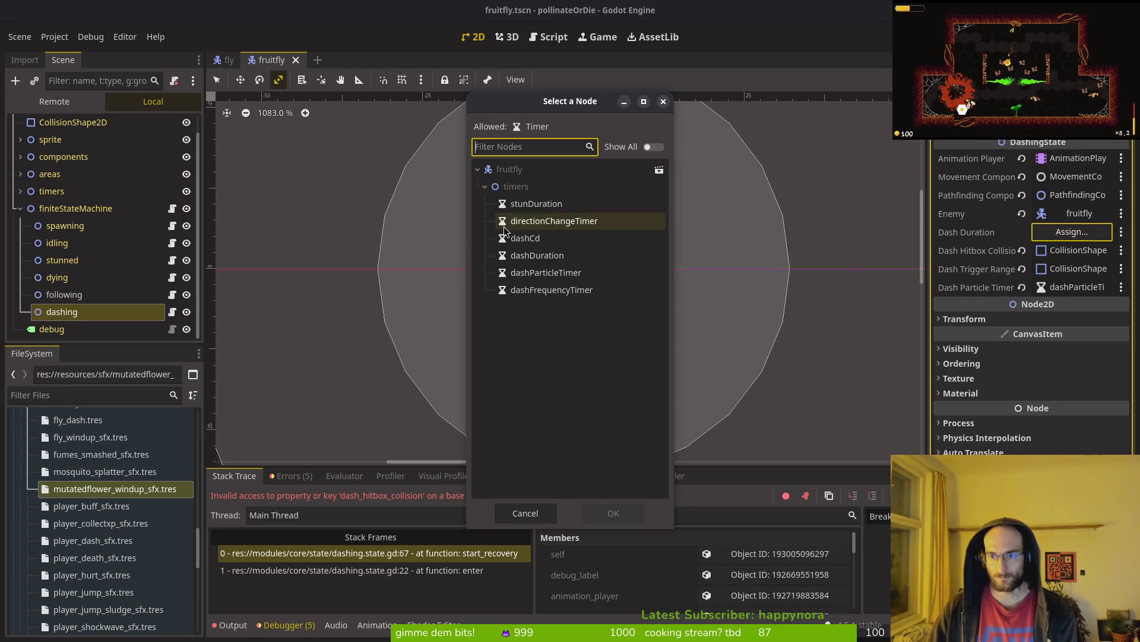
left_click(537, 254)
left_click(614, 513)
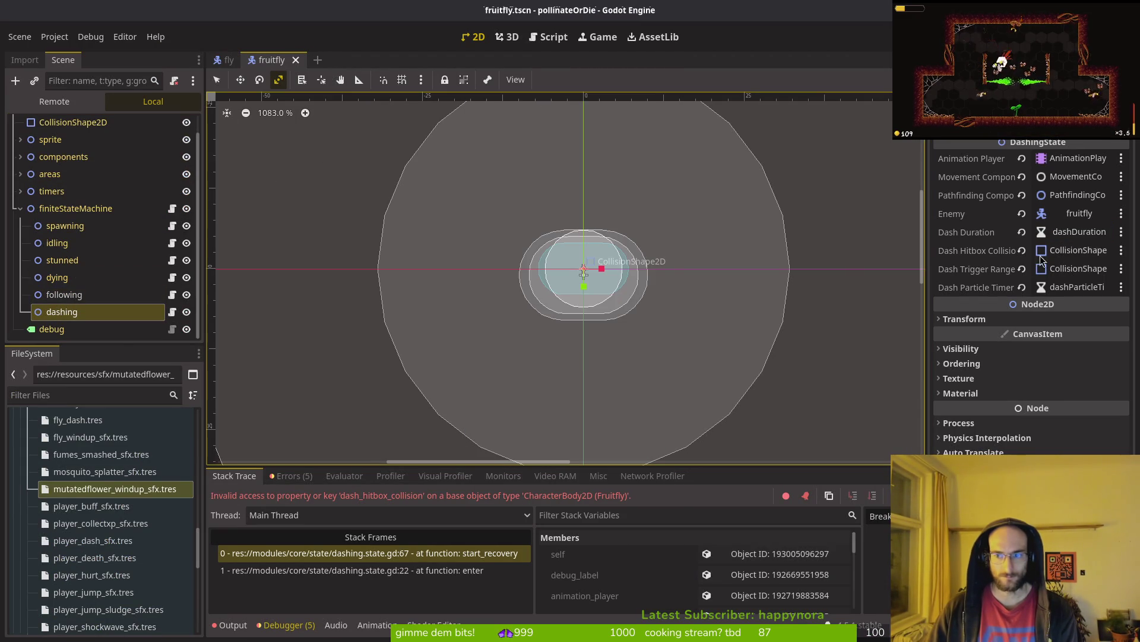
key("ctrl+Tab")
left_click(62, 312)
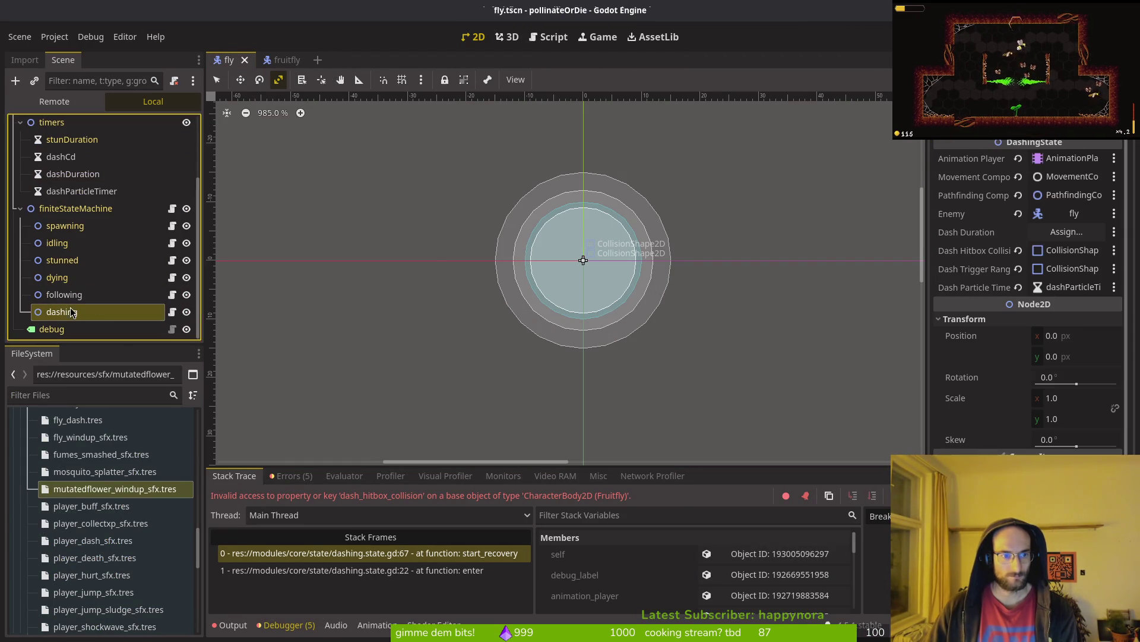
left_click(1067, 231)
left_click(537, 238)
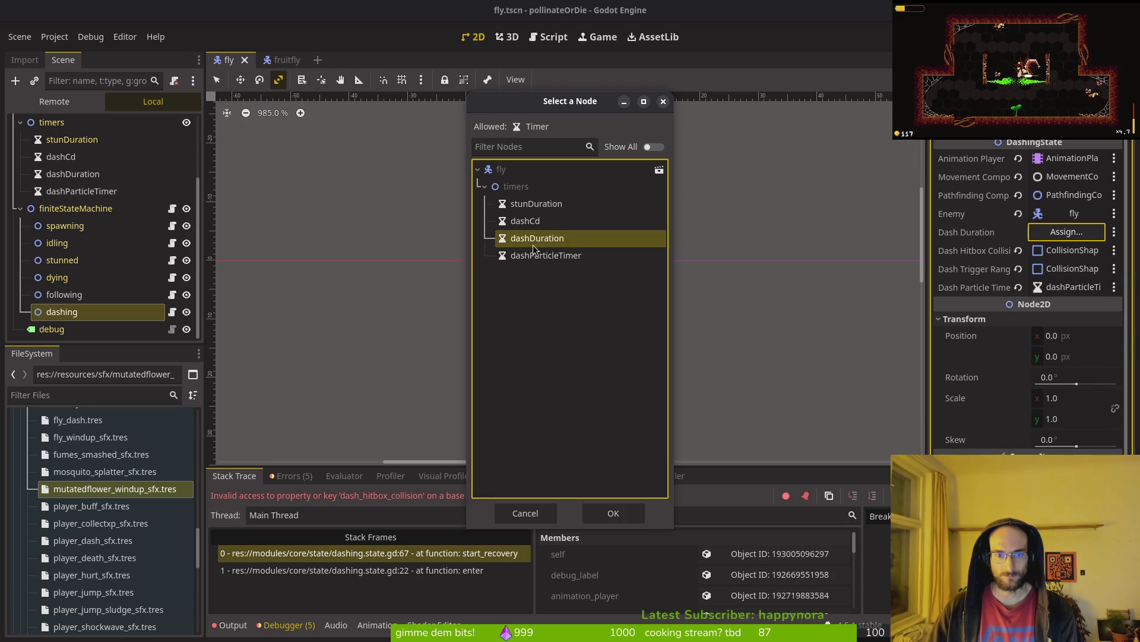
left_click(614, 513)
key("ctrl+s")
Step: Run the game with F5 and play-test the fruitfly dash, then return to Vim
key("F5")
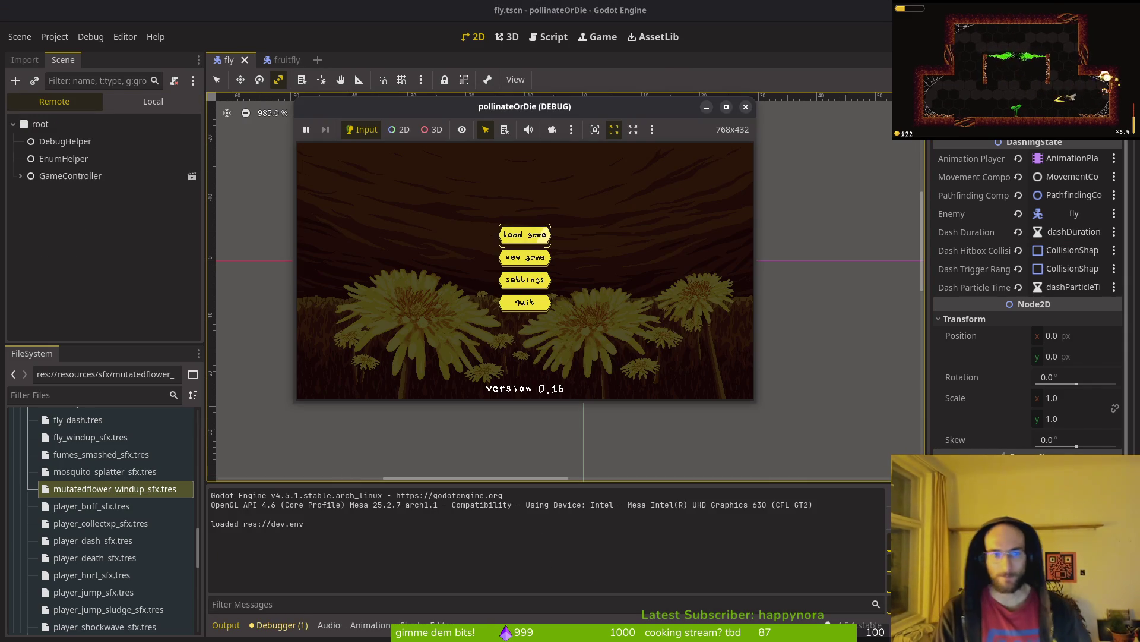
key("Return")
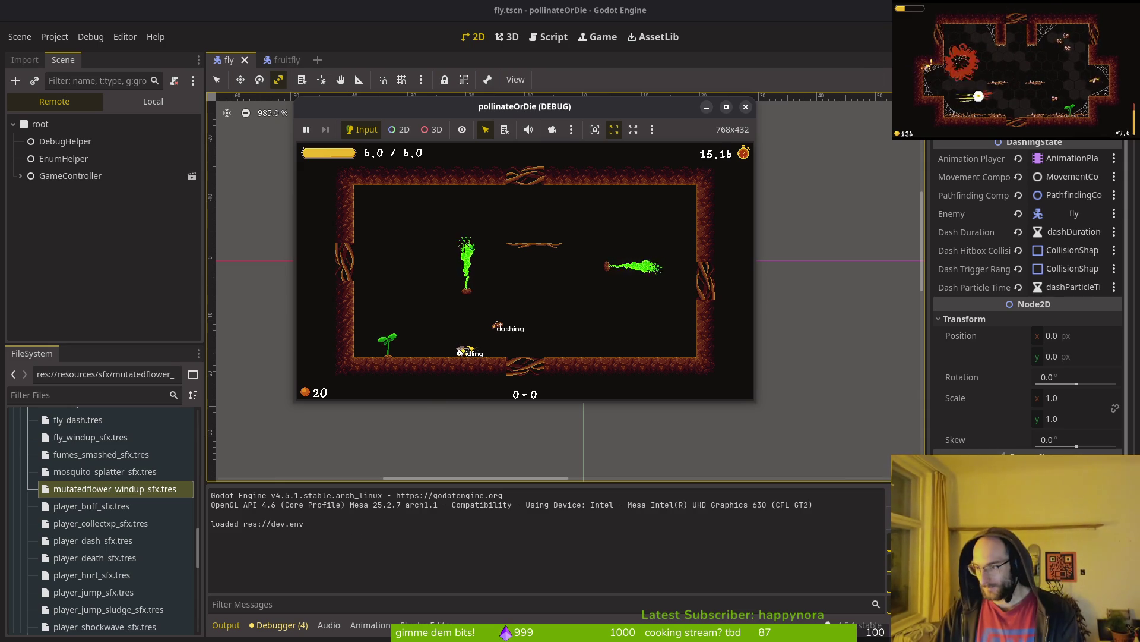
key("alt+Tab")
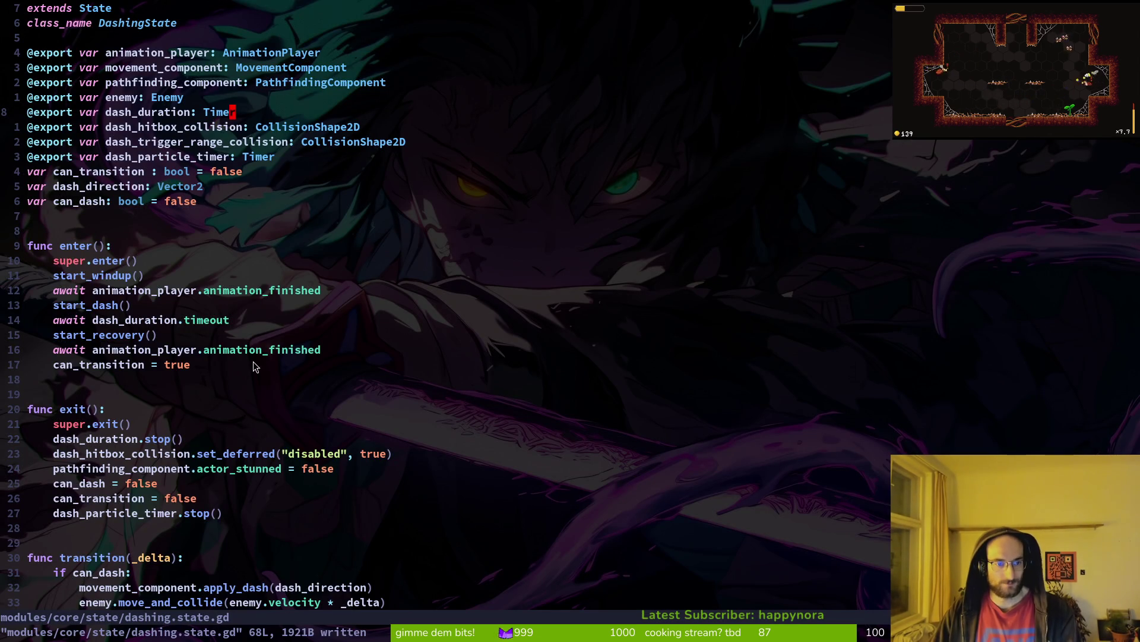
Step: Review dashing.state.gd around the await dash_duration.timeout line, then start the file finder shortcut
scroll(253, 366, "down", 3)
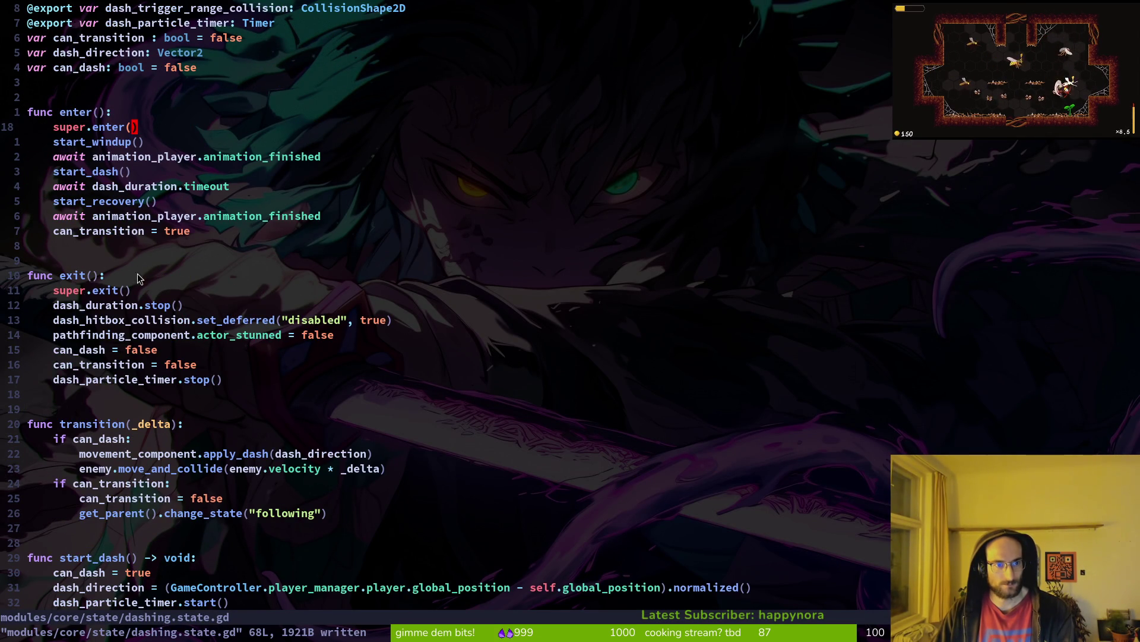
left_click(129, 189)
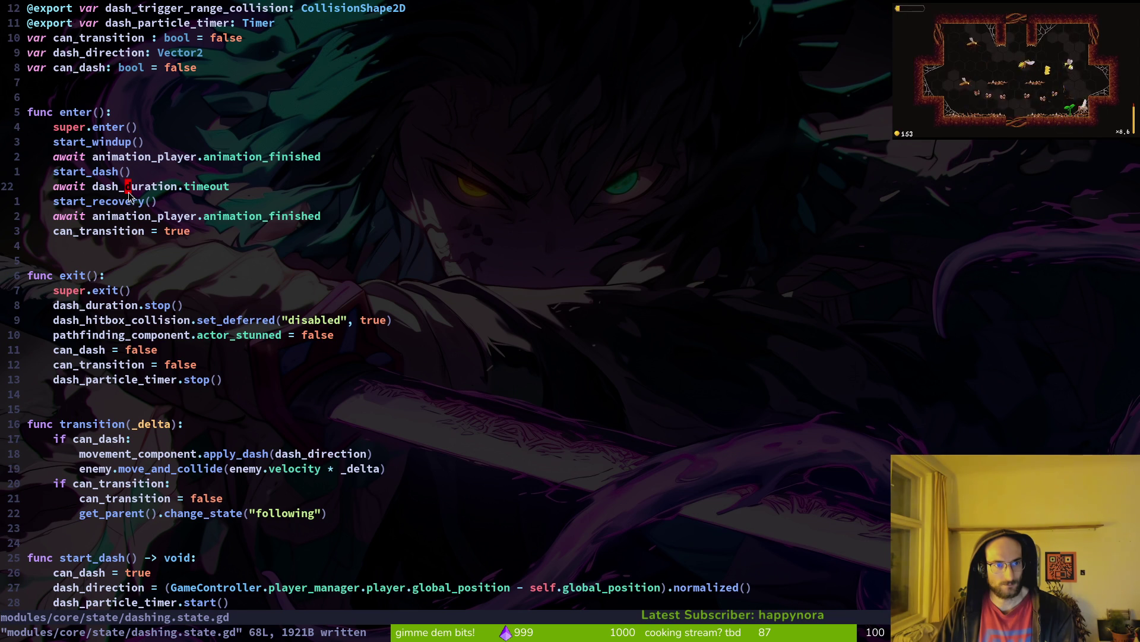
scroll(365, 434, "down", 4)
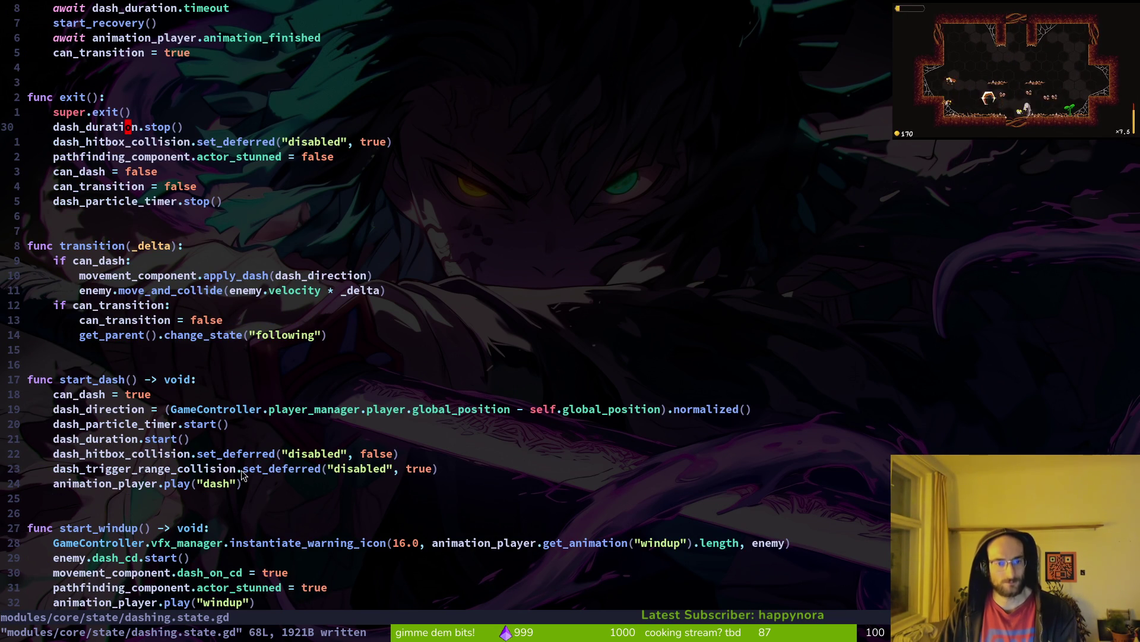
scroll(250, 470, "down", 2)
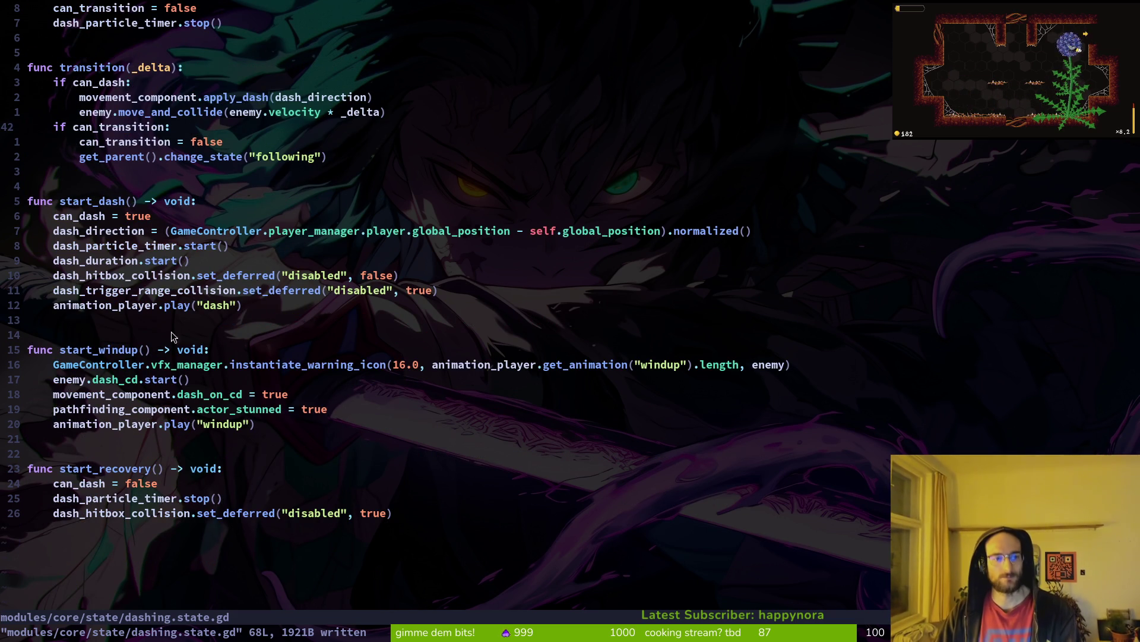
scroll(172, 333, "up", 3)
scroll(321, 315, "down", 4)
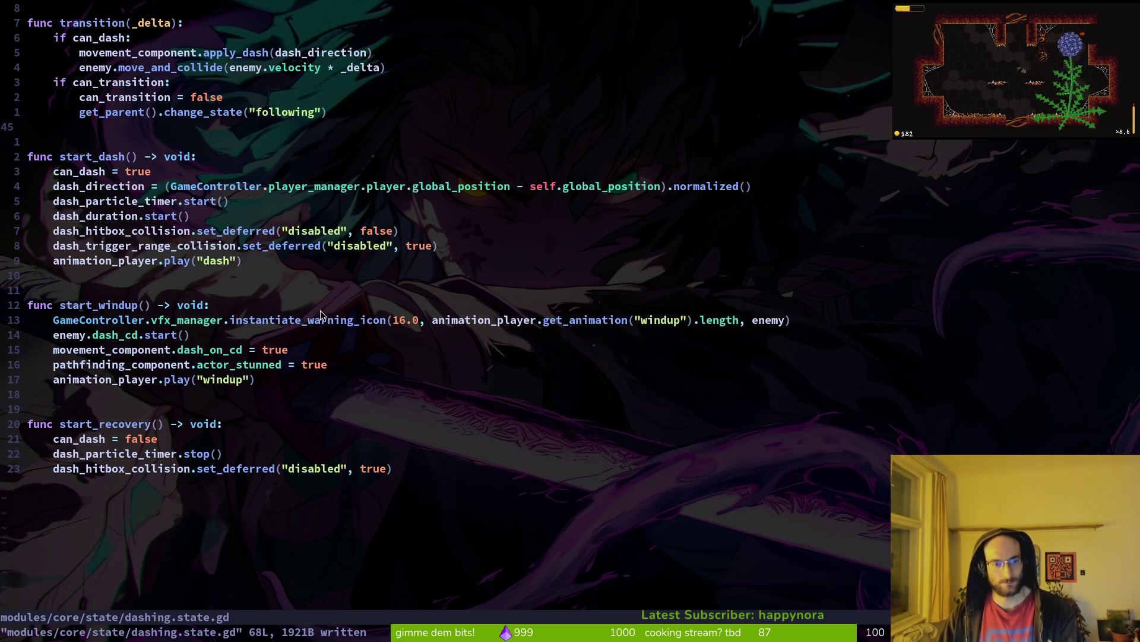
key("space")
Step: Find and open the fly's dashing.gd script
key("f")
key("f")
type("a")
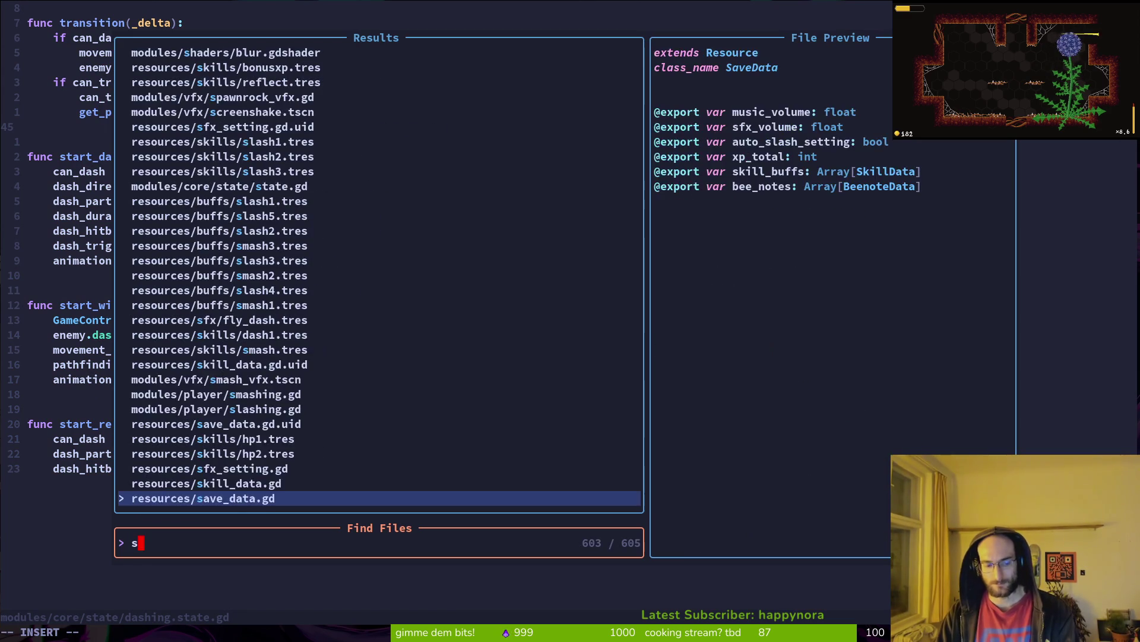
key("BackSpace")
type("fldas")
key("Return")
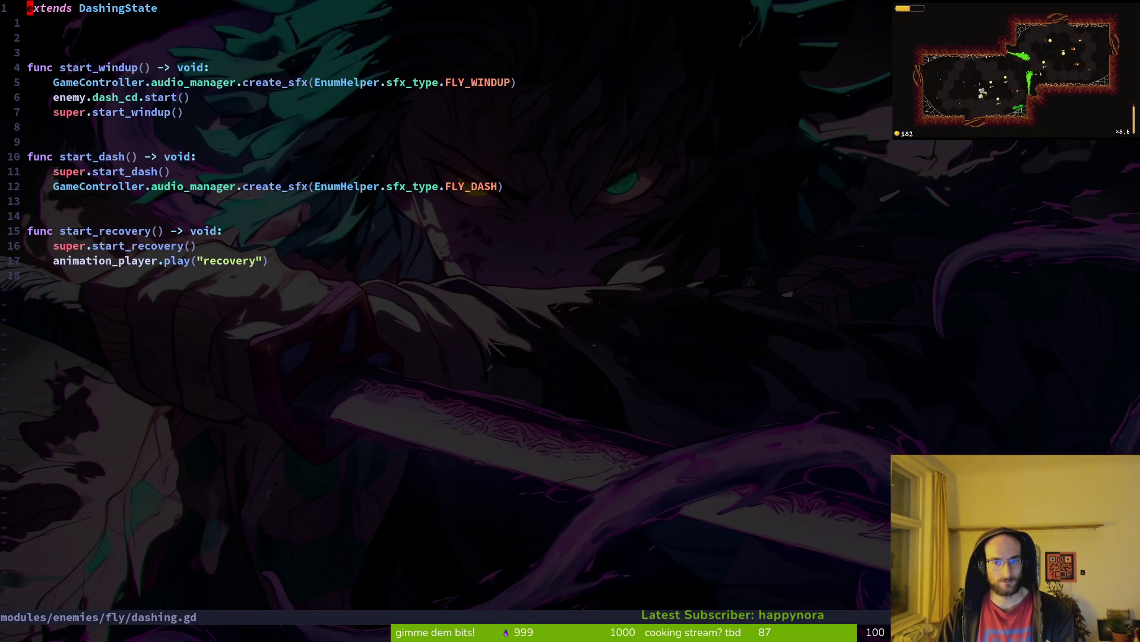
Step: Move the recovery animation line from the fly's start_recovery into dashing.state.gd's start_recovery, saving both
key("j")
key("j")
key("j")
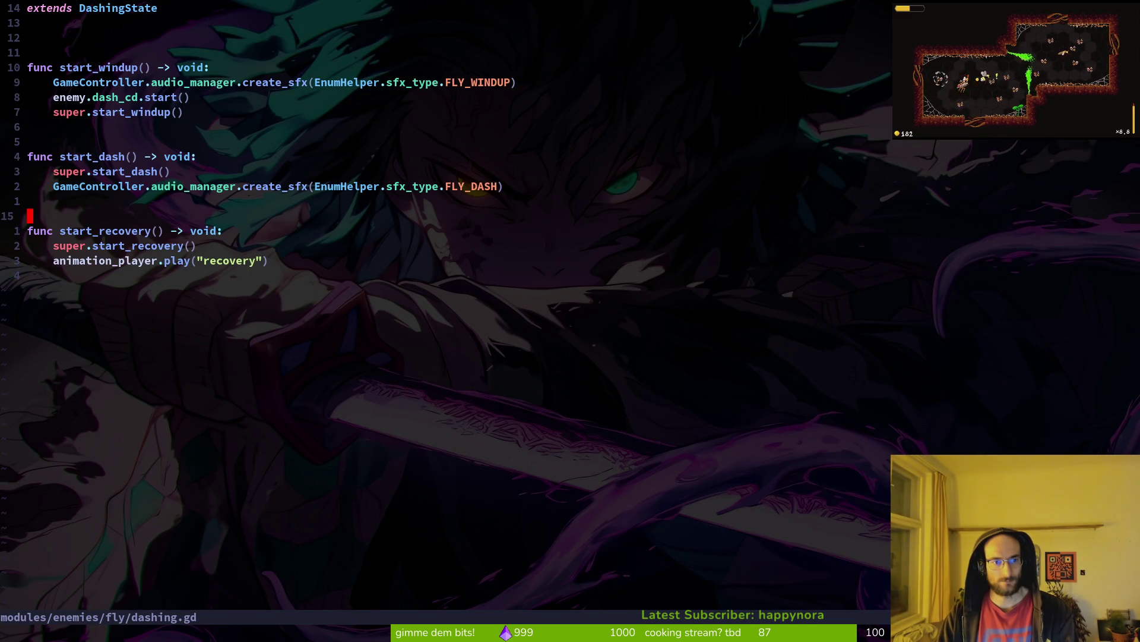
key("shift+v")
key("j")
key("j")
key("j")
key("d")
key("u")
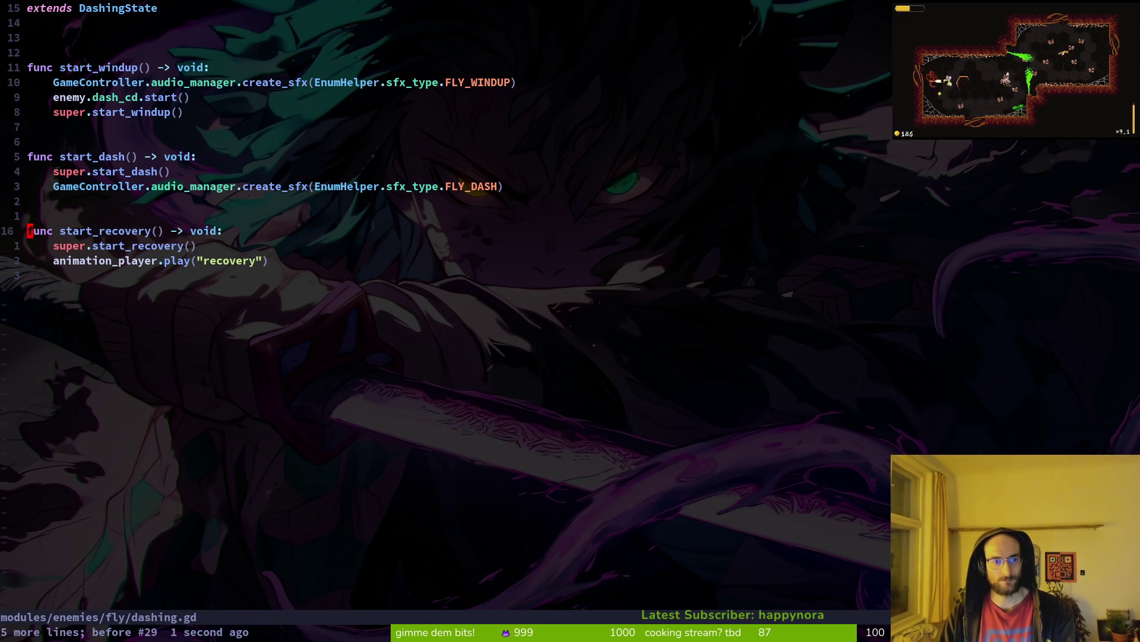
key("j")
key("j")
key("shift+v")
type("d:w")
key("Return")
key("ctrl+6")
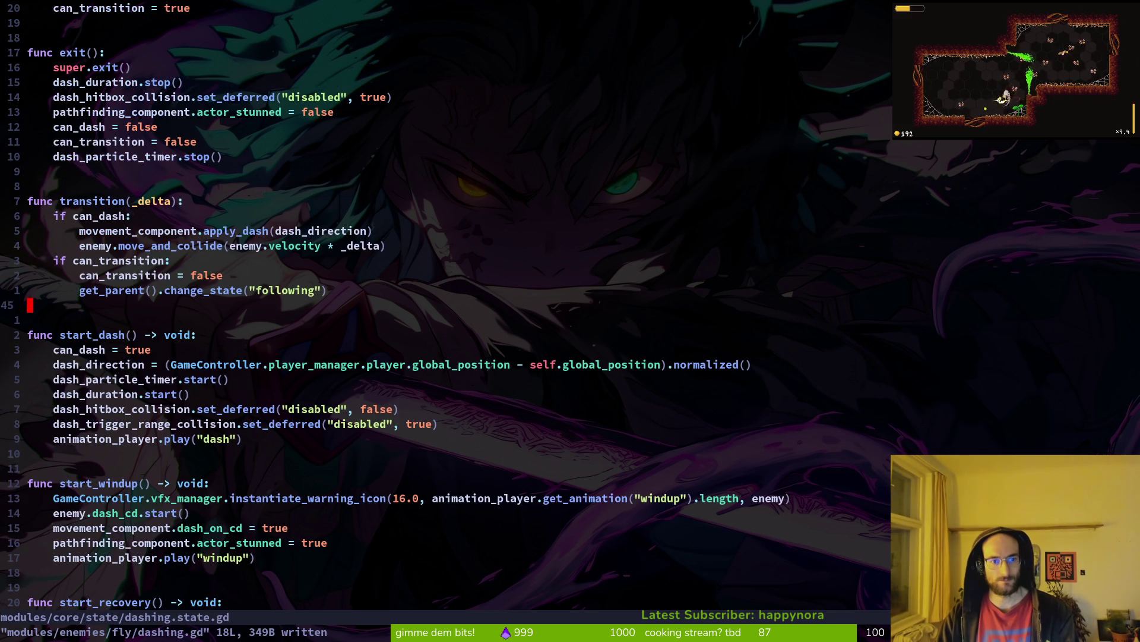
key("j")
key("j")
key("j")
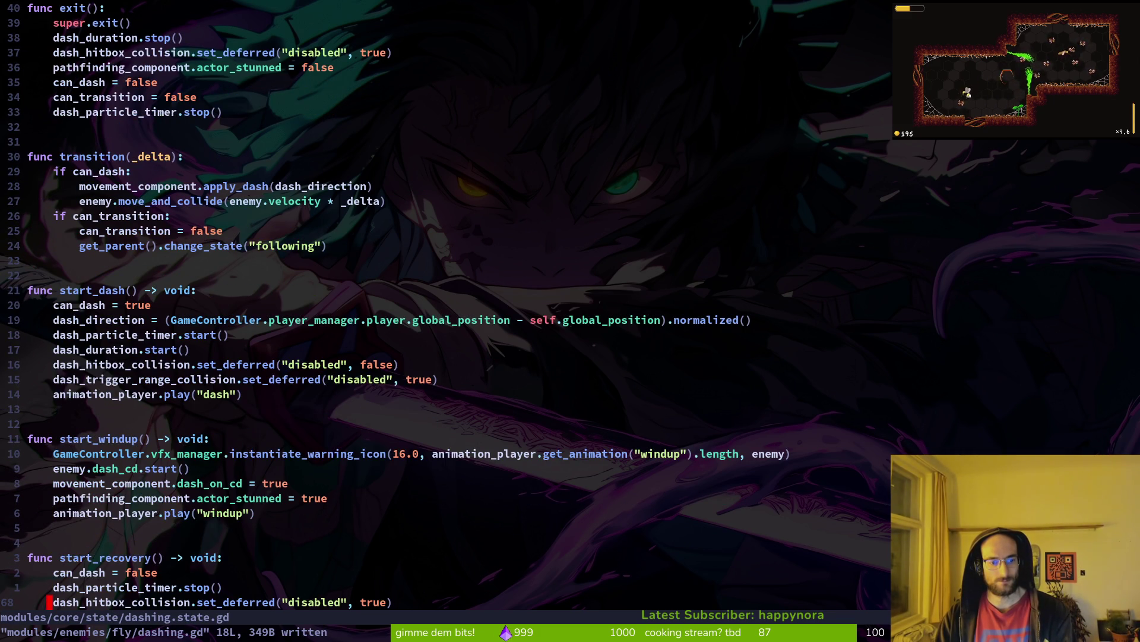
type("p:w")
key("Return")
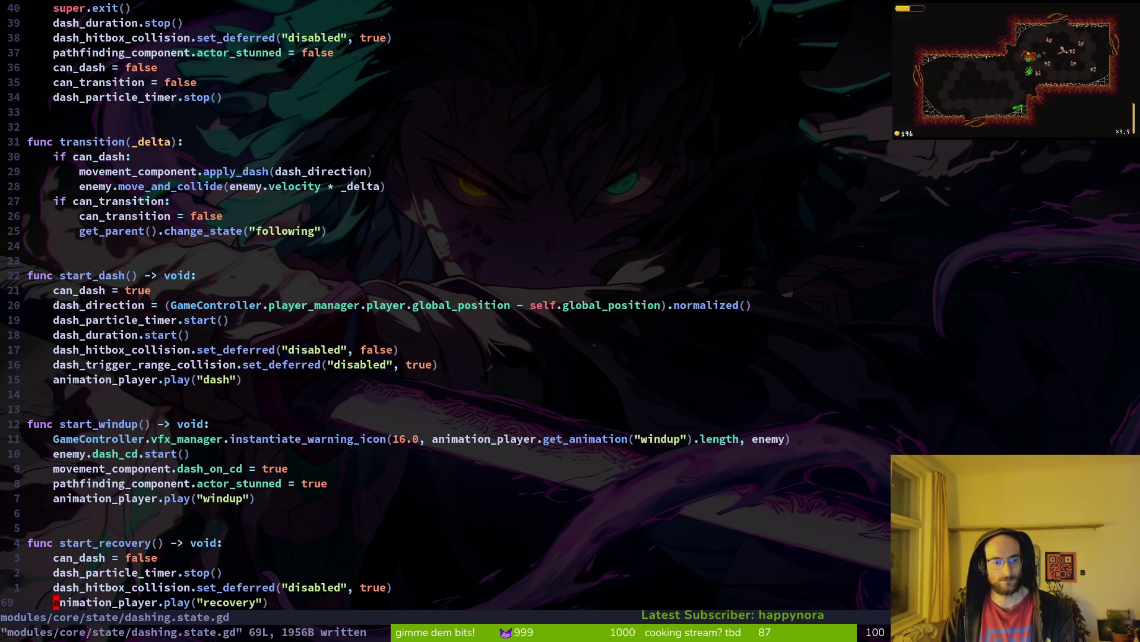
Step: Delete the start_recovery override from the fly's dashing.gd and save
key("ctrl+6")
key("V")
key("j")
key("j")
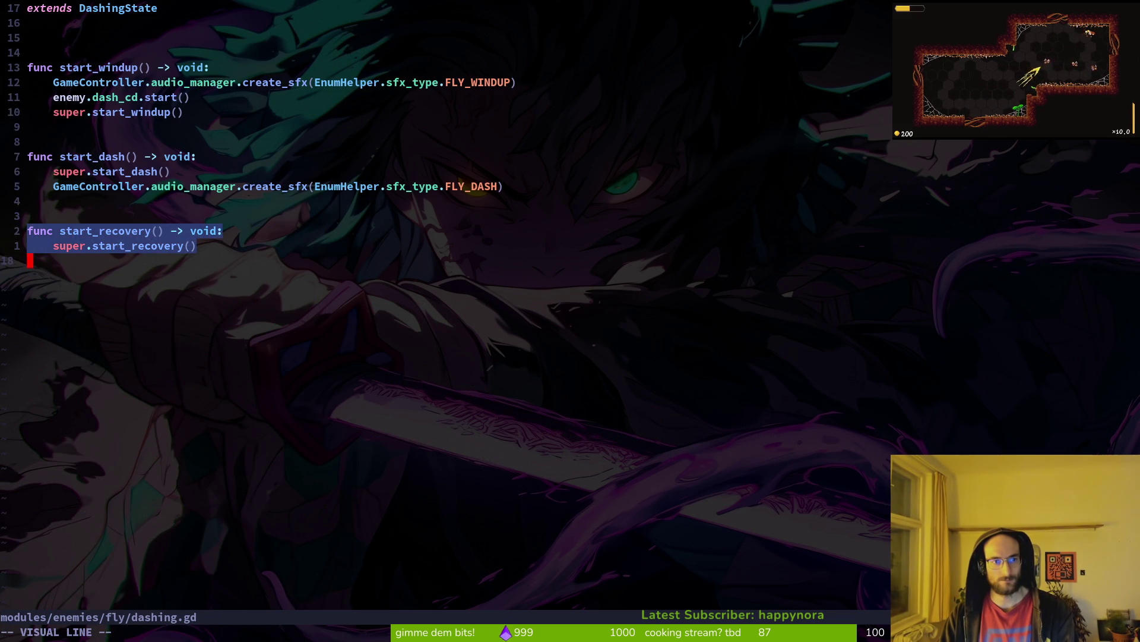
type("d:w")
key("Return")
Step: Remove the enemy.dash_cd.start() line from the fly's start_windup and save
key("k")
key("k")
key("k")
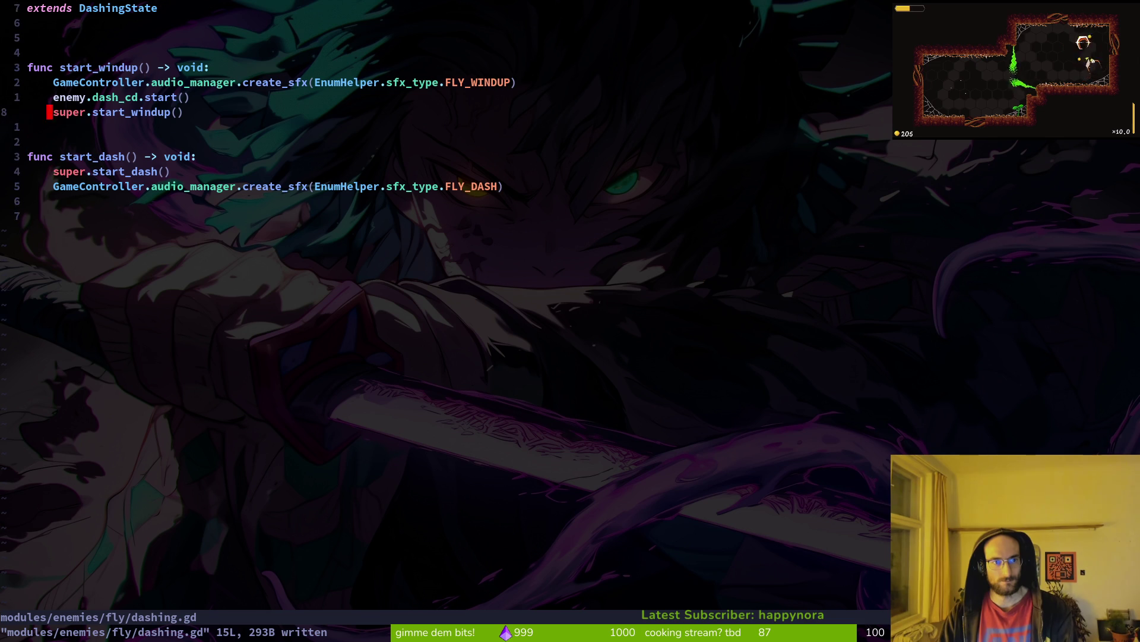
key("V")
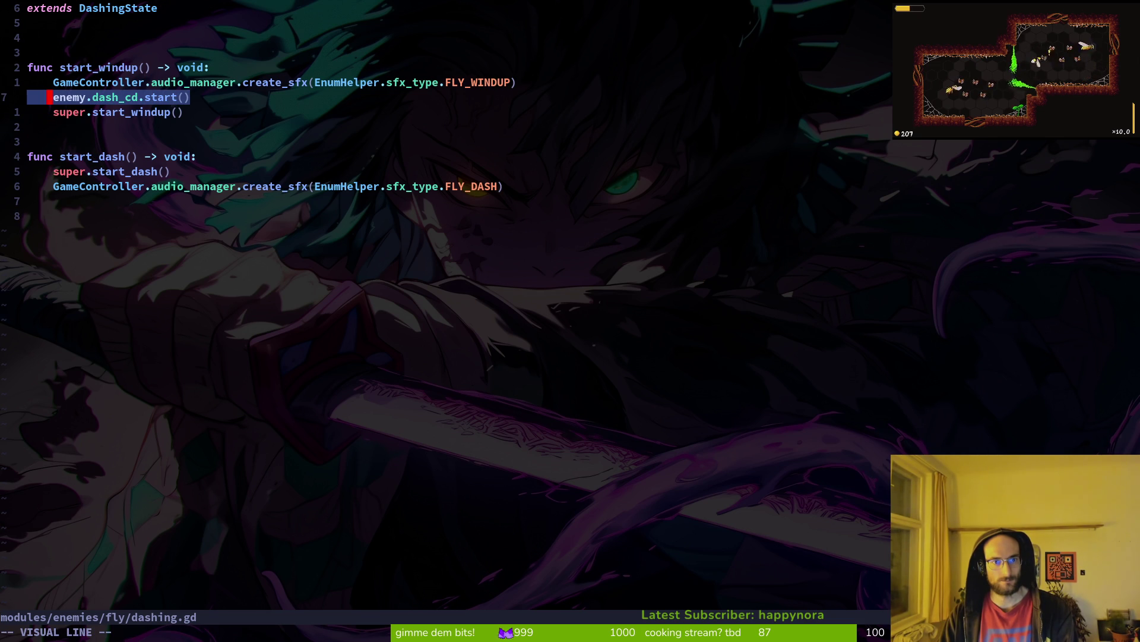
key("y")
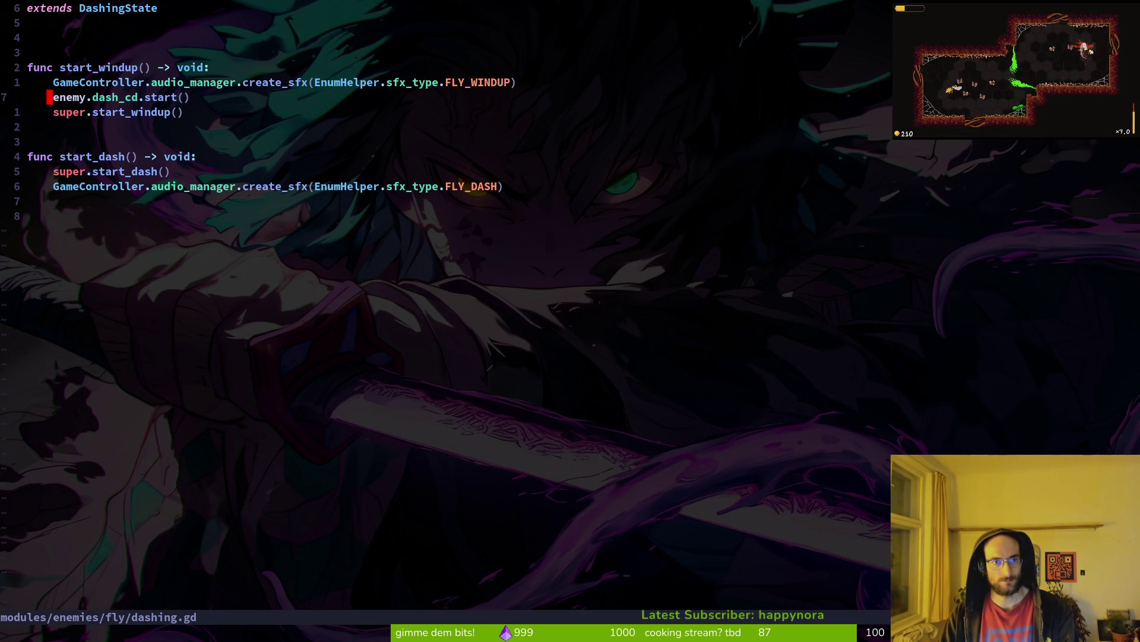
key("j")
key("d")
key("d")
type(":w")
key("Return")
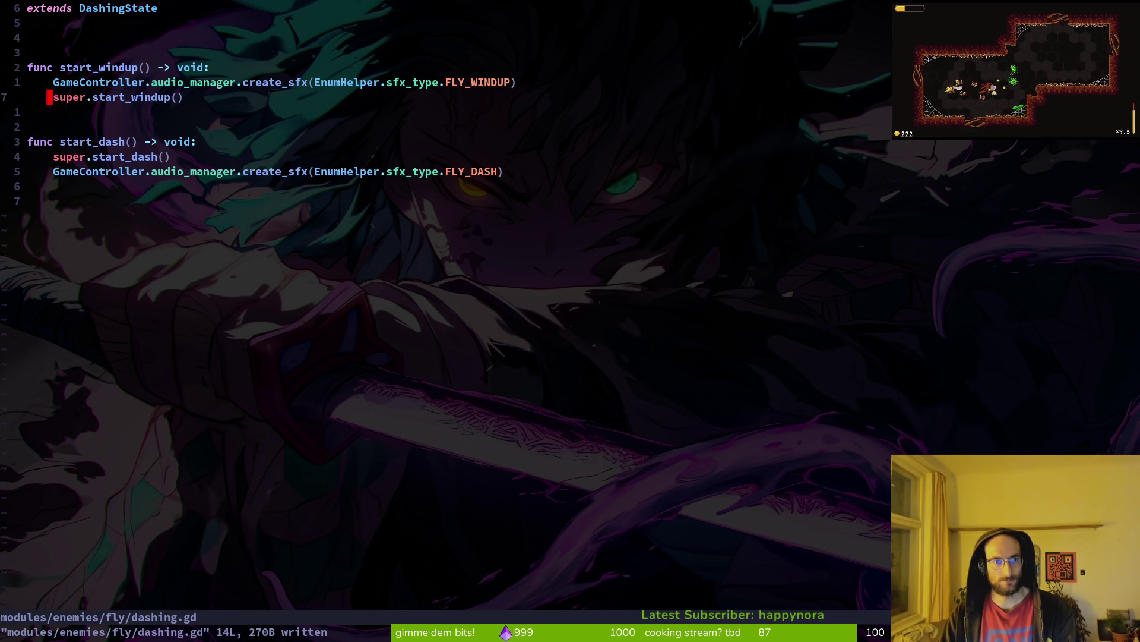
key("ctrl+o")
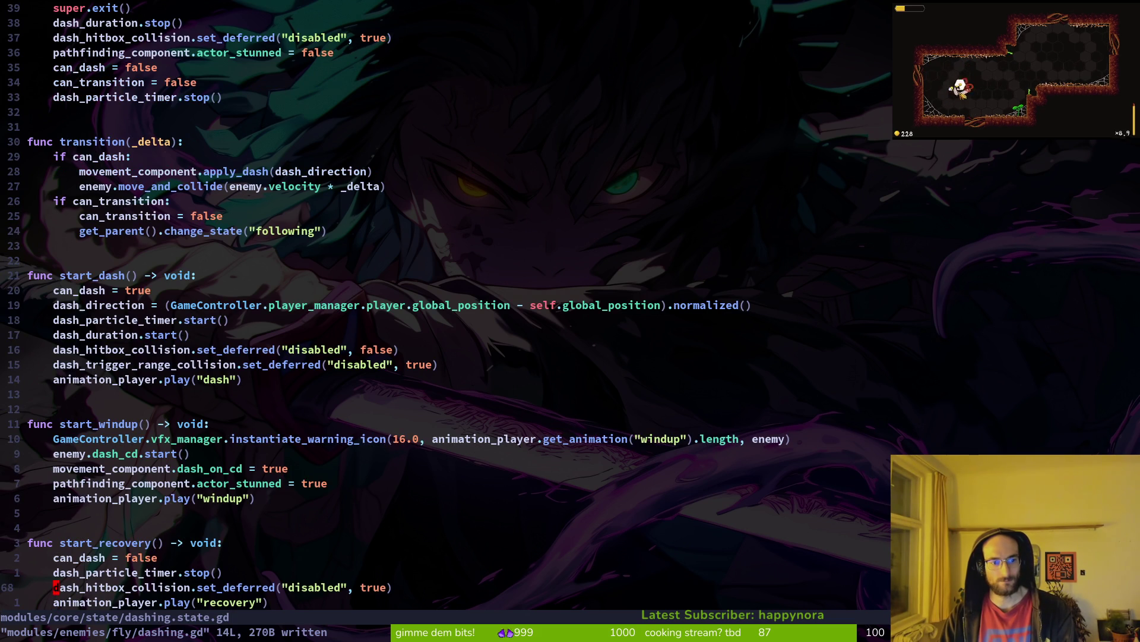
key("9")
key("k")
key("ctrl+o")
type("u")
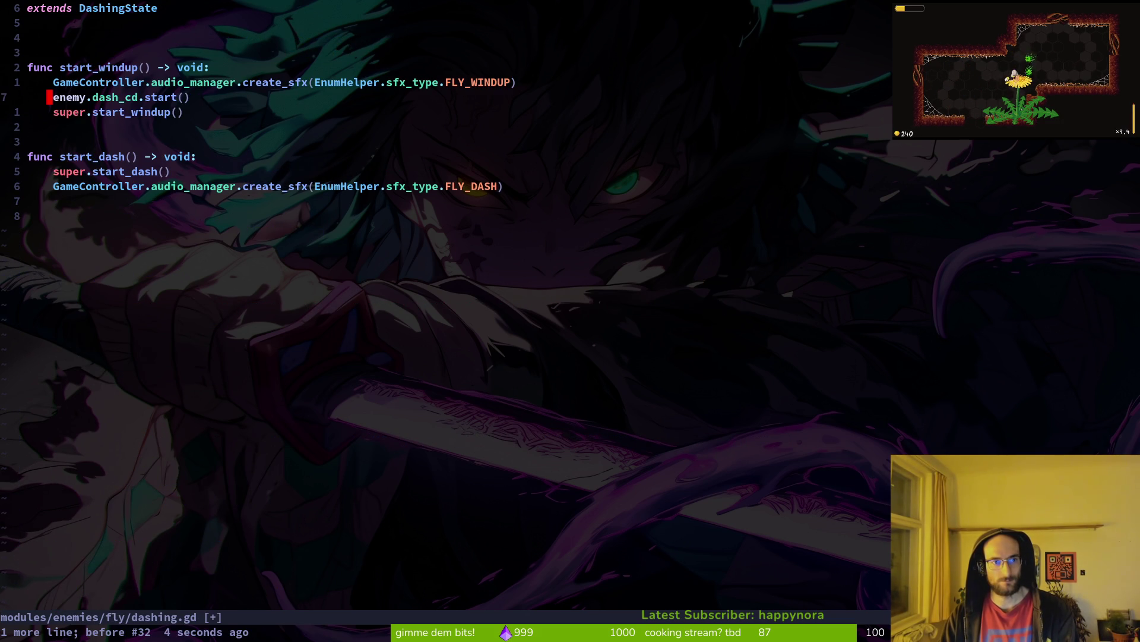
type("Vd:w")
key("Return")
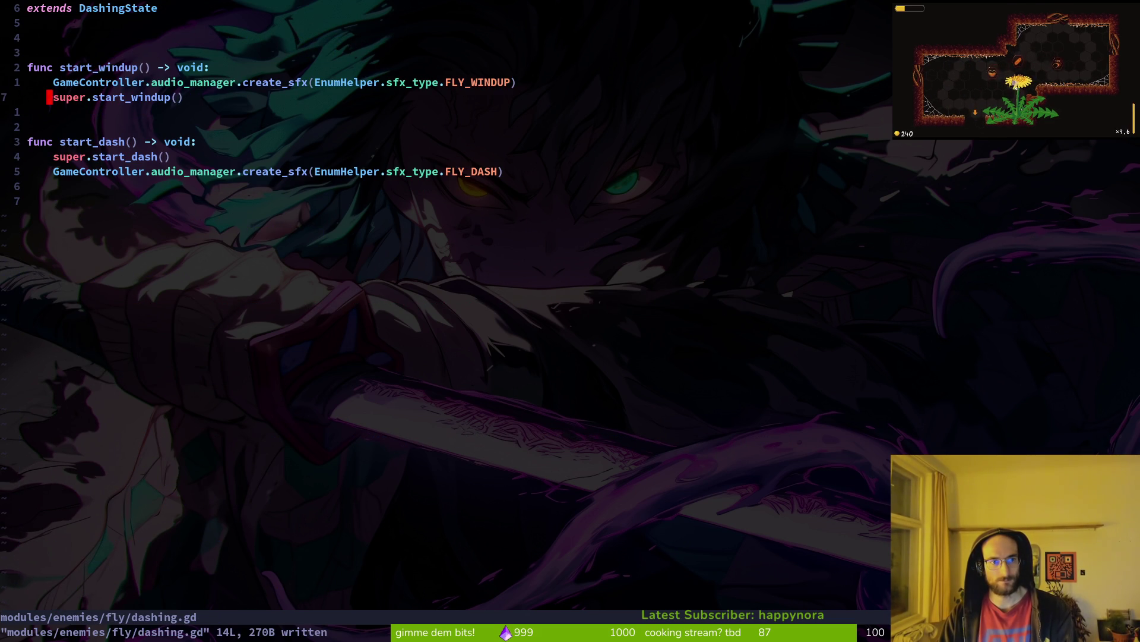
Step: Move super.start_windup() above the sound call, save, and jump to dashing.state.gd
key("d")
key("d")
type("kP:w")
key("Return")
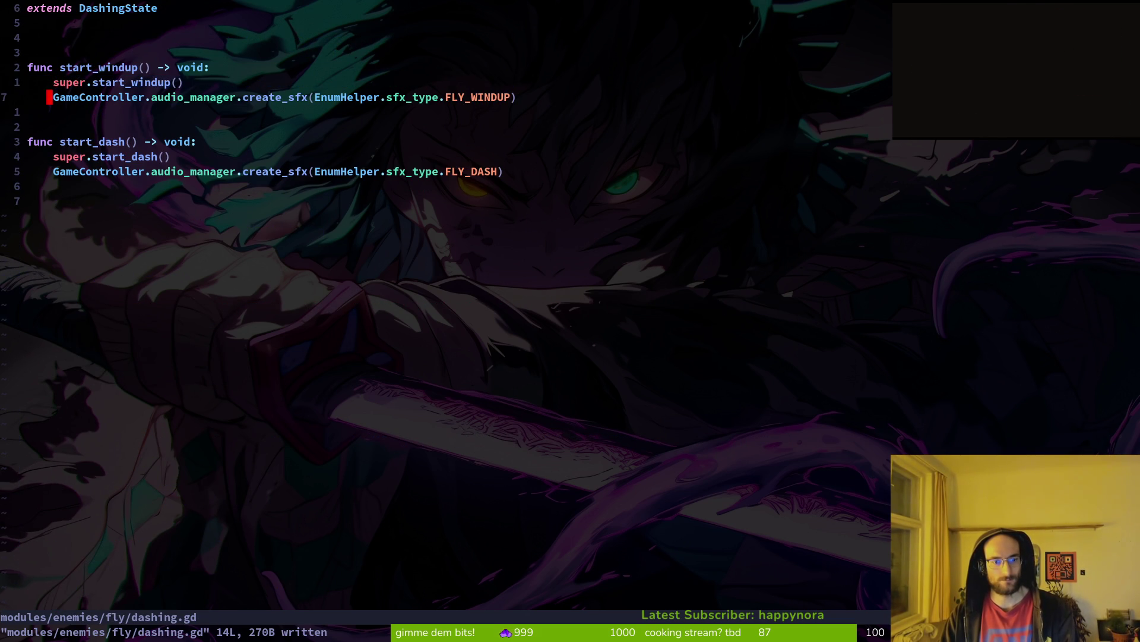
key("ctrl+o")
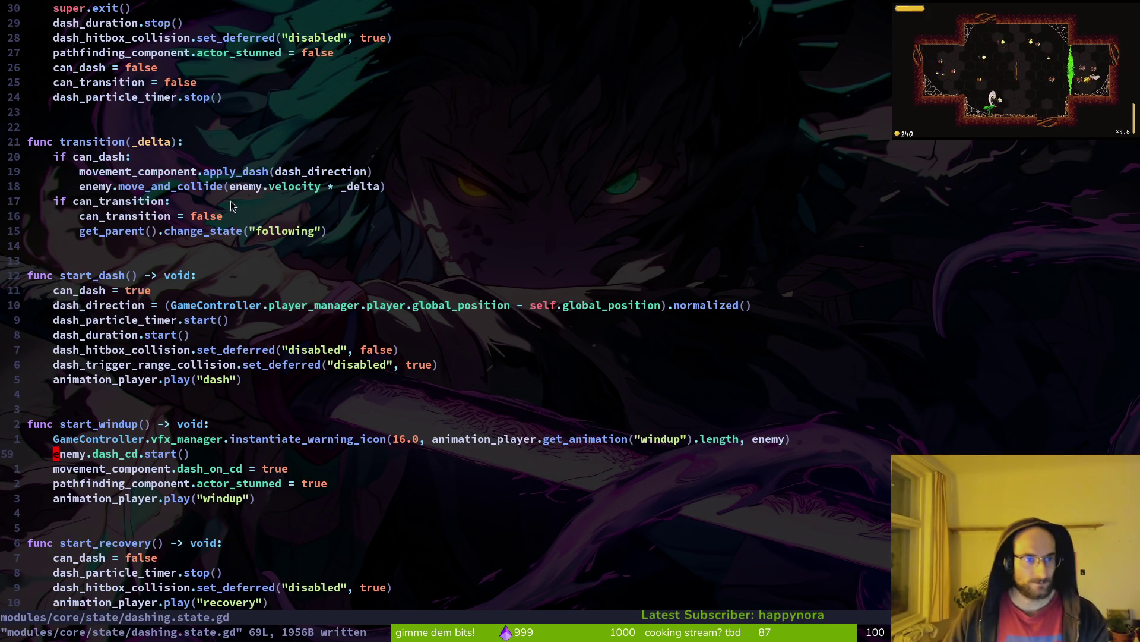
left_click(96, 157)
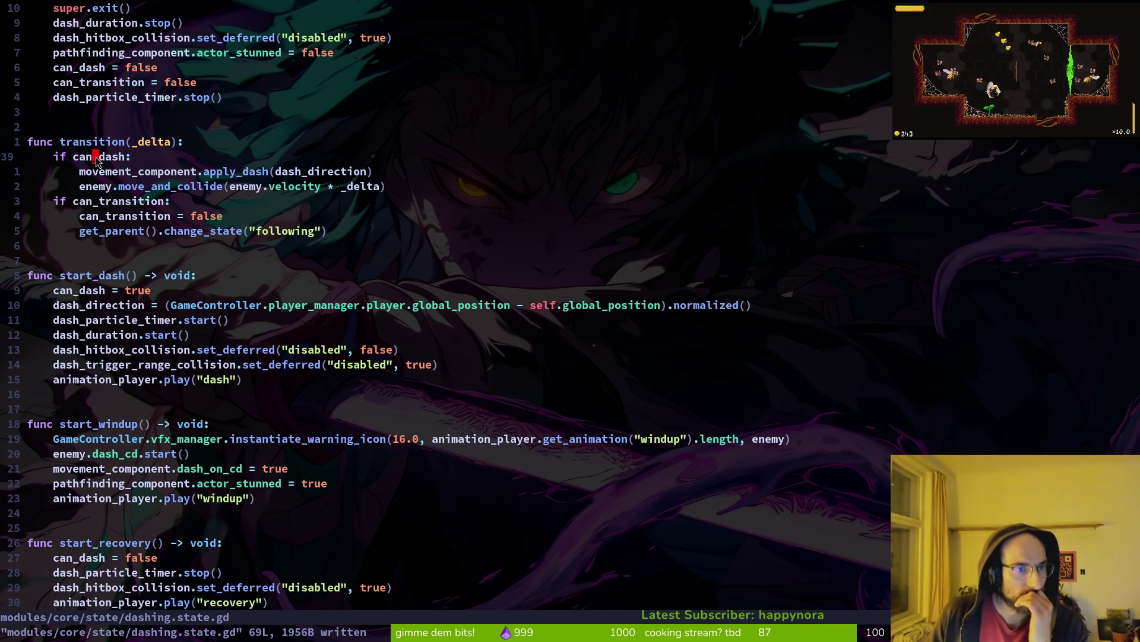
key("b")
key("Return")
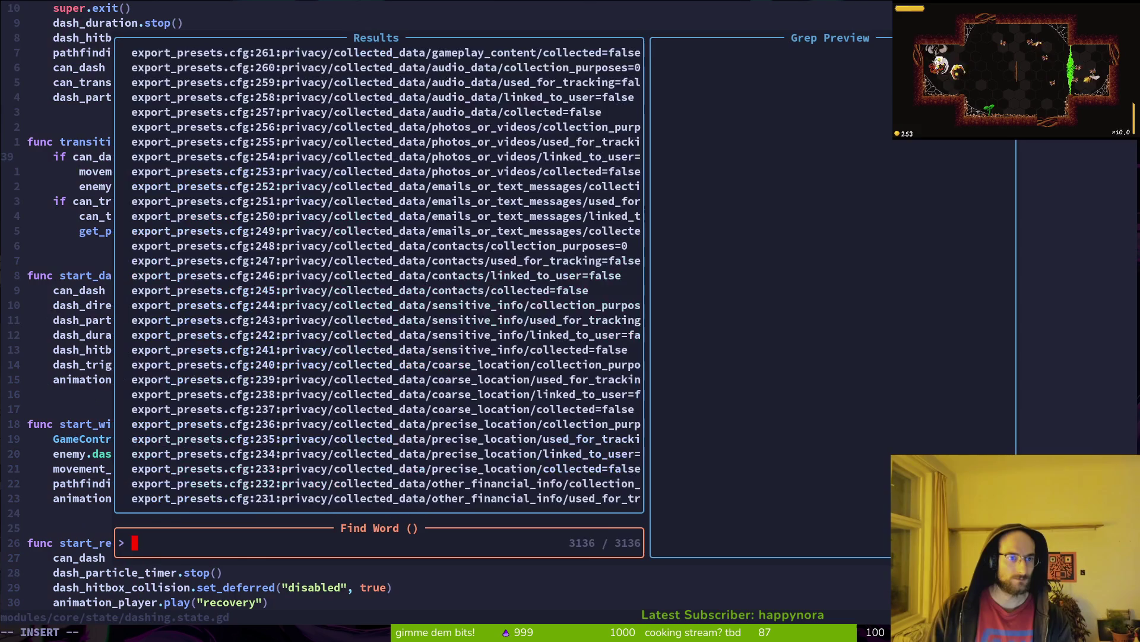
key("Escape")
left_click(116, 203)
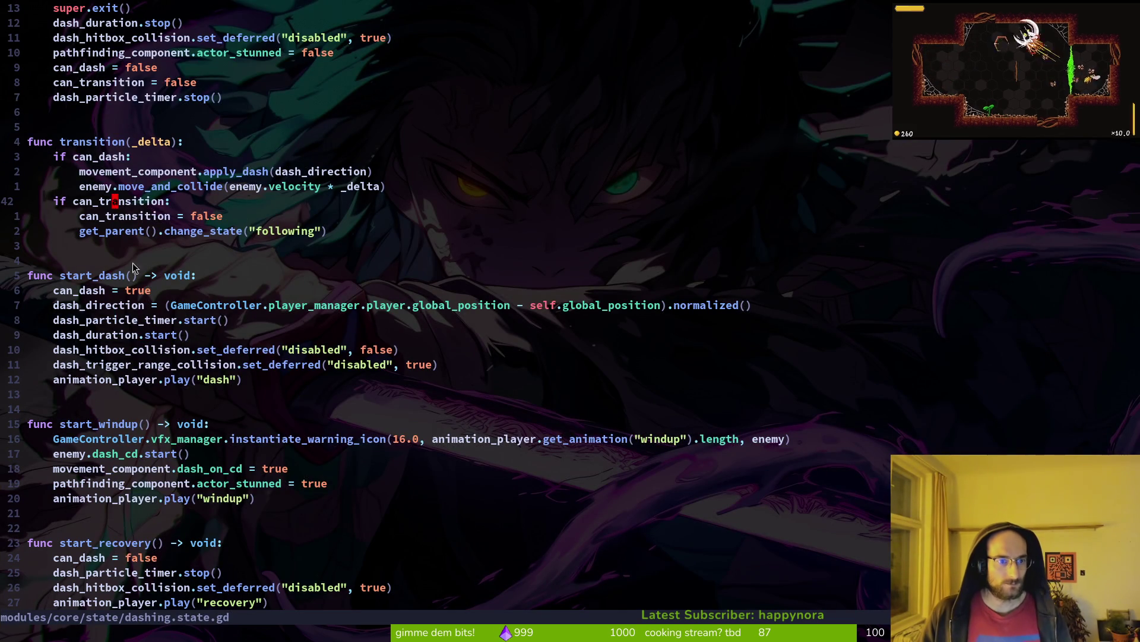
scroll(232, 427, "down", 2)
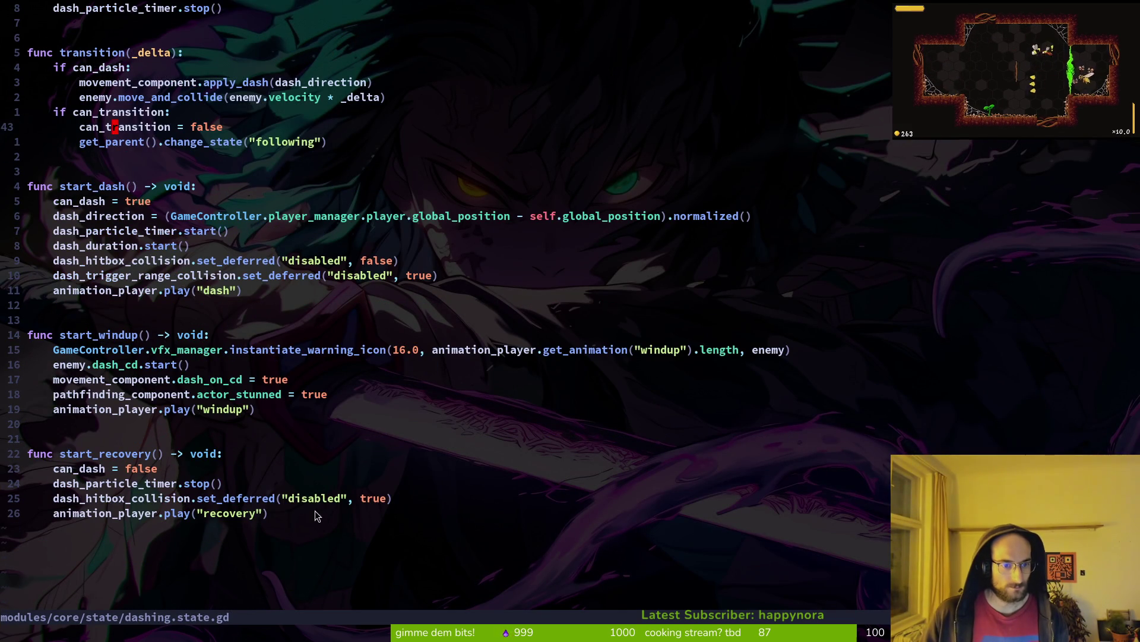
scroll(119, 374, "up", 3)
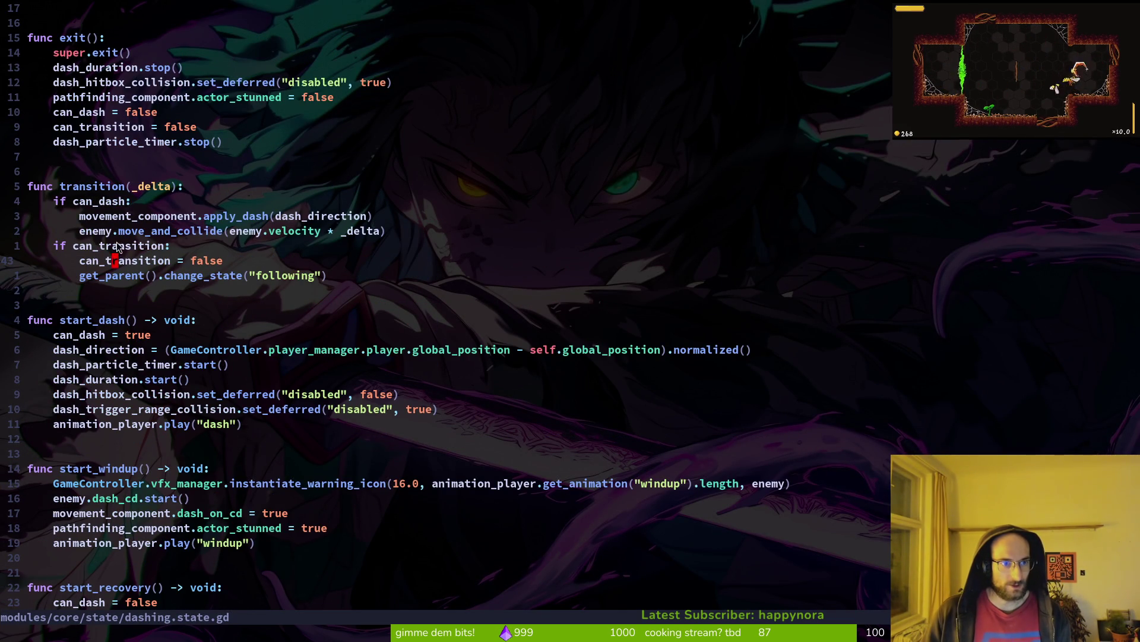
scroll(119, 225, "up", 3)
left_click_drag(75, 128, 182, 139)
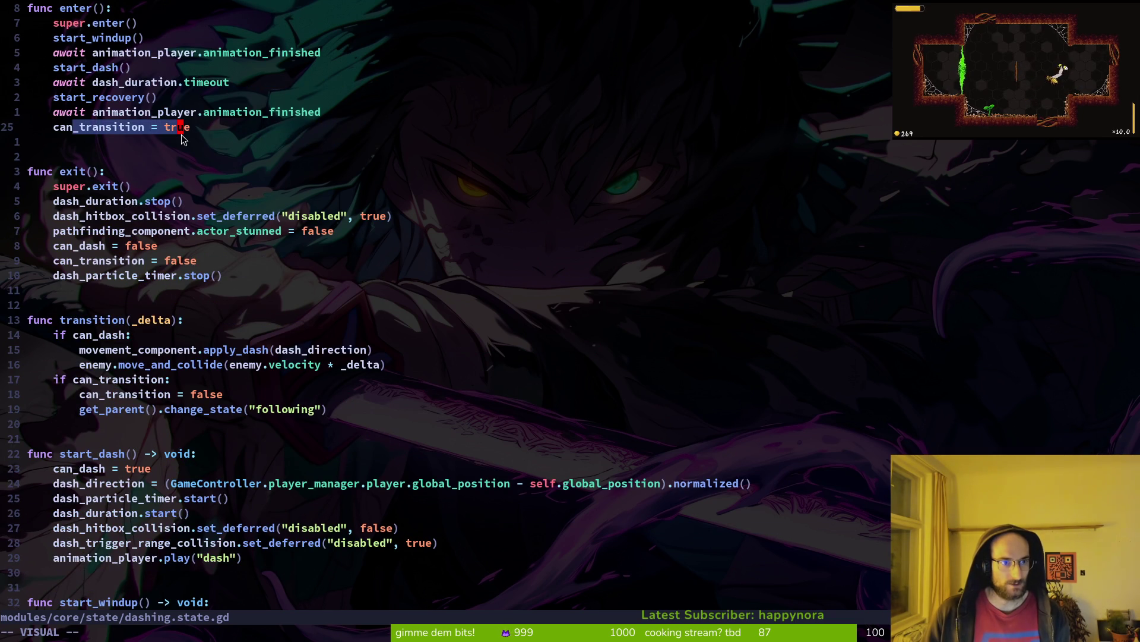
left_click(214, 119)
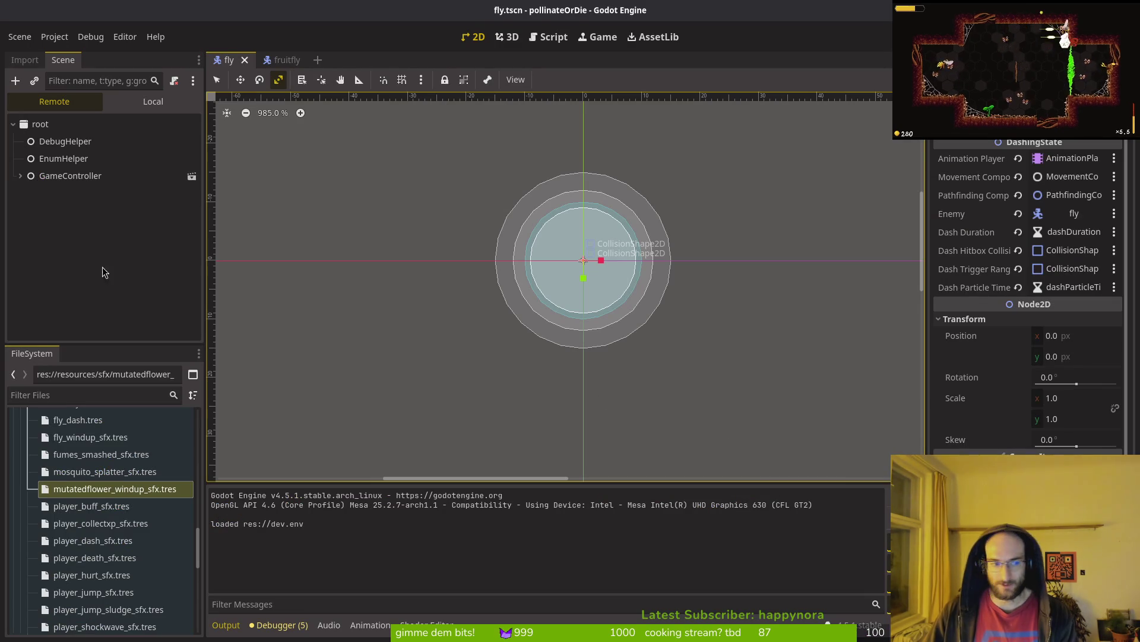
Step: Open the fruitfly scene, show the sprite AnimationPlayer's dash animation, and save the scene
left_click(153, 101)
left_click(287, 61)
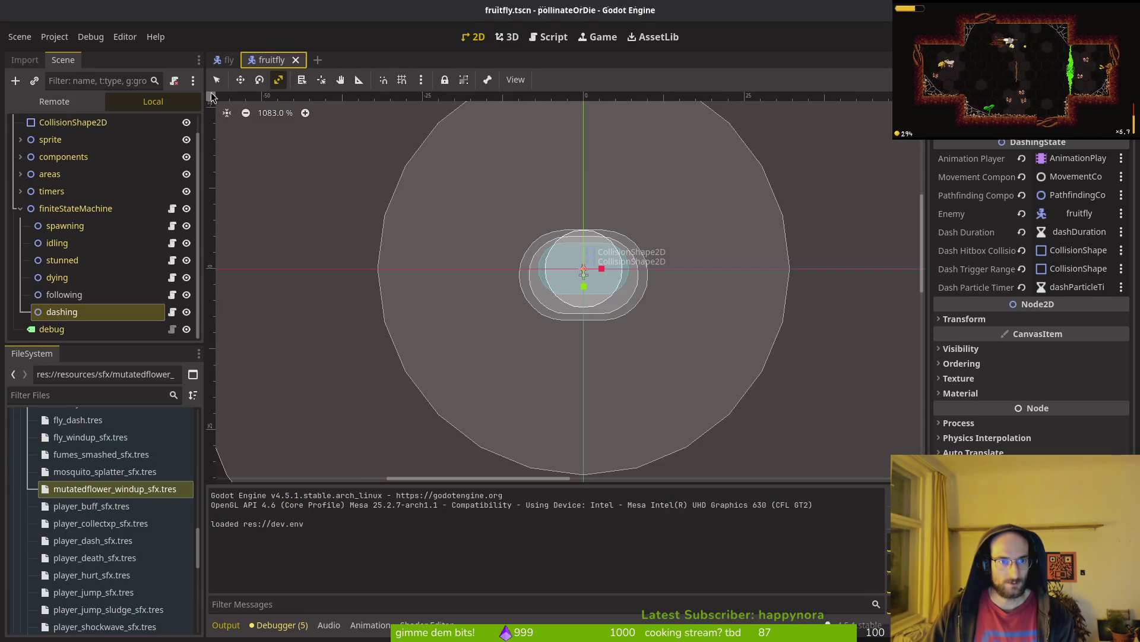
left_click(20, 158)
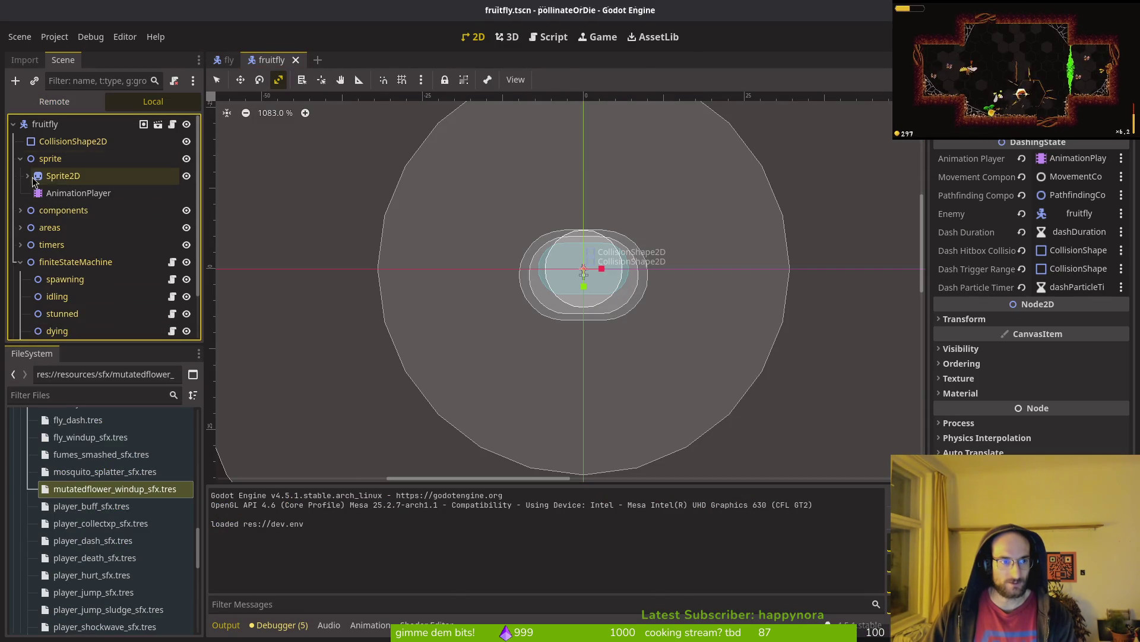
left_click(79, 193)
left_click(508, 487)
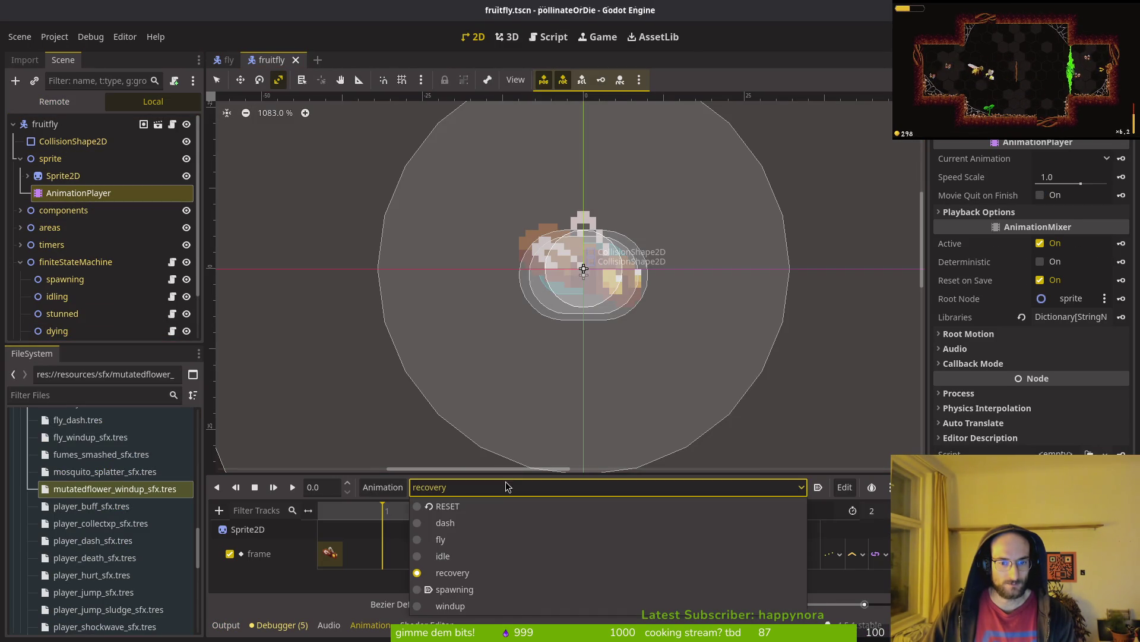
left_click(472, 523)
key("ctrl+s")
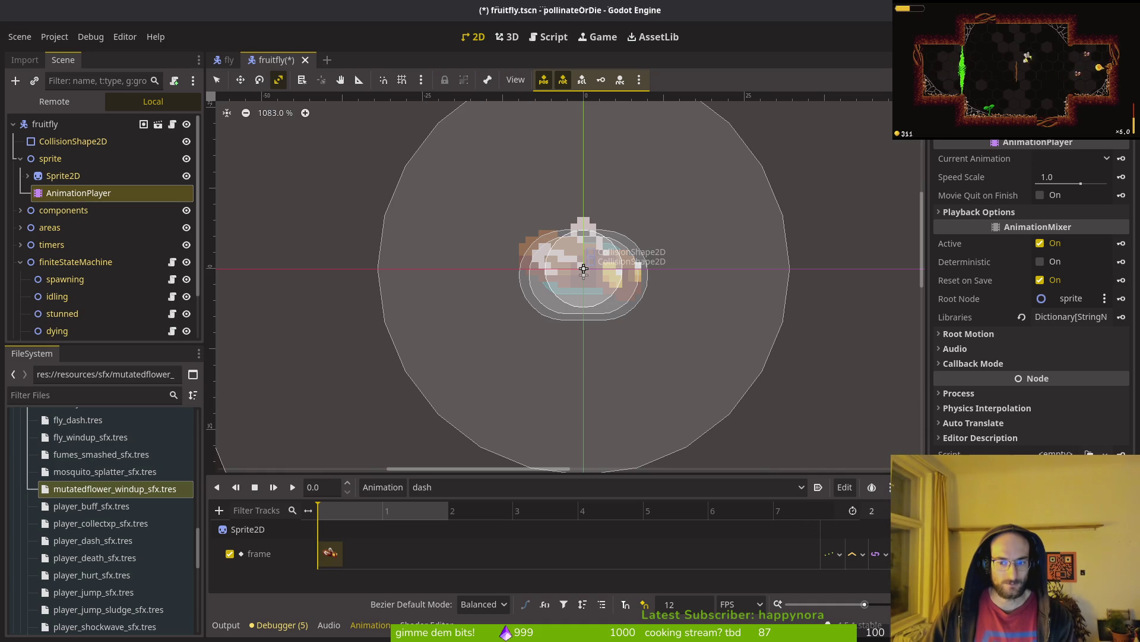
key("ctrl+s")
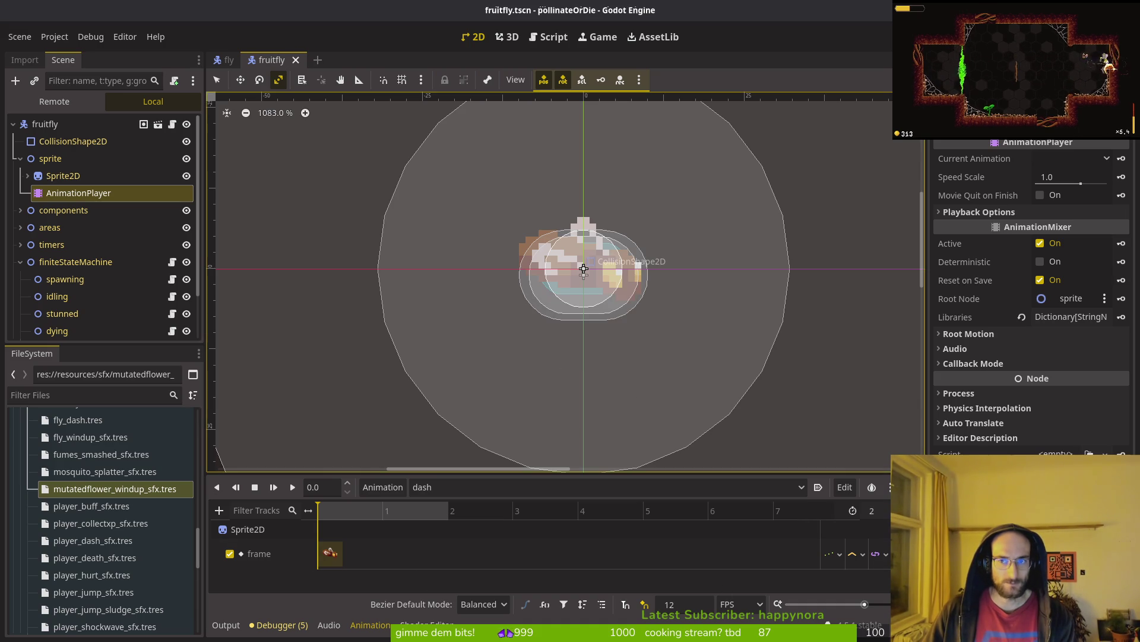
Step: Check the dashing state code in Vim, reopen the animation list, and launch the game with F5
key("alt+Tab")
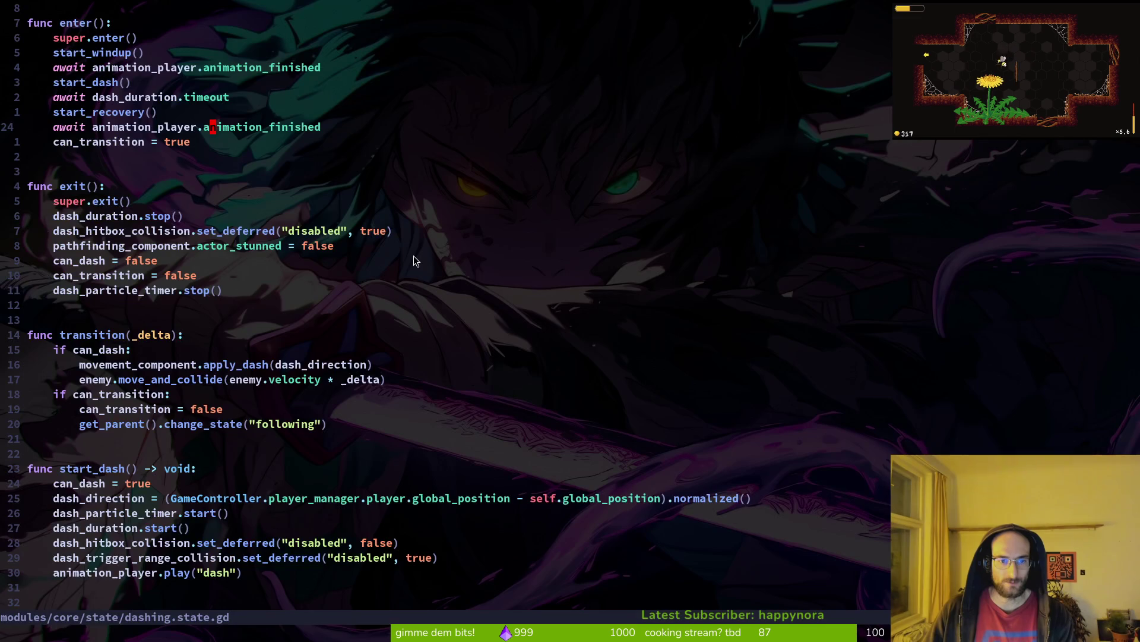
scroll(202, 177, "up", 4)
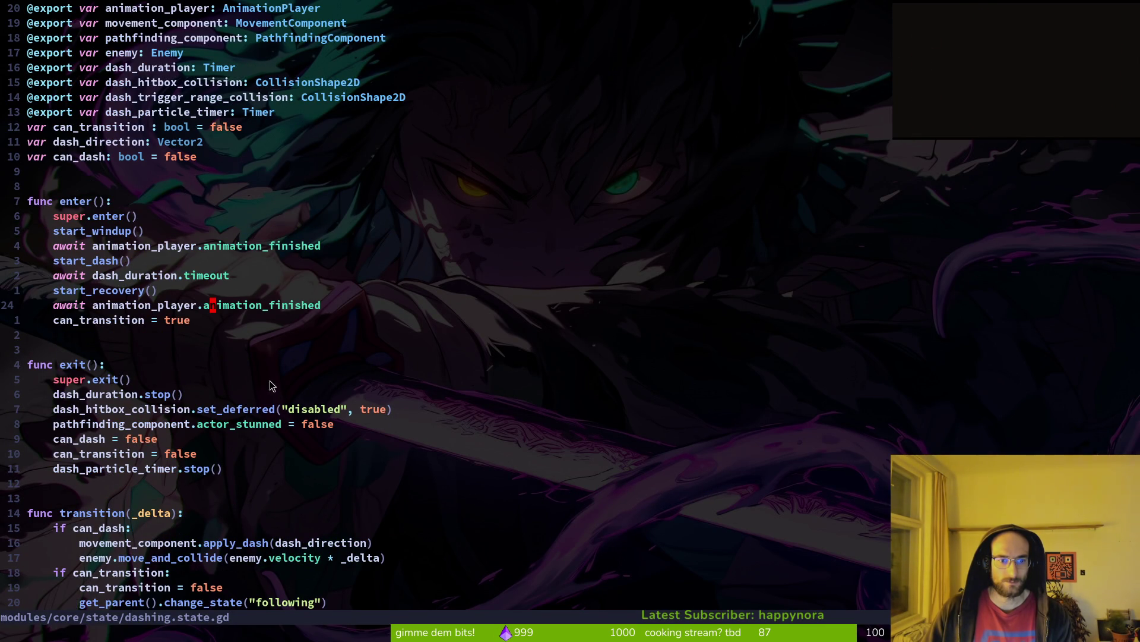
scroll(365, 391, "down", 4)
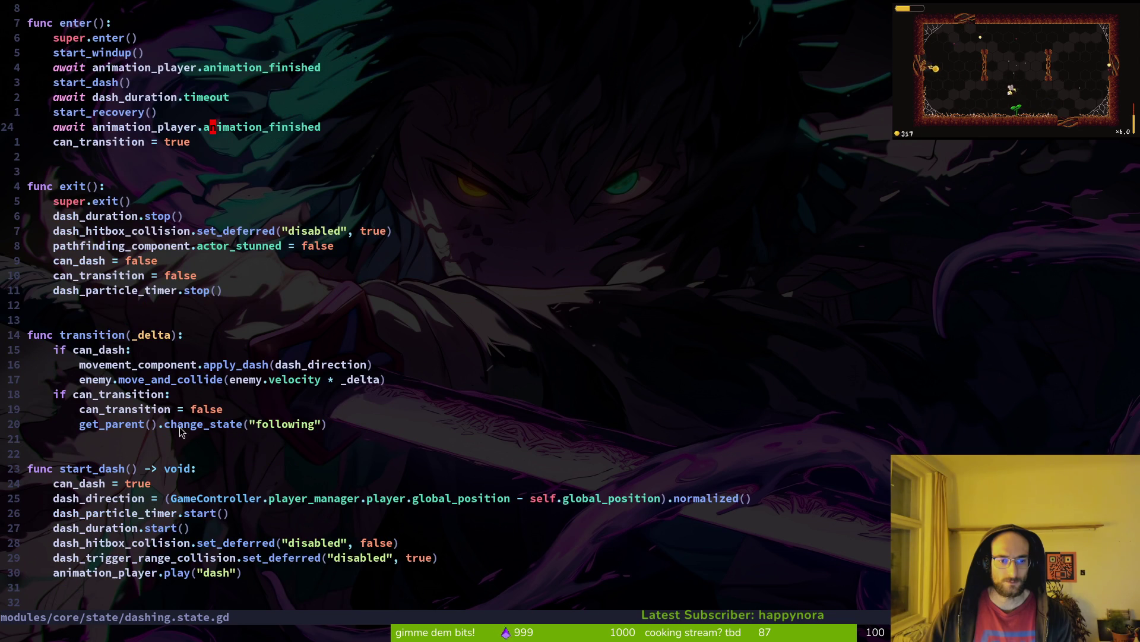
key("alt+Tab")
left_click(433, 489)
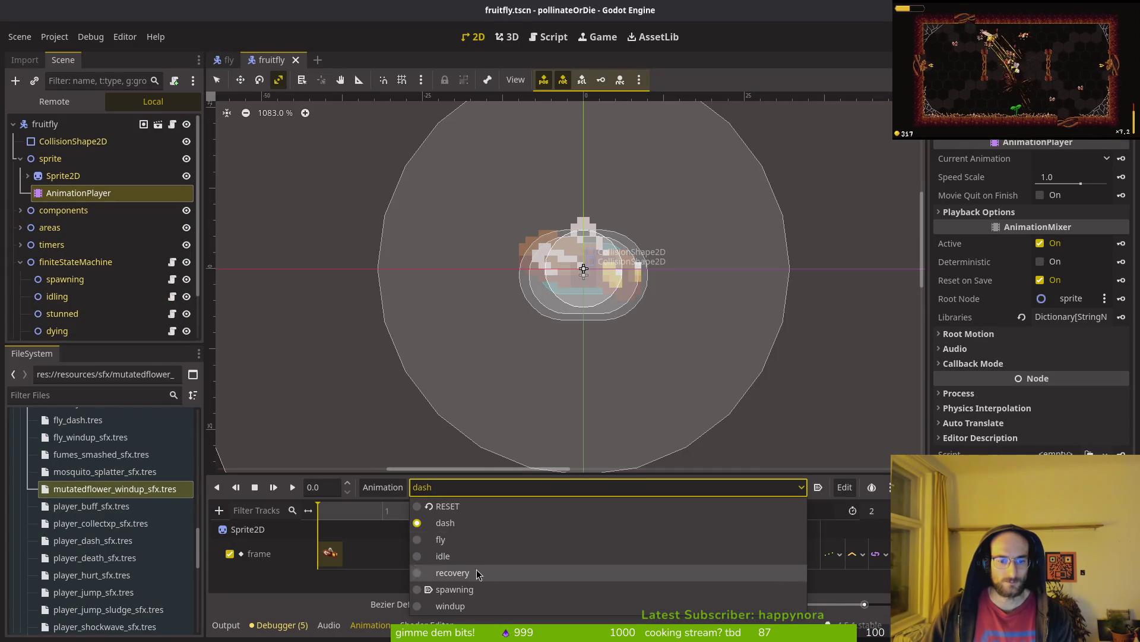
key("F5")
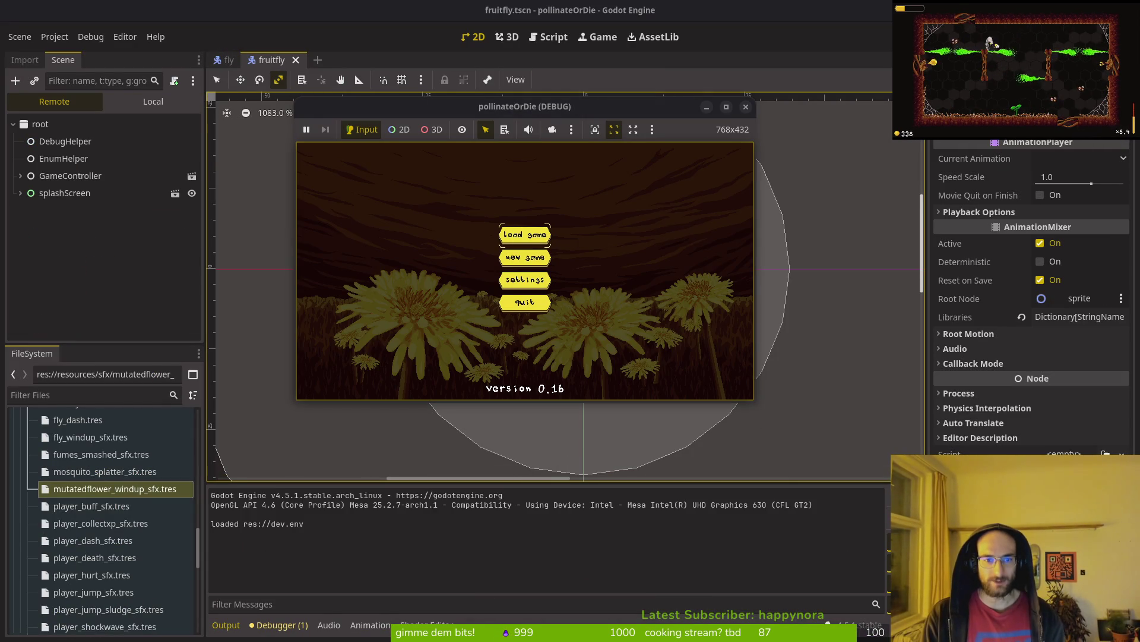
Step: Start a new game, play the arena round against the fruitflies, then stop it with F8
key("Return")
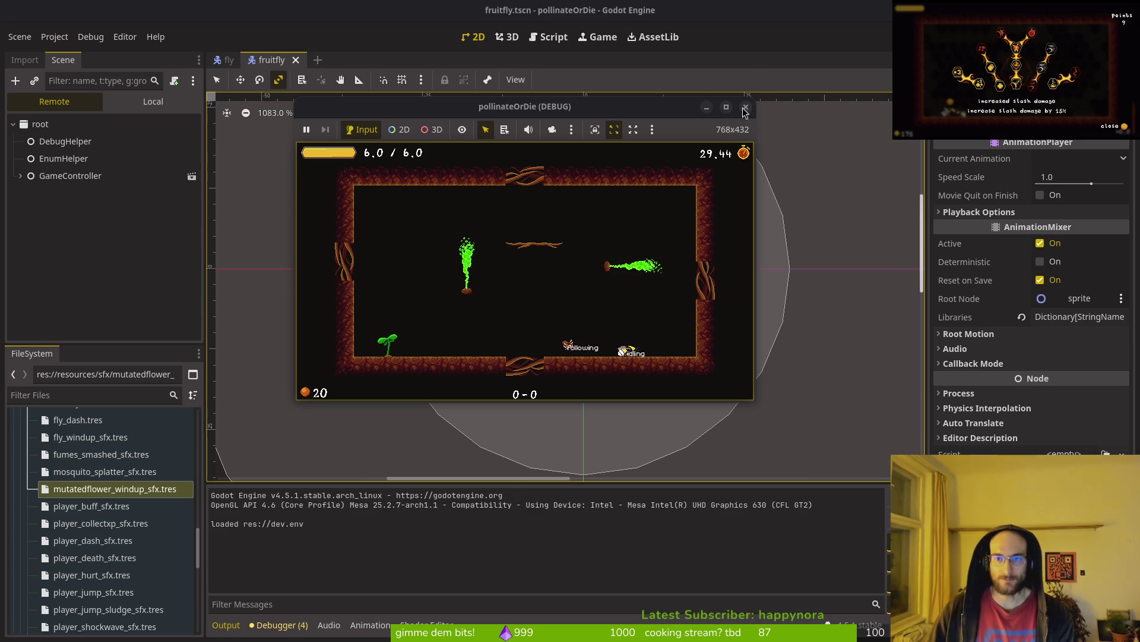
key("F8")
Step: Grep the project for dash_trigger_range_collision from its start_dash use in dashing.state.gd
key("alt+Tab")
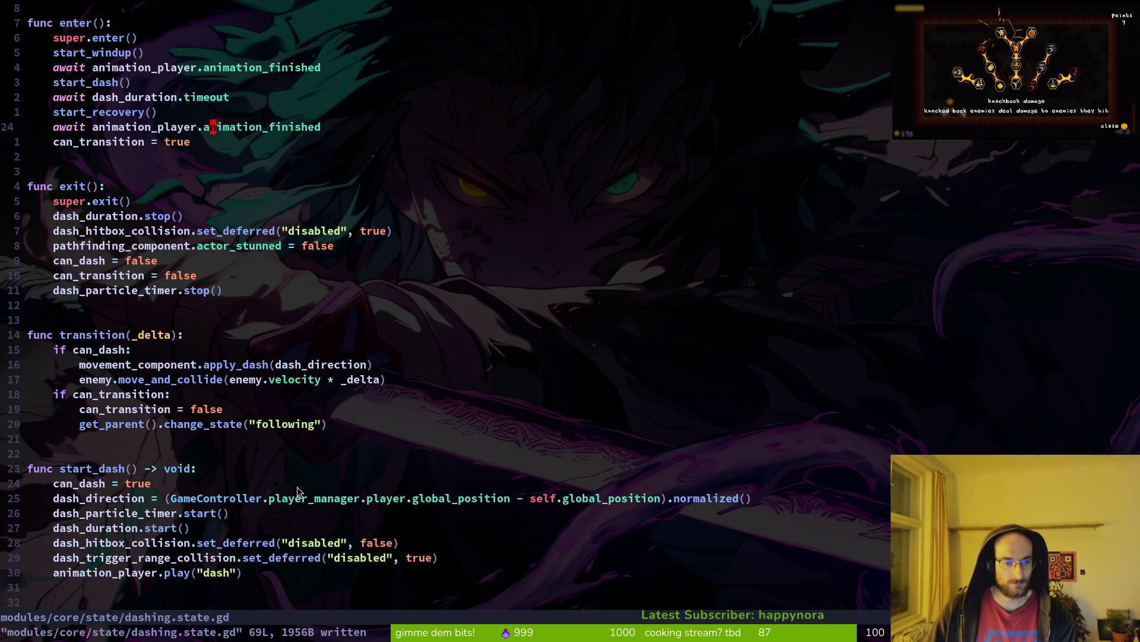
triple_click(124, 561)
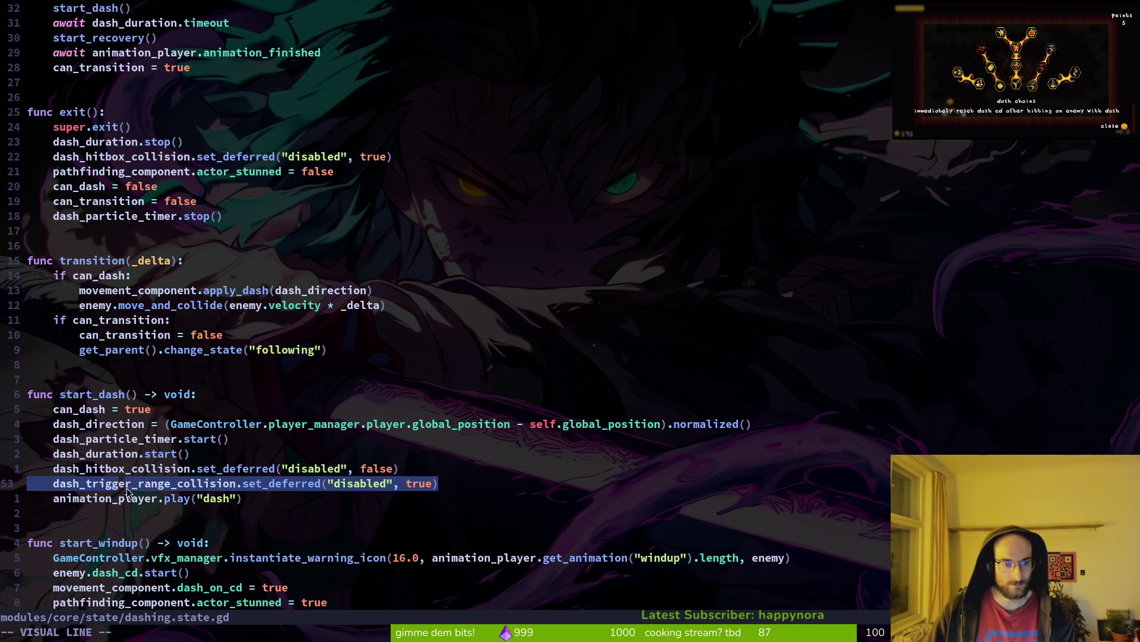
scroll(148, 458, "down", 5)
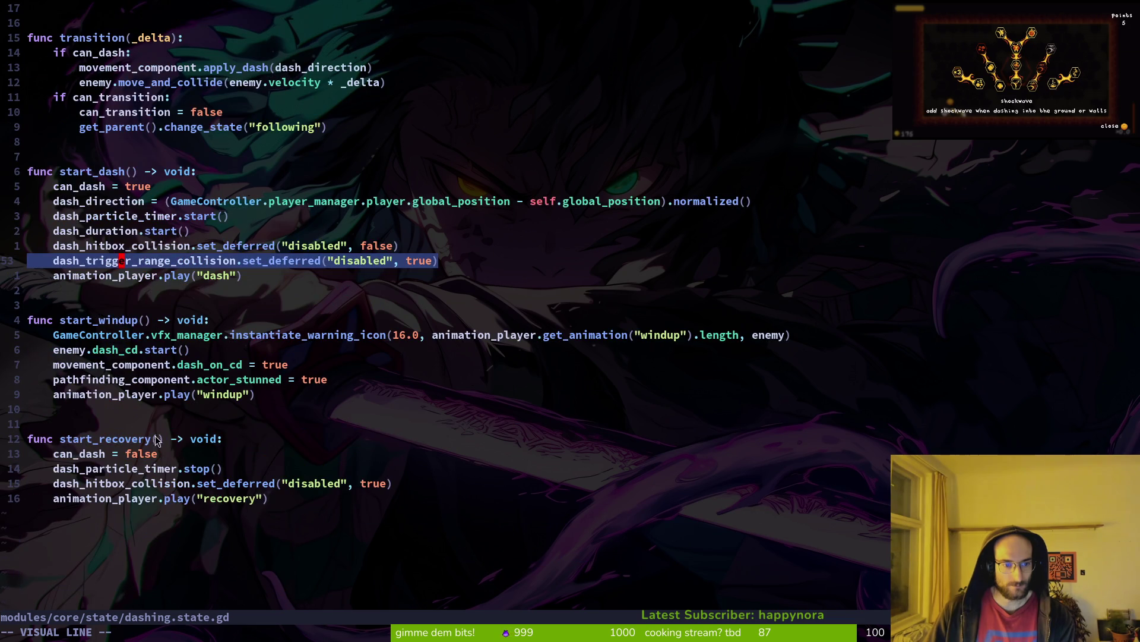
left_click(135, 484)
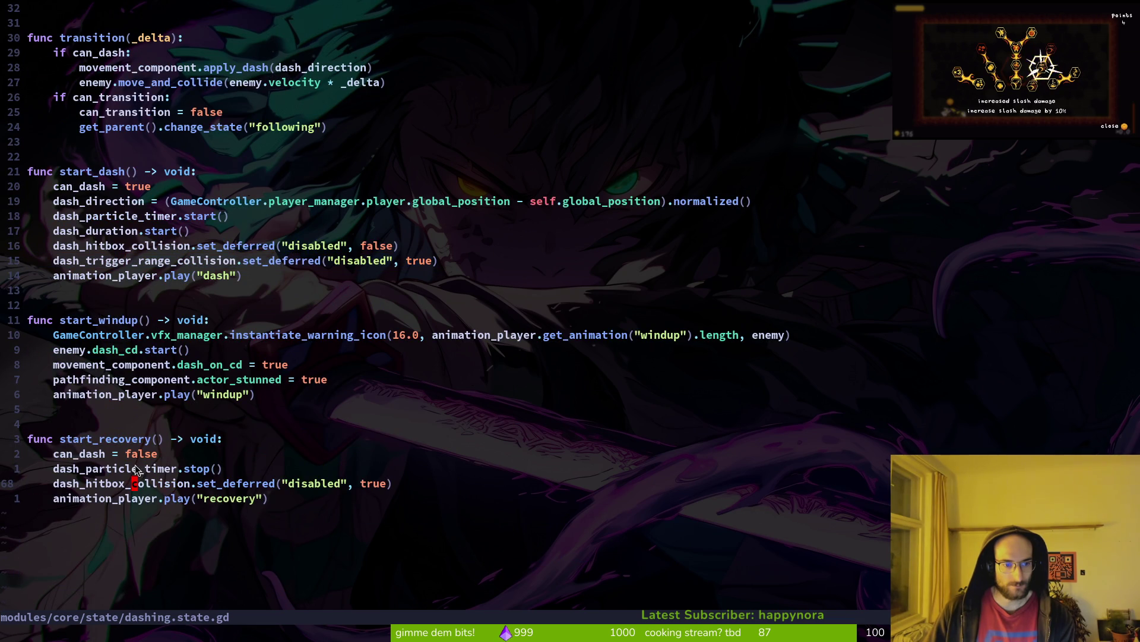
left_click(147, 260)
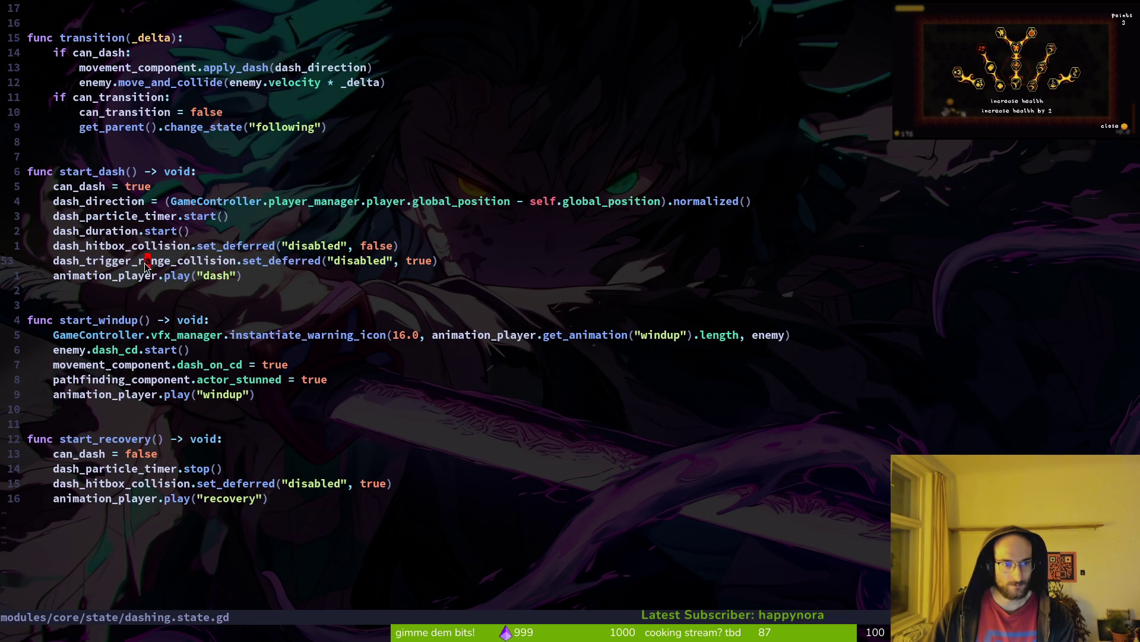
key("y")
key("y")
key("space")
key("f")
key("w")
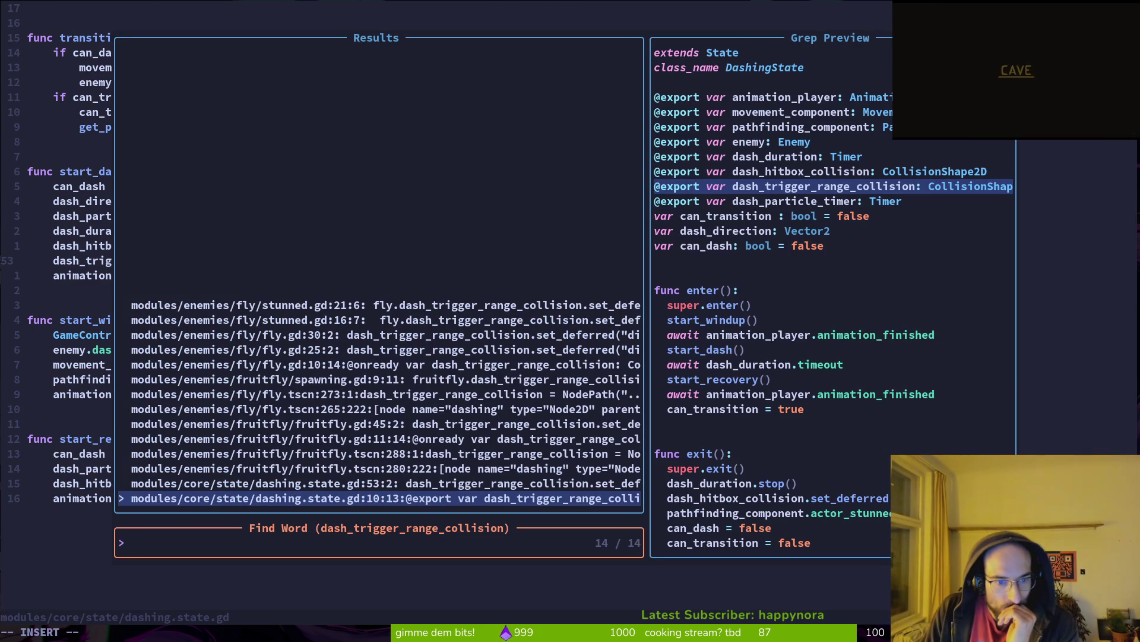
Step: Open fly.gd from the search results and yank its dash_off_cd function
key("Down")
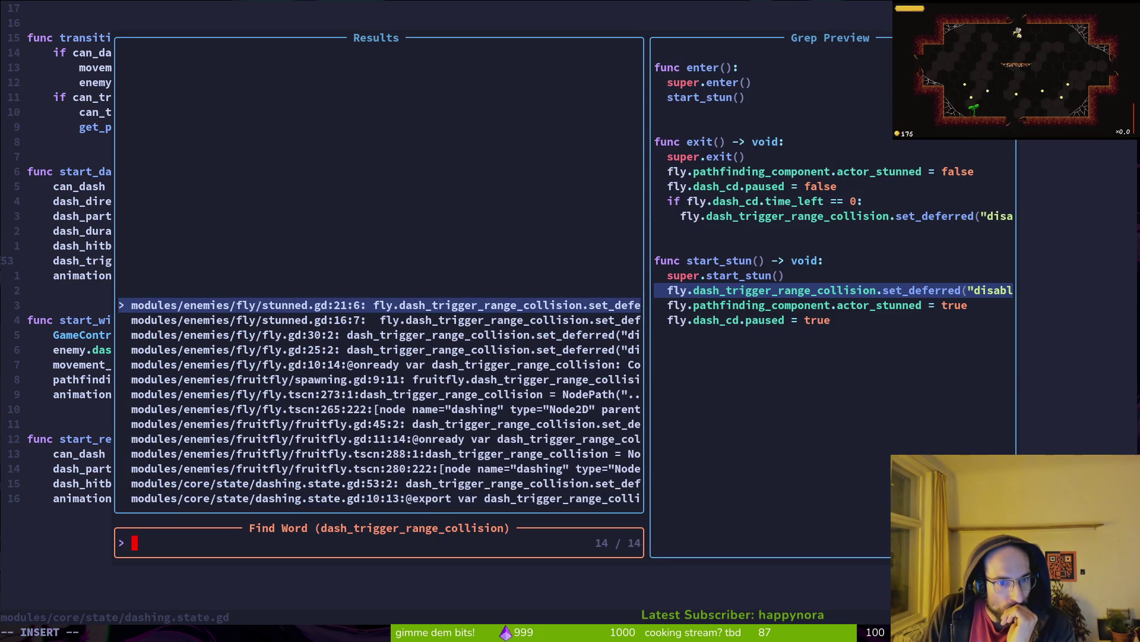
key("Down")
key("Down")
key("Down")
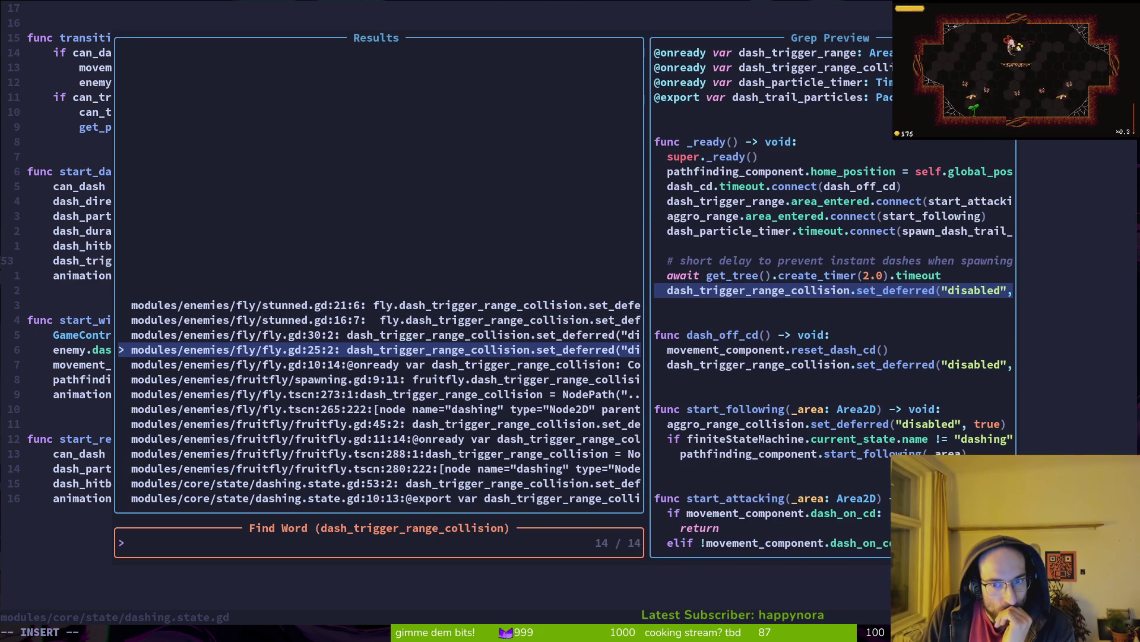
key("Up")
key("Return")
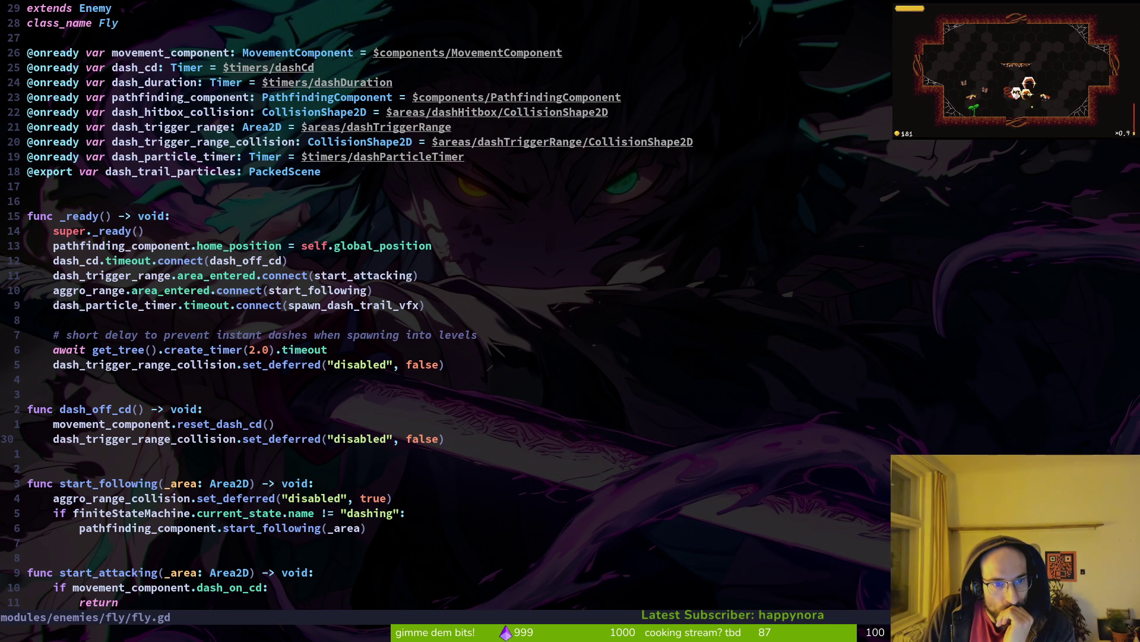
key("shift+v")
key("k")
key("k")
key("k")
key("y")
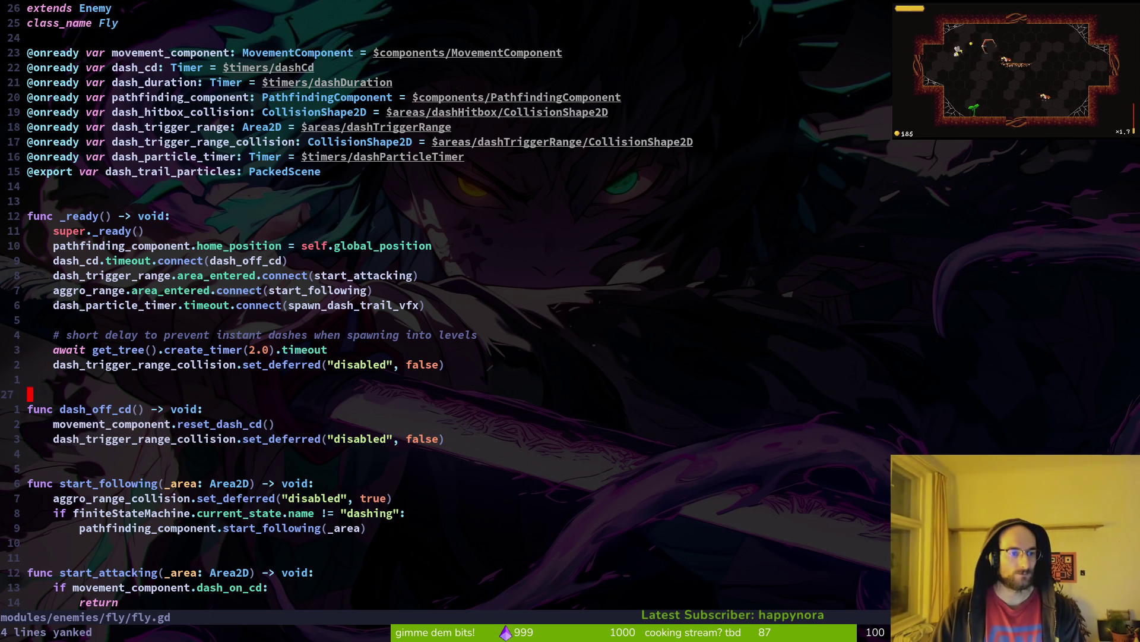
Step: Open fruitfly.gd in a vertical split beside fly.gd and move to its reset_attack body
key("space")
key("f")
key("f")
type("frfly")
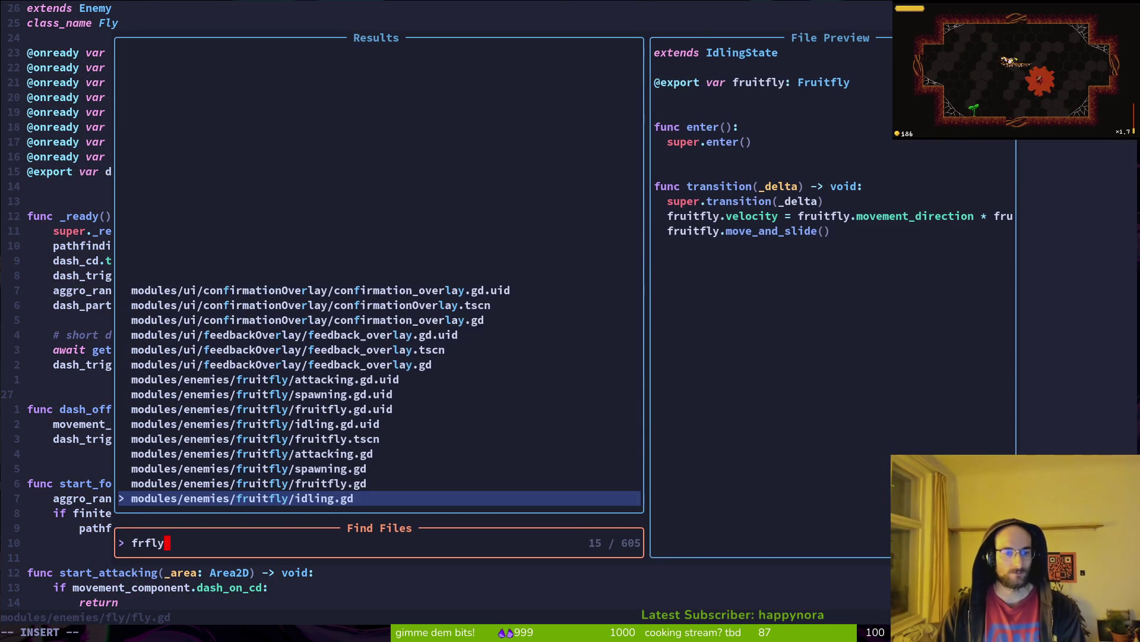
key("Up")
key("ctrl+v")
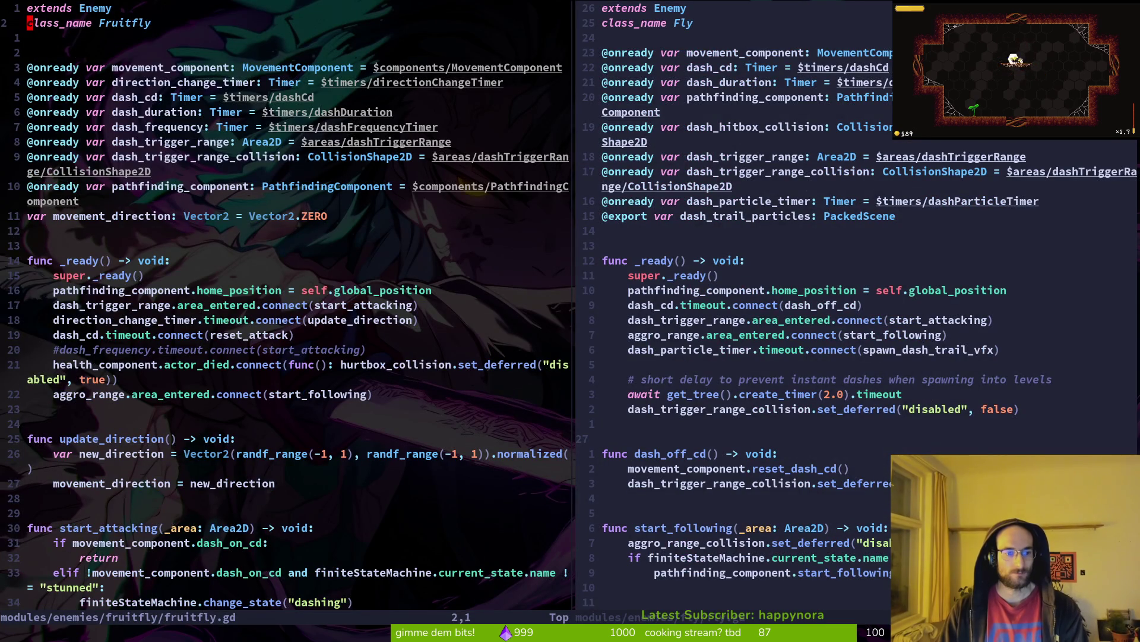
key("ctrl+d")
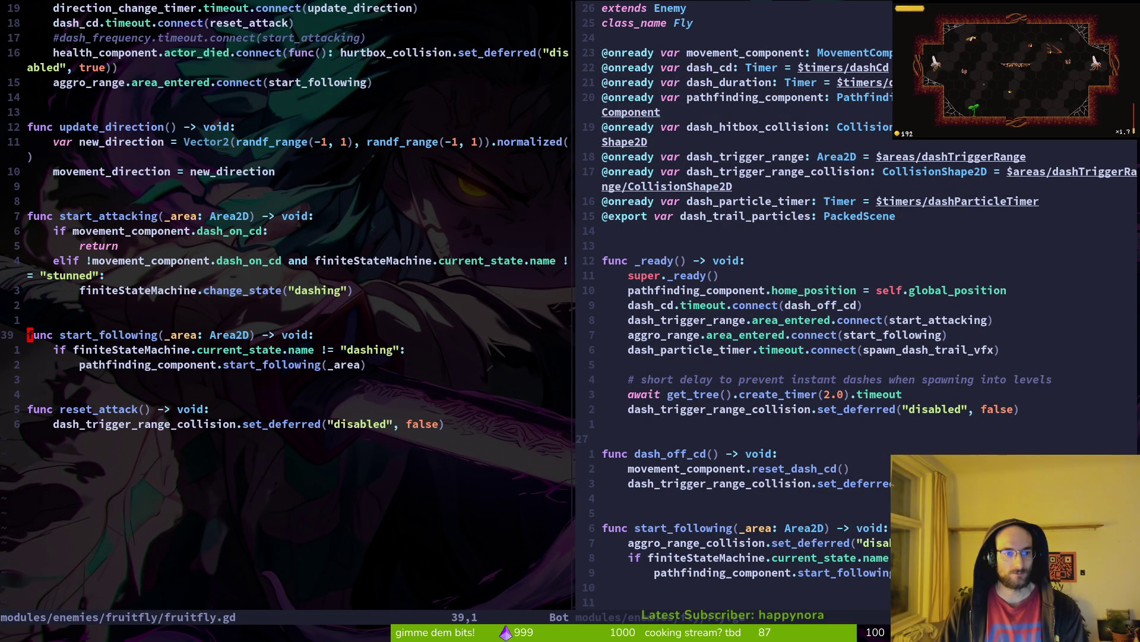
key("G")
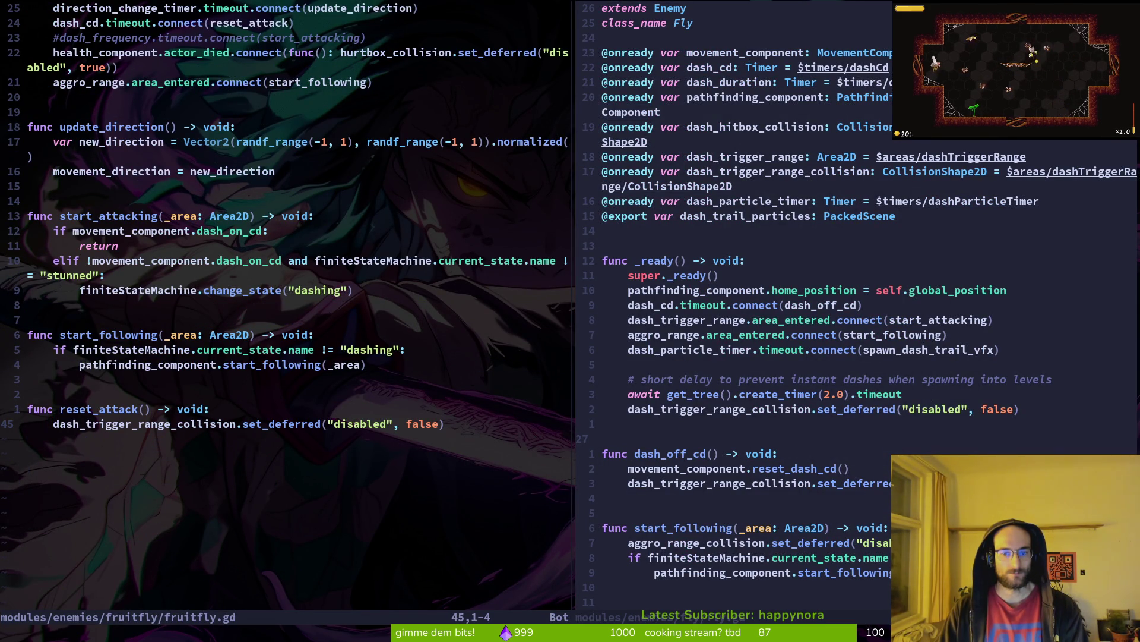
Step: Copy the reset_dash_cd line from fly.gd into fruitfly.gd and save
key("ctrl+w")
key("l")
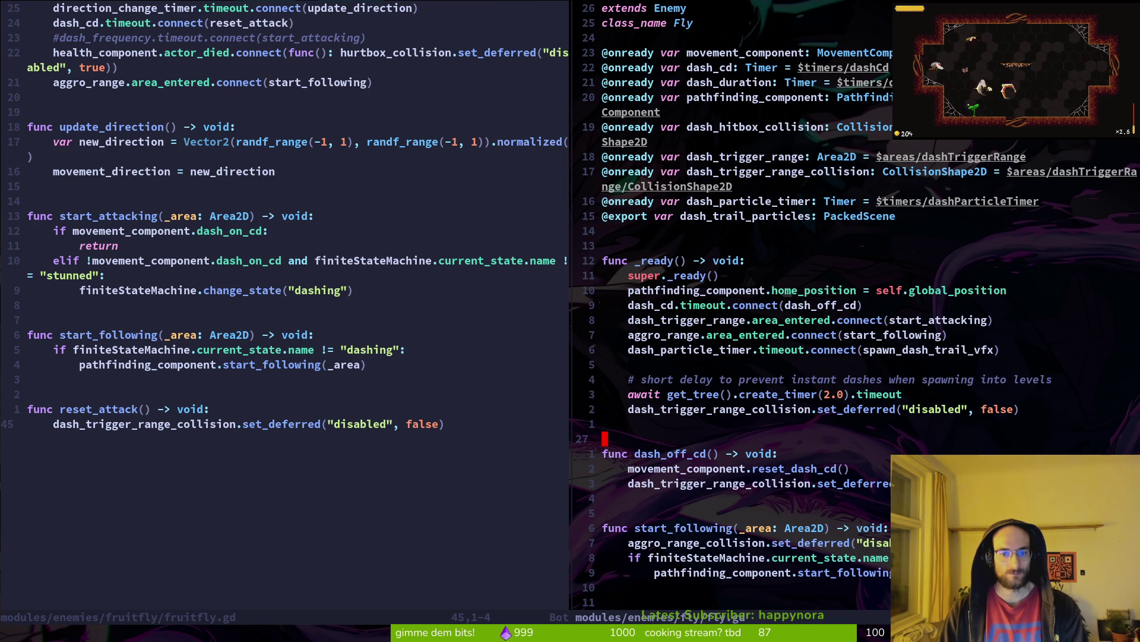
key("j")
key("j")
key("V")
key("y")
key("ctrl+w")
type("h")
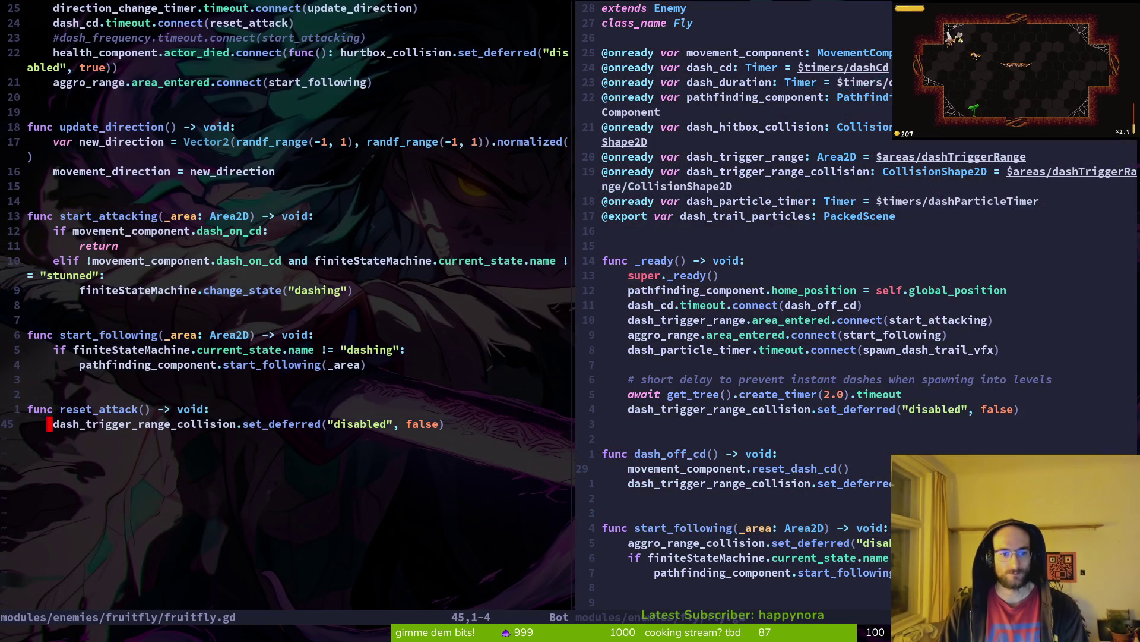
type("P:w")
key("Return")
Step: Replace fruitfly.gd's reset_attack function with fly.gd's dash_off_cd function and save
key("ctrl+w")
key("l")
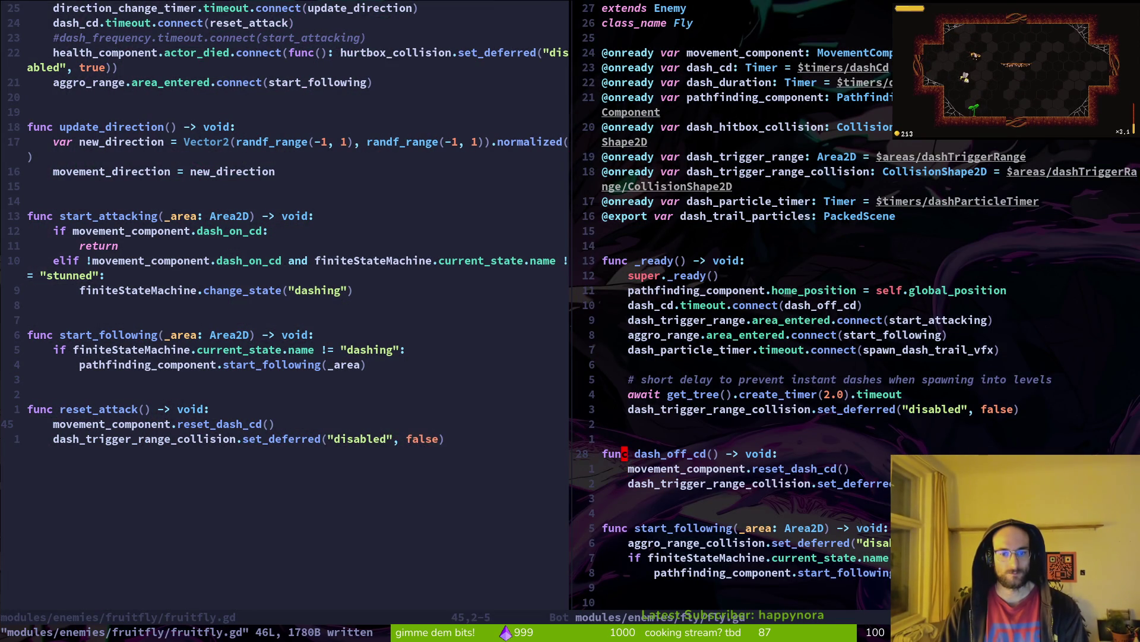
key("V")
key("j")
key("j")
key("y")
key("ctrl+w")
key("h")
key("k")
key("V")
key("j")
key("j")
type("p")
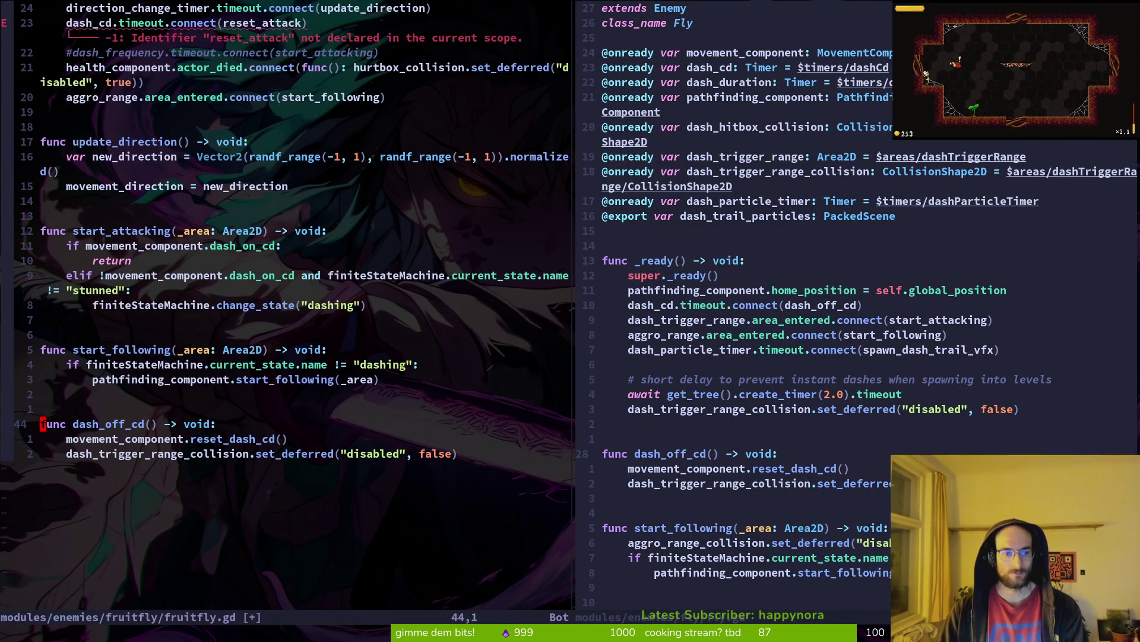
type(":w")
key("Return")
Step: Retarget the dash_cd timeout connection on line 21 to dash_off_cd, save, and run the game
key("ctrl+u")
key("ctrl+w")
key("l")
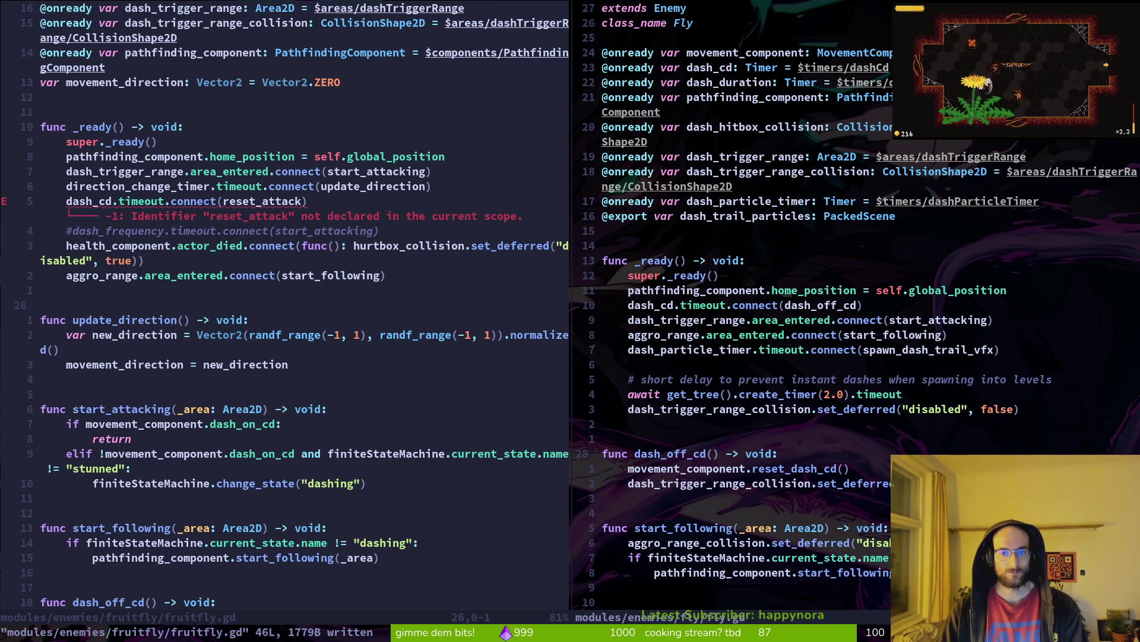
key("ctrl+w")
key("h")
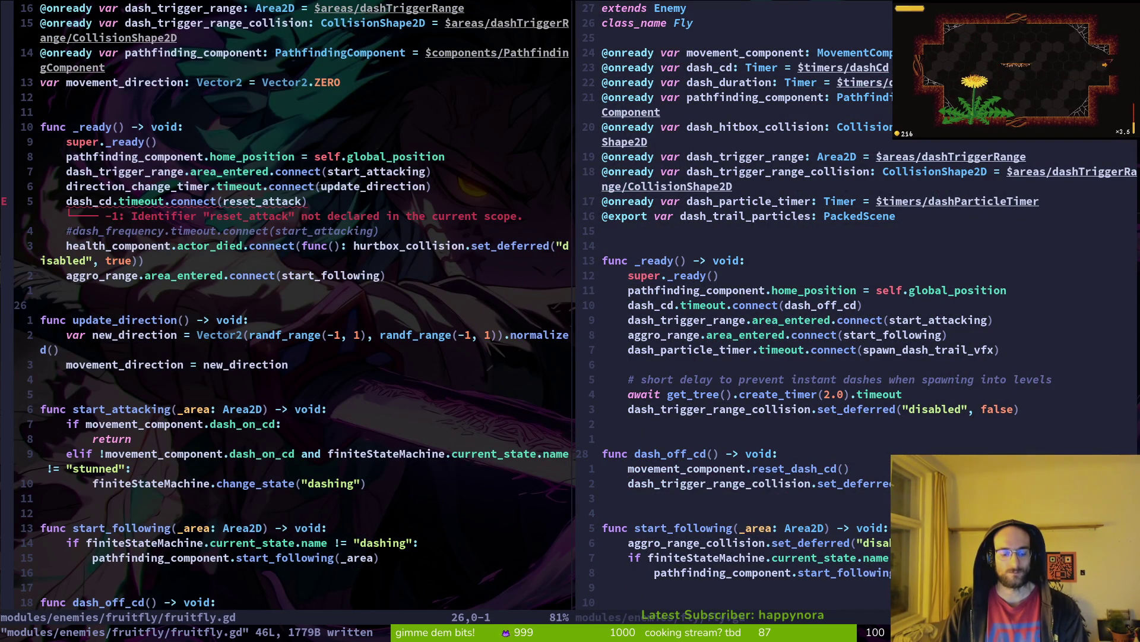
type("5k")
key("w")
key("w")
key("w")
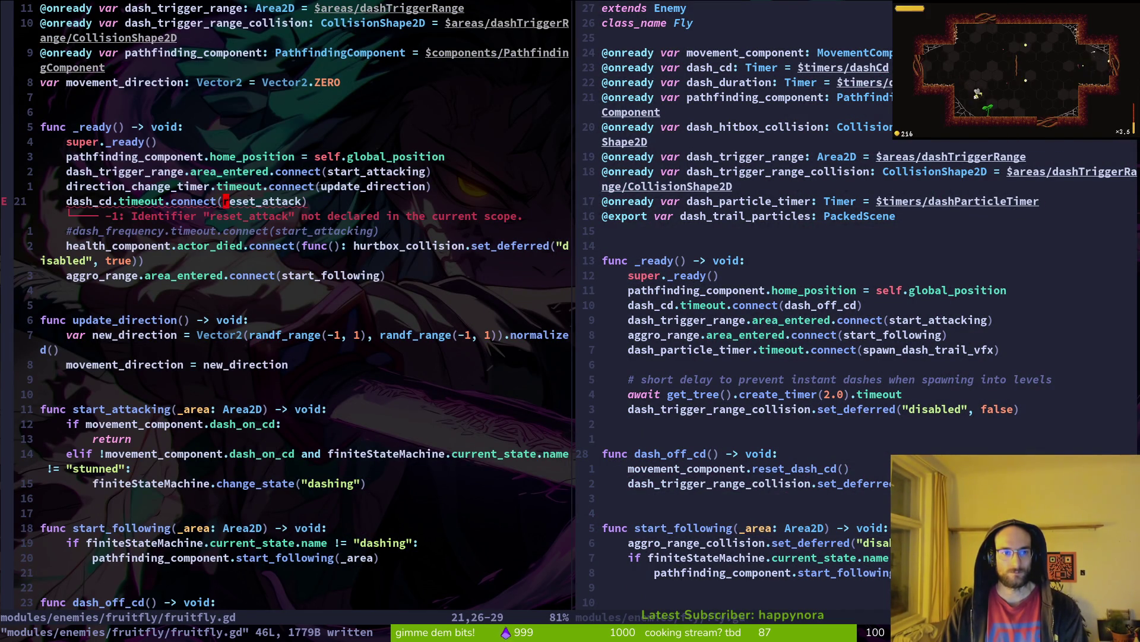
type("cwdas")
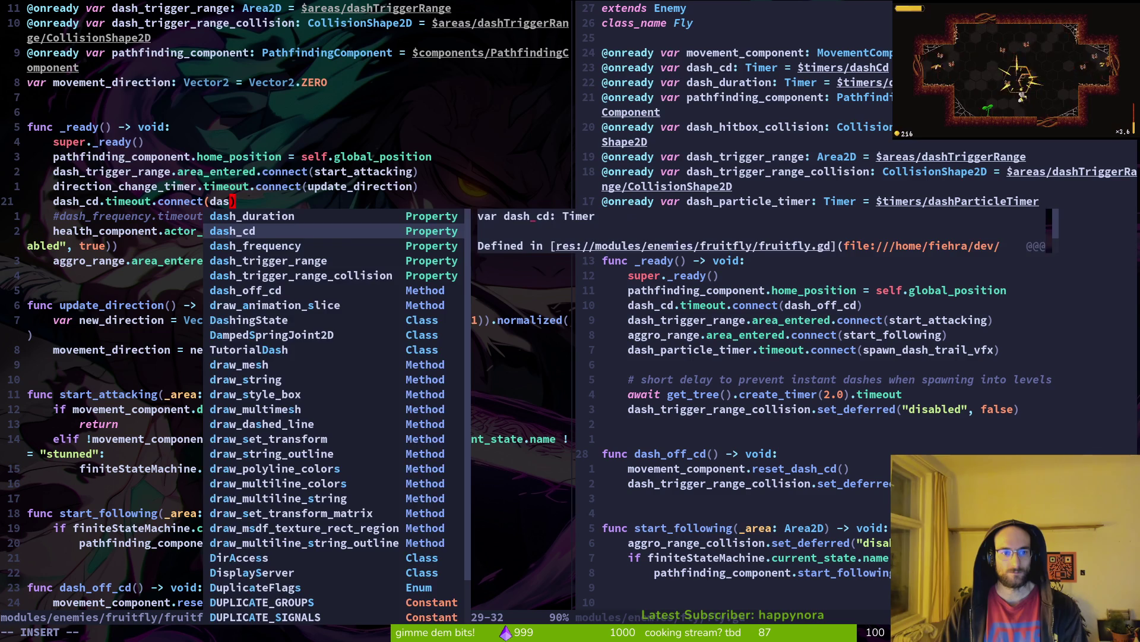
type("h_off_cd")
key("Escape")
type(":w")
key("Return")
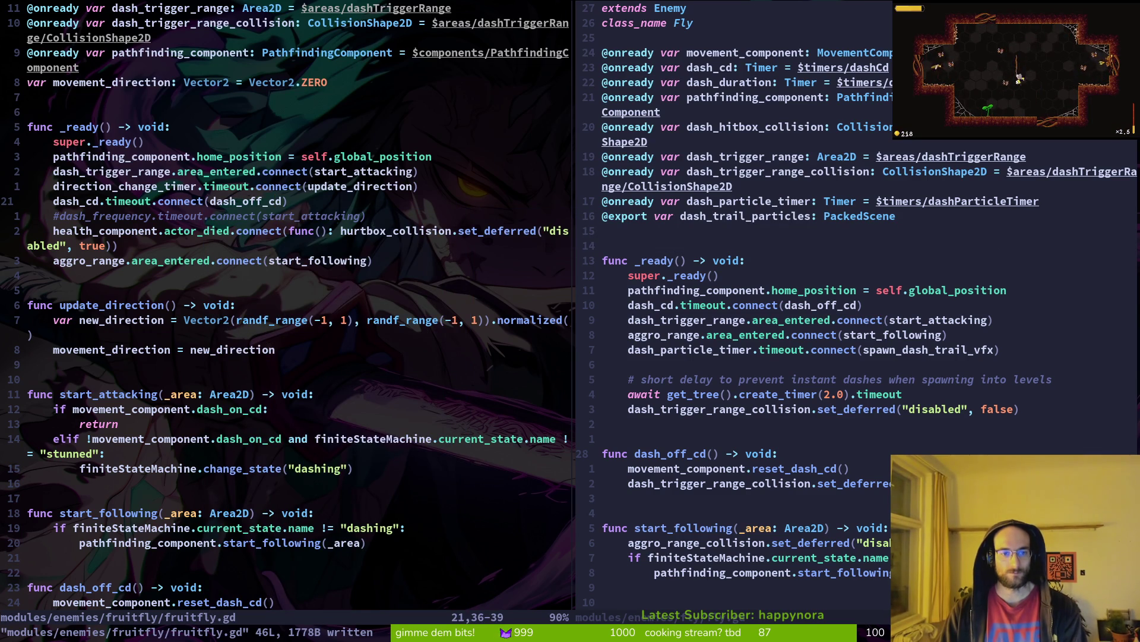
key("alt+Tab")
key("F5")
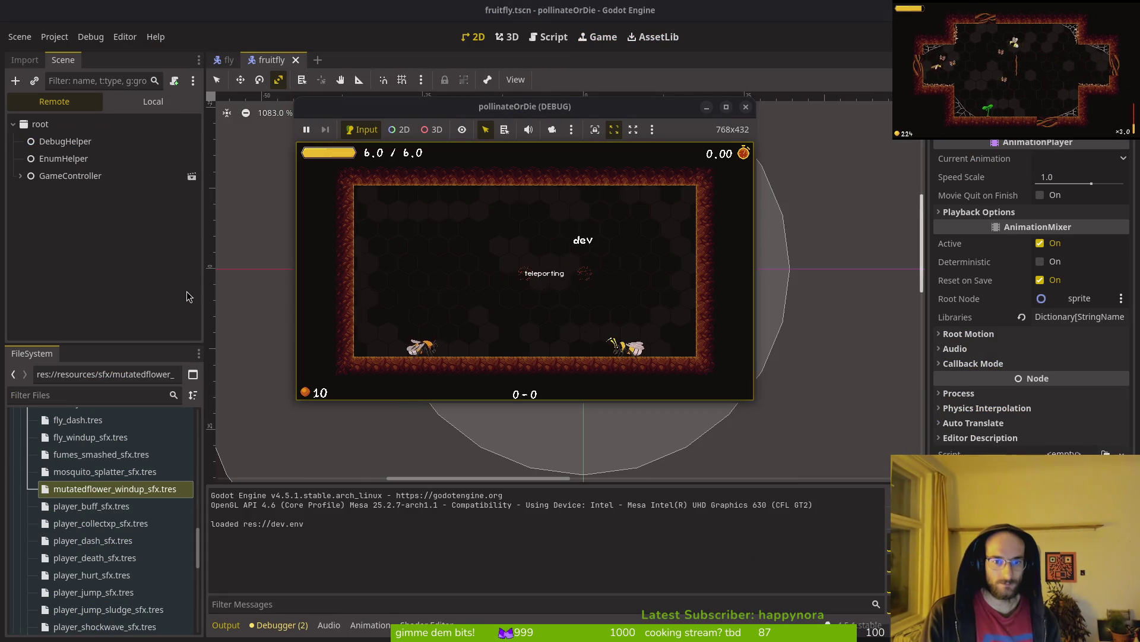
Step: Pause the game, check the debugging settings page, then resume play to watch the fruitflies dash
key("Escape")
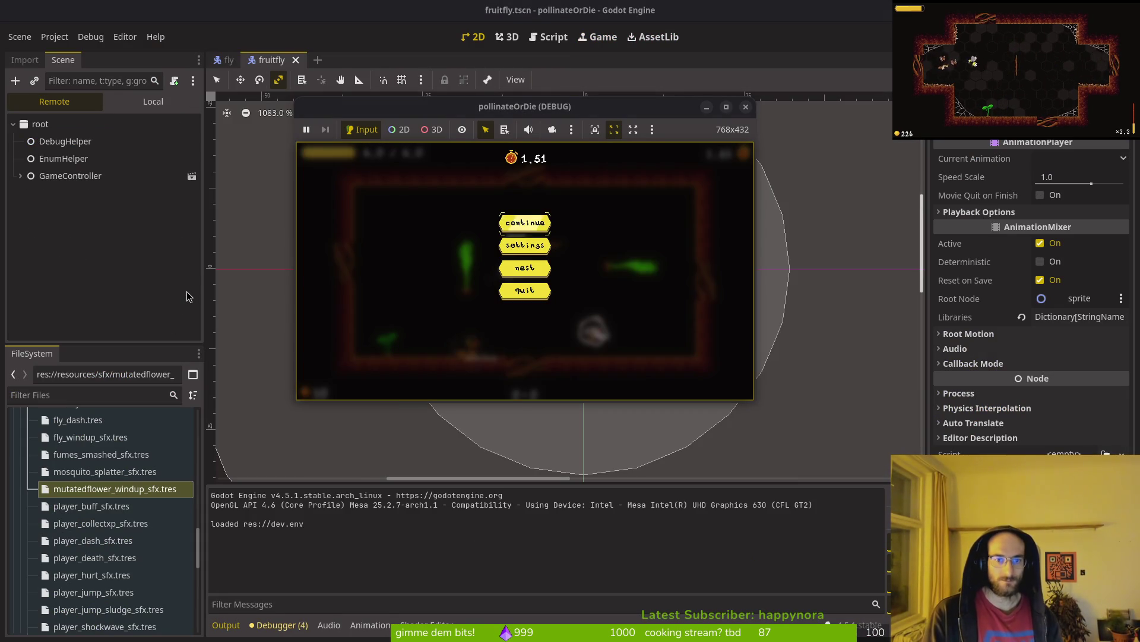
key("Return")
key("Right")
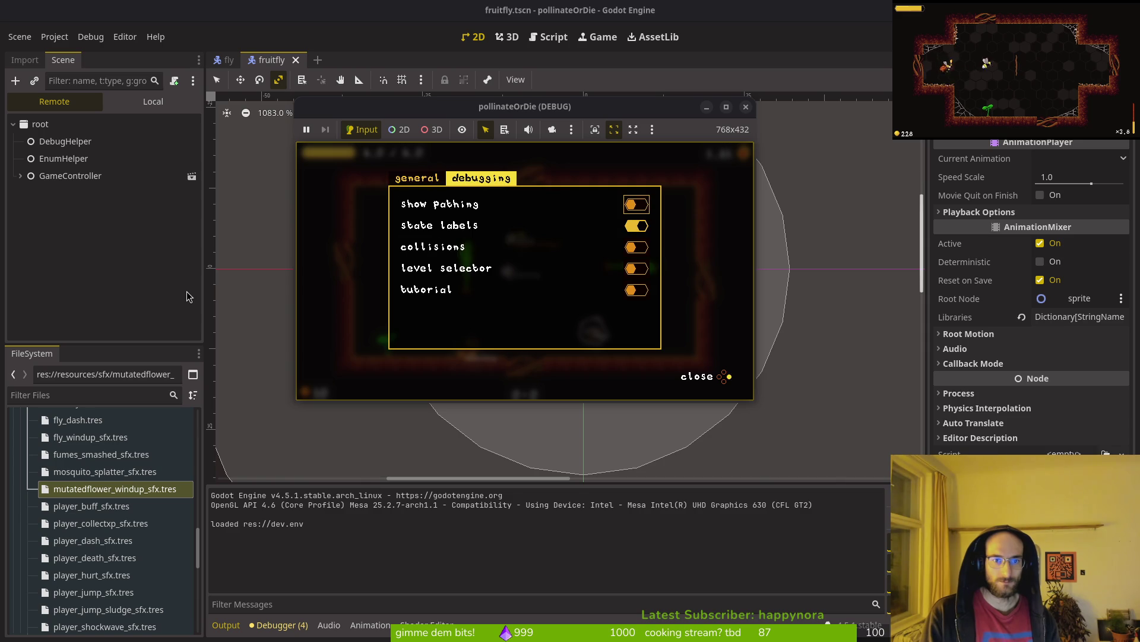
key("Escape")
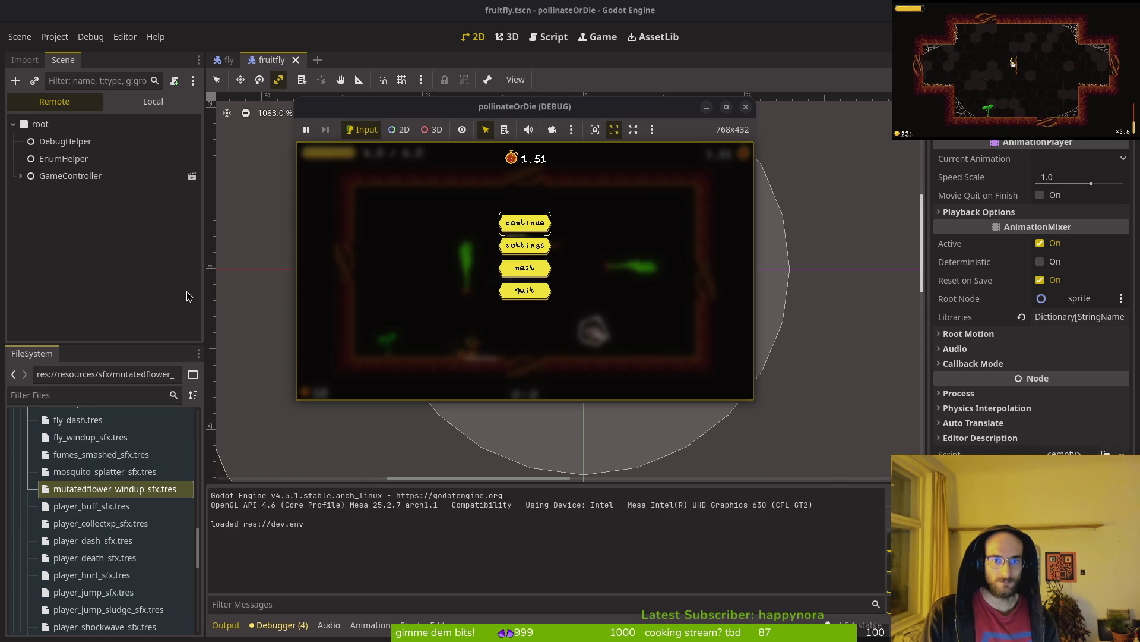
key("Escape")
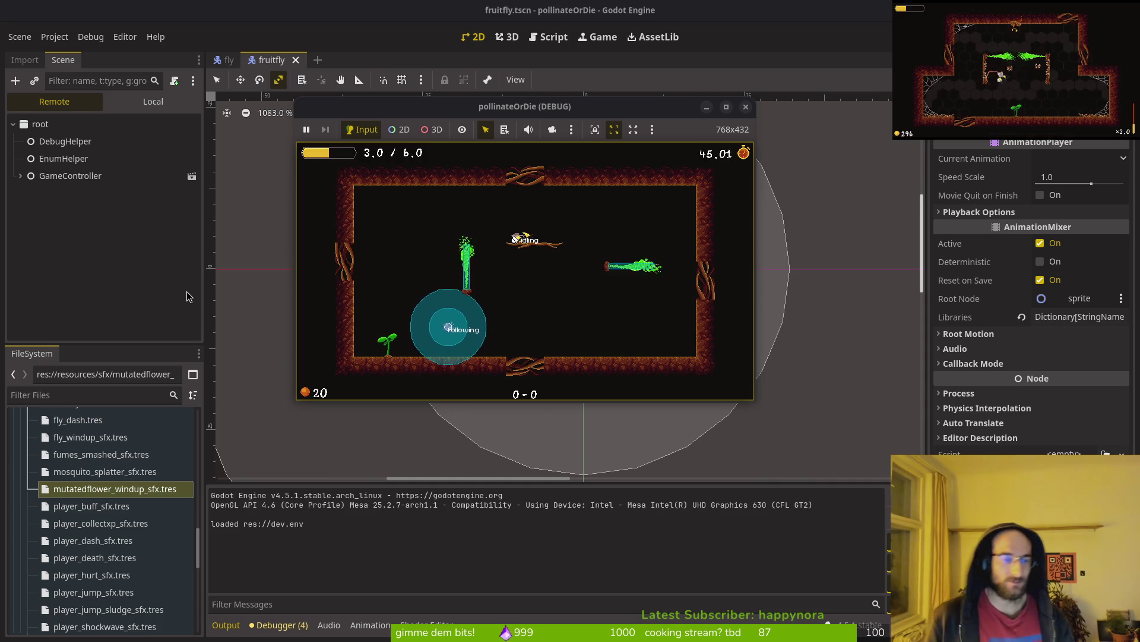
Step: Set the dashCd timer's Wait Time to 3.0 s after trying 4, save the scene, and relaunch
left_click(134, 108)
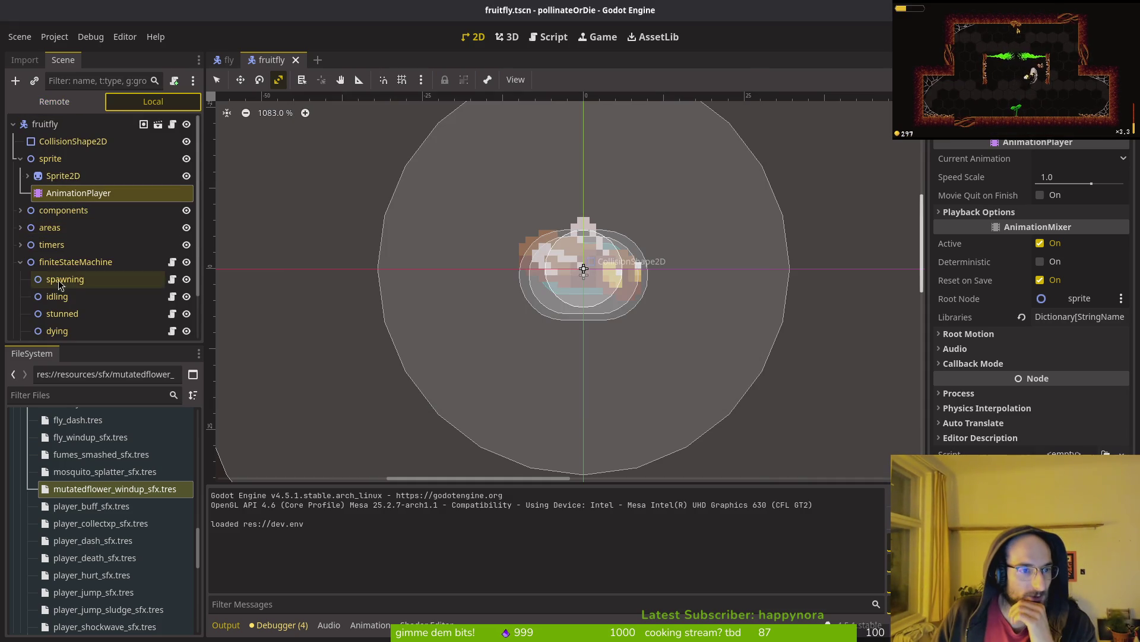
scroll(59, 279, "down", 3)
left_click(21, 191)
left_click(61, 242)
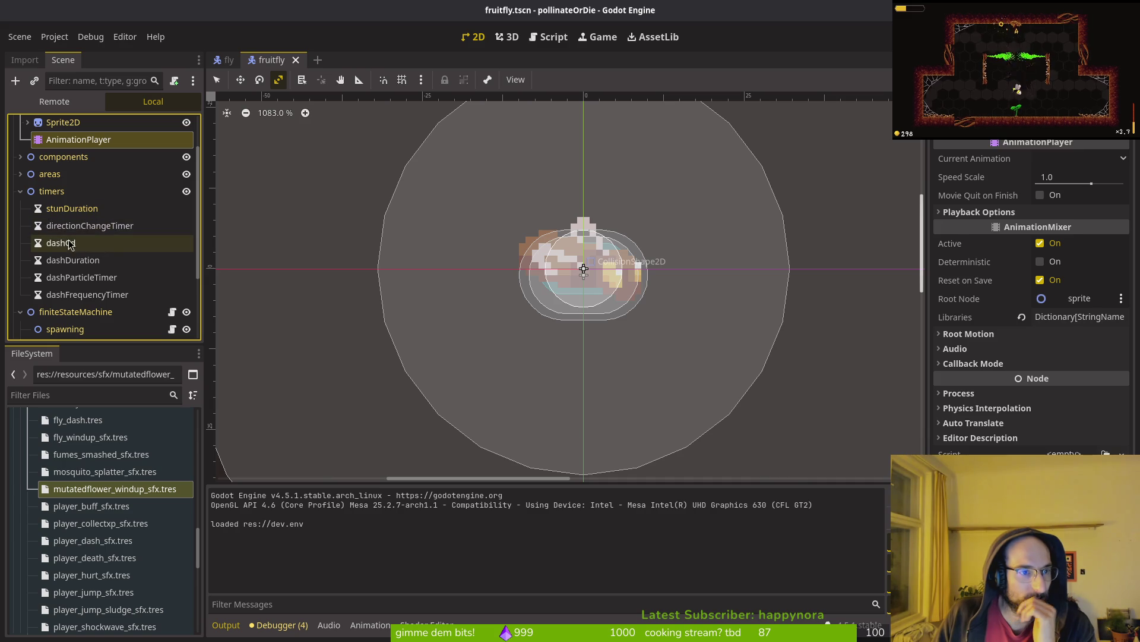
left_click(1078, 178)
type("4")
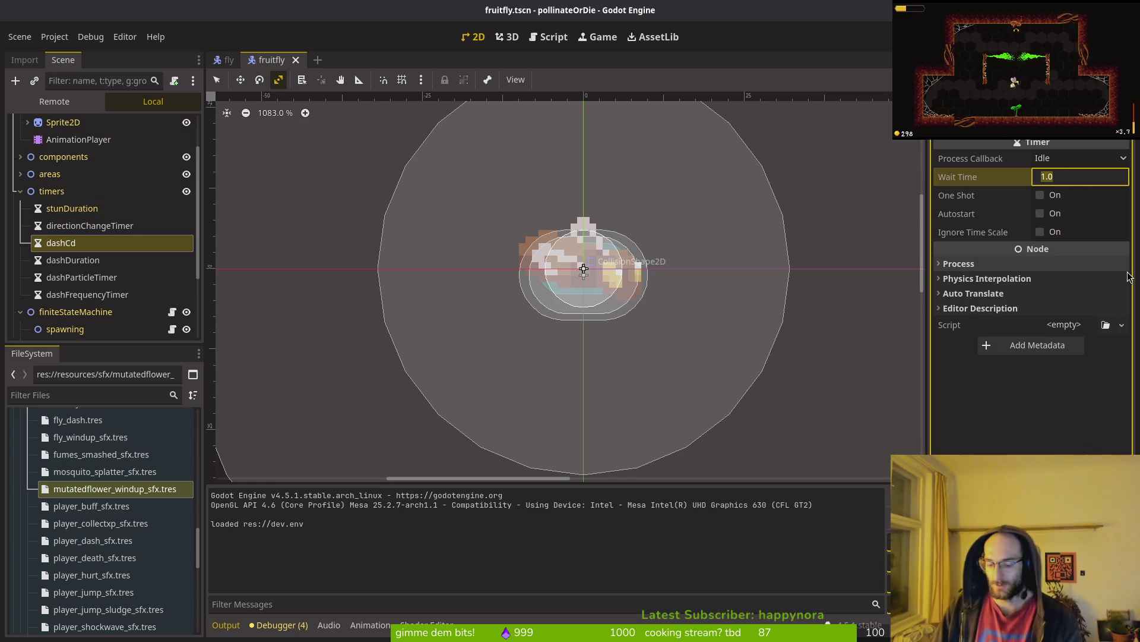
key("Return")
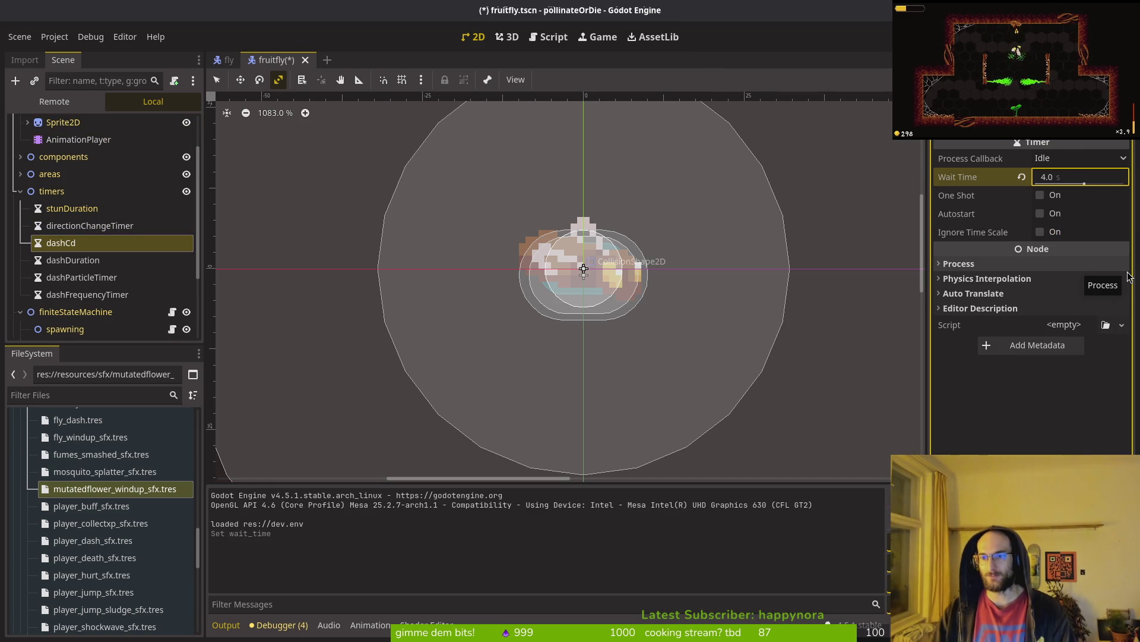
key("ctrl+s")
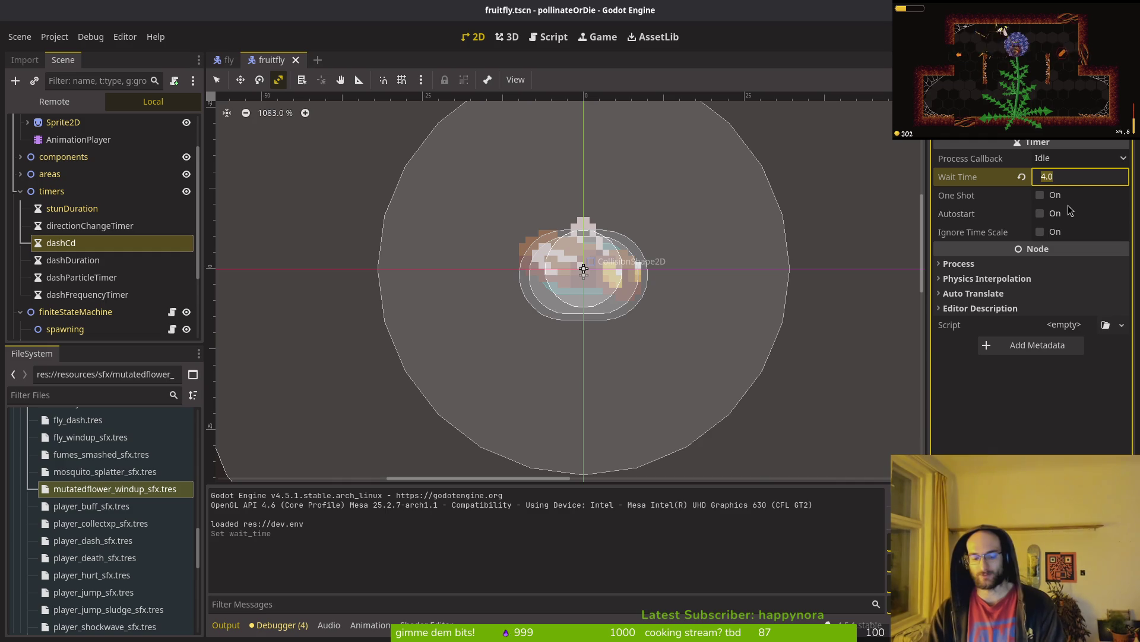
type("3")
key("Return")
key("ctrl+s")
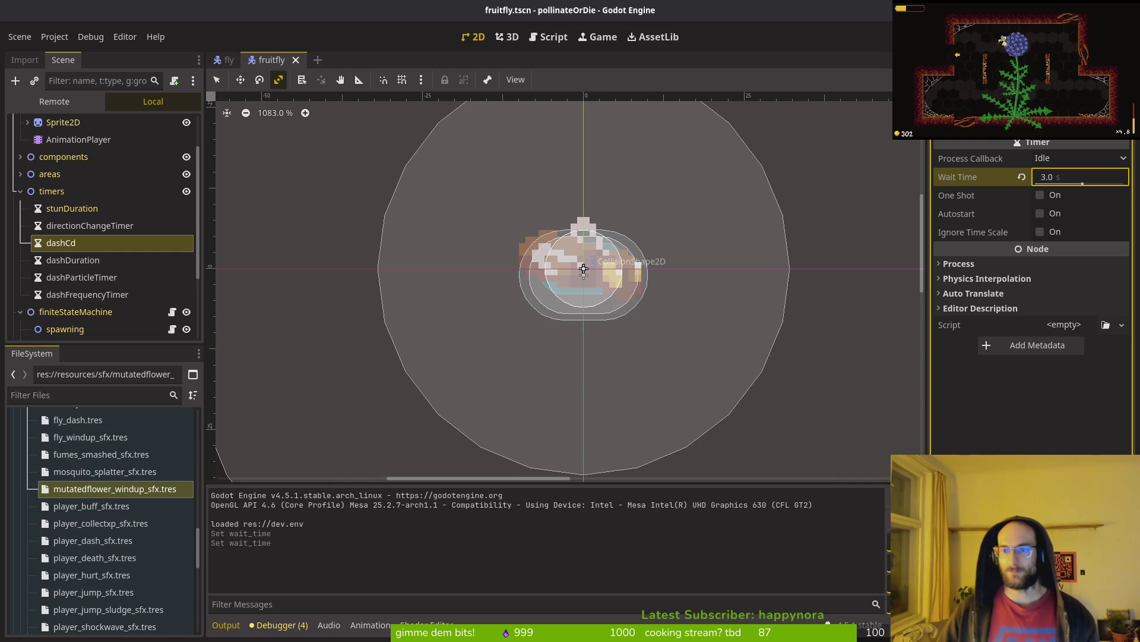
key("F5")
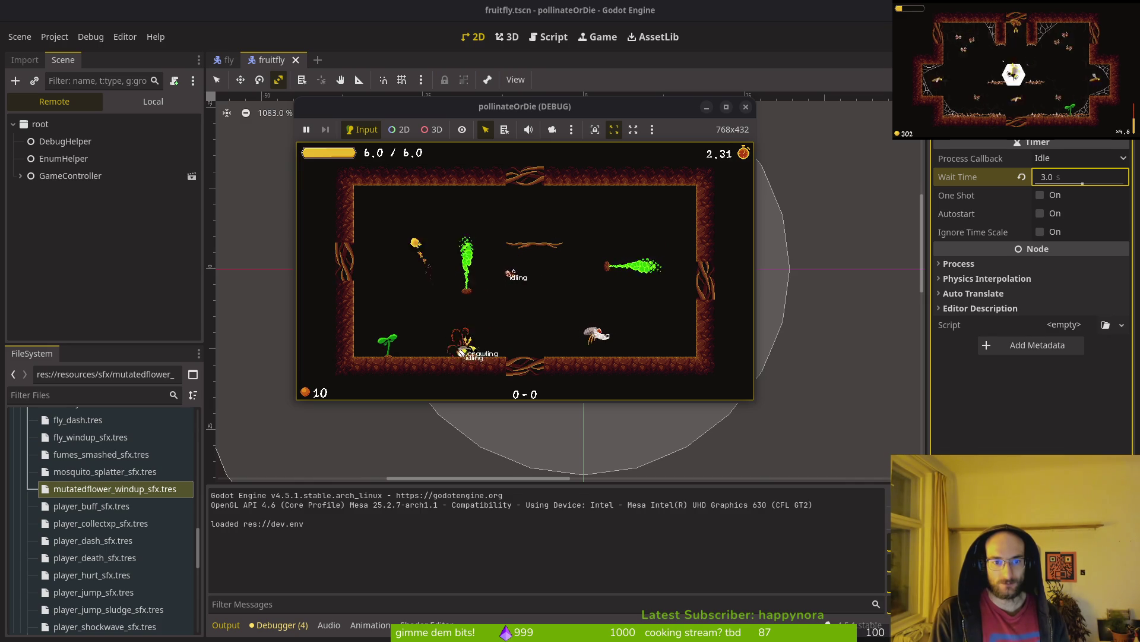
Step: Turn on the collisions debug view from the pause menu's debugging settings and resume playing
key("Escape")
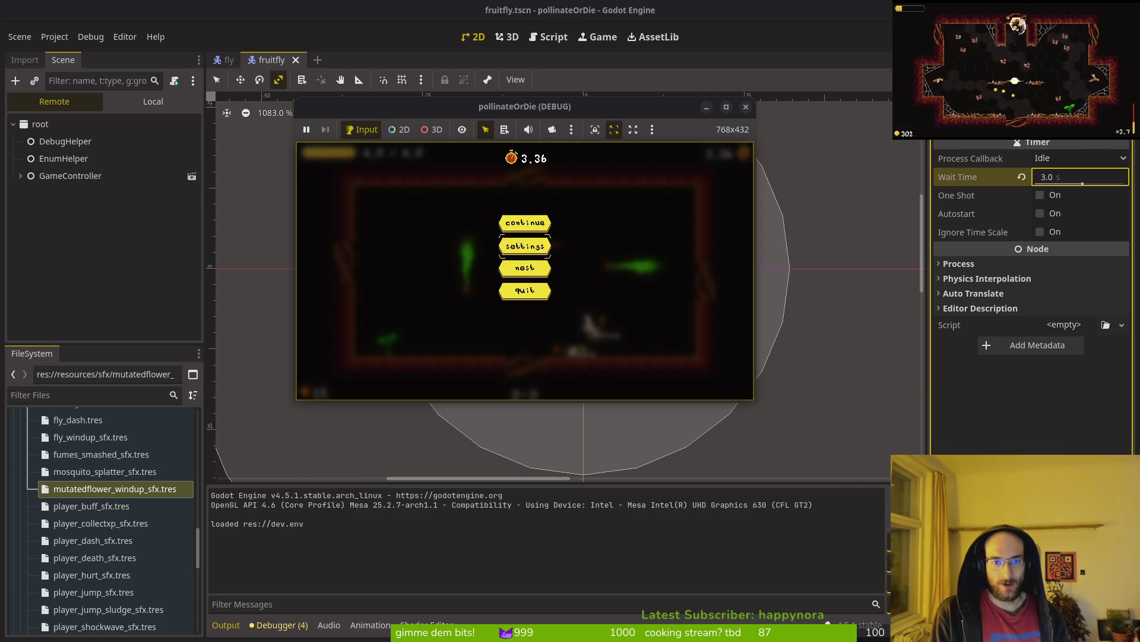
key("Return")
key("Right")
key("Down")
key("Down")
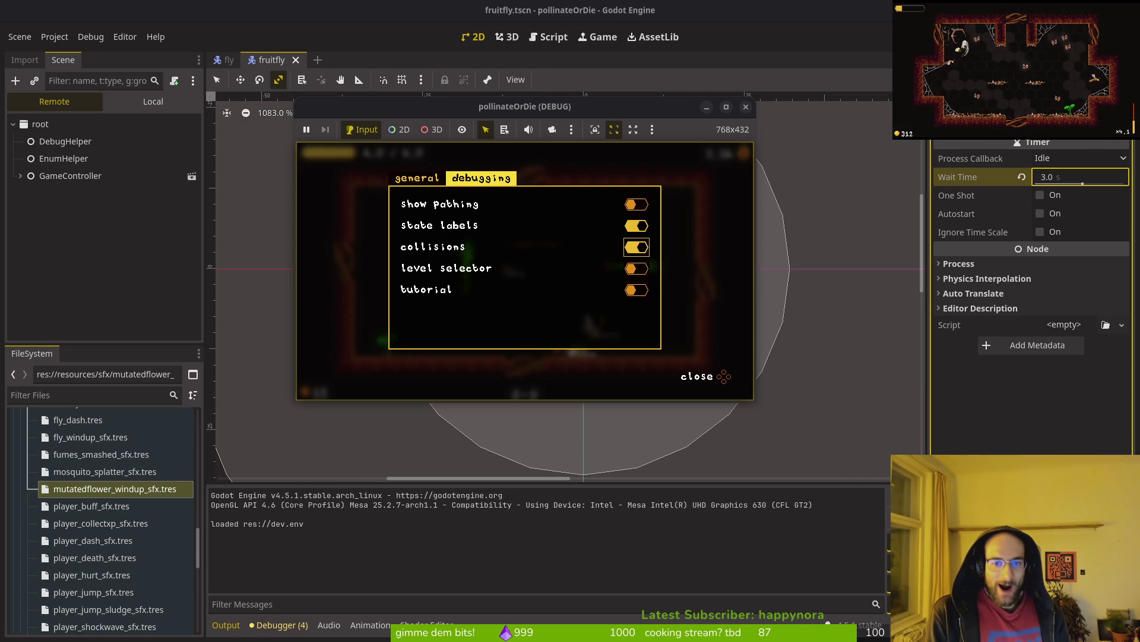
key("Escape")
key("Escape")
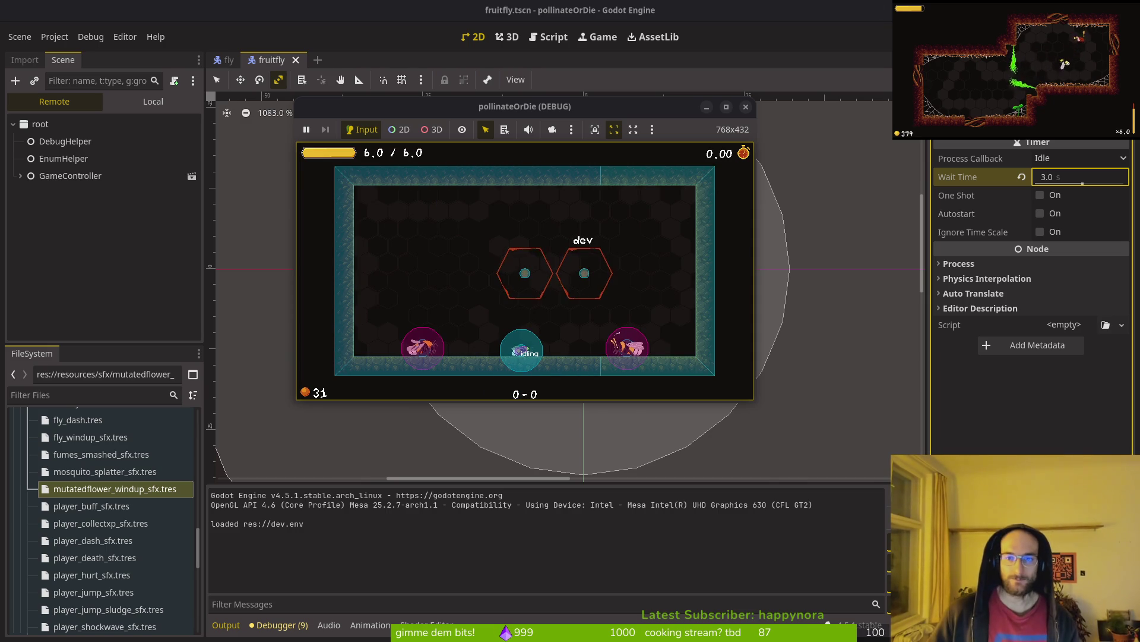
Step: Close the pollinateOrDie (DEBUG) window to stop the test run
left_click(747, 108)
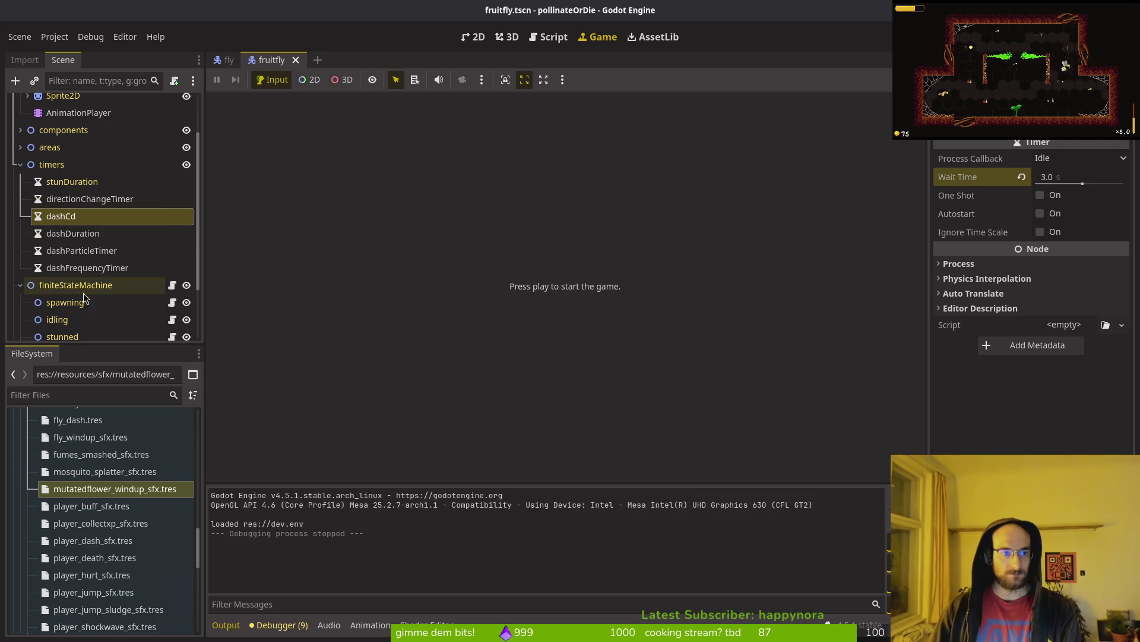
Step: Inspect the fruitfly's MovementComponent and root node properties, then switch to the code editor
key("alt+Tab")
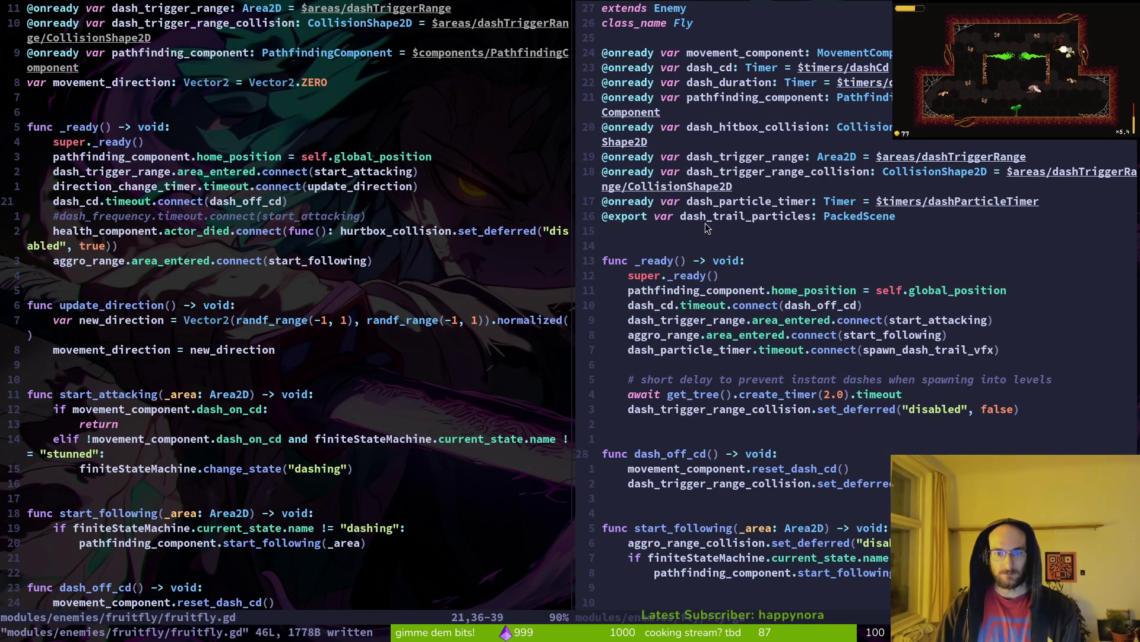
key("alt+Tab")
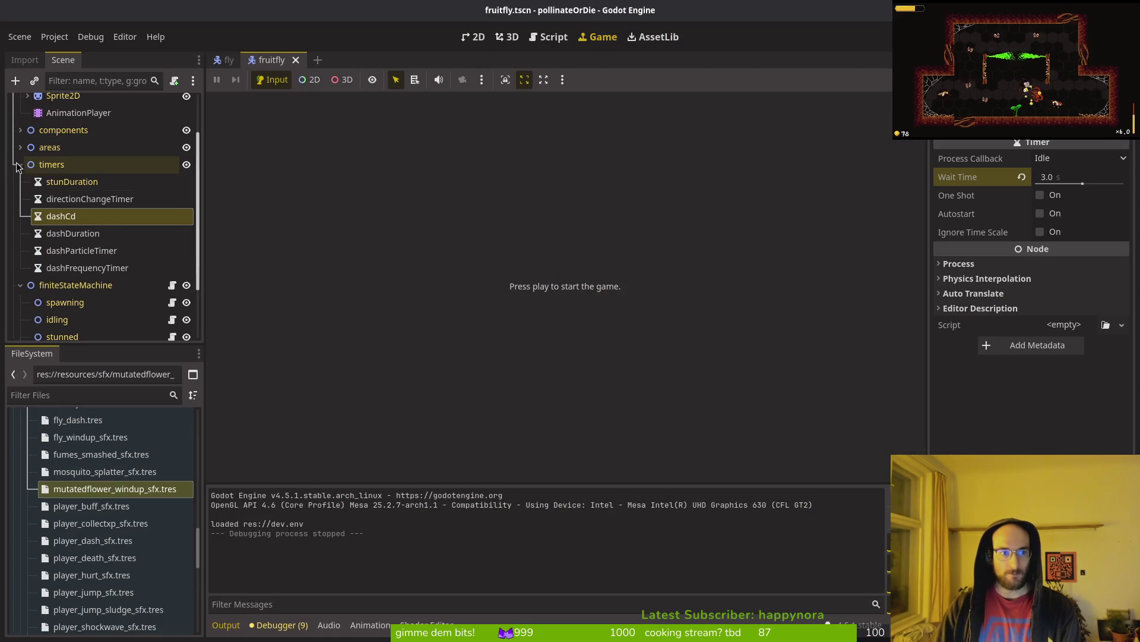
left_click(18, 165)
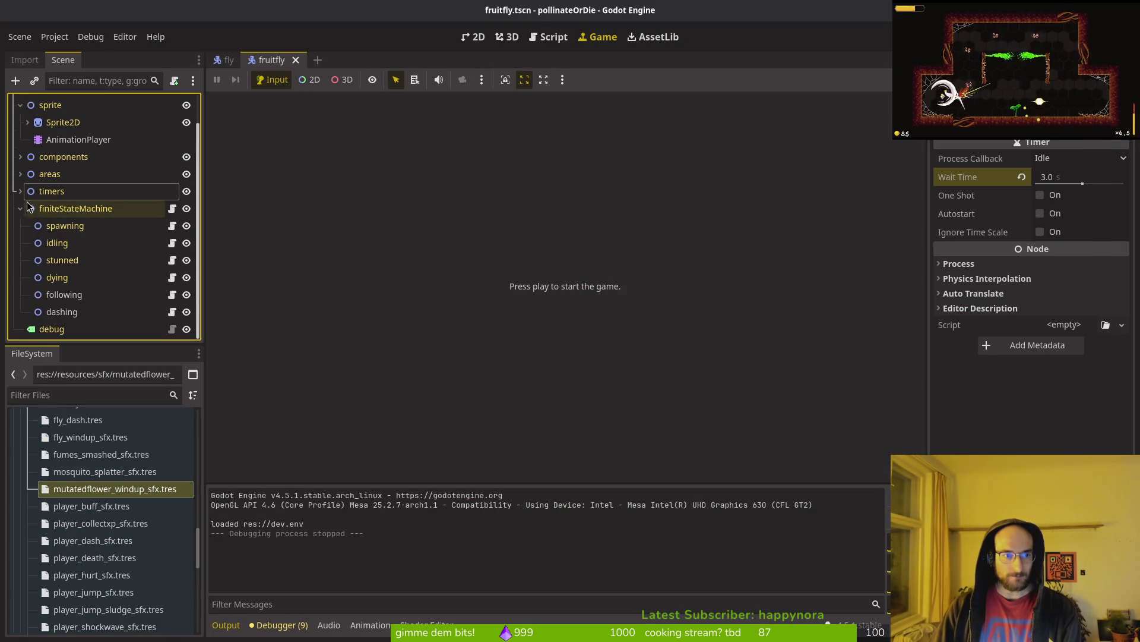
left_click(20, 157)
left_click(89, 294)
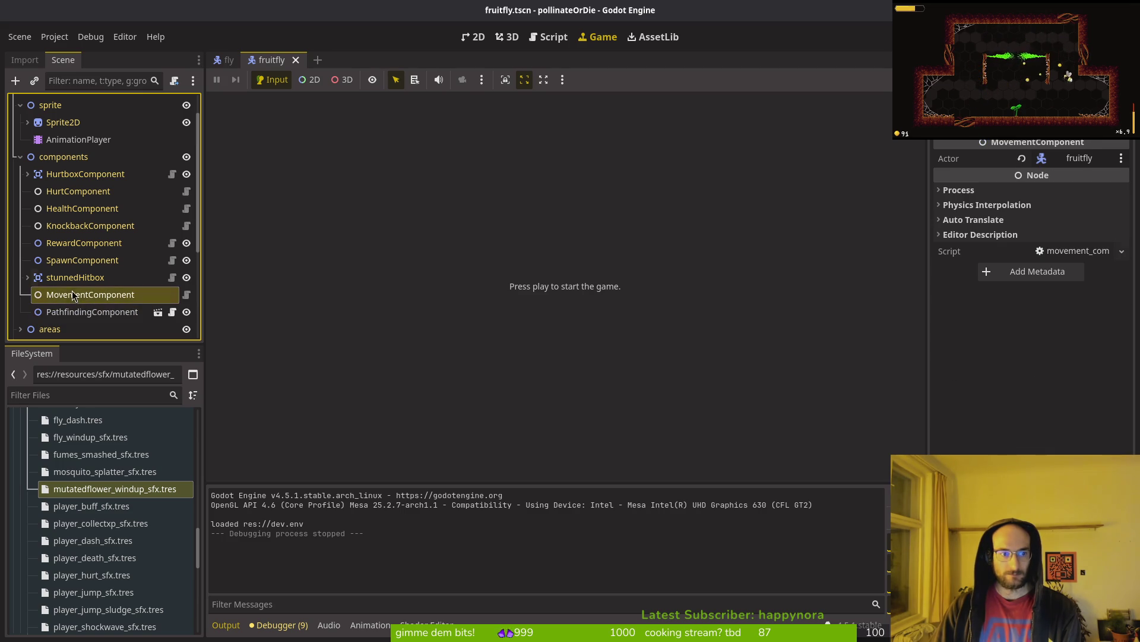
scroll(90, 166, "up", 2)
left_click(95, 104)
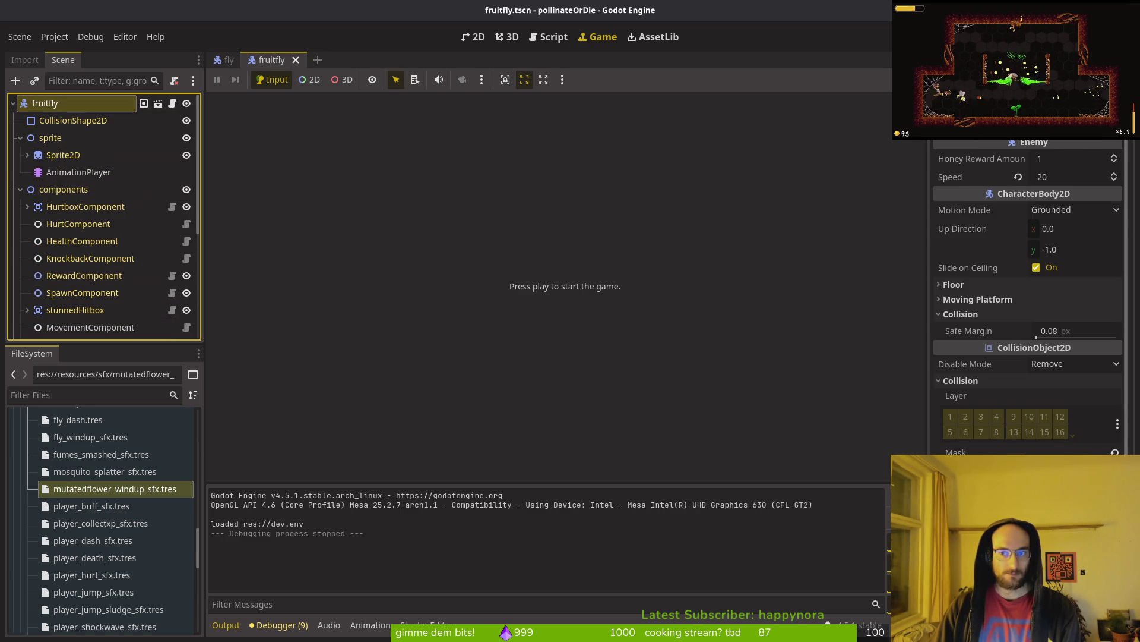
key("super+2")
Step: Find and open movement_component.gd with the file finder
key("space")
key("f")
key("f")
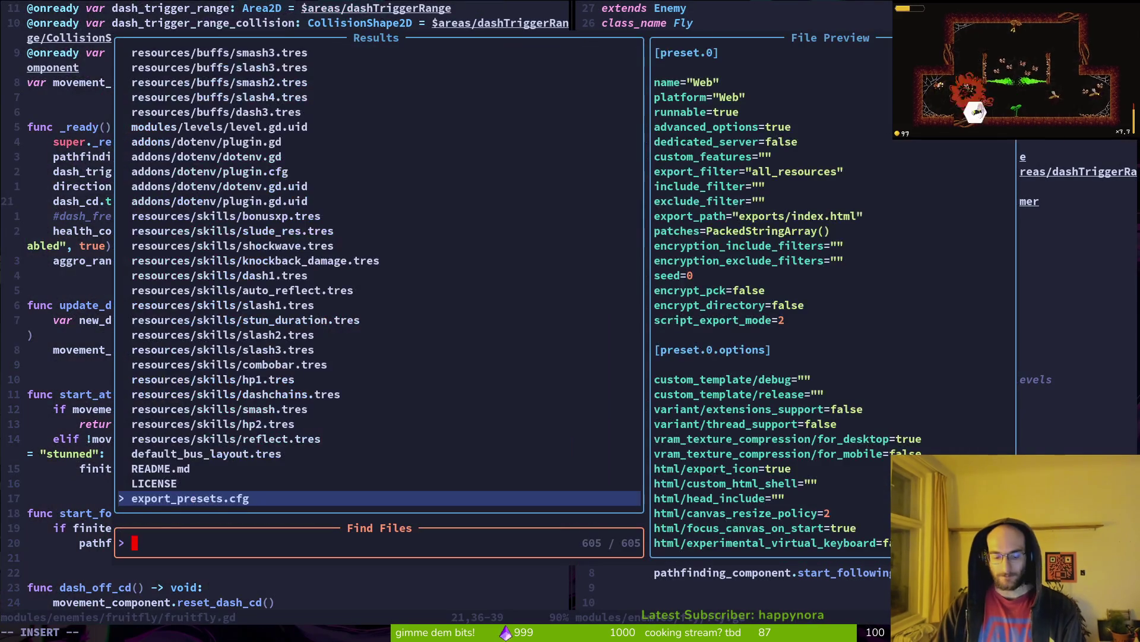
type("mvoe")
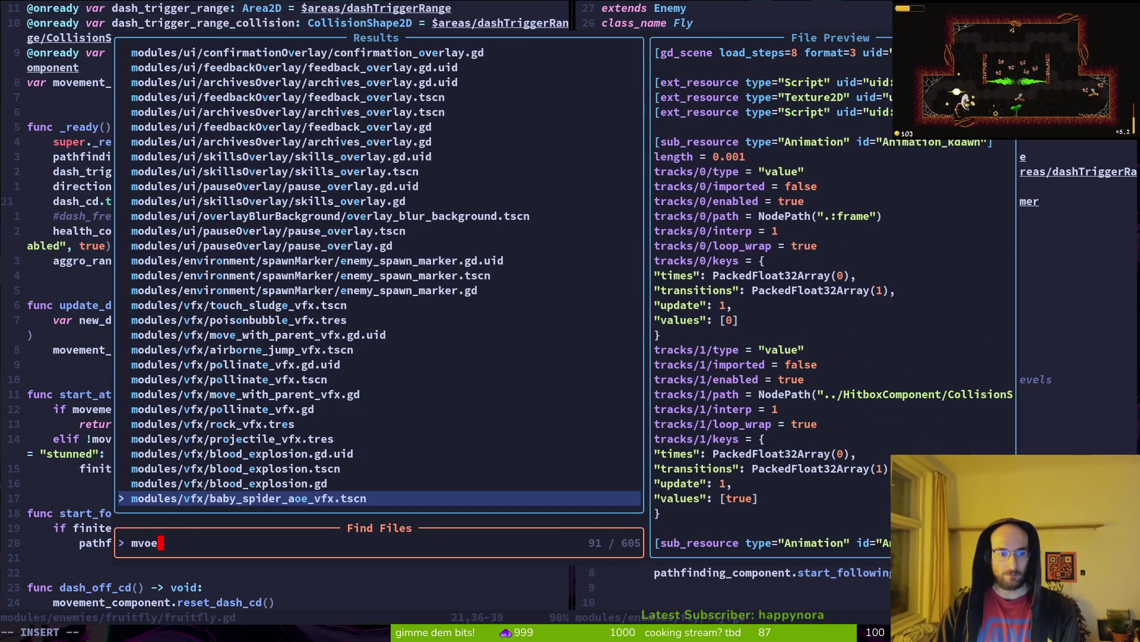
key("BackSpace")
key("BackSpace")
key("BackSpace")
type("ovement")
key("Return")
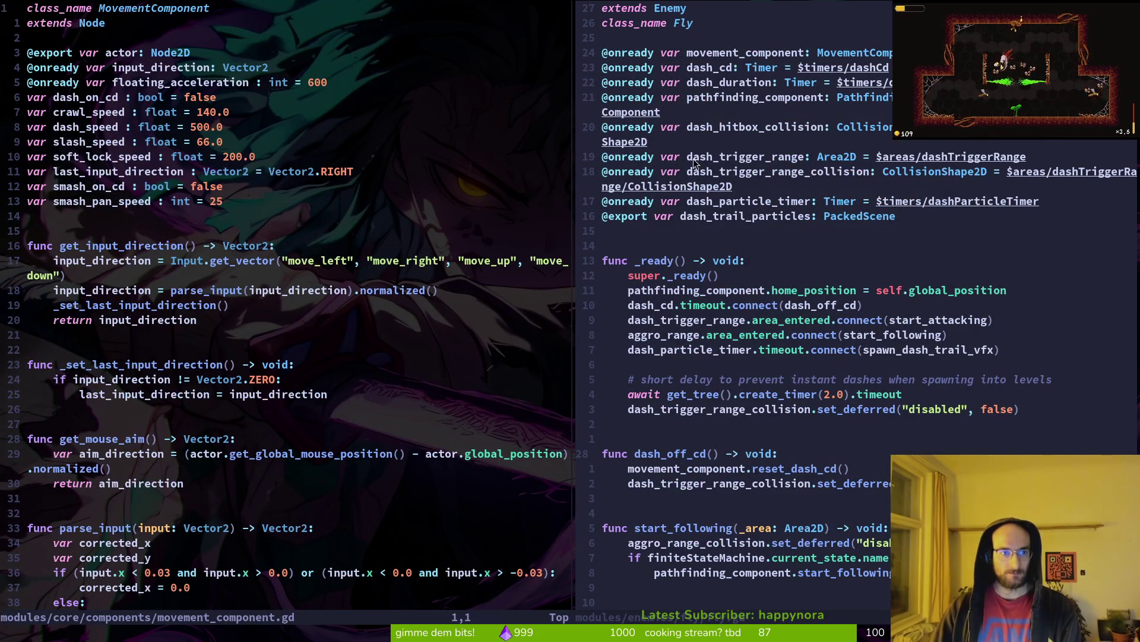
left_click(91, 132)
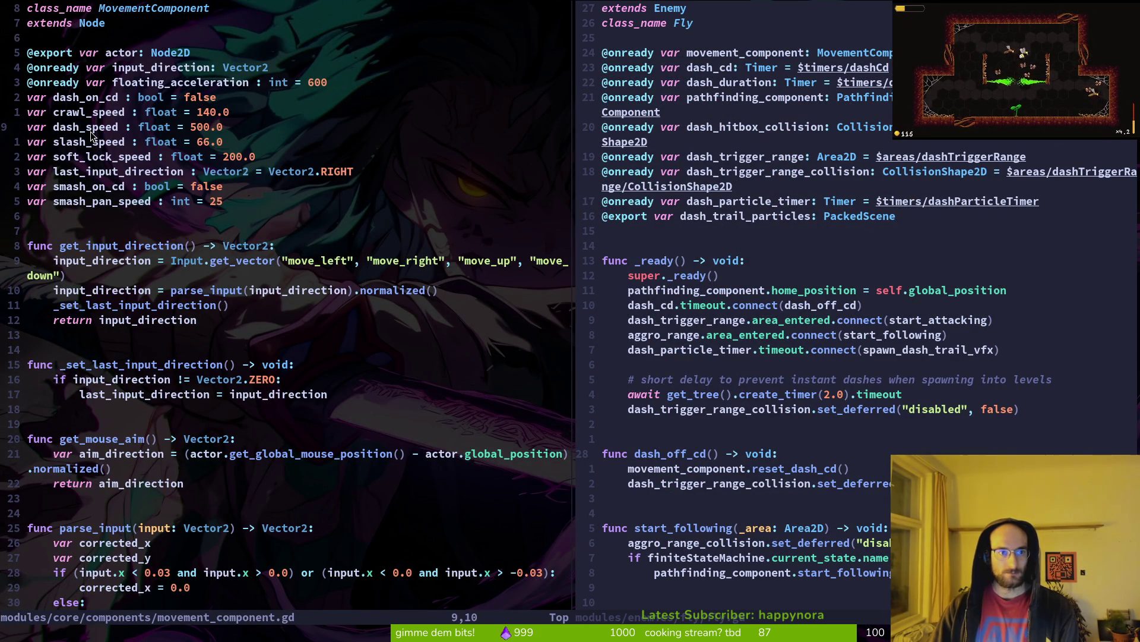
key("shift+v")
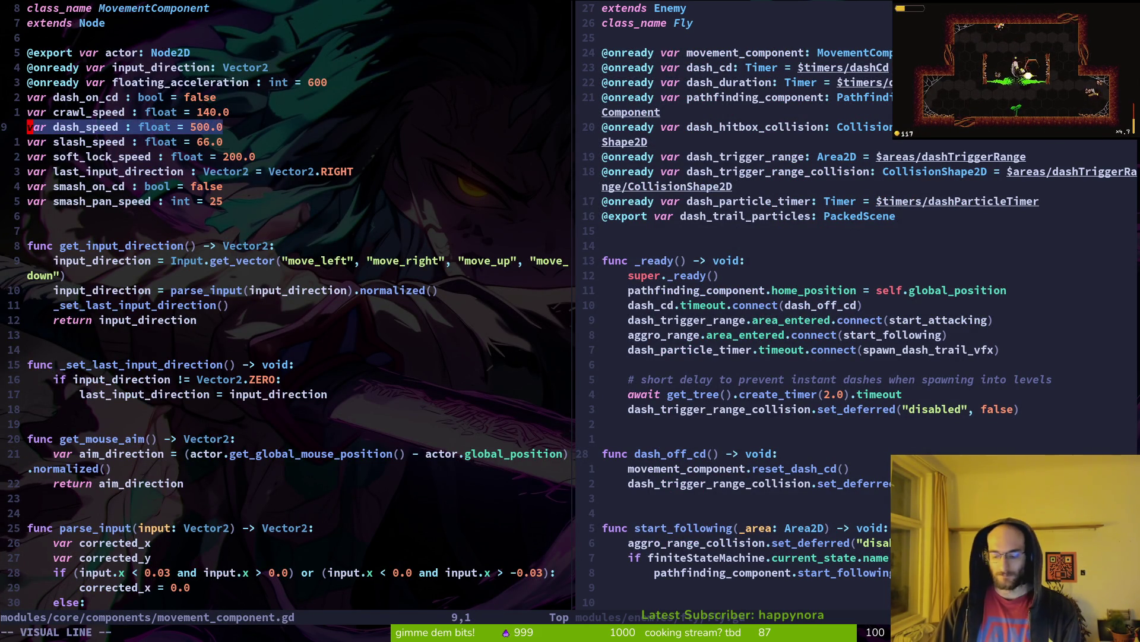
key("shift+k")
key("shift+k")
key("Escape")
type("iex")
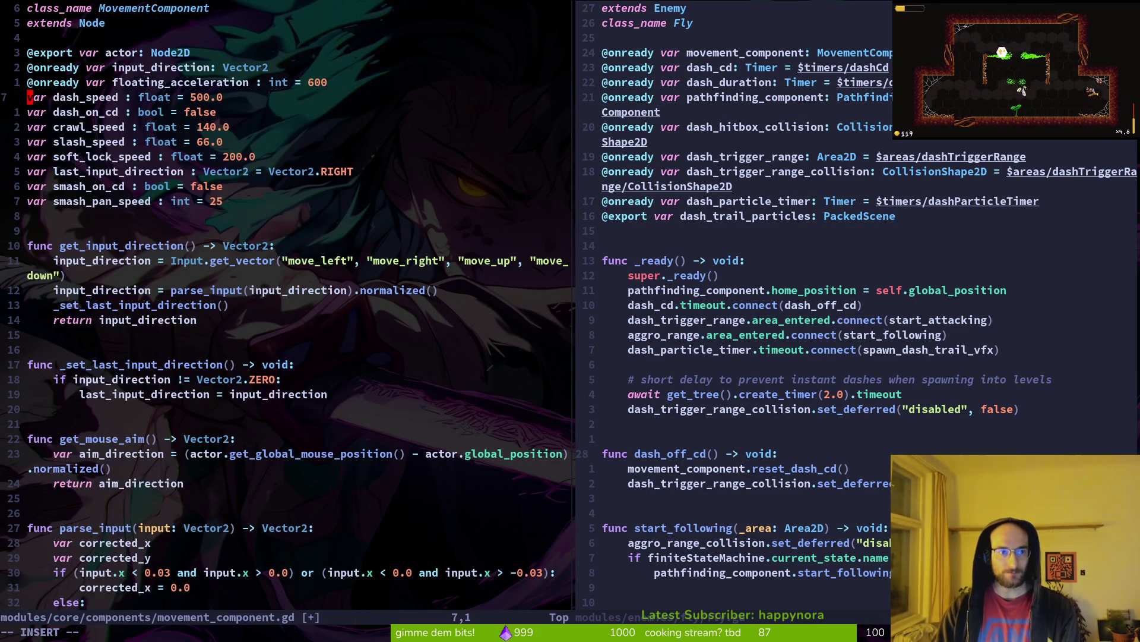
key("BackSpace")
key("BackSpace")
type("@expo")
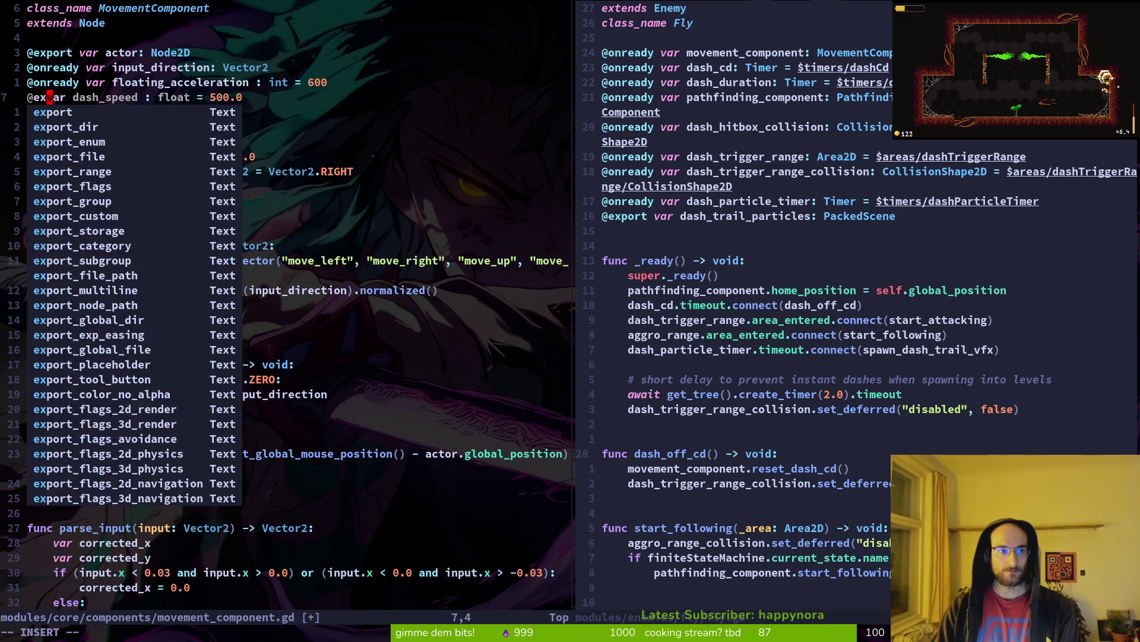
type("rt")
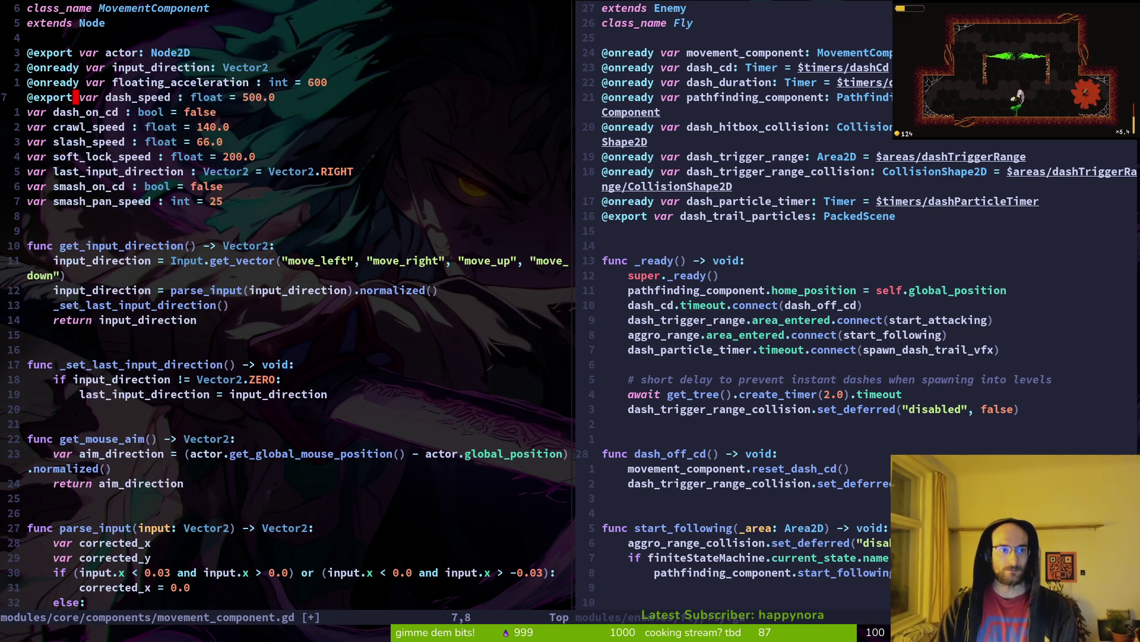
key("Escape")
type(":w")
key("Return")
key("alt+Tab")
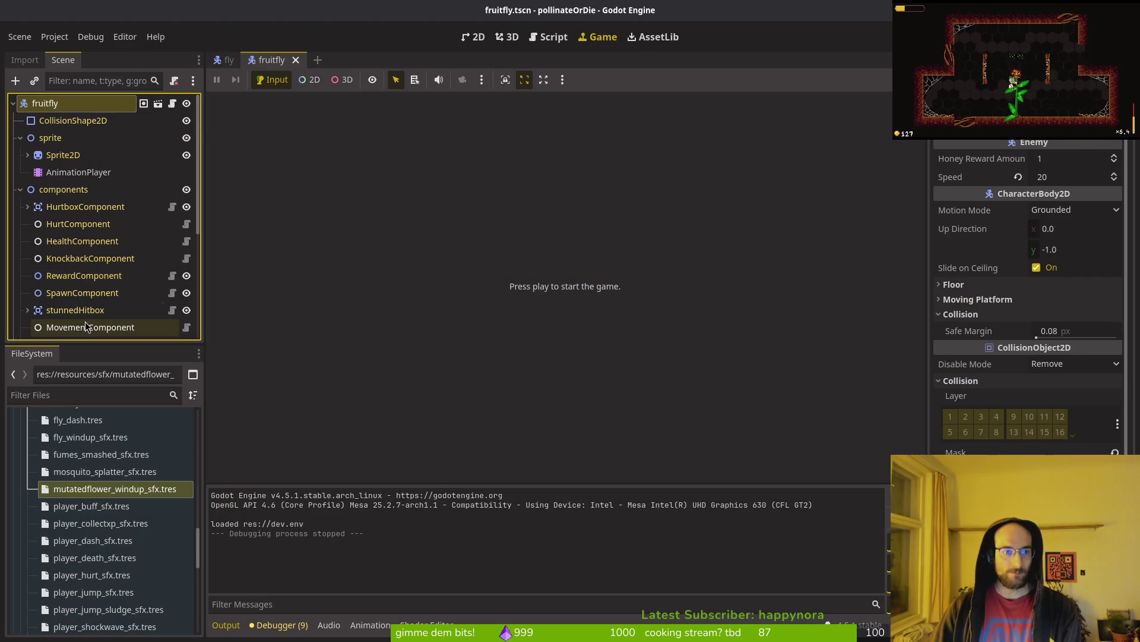
Step: Set the MovementComponent's Dash Speed to 250 in the Inspector
left_click(89, 326)
left_click_drag(1072, 180, 1068, 177)
left_click(1063, 172)
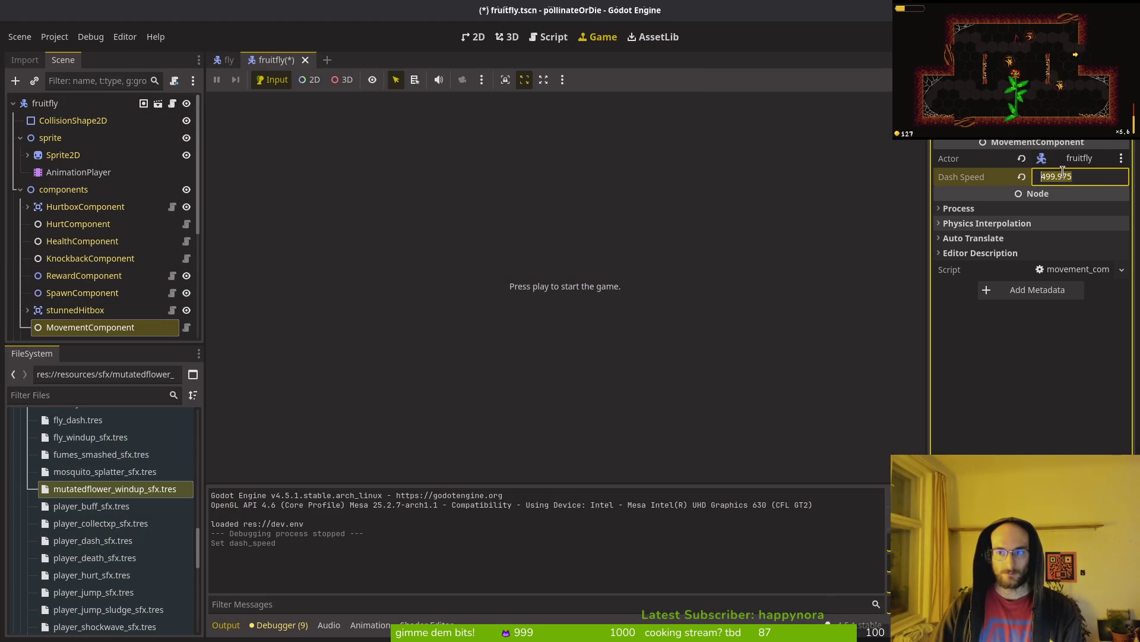
type("23")
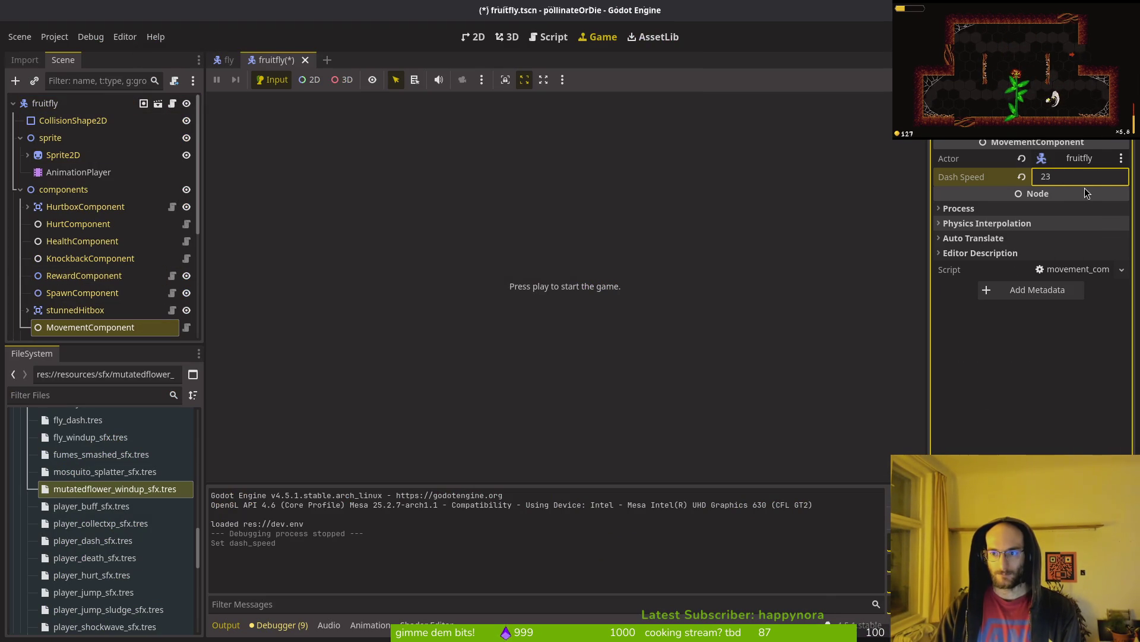
type("0")
key("Return")
Step: Briefly run the game, close it, and expand the timers group in the scene tree
key("F5")
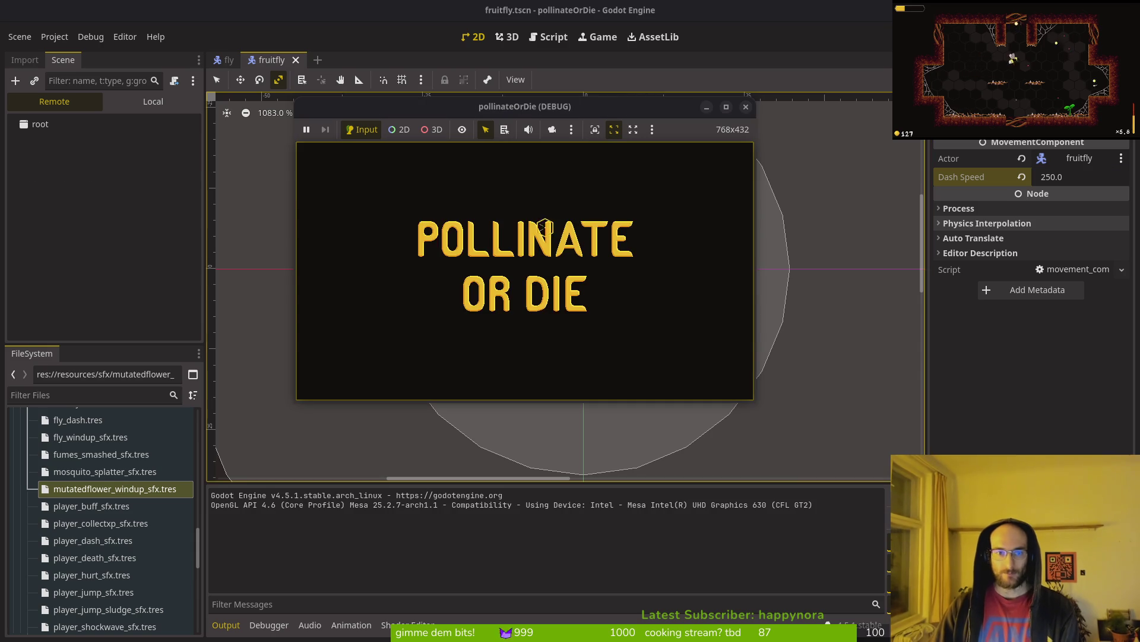
left_click(745, 107)
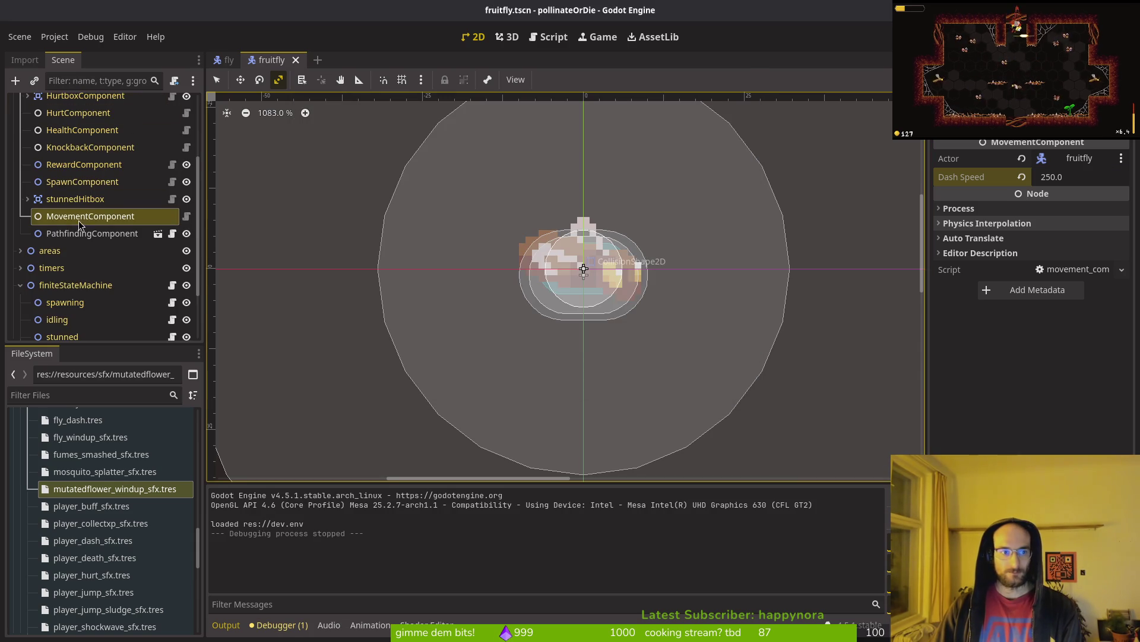
left_click(20, 254)
left_click(20, 237)
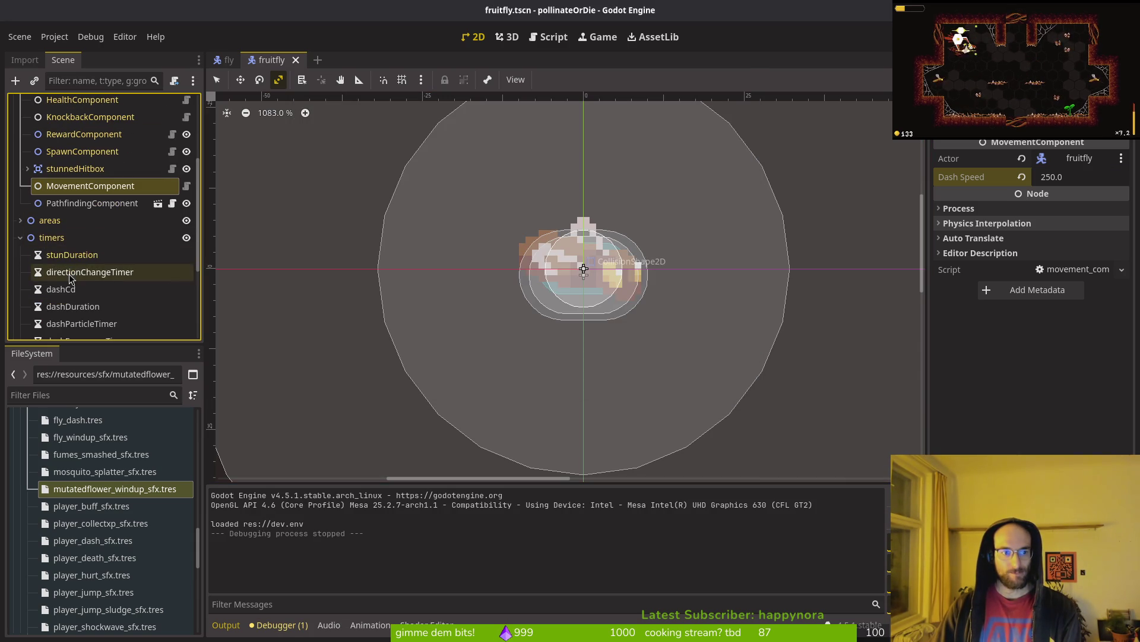
Step: Set the dashDuration timer's Wait Time to 0.2 s and save
left_click(73, 306)
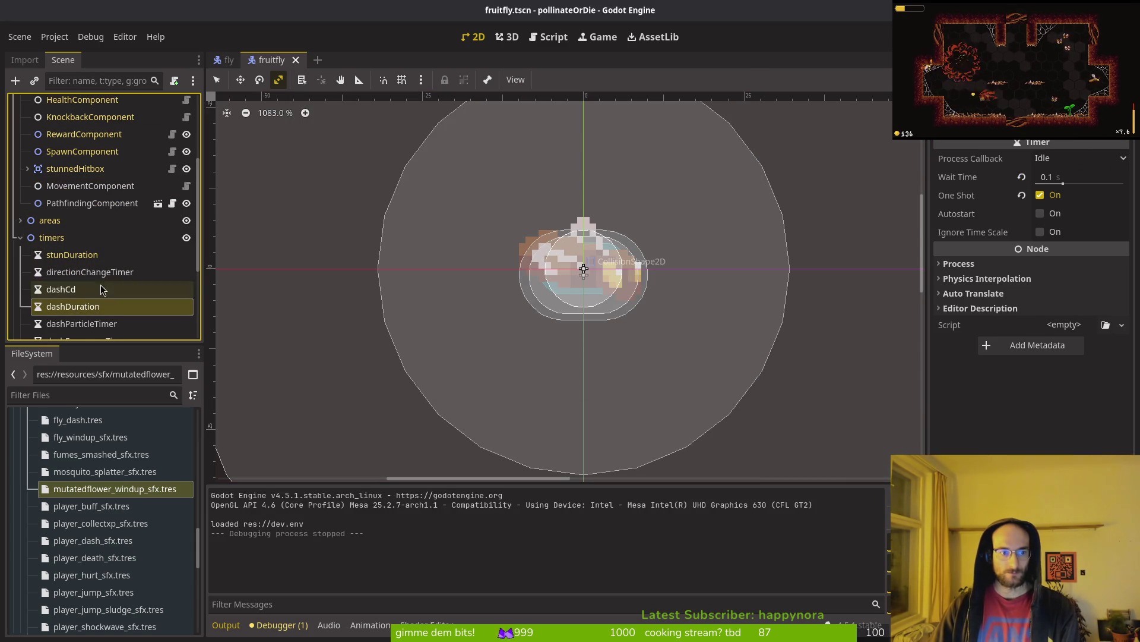
left_click(1063, 177)
left_click(1063, 177)
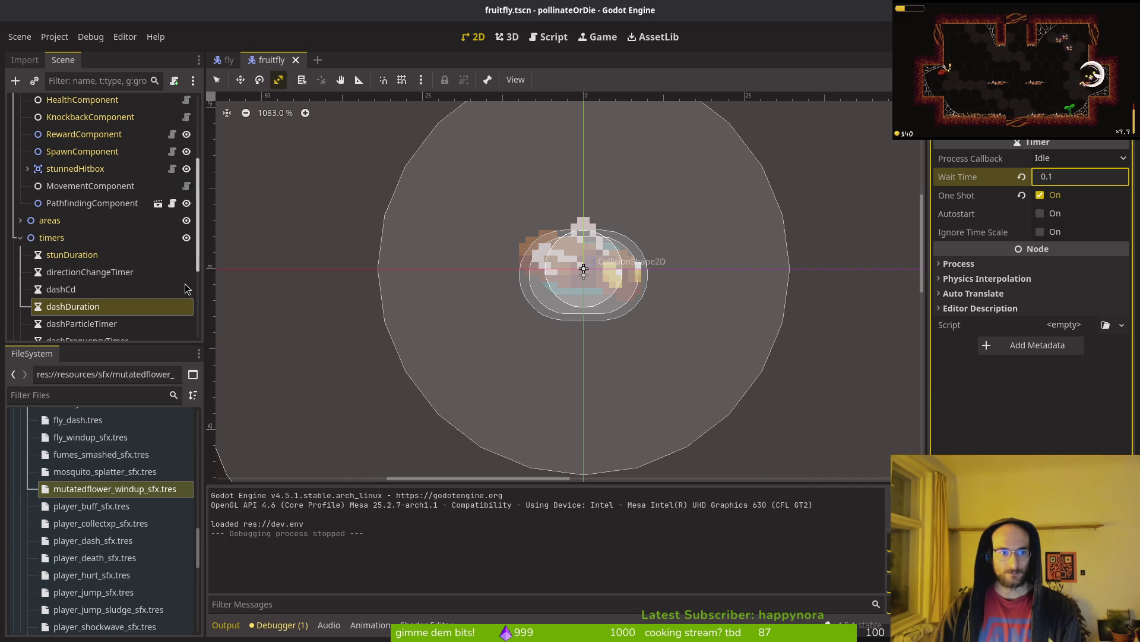
type("0.2")
key("Return")
key("ctrl+s")
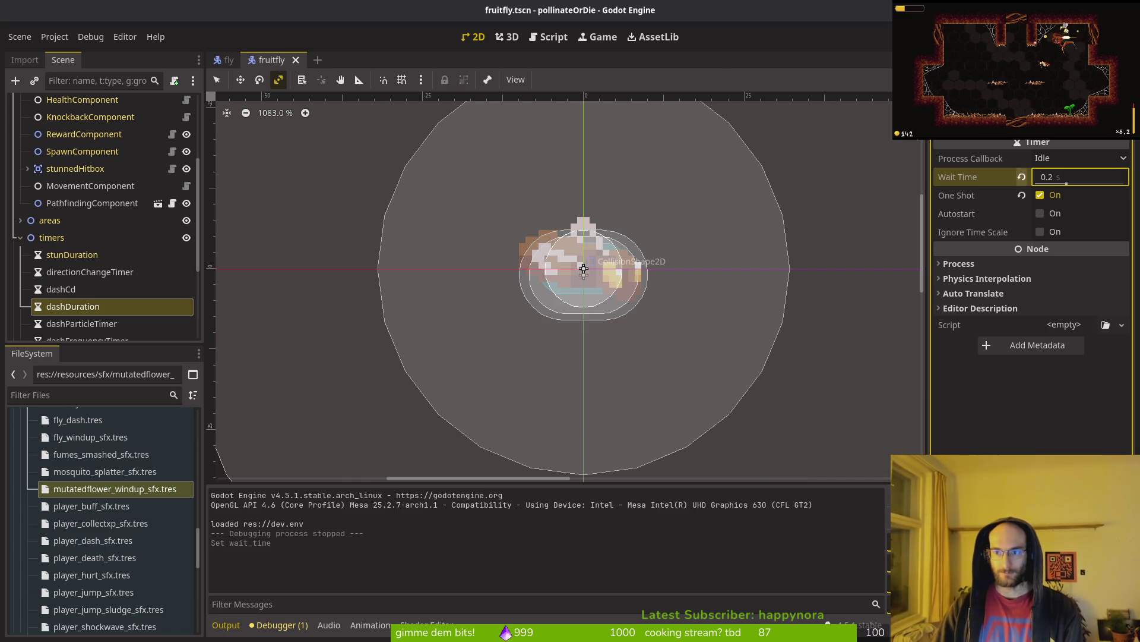
Step: Play-test the longer fruitfly dash by moving the bee around, then stop the game and save
key("F5")
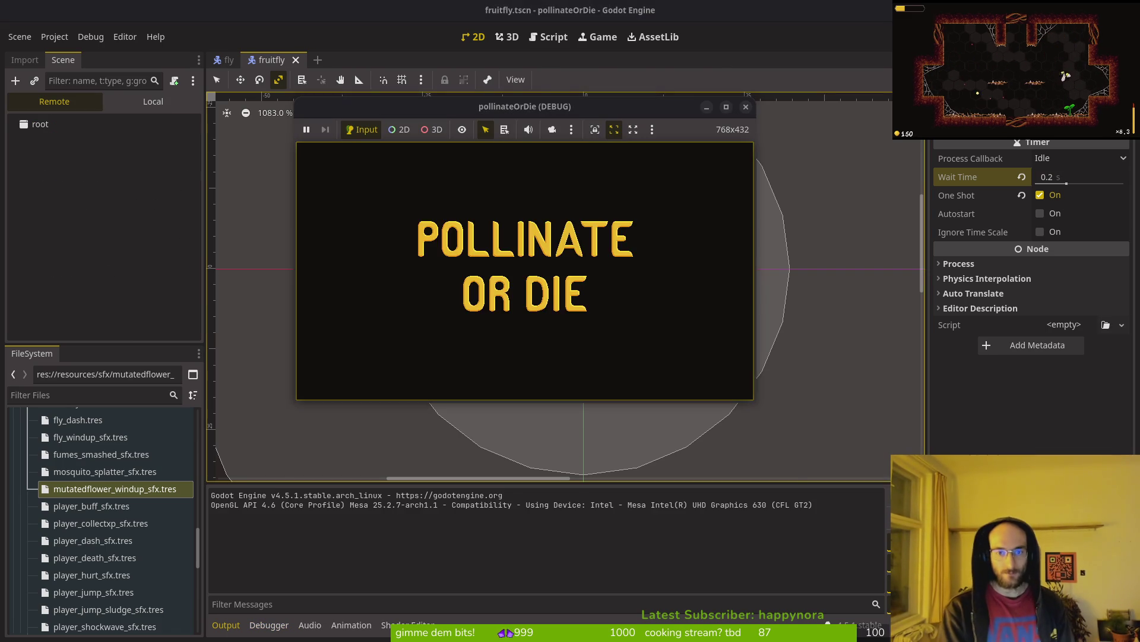
key("Return")
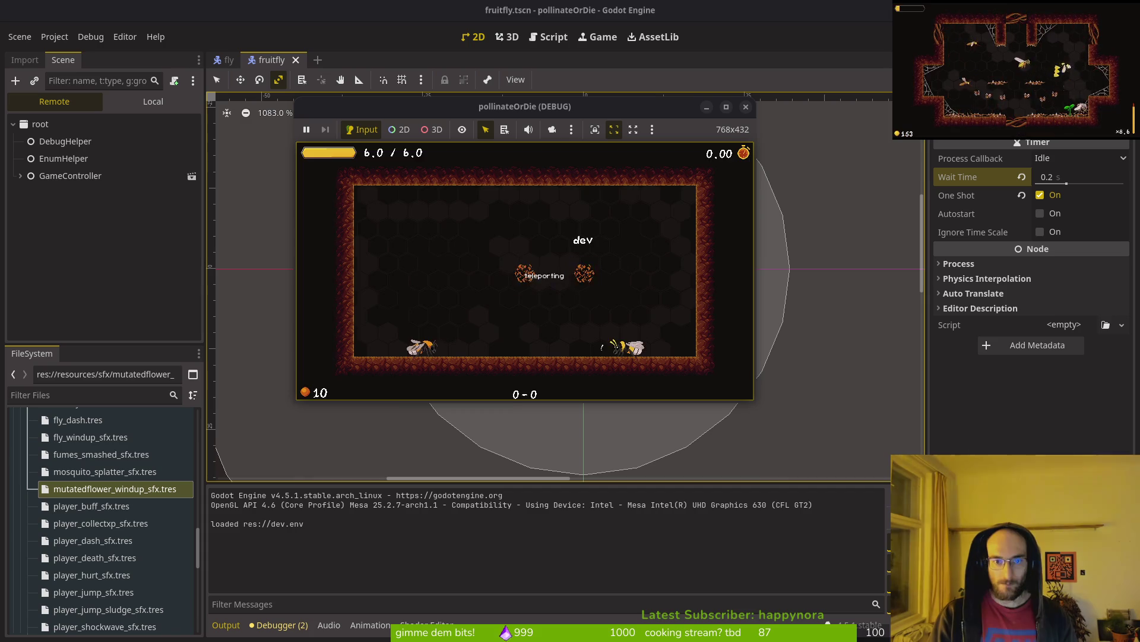
key("d")
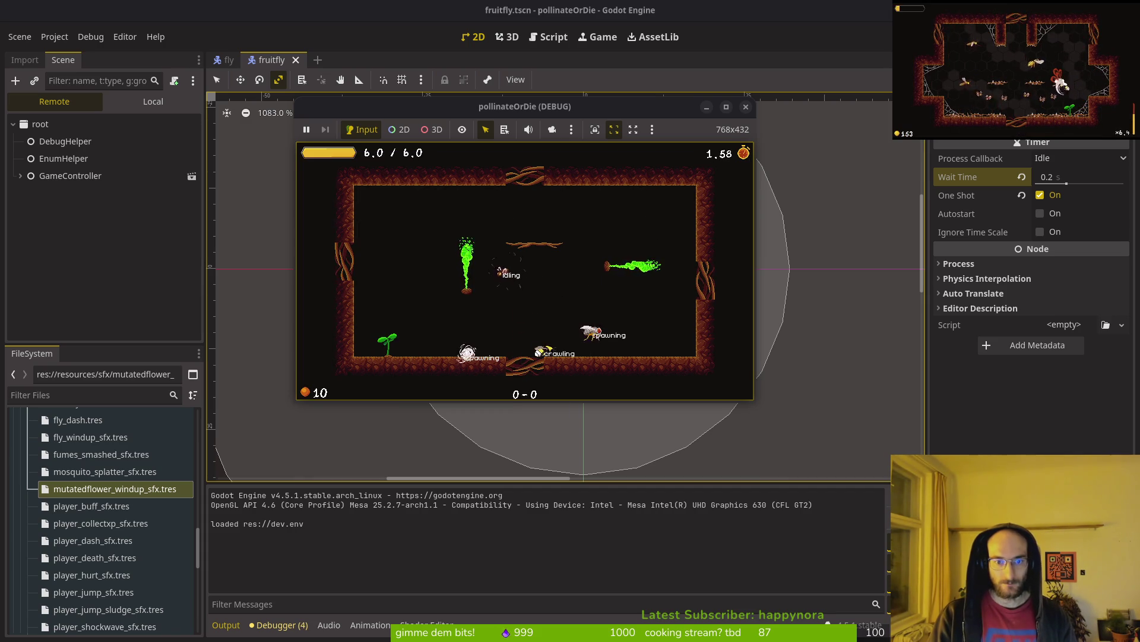
key("a")
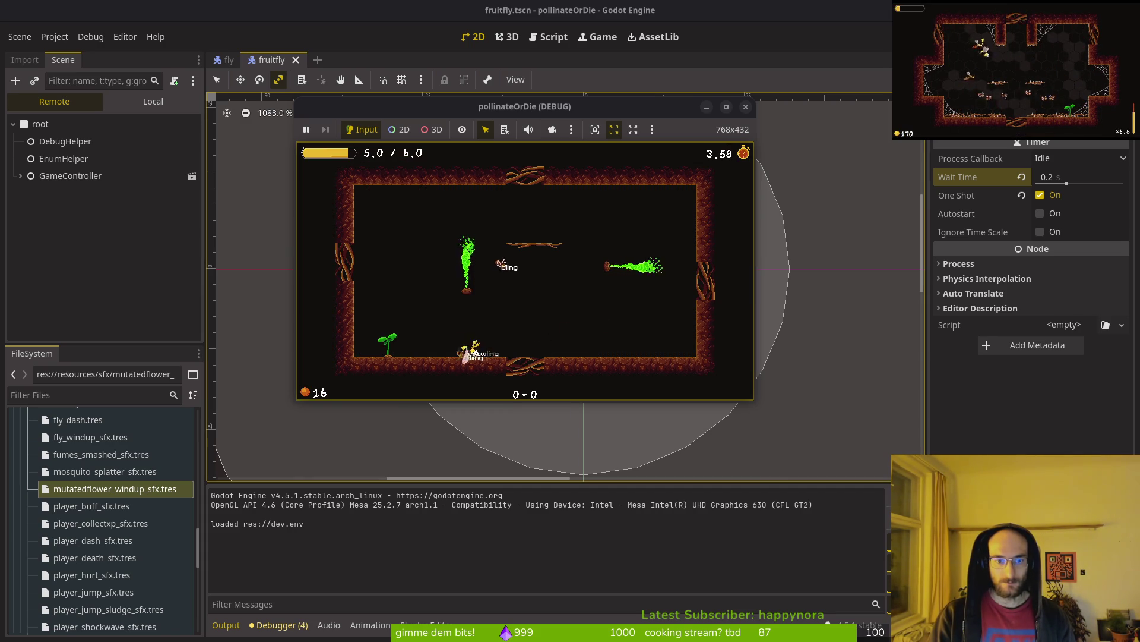
key("d")
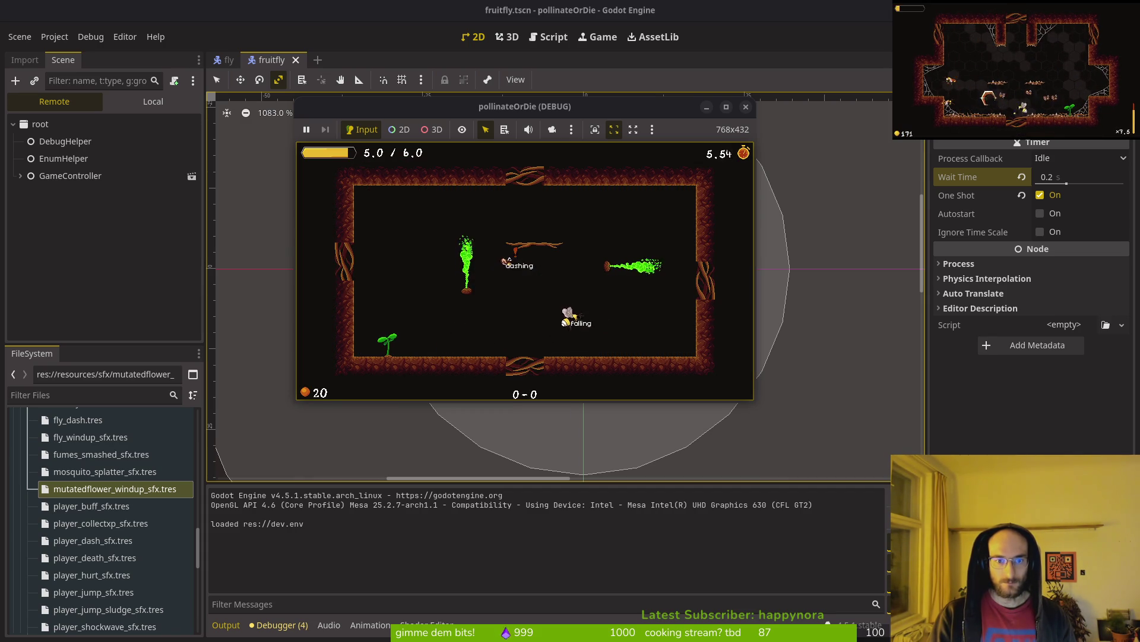
key("a")
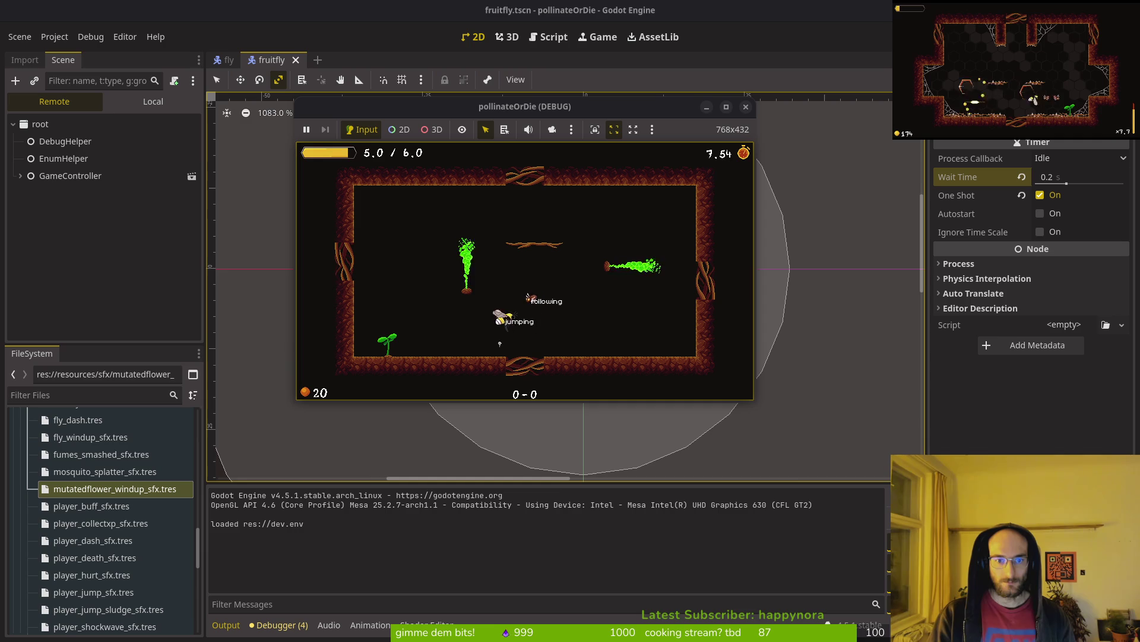
key("space")
key("a")
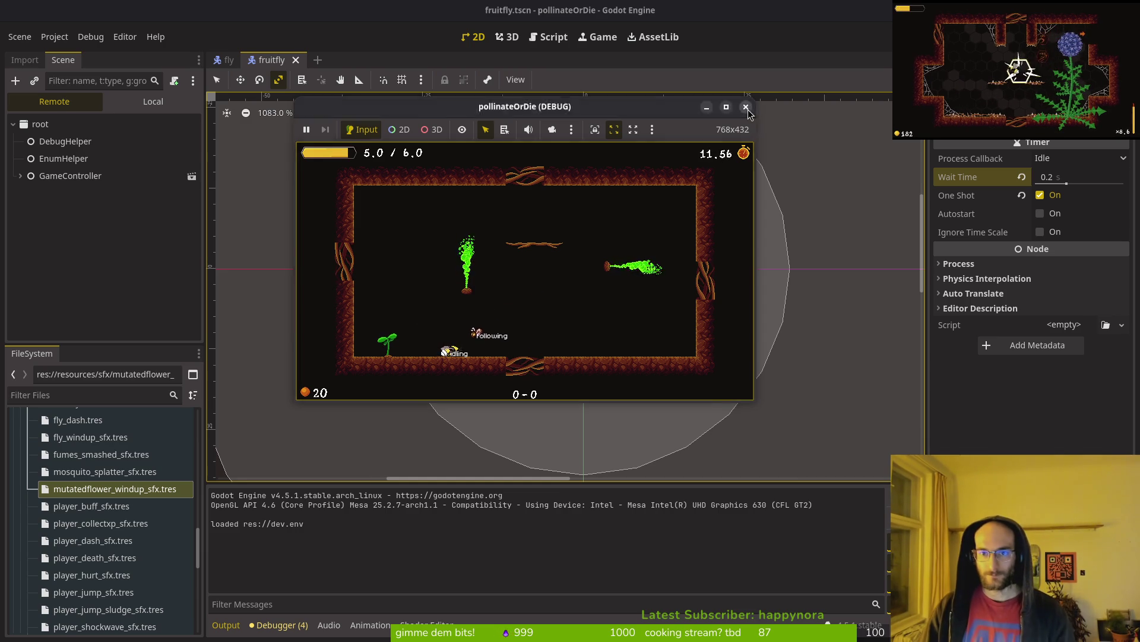
key("F8")
key("ctrl+s")
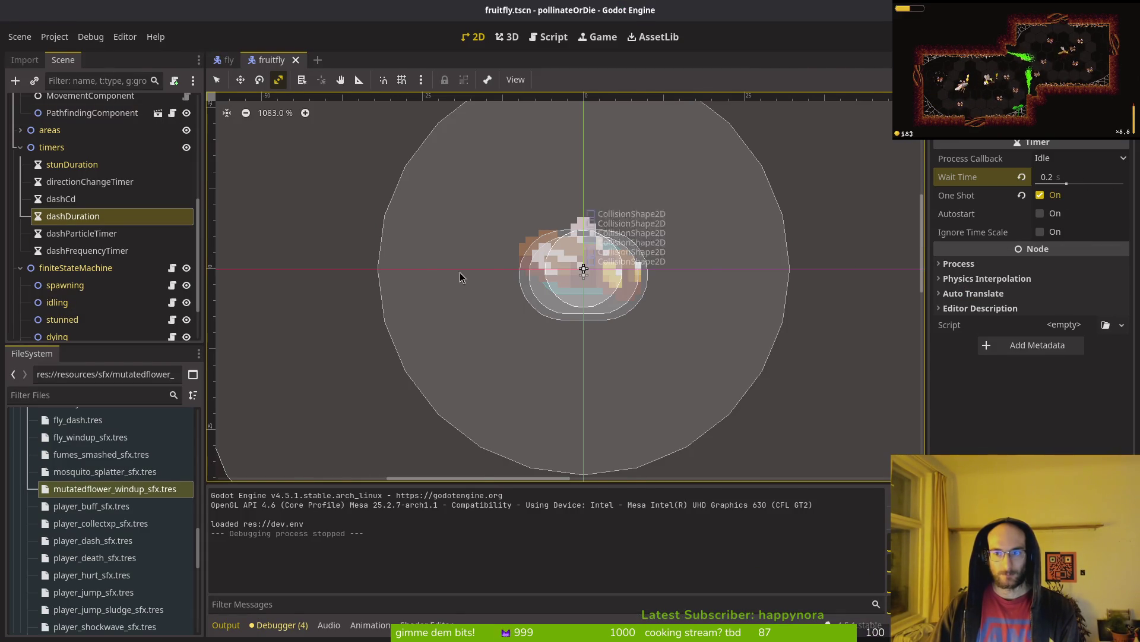
key("alt+Tab")
scroll(758, 424, "down", 1)
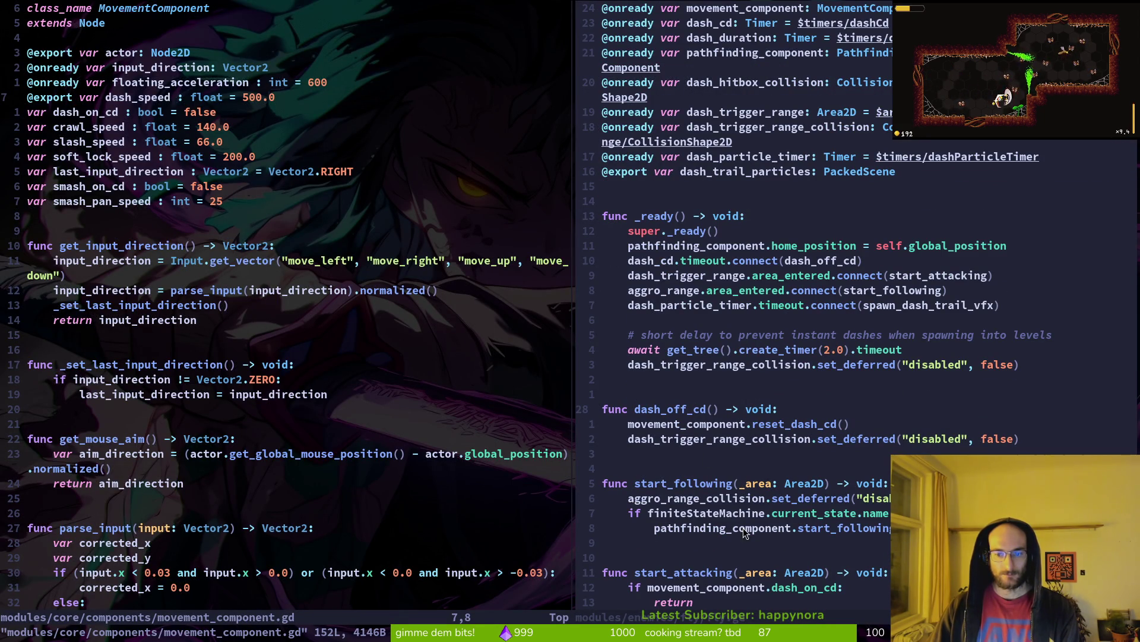
left_click(241, 327)
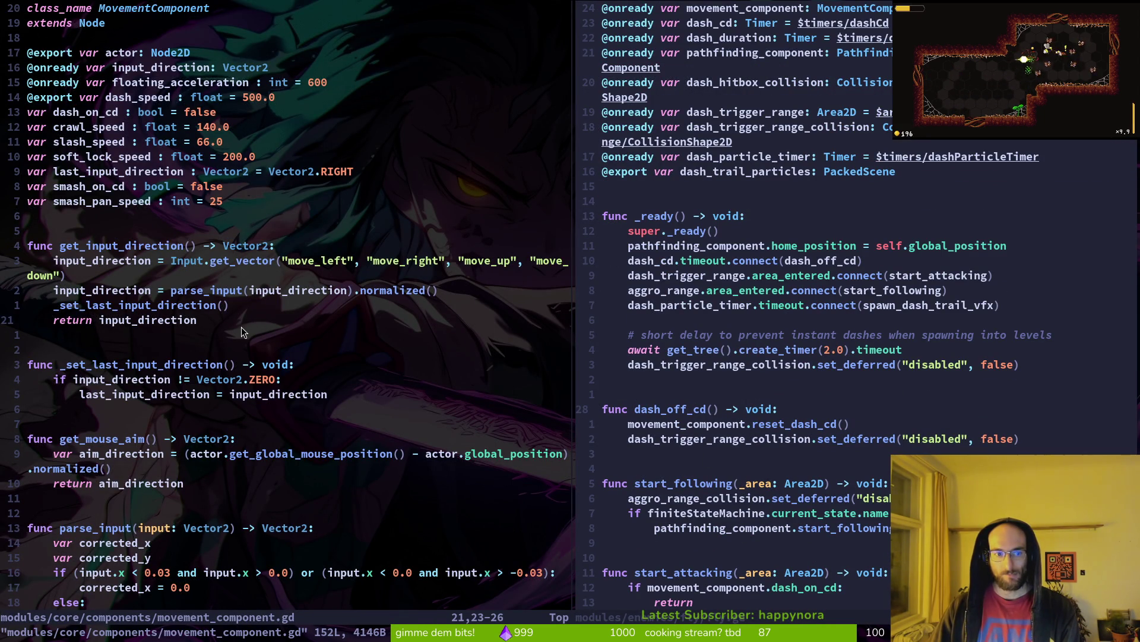
key("alt+Tab")
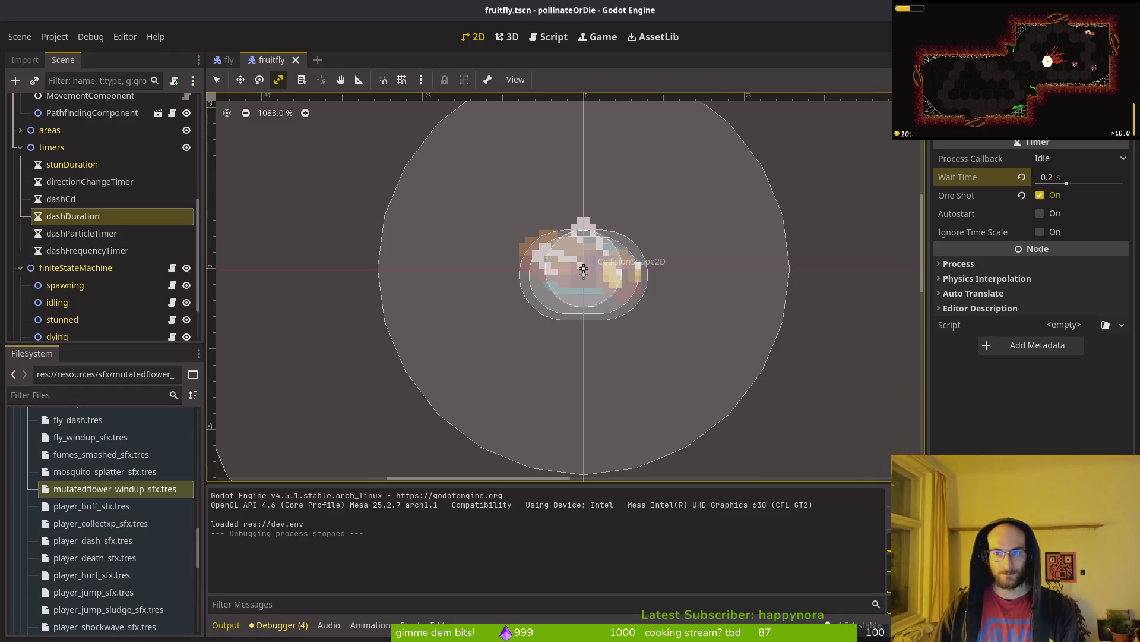
key("alt+Tab")
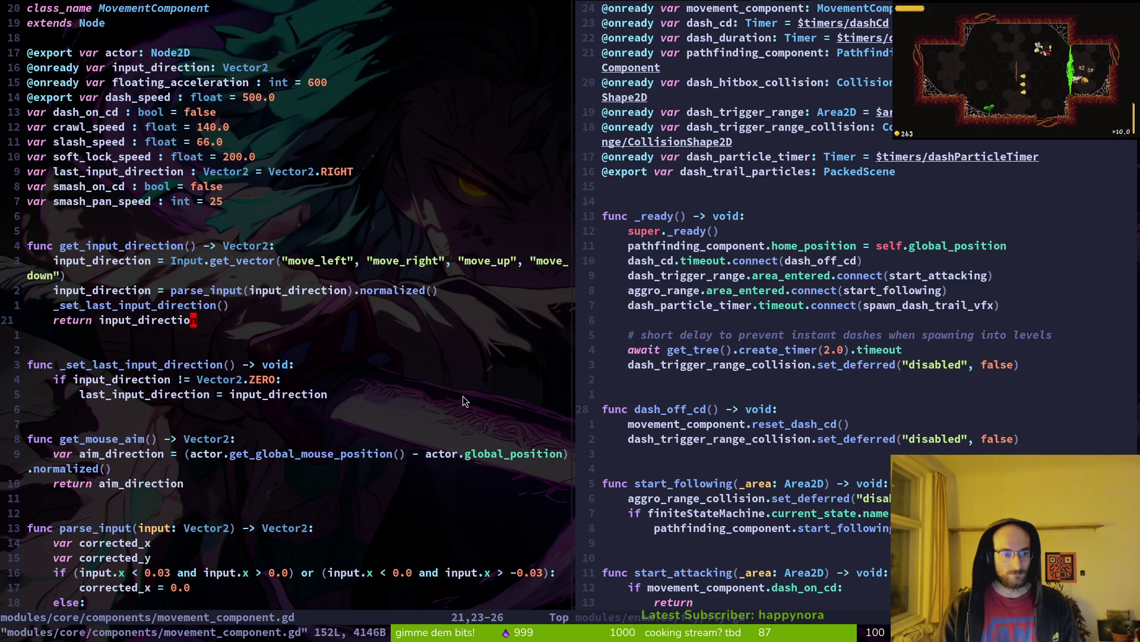
key("alt+Tab")
Step: Run the game, load the saved game, and dash and move the bee left and right in the level
key("F5")
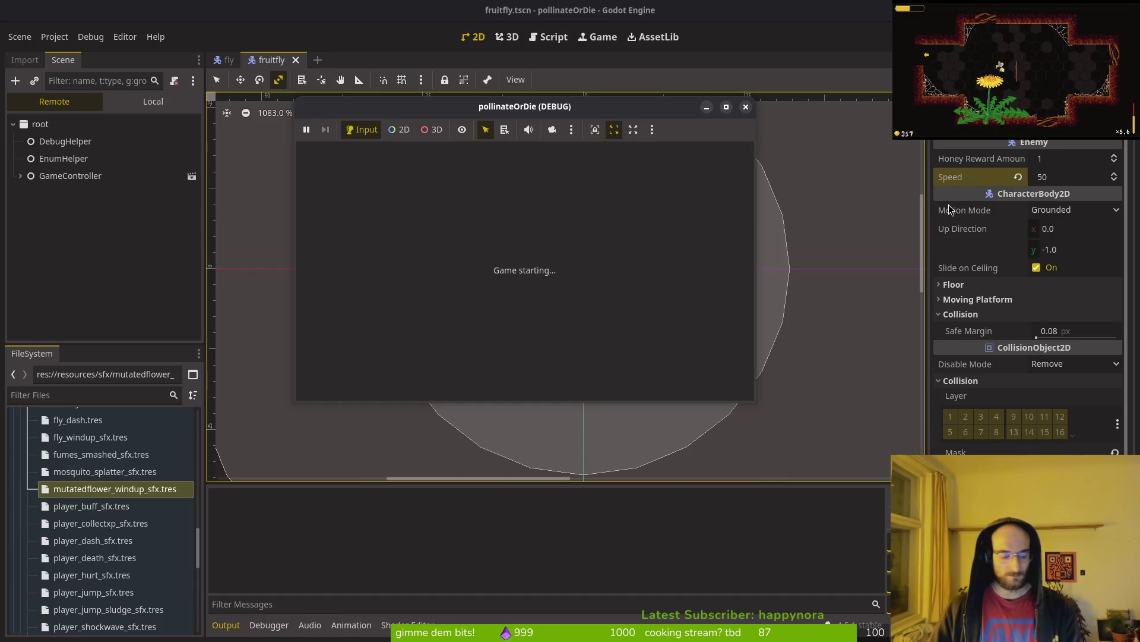
key("Return")
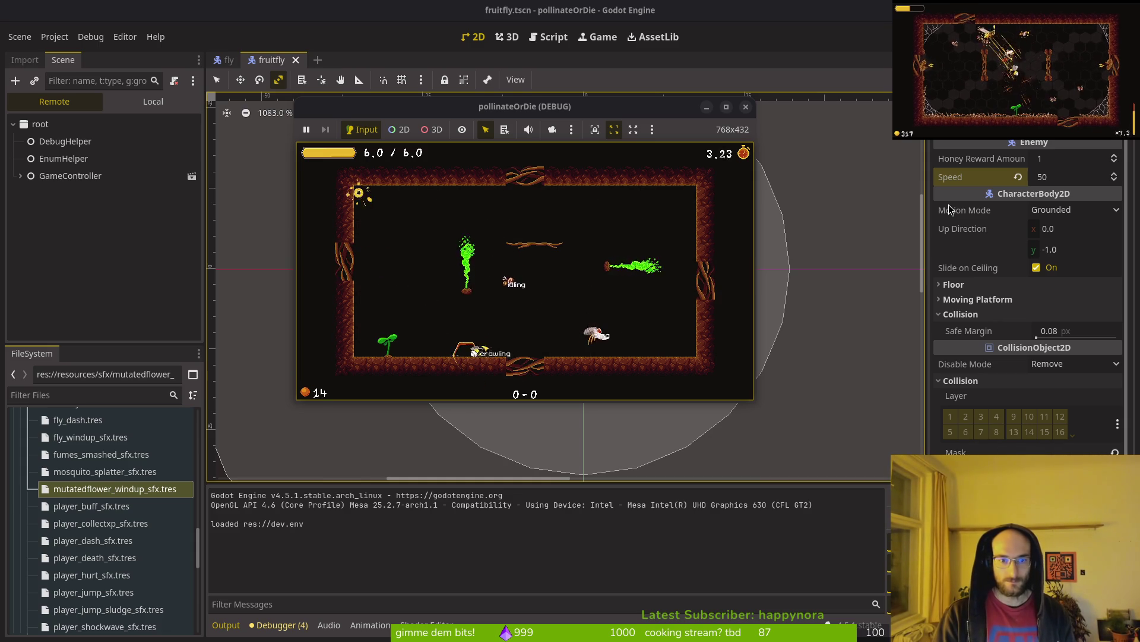
key("shift")
key("Left")
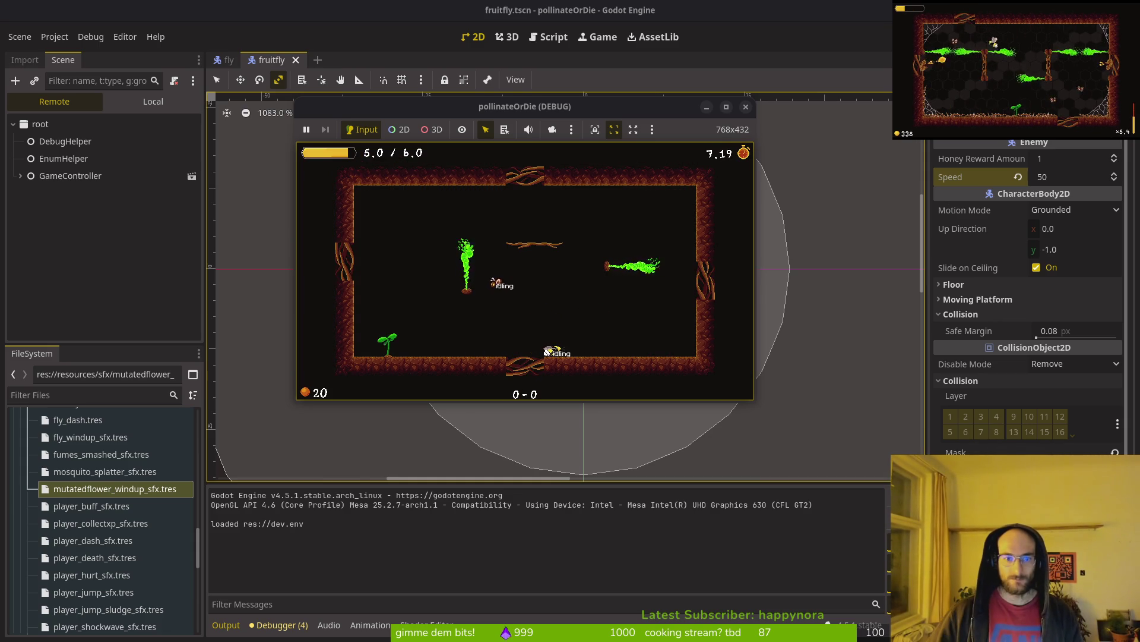
key("Right")
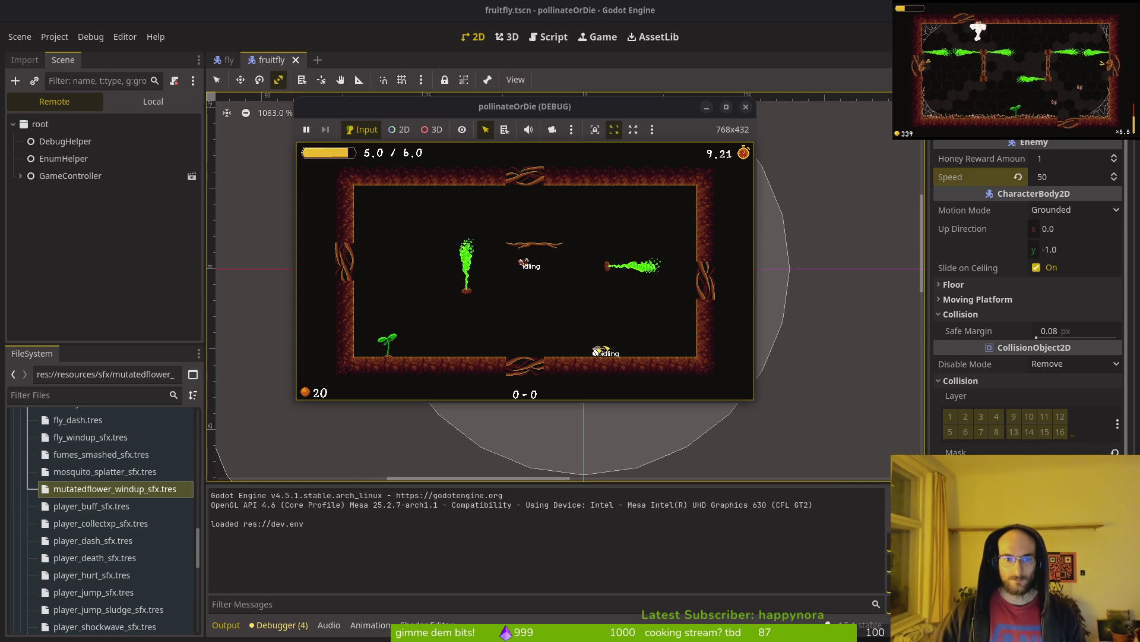
Step: Change the fruitfly enemy's Speed from 50 to 33 and save the scene
left_click(1075, 178)
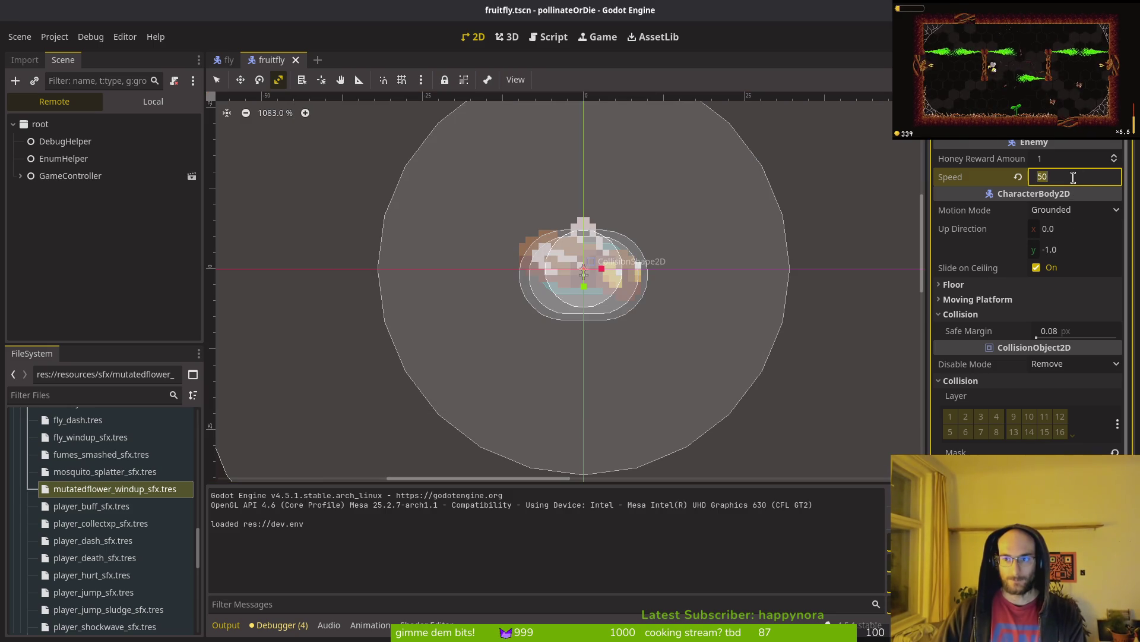
type("33")
key("Return")
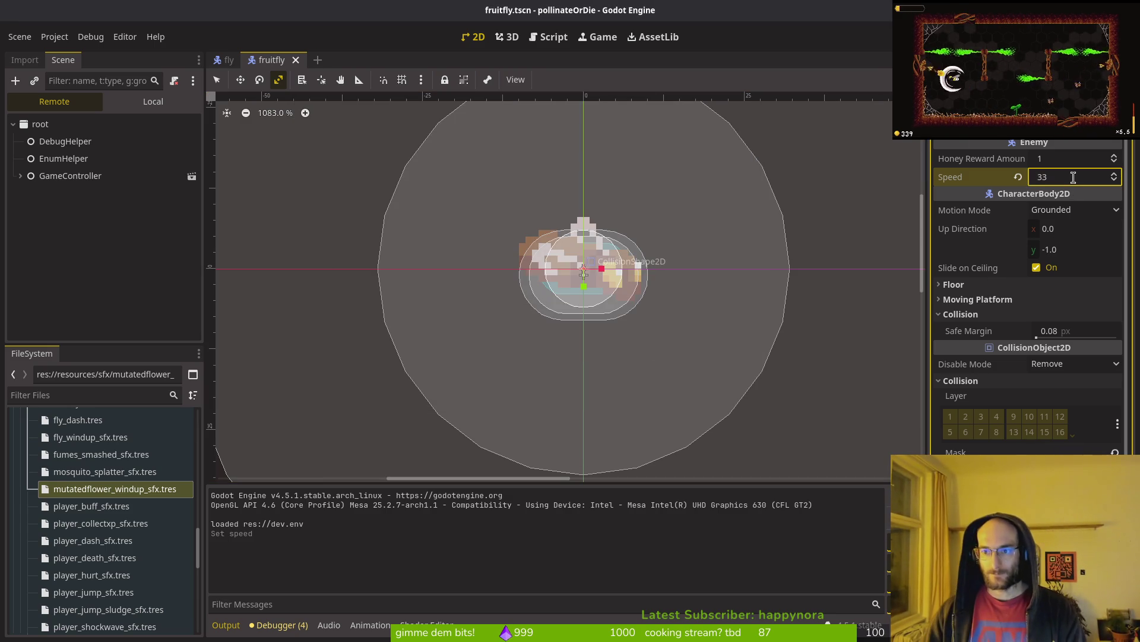
left_click(172, 104)
key("ctrl+s")
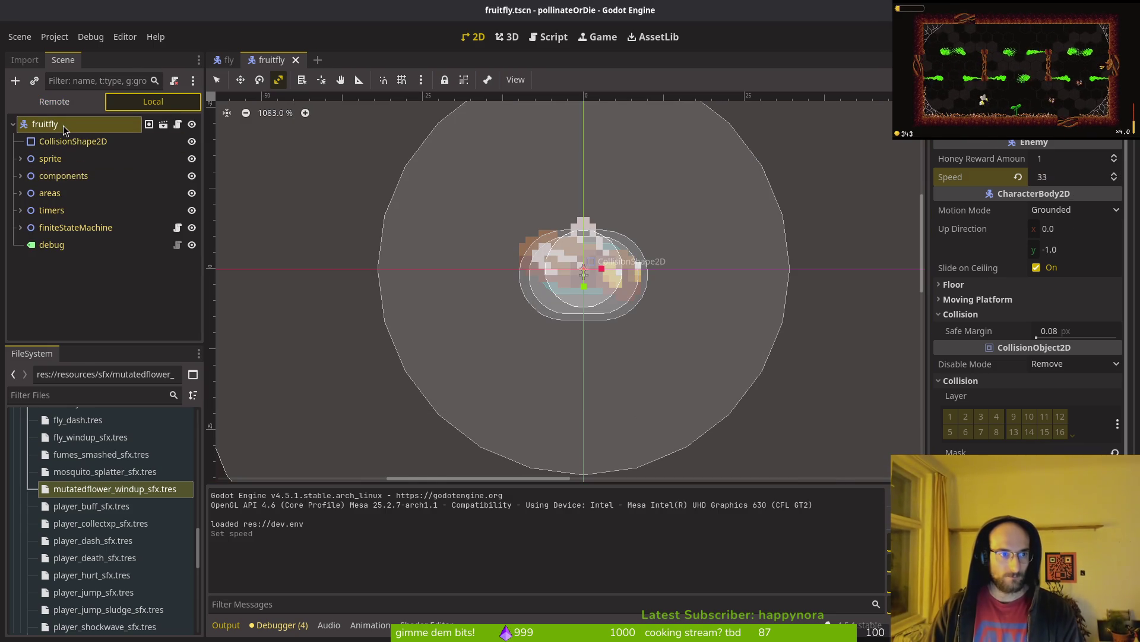
Step: Search the Add Child Node list for 'vision', cancel, and switch to web results on enemy vision checks
key("ctrl+a")
type("vision")
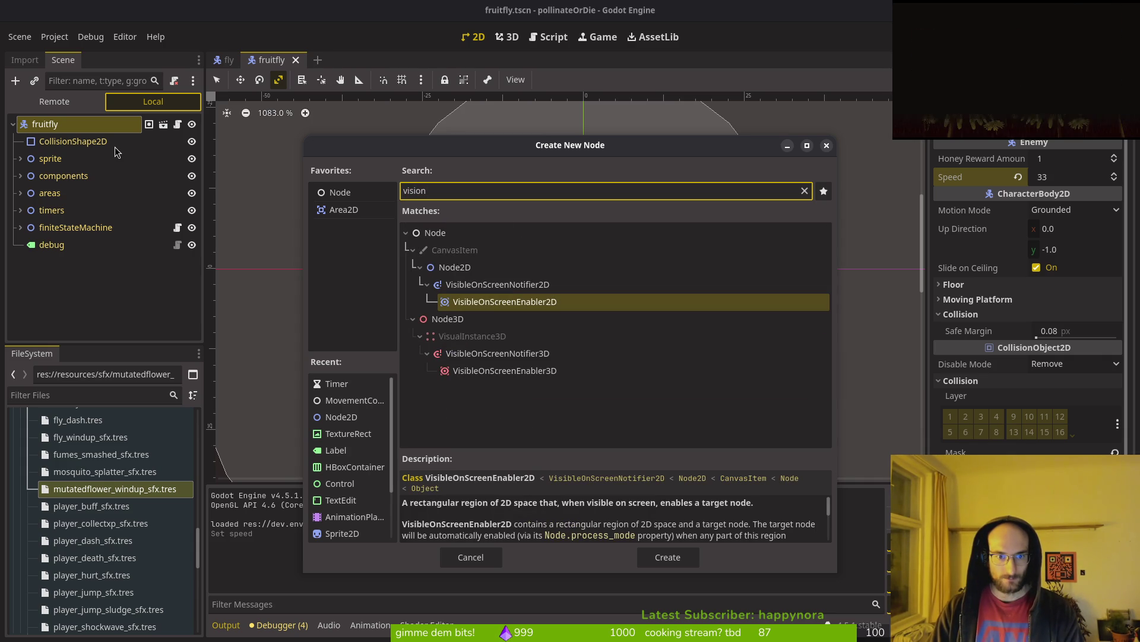
key("Escape")
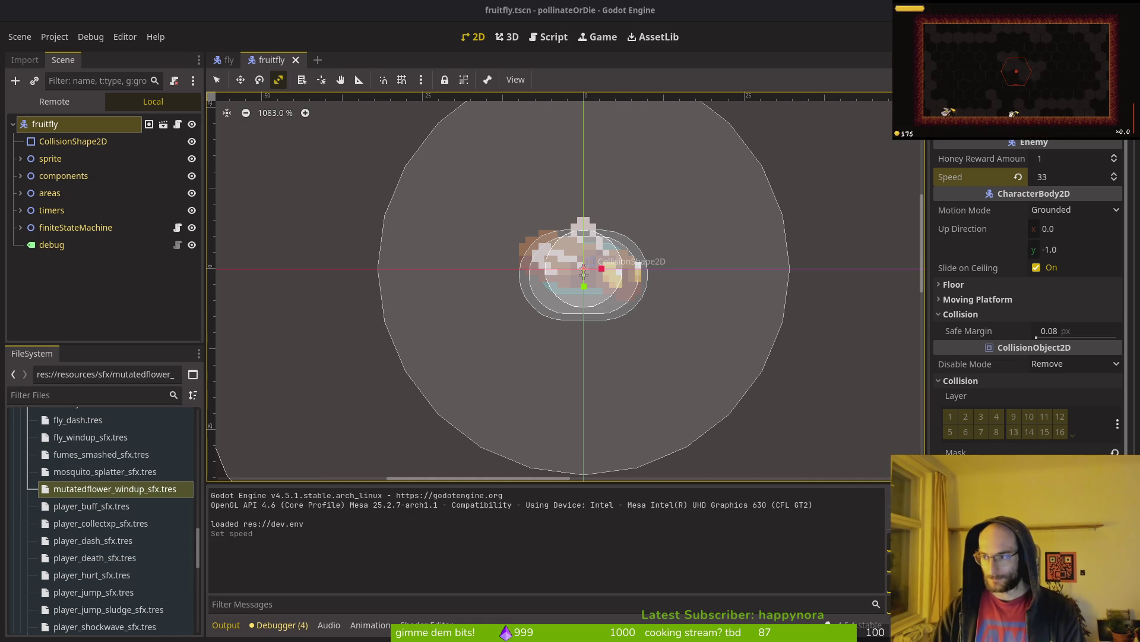
key("alt+Tab")
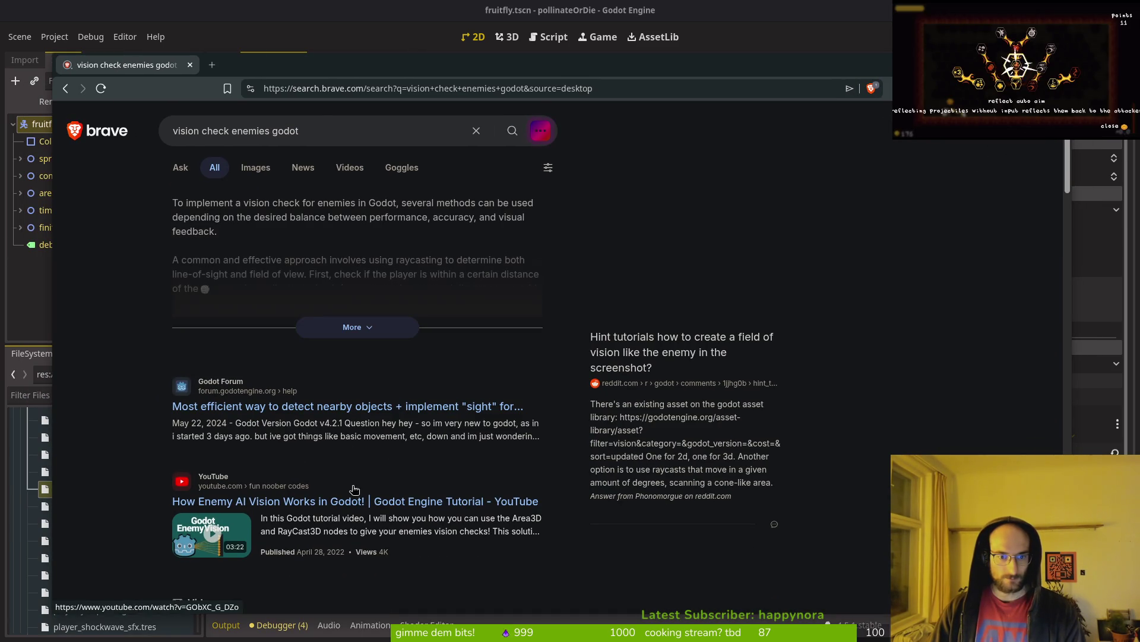
Step: Open the Godot Forum thread 'Most efficient way to detect nearby objects + implement sight for enemies'
left_click(477, 407)
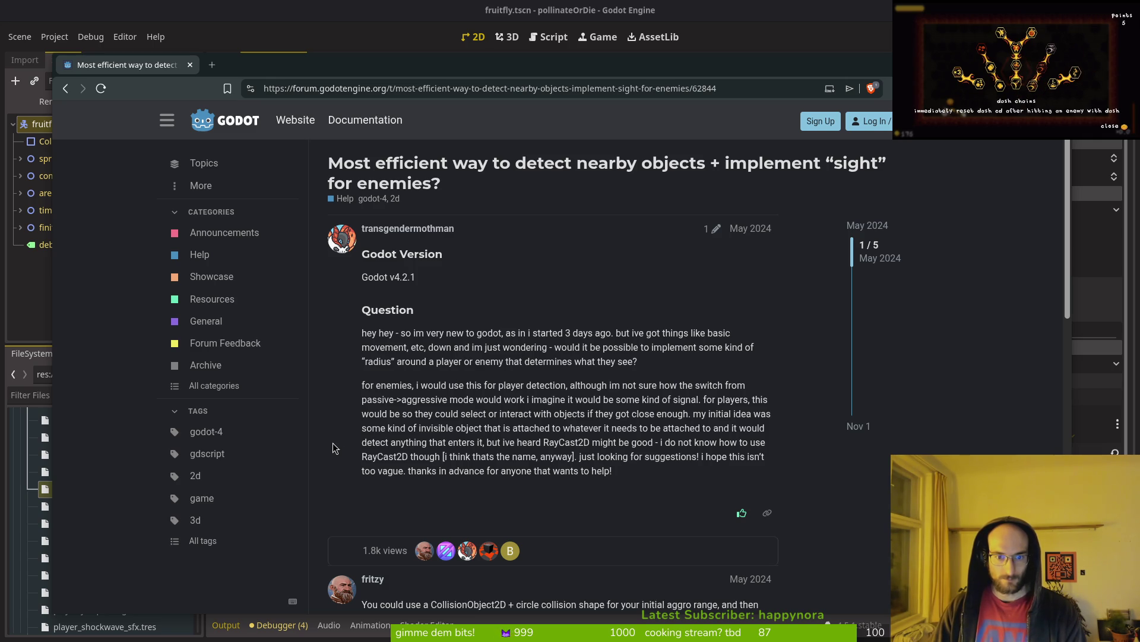
scroll(334, 443, "down", 5)
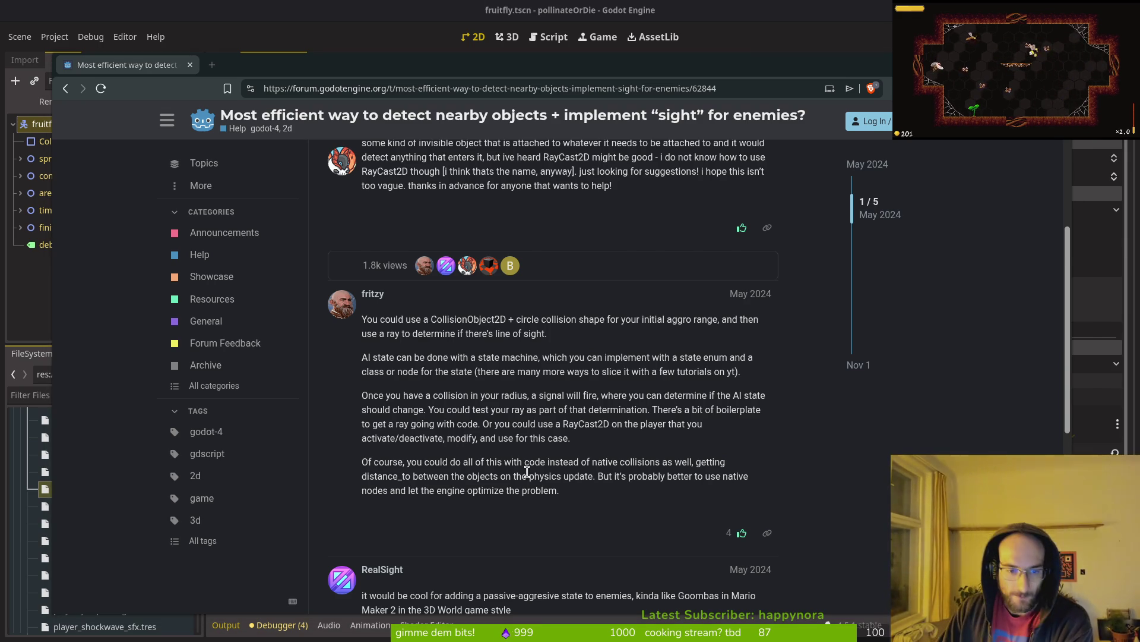
scroll(502, 429, "down", 2)
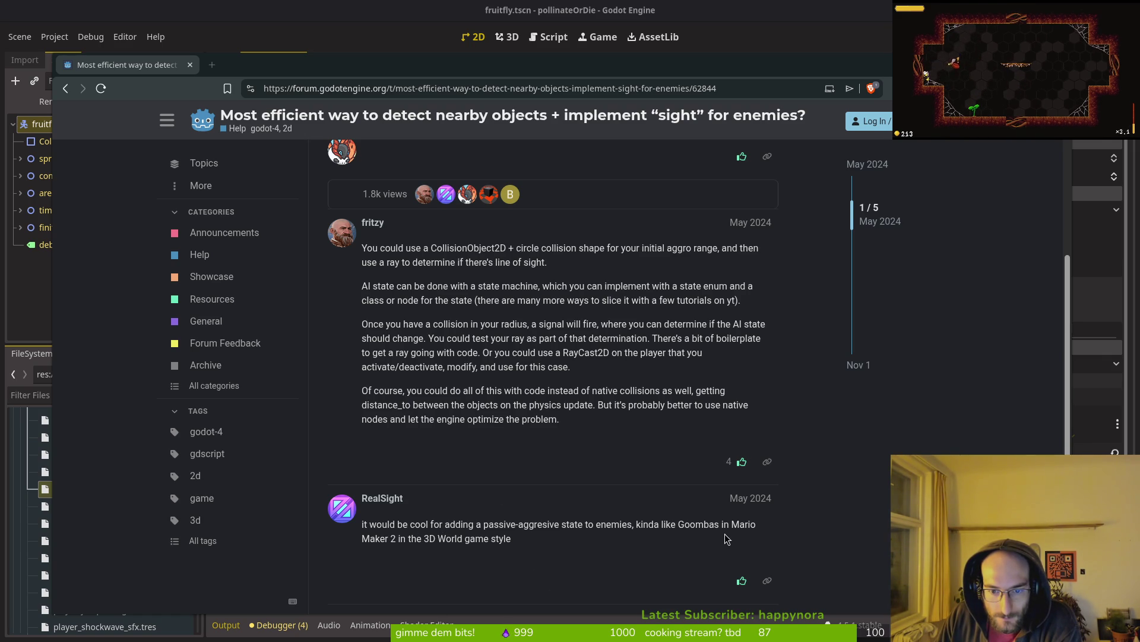
scroll(514, 541, "down", 2)
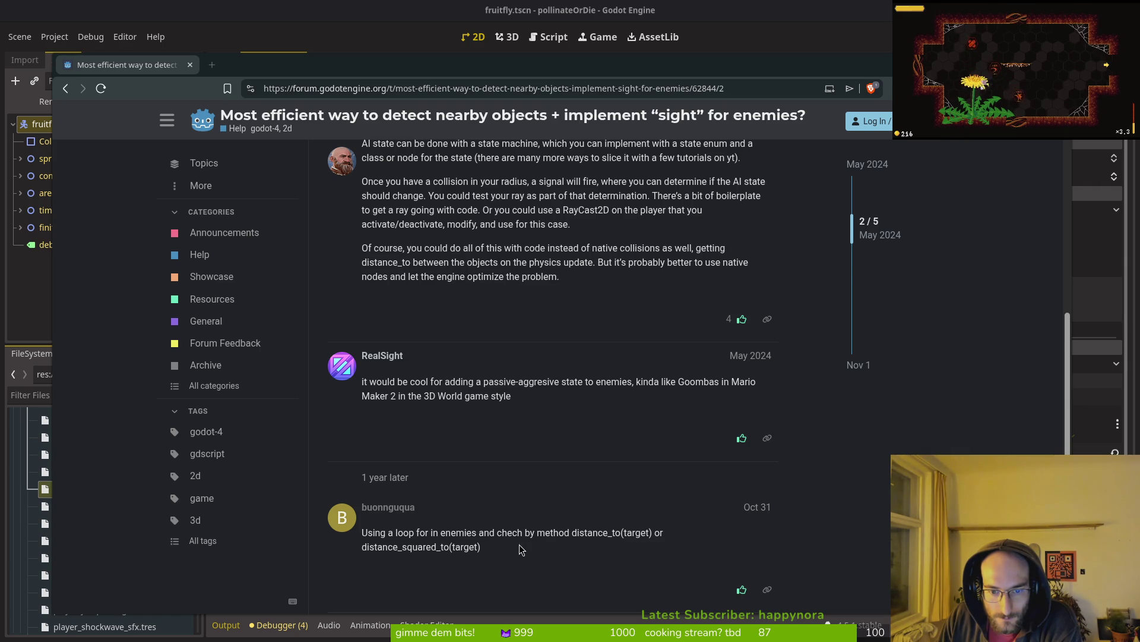
scroll(522, 552, "down", 1)
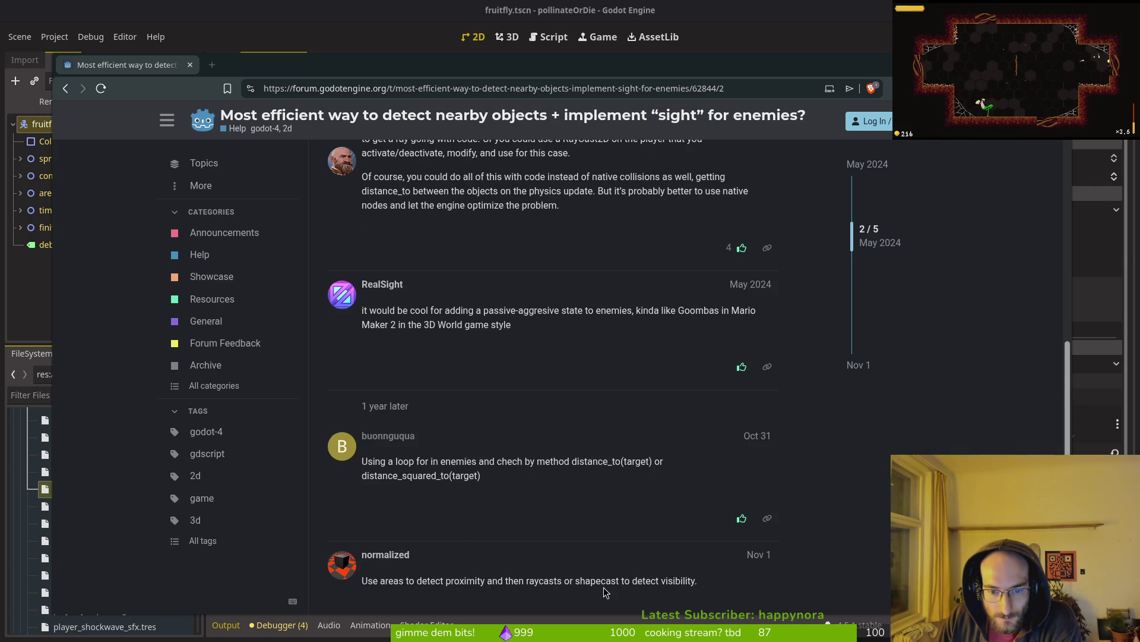
scroll(602, 585, "down", 1)
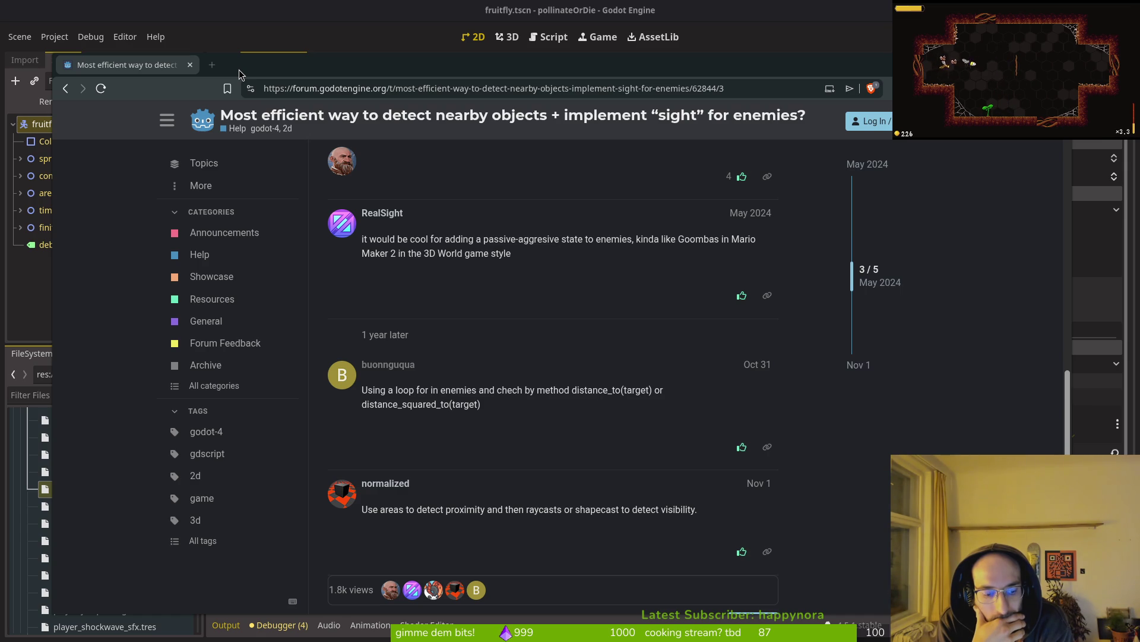
key("super")
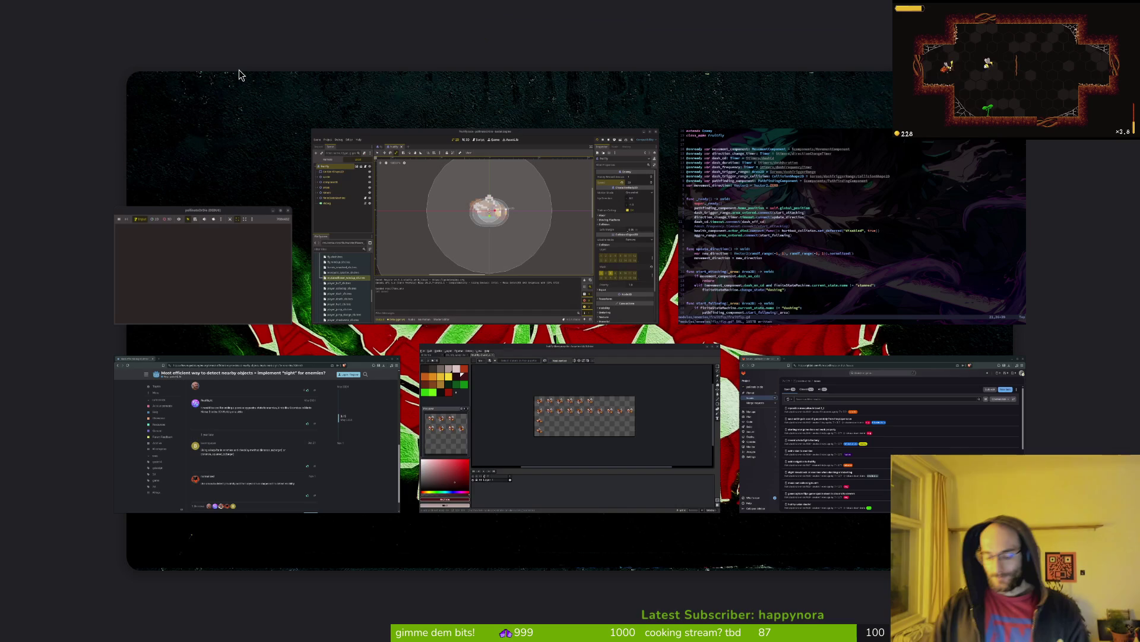
key("super")
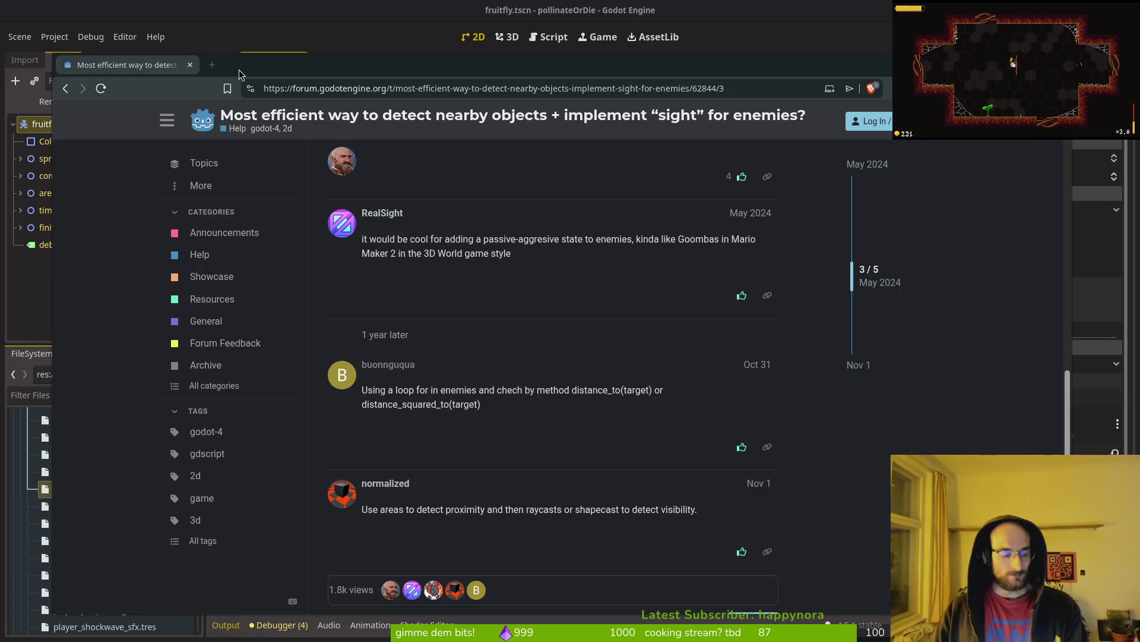
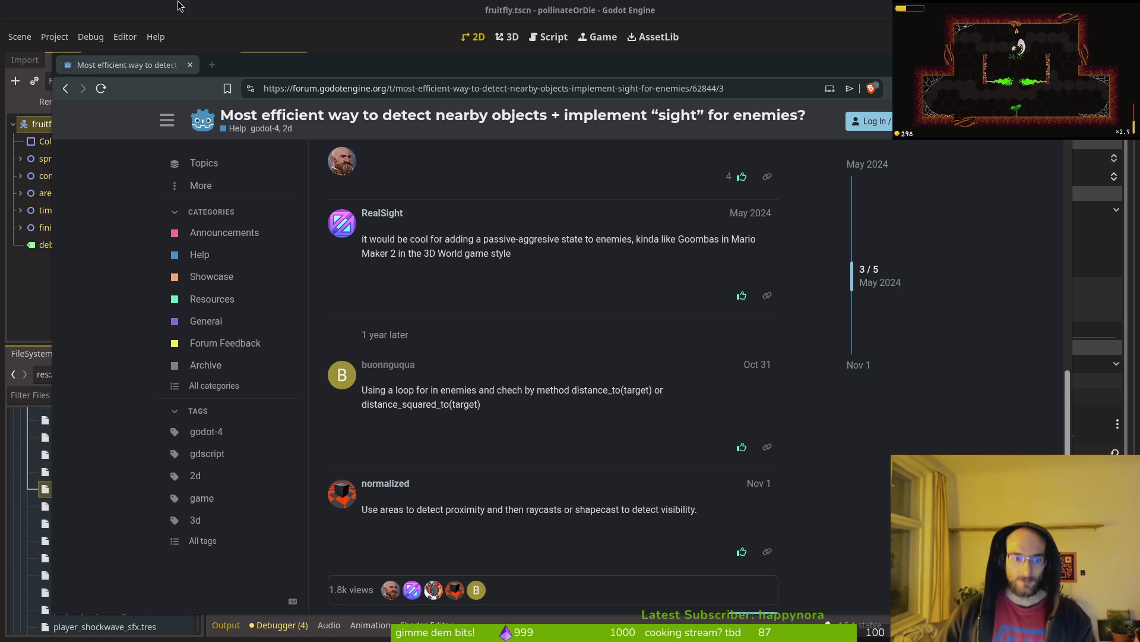
Step: Leave the Godot Forum thread on enemy sight and bring the Godot editor back
key("alt+Tab")
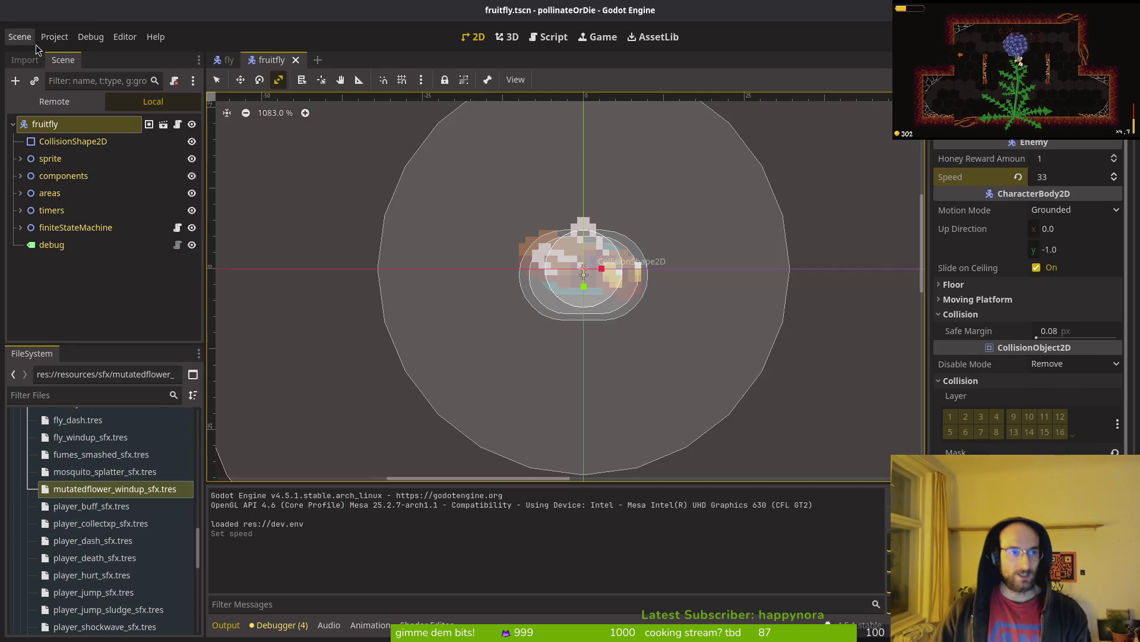
Step: Create a new vision_component.gd file in the components folder beside movement_component.gd
key("alt+Tab")
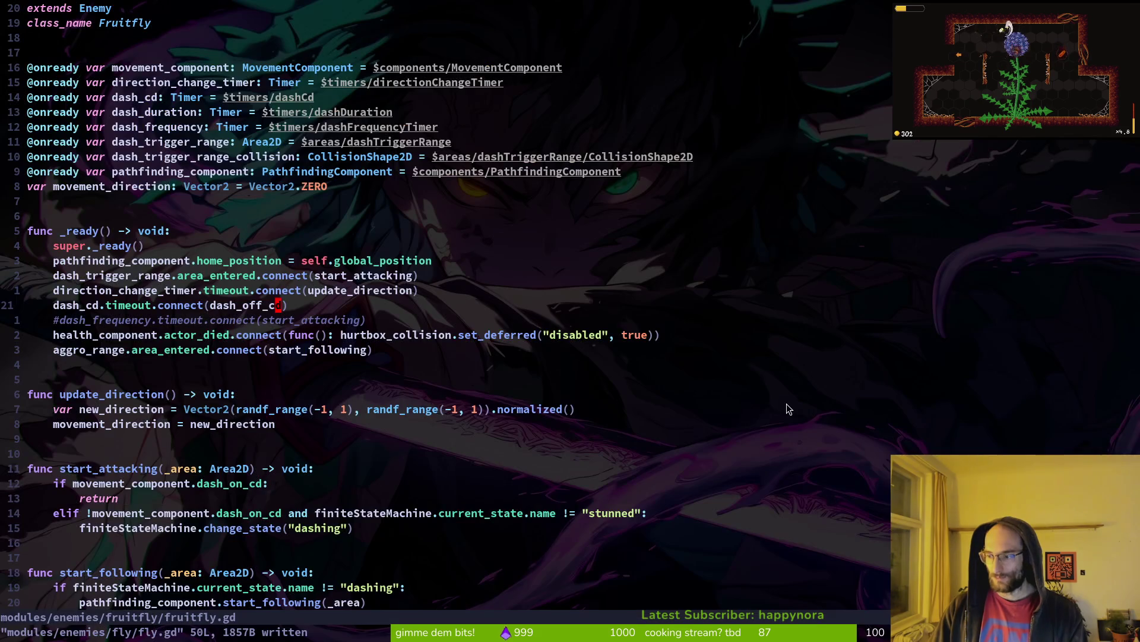
key("space")
key("f")
key("f")
type("move")
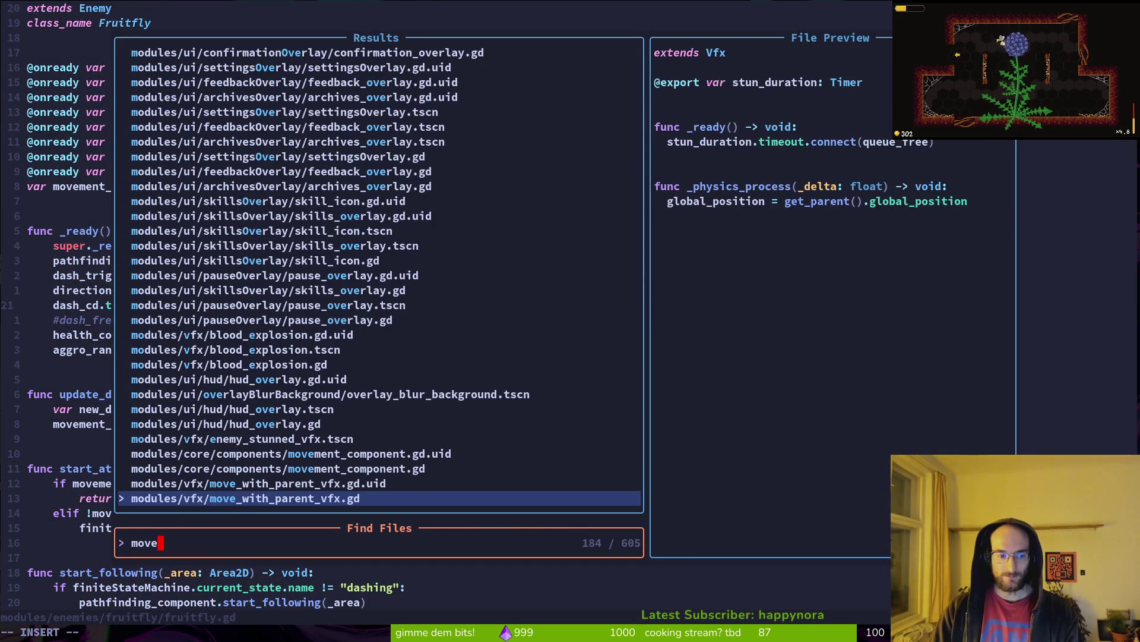
type("com")
key("Return")
key("minus")
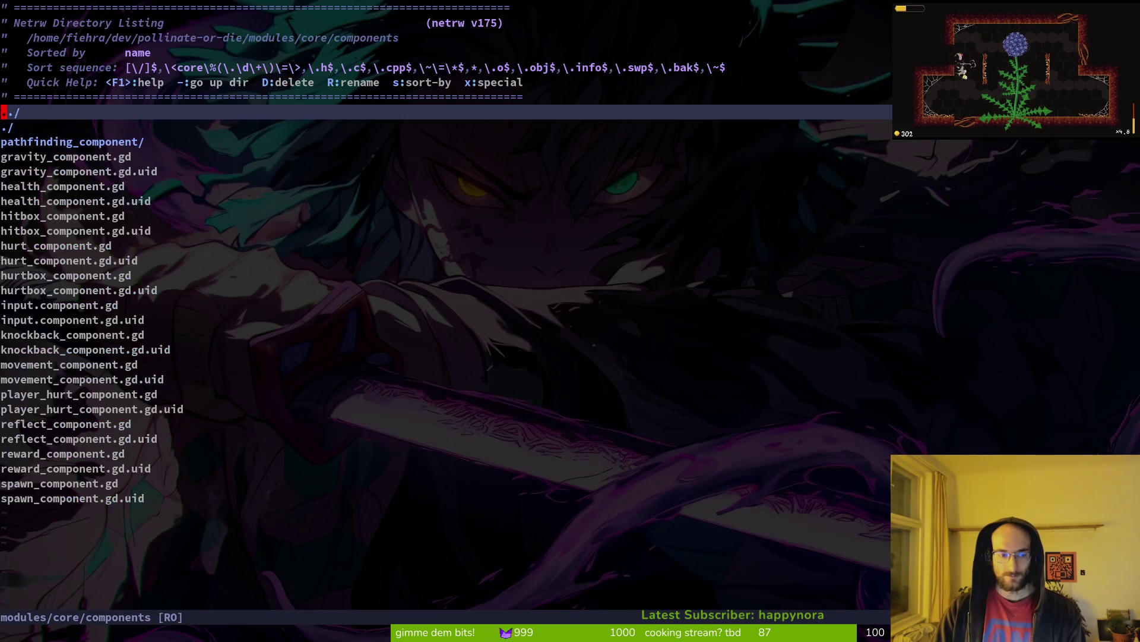
key("percent")
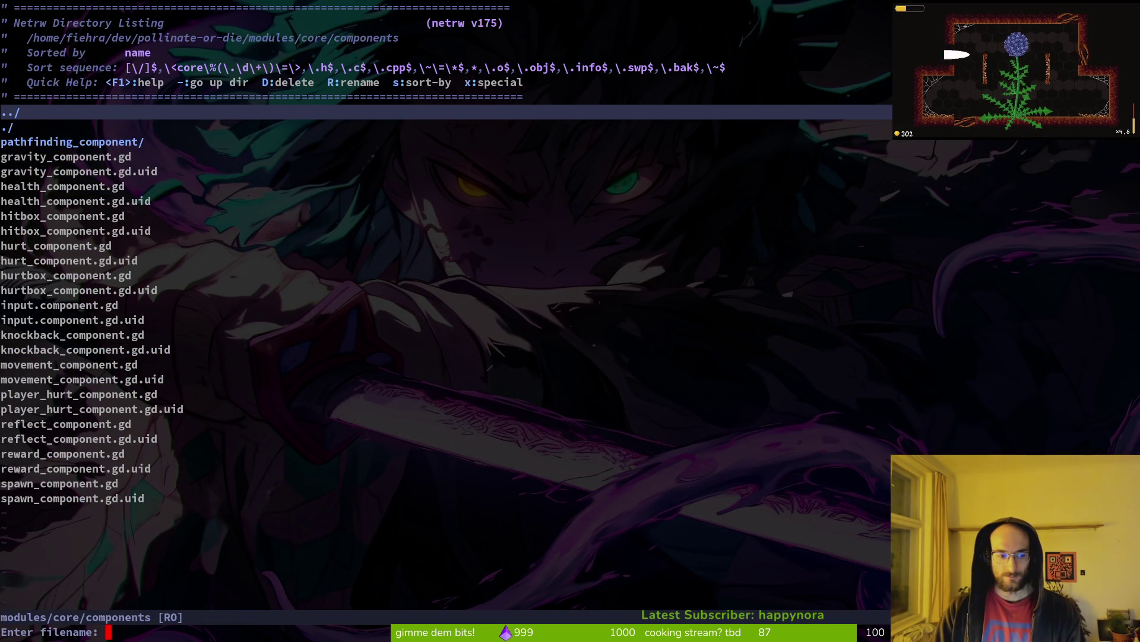
type("vision_")
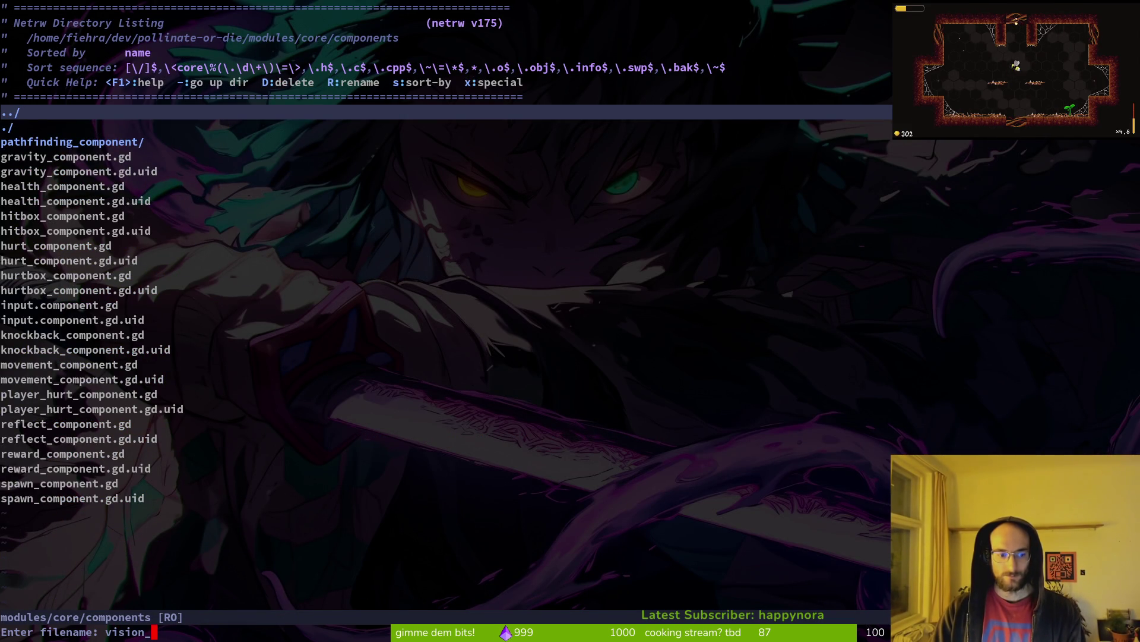
key("BackSpace")
type("_component.")
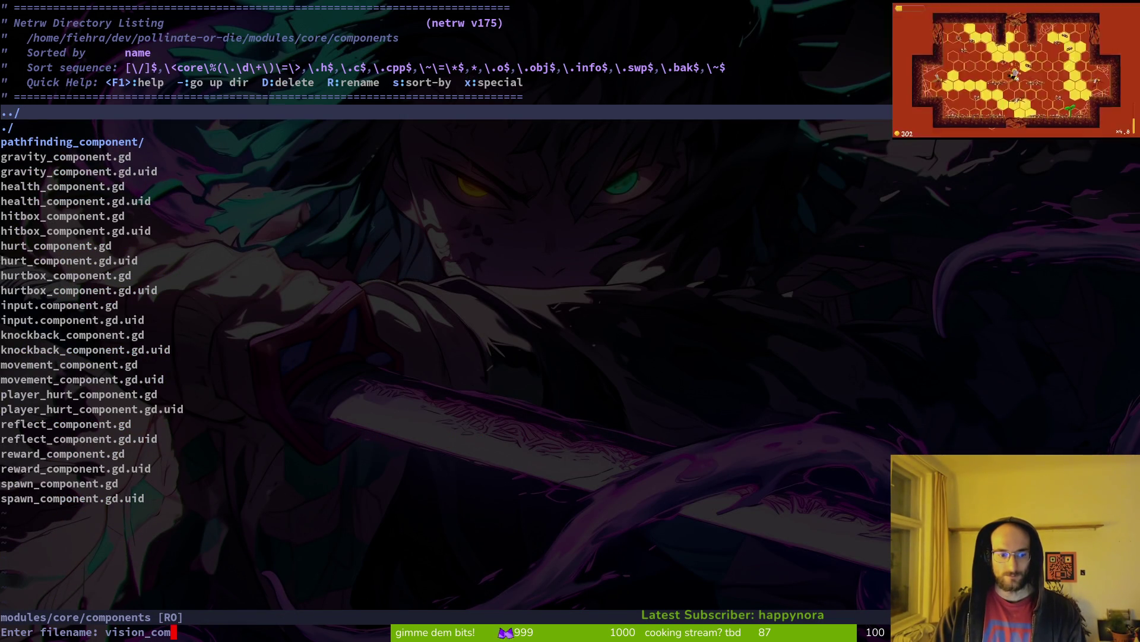
type("gd")
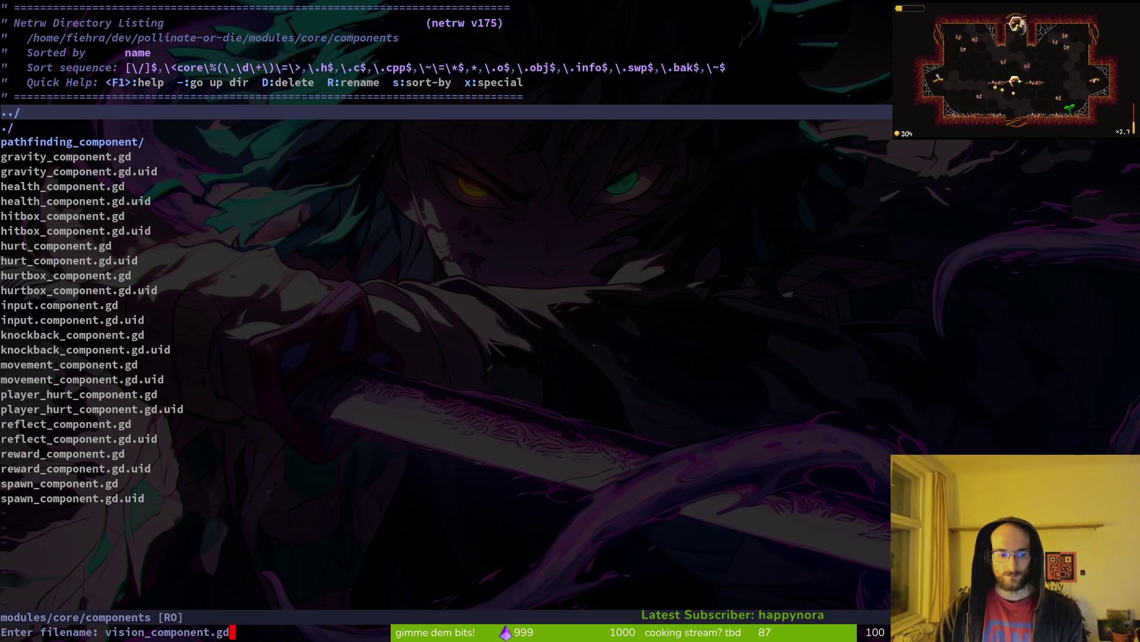
key("Return")
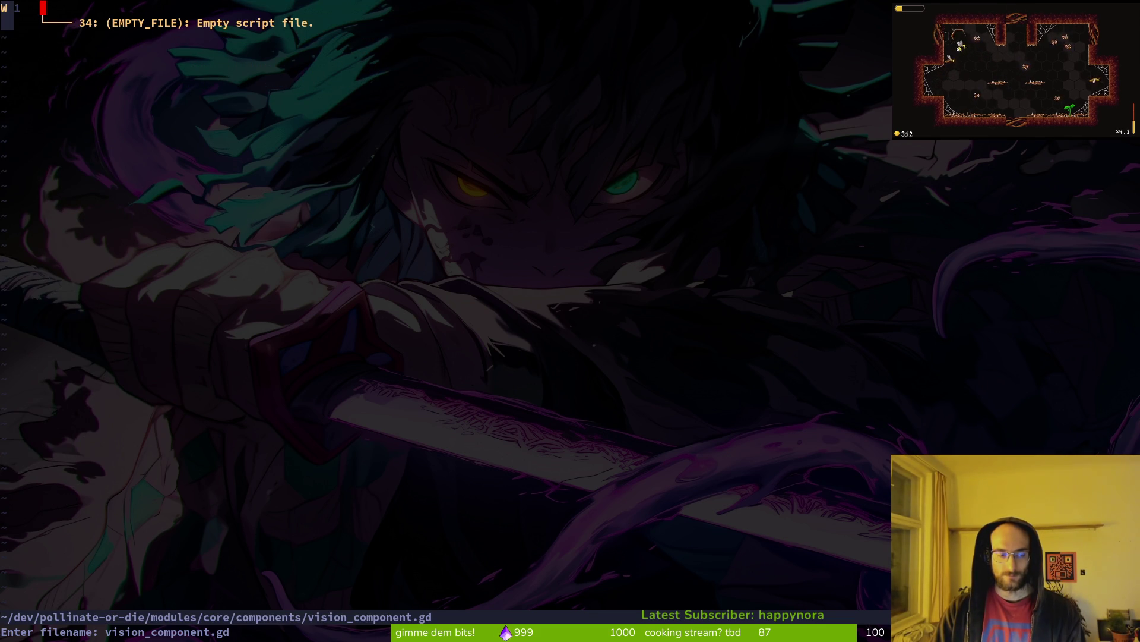
Step: Copy the first 14 header lines of movement_component.gd into vision_component.gd
key("space")
key("f")
key("f")
type("move")
key("ctrl+p")
key("ctrl+p")
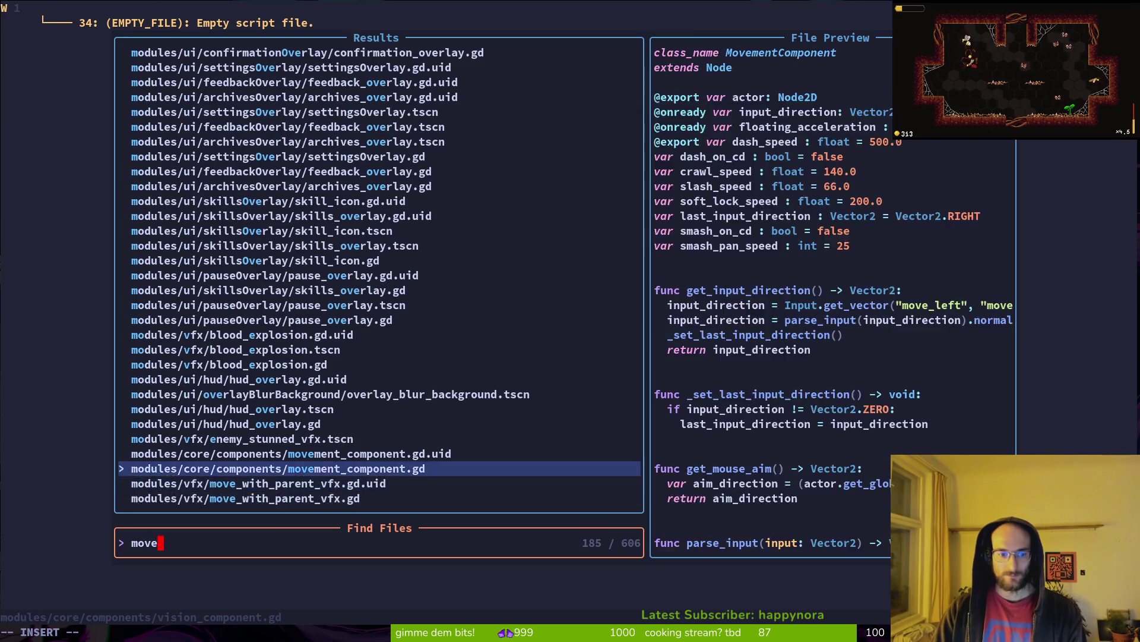
key("Return")
key("shift+v")
key("j")
key("j")
key("j")
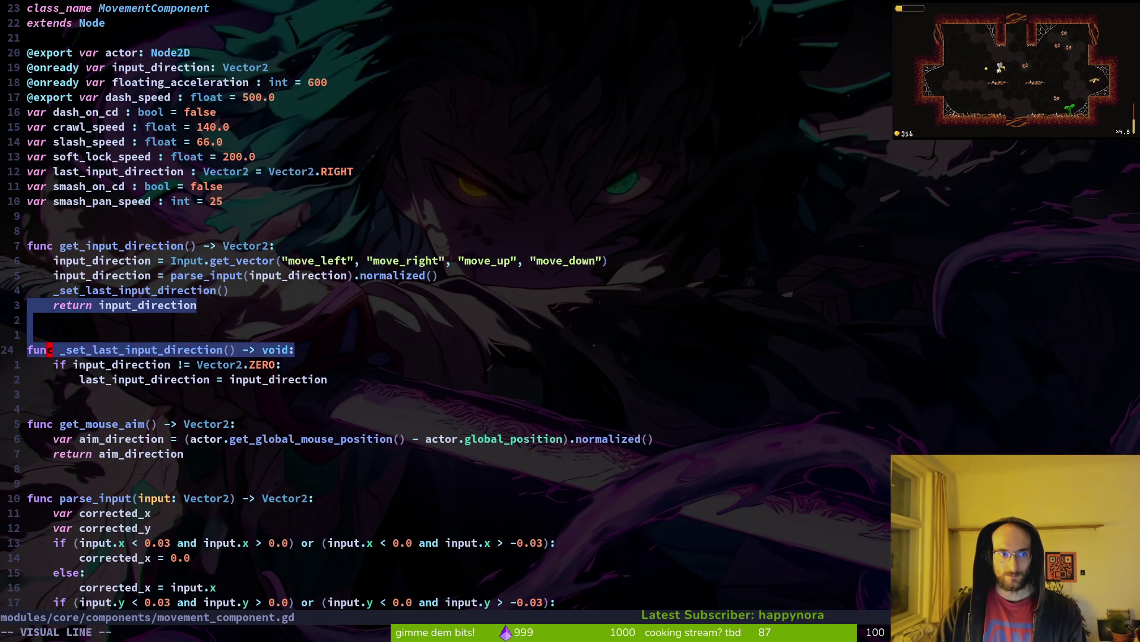
key("Escape")
key("g")
key("g")
key("shift+v")
key("j")
key("j")
key("j")
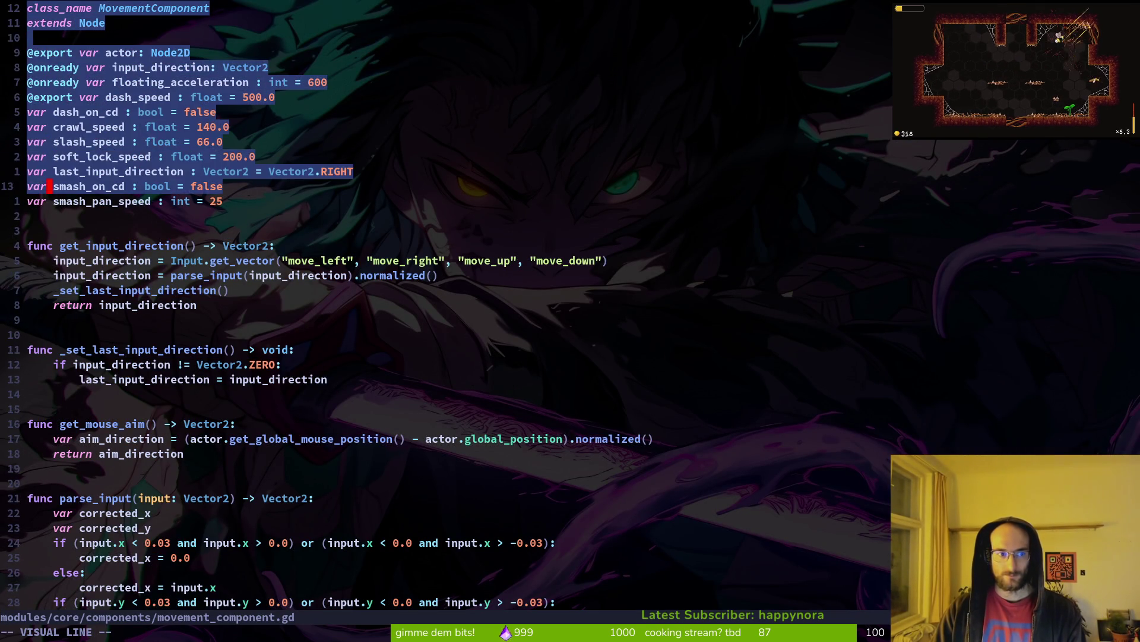
key("y")
key("ctrl+6")
key("shift+p")
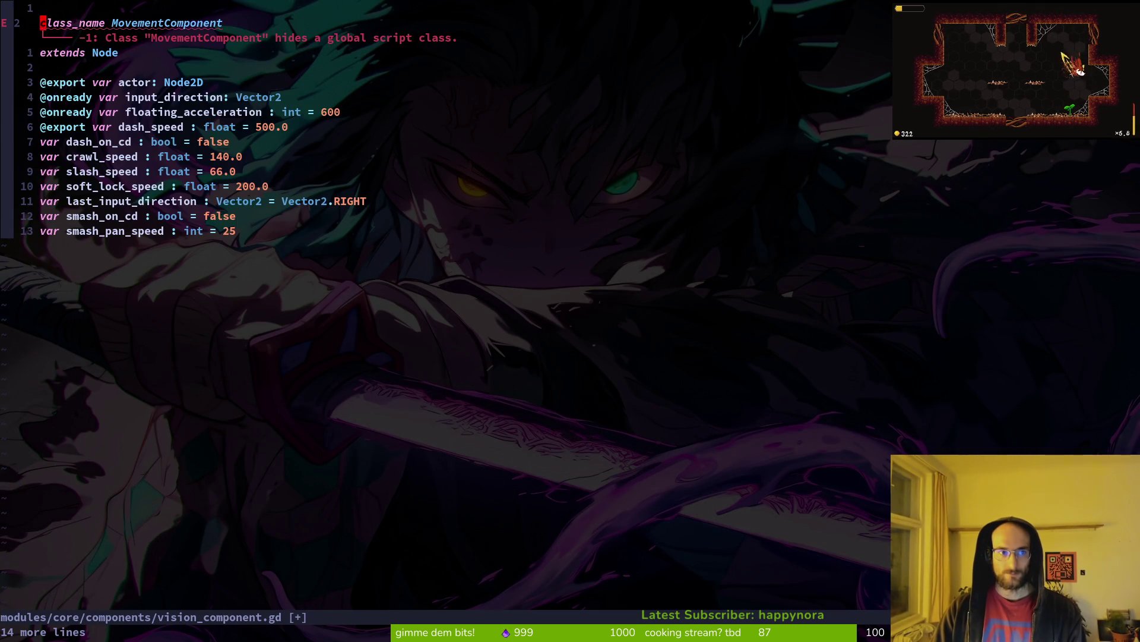
type("wcwVisiton")
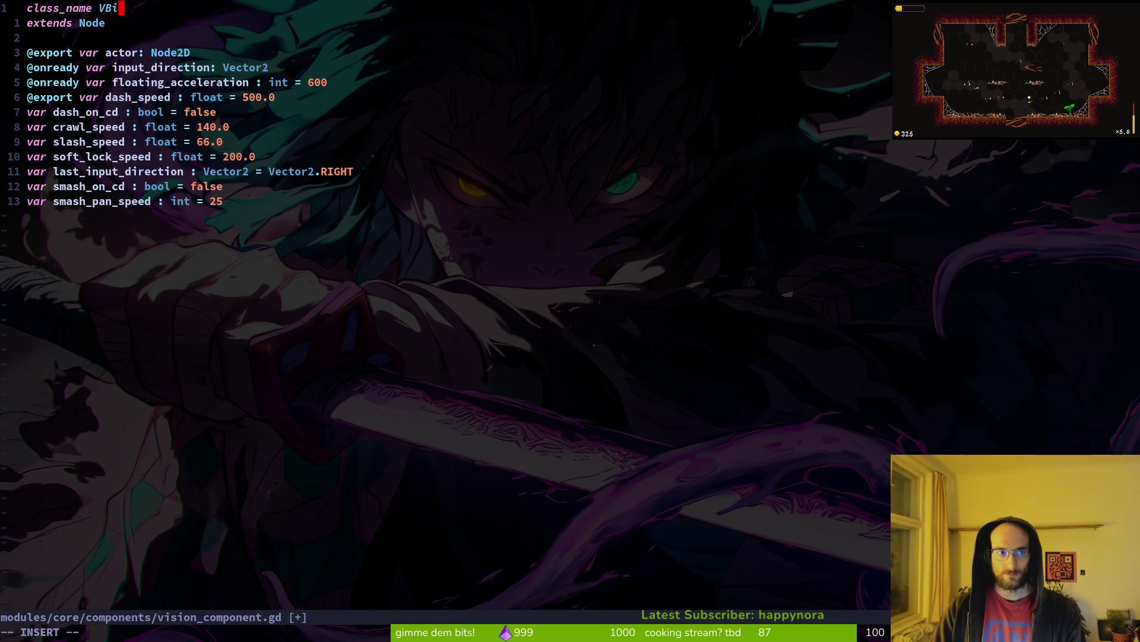
Step: Rename the pasted class to VisionComponent and save vision_component.gd
key("BackSpace")
key("BackSpace")
key("BackSpace")
type("onCom")
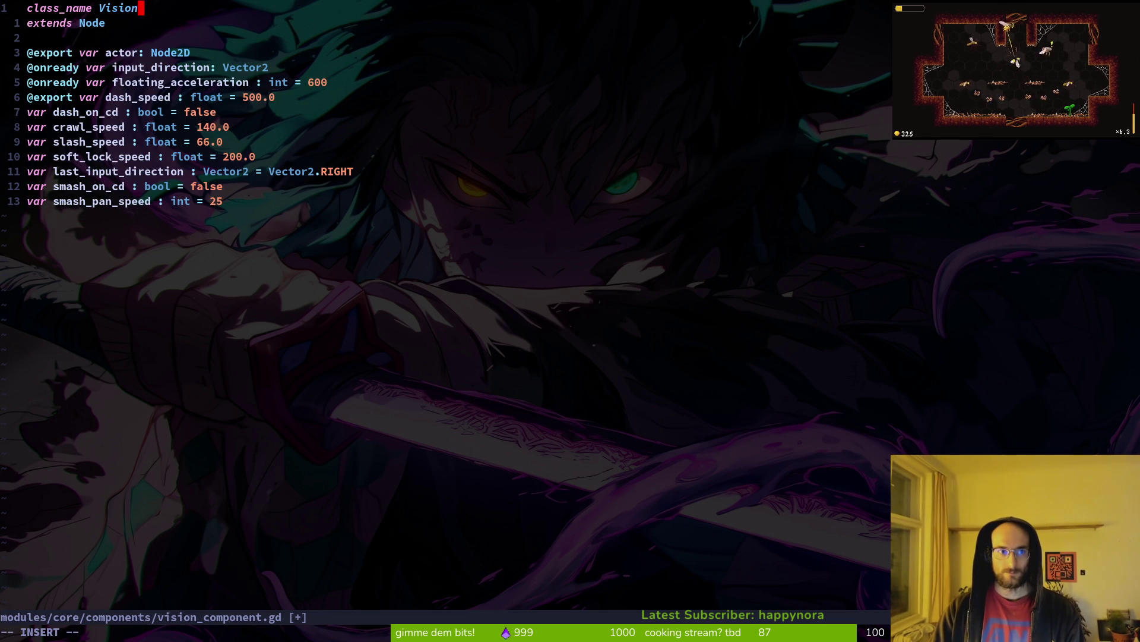
type("ponent")
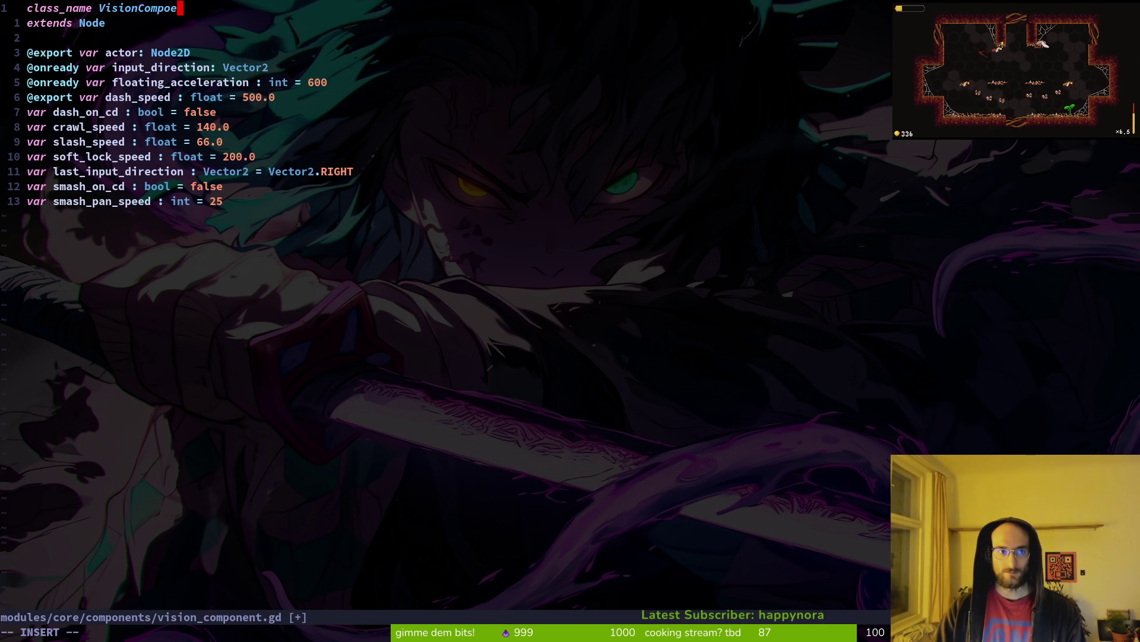
key("Escape")
type("j:w")
key("Return")
key("j")
key("j")
key("j")
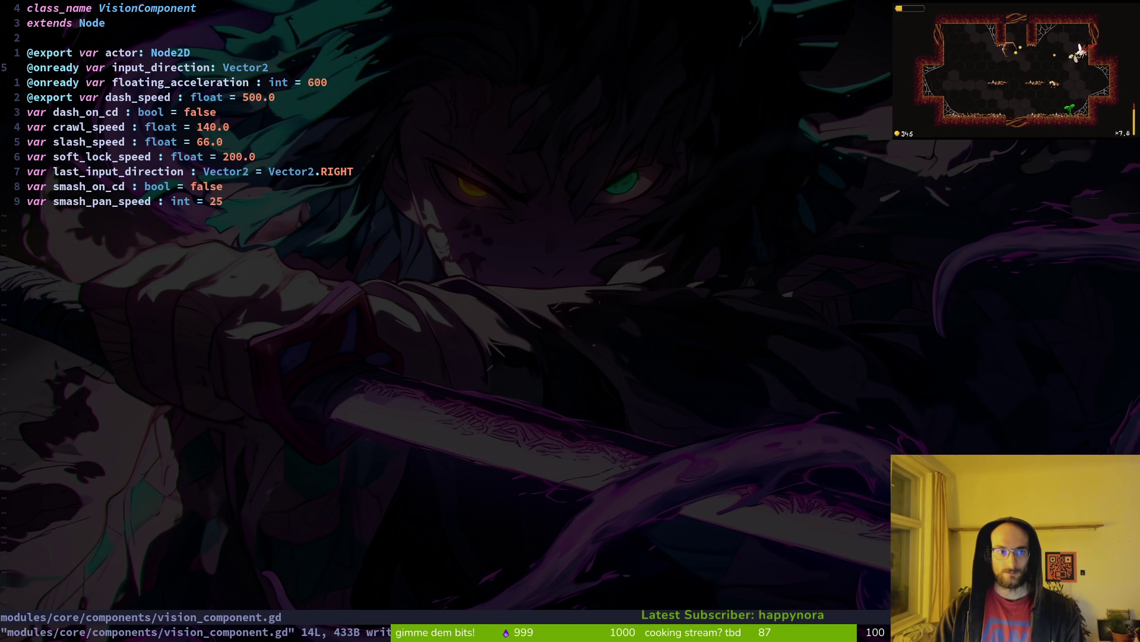
key("ctrl+6")
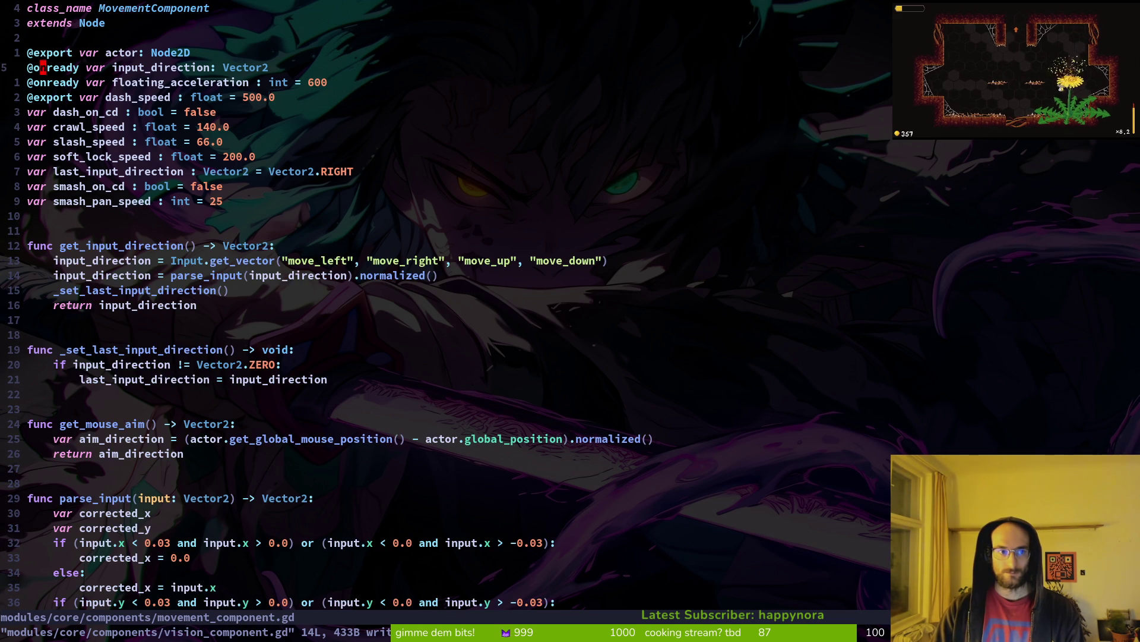
key("l")
key("l")
key("l")
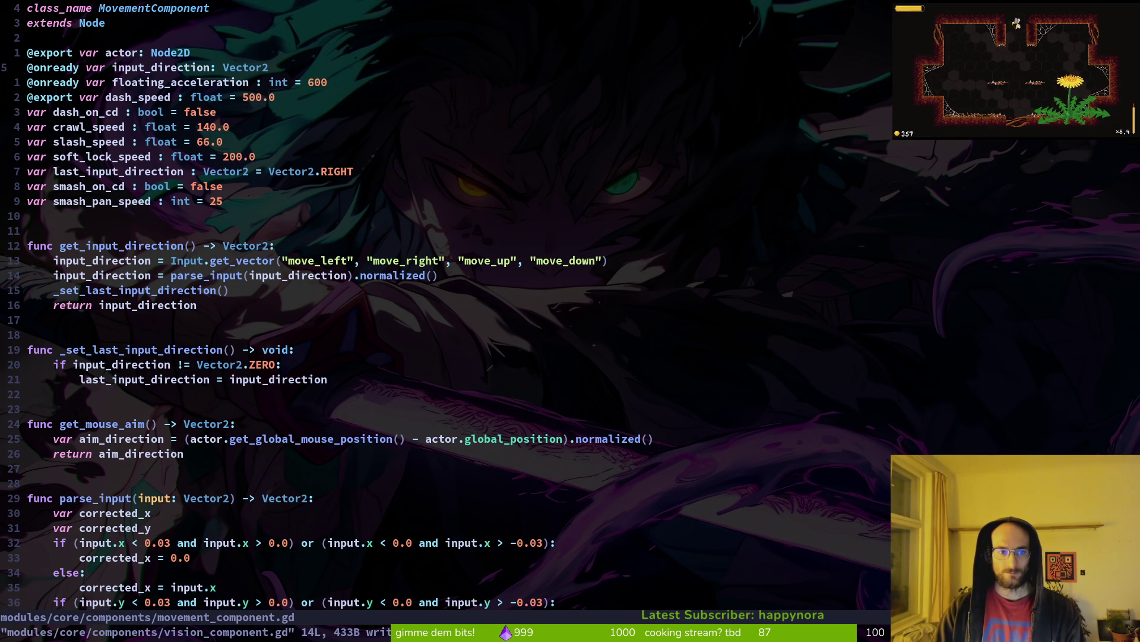
key("j")
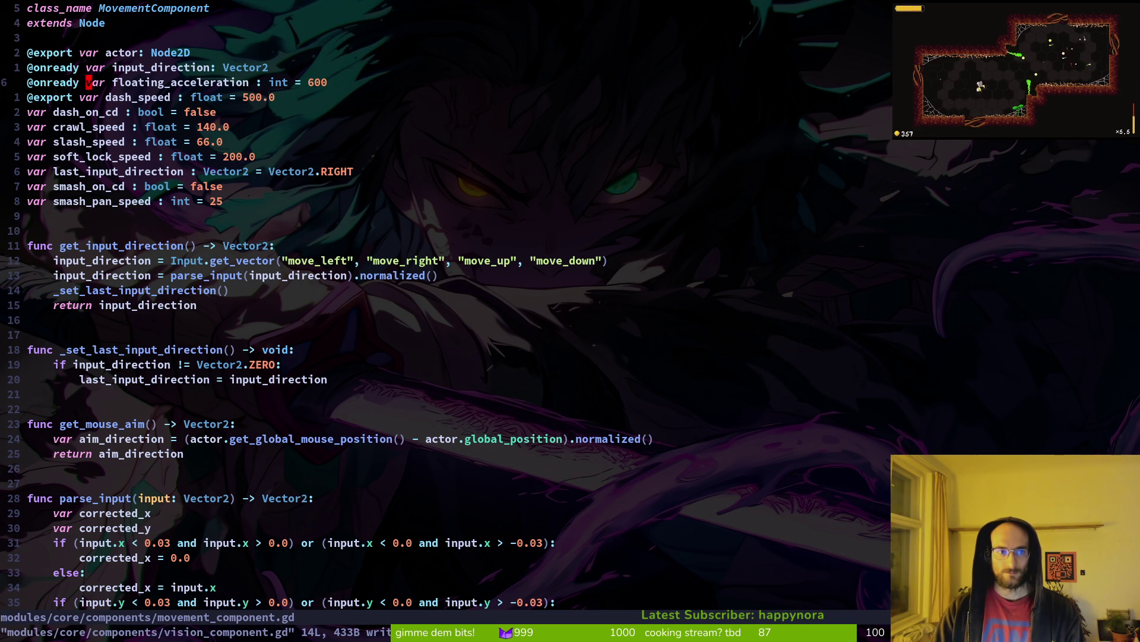
key("c")
key("0")
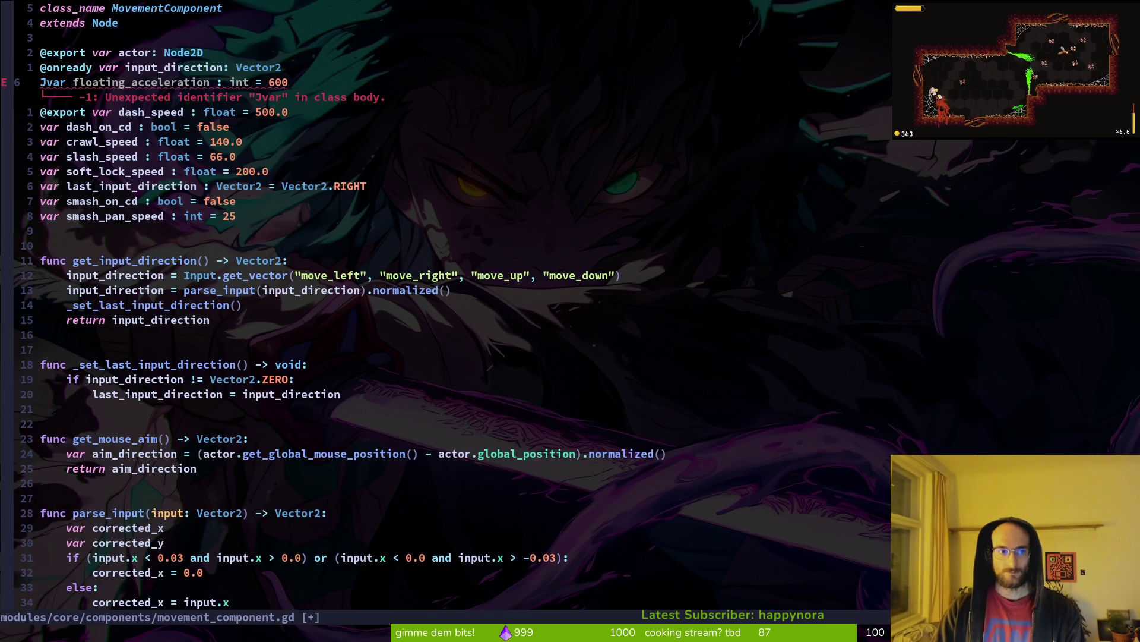
key("Escape")
key("shift+j")
key("u")
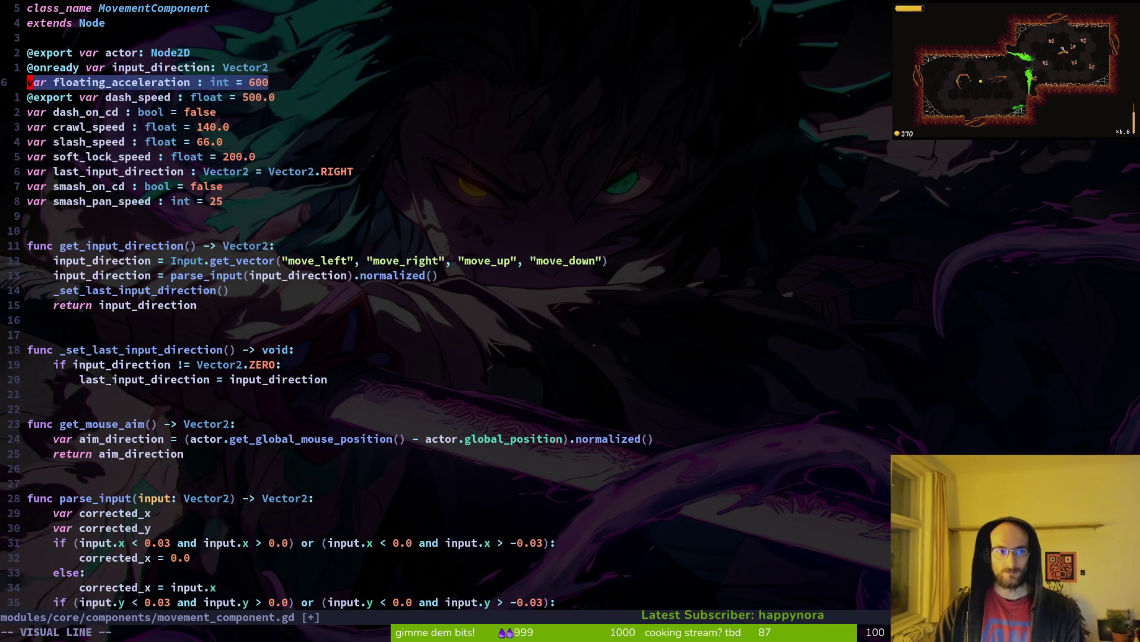
key("d")
key("d")
type("pk:w")
key("Return")
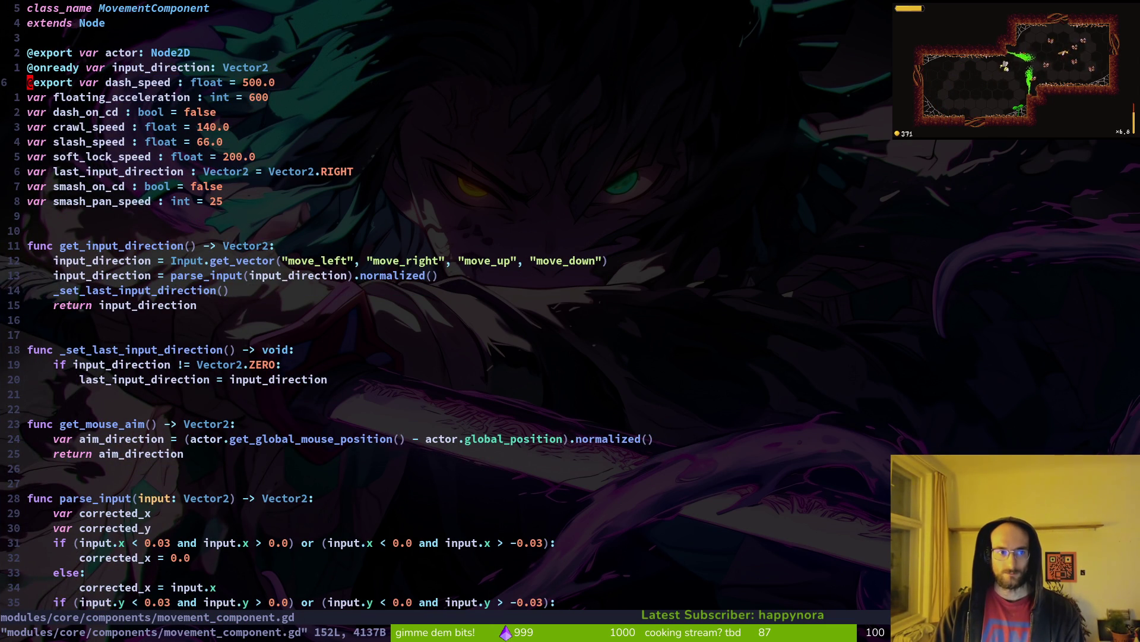
key("k")
key("d")
key("d")
key("p")
key("k")
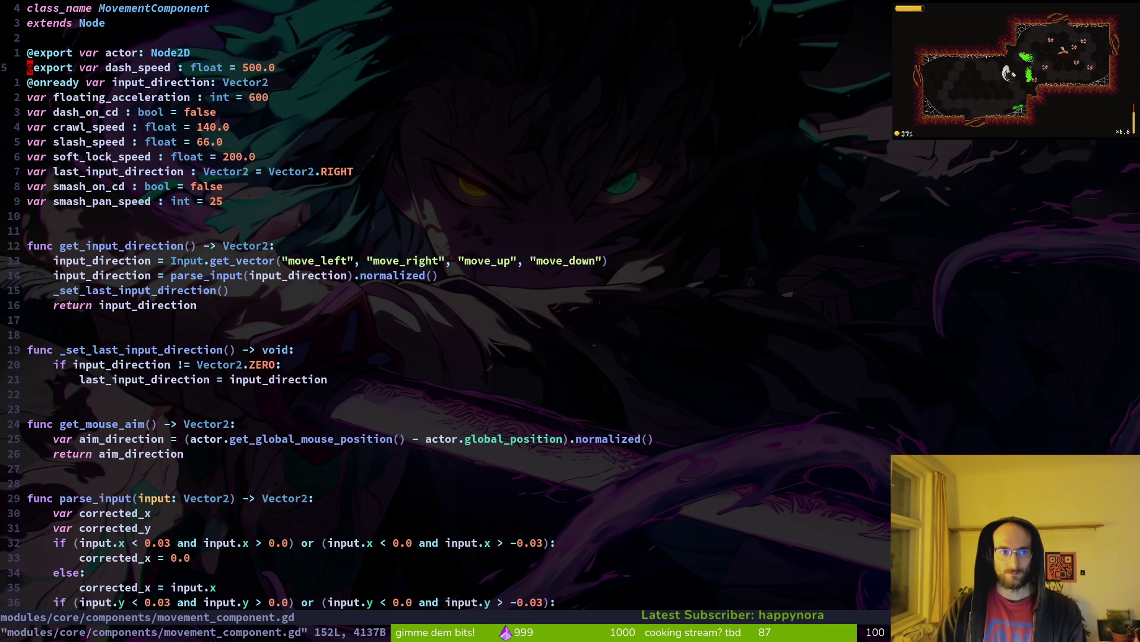
key("j")
key("d")
key("d")
key("k")
key("P")
key("d")
key("d")
key("k")
key("P")
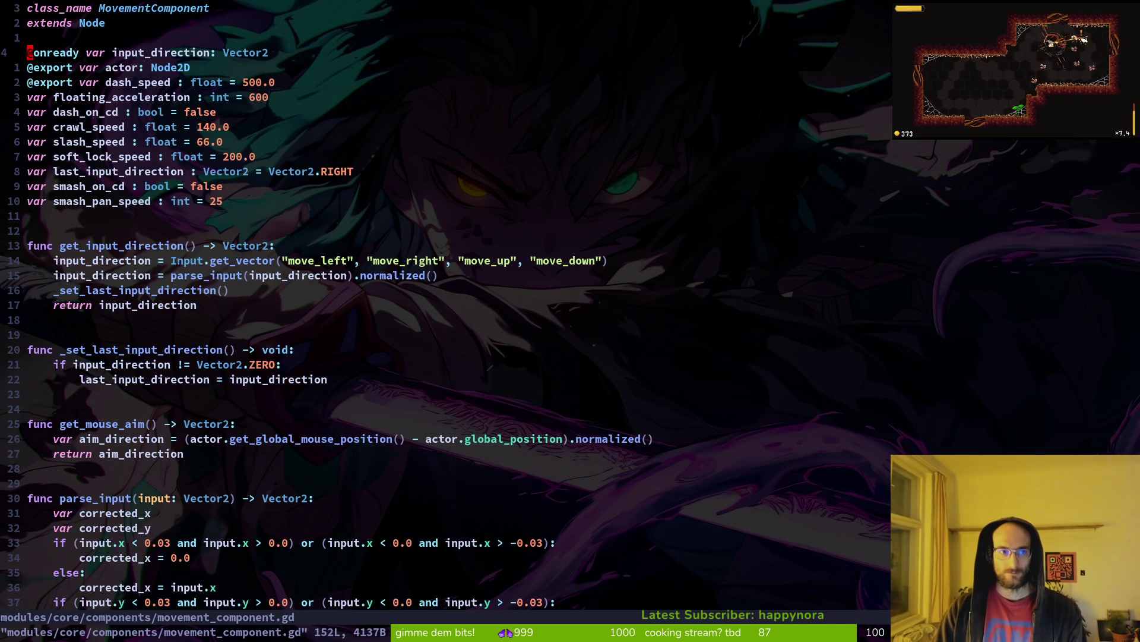
key("V")
key("J")
key("J")
key("Escape")
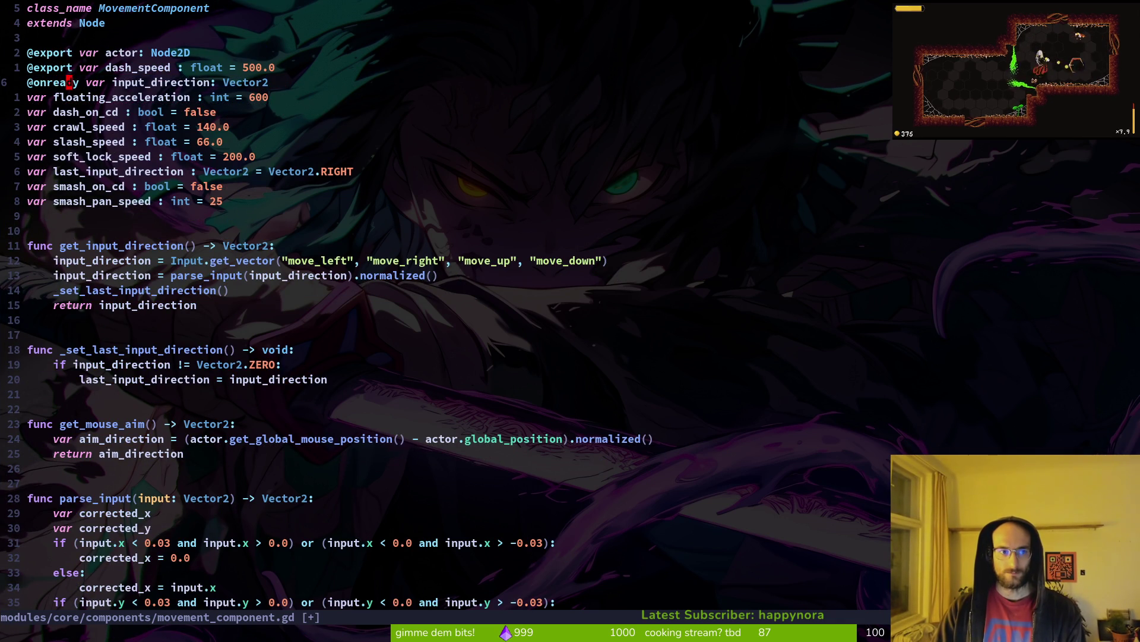
key("V")
key("J")
key("Escape")
type("d0")
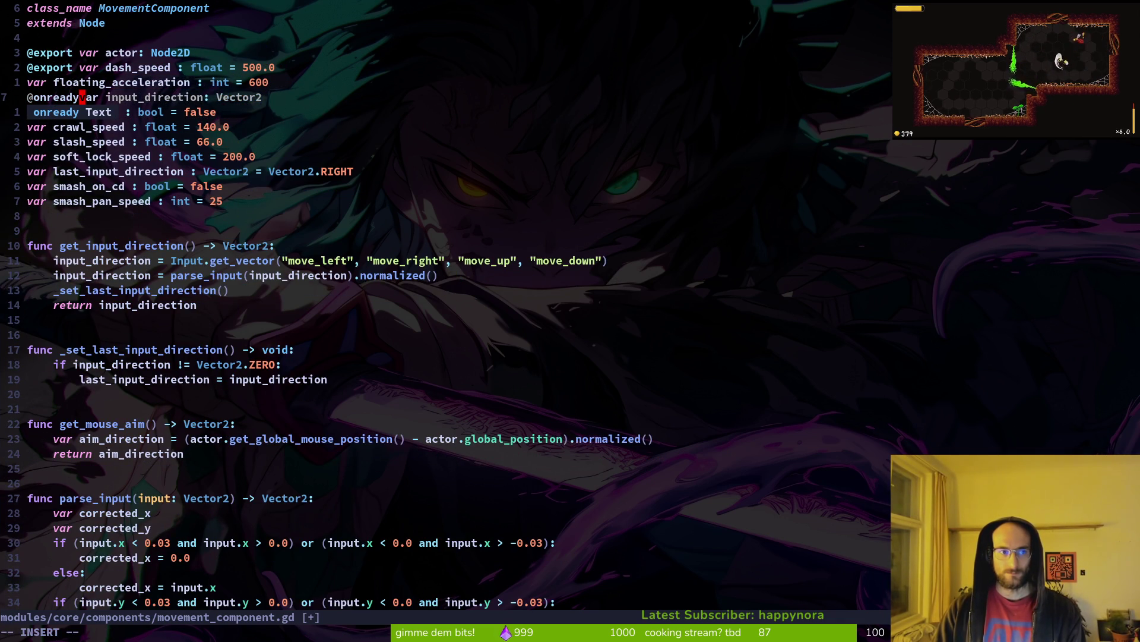
type(":w")
key("Return")
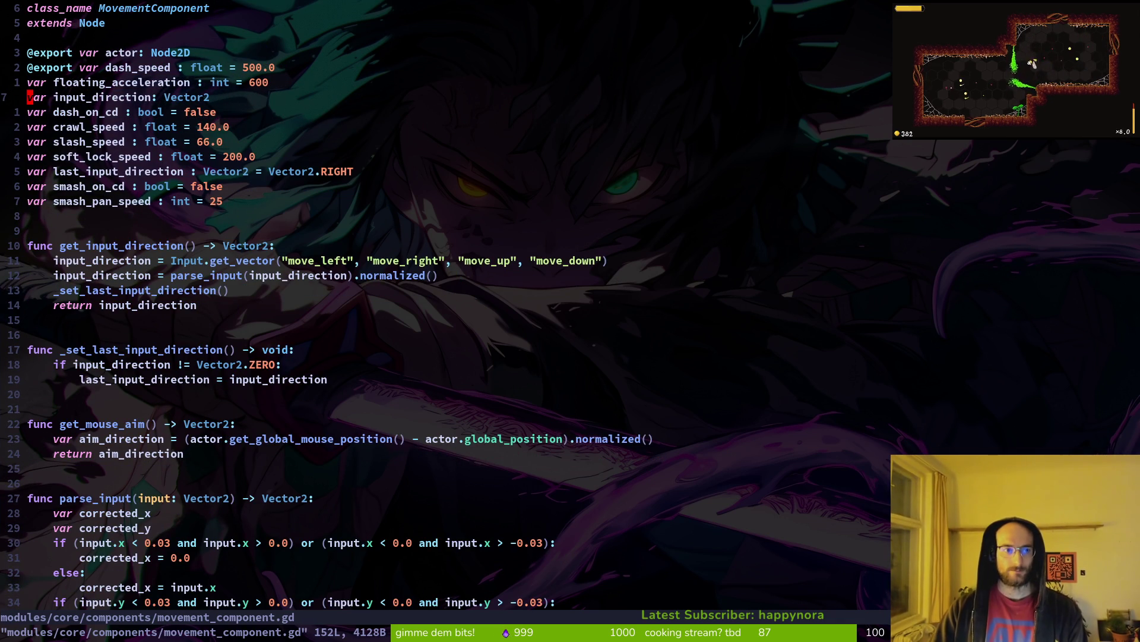
key("k")
key("k")
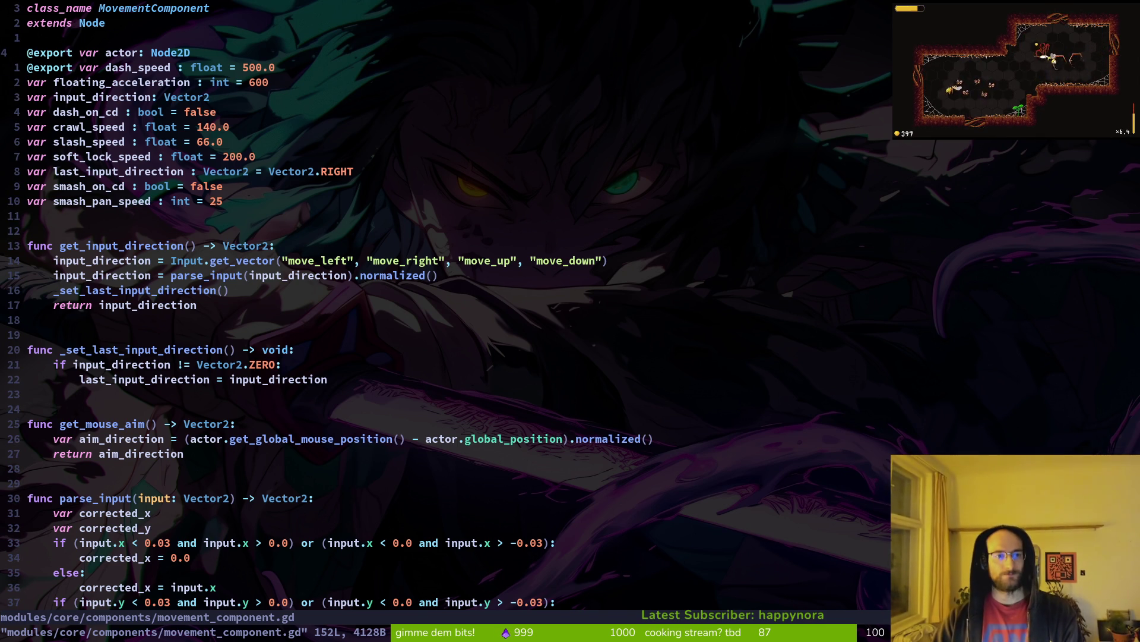
key("j")
key("j")
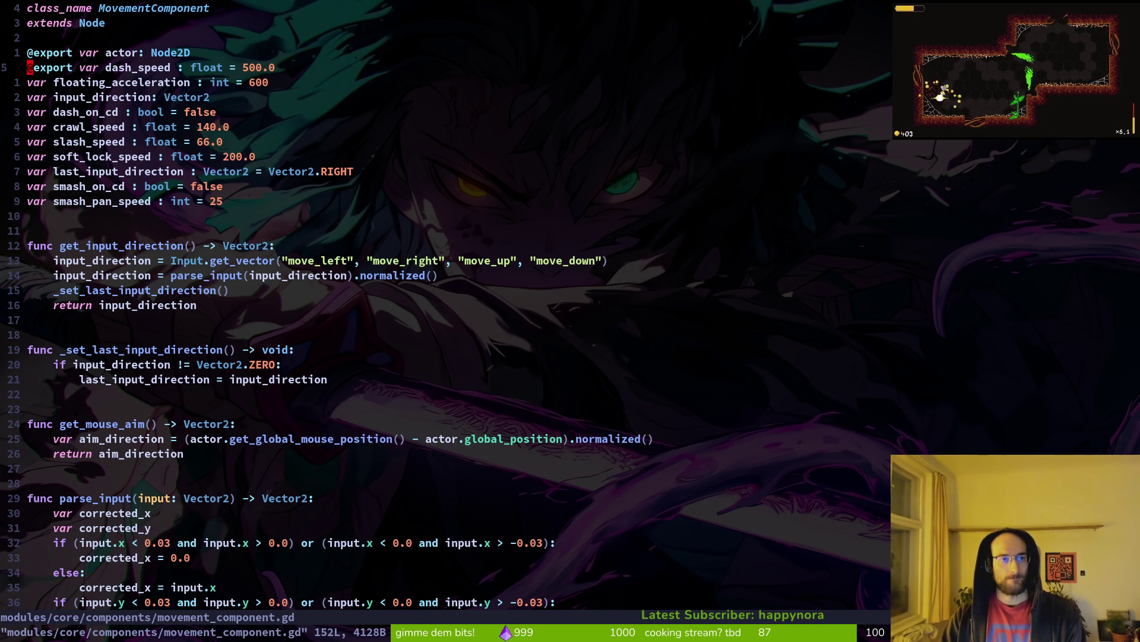
Step: In vision_component.gd, delete input_direction, floating_acceleration and dash_speed, and rename dash_on_cd to player_visible
key("k")
key("ctrl+6")
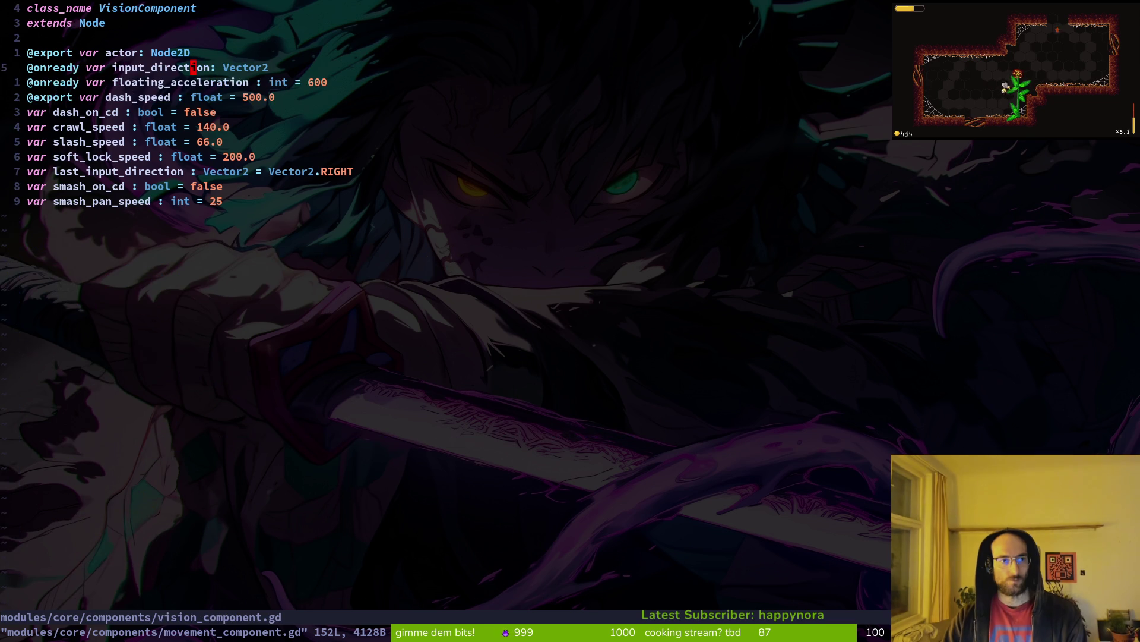
key("d")
key("d")
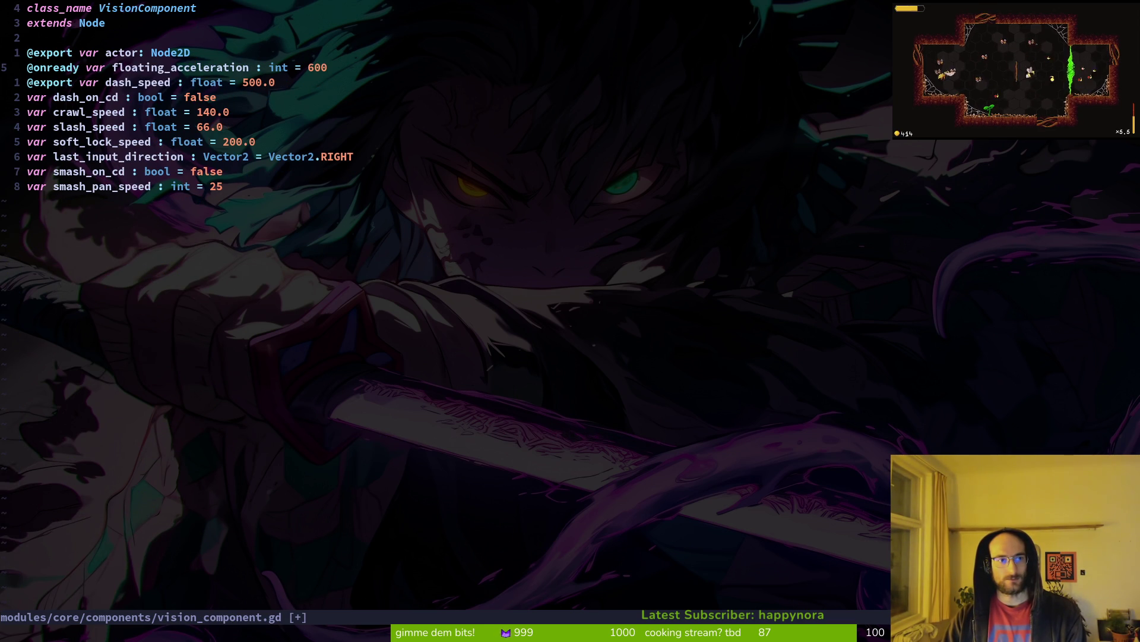
key("d")
key("d")
key("d")
key("d")
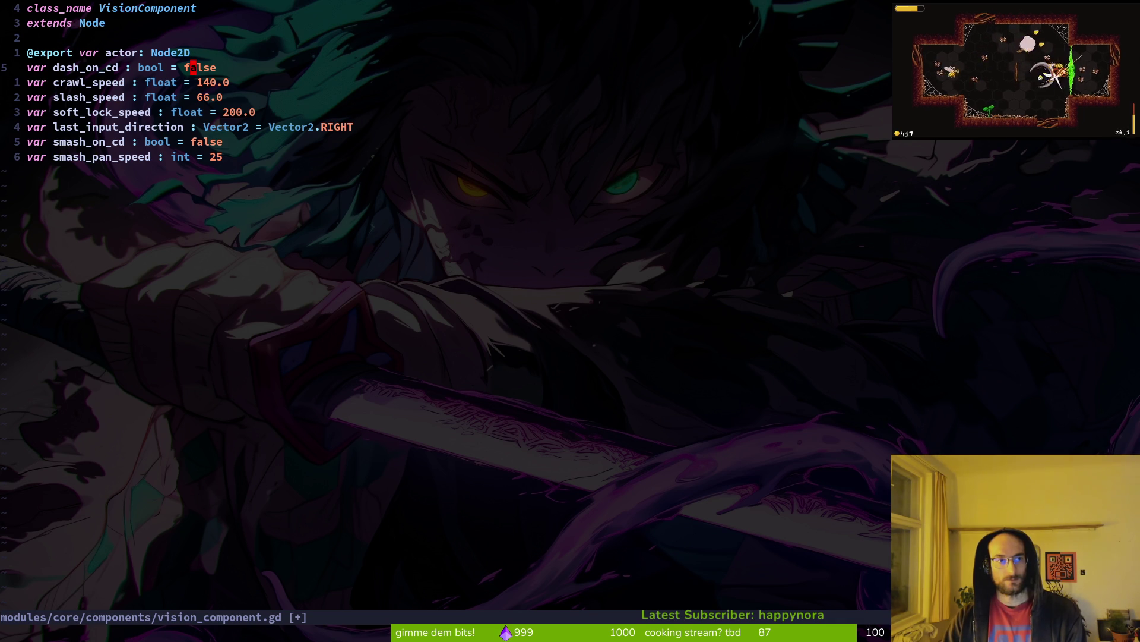
key("u")
key("d")
key("d")
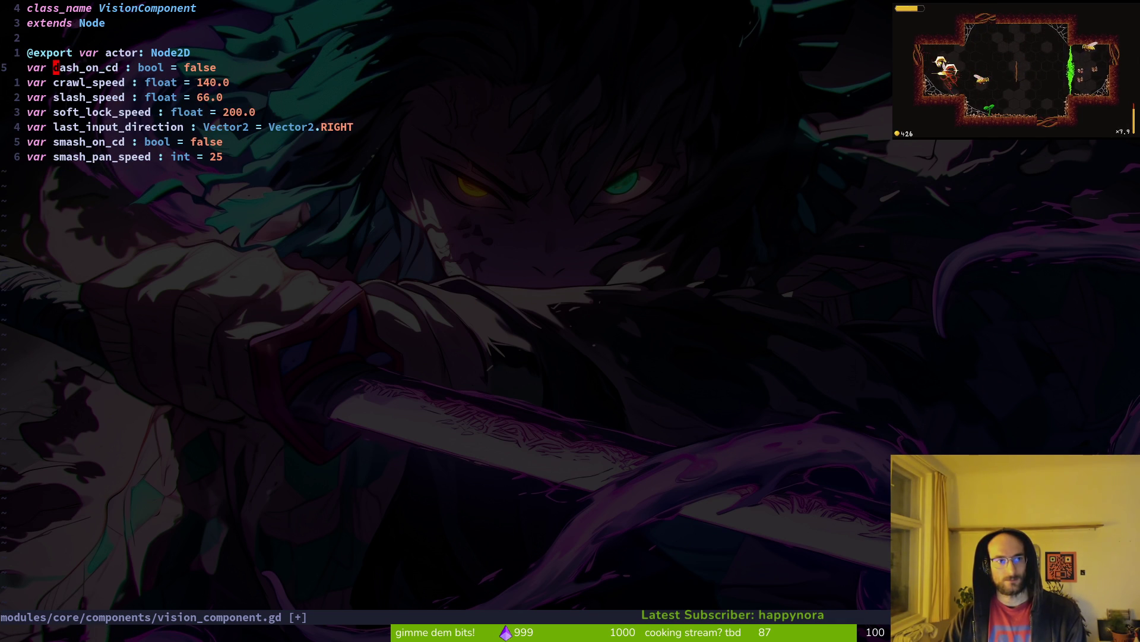
type("cwplayer_visibl")
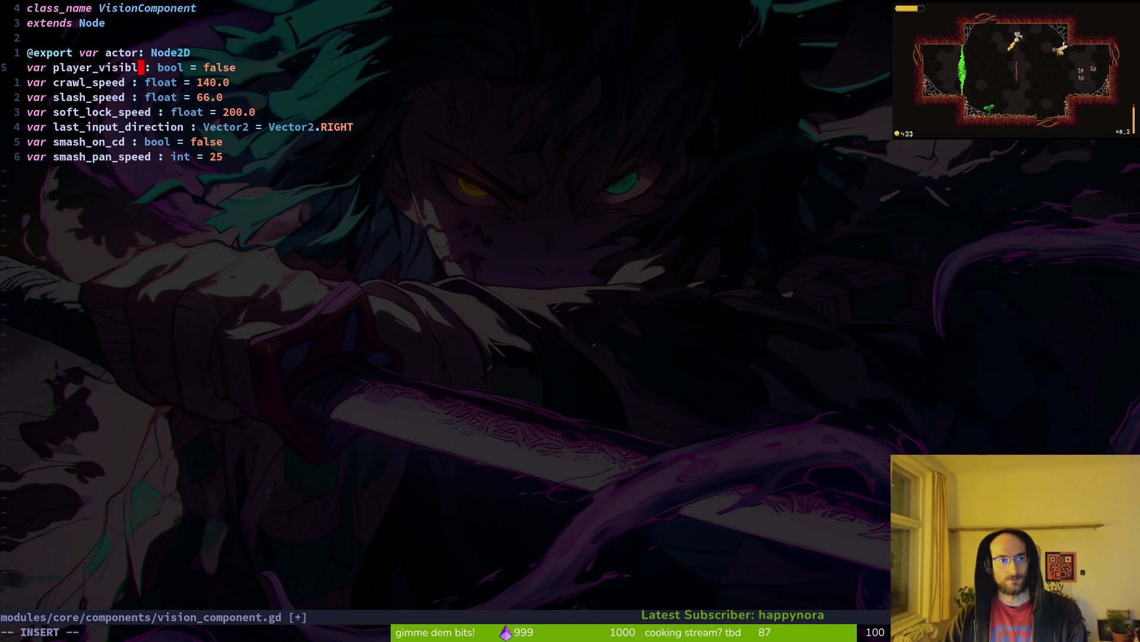
type("e")
key("Escape")
Step: Delete the leftover variables below player_visible and save vision_component.gd
key("d")
key("d")
key("d")
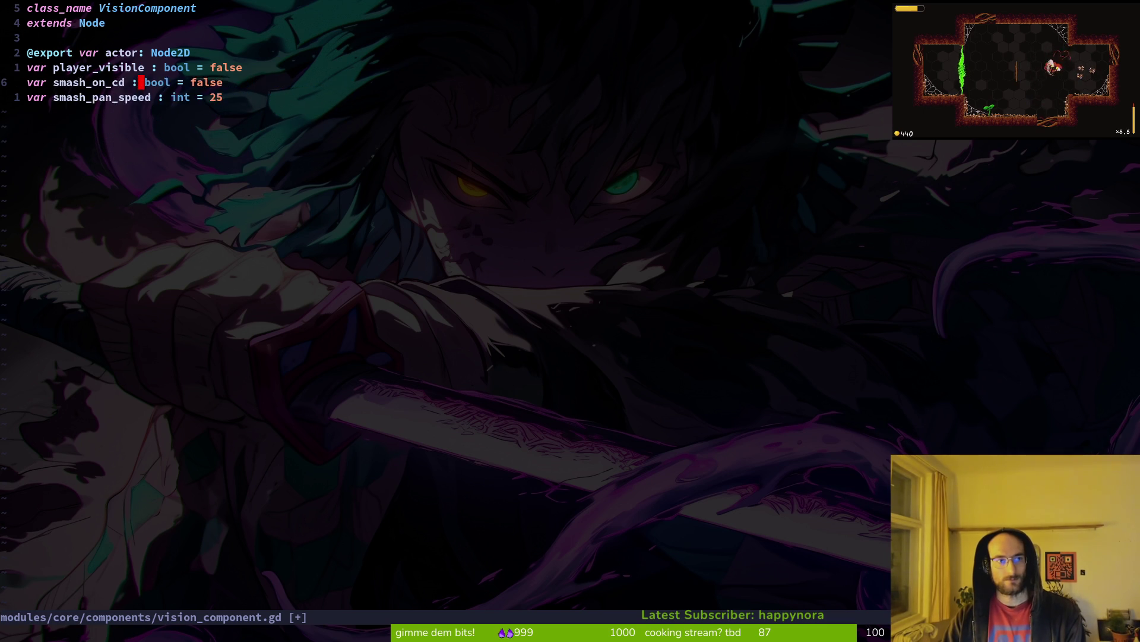
type(":w")
key("Return")
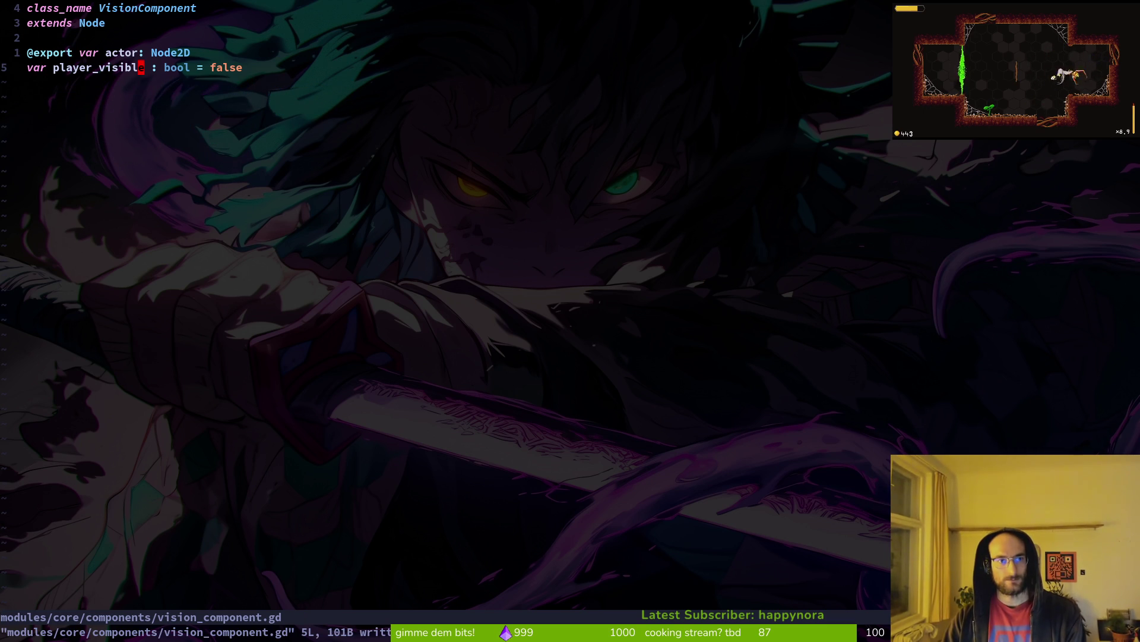
key("o")
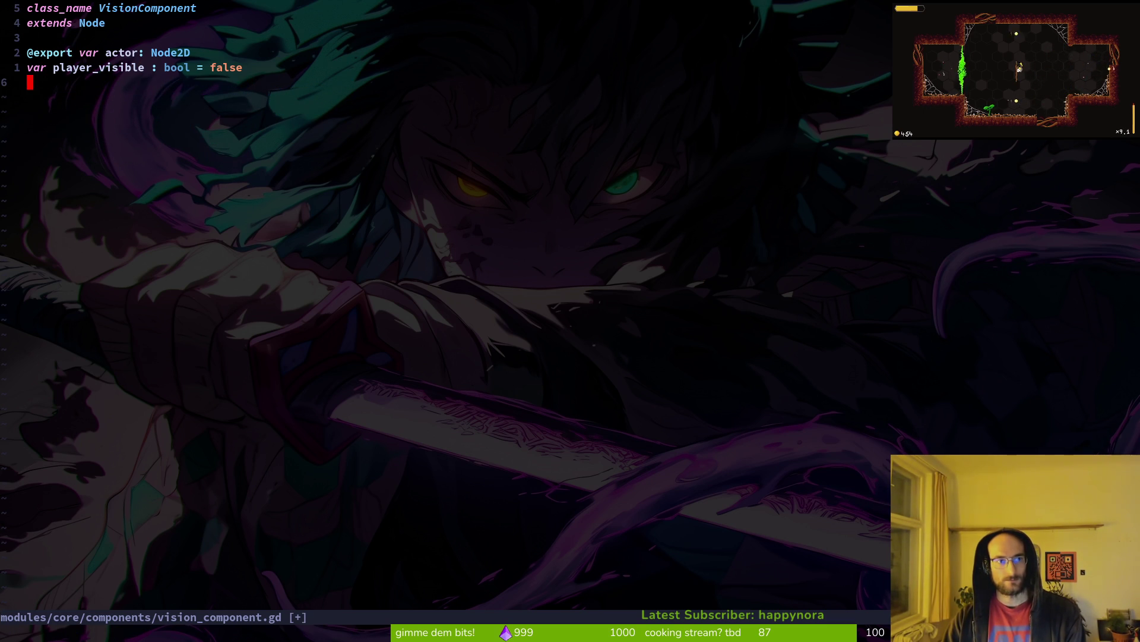
key("Return")
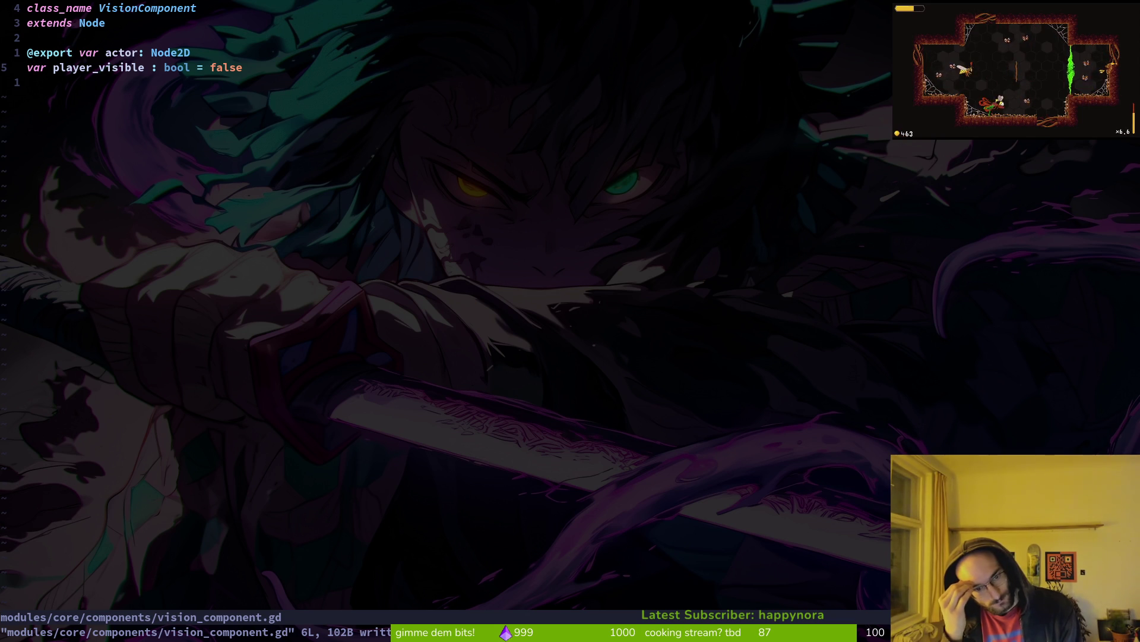
key("alt+Tab")
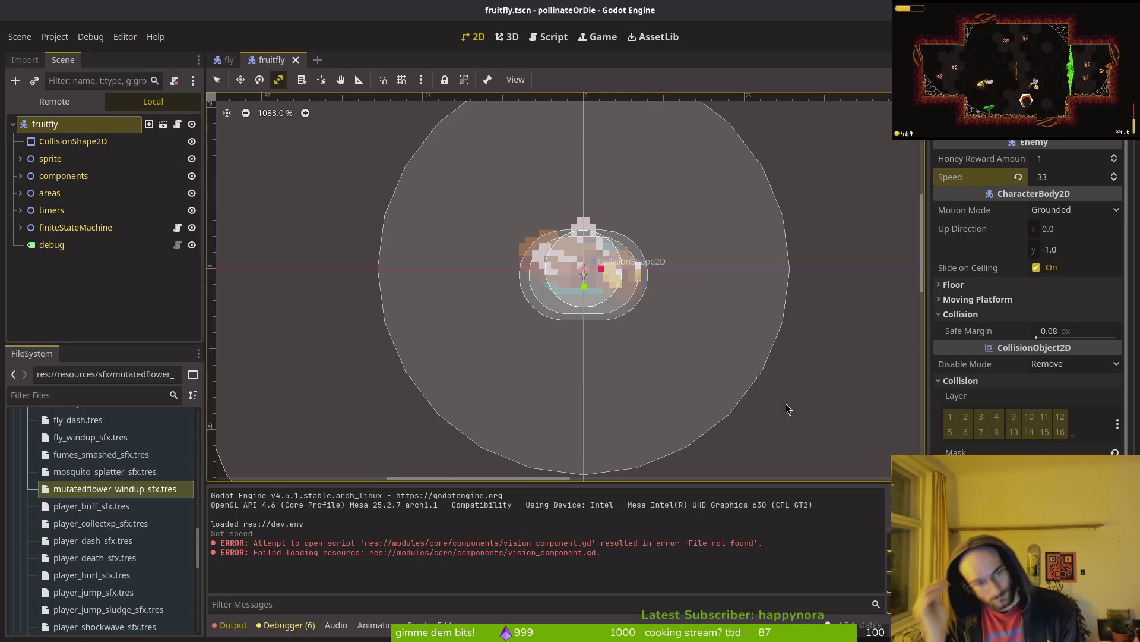
key("shift+alt+o")
Step: Open pathfinding_component.tscn, then start a new scene with a 2D root node
type("compon")
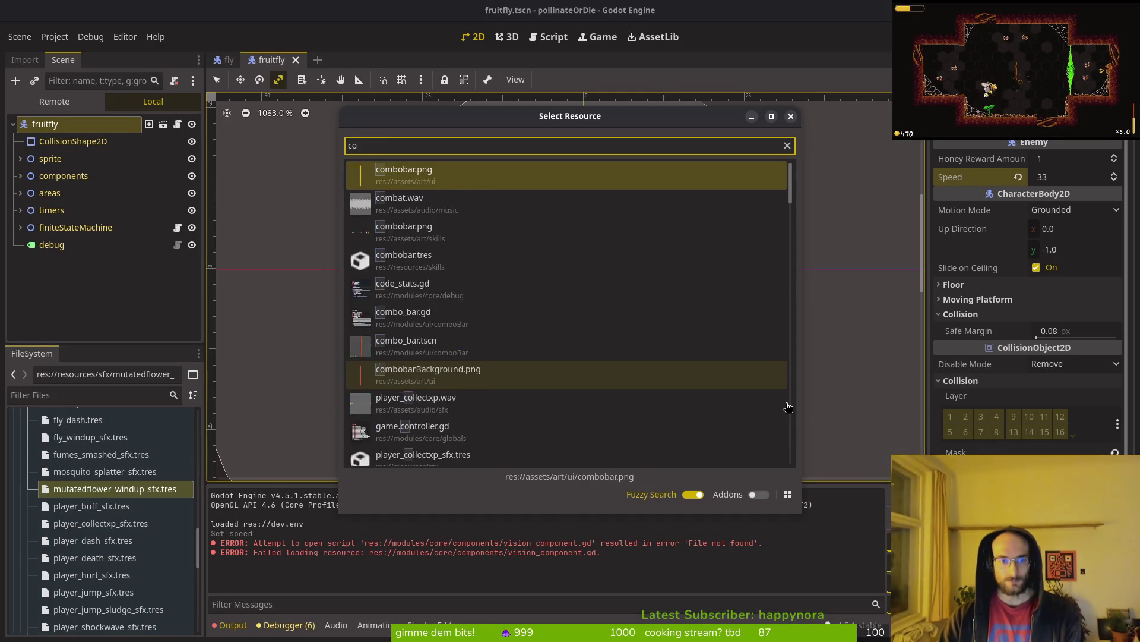
type("entts")
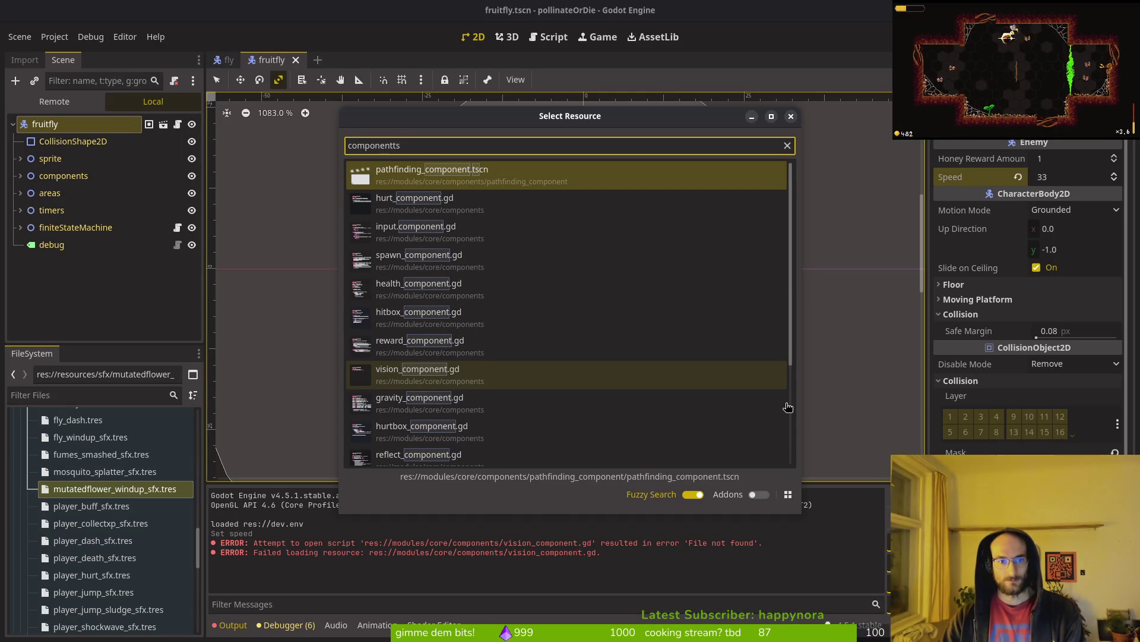
key("Return")
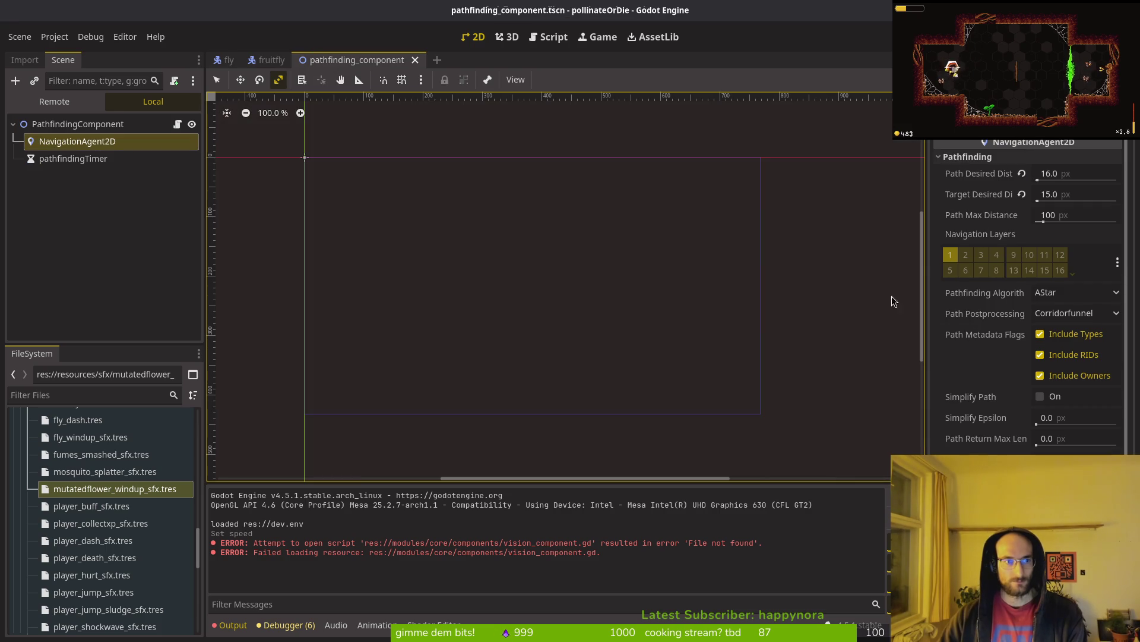
left_click(19, 37)
left_click(29, 54)
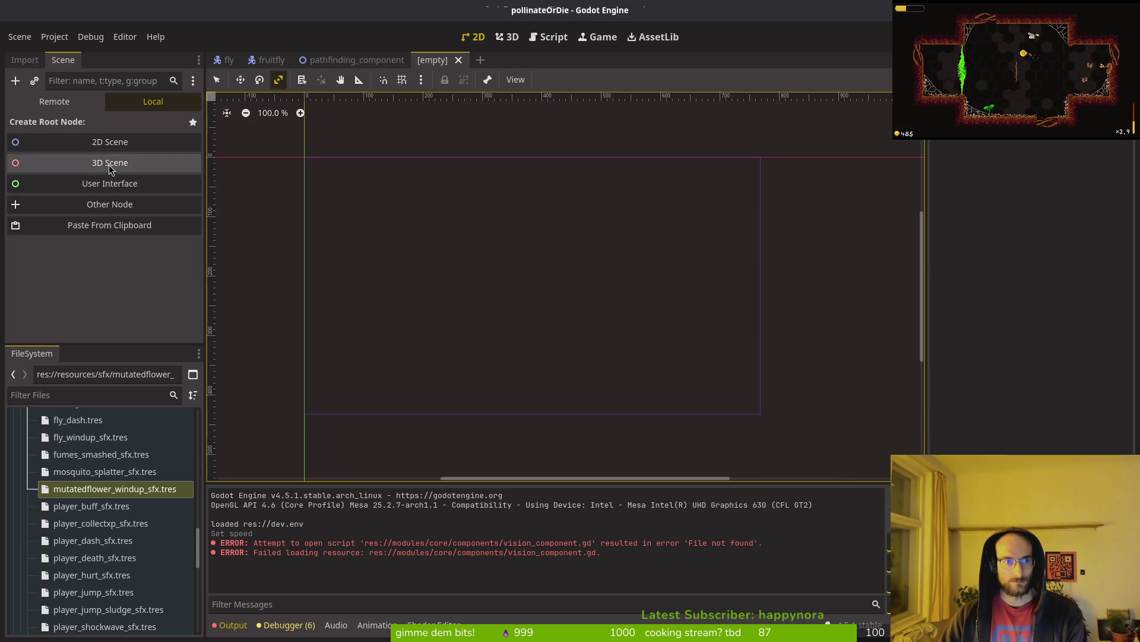
left_click(98, 146)
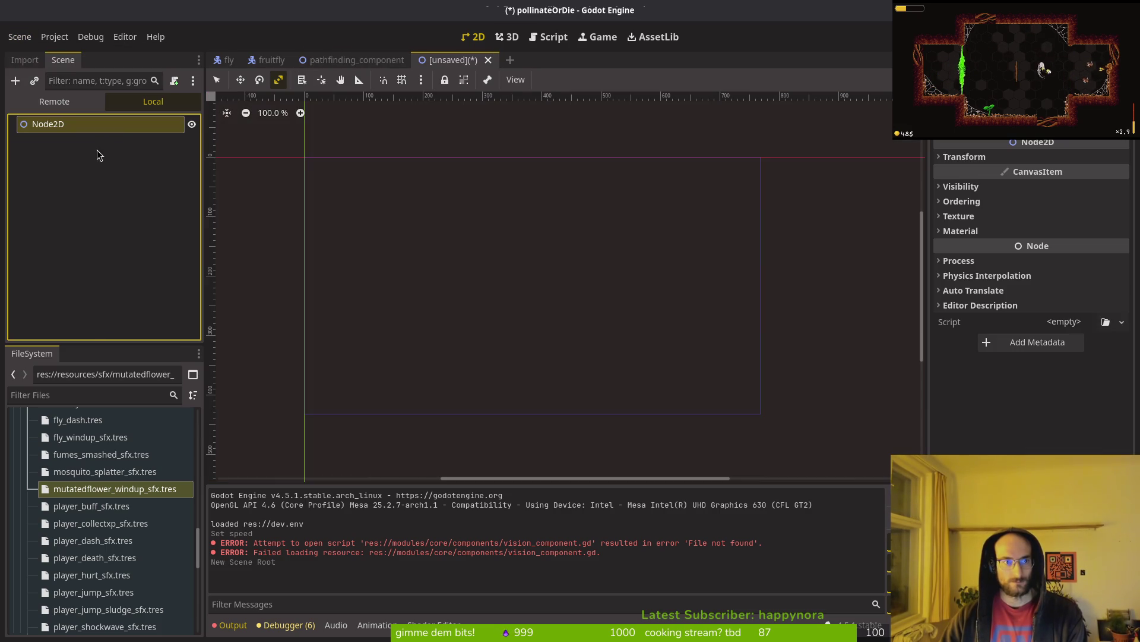
Step: Change the root to a RayCast2D named visionComponent and begin saving the scene
right_click(38, 126)
left_click(85, 304)
type("ra")
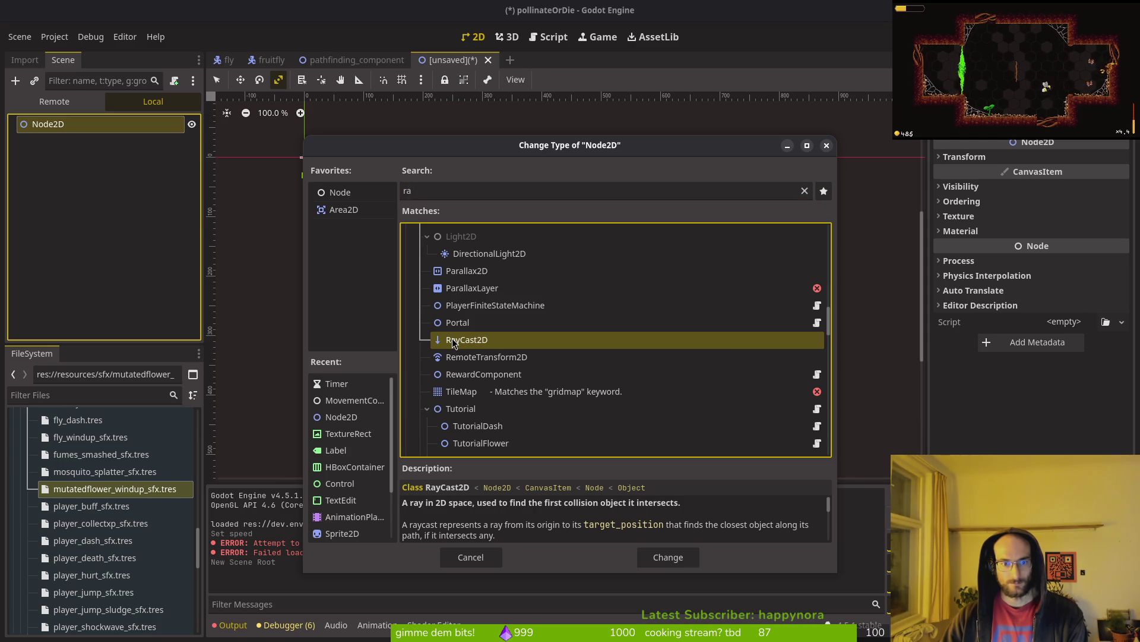
left_click(677, 555)
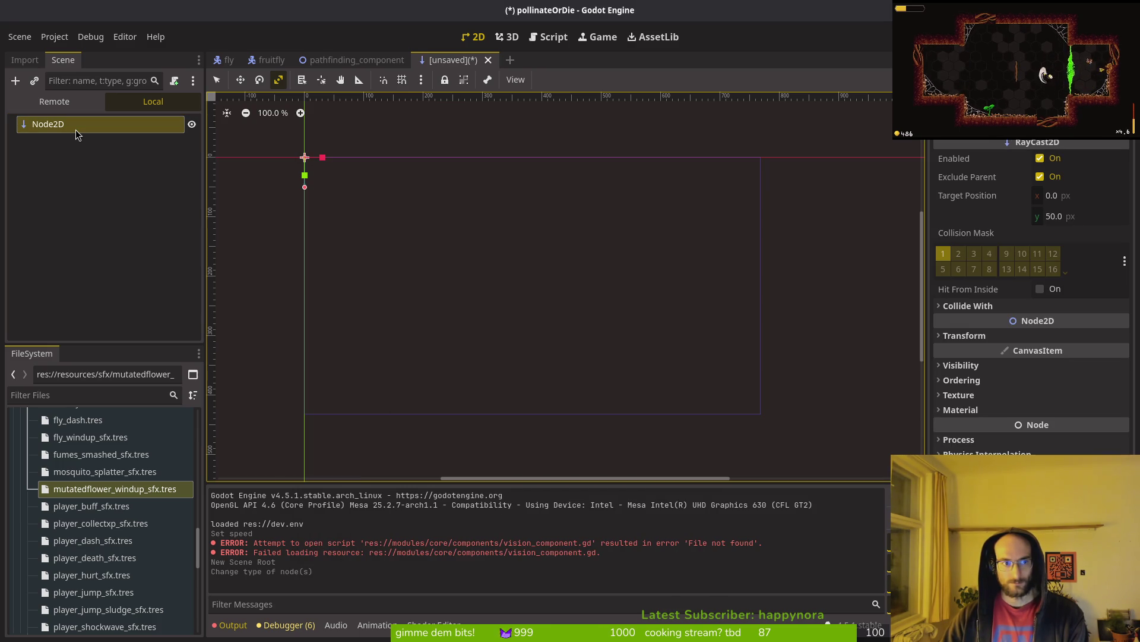
key("F2")
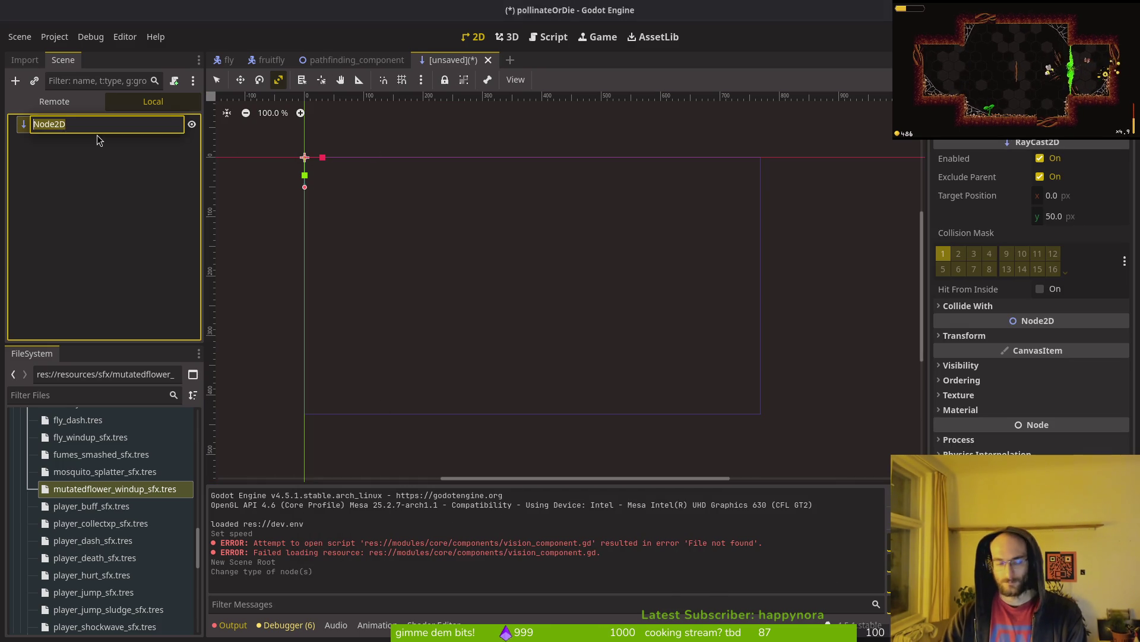
type("visionComponent")
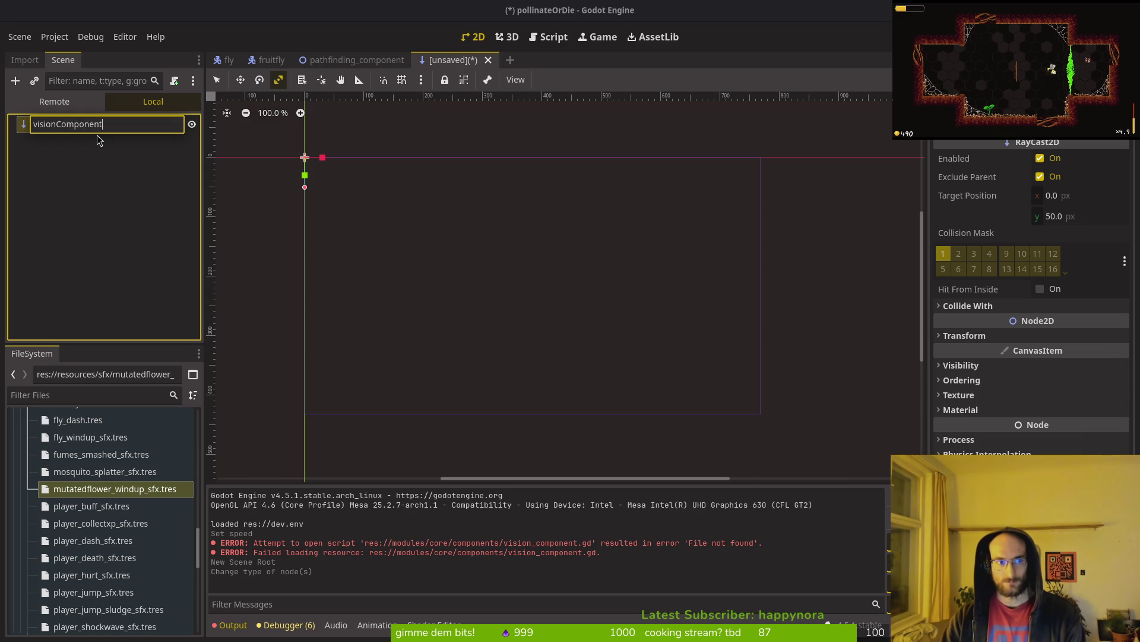
key("Return")
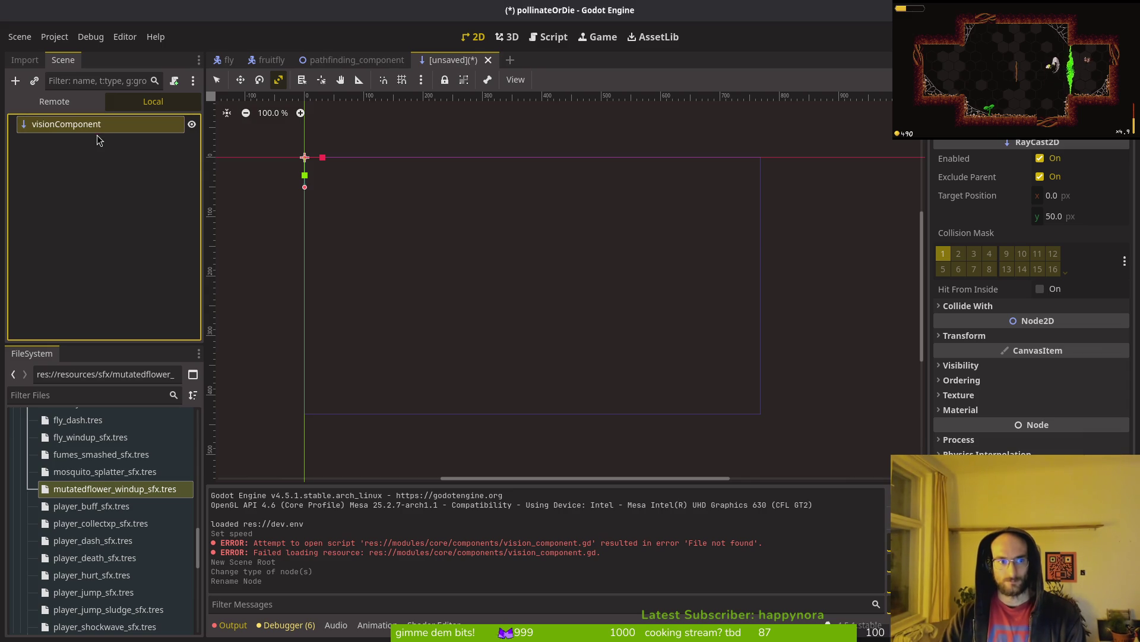
key("ctrl+s")
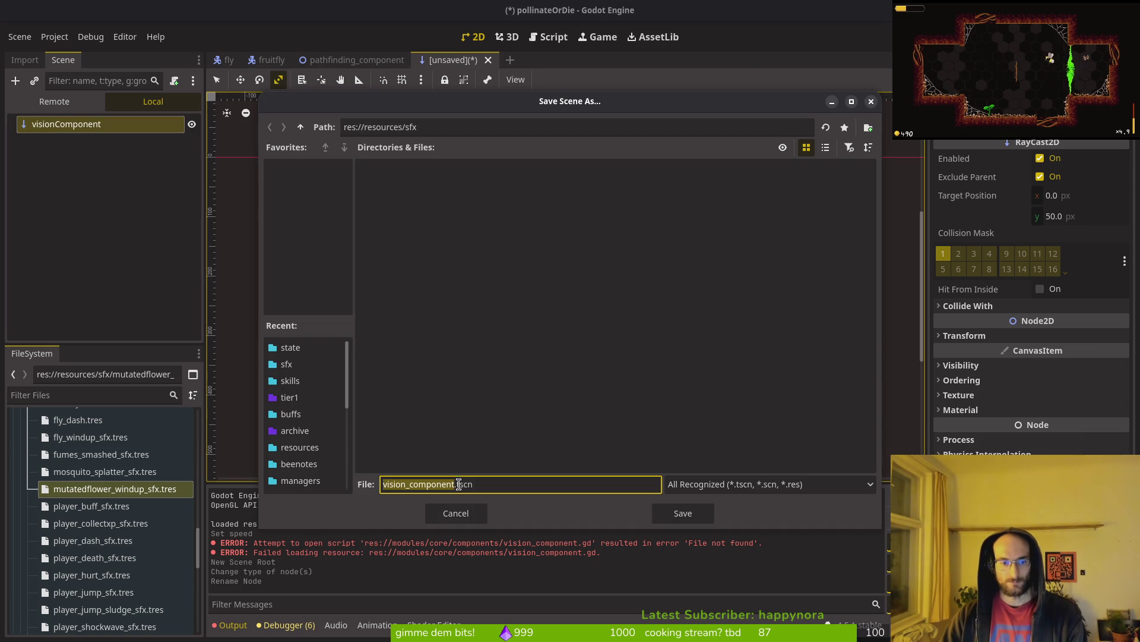
Step: Save as vision_component.tscn in a new res://modules/core/components/vision_component folder
left_click(300, 127)
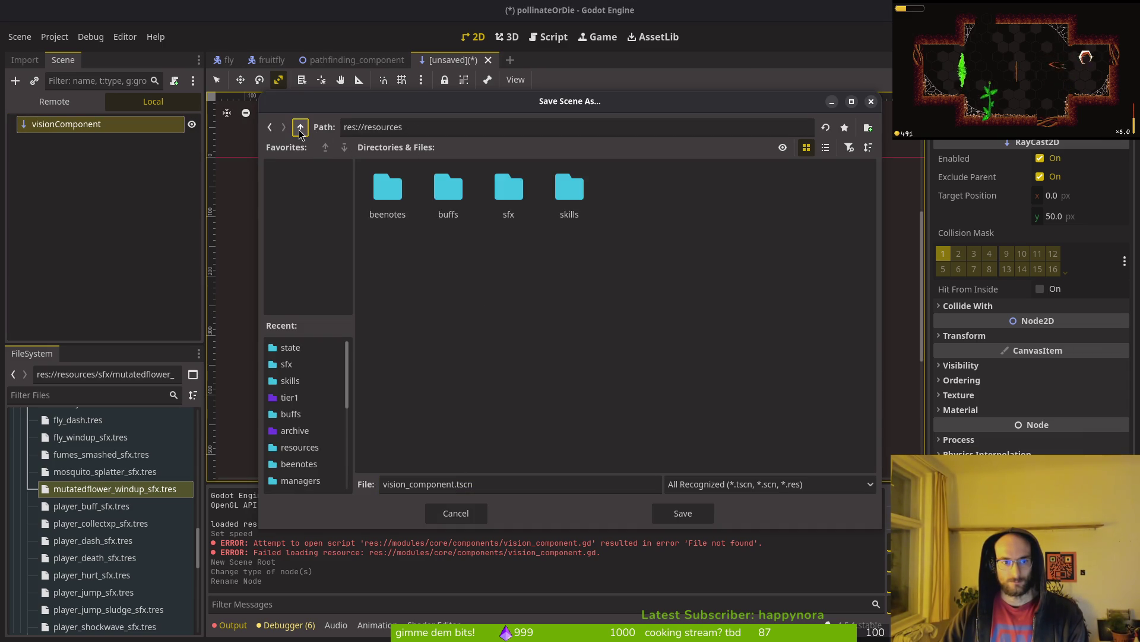
left_click(301, 127)
double_click(615, 190)
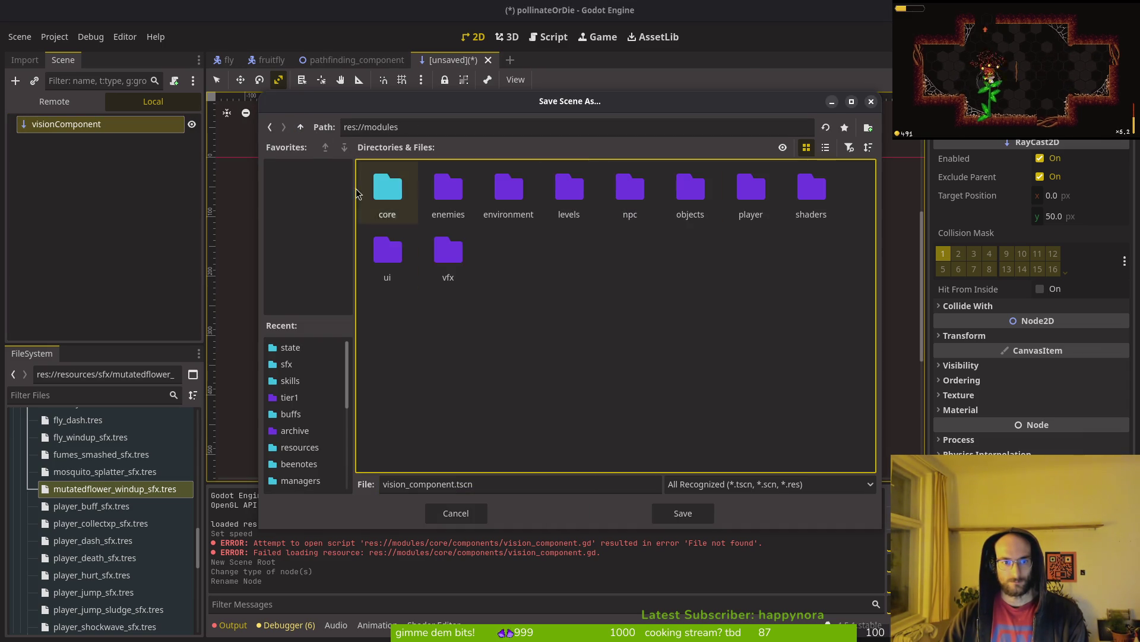
double_click(381, 178)
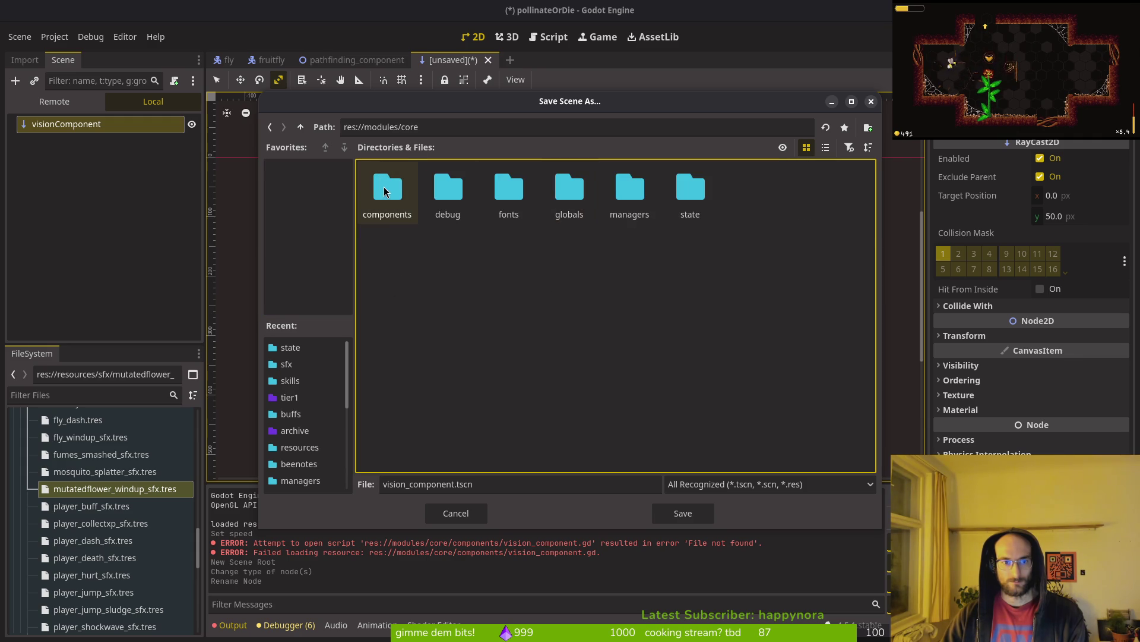
double_click(387, 189)
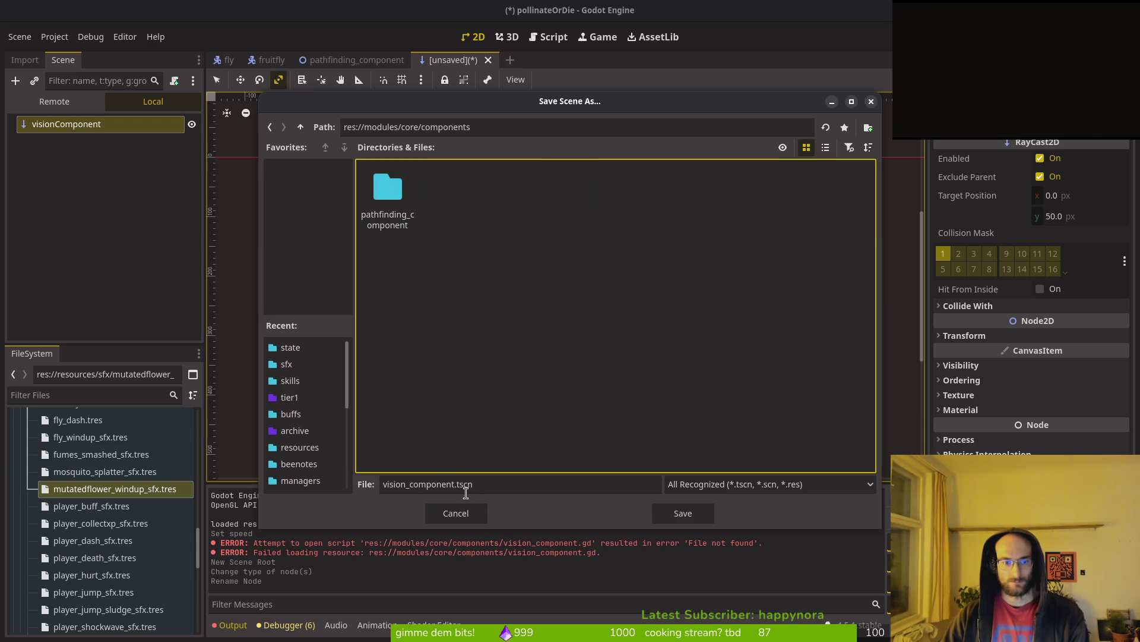
right_click(502, 240)
left_click(523, 245)
type("vision")
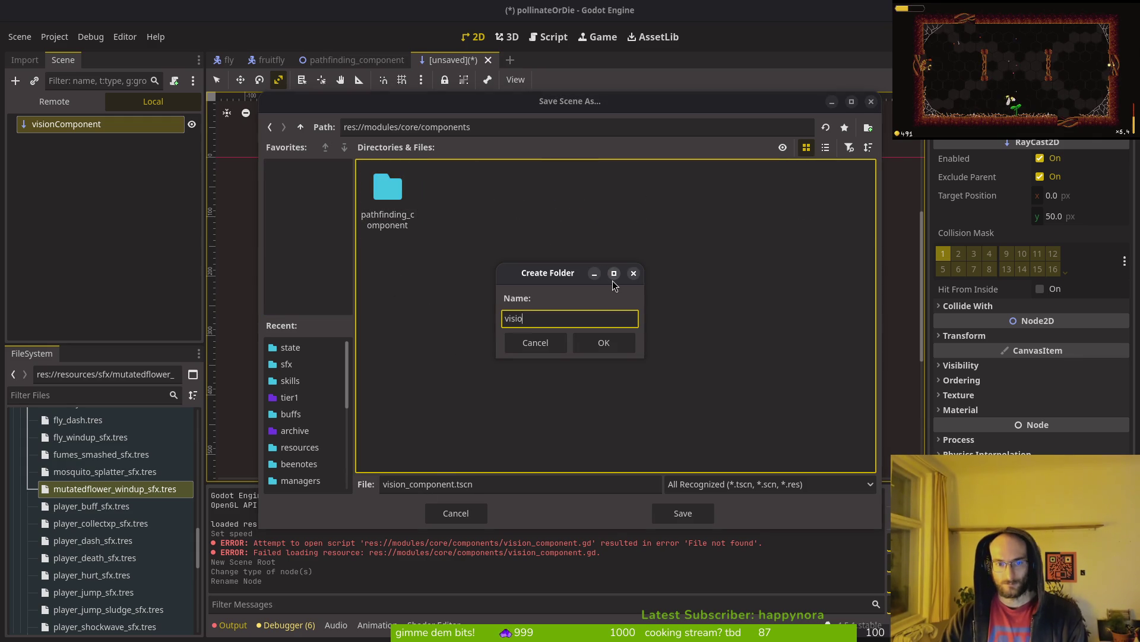
type("_componen")
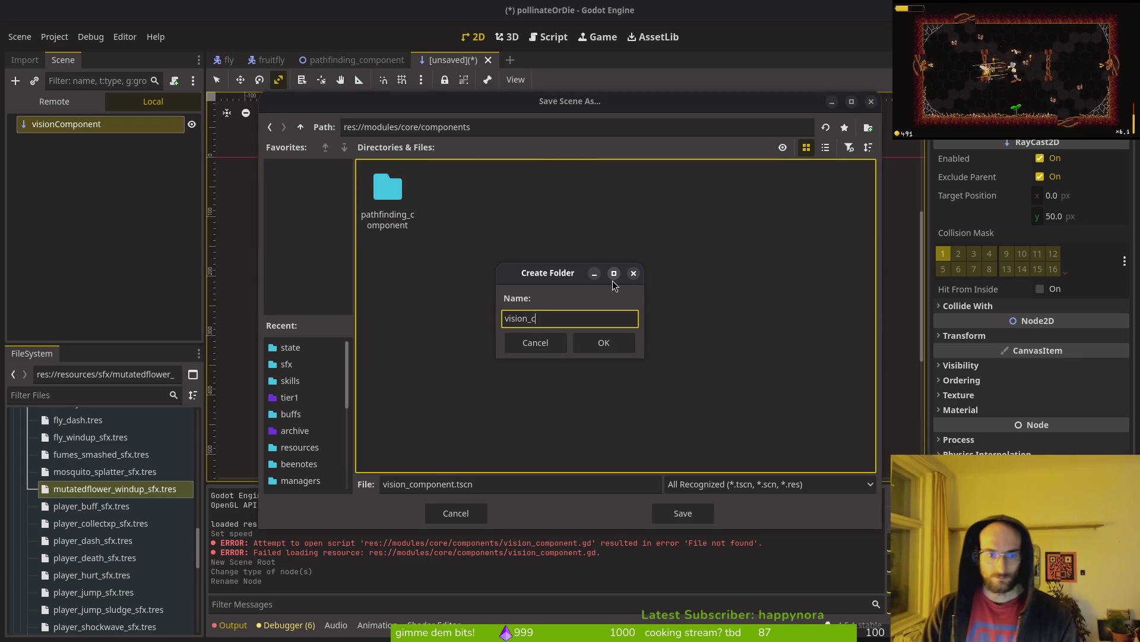
type("t")
key("Return")
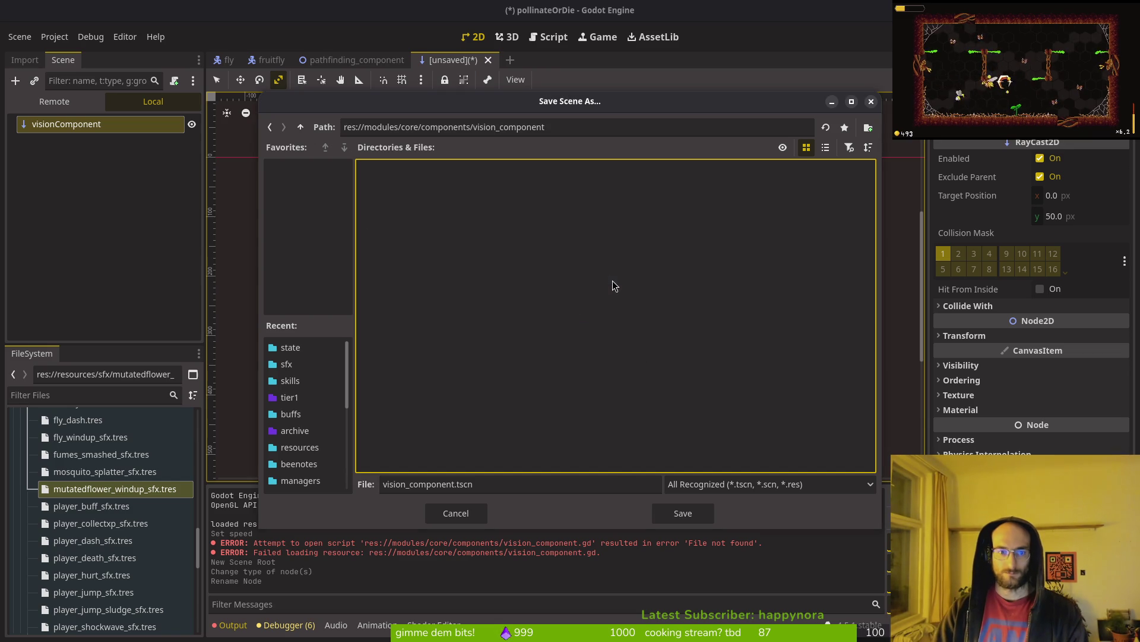
left_click(683, 512)
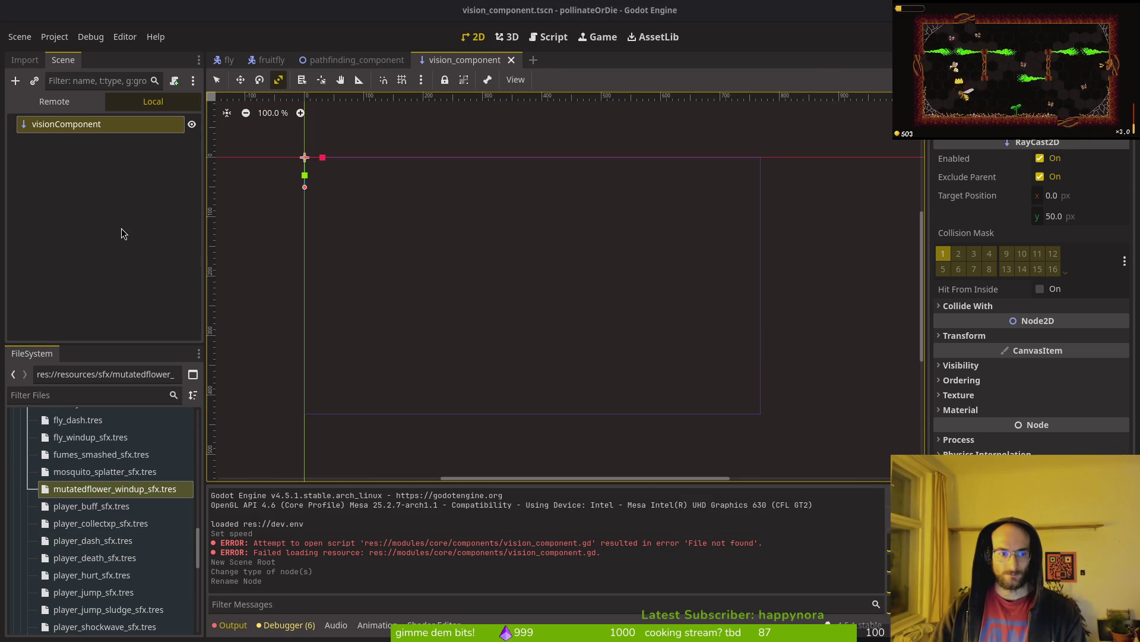
Step: Reveal vision_component.tscn in the FileSystem dock and move vision_component.gd into its folder
right_click(456, 63)
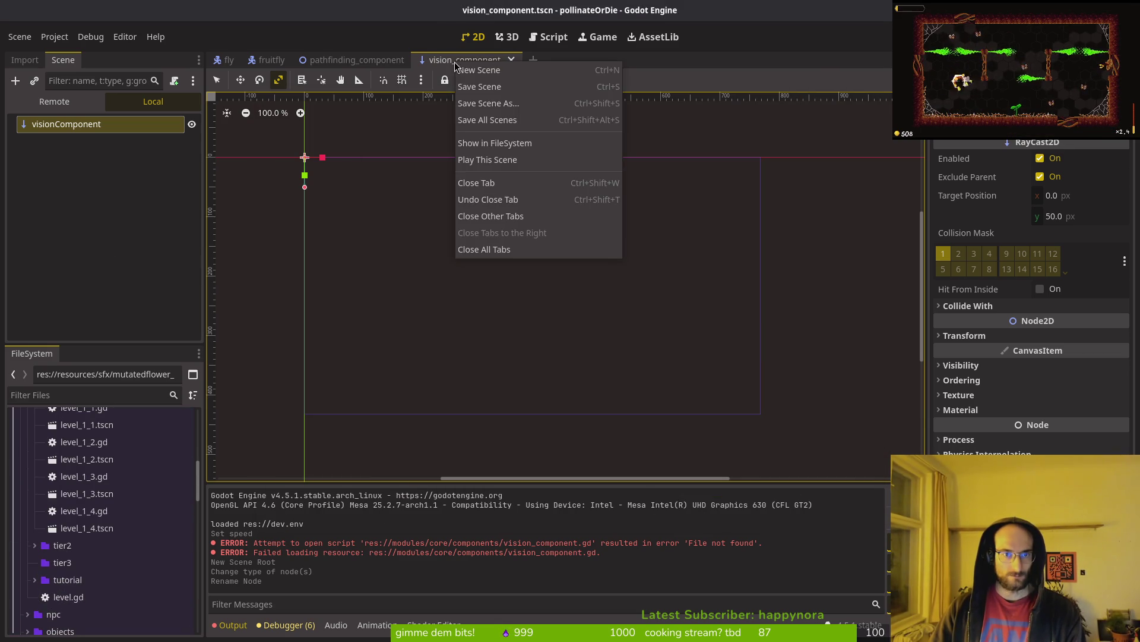
left_click(511, 143)
scroll(100, 465, "down", 3)
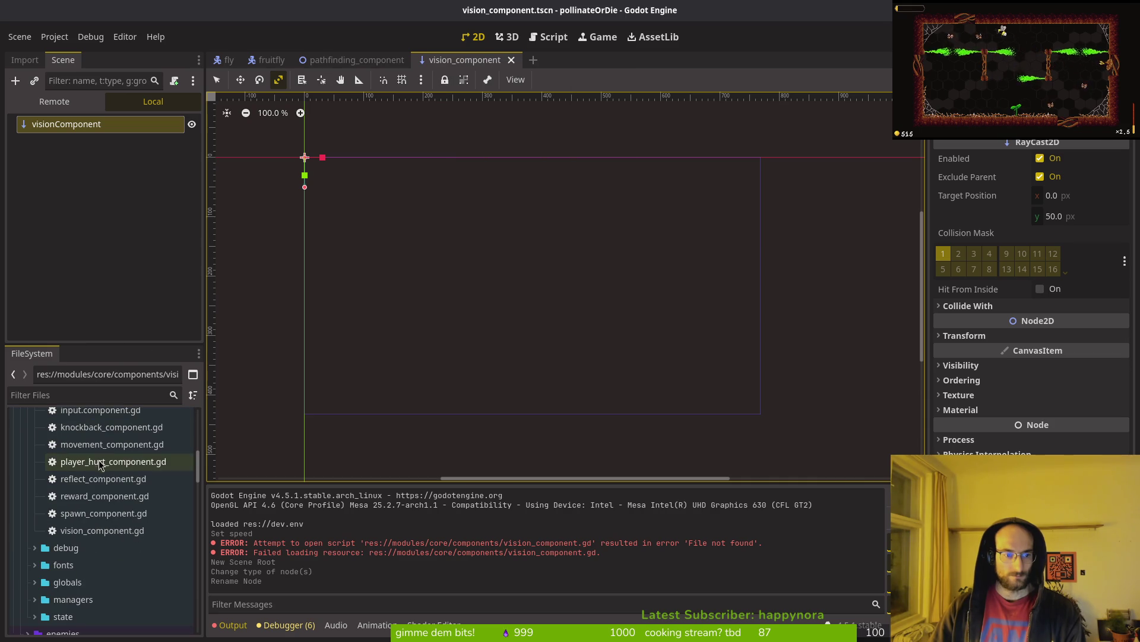
mouse_move(98, 530)
left_mouse_down()
mouse_move(98, 449)
mouse_move(95, 504)
left_mouse_up()
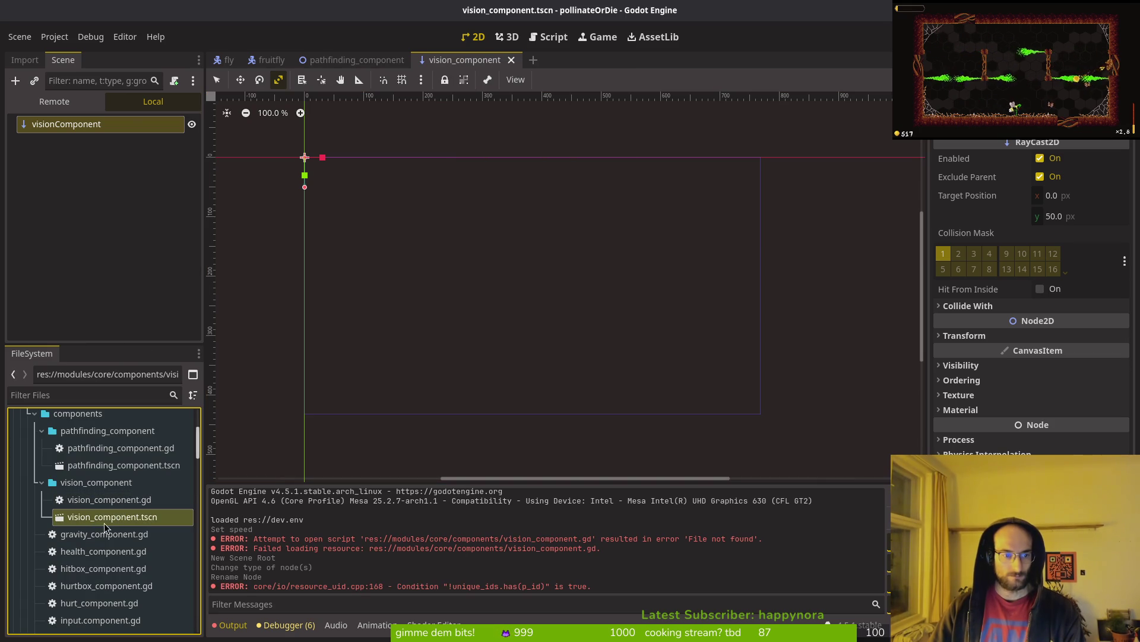
Step: Attach the existing vision_component.gd to the visionComponent node and open it in the code editor
left_click(162, 124)
right_click(147, 127)
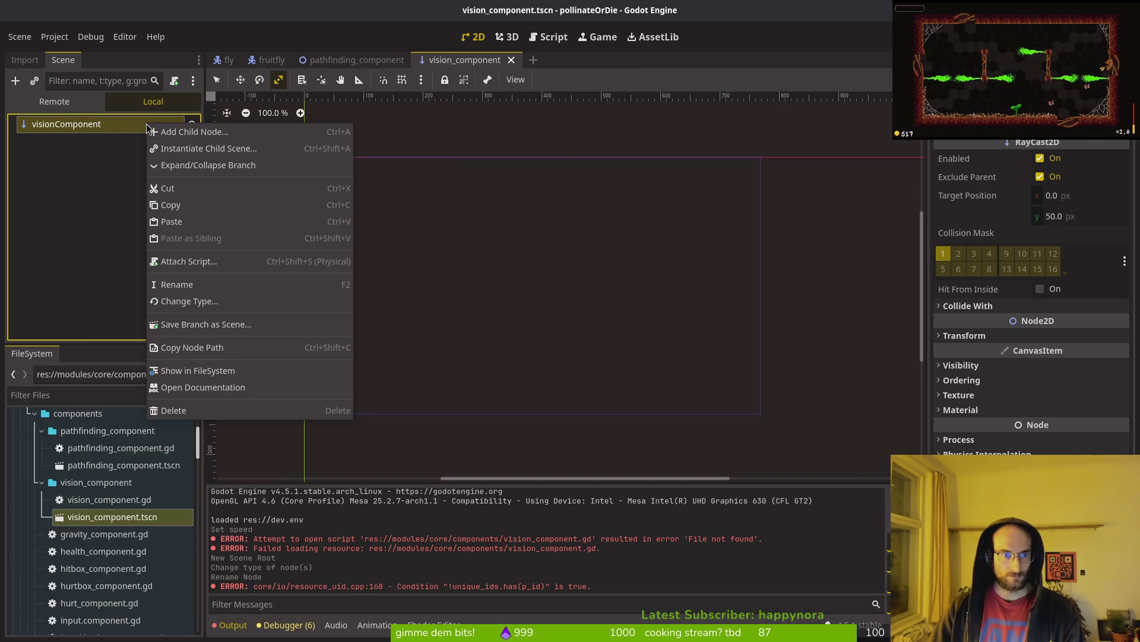
left_click(189, 261)
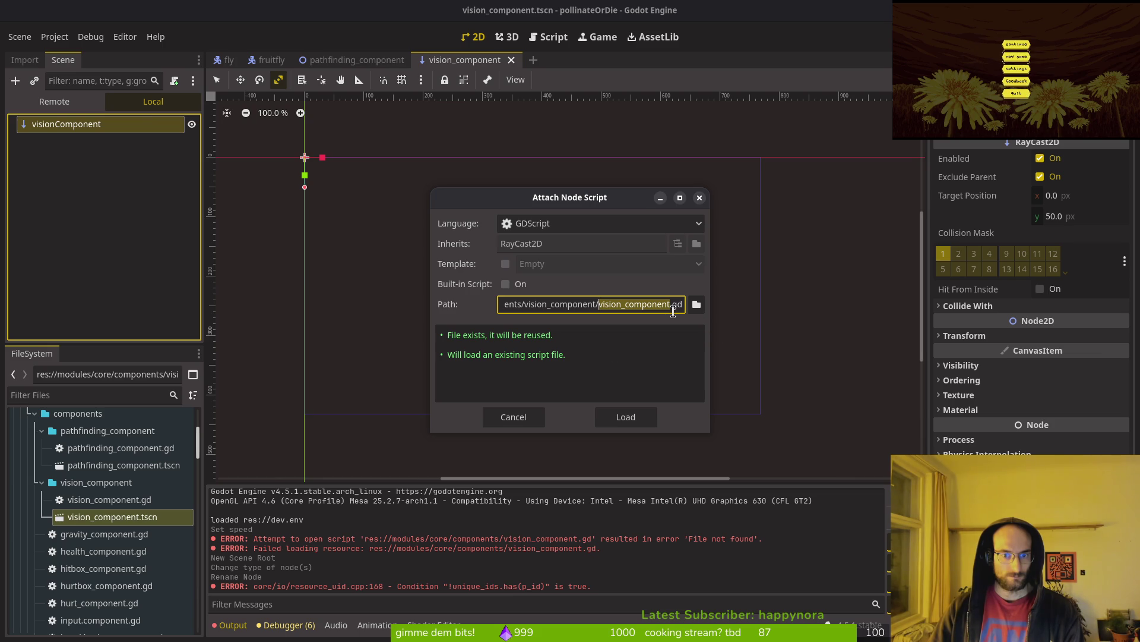
left_click(626, 417)
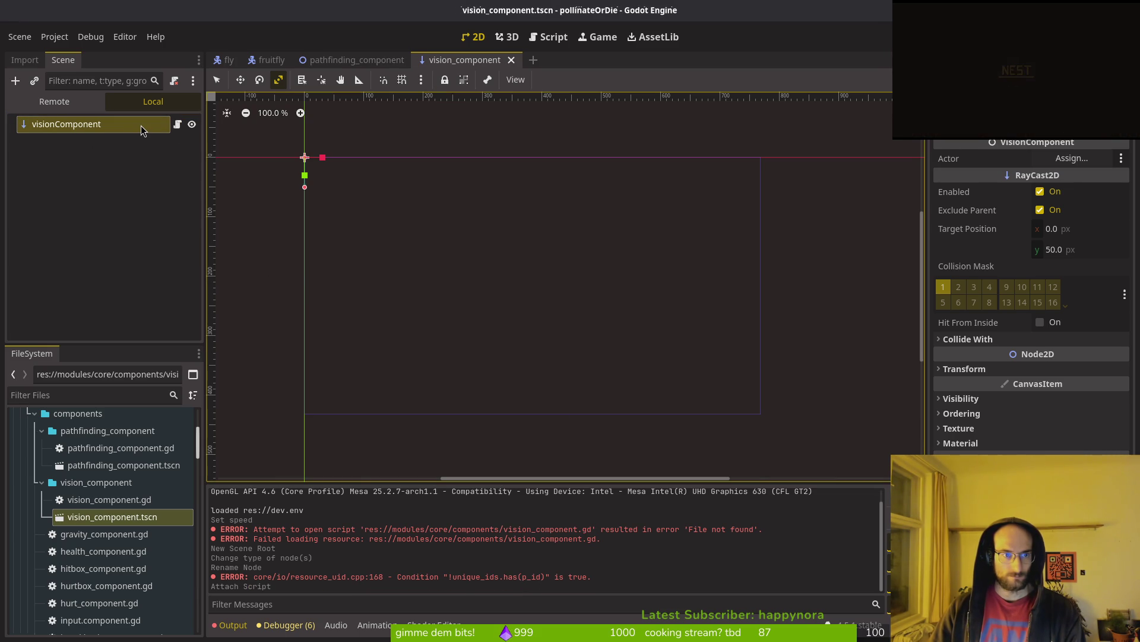
left_click(177, 123)
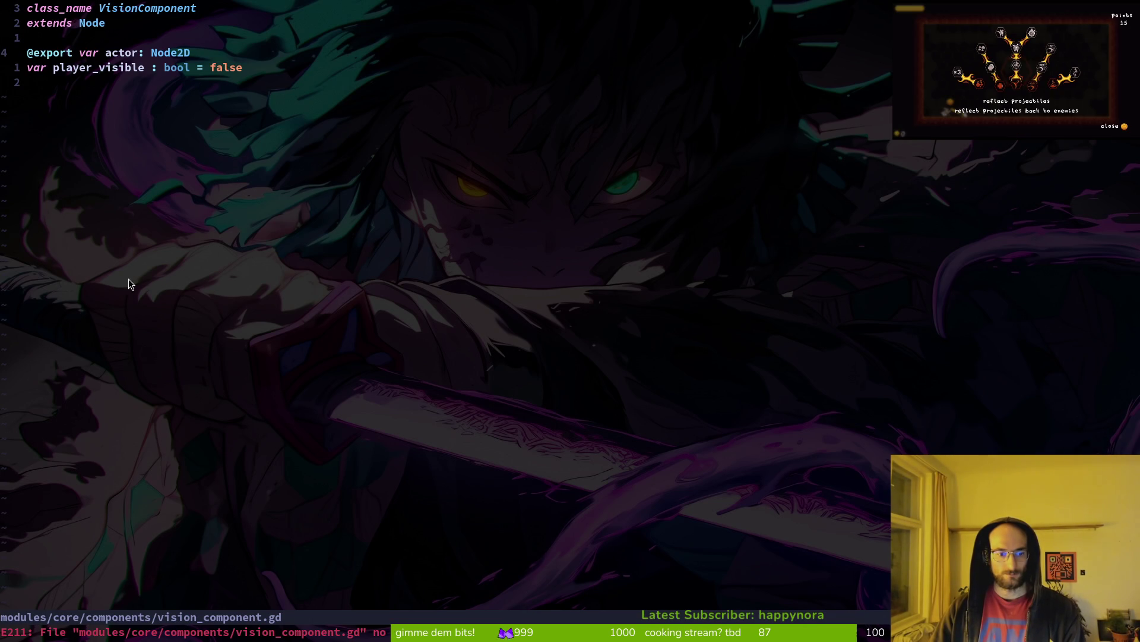
Step: Save vision_component.gd and open pathfinding_component.gd in a vertical split for reference
type("G:w")
key("Return")
key("space")
key("f")
key("f")
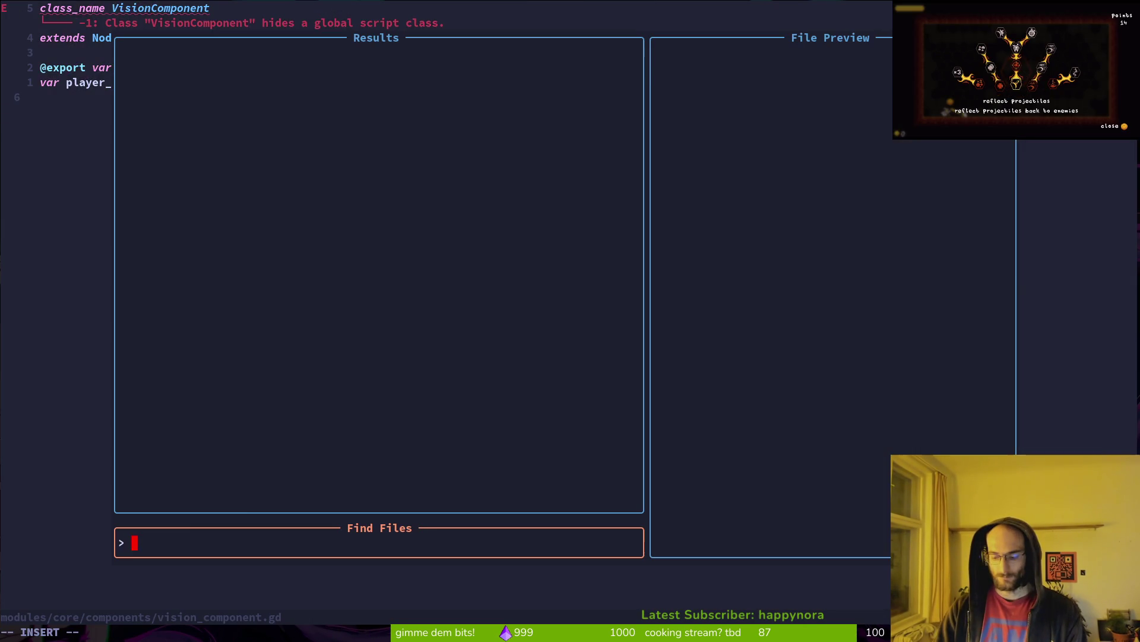
type("pathfin")
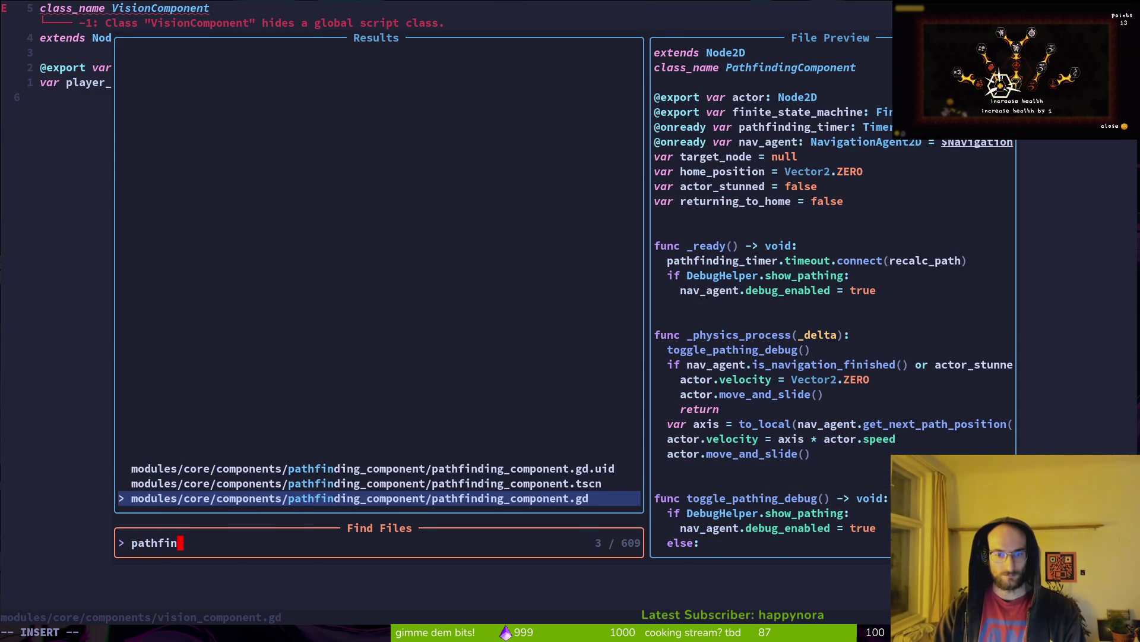
key("ctrl+v")
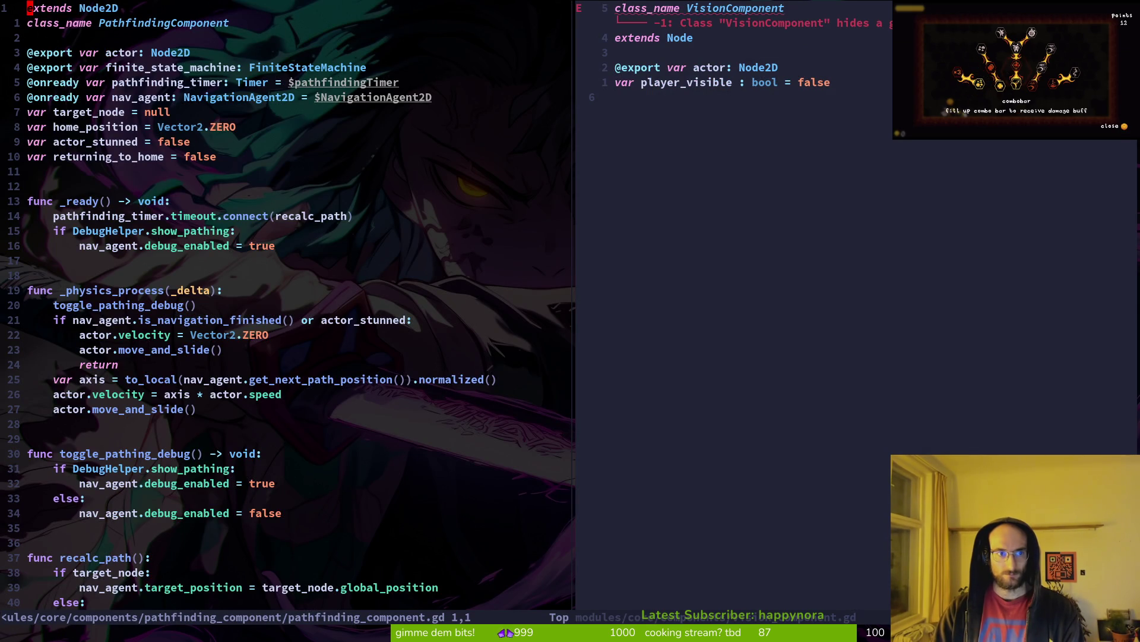
Step: Put extends Node above class_name VisionComponent, save the script, and save the scene in Godot
left_click(704, 82)
key("4")
key("k")
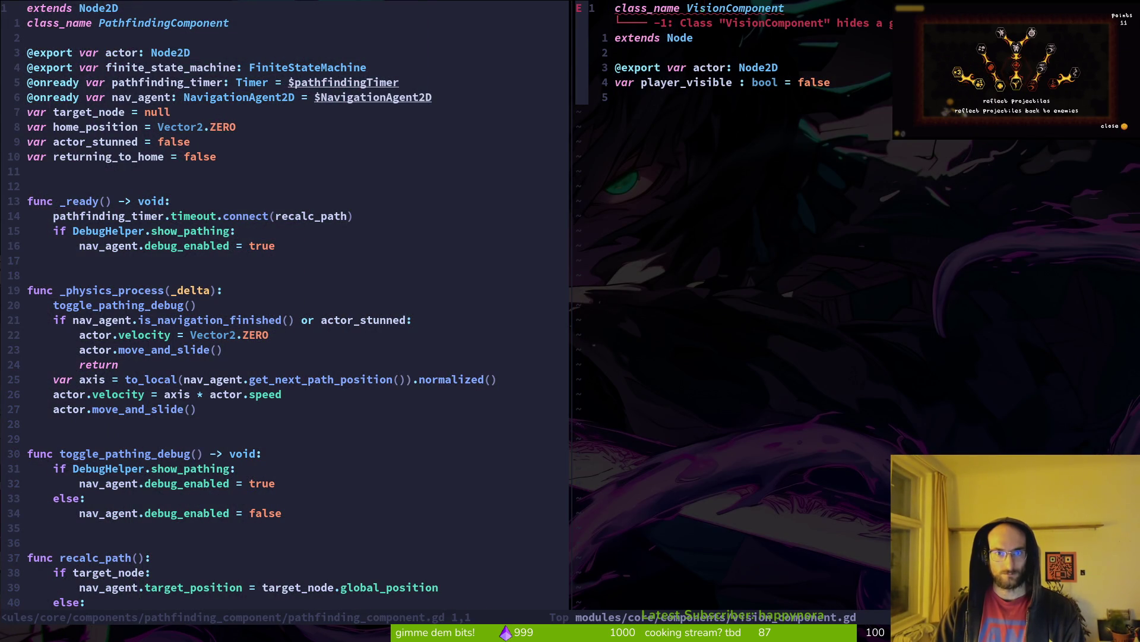
key("alt+j")
type(":w")
key("Return")
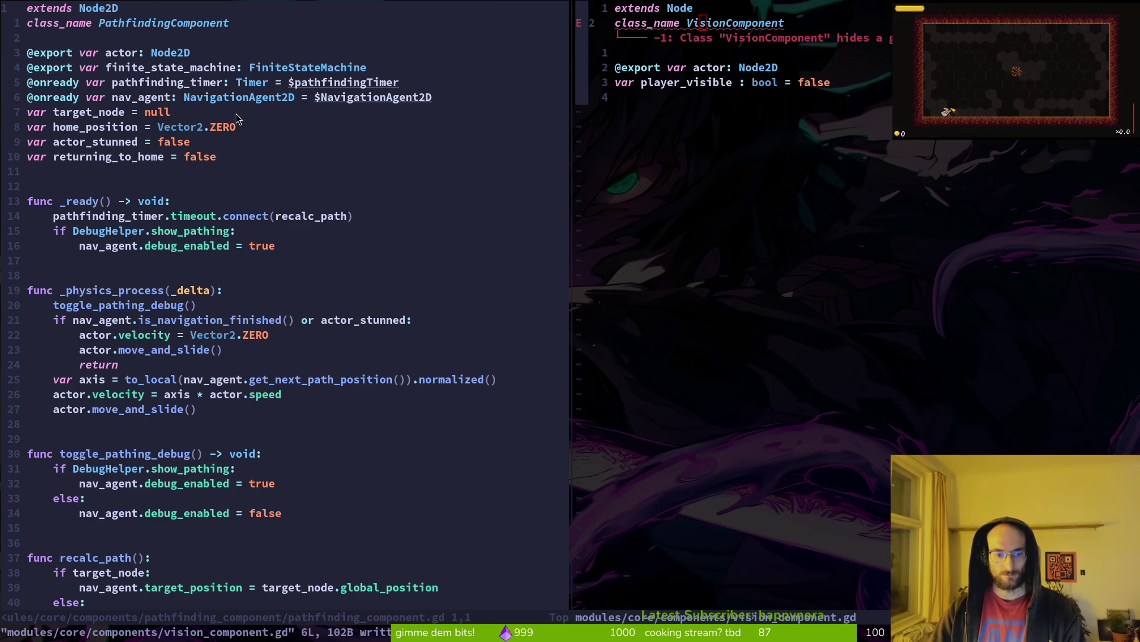
key("alt+Tab")
key("ctrl+s")
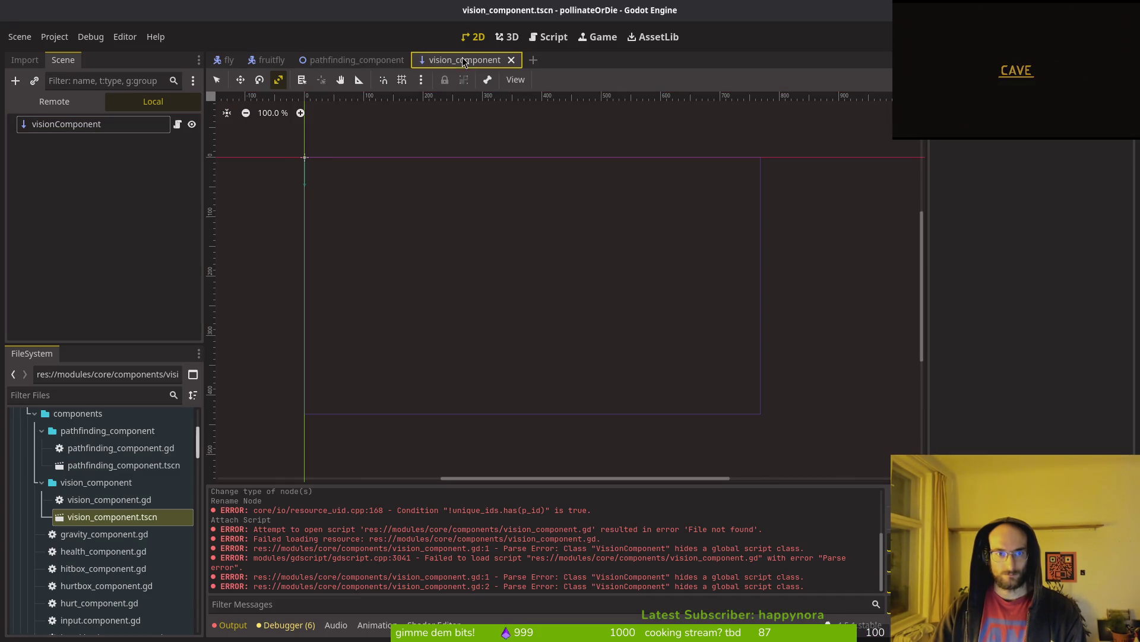
key("alt+Tab")
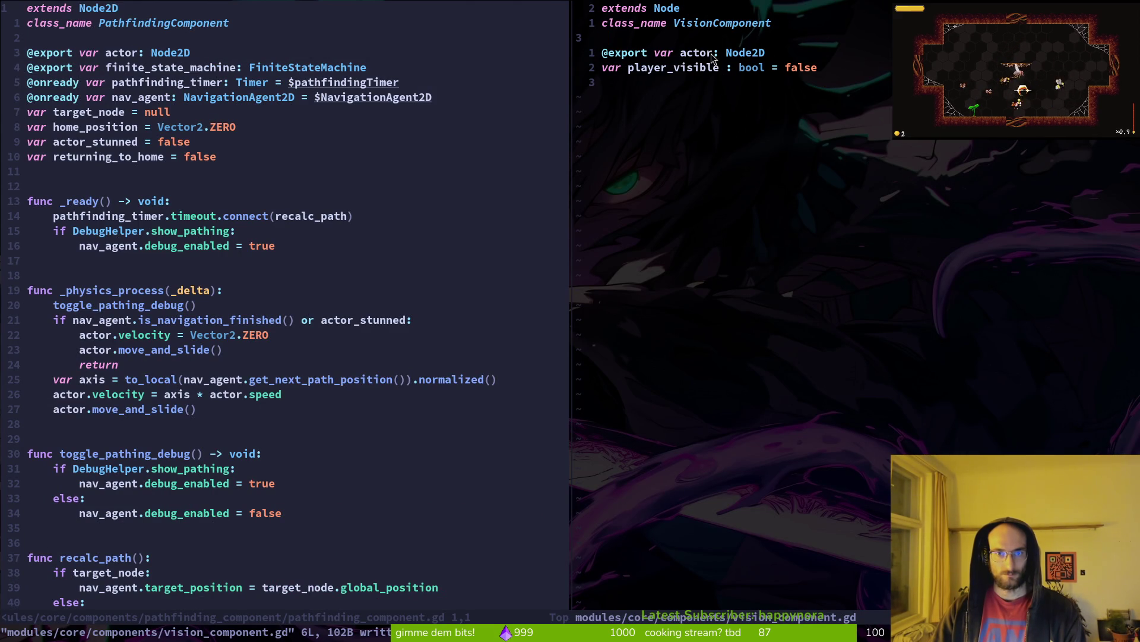
Step: Copy the finite_state_machine export from pathfinding_component.gd below the actor export in vision_component.gd, and save
left_click(224, 66)
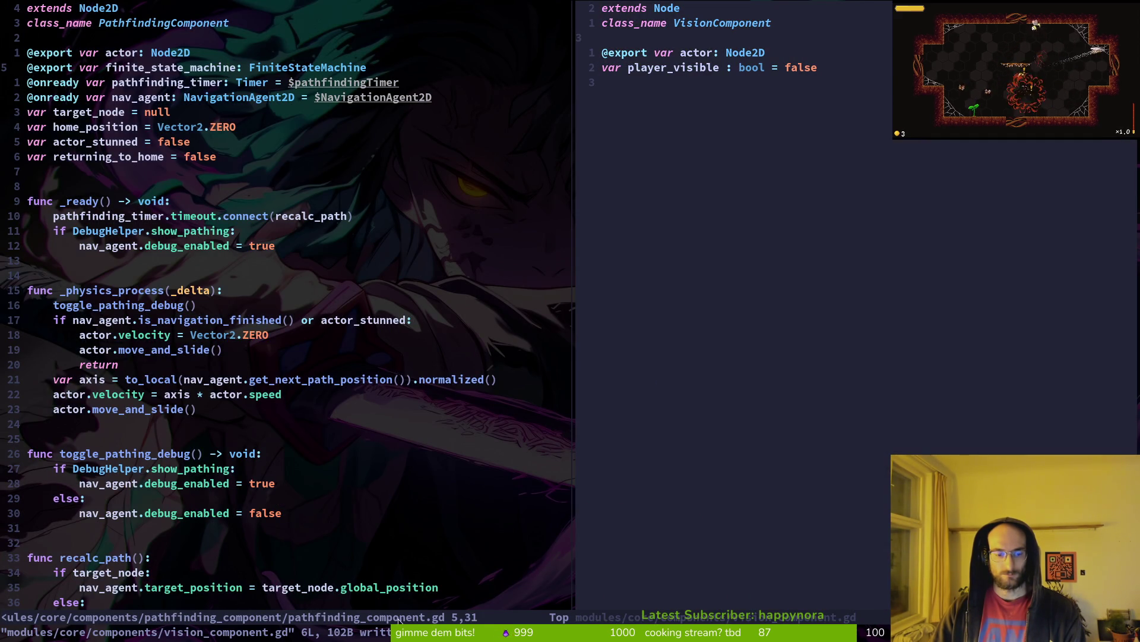
scroll(209, 321, "down", 5)
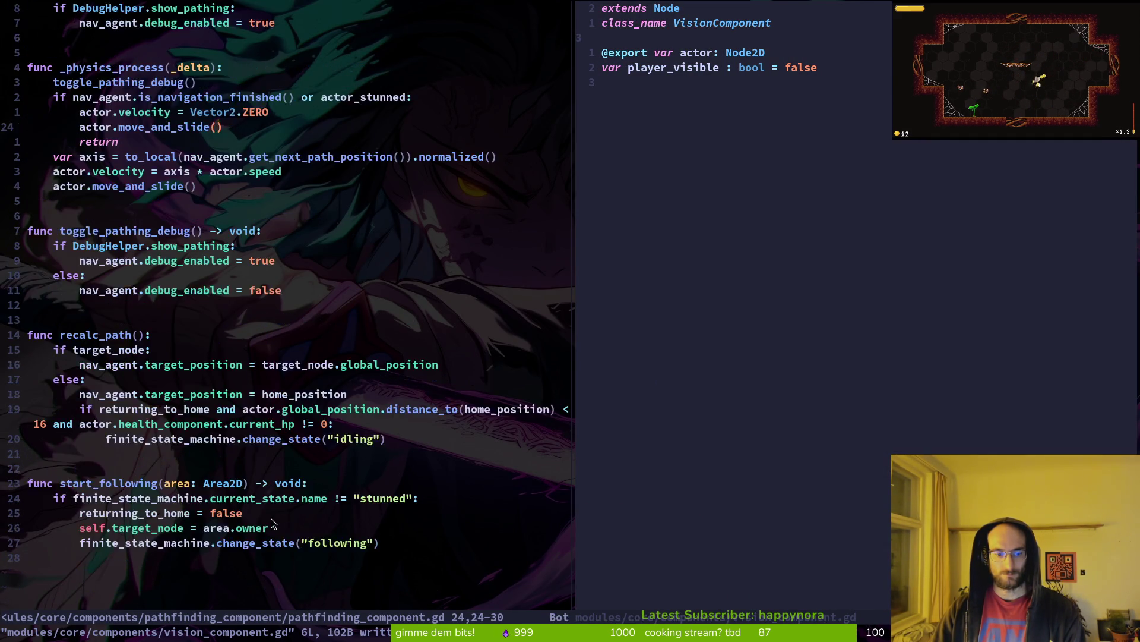
scroll(209, 321, "up", 5)
triple_click(174, 69)
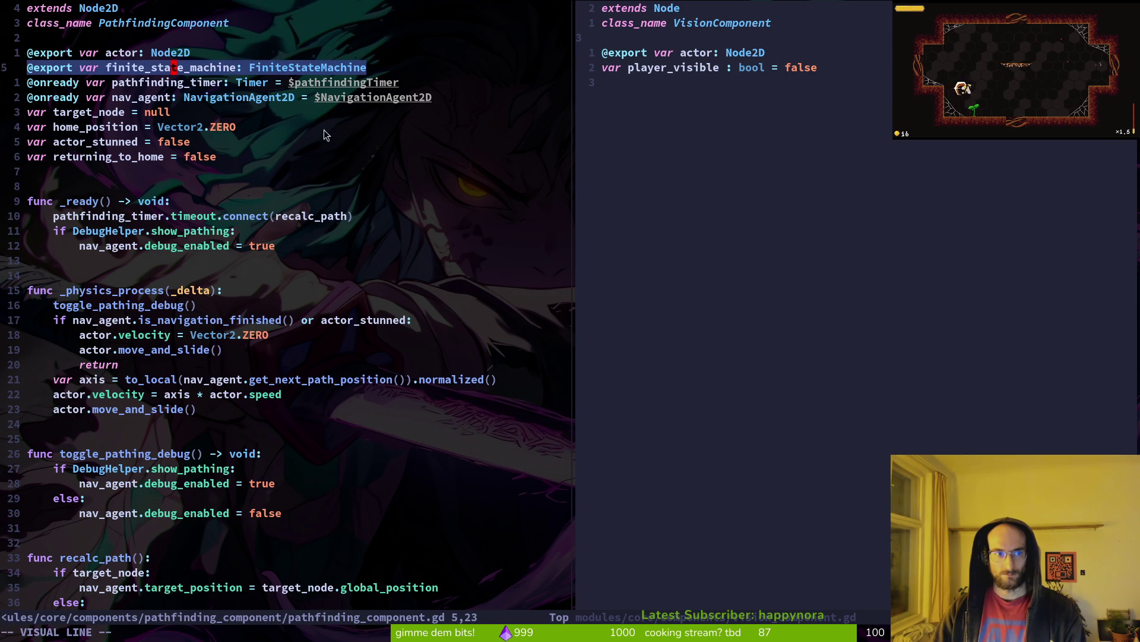
key("y")
key("ctrl+l")
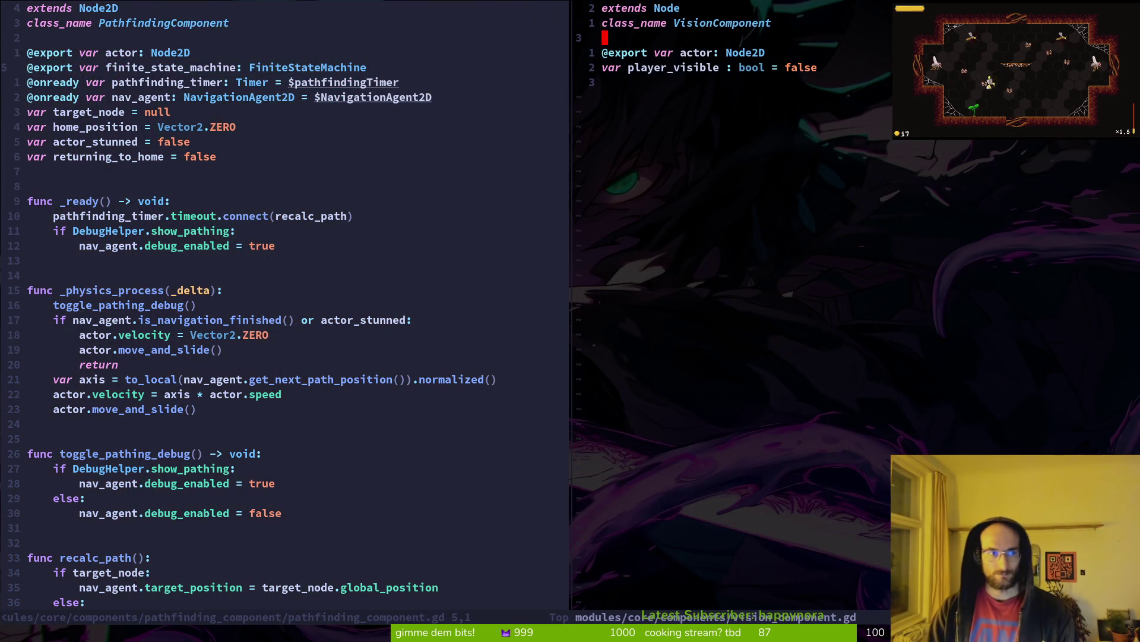
key("p")
key("o")
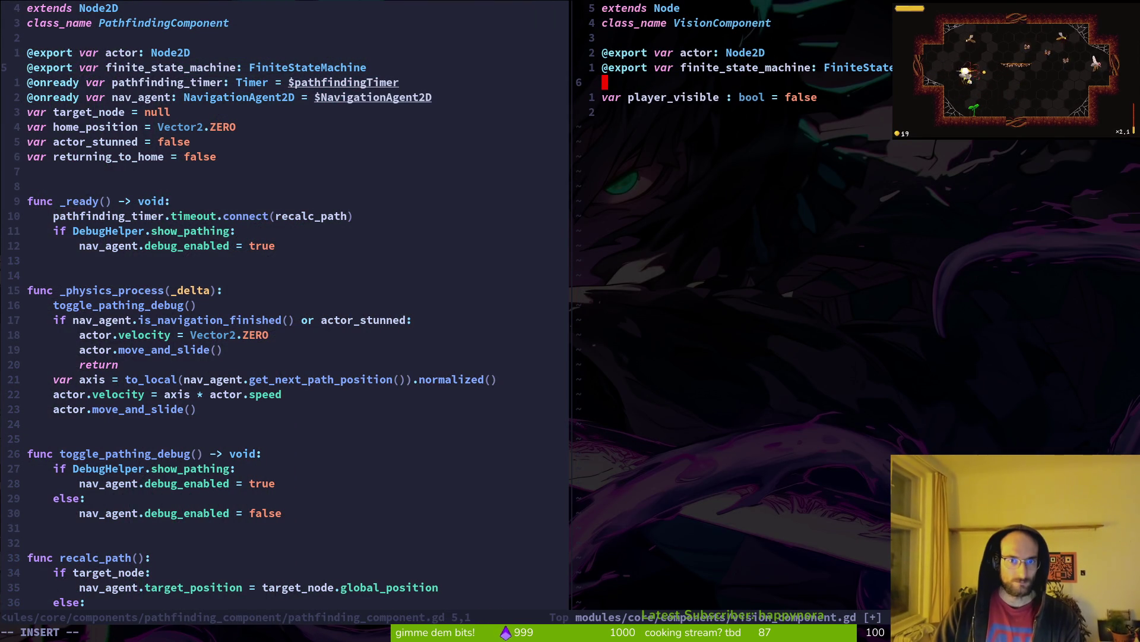
key("d")
key("d")
type(":w")
key("Return")
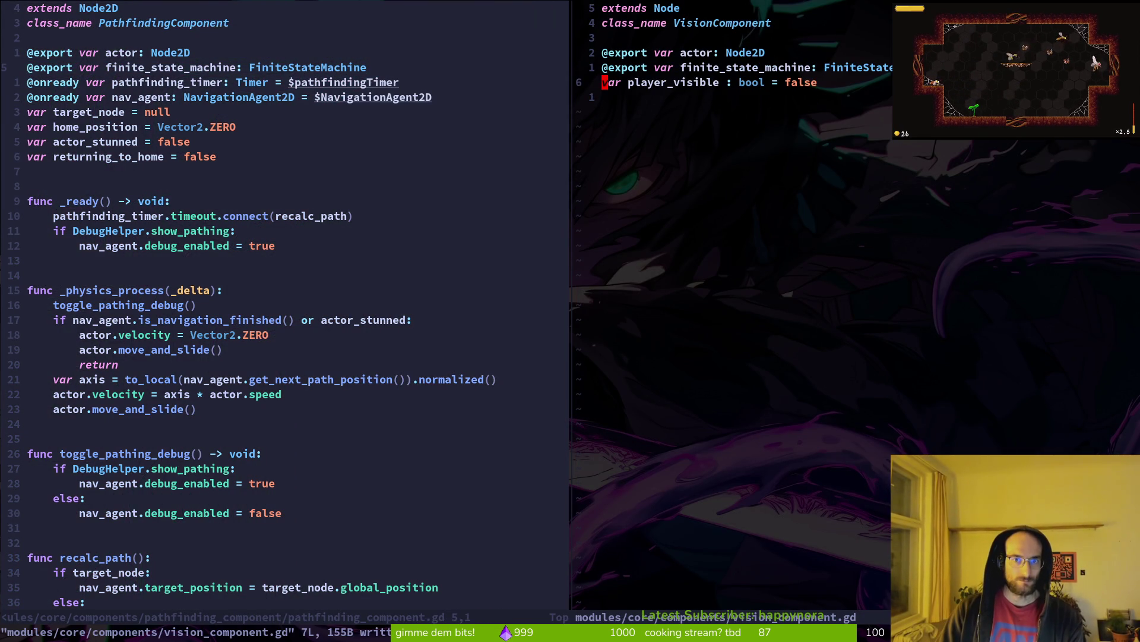
Step: Review the pathfinding _ready function and the pasted export, then return to Godot
key("j")
key("j")
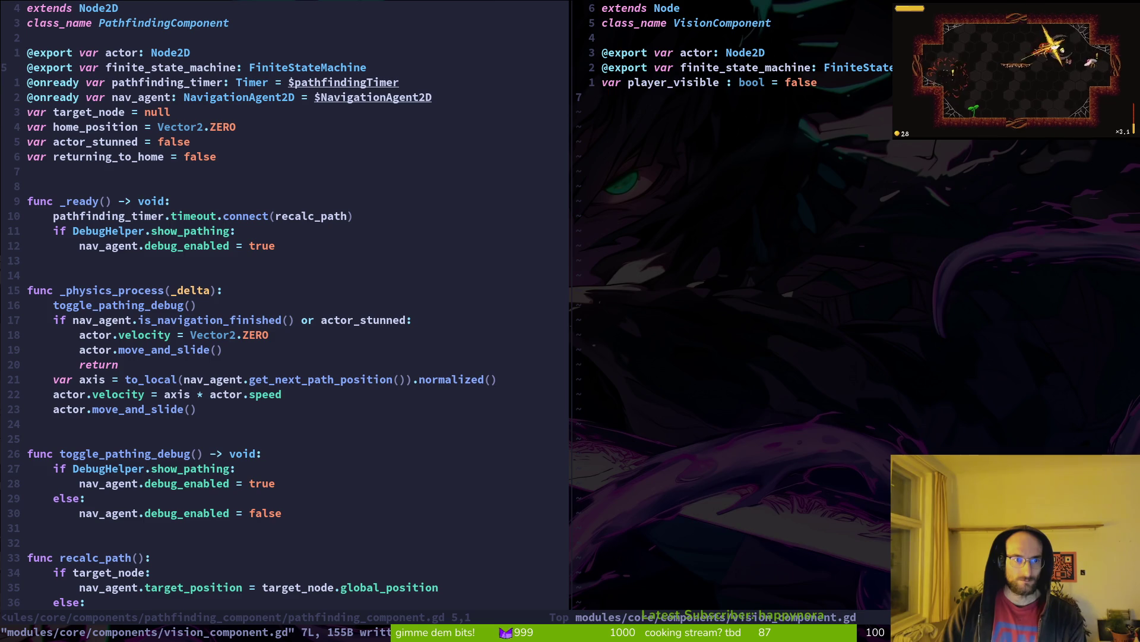
key("ctrl+h")
key("j")
key("j")
key("j")
key("j")
key("k")
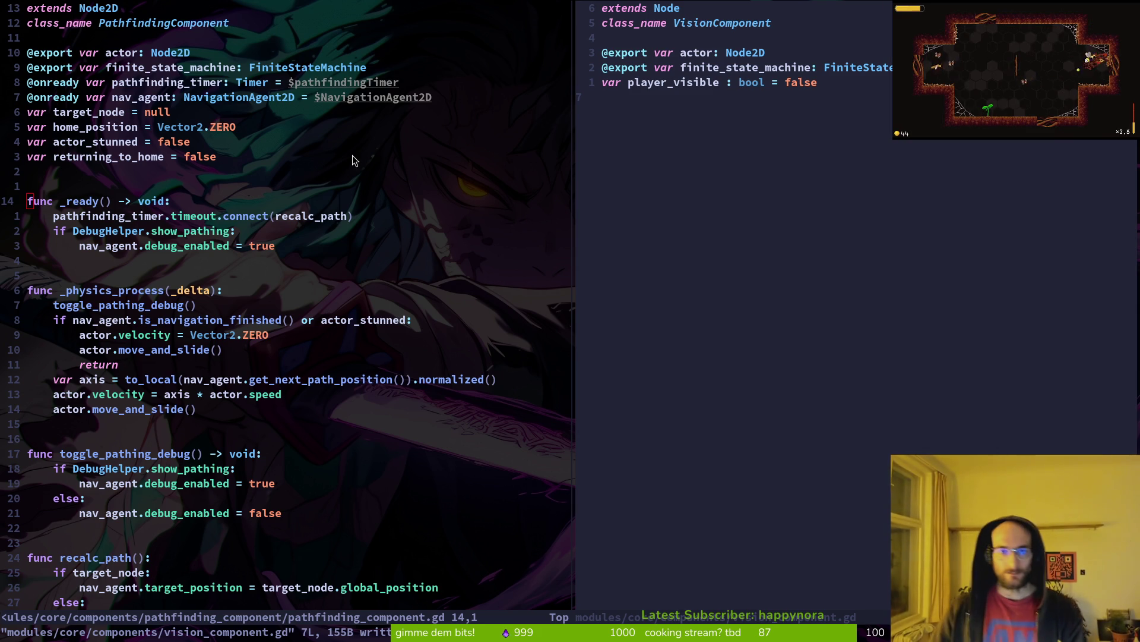
left_click(782, 68)
key("Escape")
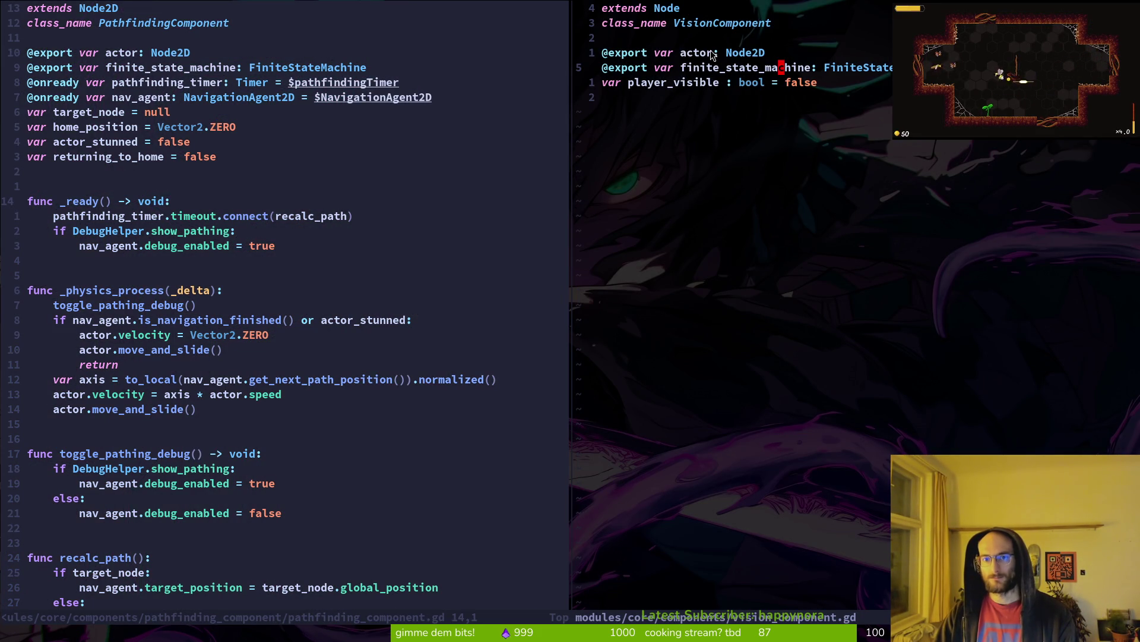
key("alt+Tab")
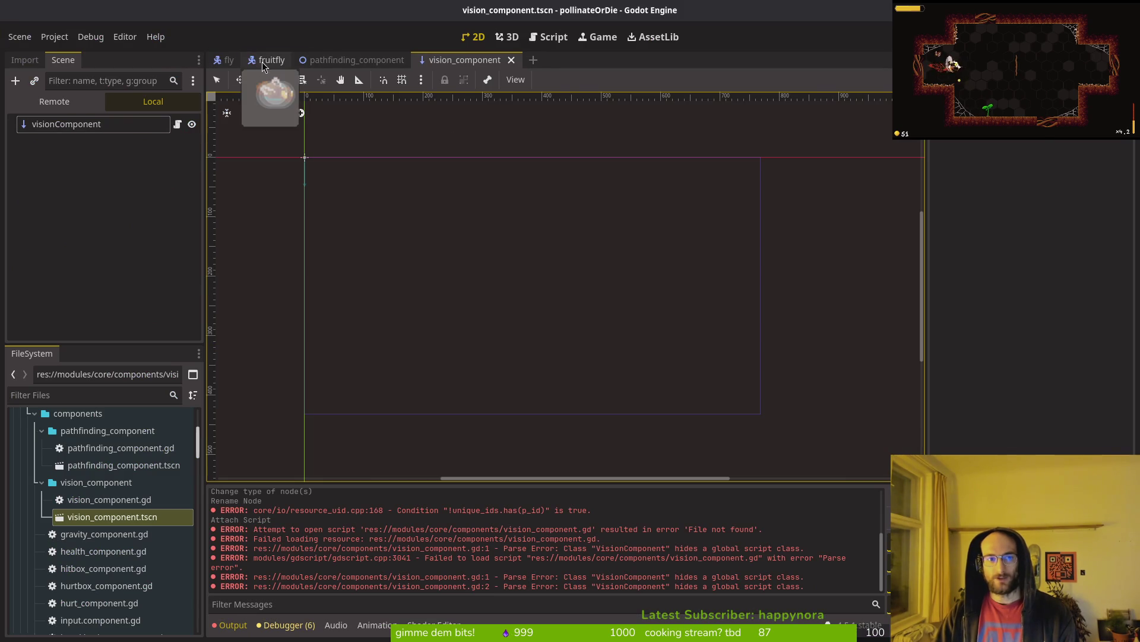
Step: Inspect the visionComponent node's ray settings in the vision_component scene
left_click(270, 59)
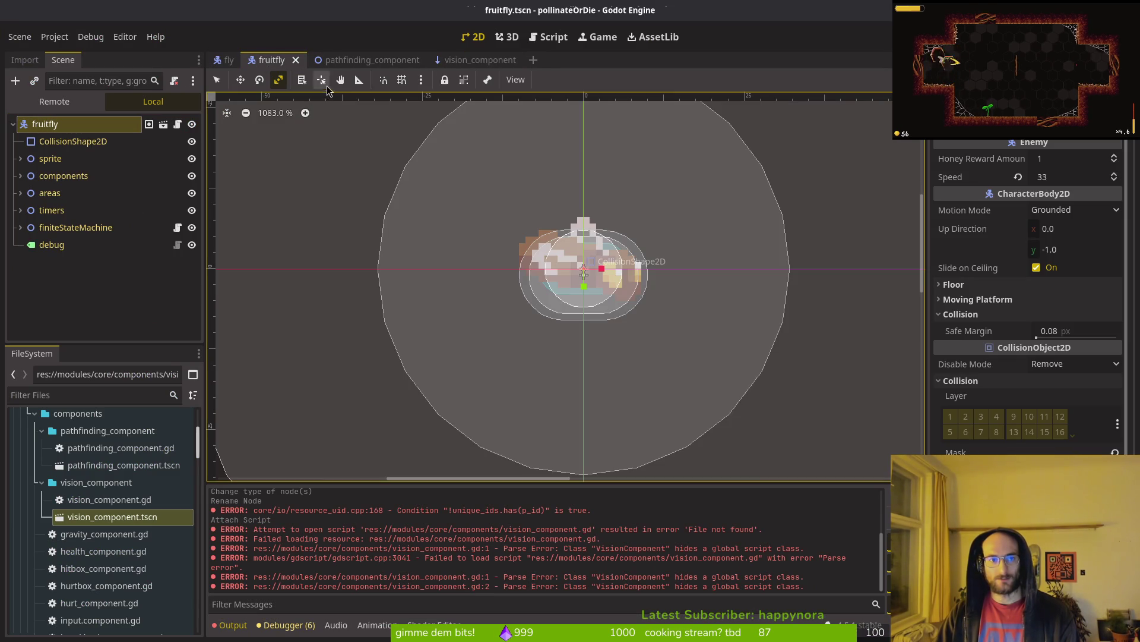
left_click(461, 62)
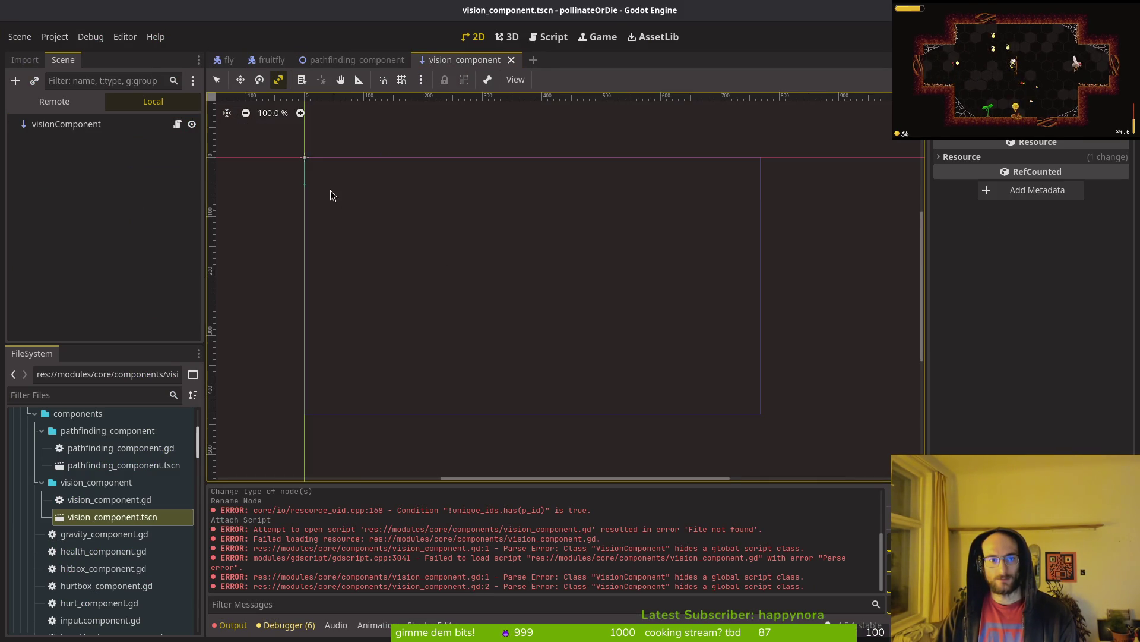
scroll(290, 186, "up", 5)
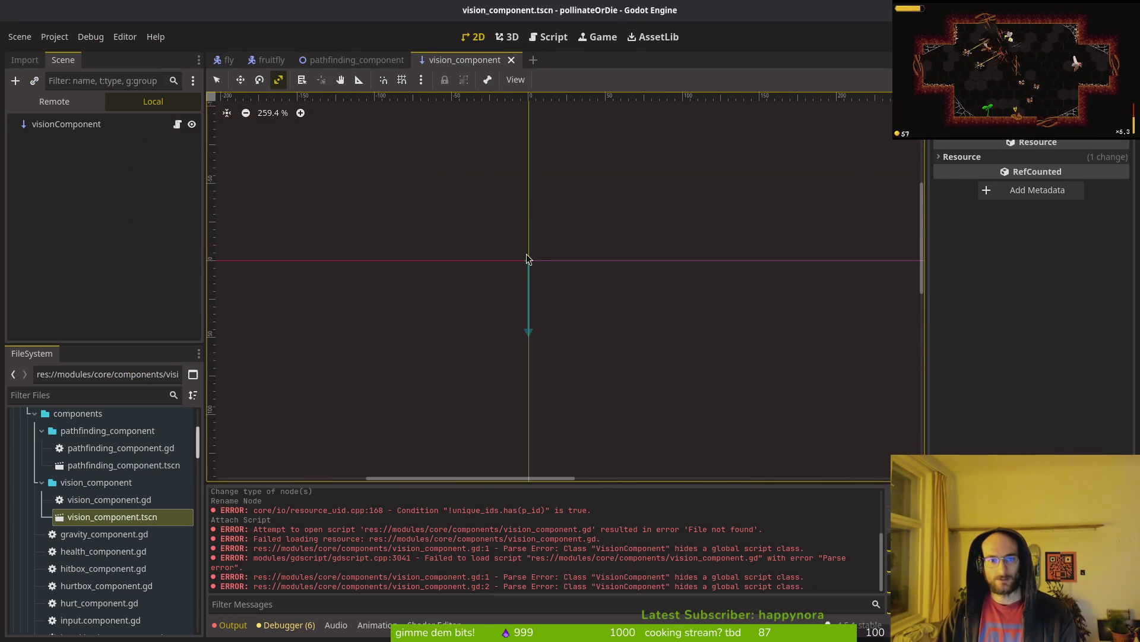
left_click(119, 125)
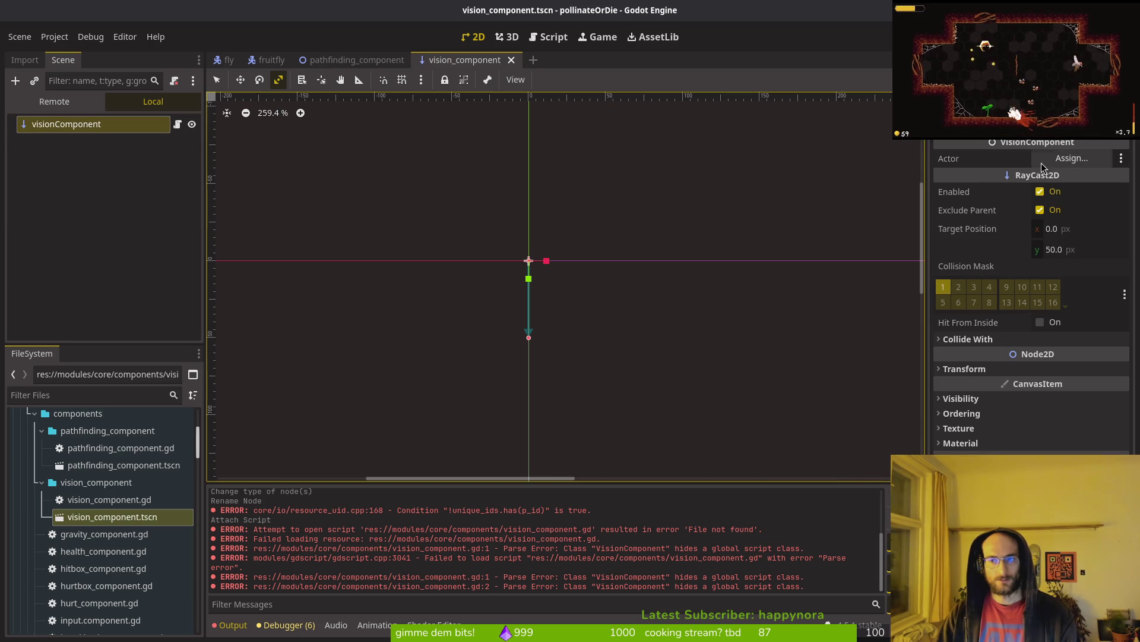
Step: Add a vision_component instance under fruitfly's components node
left_click(270, 61)
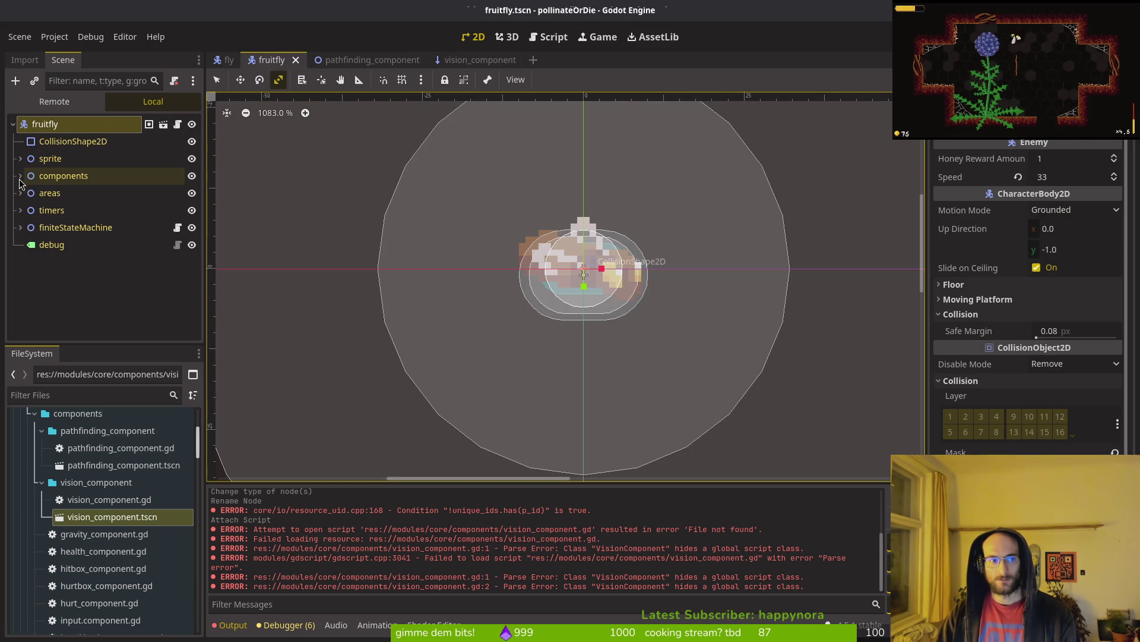
left_click(20, 177)
left_click(92, 178)
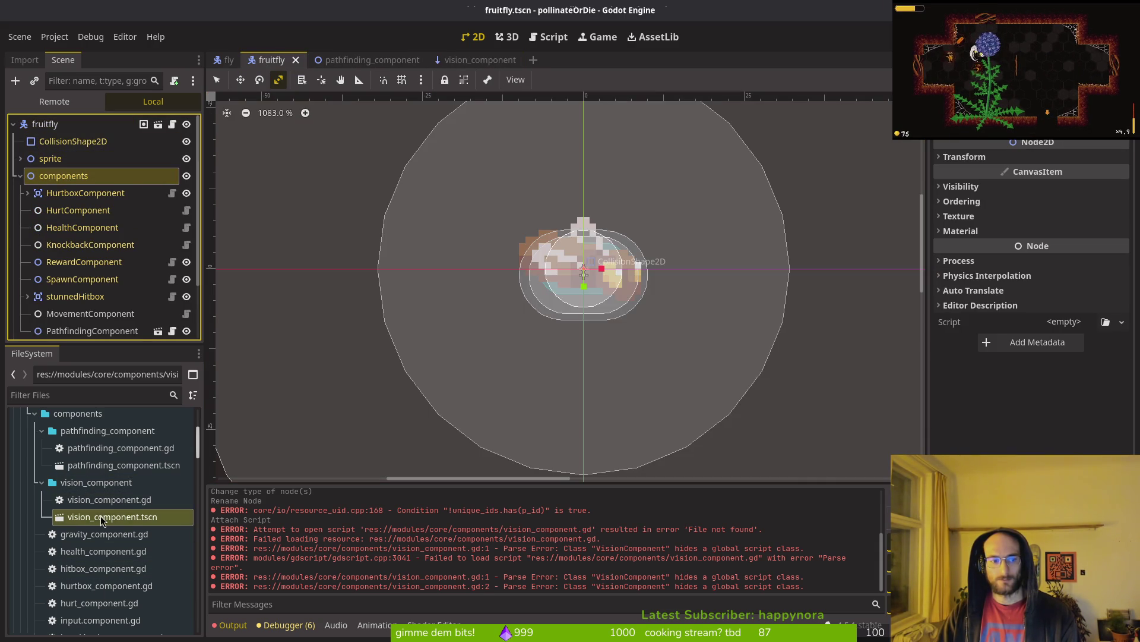
mouse_move(102, 520)
left_mouse_down()
mouse_move(172, 267)
mouse_move(95, 183)
mouse_move(246, 255)
mouse_move(96, 297)
mouse_move(307, 249)
left_mouse_up()
scroll(375, 244, "down", 4)
mouse_move(372, 235)
left_mouse_down()
mouse_move(501, 306)
mouse_move(442, 269)
mouse_move(137, 232)
mouse_move(63, 165)
left_mouse_up()
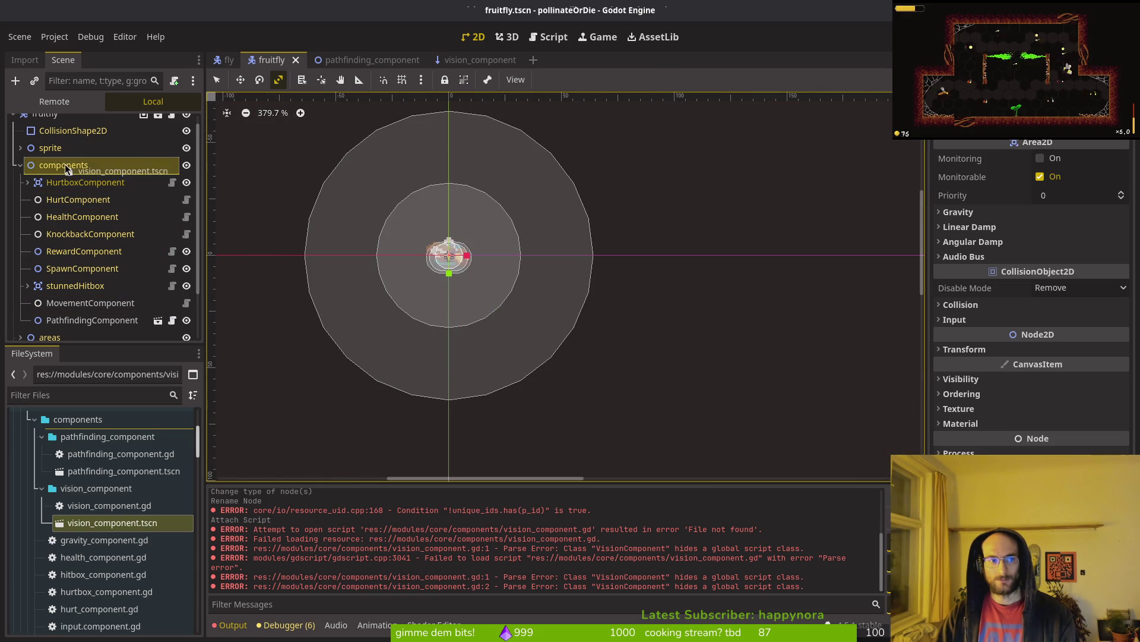
scroll(447, 289, "up", 1)
scroll(446, 289, "up", 4)
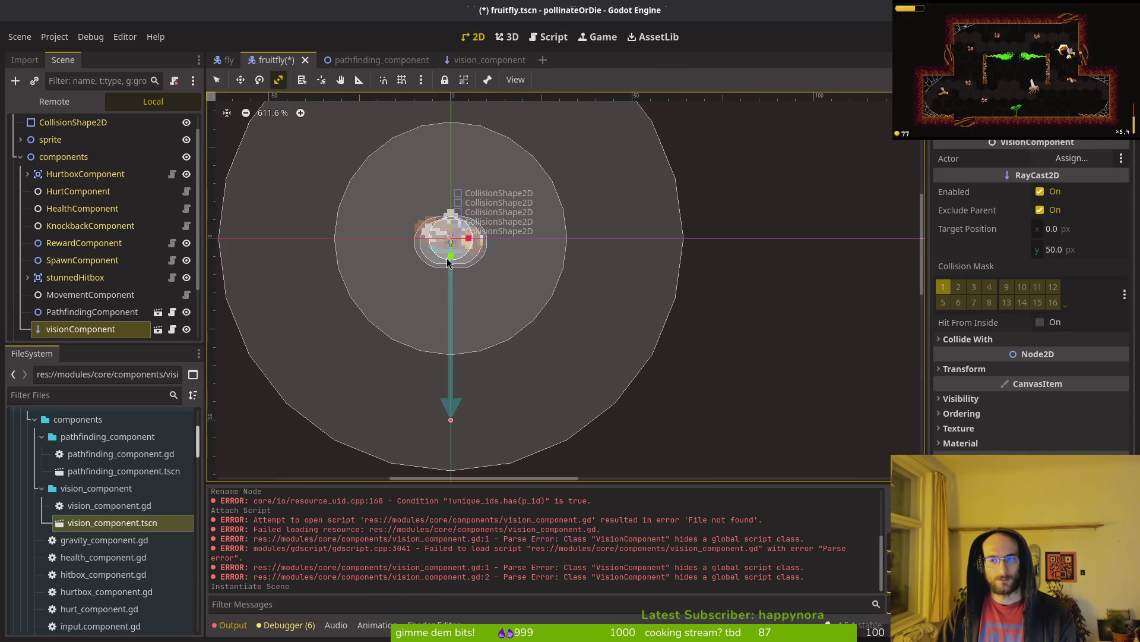
Step: Set the vision component's Actor to fruitfly and save the fruitfly scene
left_click(1072, 158)
left_click(509, 169)
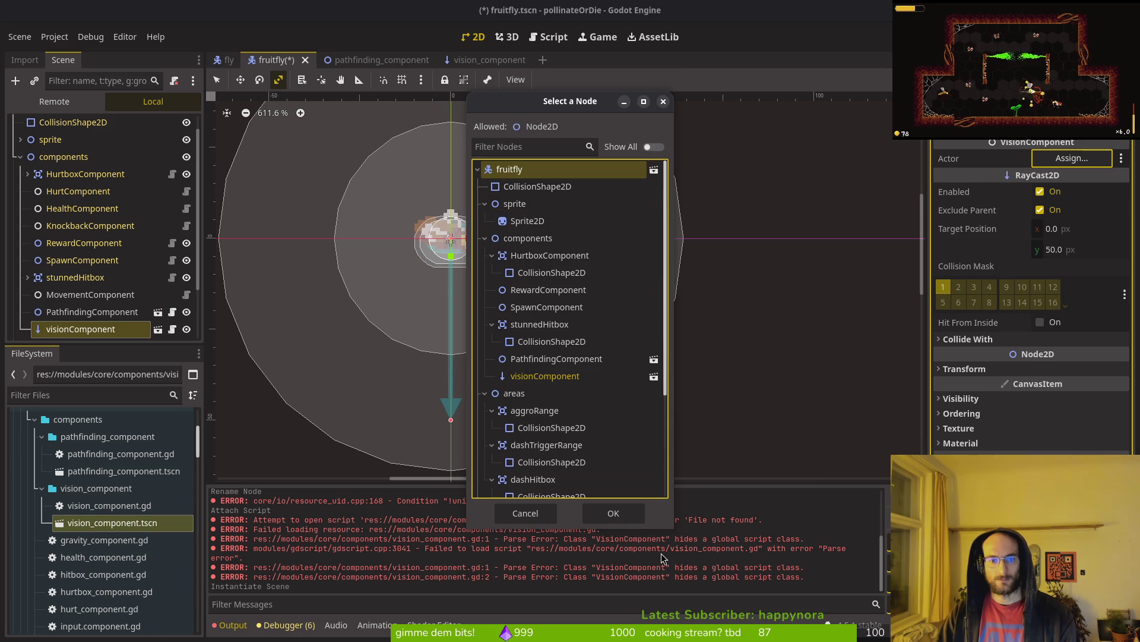
left_click(613, 513)
key("ctrl+s")
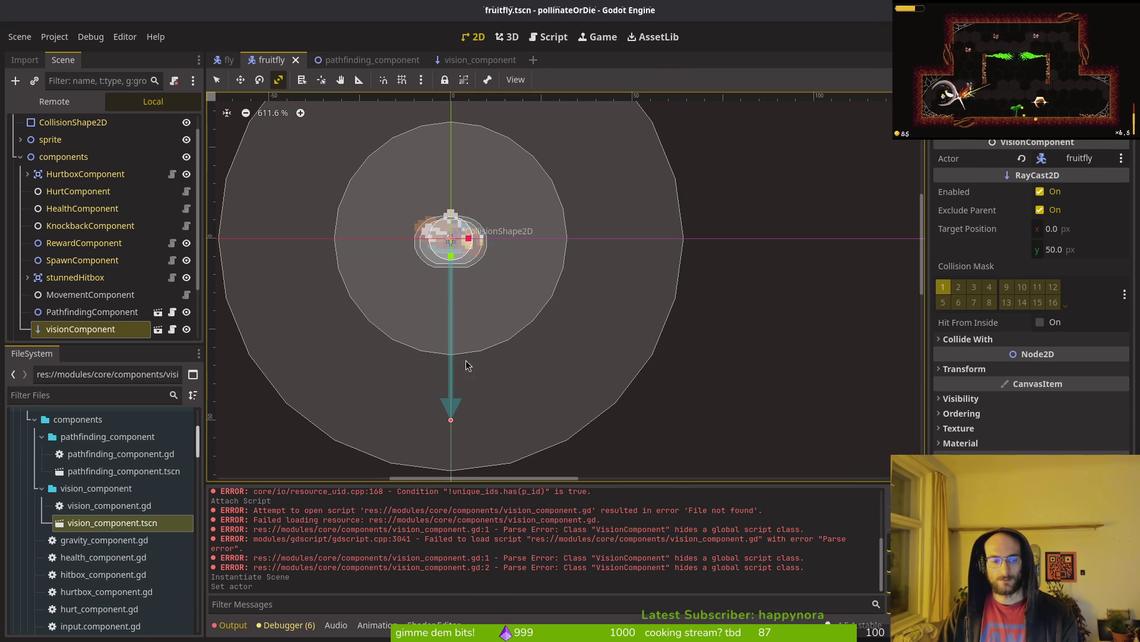
key("alt+Tab")
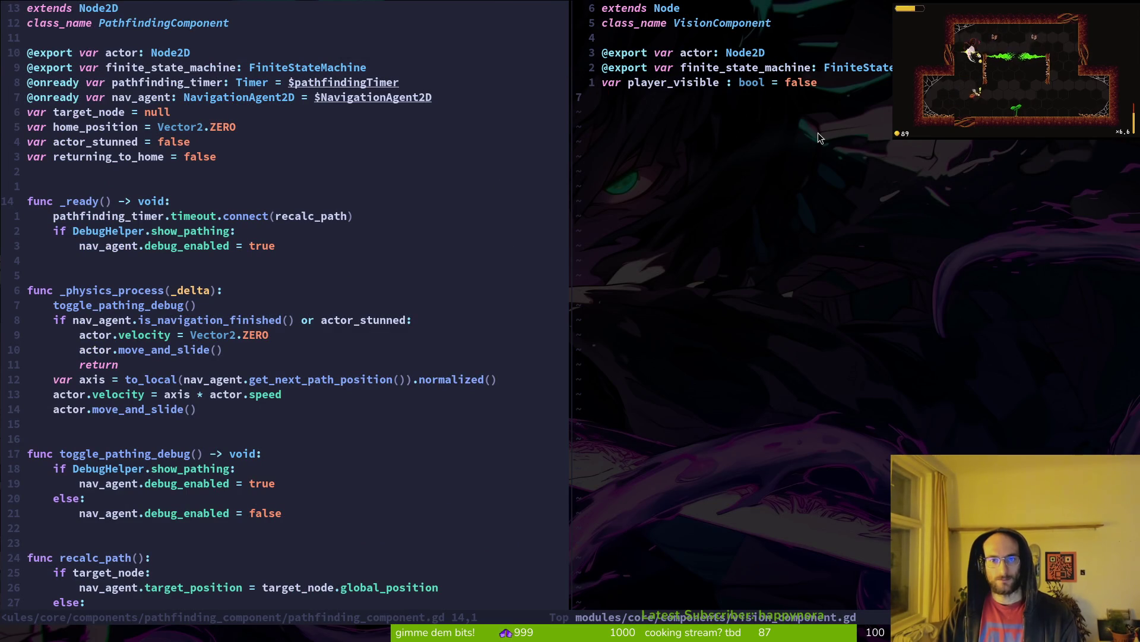
Step: Copy the _ready function from pathfinding_component.gd into vision_component.gd
key("o")
key("Return")
key("Return")
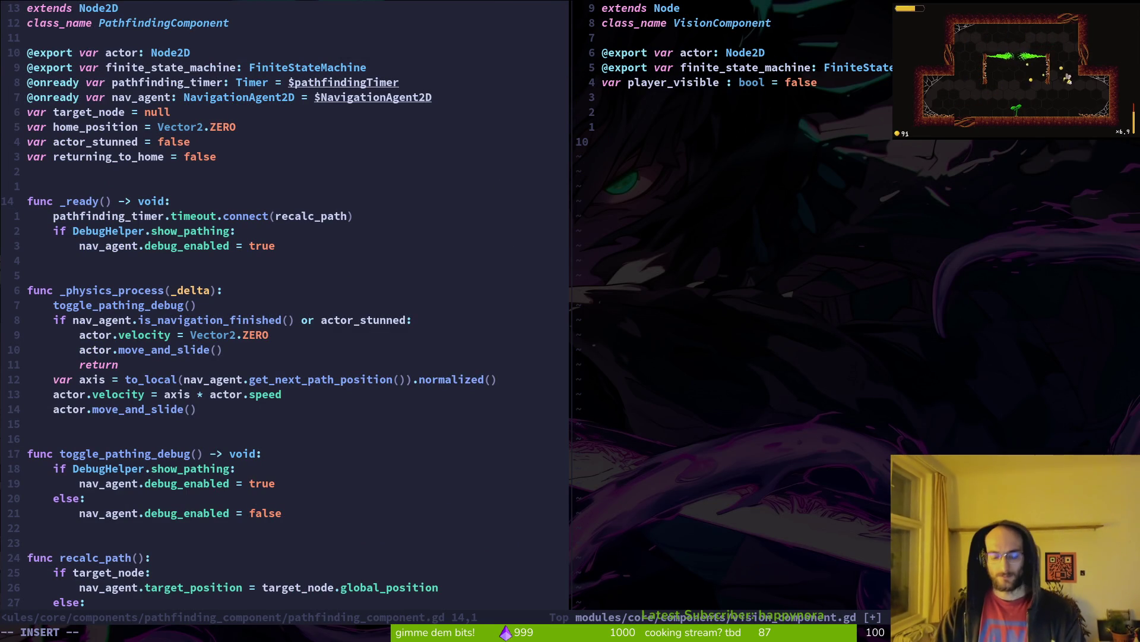
key("Escape")
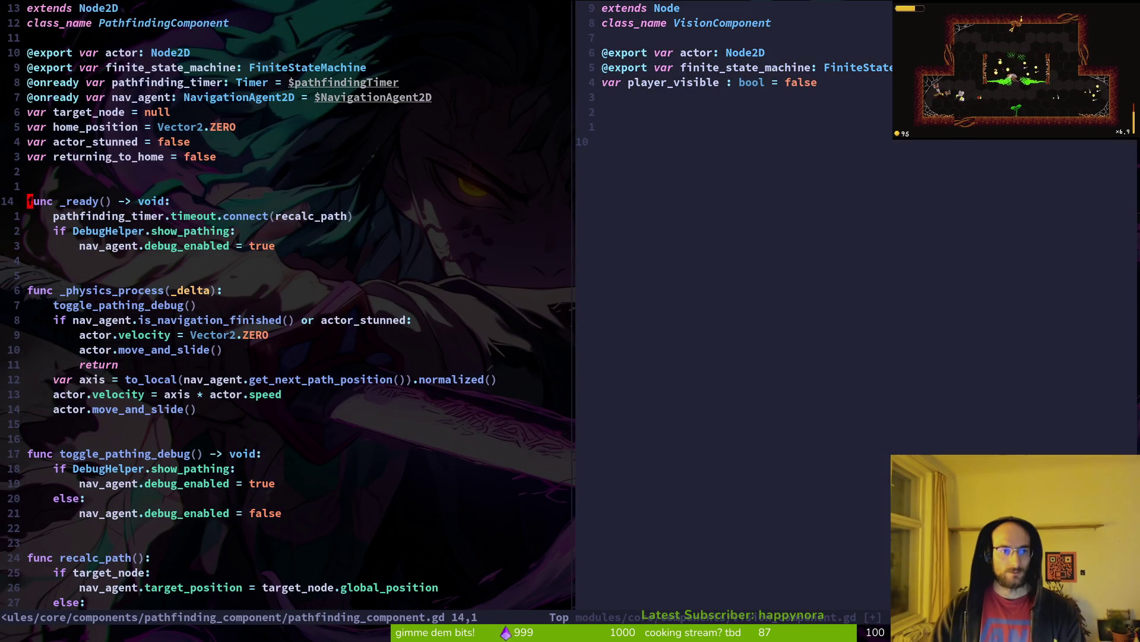
key("shift+v")
key("j")
key("j")
key("j")
key("y")
key("ctrl+w")
key("l")
key("p")
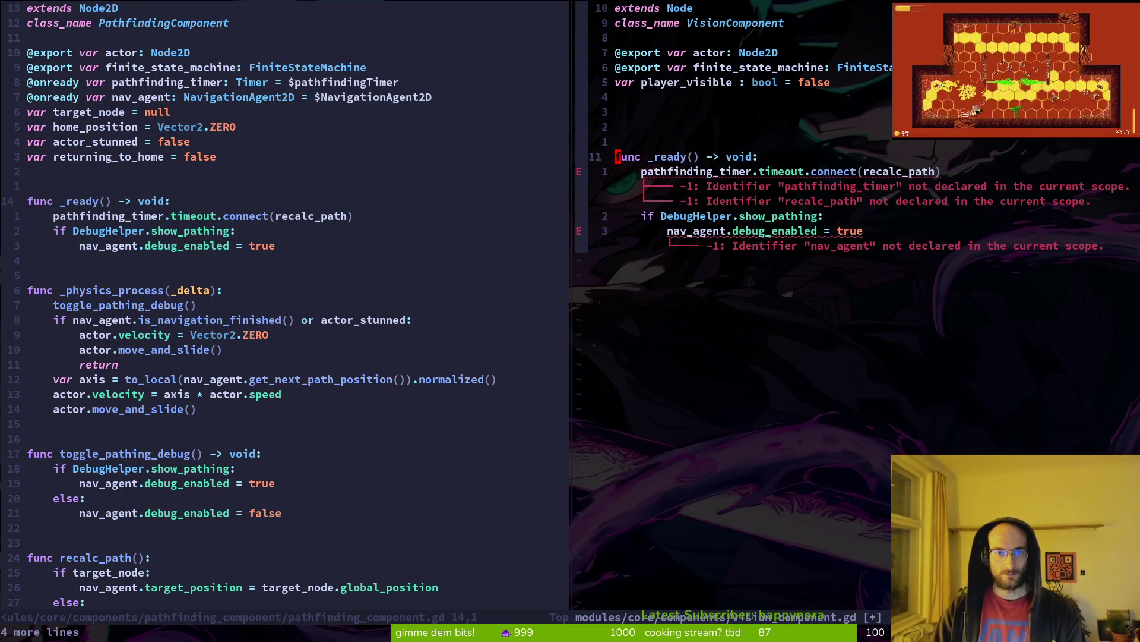
Step: Replace the pasted body with self., change extends Node to RayCast2D, and save
type("cw")
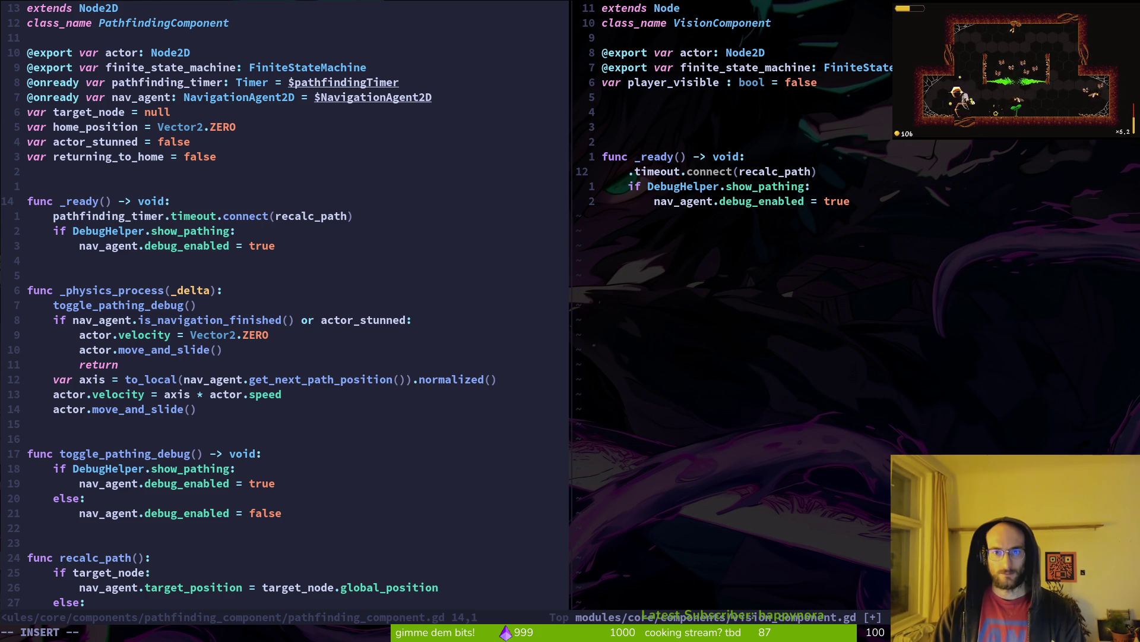
type("self.di")
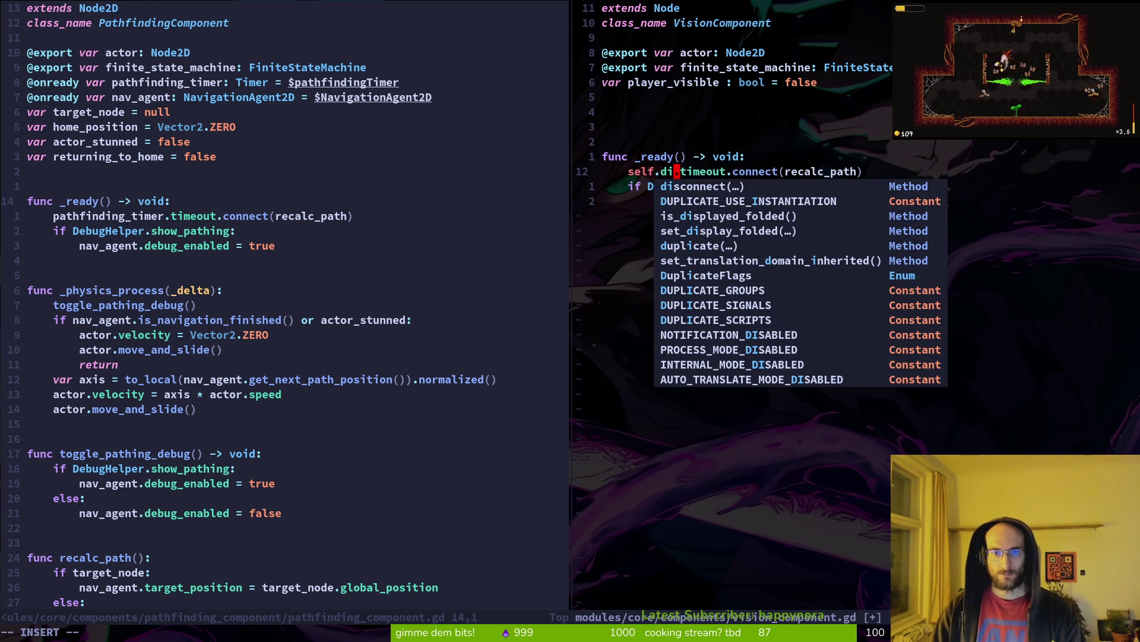
key("Delete")
key("Delete")
key("Delete")
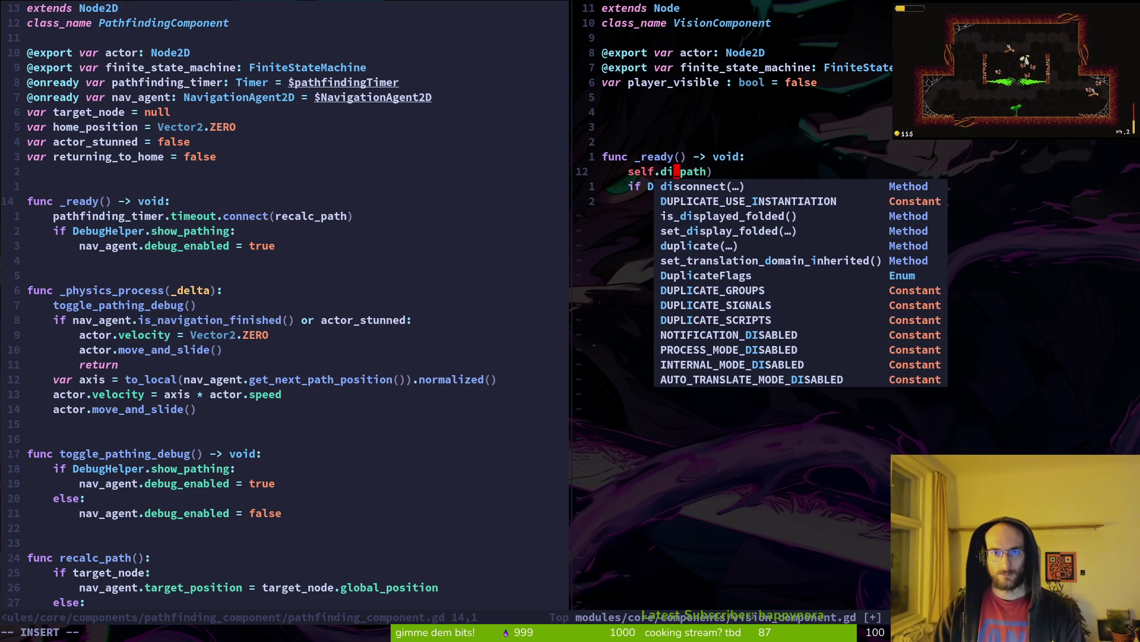
key("Escape")
key("6")
key("k")
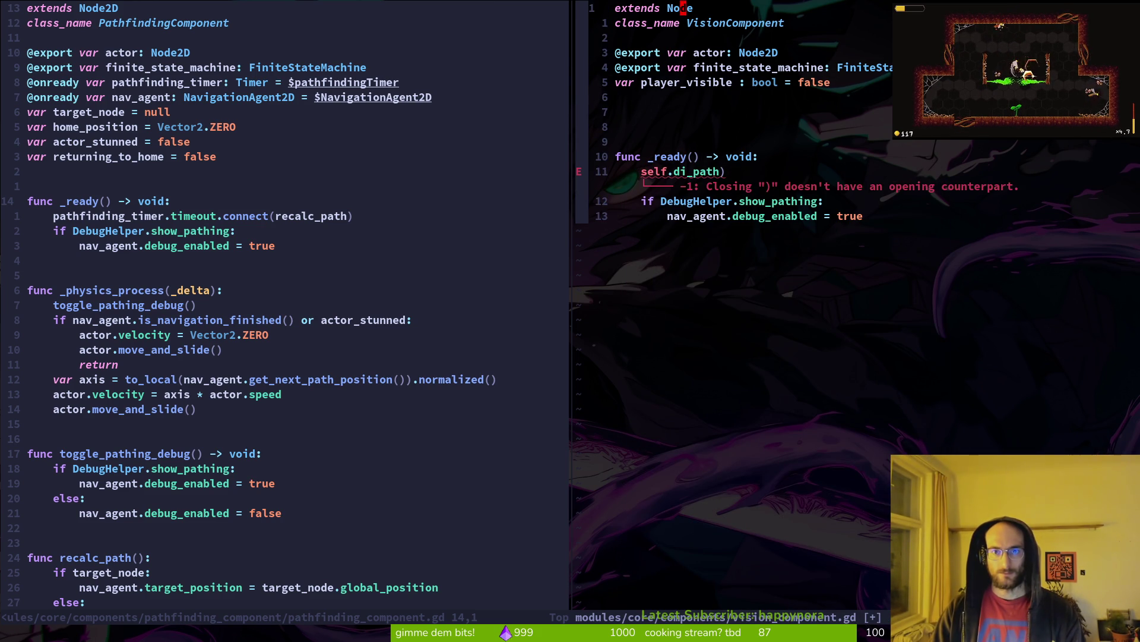
type("ciwRAyC")
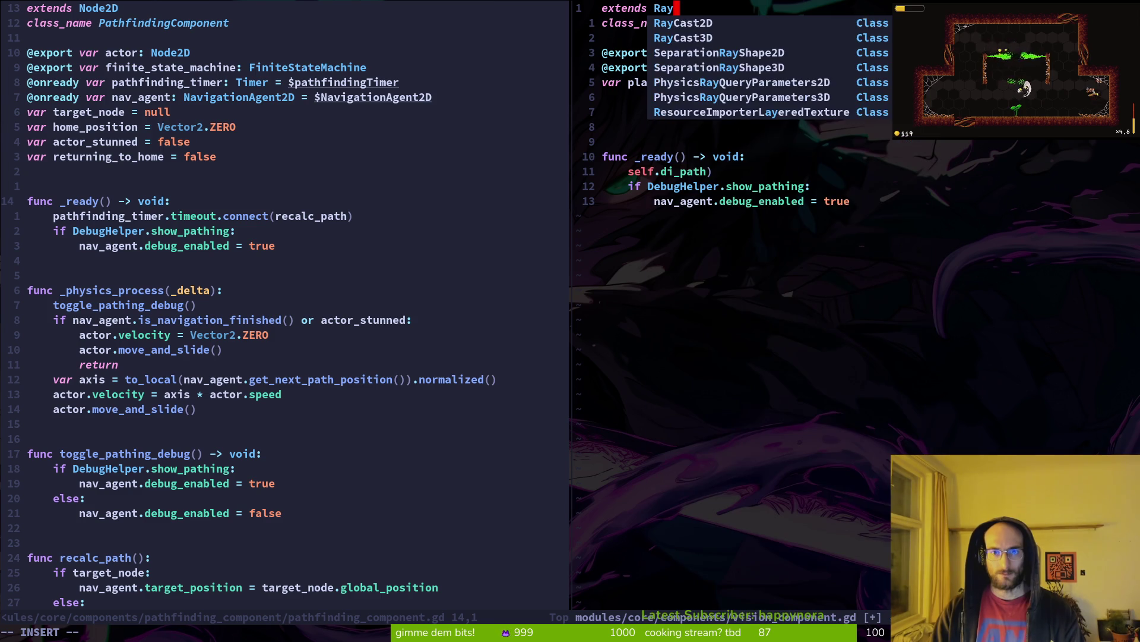
key("Tab")
key("Escape")
type(":w")
key("Return")
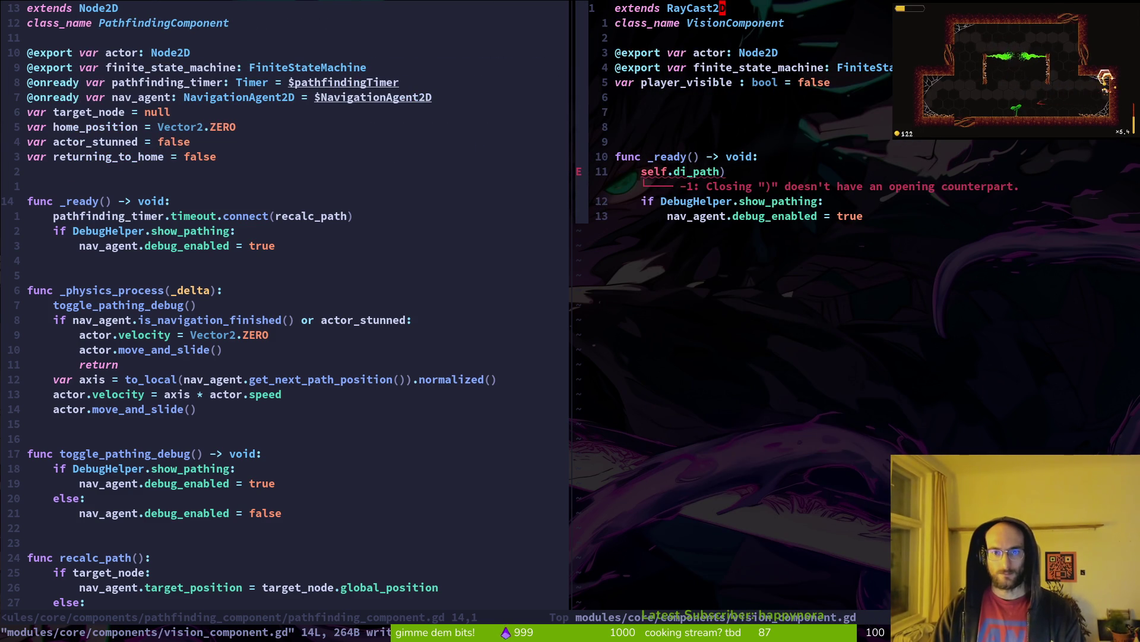
Step: Trim the _ready body back to a bare self. and check the component's Transform in Godot
key("1")
key("1")
key("j")
key("A")
key("BackSpace")
key("BackSpace")
key("BackSpace")
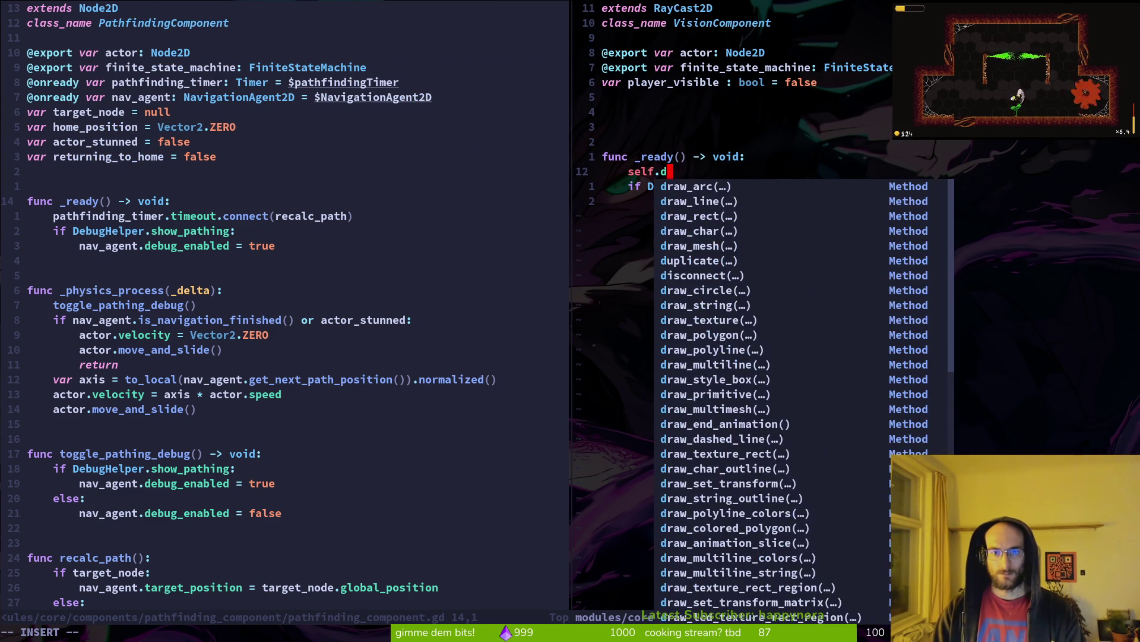
key("Escape")
type("jdj:w")
key("Return")
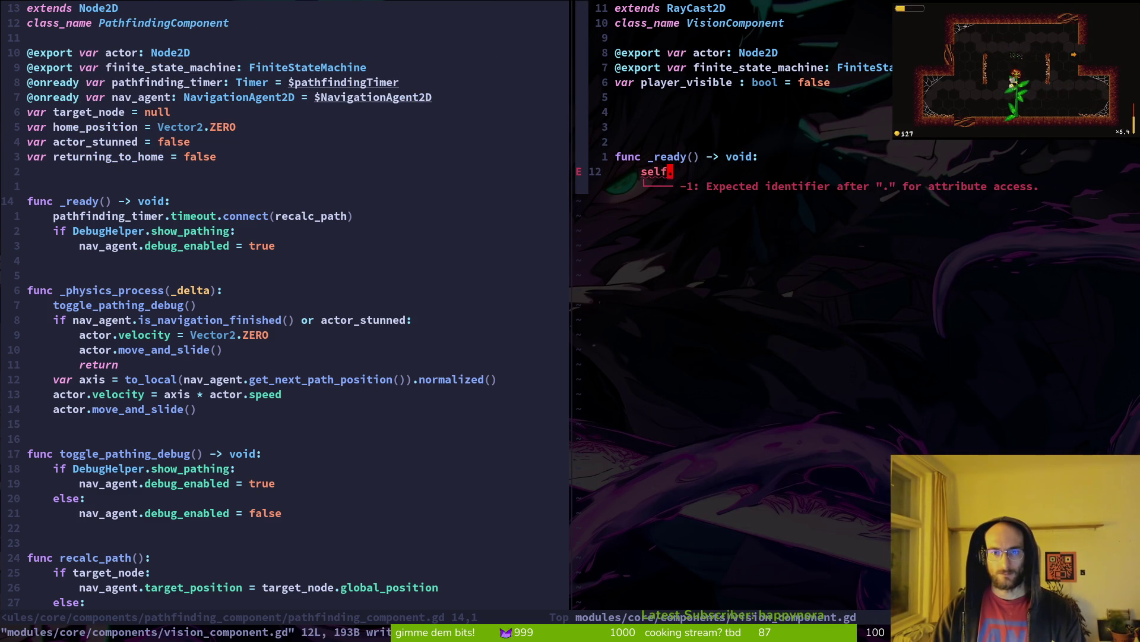
type("Adi")
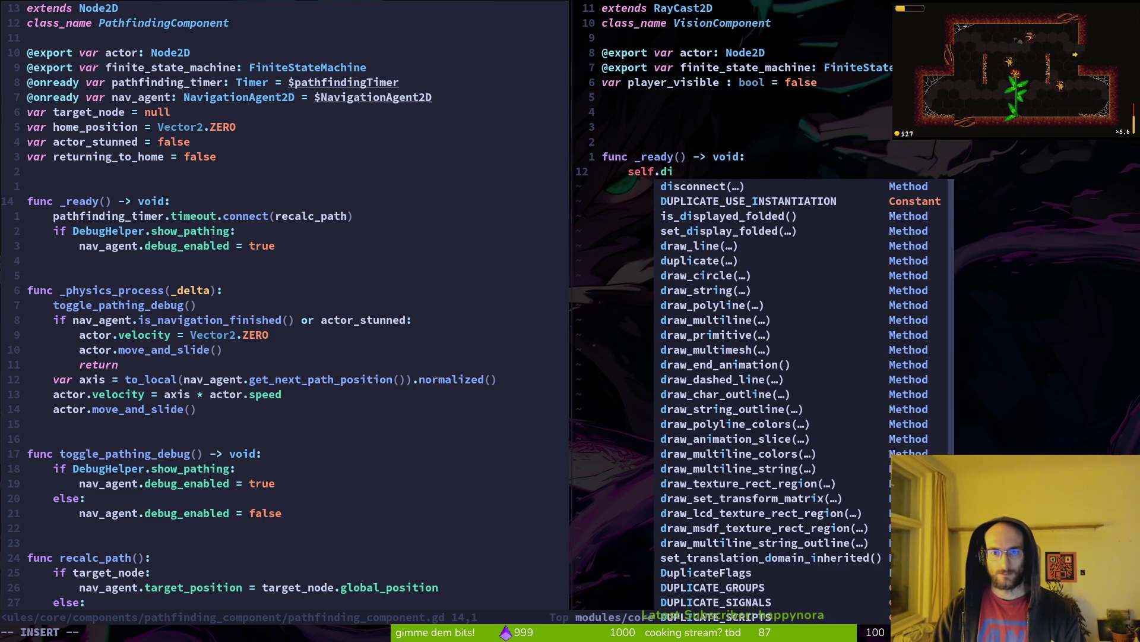
key("BackSpace")
key("BackSpace")
type("draw")
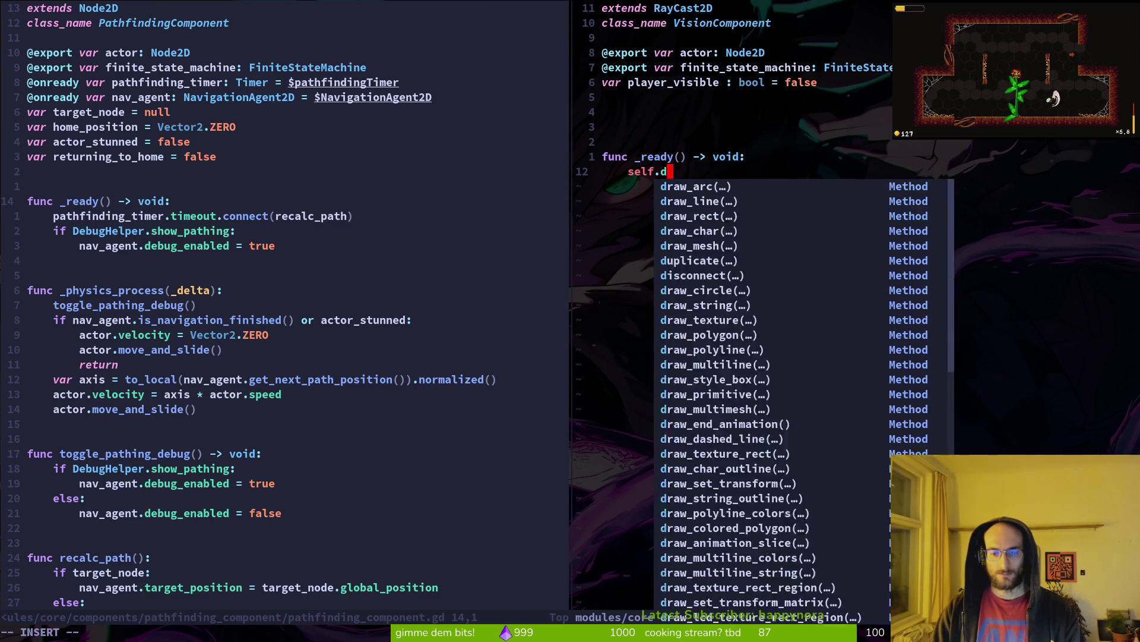
key("BackSpace")
key("BackSpace")
key("BackSpace")
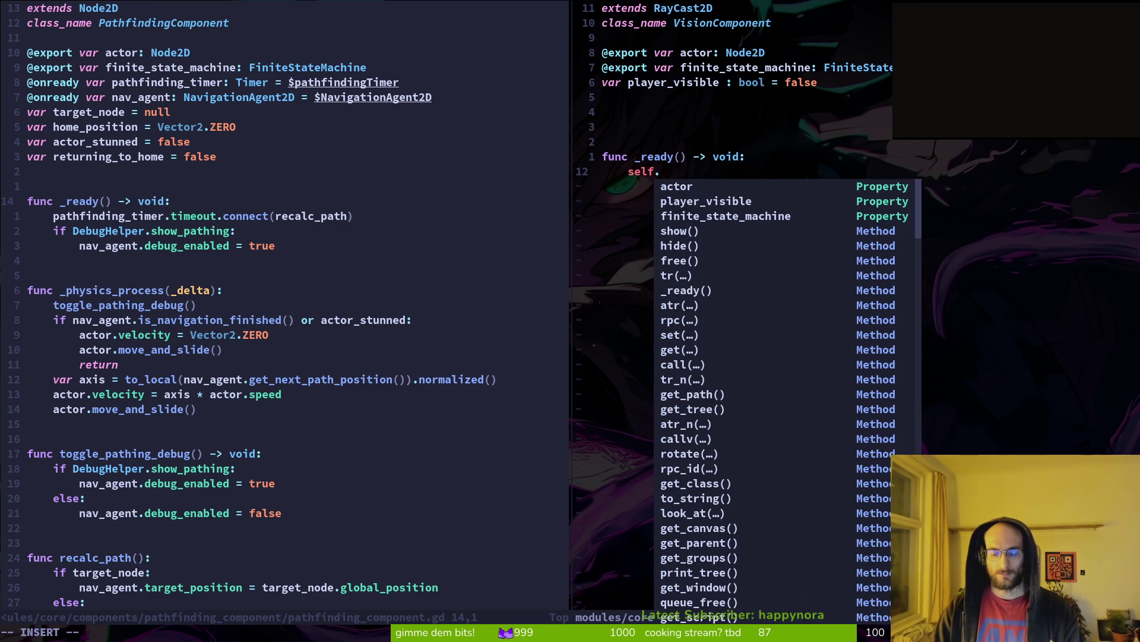
key("Escape")
key("alt+Tab")
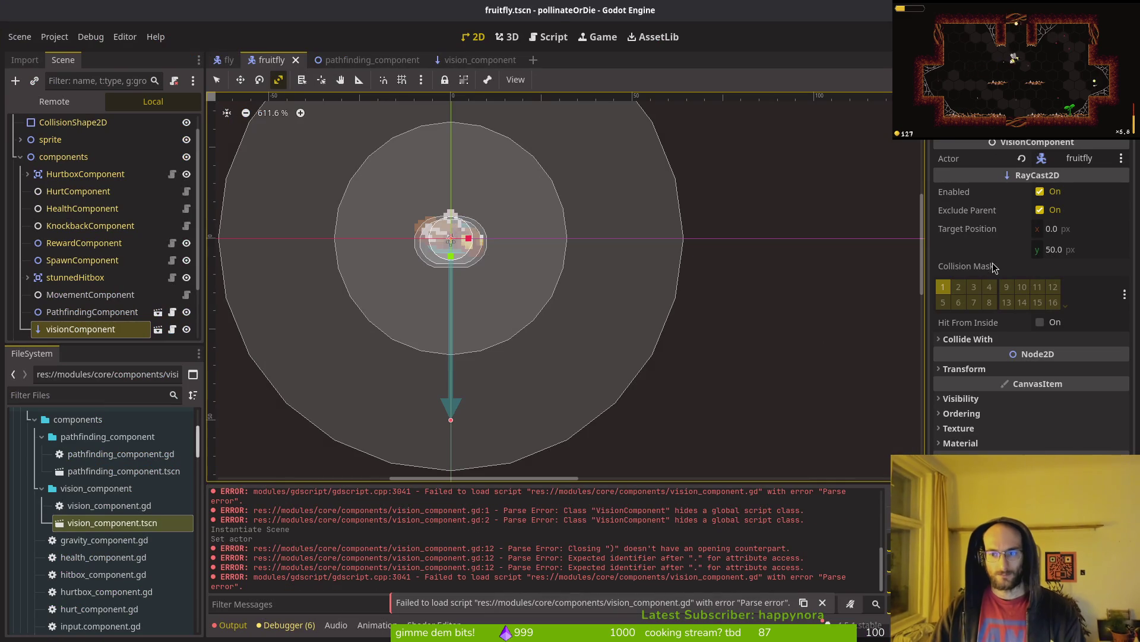
left_click(968, 369)
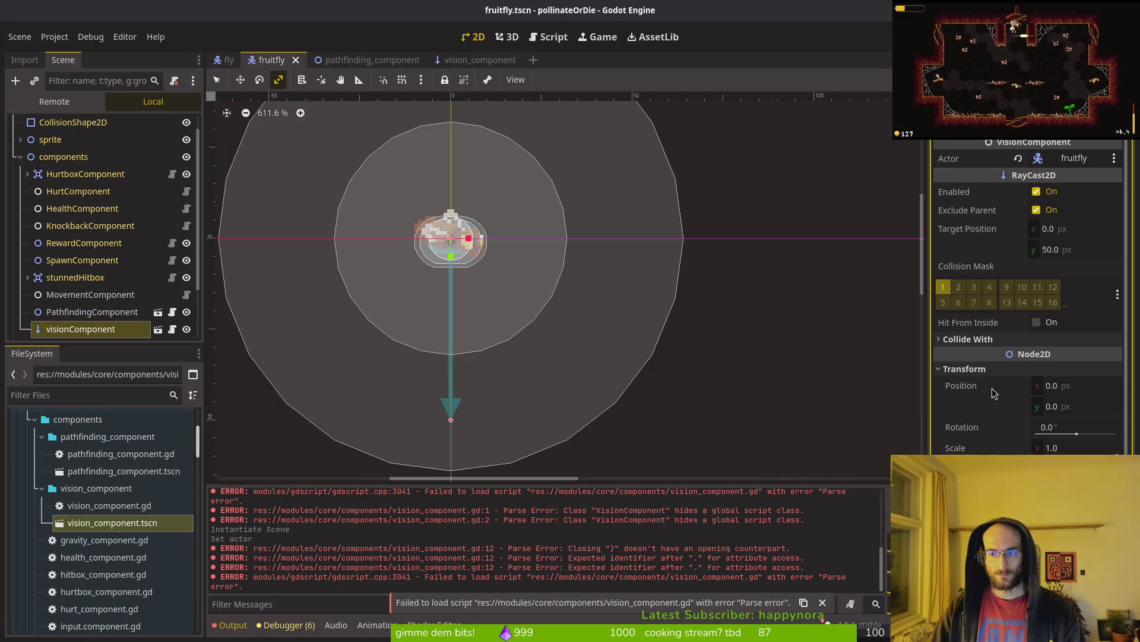
Step: Complete the _ready body to self.rotation = and start a project grep for .rotation
key("alt+Tab")
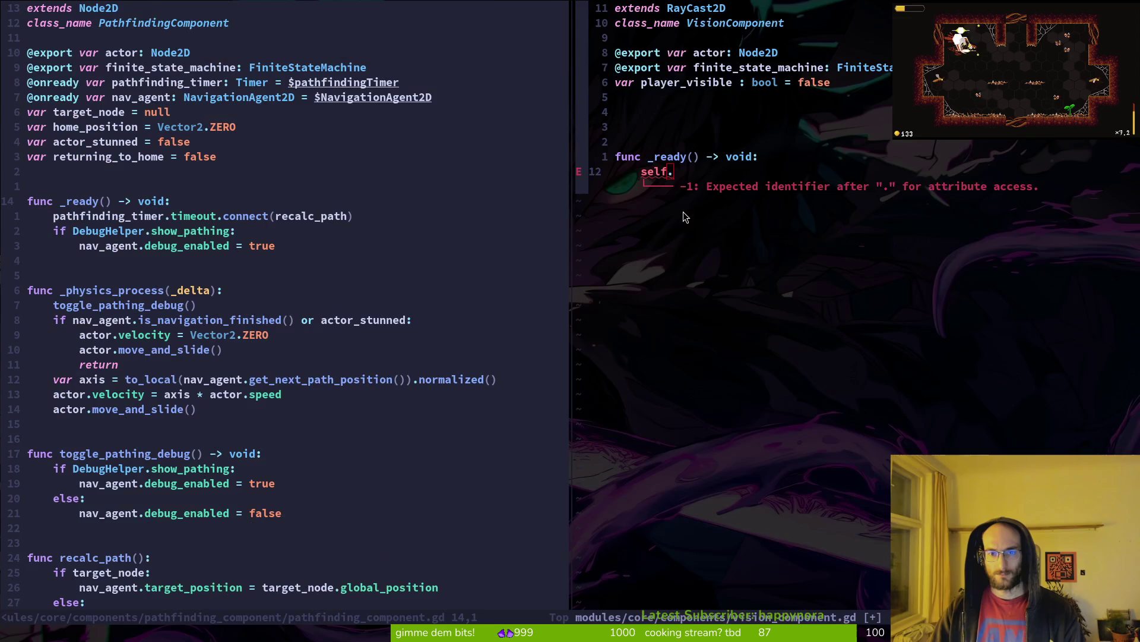
type("aro")
key("Down")
key("Down")
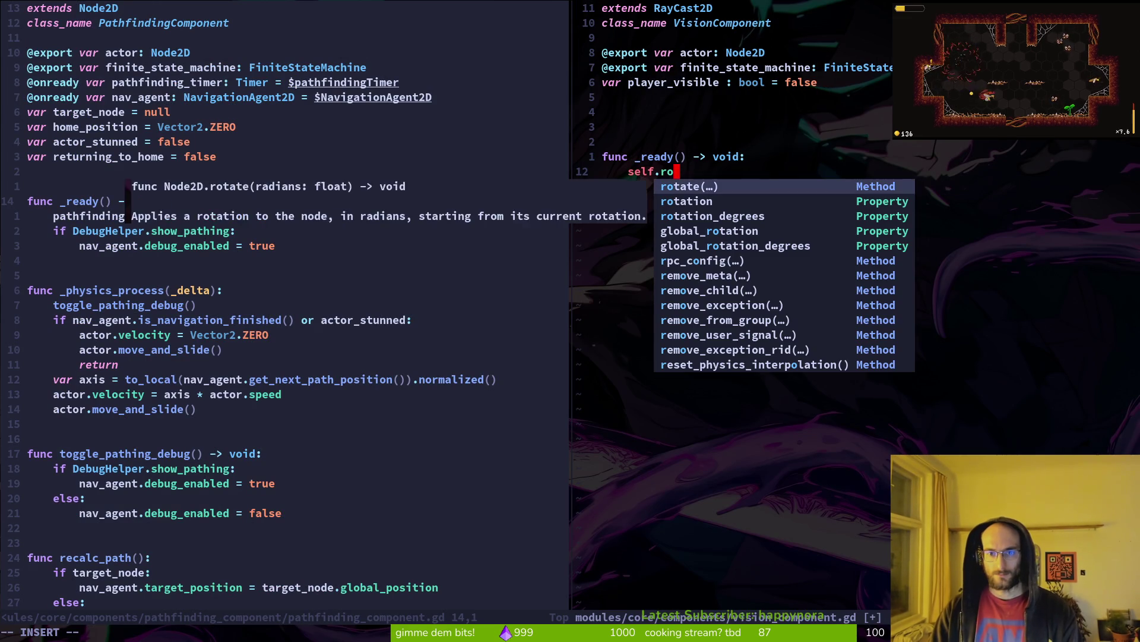
key("Return")
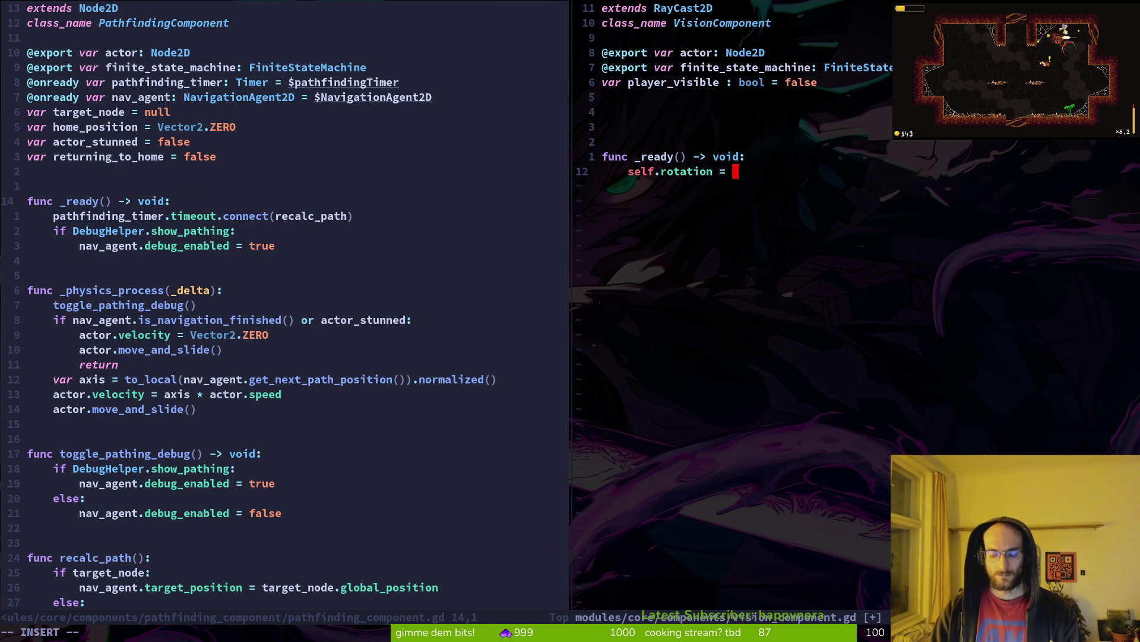
key("Escape")
key("ctrl+w")
key("h")
type(".rotation =")
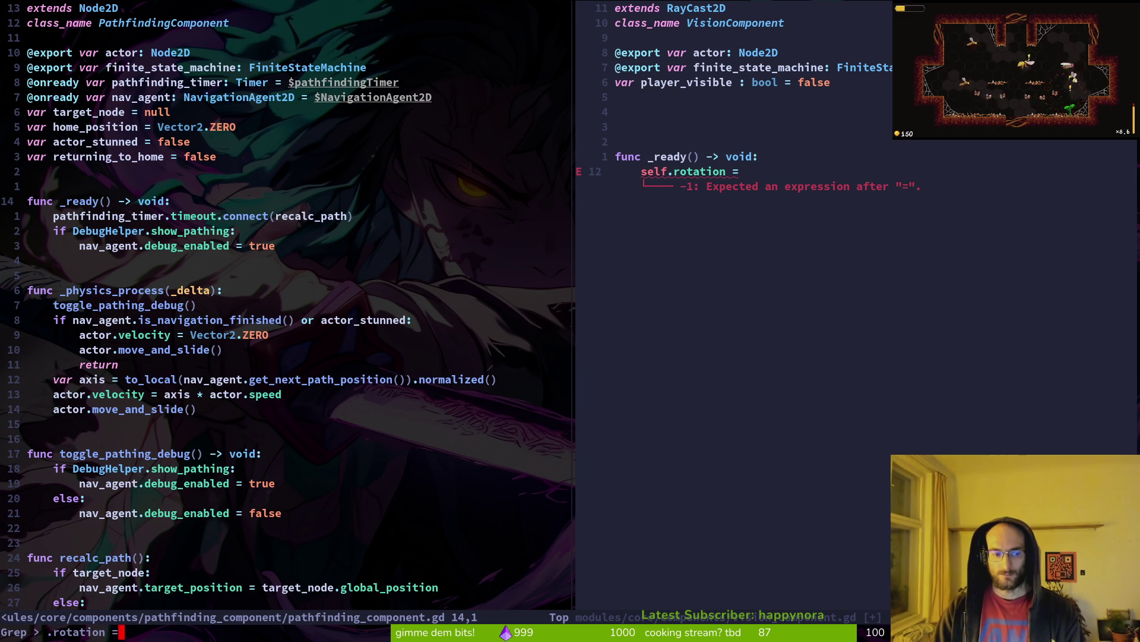
Step: Search the project for '.rotation =' and look at the reflect_component.gd line 29 match
key("Return")
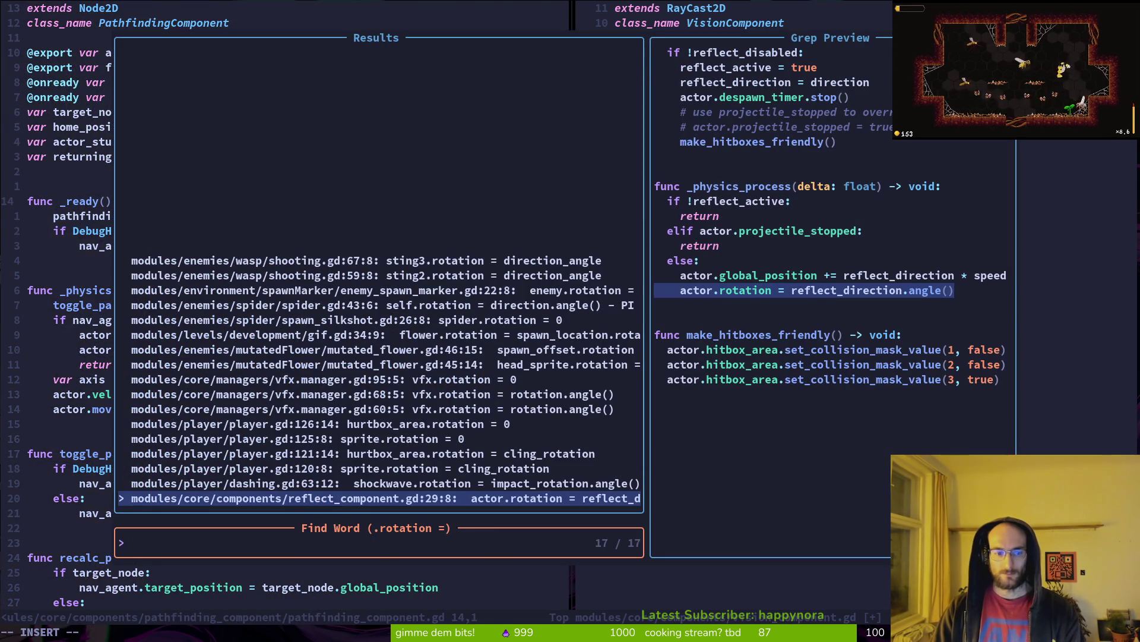
key("Return")
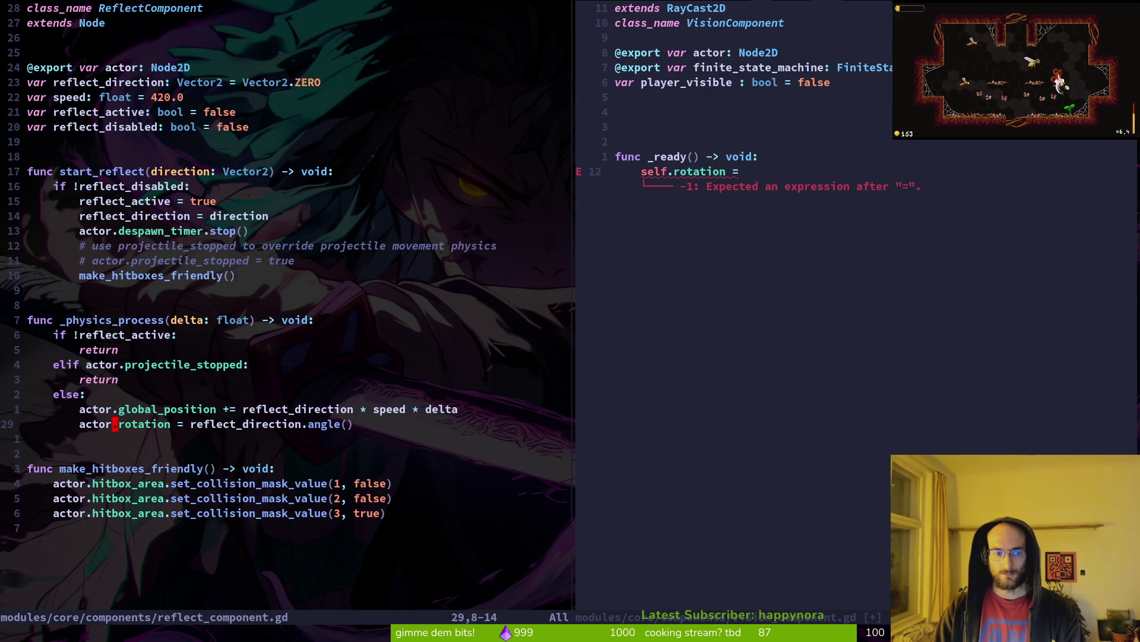
key("shift+v")
key("y")
key("ctrl+o")
key("ctrl+i")
type(".rotation =")
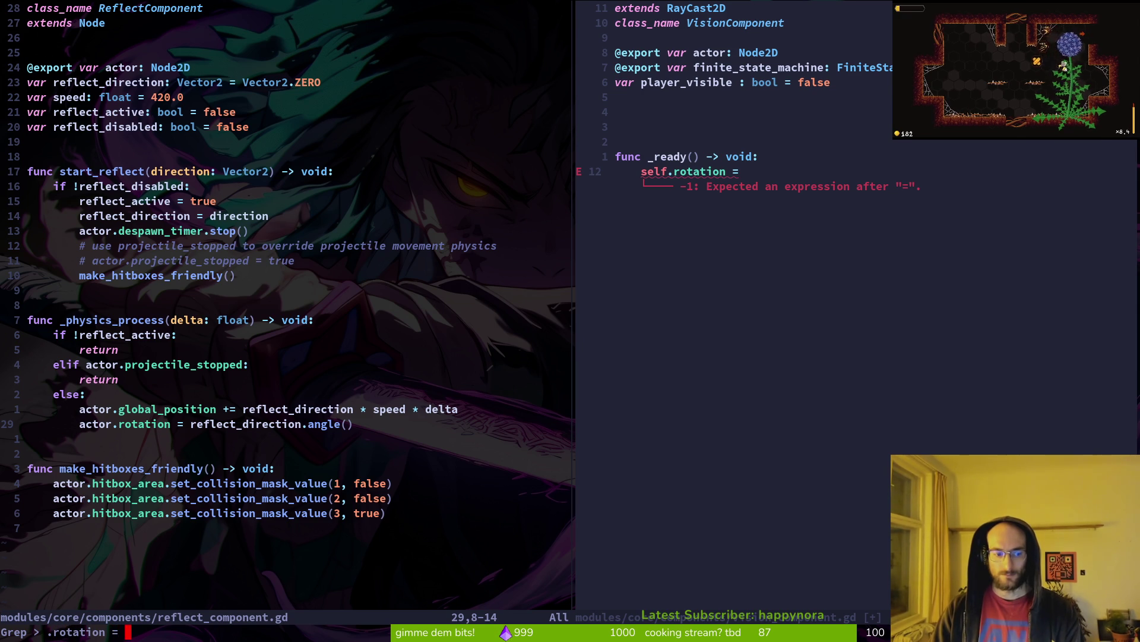
Step: Browse the '.rotation =' matches and open the wasp's shooting.gd at the sting3 rotation line
key("Return")
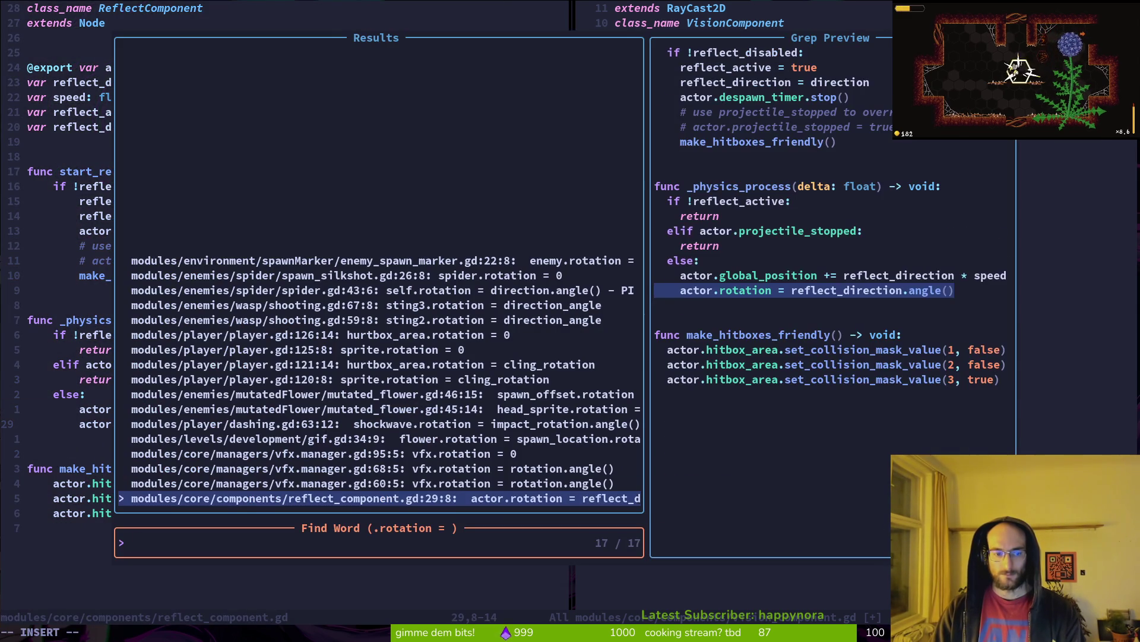
key("Up")
key("Up")
key("Up")
key("Up")
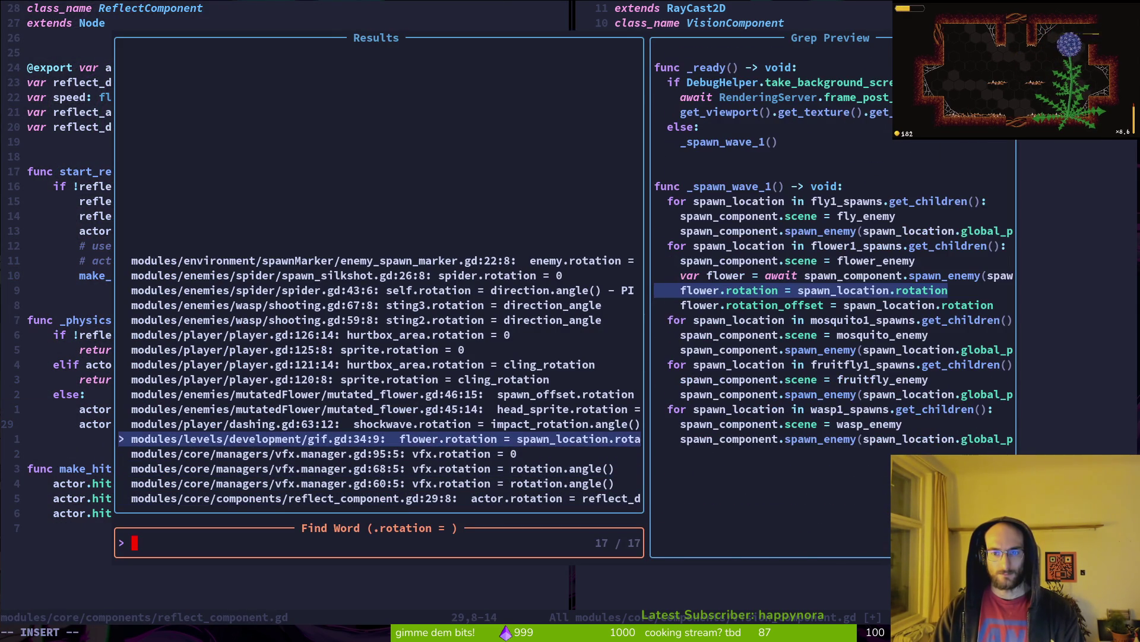
key("Up")
key("Up")
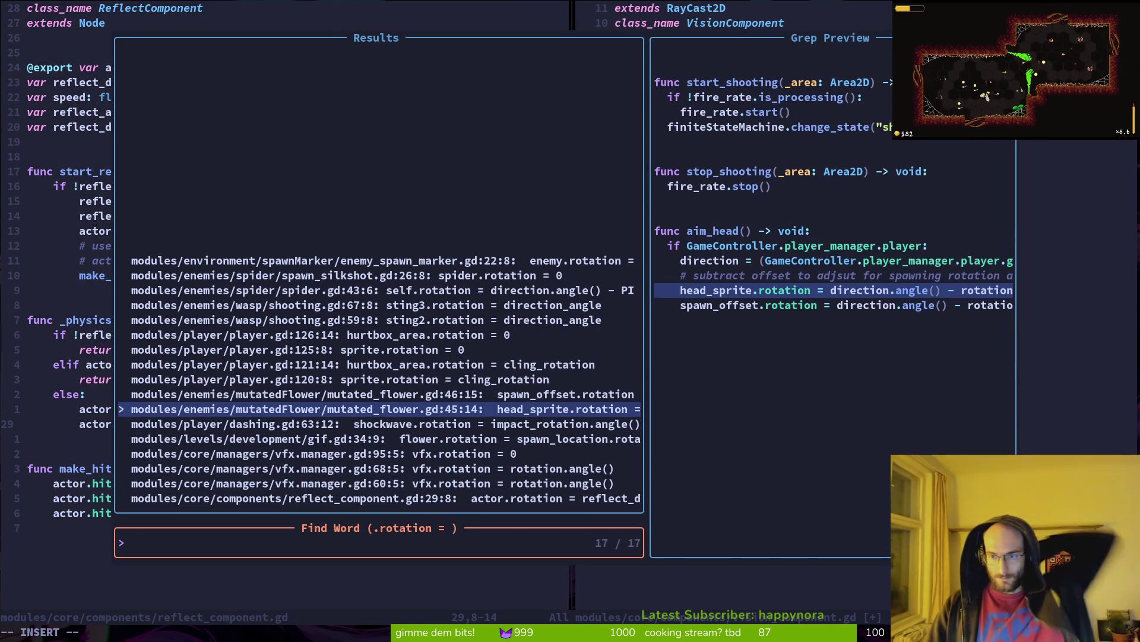
key("Up")
key("Up")
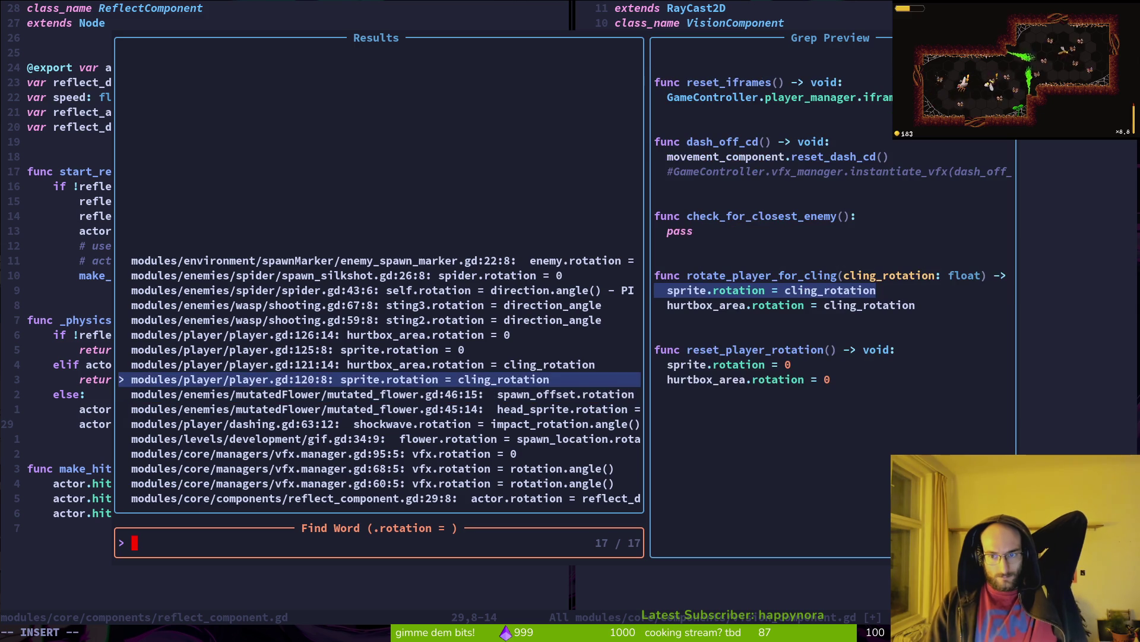
key("Up")
key("Up")
key("Up")
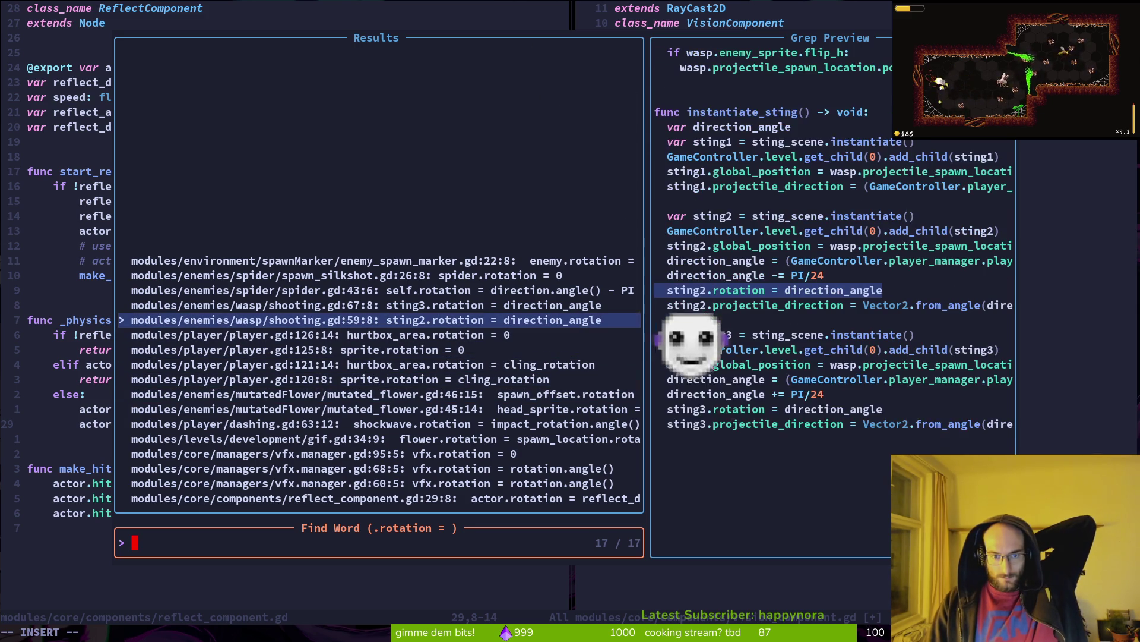
key("Up")
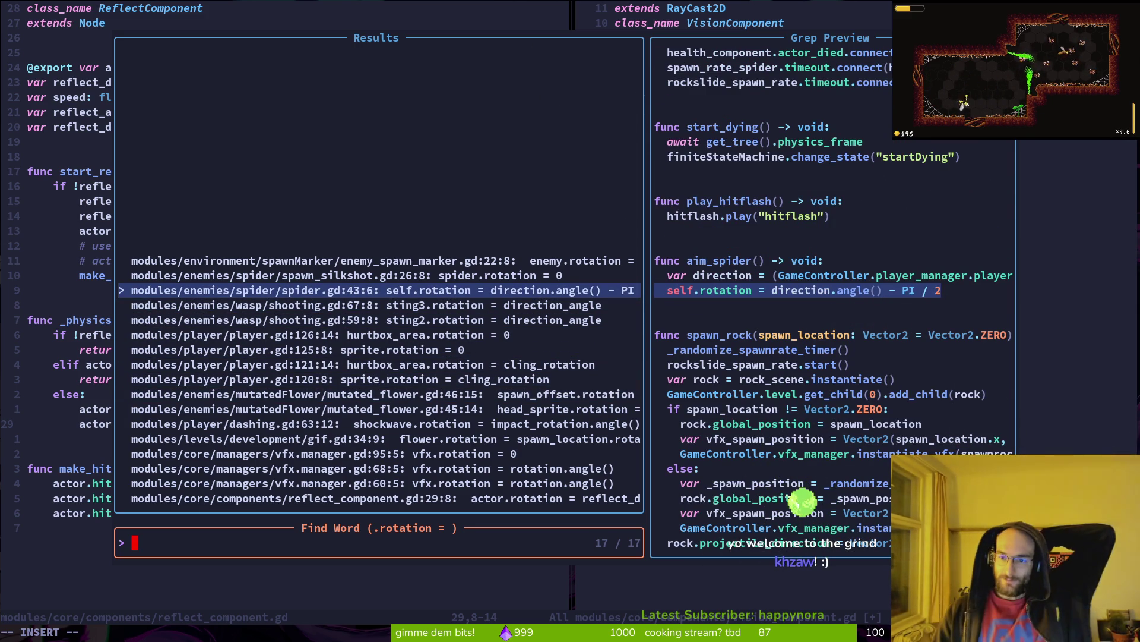
key("Down")
key("Up")
key("Up")
key("Up")
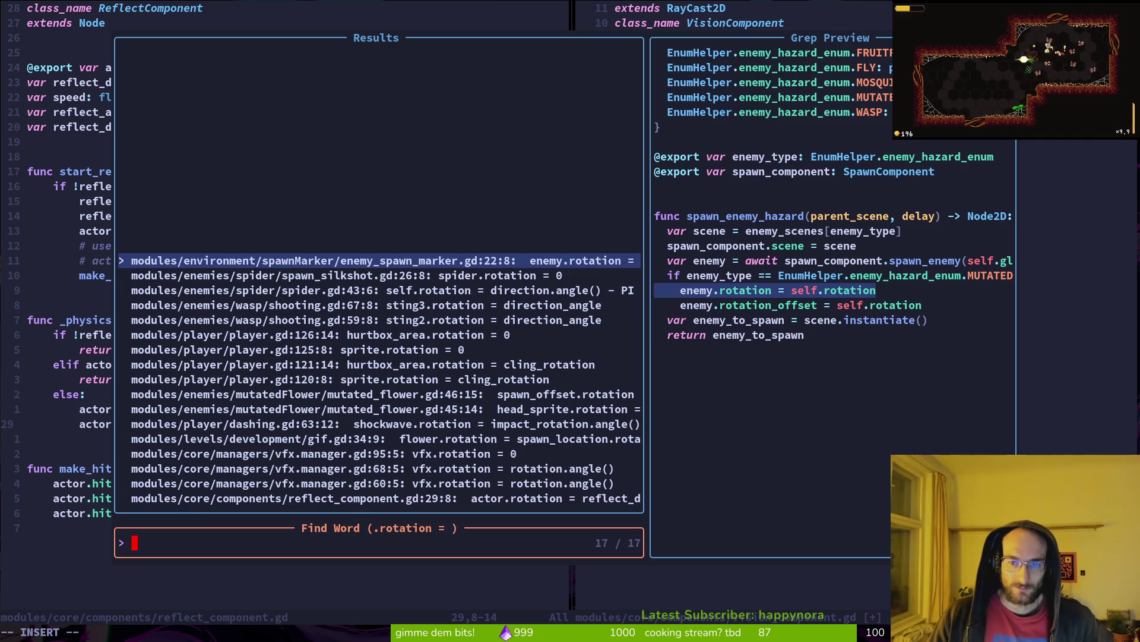
key("Down")
key("Down")
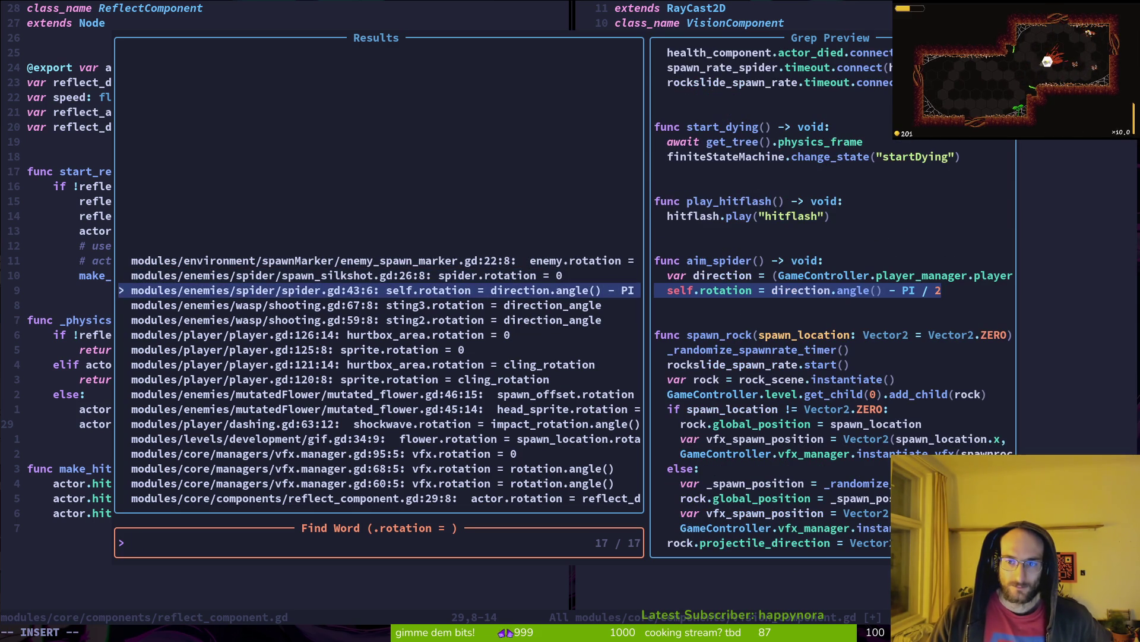
key("Down")
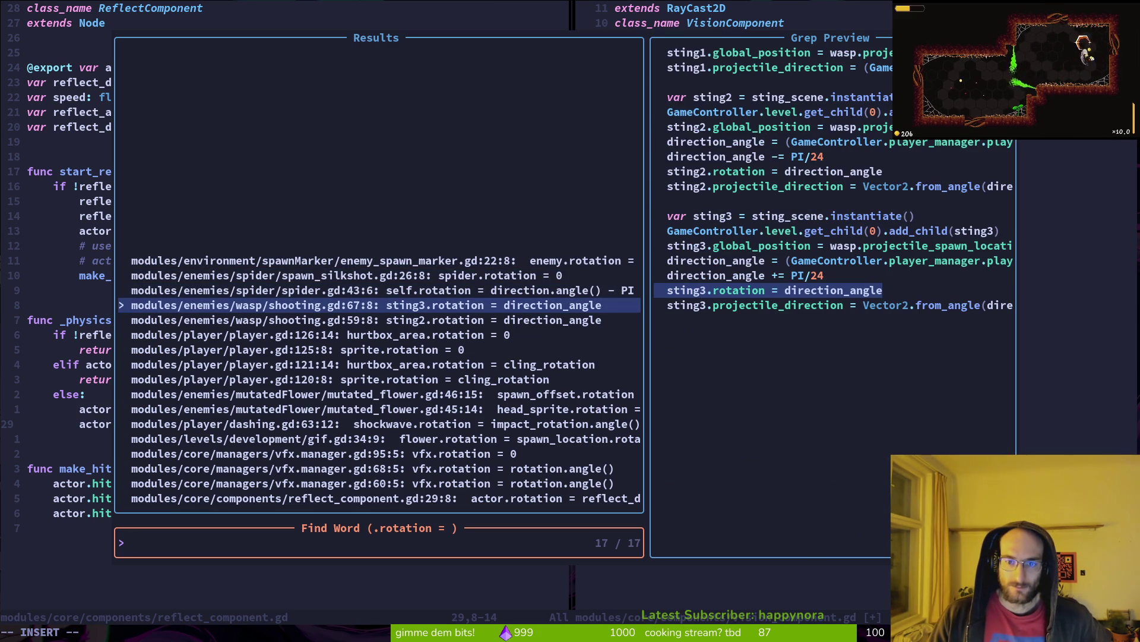
key("Return")
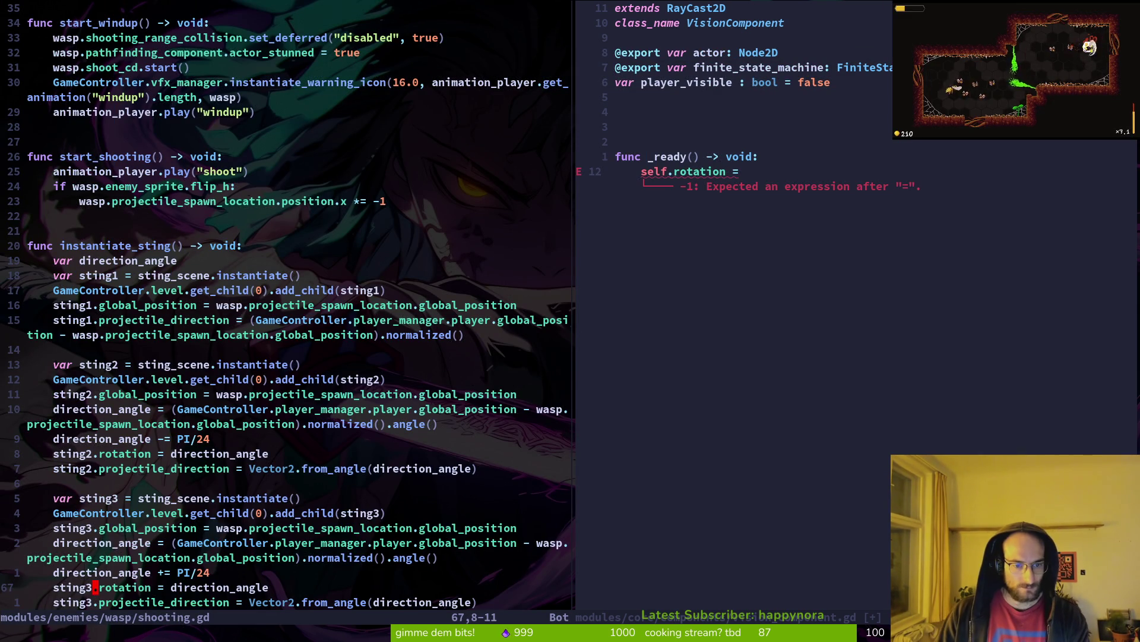
Step: Copy the direction_angle calculation from shooting.gd above self.rotation in vision_component.gd
key("k")
key("k")
key("V")
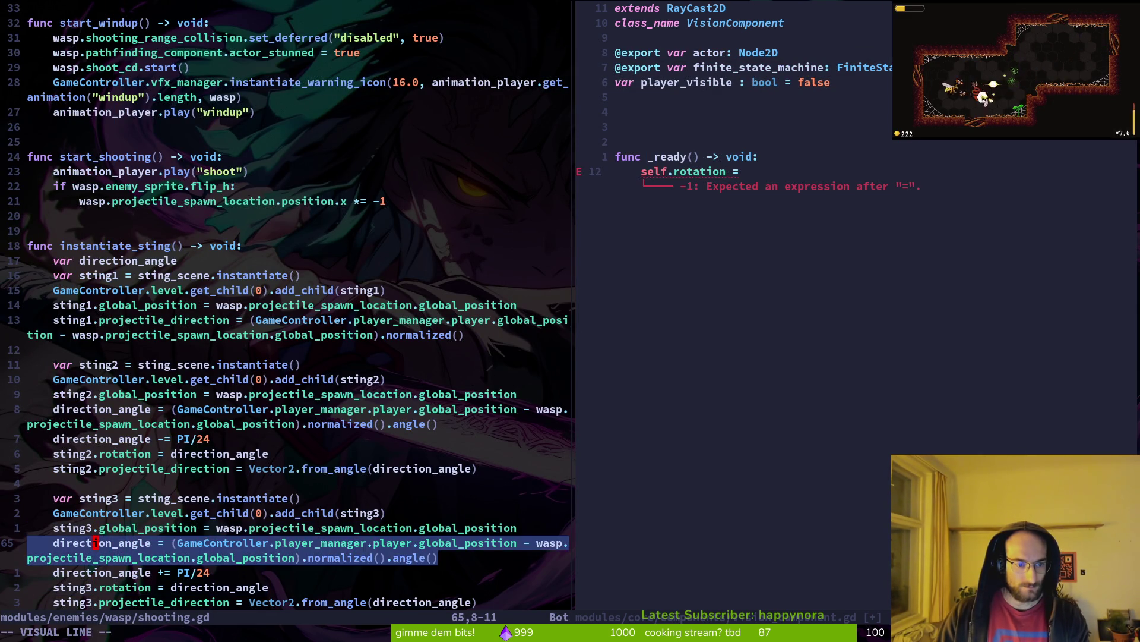
key("y")
key("ctrl+w")
key("l")
key("k")
key("p")
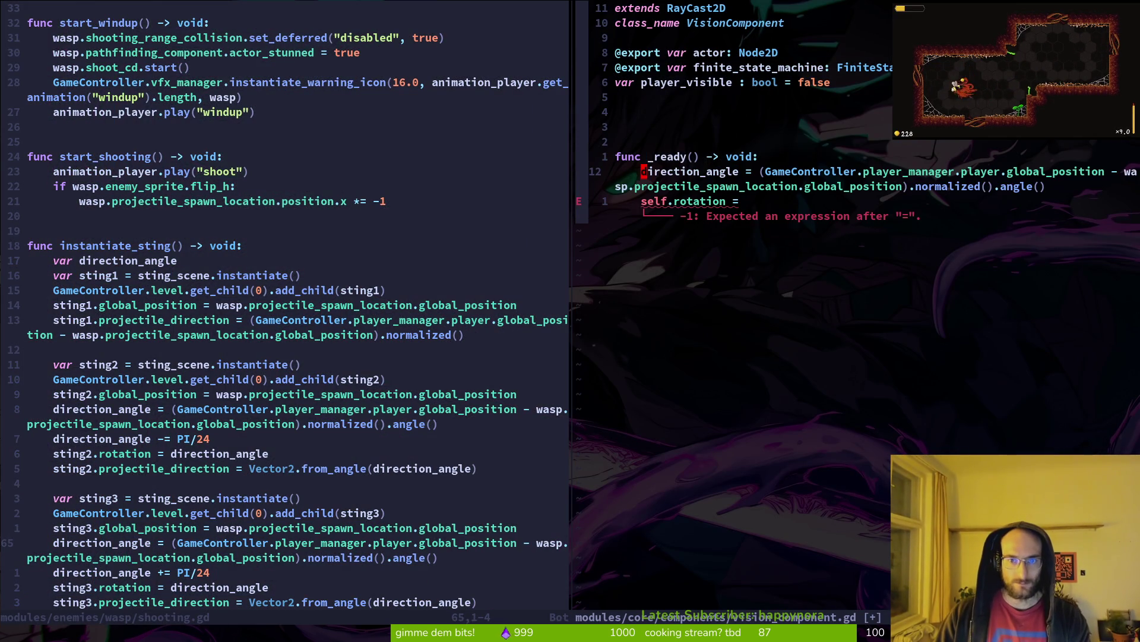
Step: Complete the assignment as self.rotation = direction_angle and save vision_component.gd
key("ctrl+w")
key("h")
key("j")
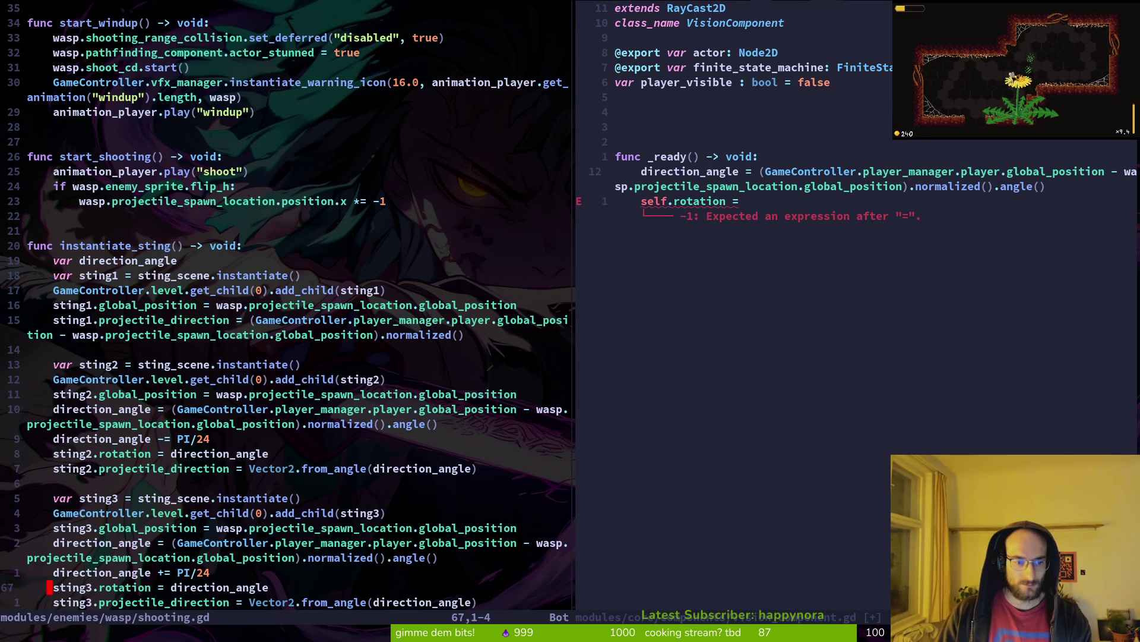
key("V")
key("y")
key("ctrl+w")
key("l")
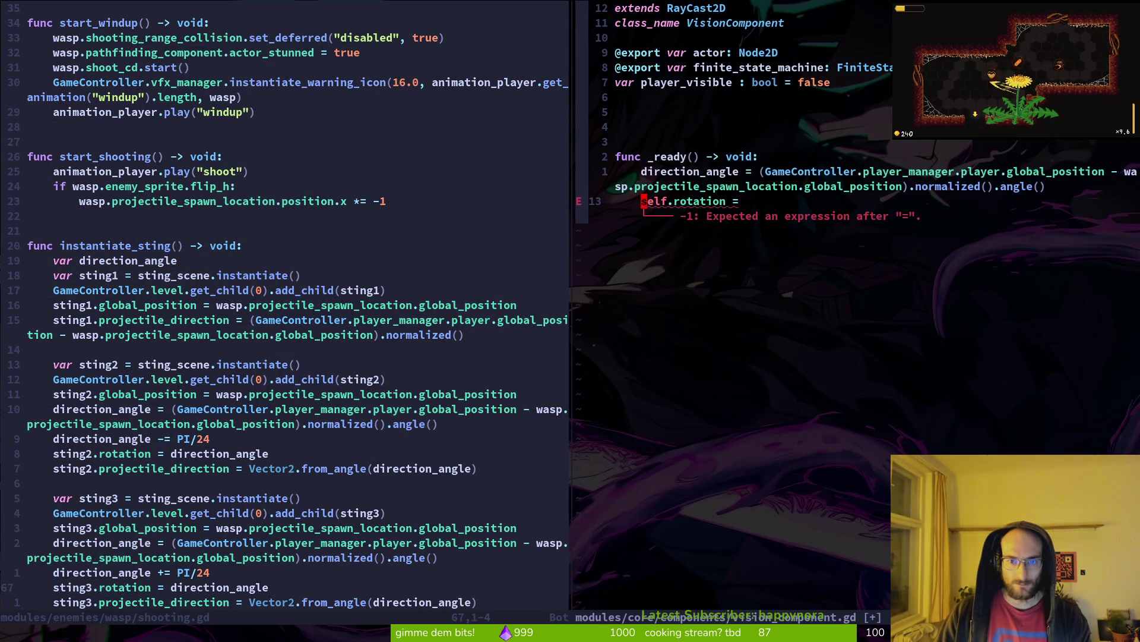
type("ation = di")
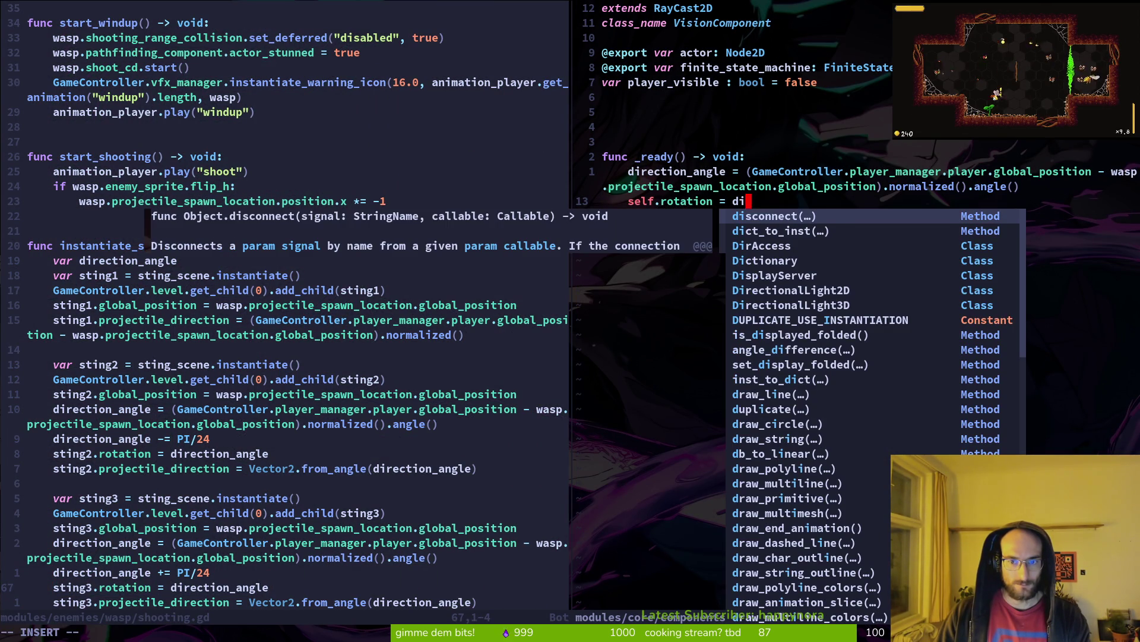
type("rea")
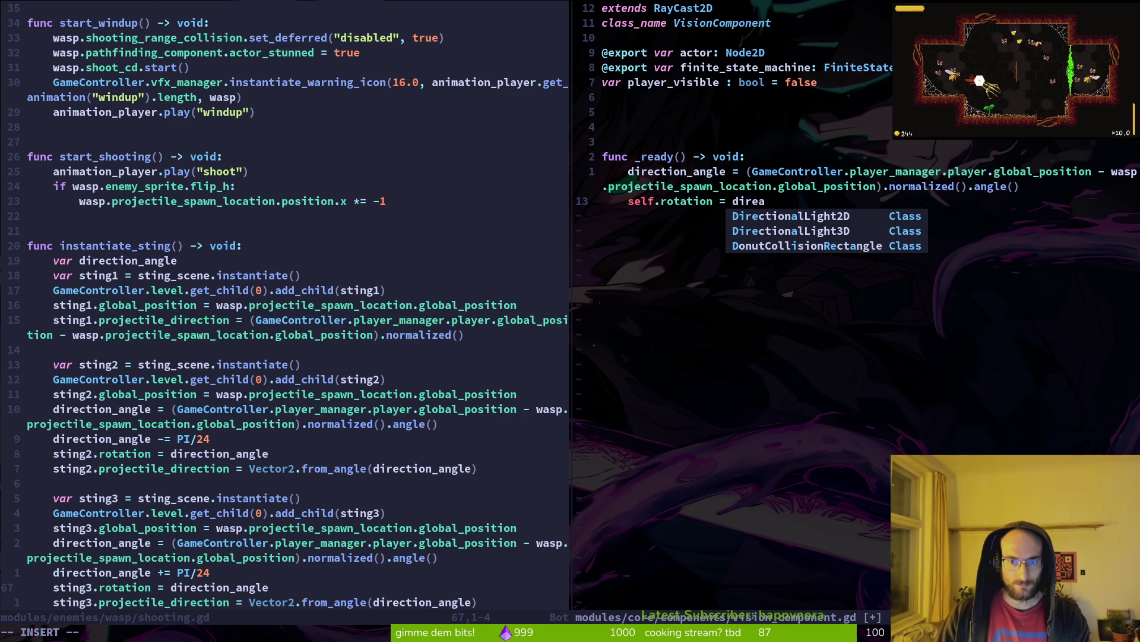
type("ngle")
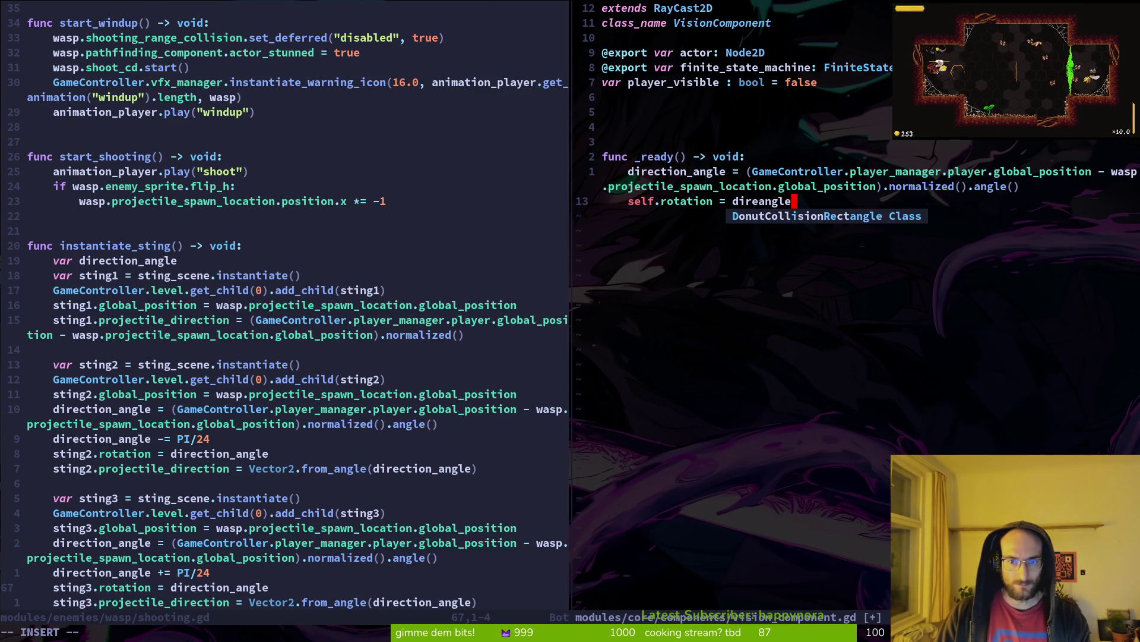
key("Escape")
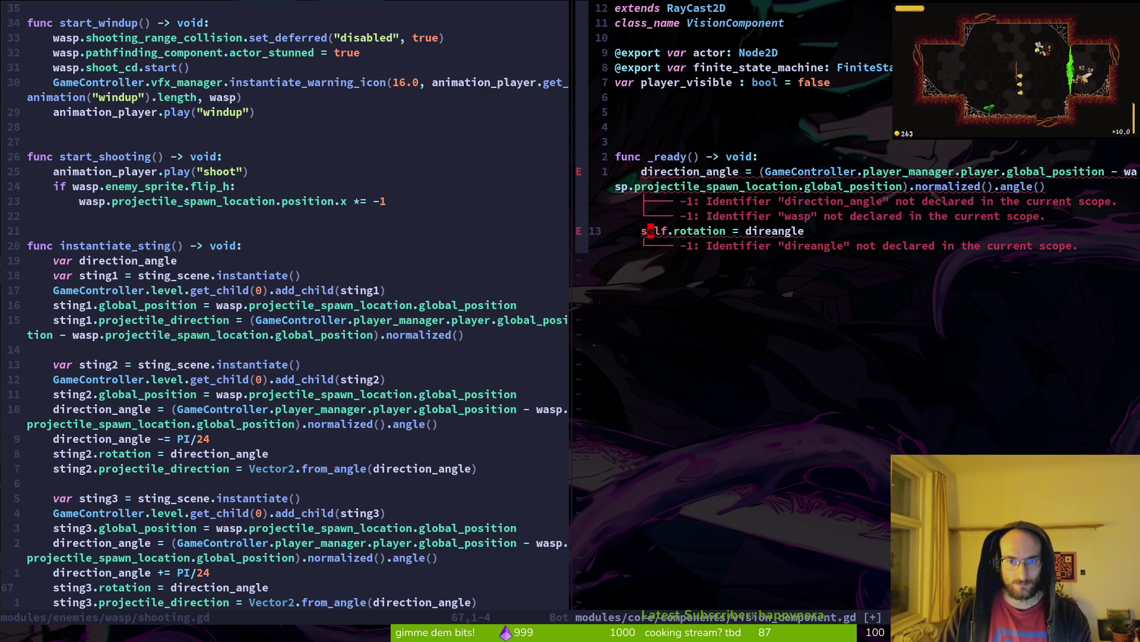
type("p")
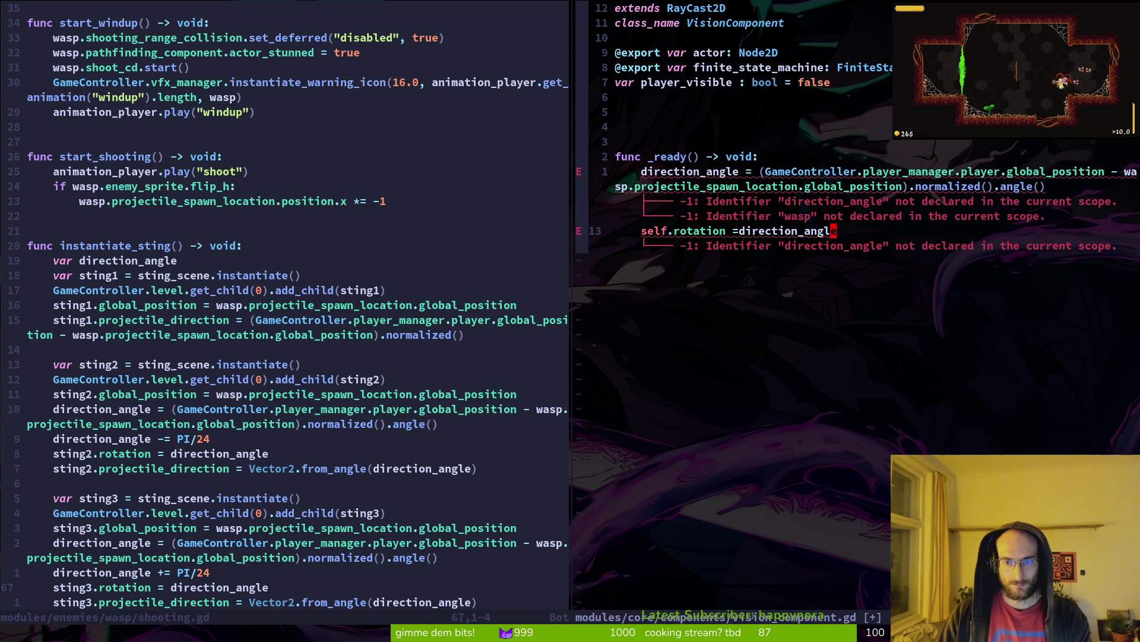
type(":w")
key("Return")
Step: Save and close the shooting.gd split with :wq
key("ctrl+w")
type("h")
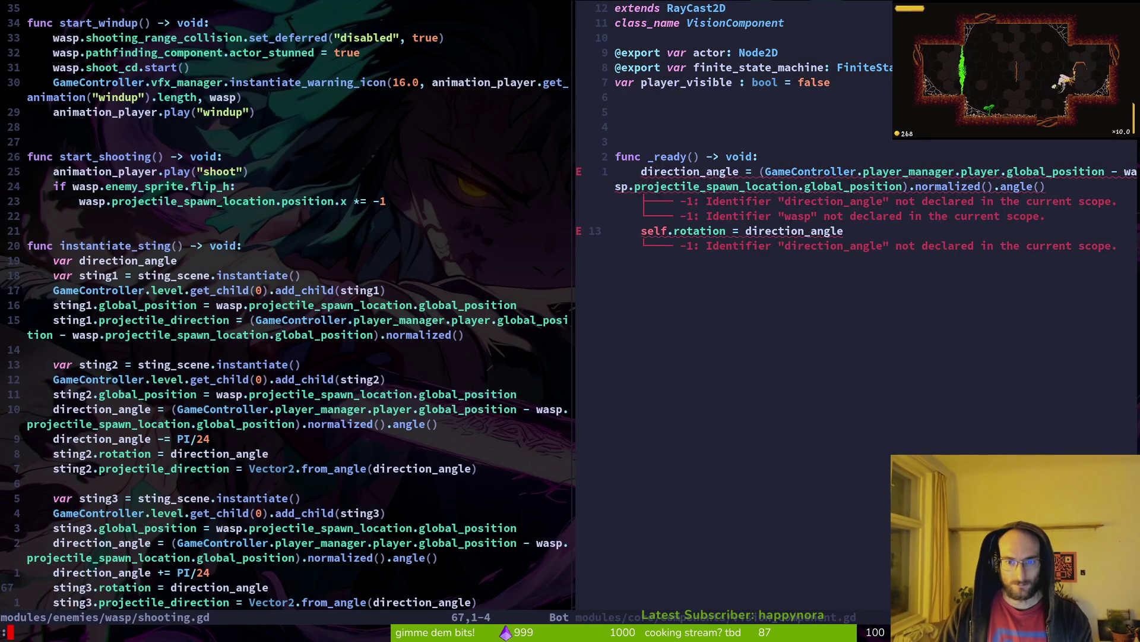
type(":wq")
key("Return")
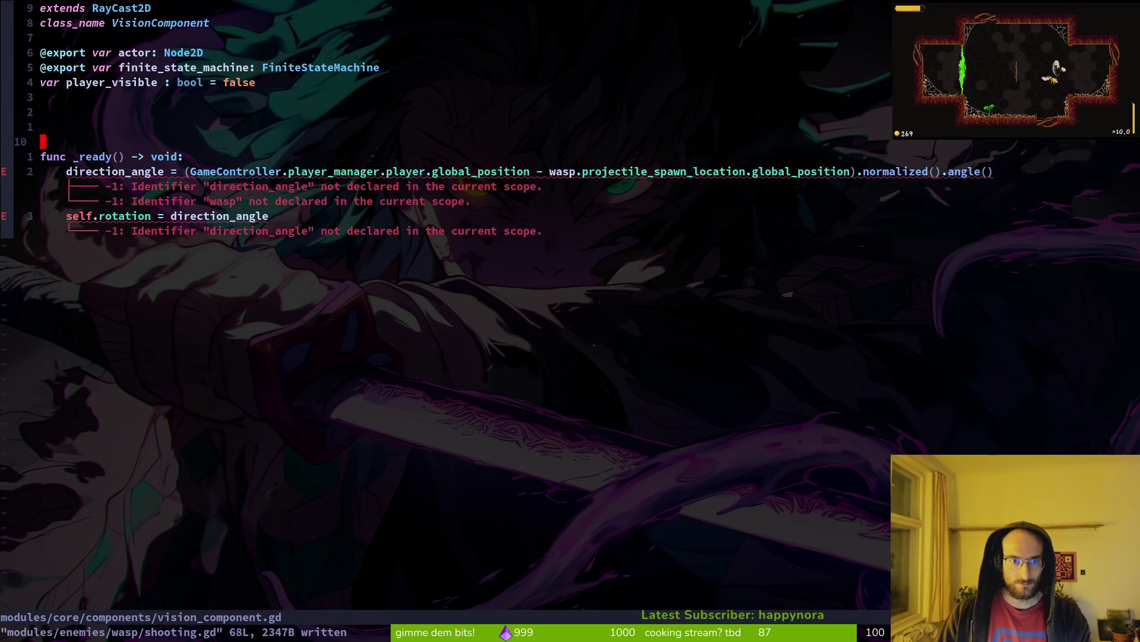
Step: Replace wasp.projectile_spawn_location with self in the direction_angle line and save
left_click(167, 171)
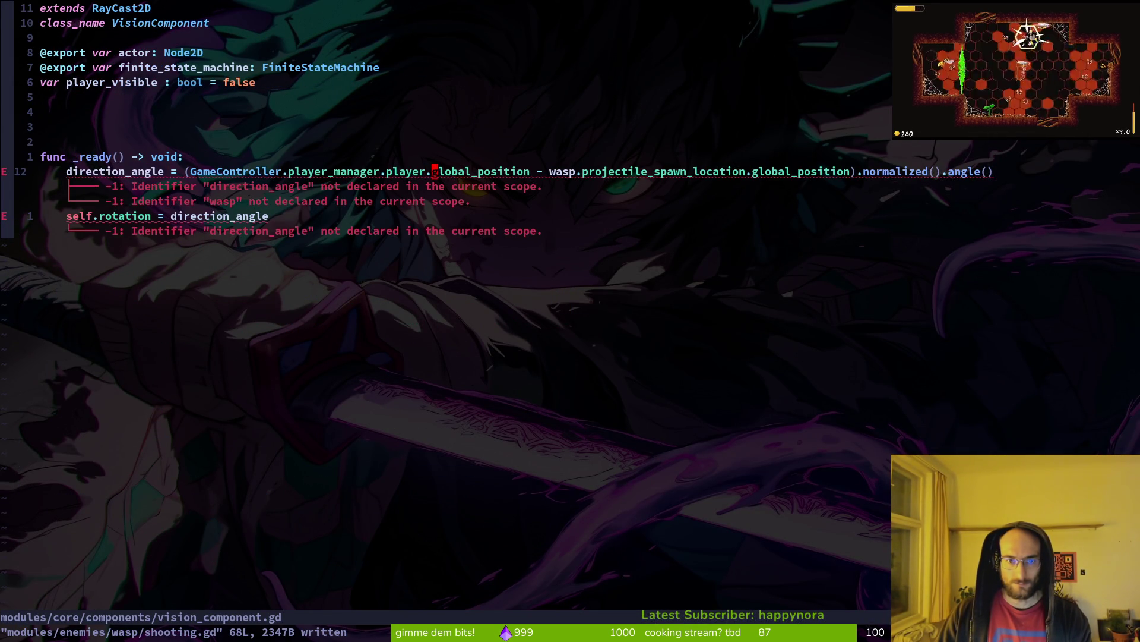
key("i")
key("Delete")
key("Delete")
key("Delete")
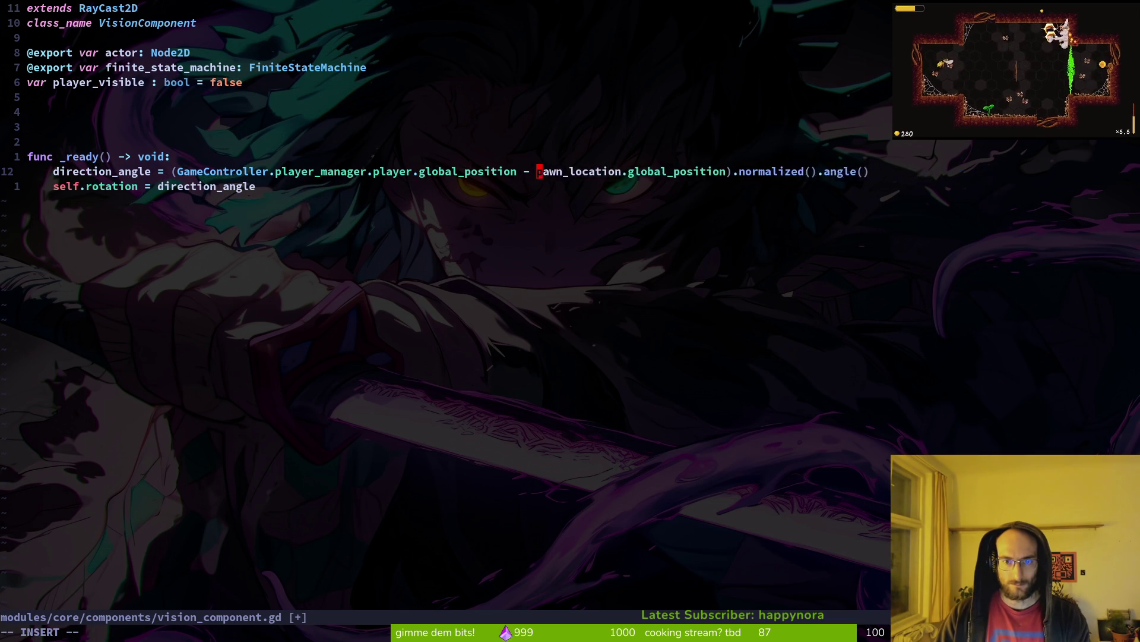
key("Delete")
key("Delete")
key("Delete")
type("self")
key("Escape")
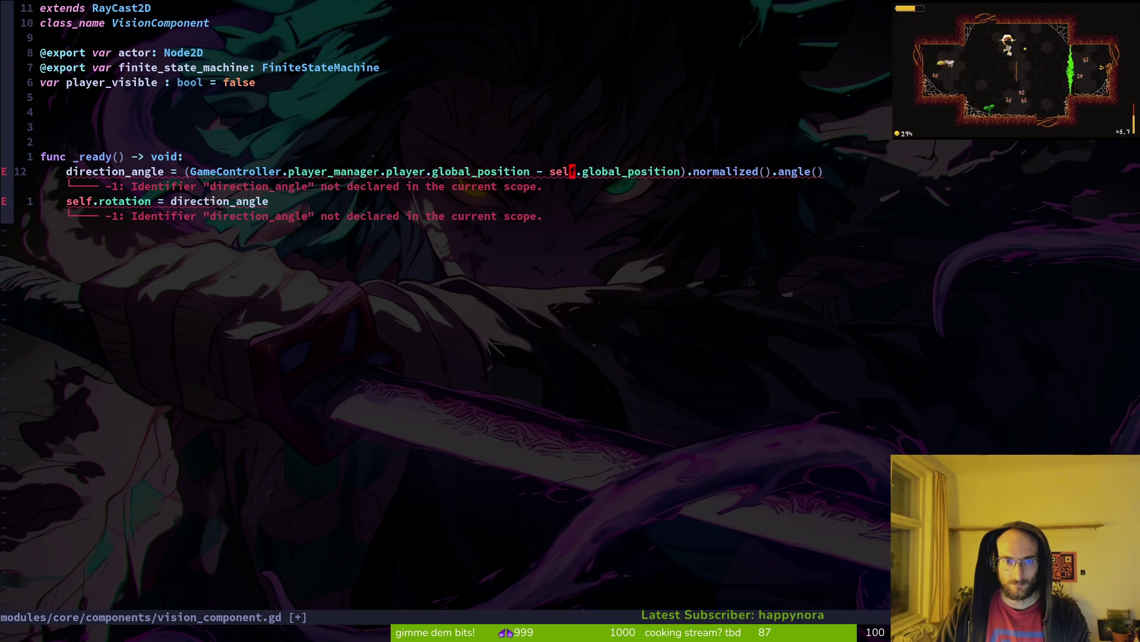
type(":w")
key("Return")
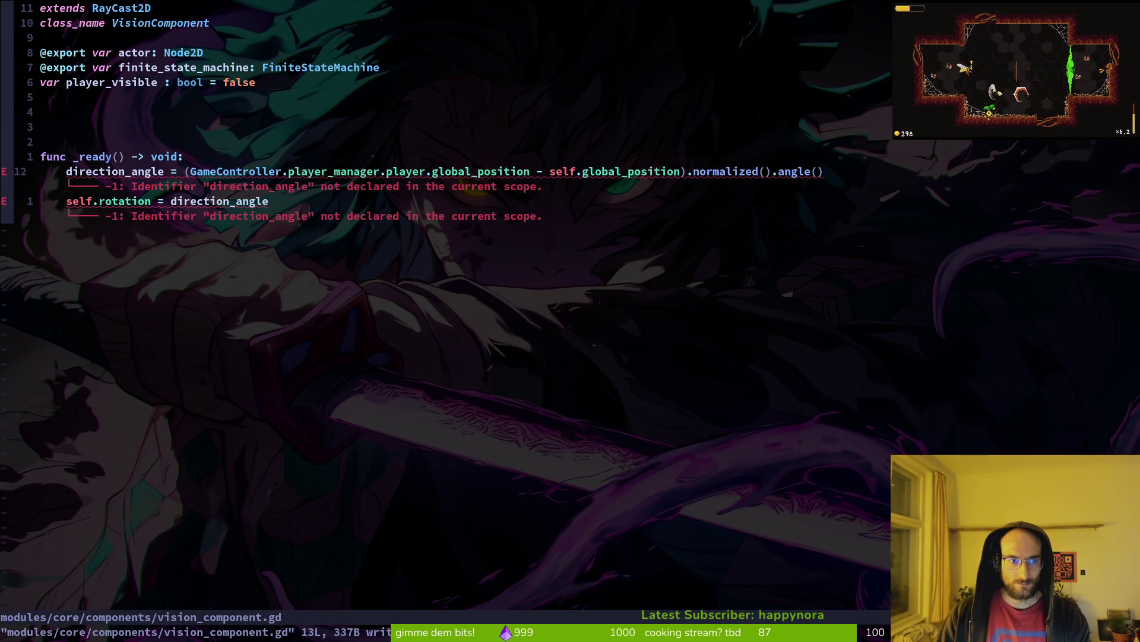
Step: Declare direction_angle as a local var and save the file
key("b")
key("b")
key("b")
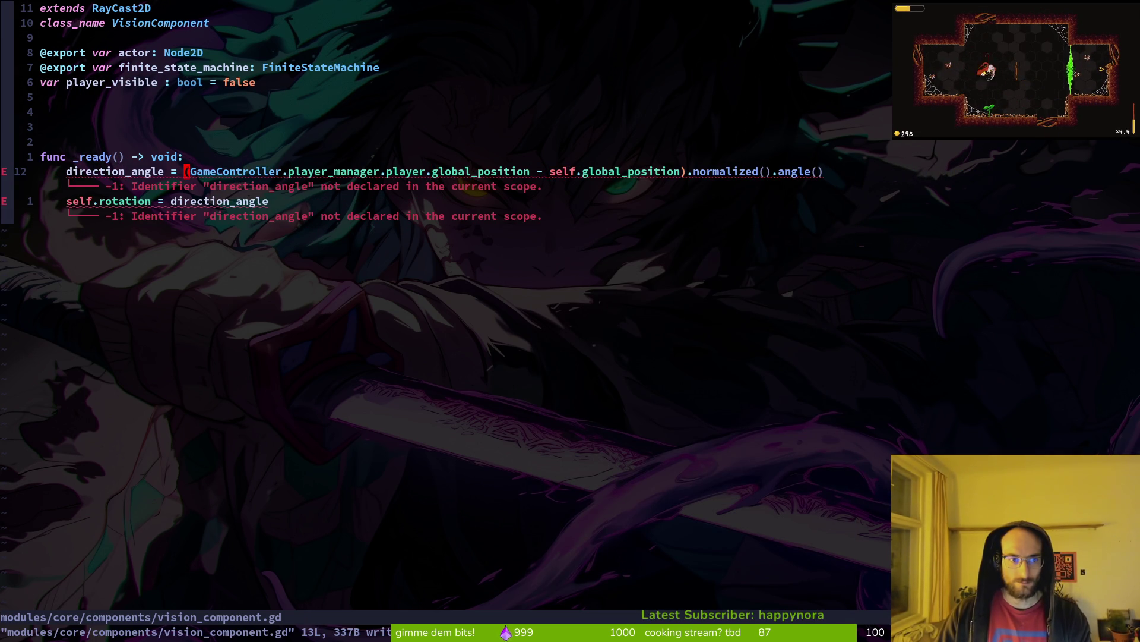
type("ivar")
key("Escape")
type(":w")
key("Return")
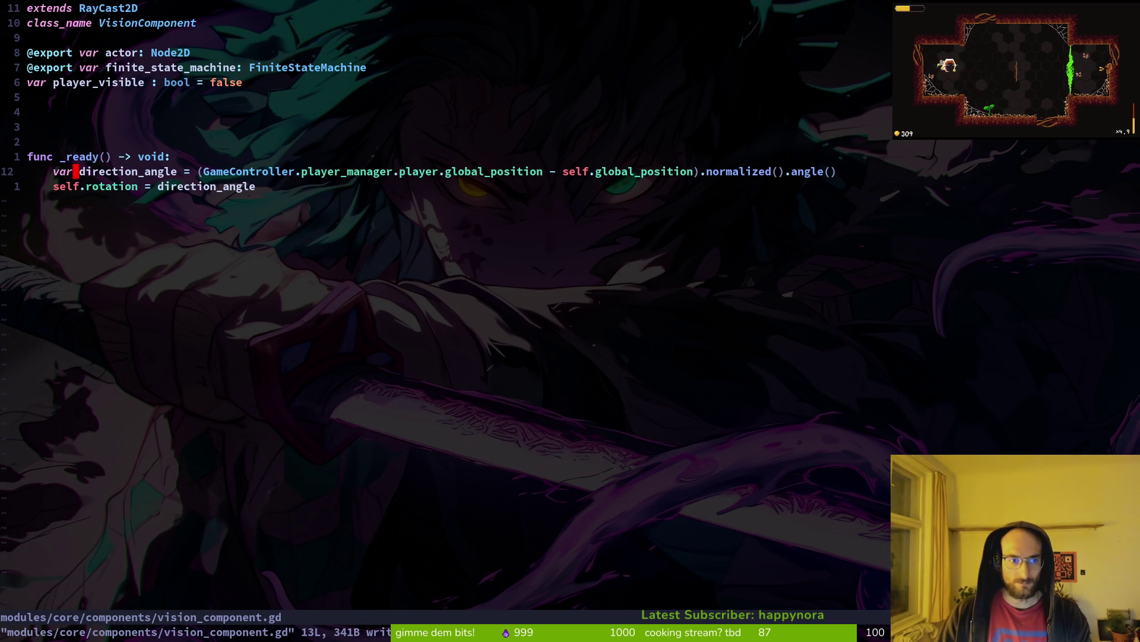
Step: Add a 'var rotation' member and rename the direction_angle local in _ready to rotation, then save
key("k")
key("k")
key("k")
type("Ovar ")
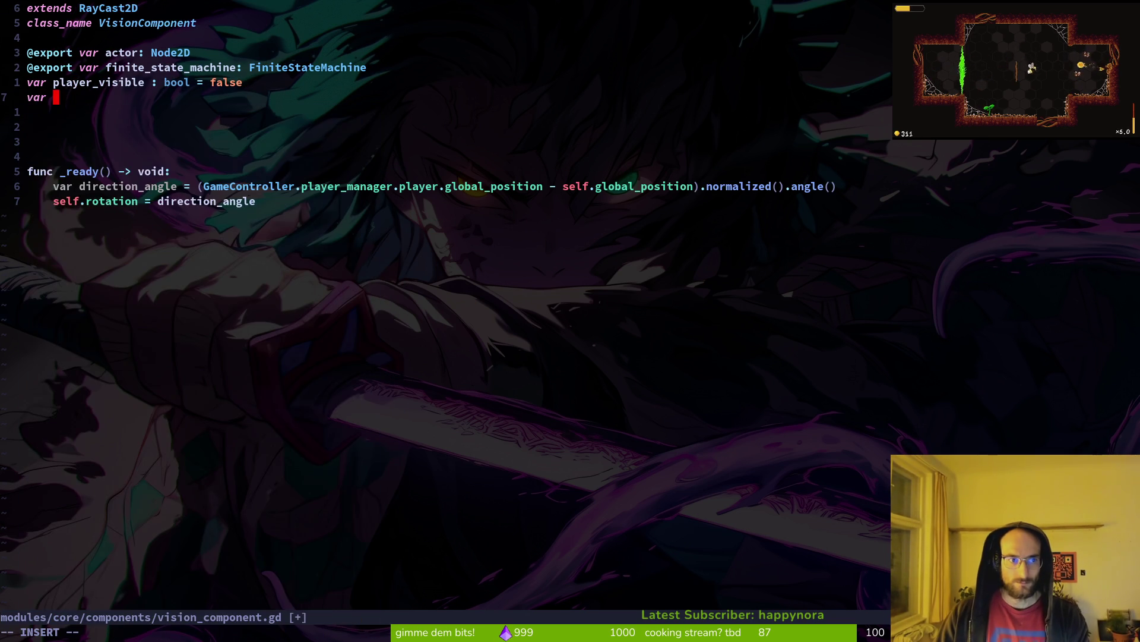
type("rotation =")
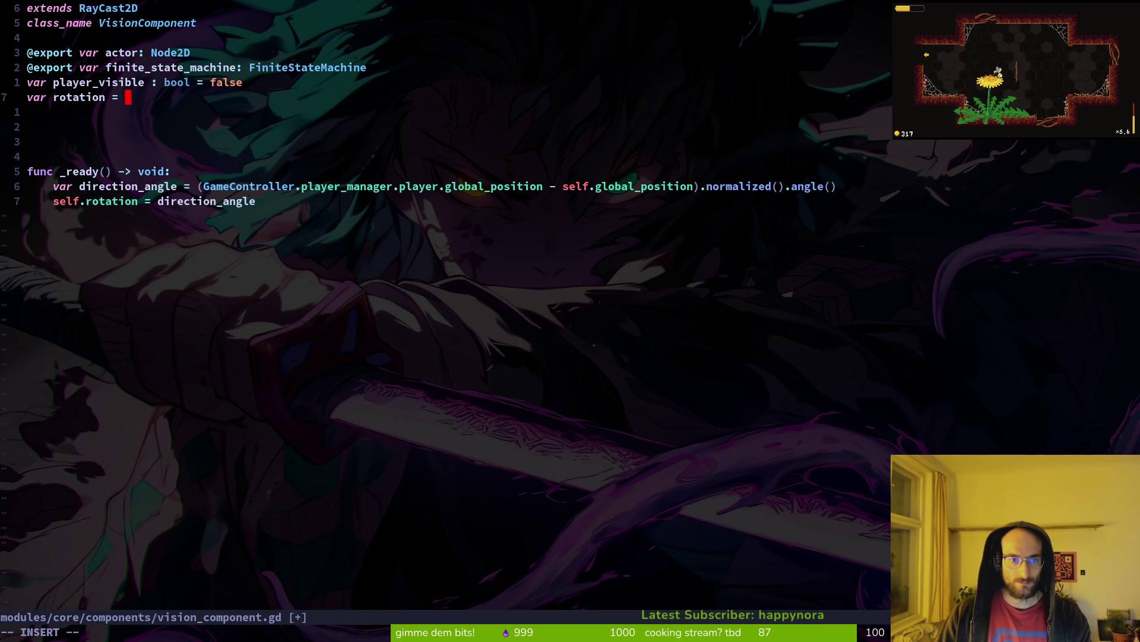
key("BackSpace")
key("BackSpace")
key("BackSpace")
key("Escape")
type(":w")
key("Return")
key("j")
key("j")
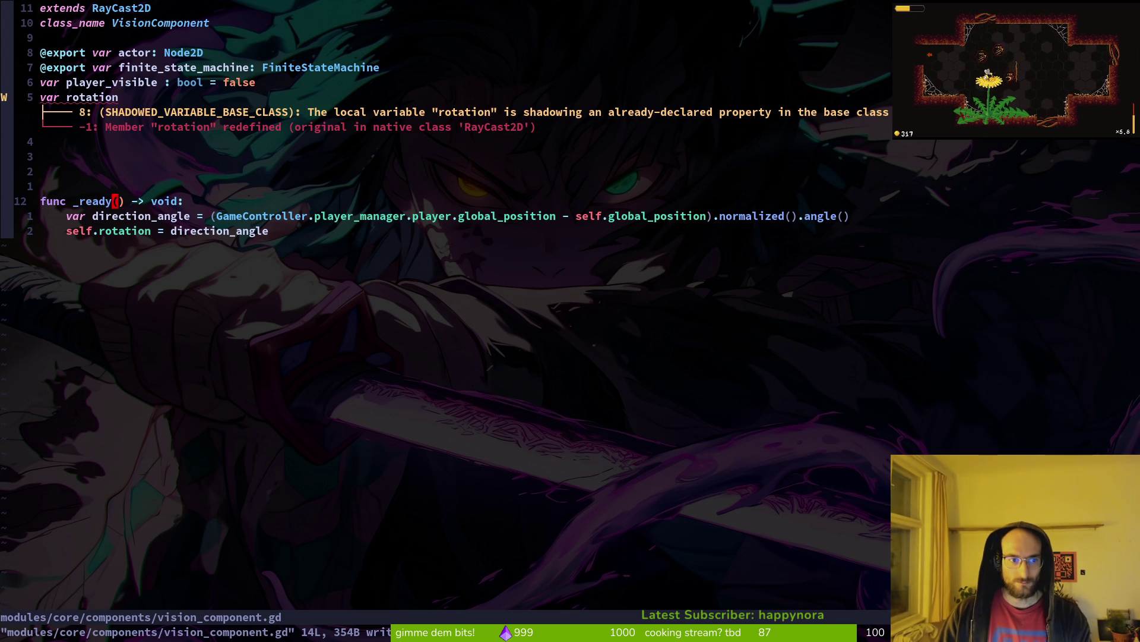
type("wciwrotation")
key("Escape")
type(":w")
key("Return")
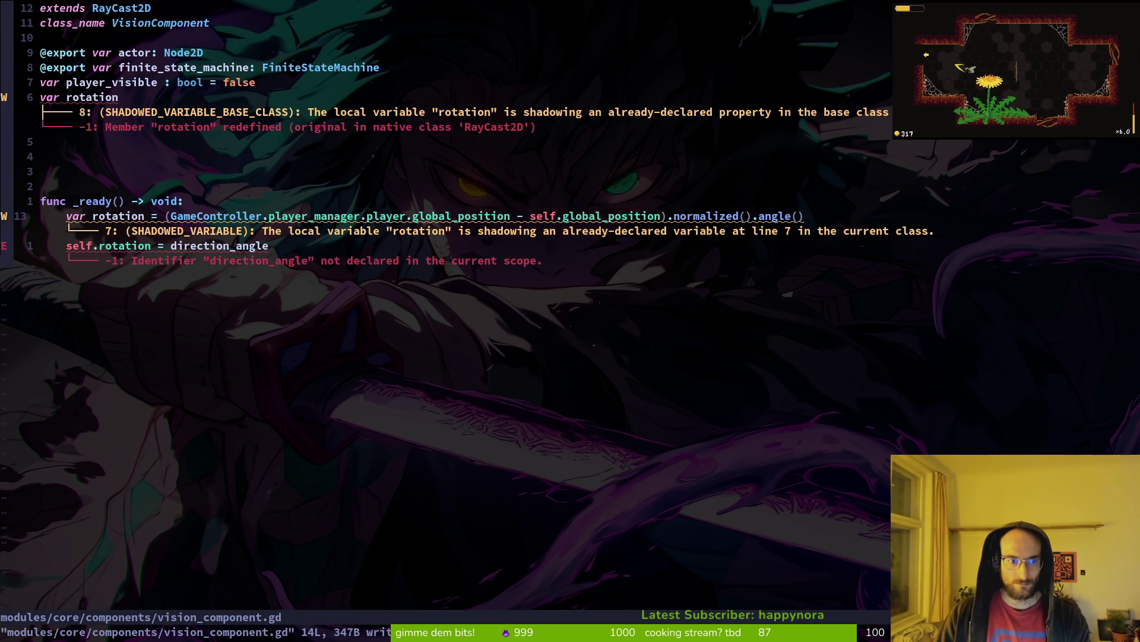
Step: Drop 'var' from the rotation assignment and assign rotation to self.rotation, then save
key("i")
key("BackSpace")
key("BackSpace")
key("BackSpace")
key("Escape")
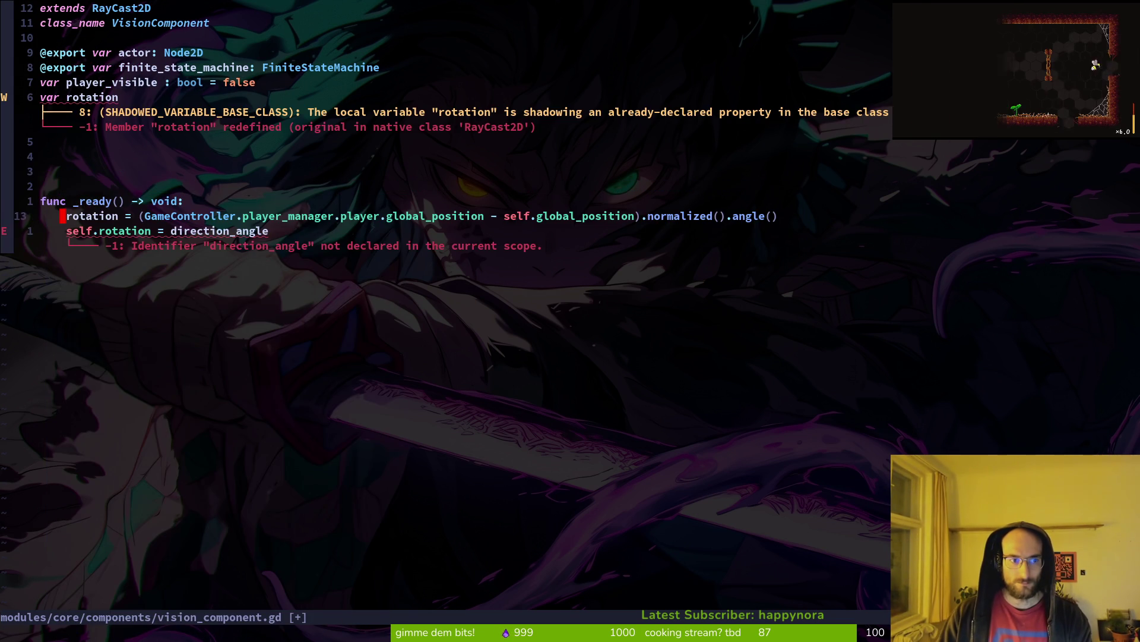
type("jciwrota")
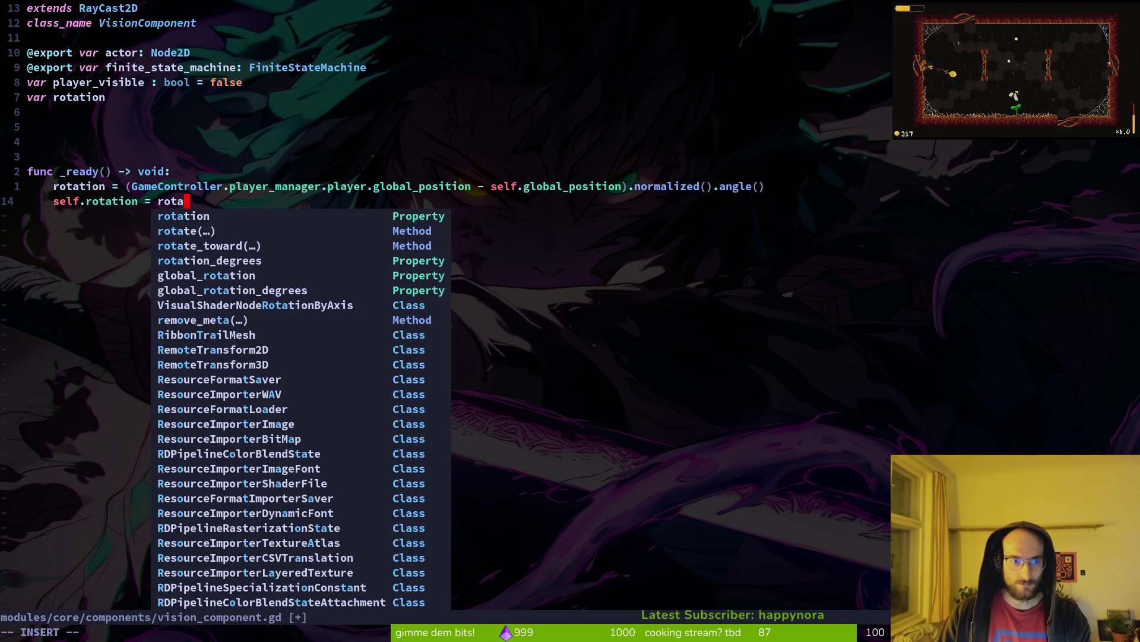
type("tion")
key("Escape")
type(":w")
key("Return")
Step: Rename the member variable to rotation_angle and copy that name
key("k")
key("k")
key("k")
key("k")
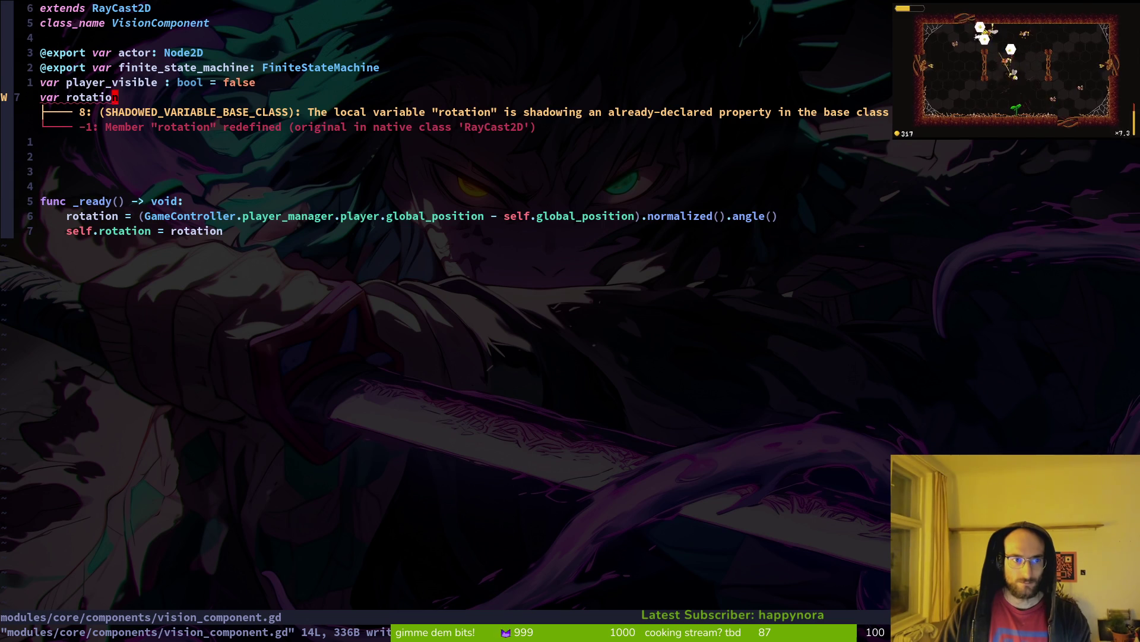
type("ciw")
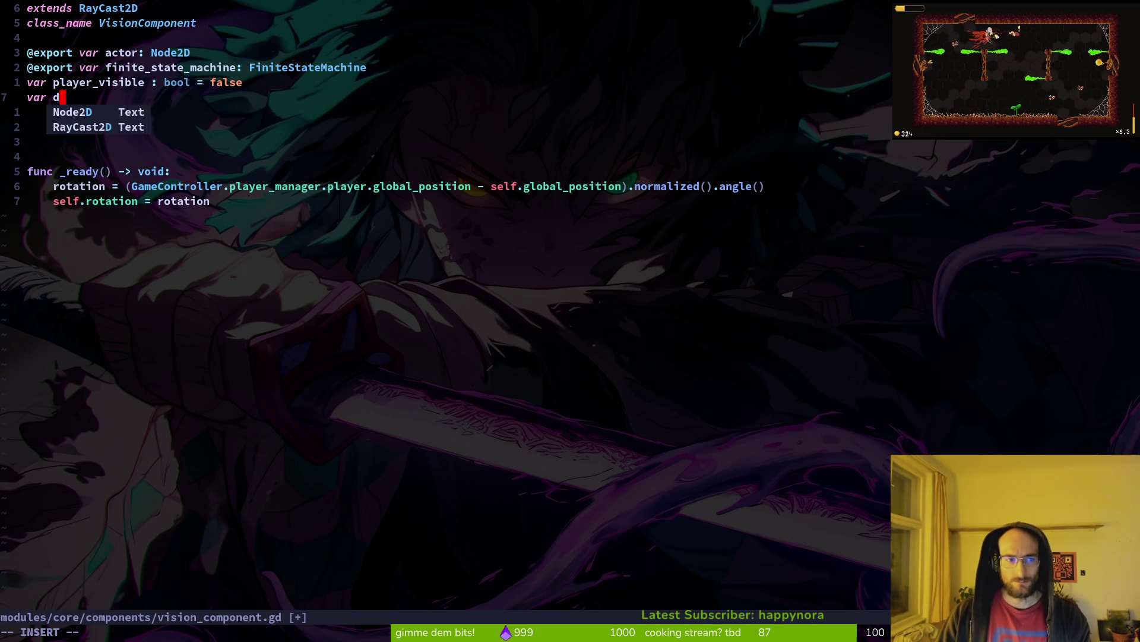
type("rotion")
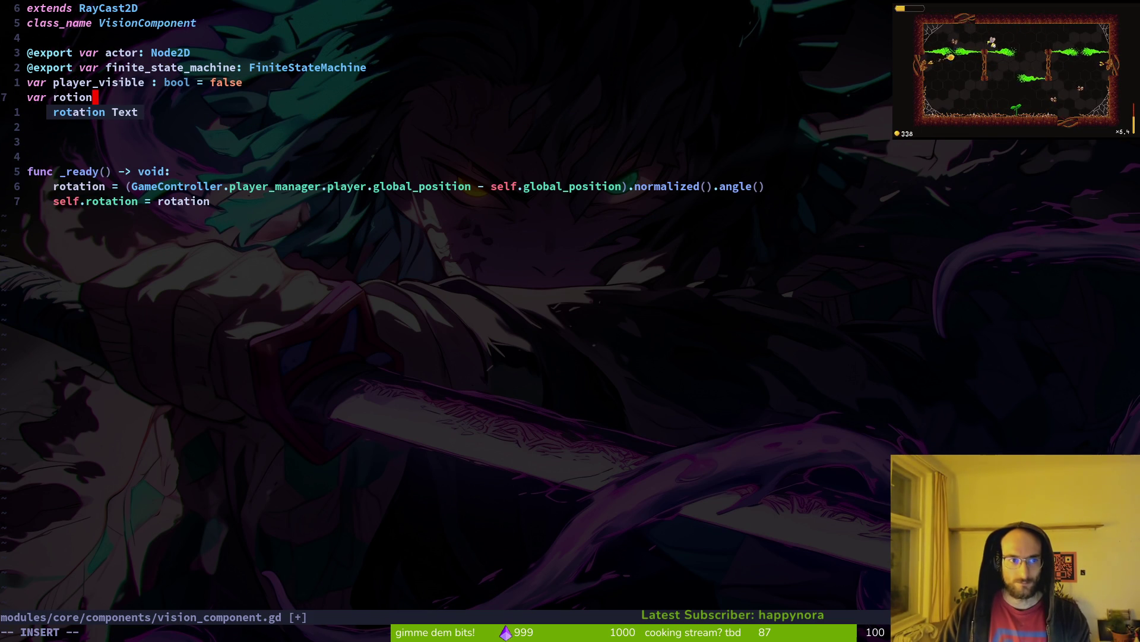
type("tion_angle")
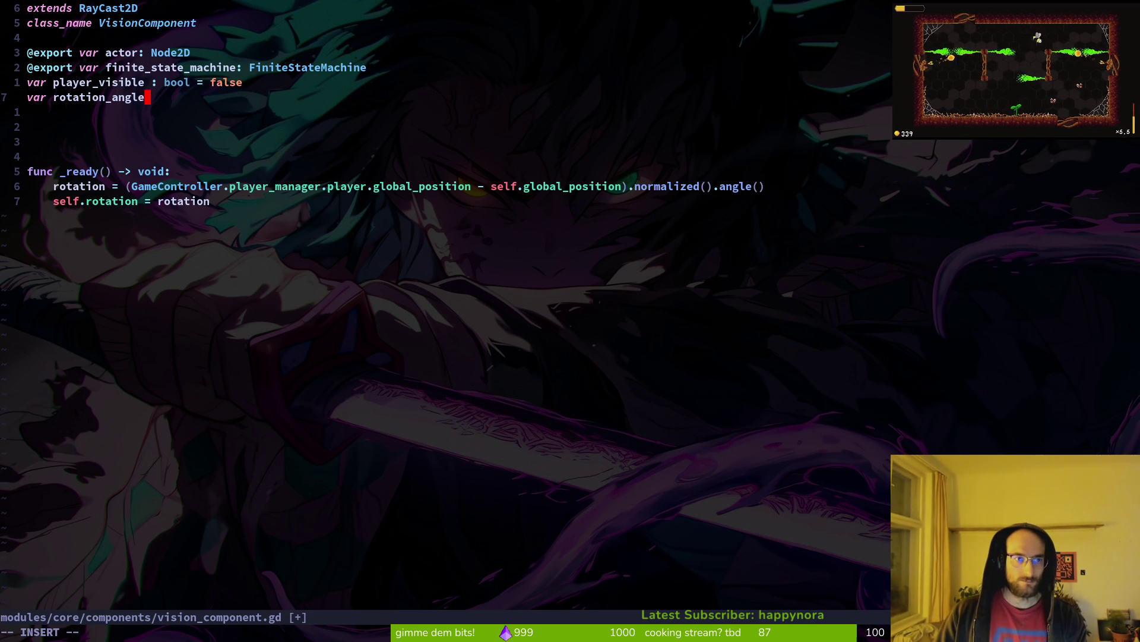
key("Escape")
key("v")
key("b")
key("y")
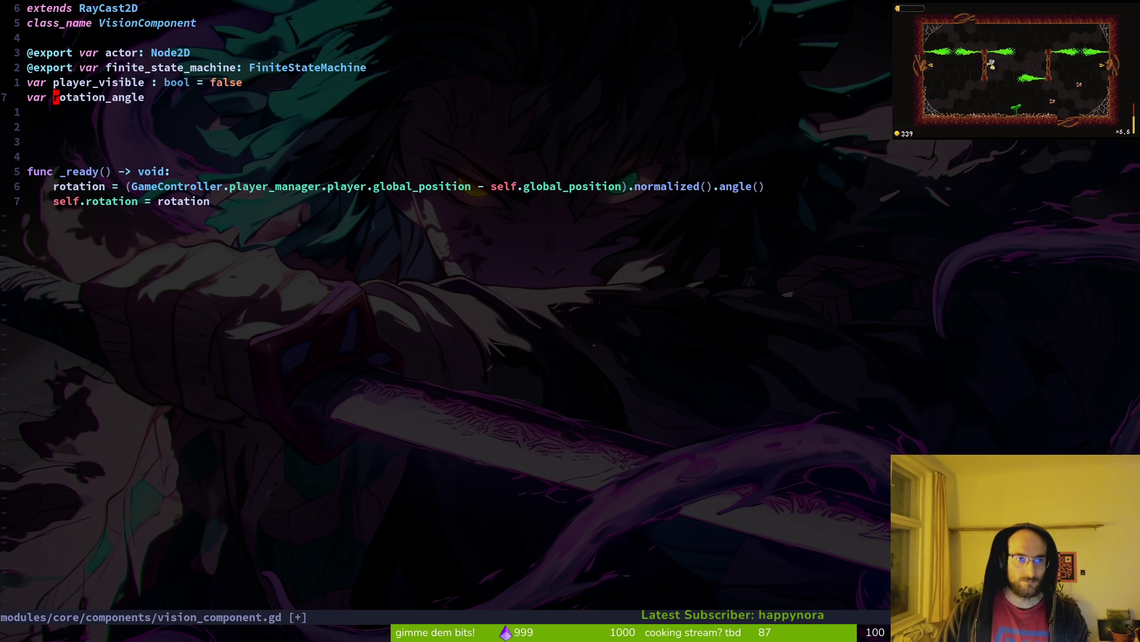
Step: Paste rotation_angle over both rotation uses in _ready and save
key("j")
key("j")
key("j")
key("e")
key("l")
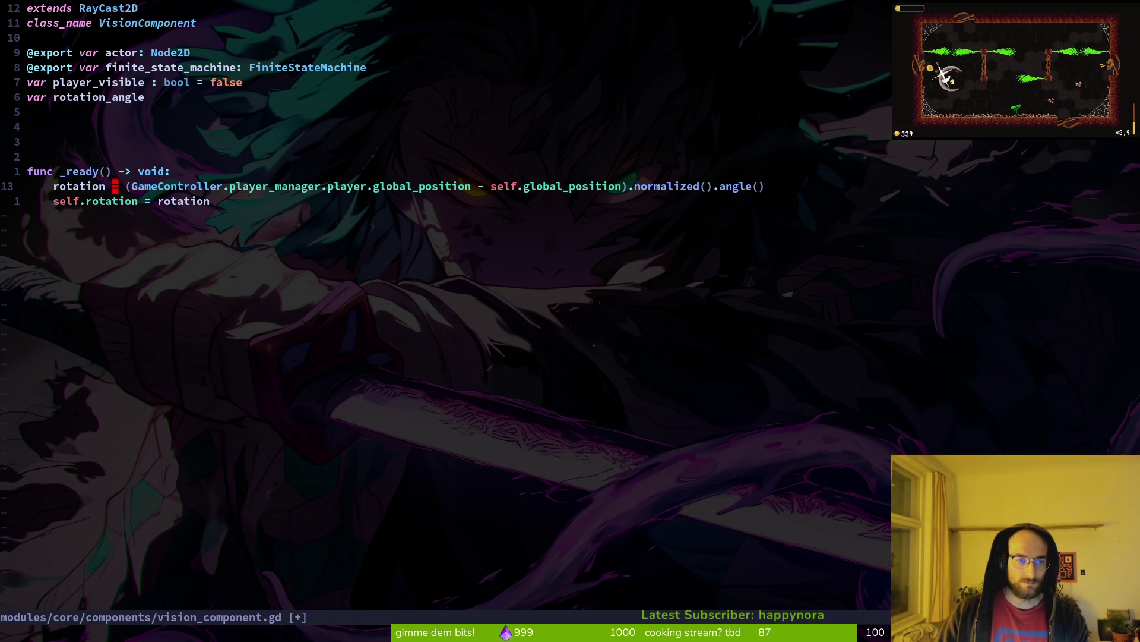
key("b")
key("v")
key("e")
key("p")
key("j")
key("w")
key("w")
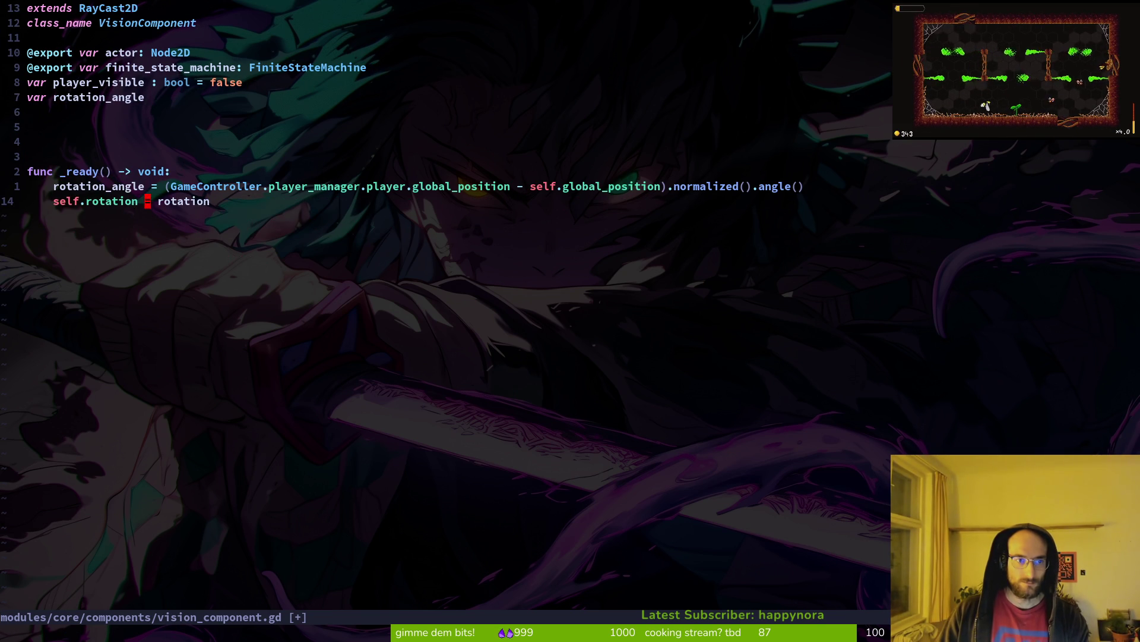
type("vep:w")
key("Return")
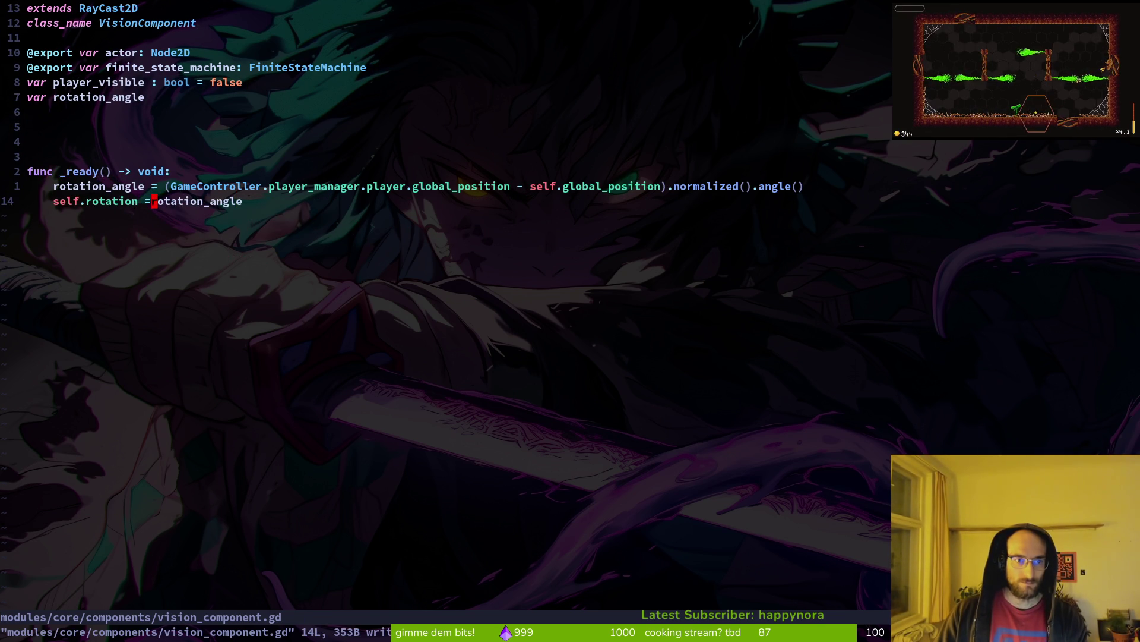
key("i")
key("Escape")
type(":w")
key("Return")
key("k")
key("k")
key("k")
key("k")
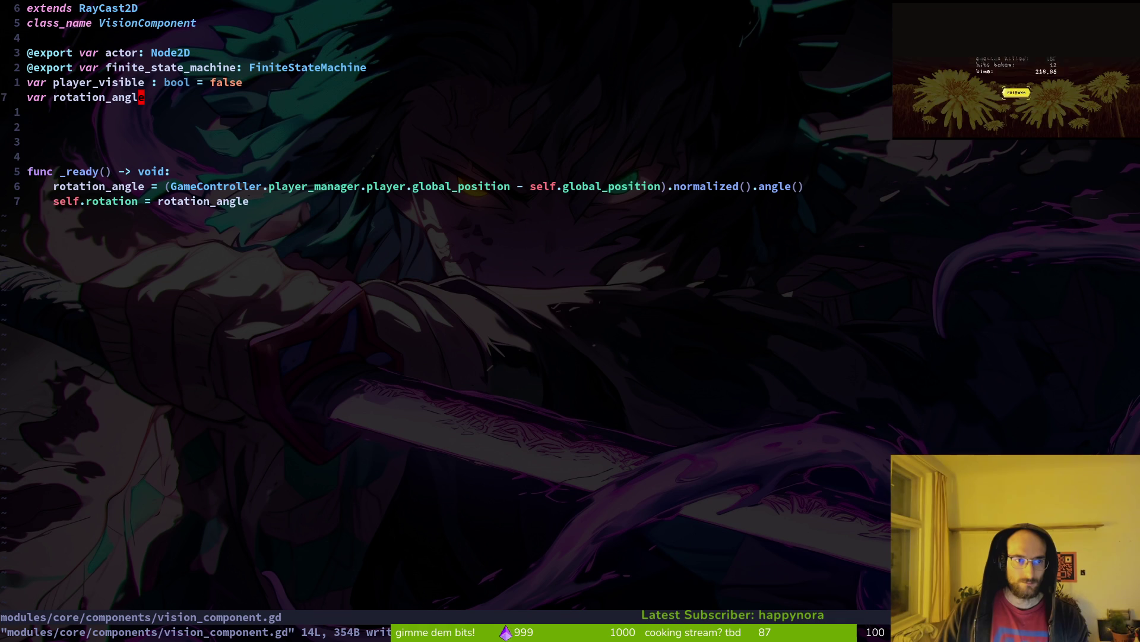
Step: Give rotation_angle a float type, replacing an initial Vector2, and save
key("A")
type(":")
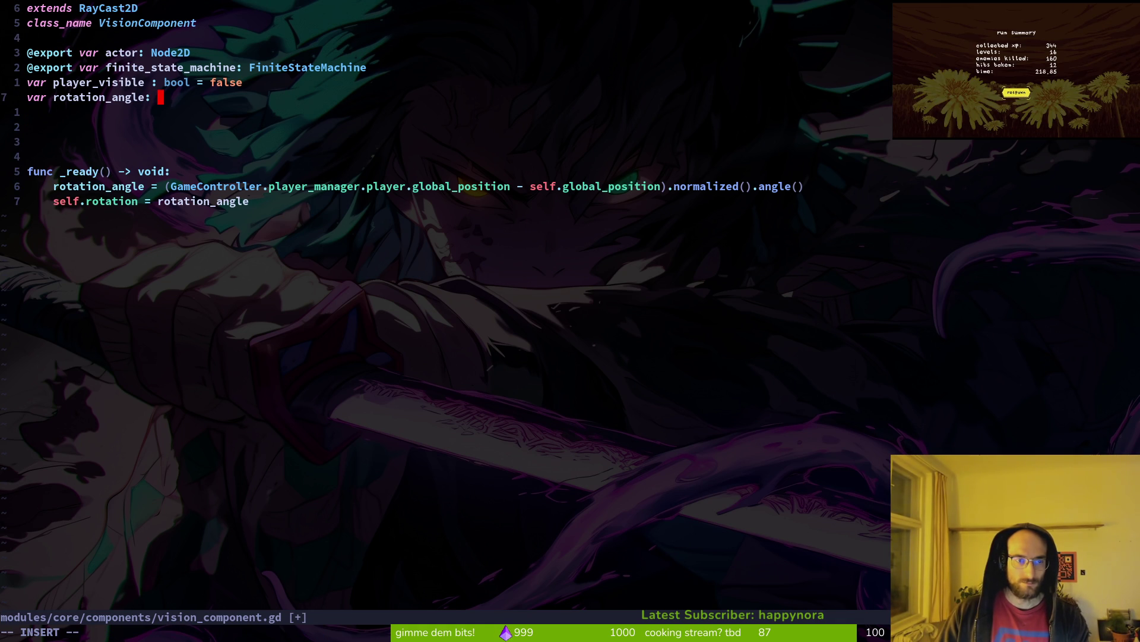
type("Vector2")
key("Escape")
type(":w")
key("Return")
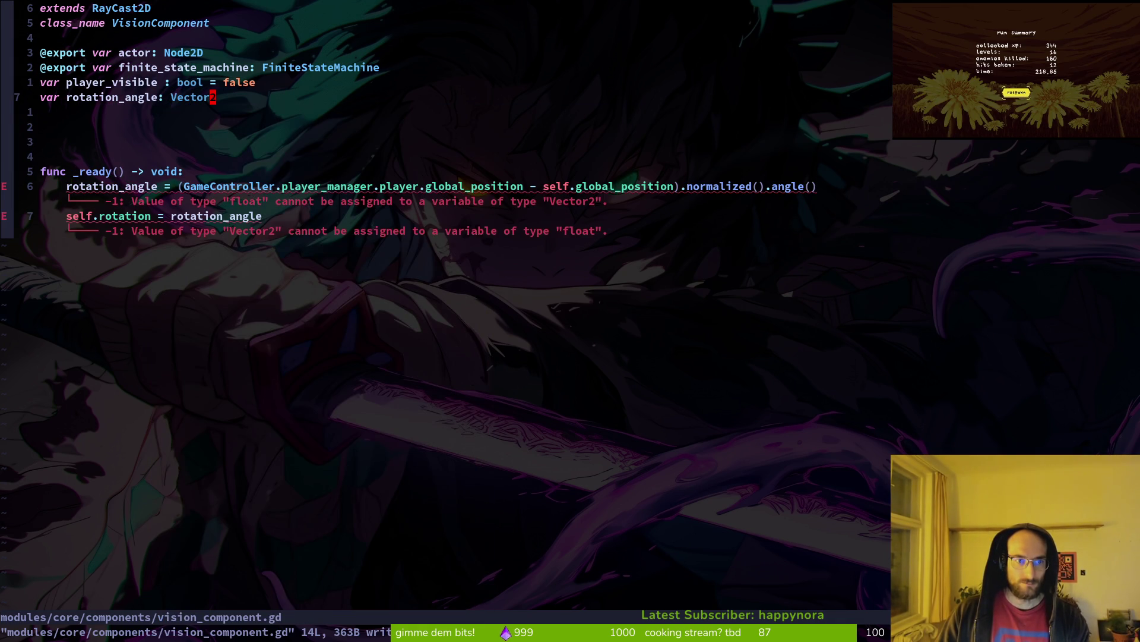
type("ciw")
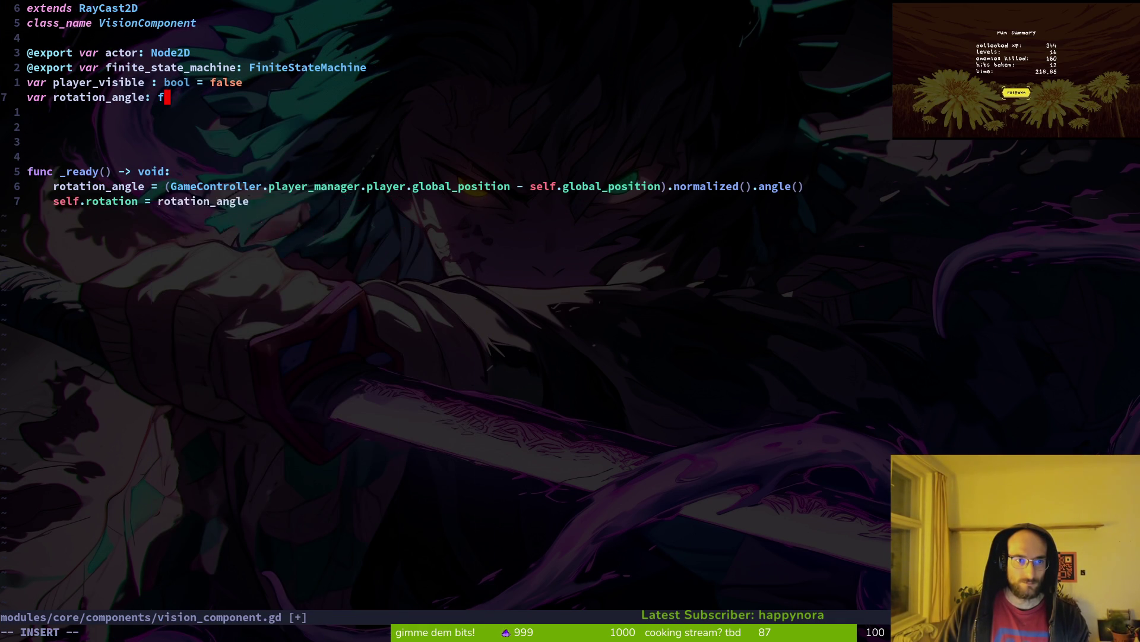
type("float")
key("Escape")
type(":w")
key("Return")
Step: Delete the blank lines below the declaration, save, and return to Godot
key("j")
key("shift+v")
type("jd")
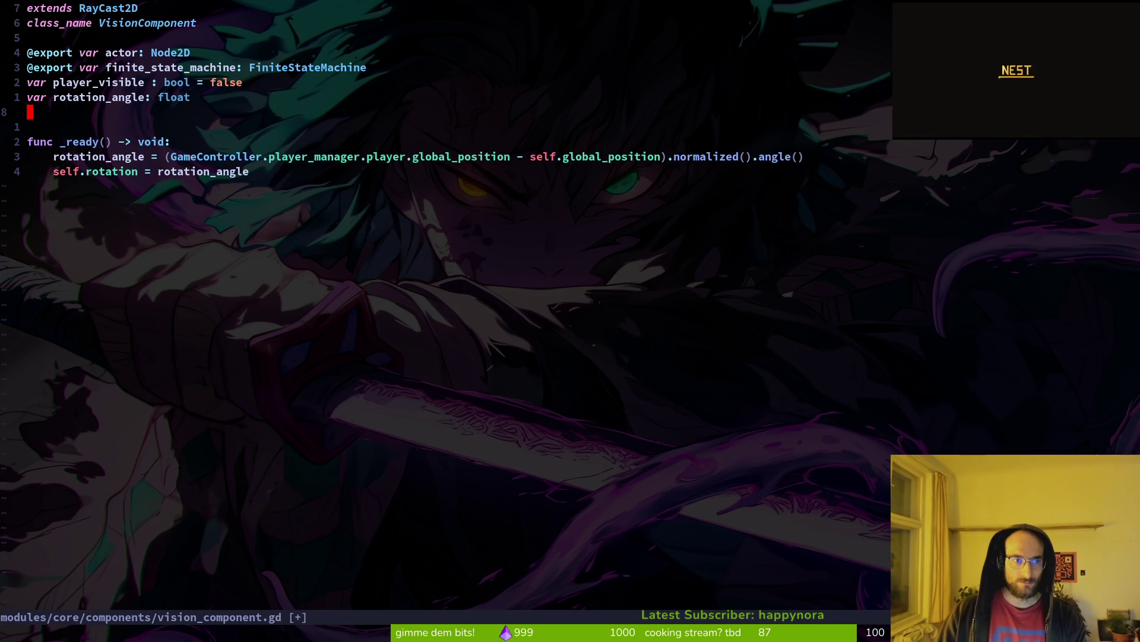
type(":w")
key("Return")
key("j")
key("j")
key("j")
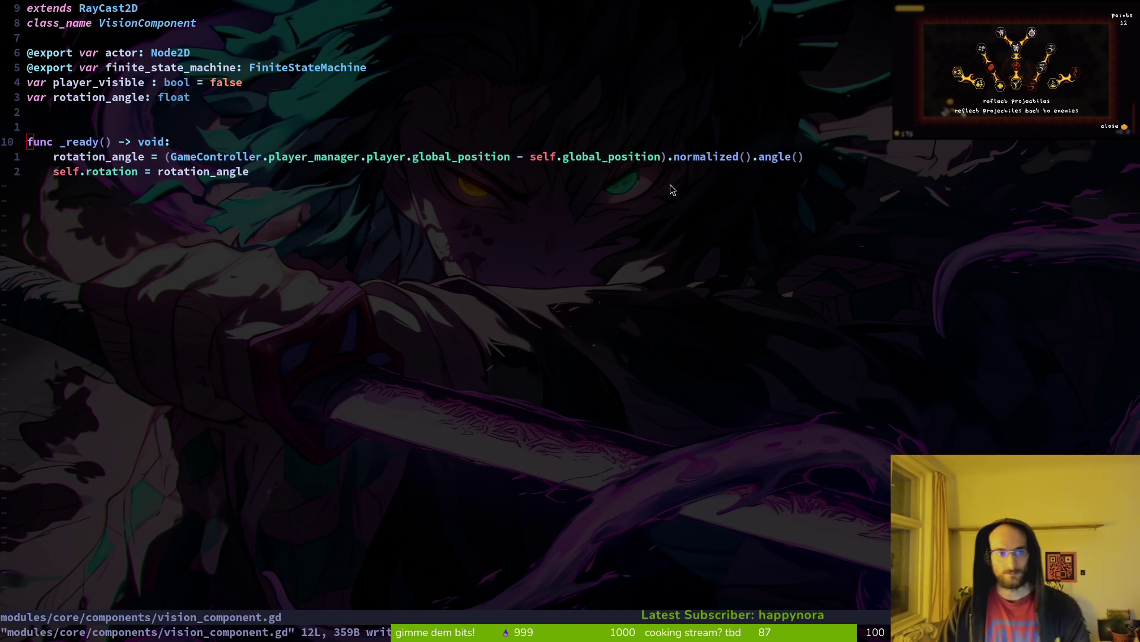
key("alt+Tab")
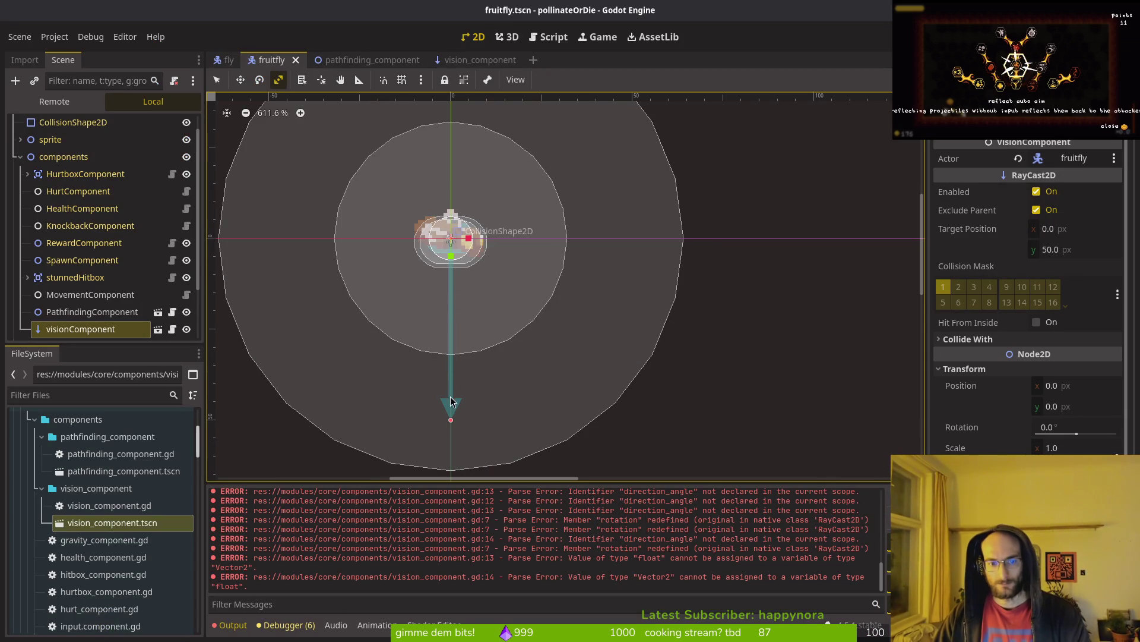
Step: Collapse the Transform section and run the game with F5, hitting the VisionComponent parser error
scroll(476, 357, "down", 6)
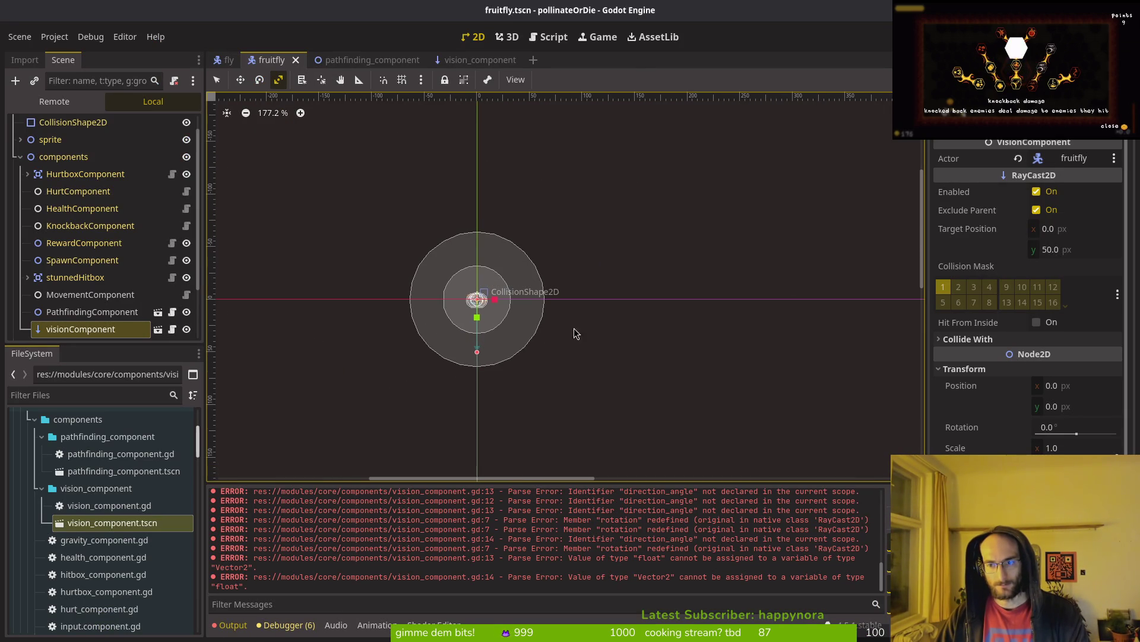
left_click(996, 367)
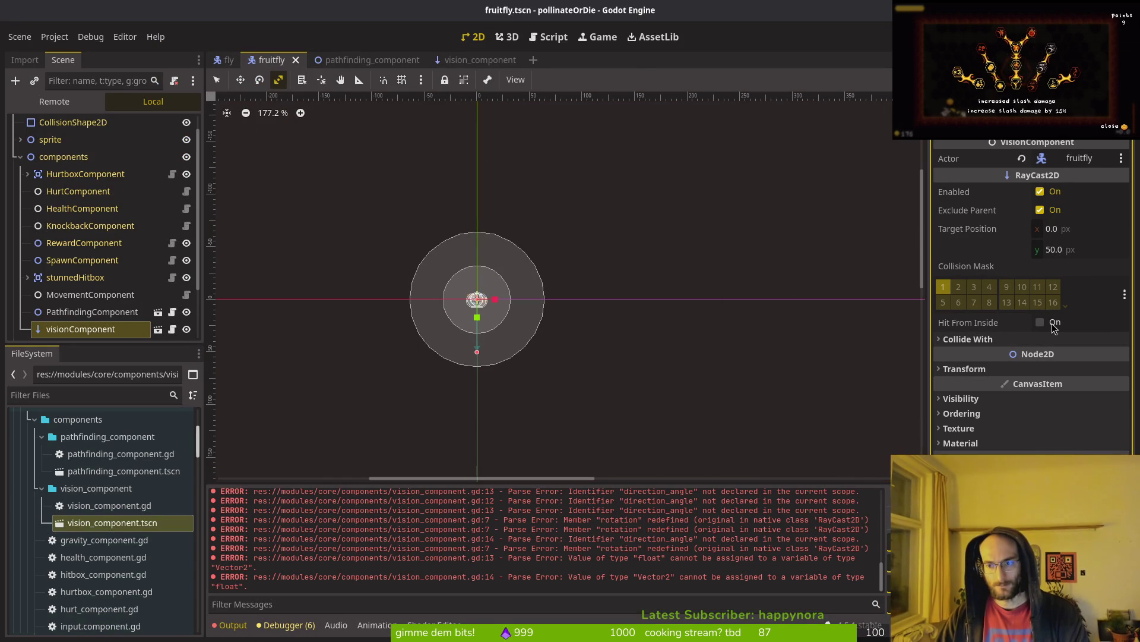
left_click(960, 398)
left_click(960, 398)
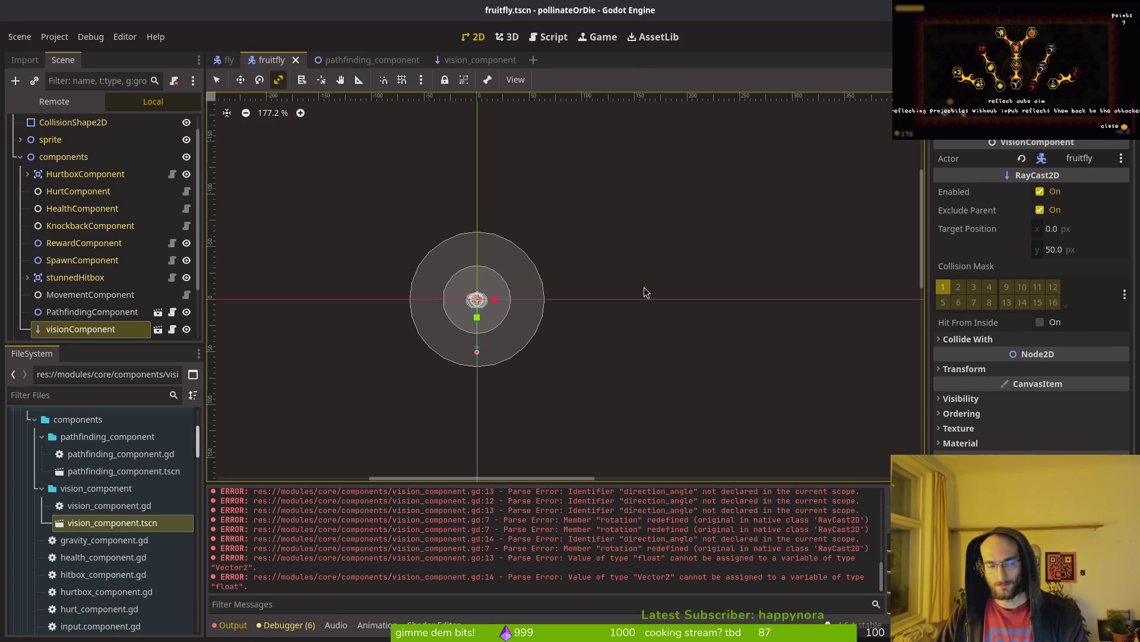
key("F5")
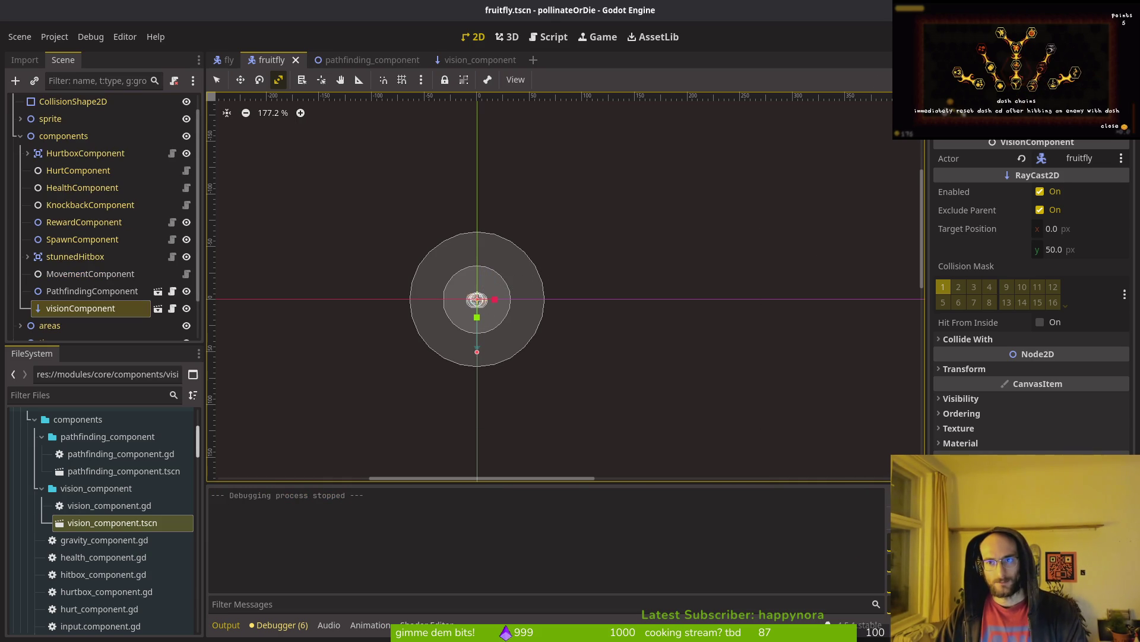
key("F5")
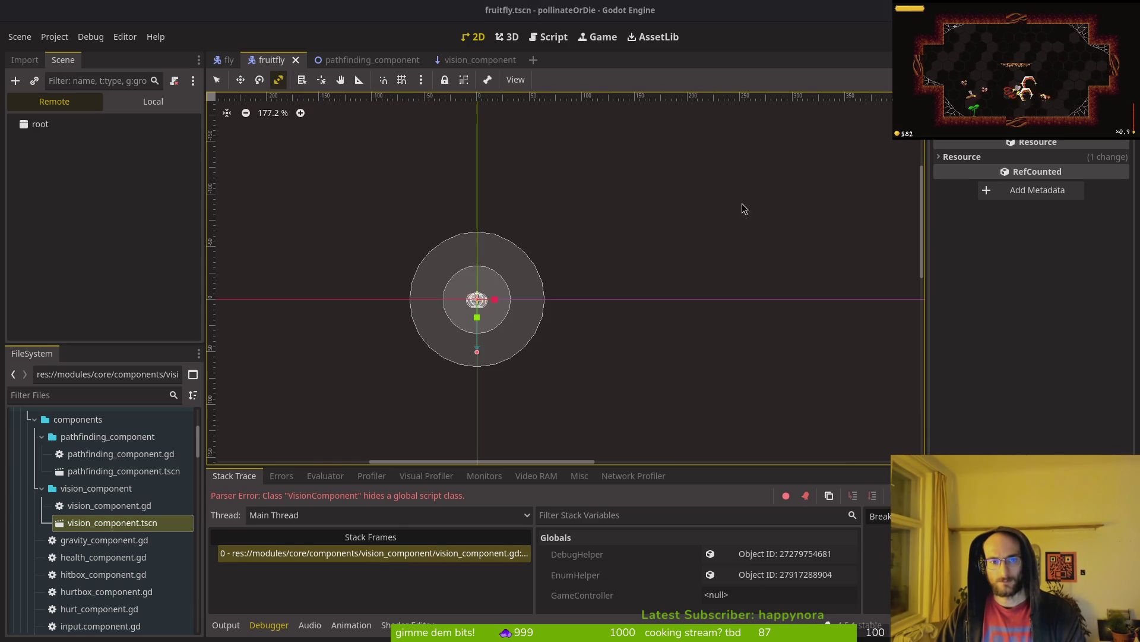
Step: Inspect the 'class_name VisionComponent' line at the top of vision_component.gd in Neovim
key("super+2")
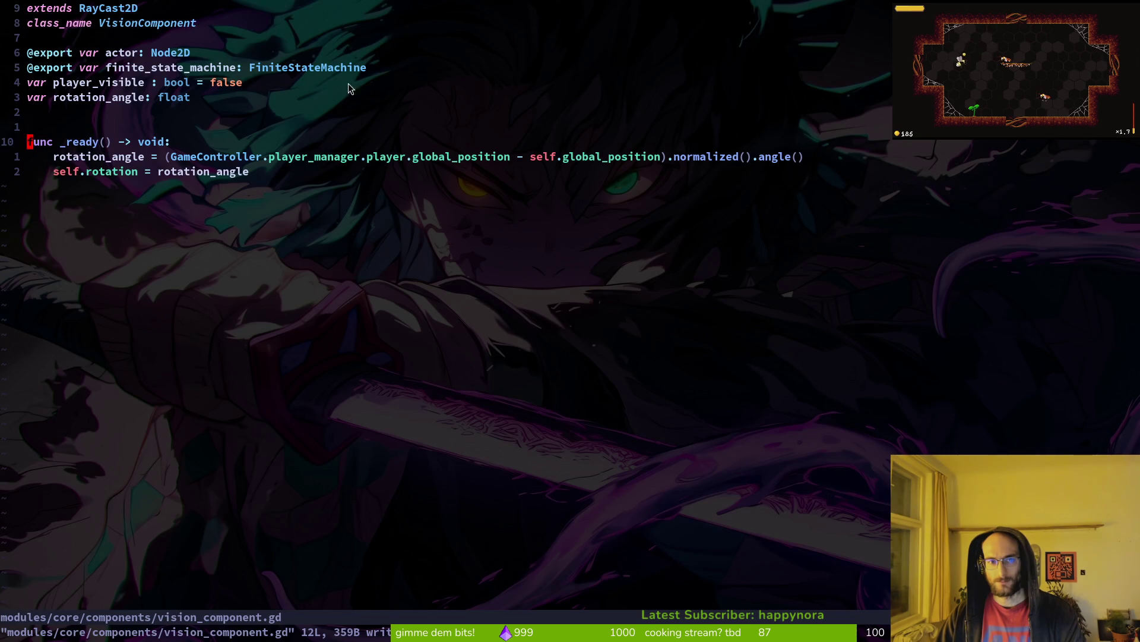
left_click(84, 25)
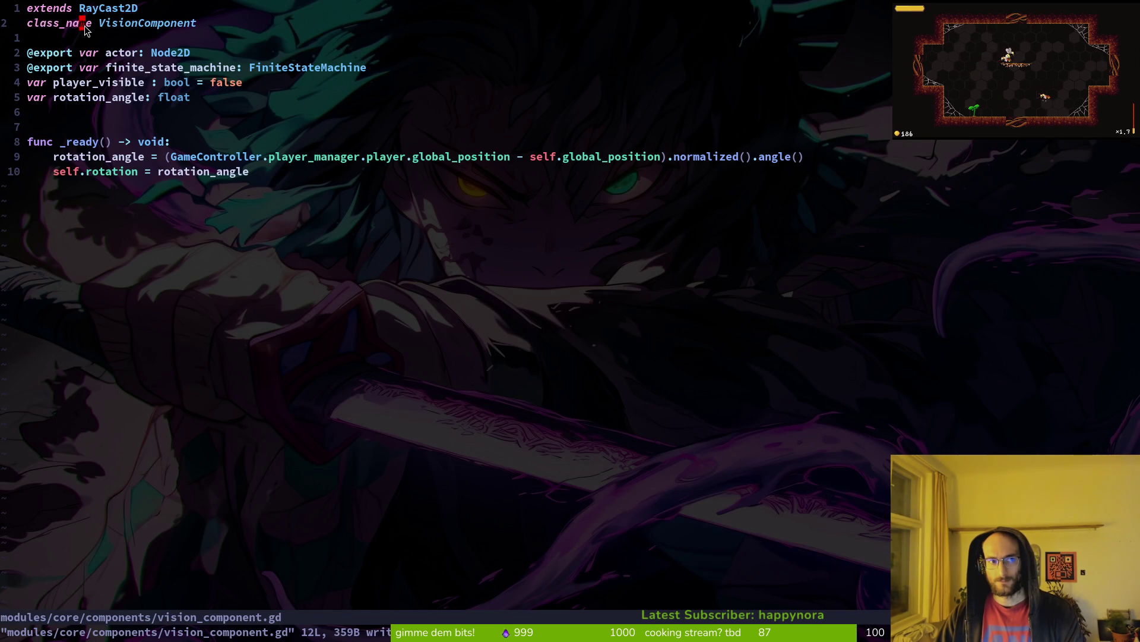
left_click(148, 26)
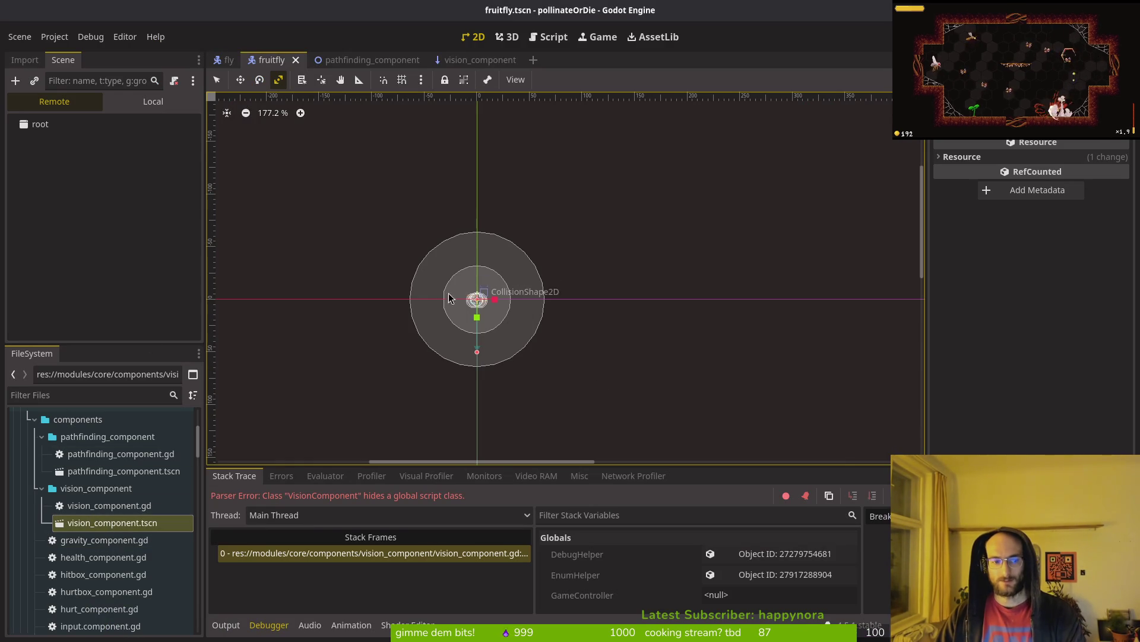
Step: Select the visionComponent node in the fruitfly scene tree and rerun the game
left_click(152, 101)
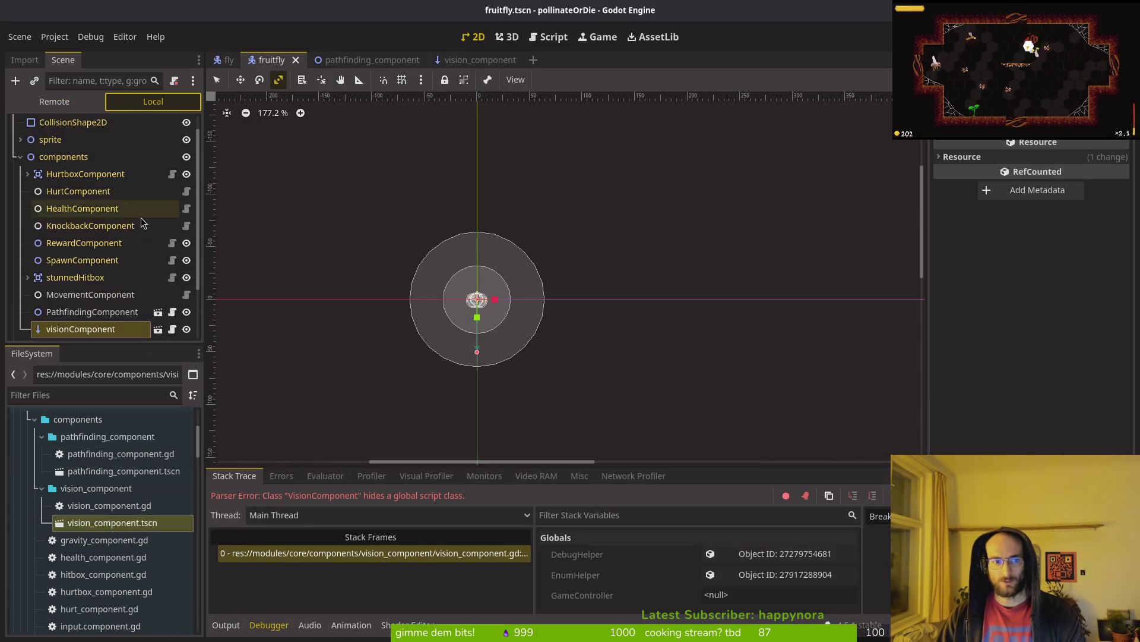
scroll(95, 261, "down", 2)
left_click(95, 262)
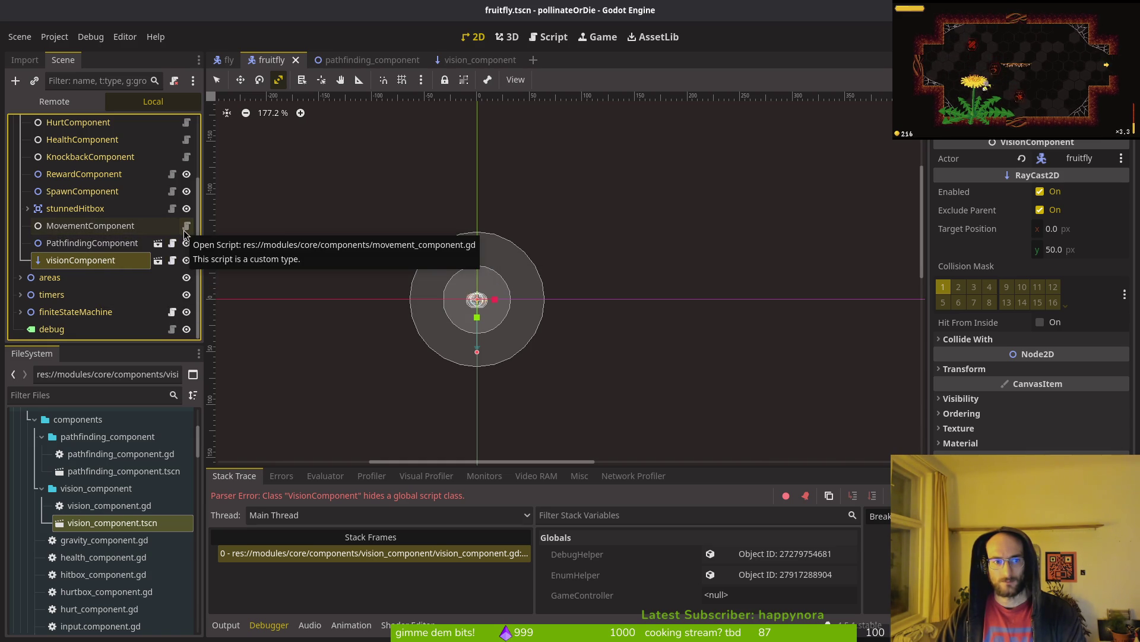
key("F5")
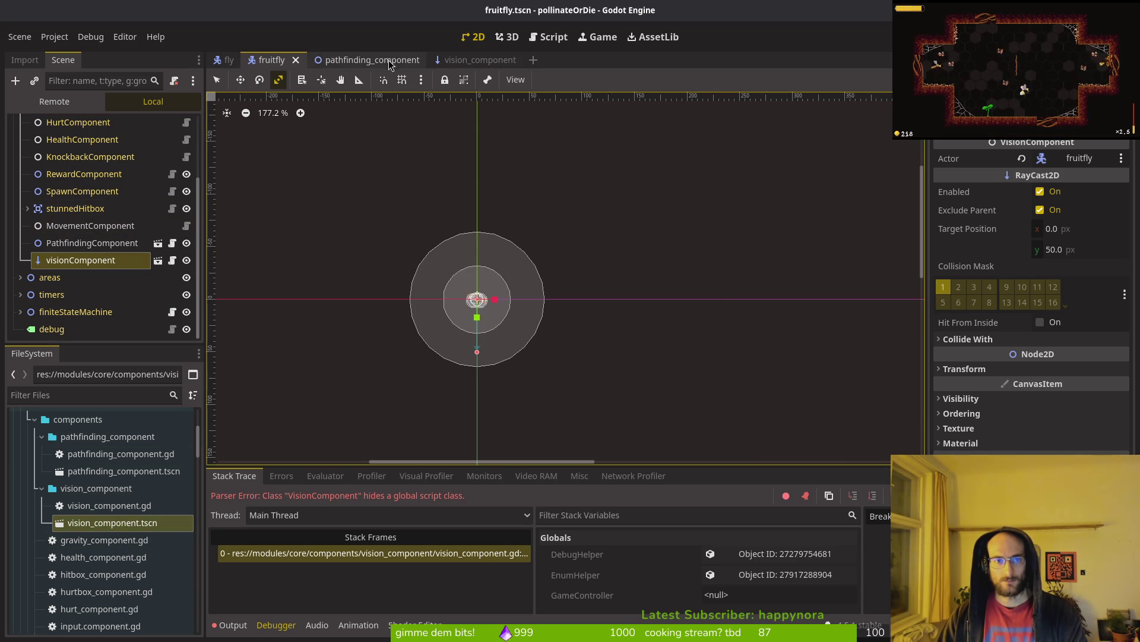
Step: Close the vision_component and pathfinding_component scene tabs and run the game again
middle_click(468, 59)
middle_click(383, 59)
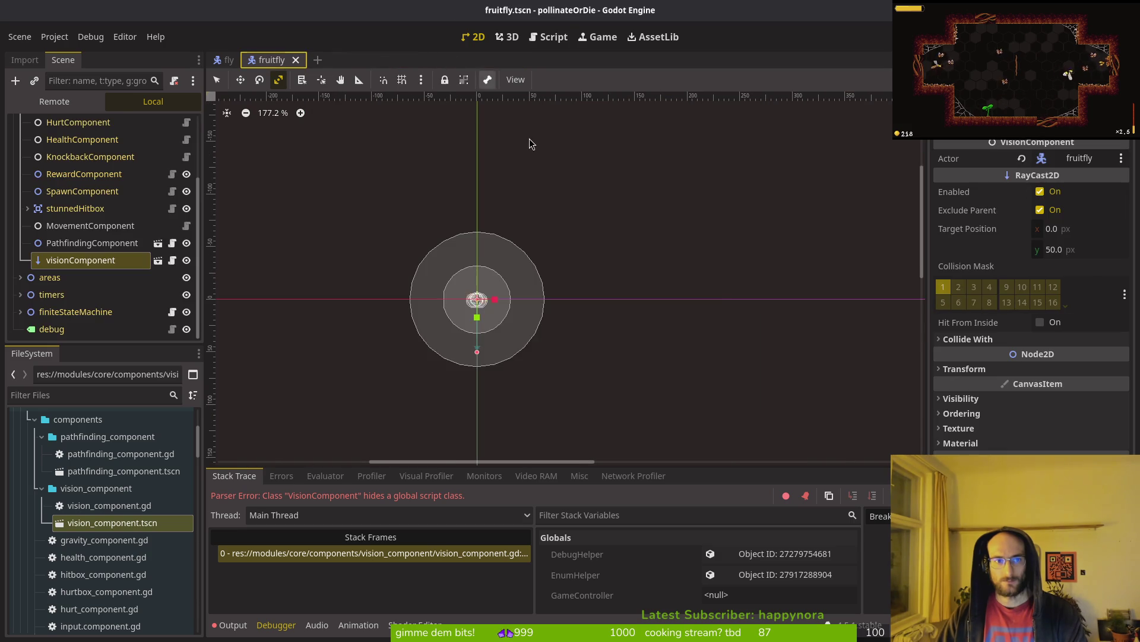
key("F5")
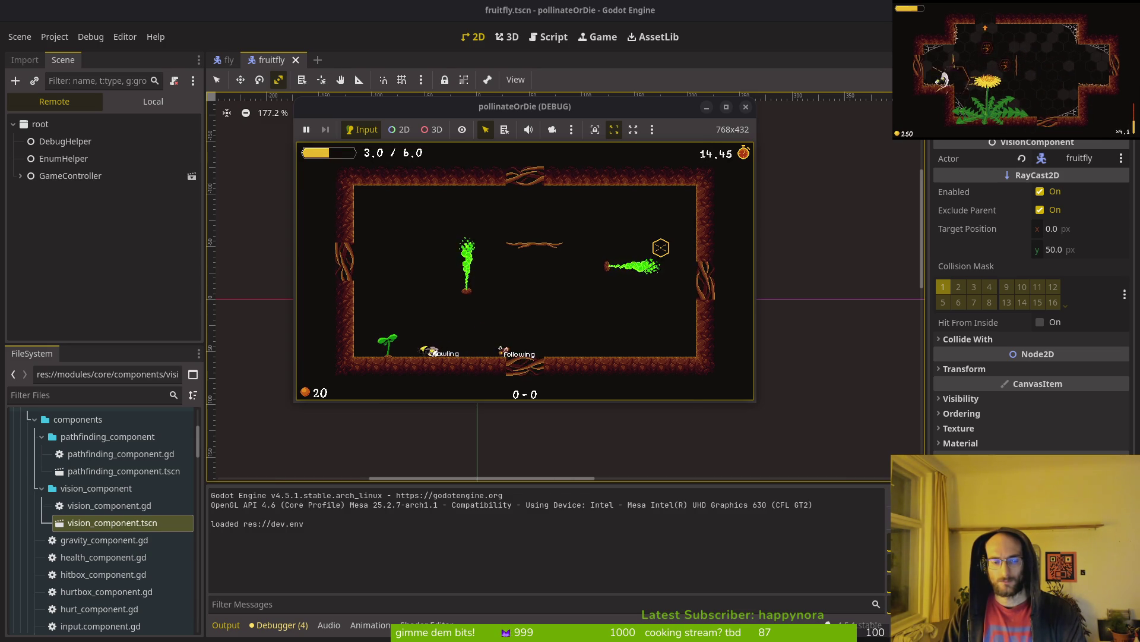
Step: Nudge the pollinateOrDie (DEBUG) window right, then close it to end the run
key("F8")
key("alt+Tab")
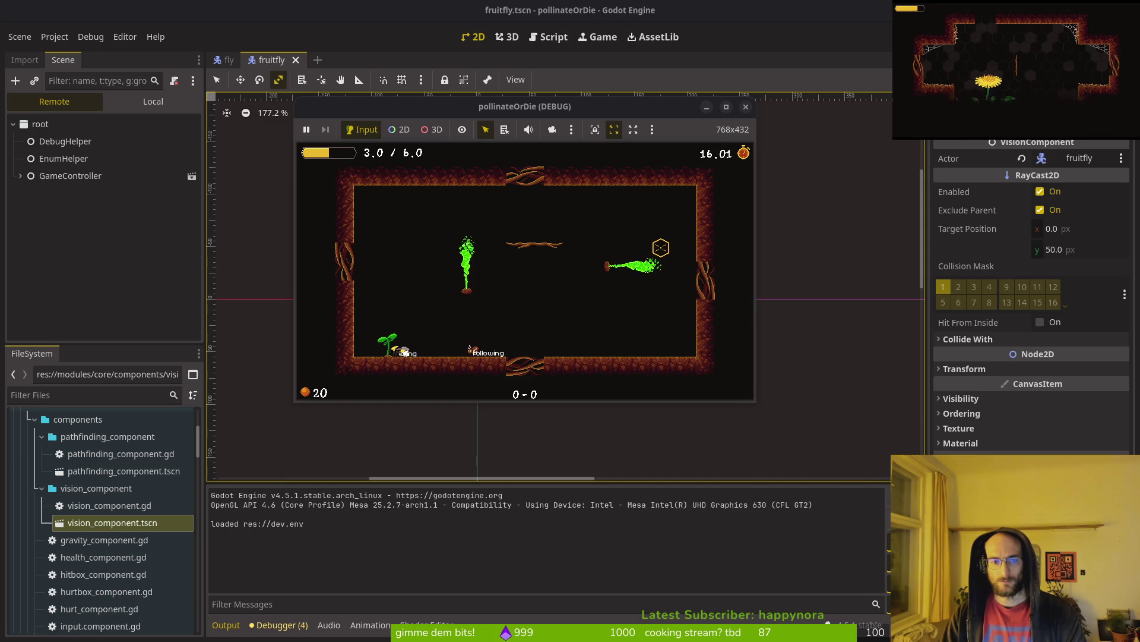
left_click_drag(515, 104, 532, 104)
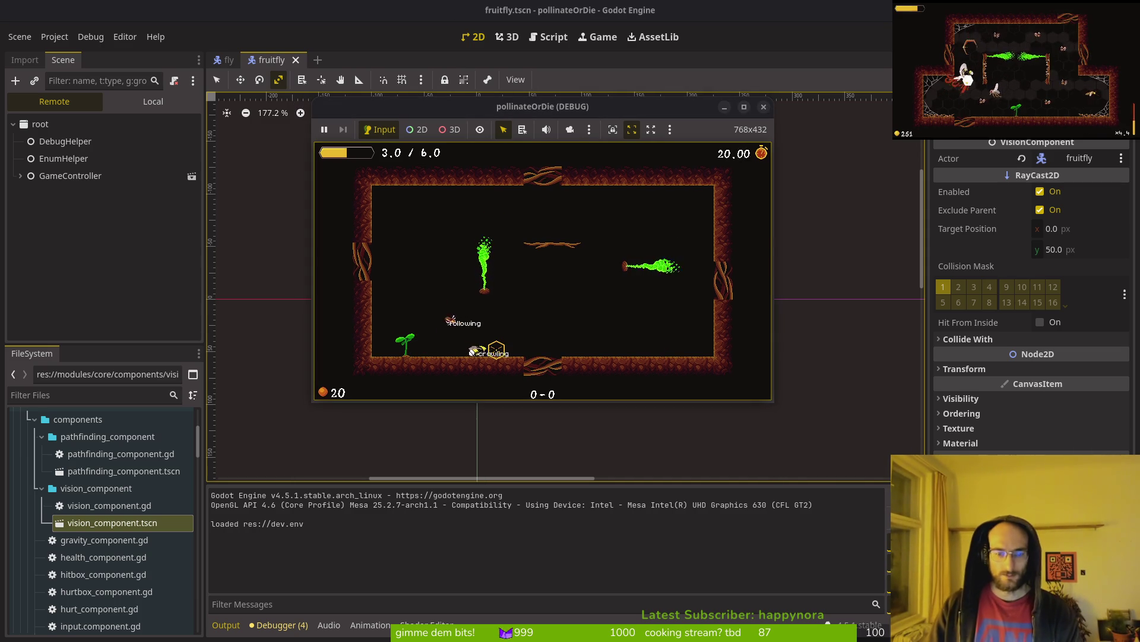
left_click(764, 107)
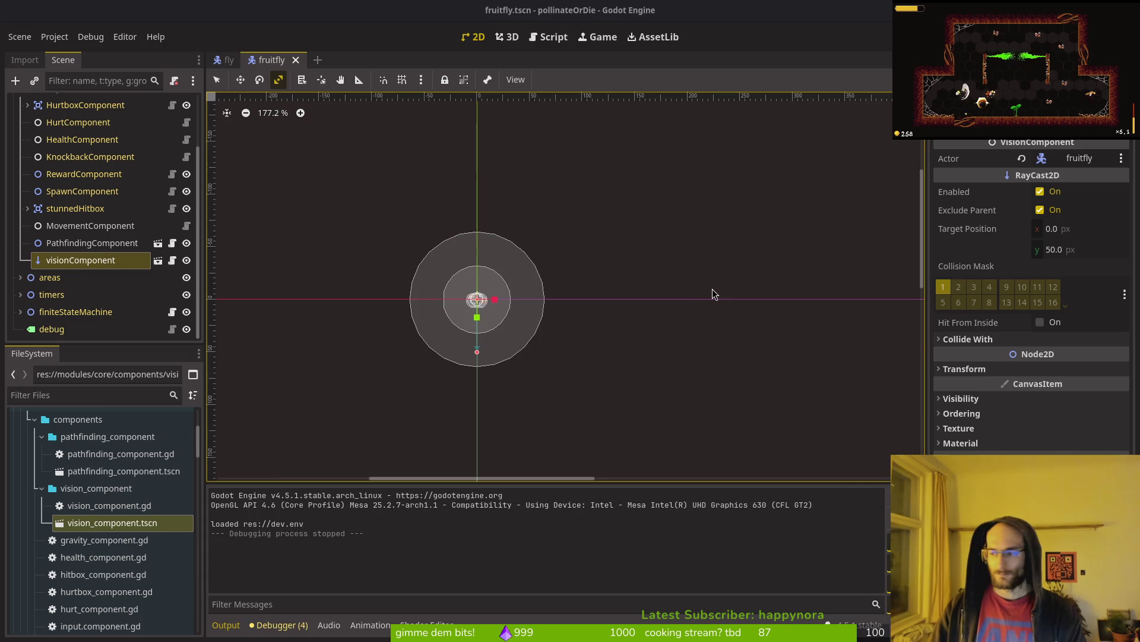
Step: Start a project grep for 'ray' and a file search in Neovim, then cancel both
key("alt+Tab")
key("space")
key("f")
key("g")
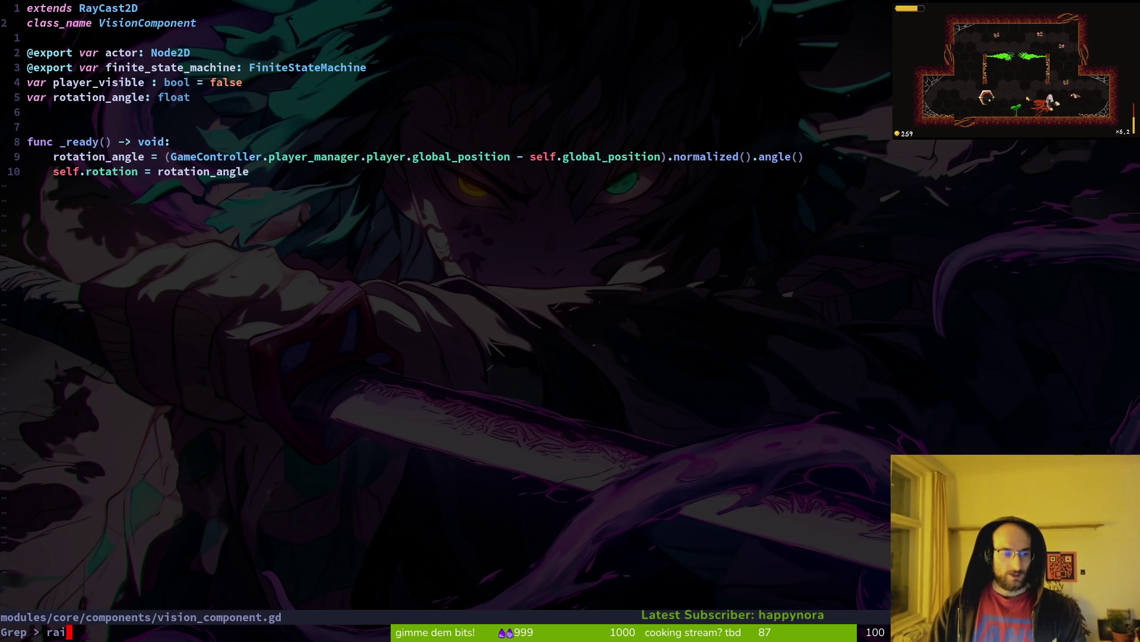
key("BackSpace")
type("y")
key("Escape")
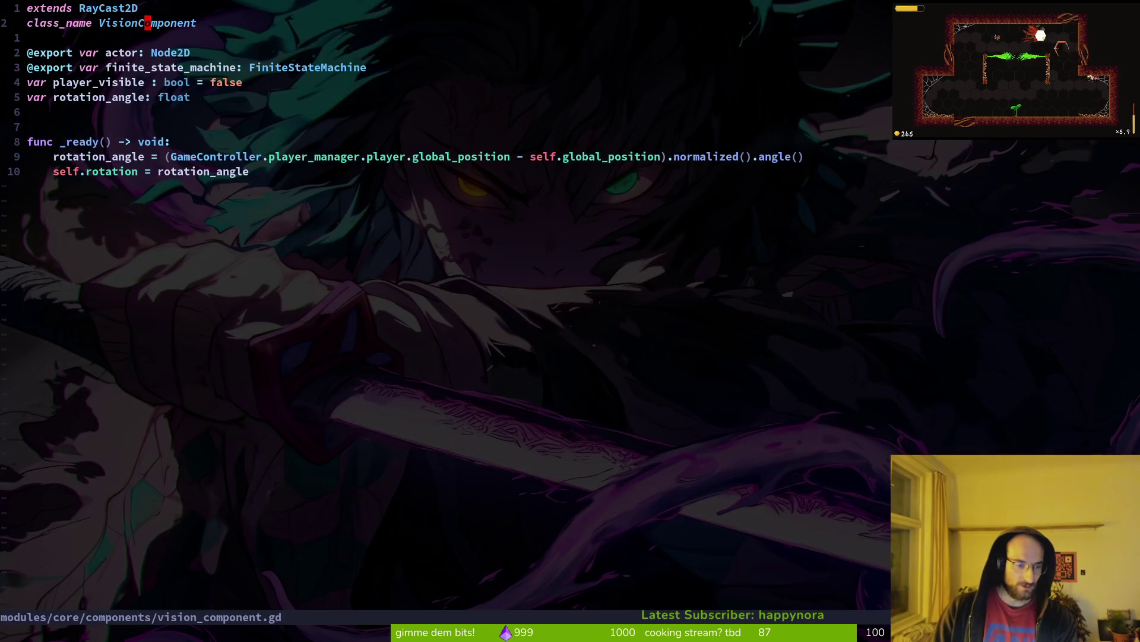
key("space")
key("f")
key("f")
key("Escape")
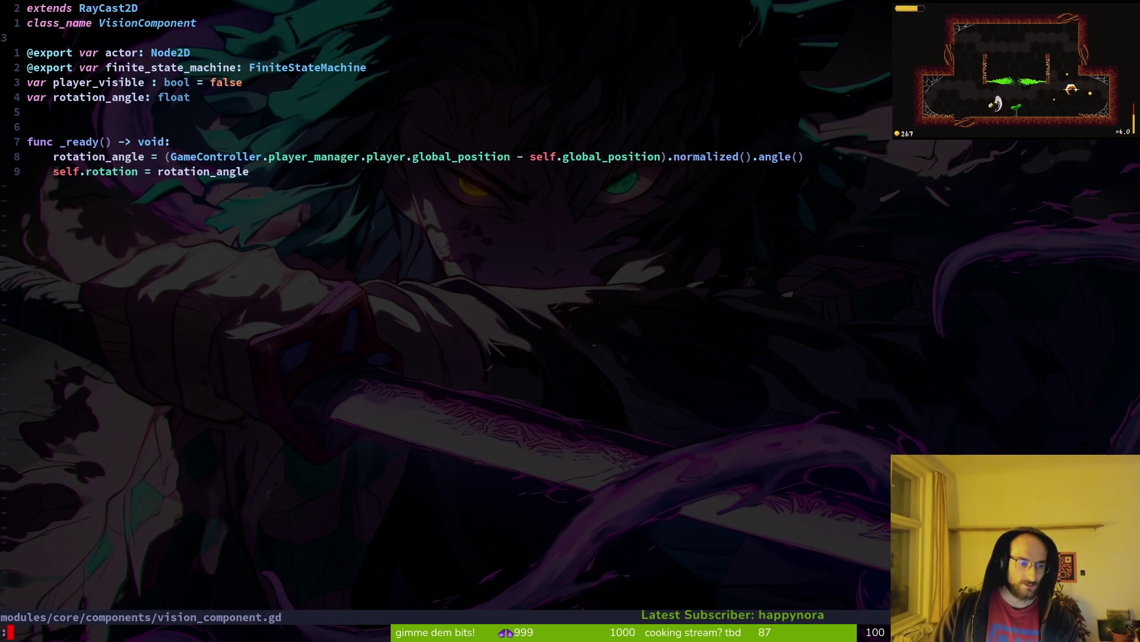
Step: Quit Neovim with :q and cd to the home directory
type("q")
key("Return")
type("cd")
key("Return")
type("c")
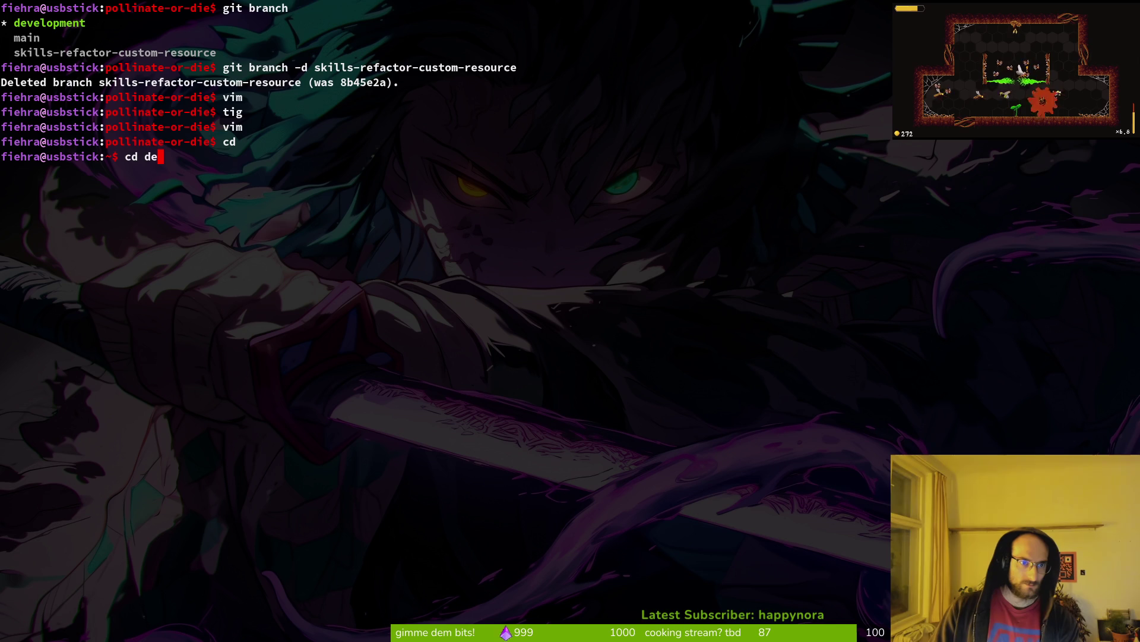
Step: Enter the dev folder, list its projects, and move into dinolife
key("Return")
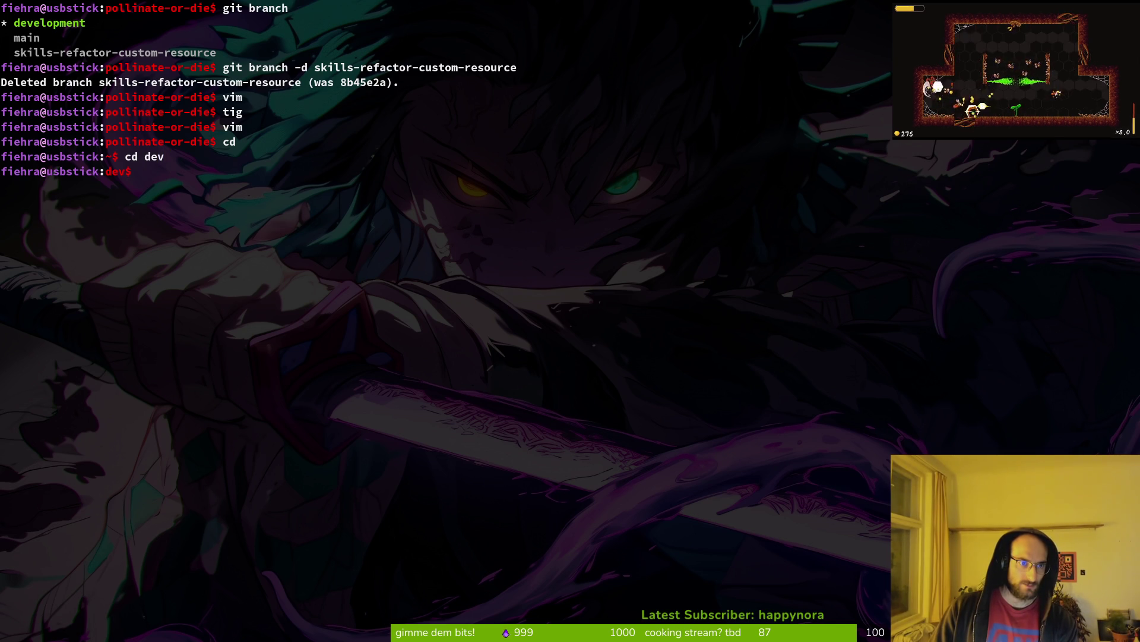
type("ls")
key("Return")
type("cd di")
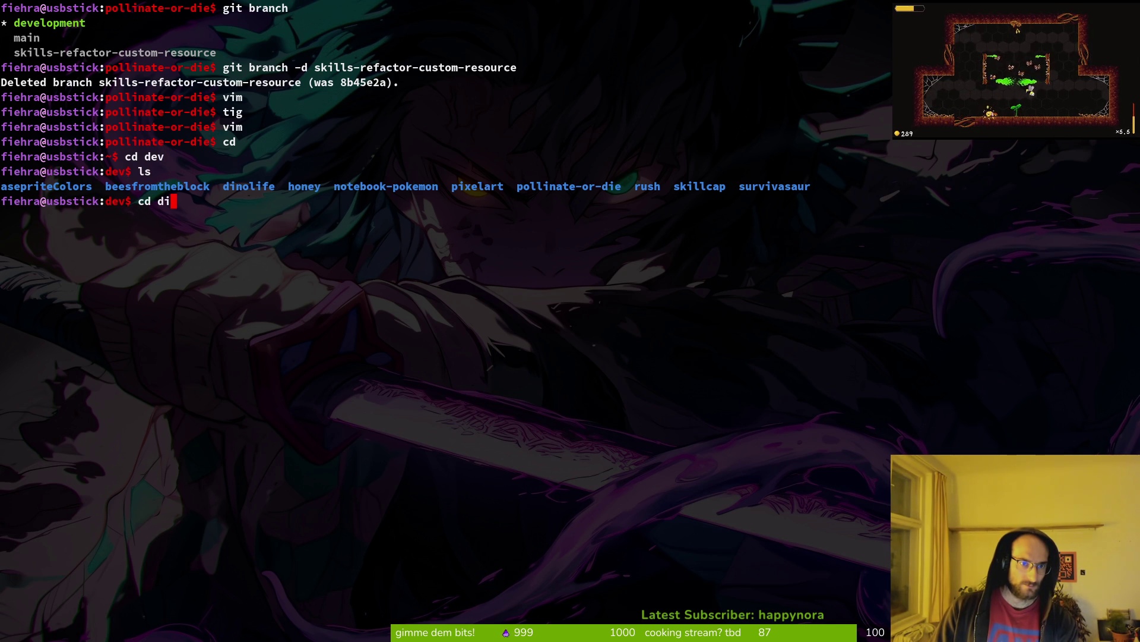
key("Tab")
key("Return")
Step: Open dinolife in Neovim with 'vim .' and briefly search files for 'ra'
type("vim .")
key("Return")
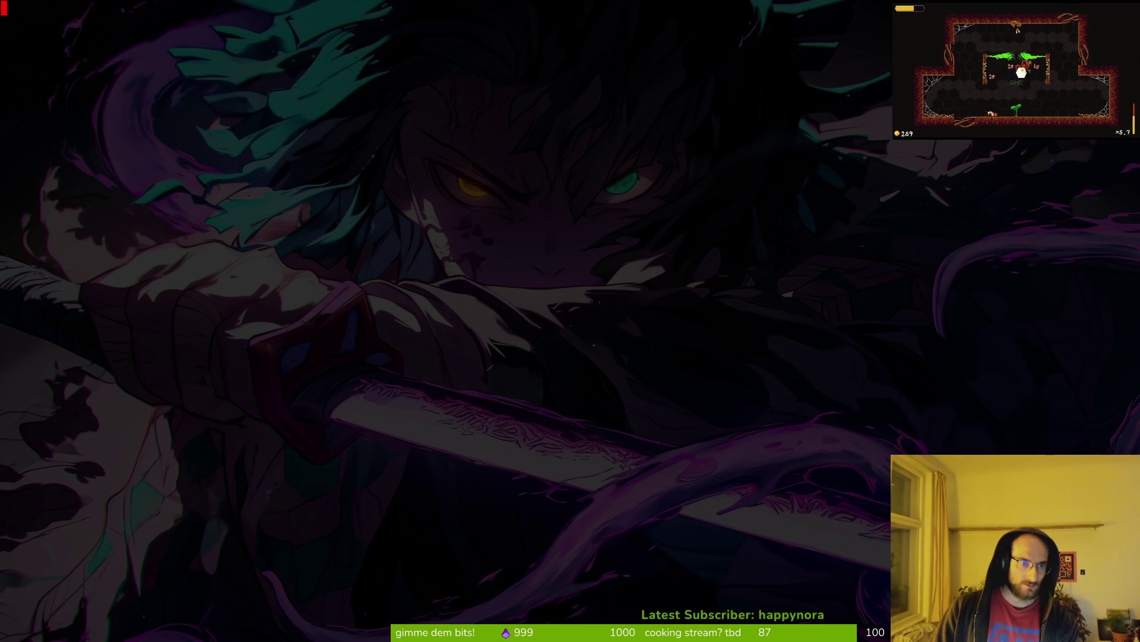
key("space")
key("f")
key("f")
type("ra")
key("Escape")
Step: Grep the project for 'raycast' and open patroller.gd at its line 14 match
key("ctrl+p")
type("f")
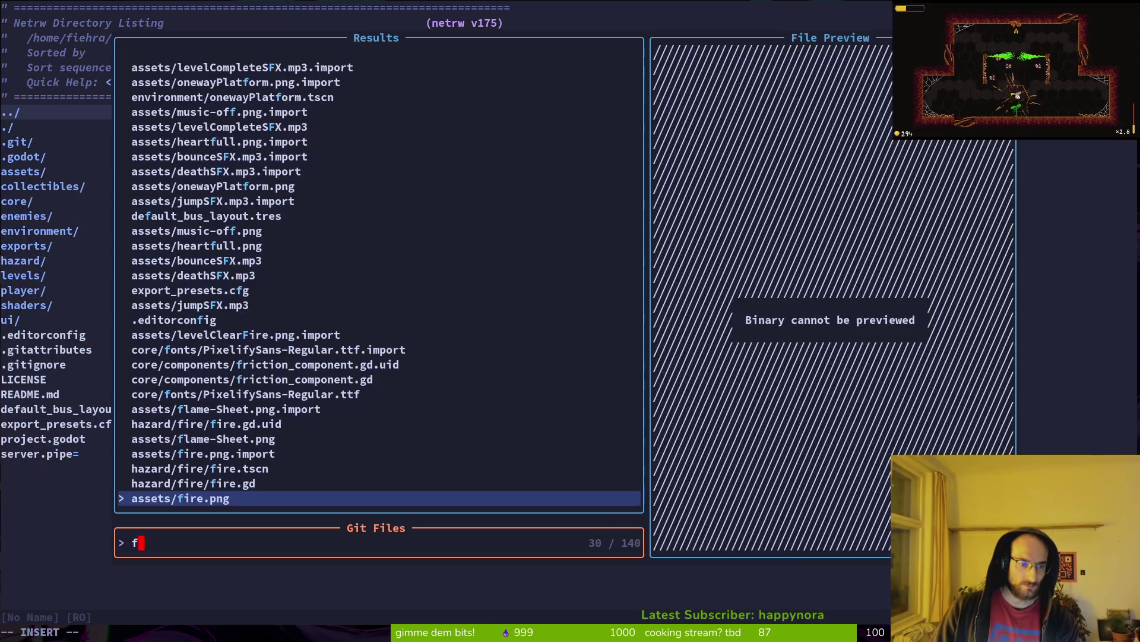
key("BackSpace")
key("Escape")
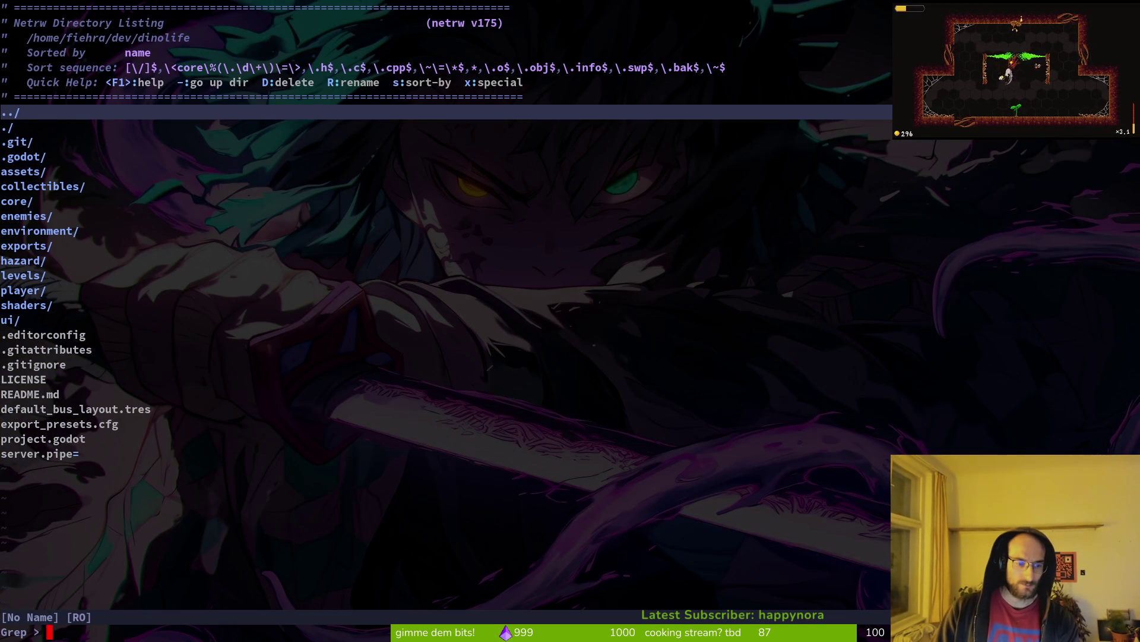
type("raycast")
key("Return")
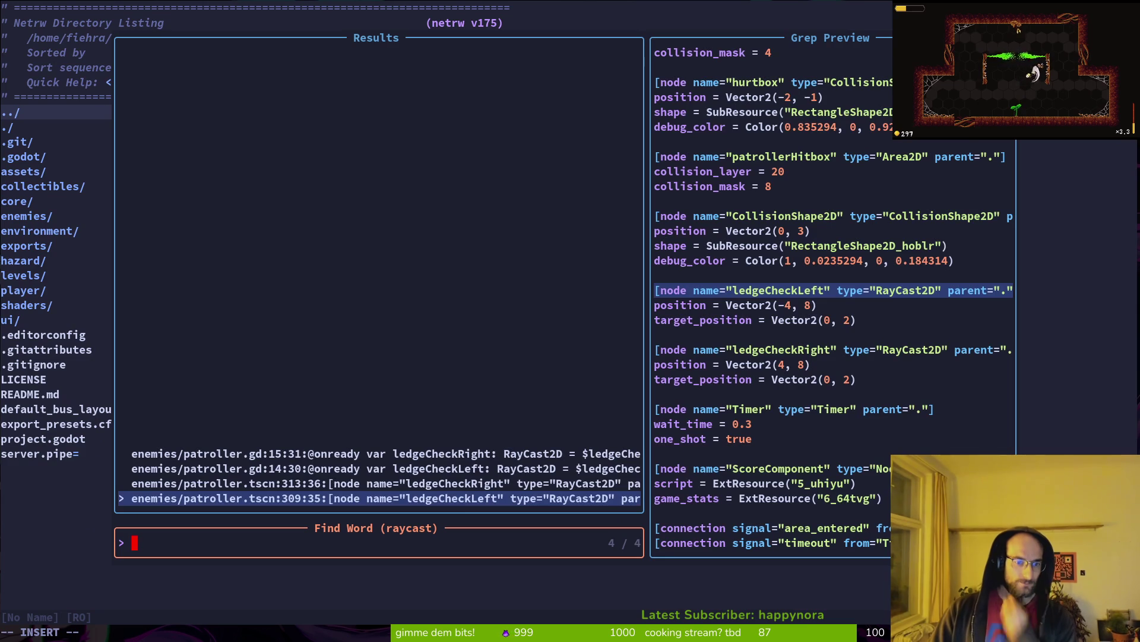
key("Up")
key("Up")
key("Return")
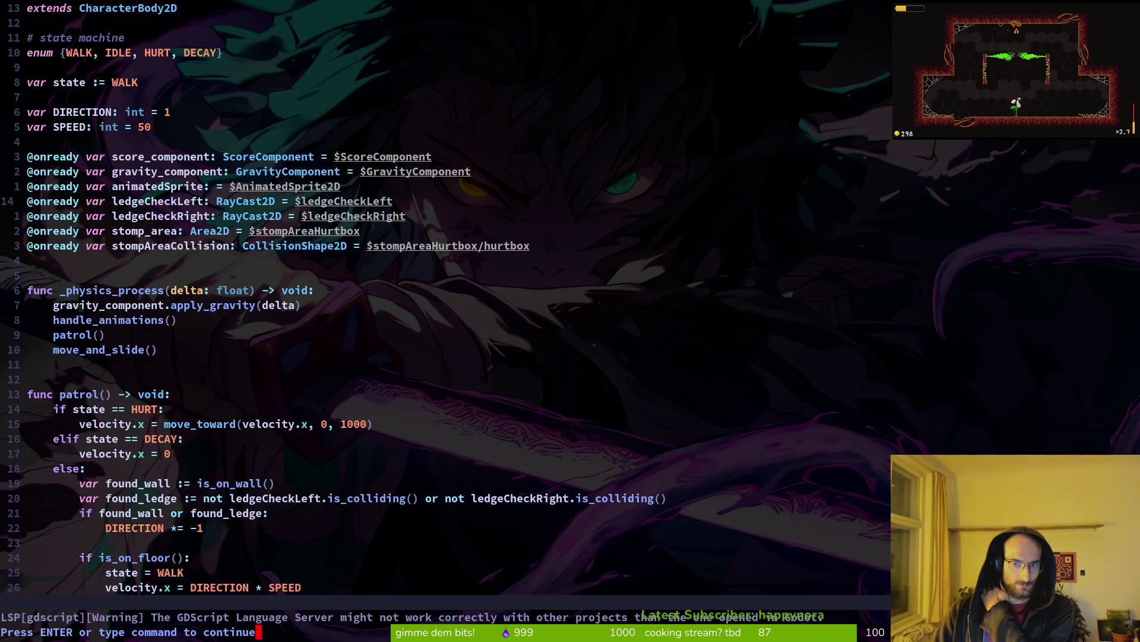
key("Return")
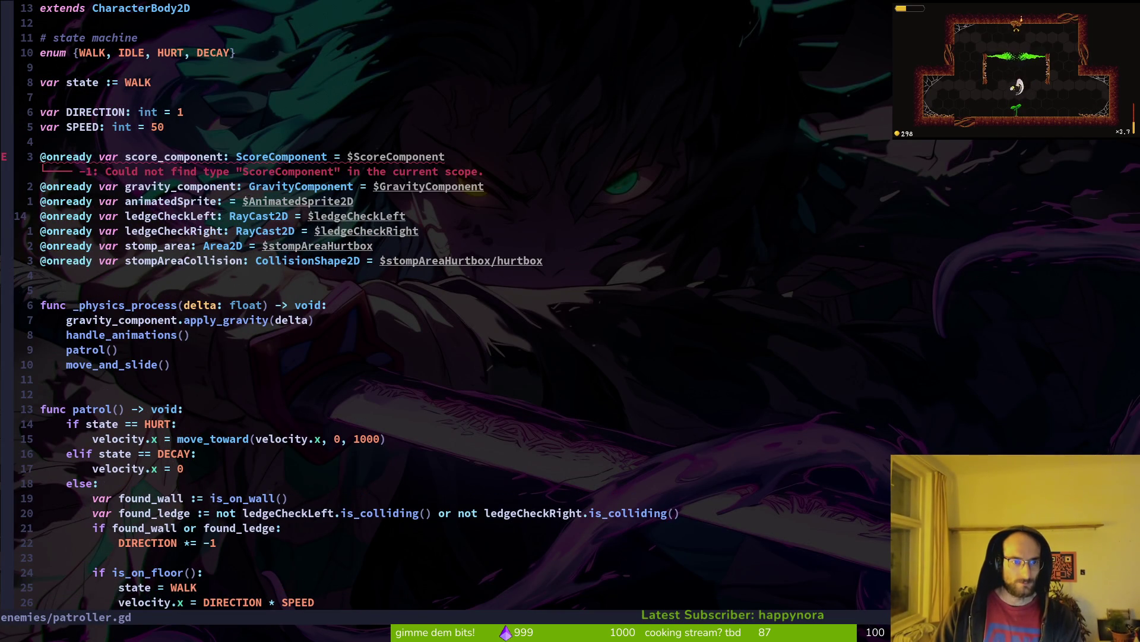
Step: Grep for ledgeCheck and jump to the found_ledge check on line 34
key("b")
key("b")
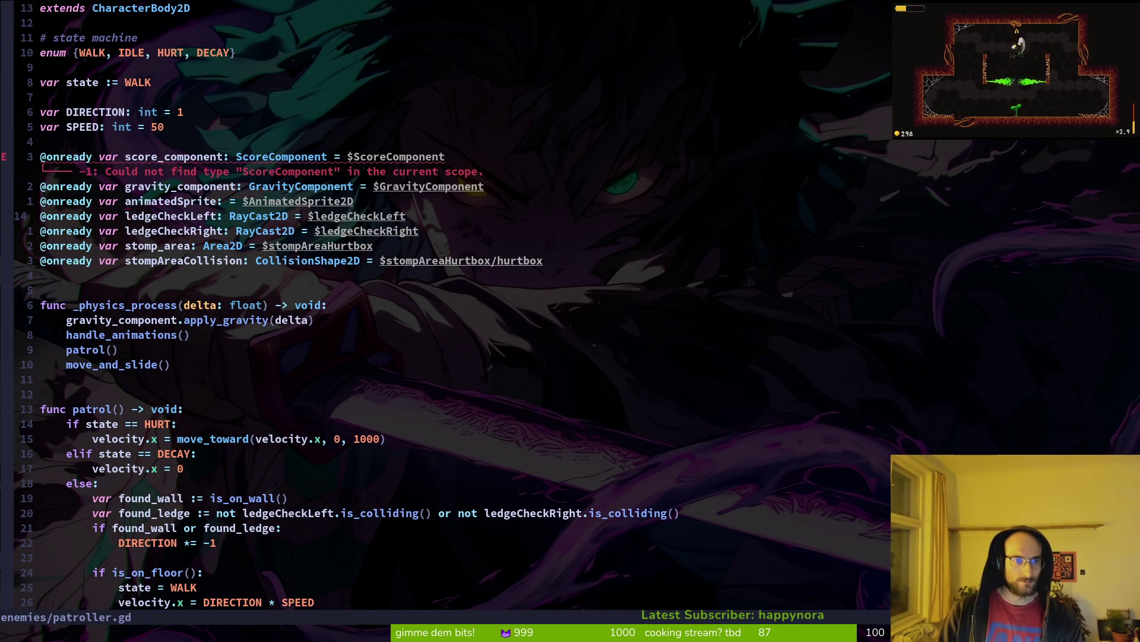
key("l")
key("l")
key("x")
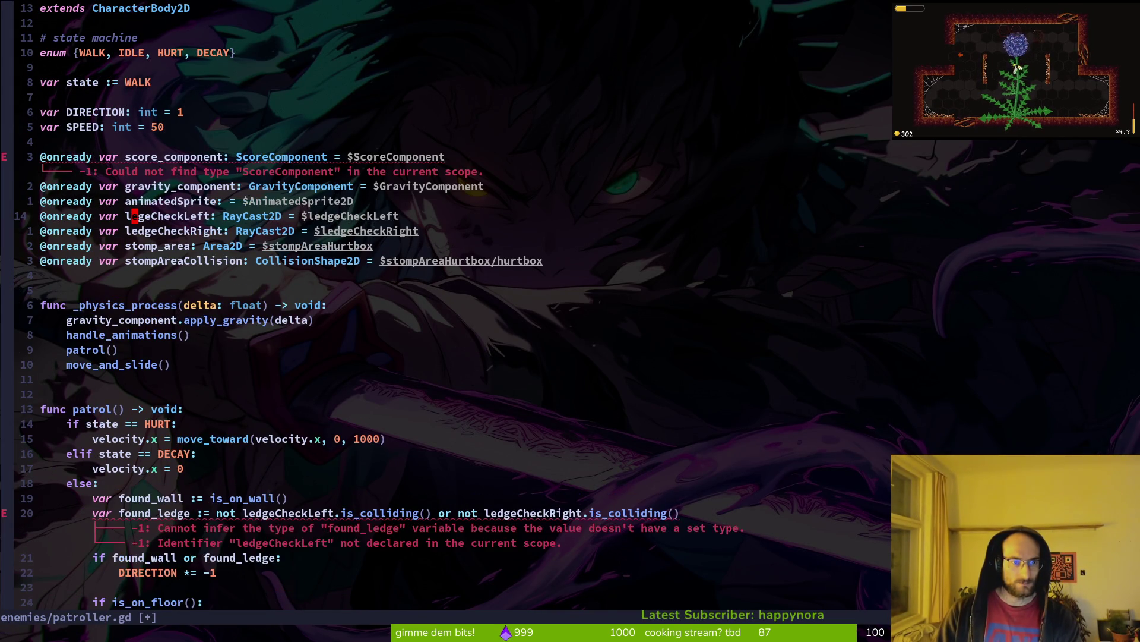
key("u")
key("space")
type("fgd")
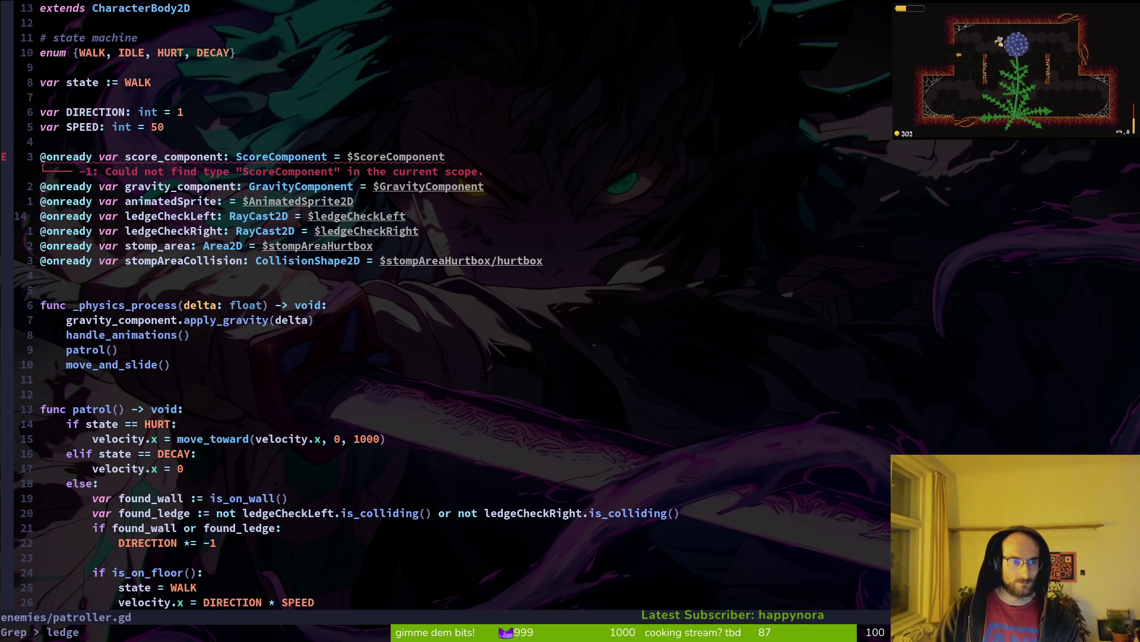
type("ck")
key("Return")
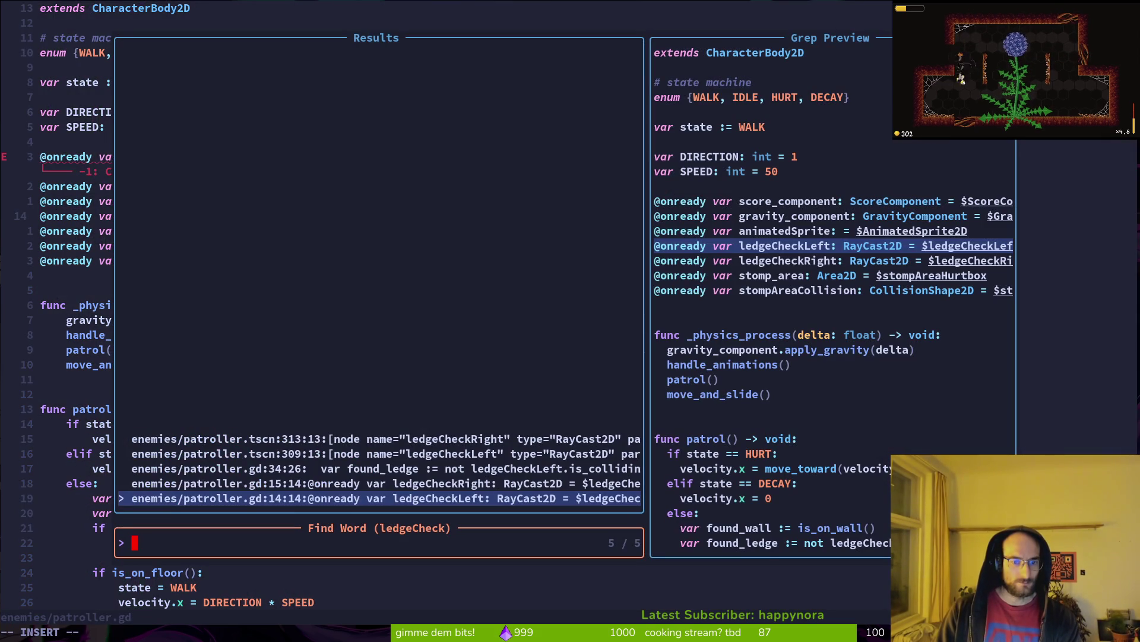
key("Up")
key("Up")
key("Return")
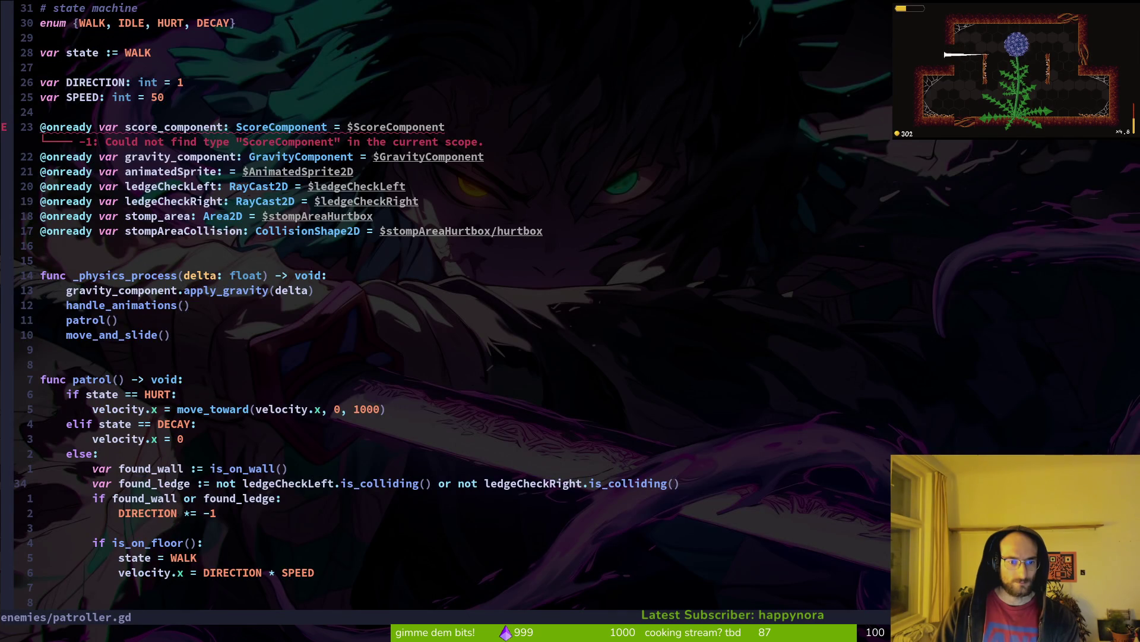
Step: Yank the whole found_ledge raycast line
key("shift+v")
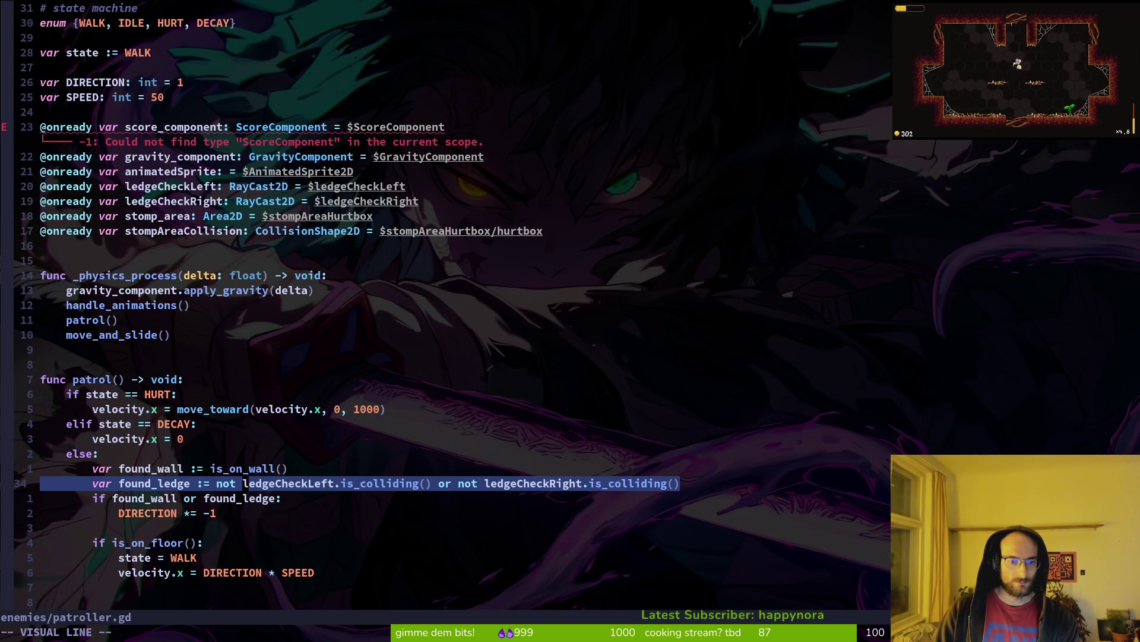
key("y")
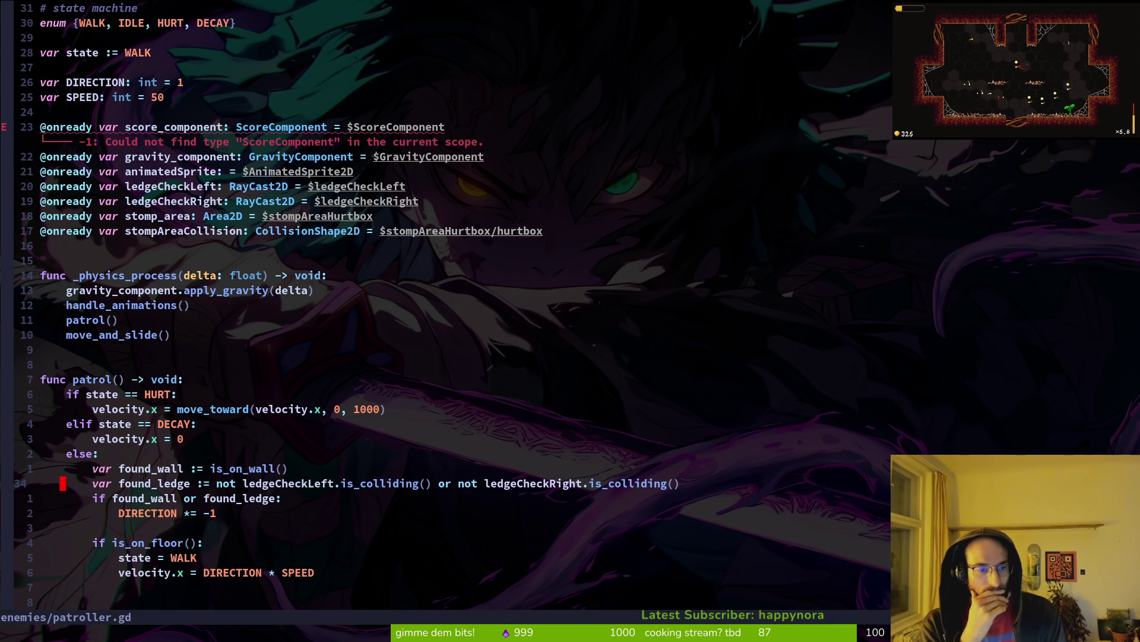
key("alt+Tab")
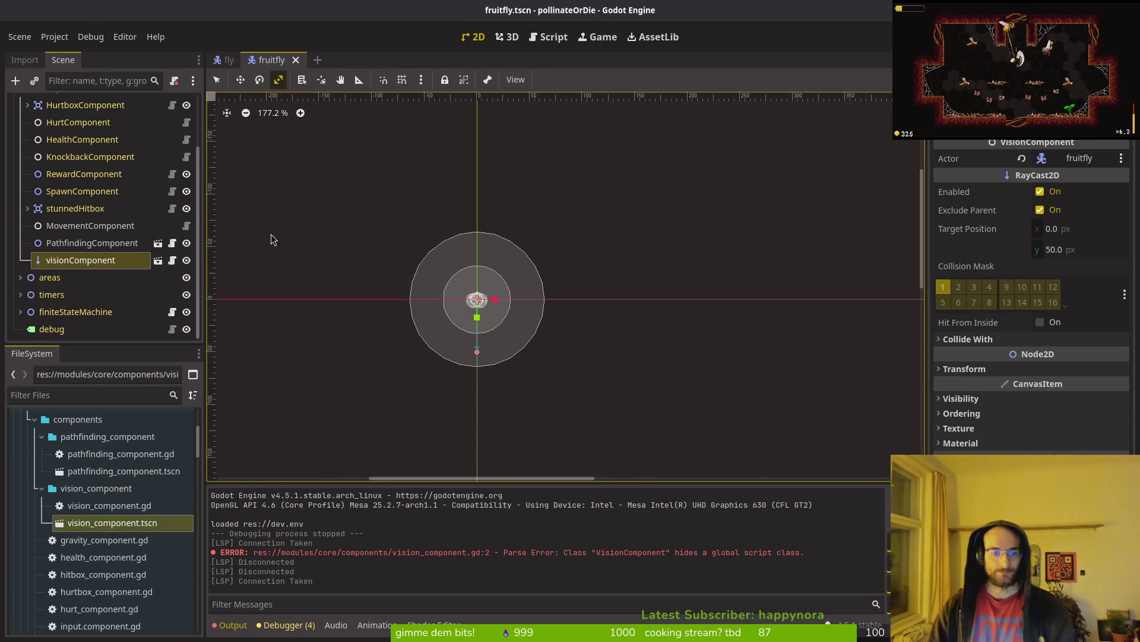
key("alt+Tab")
key("V")
key("y")
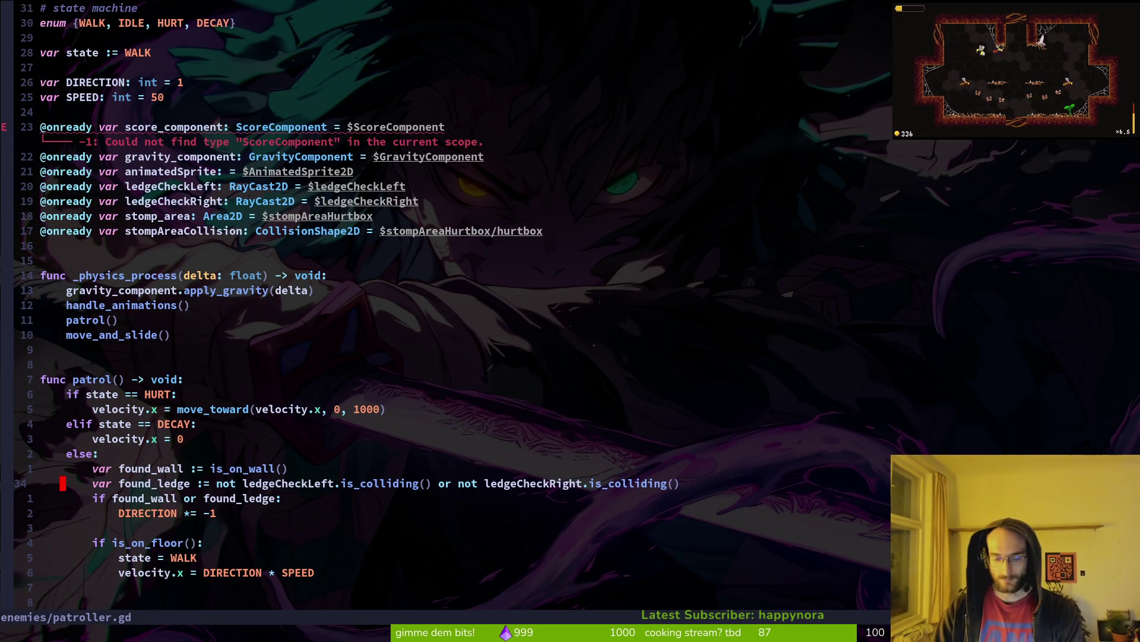
scroll(341, 432, "down", 3)
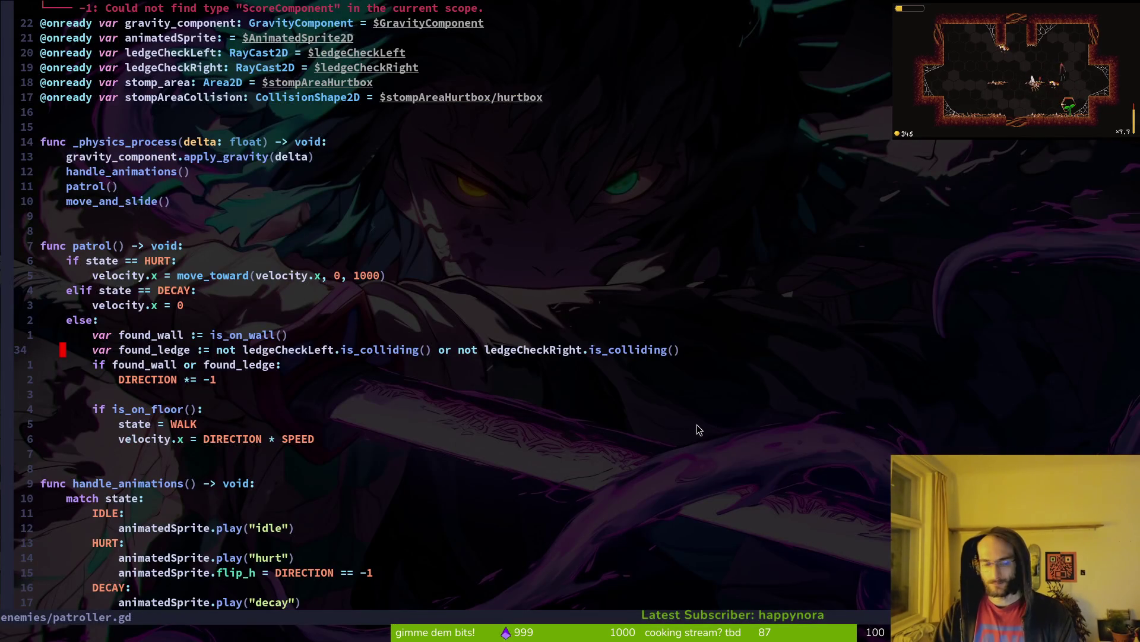
Step: Quit Neovim back to the shell and return to the home folder
type(":q")
key("Return")
type("vim .")
key("Return")
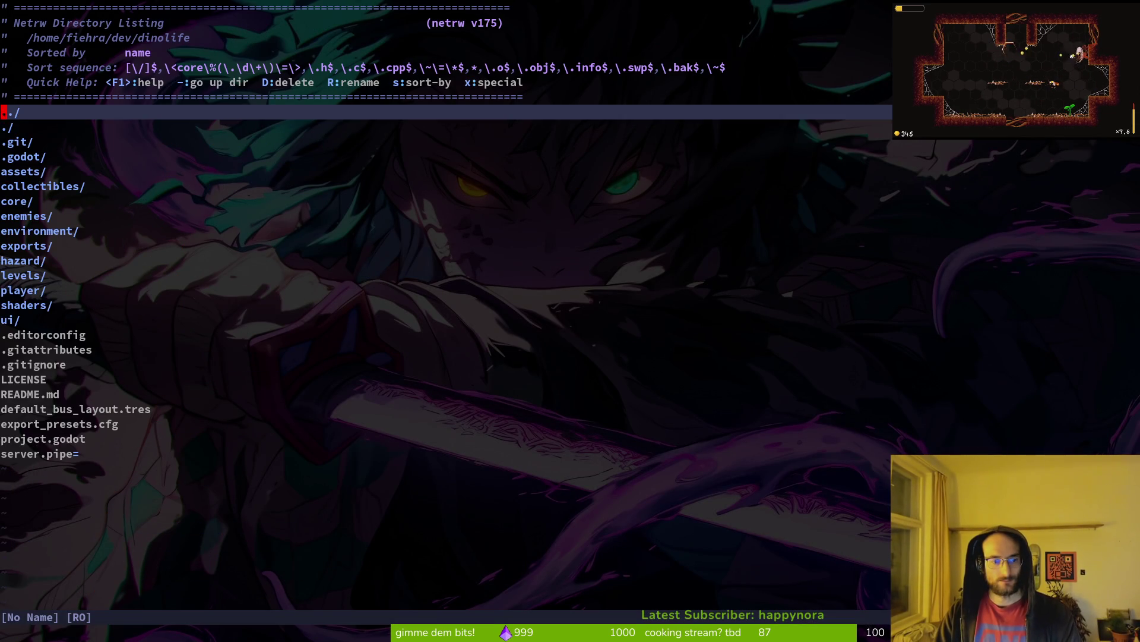
type(":q")
key("Return")
key("Return")
Step: Open the pollinate-or-die project in Neovim and load vision_component.gd
type("cd dev/po")
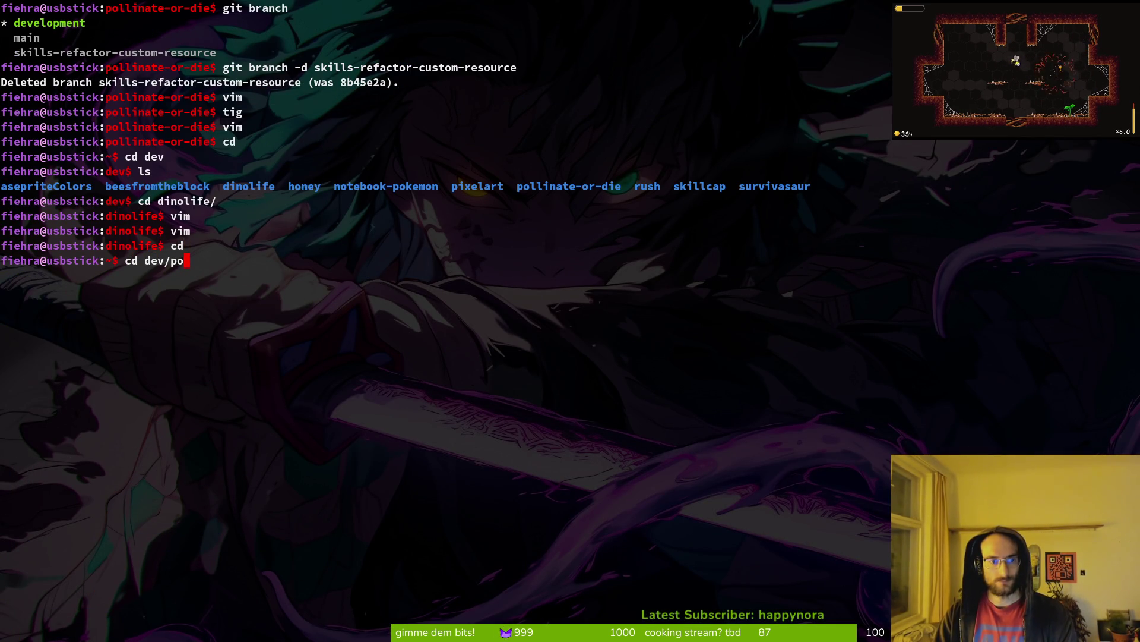
key("Tab")
key("Return")
type("vim .")
key("Return")
key("space")
key("f")
key("f")
type("vision")
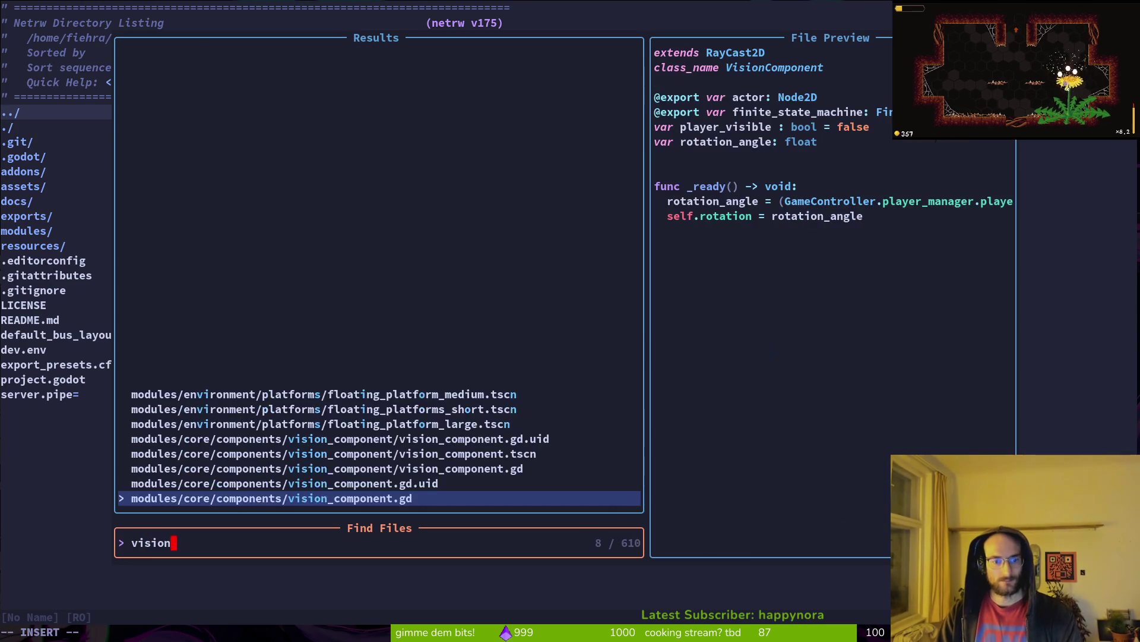
key("Return")
Step: Add a _process function below _ready and save the script
key("G")
key("o")
key("BackSpace")
key("BackSpace")
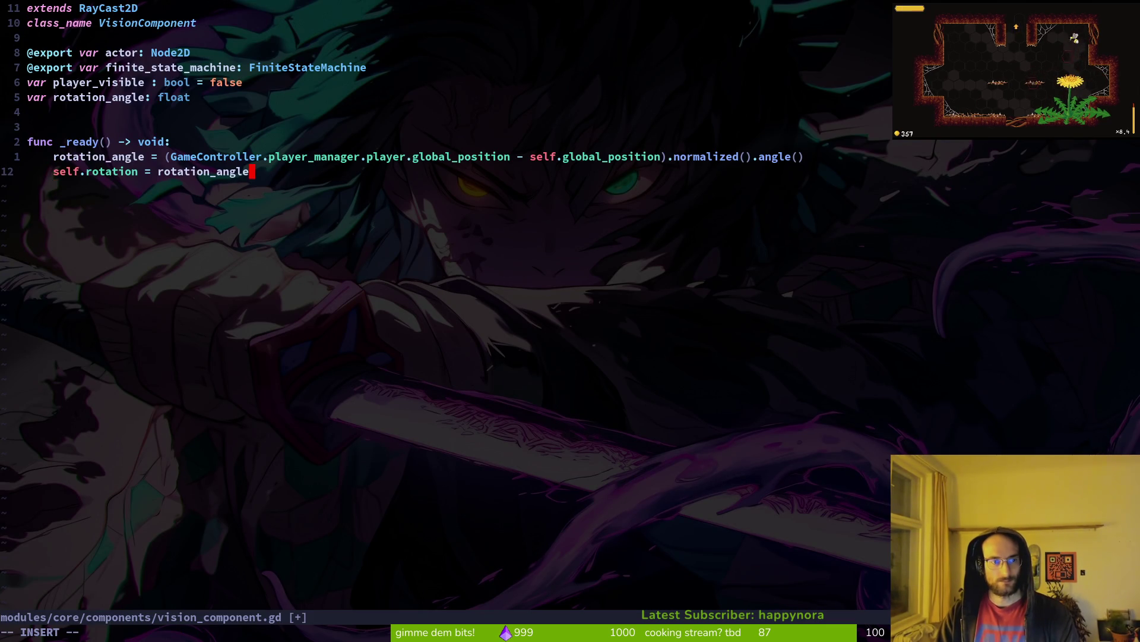
key("Return")
key("Return")
key("Return")
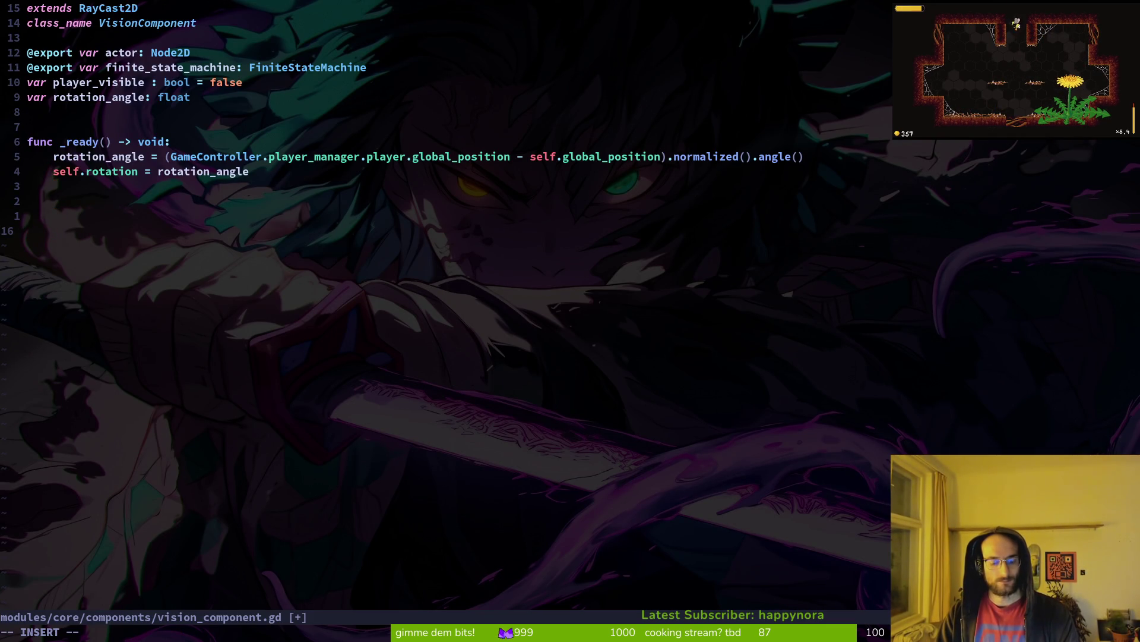
type("func_p")
key("Return")
key("Escape")
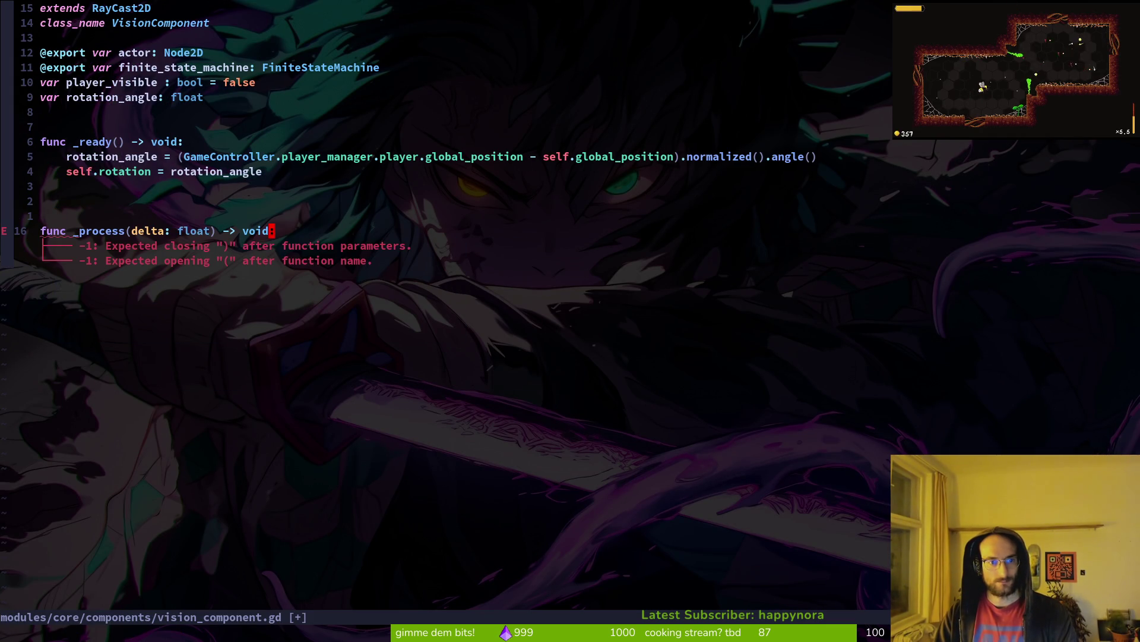
type(":write")
key("Return")
Step: Paste the copied found_ledge check into _process, rename it to found_player, and save
key("o")
key("super+v")
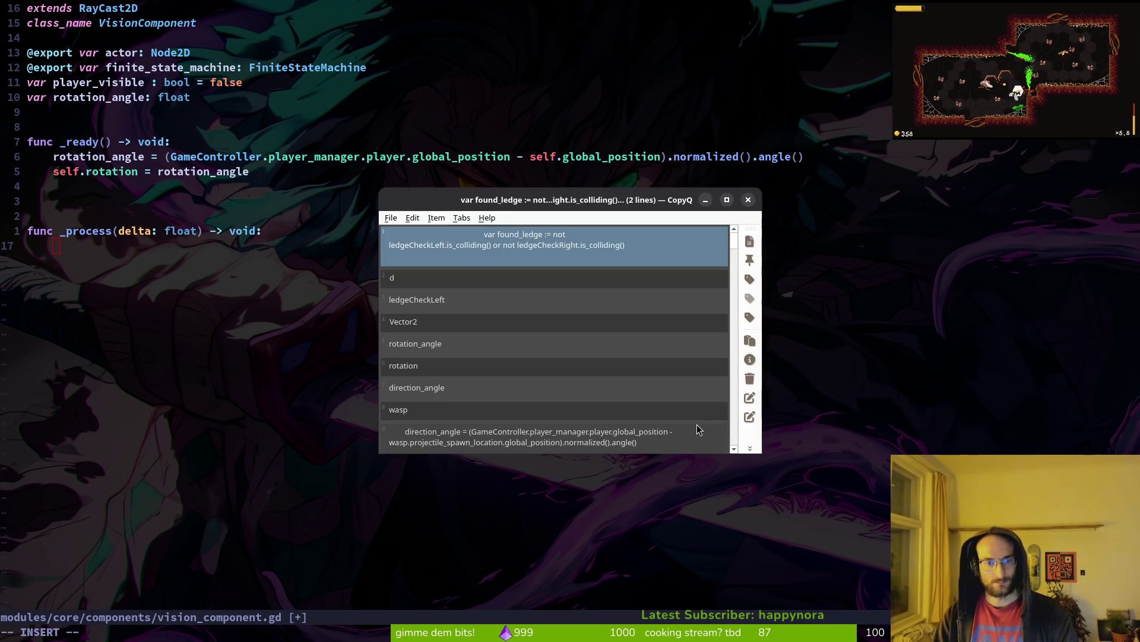
key("Return")
key("Escape")
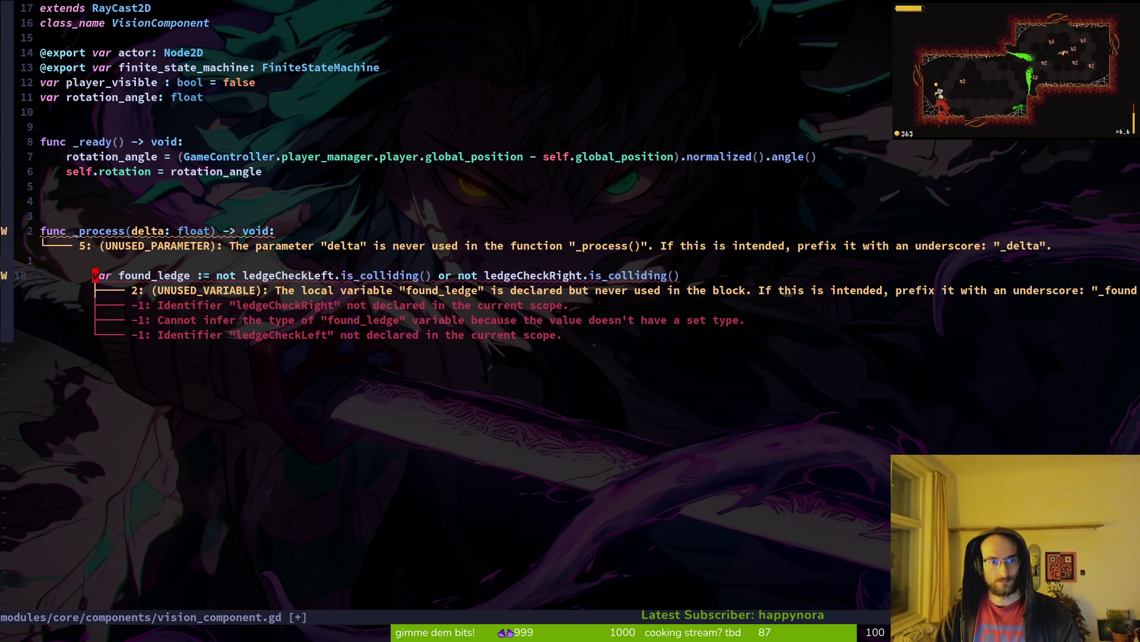
key("o")
key("Escape")
key("d")
key("d")
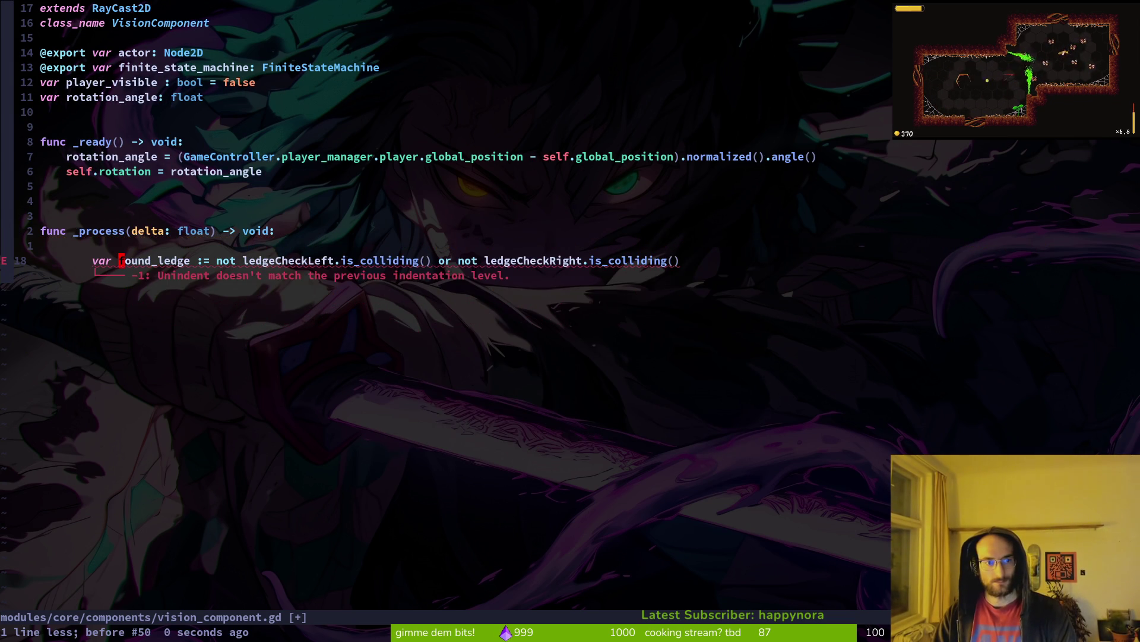
type("cwfound_play")
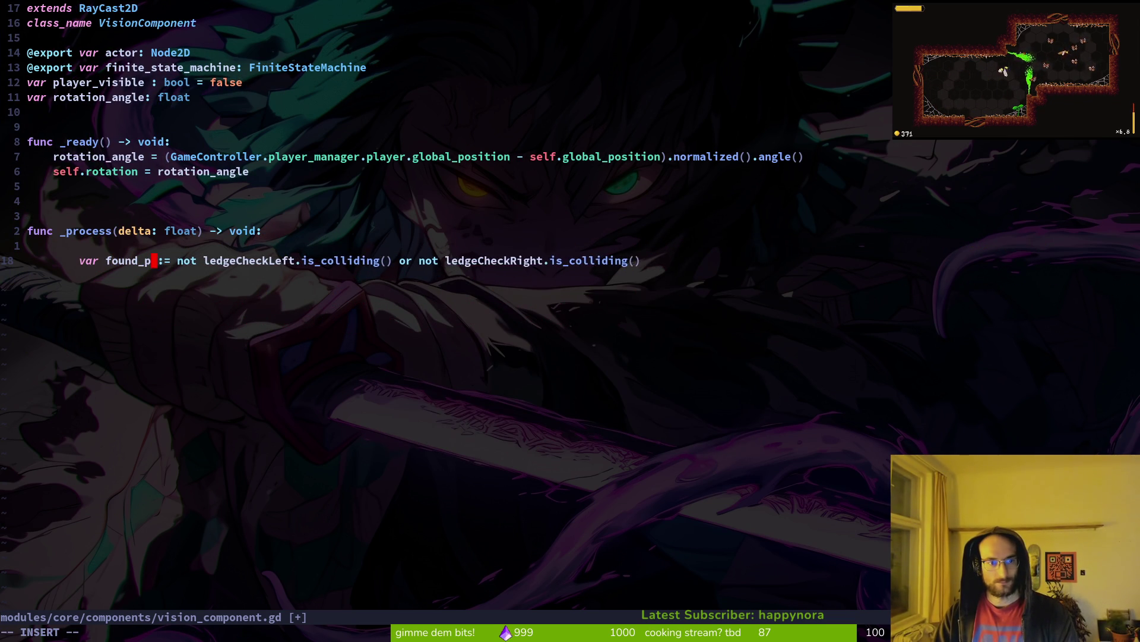
type("er")
key("Escape")
key("Return")
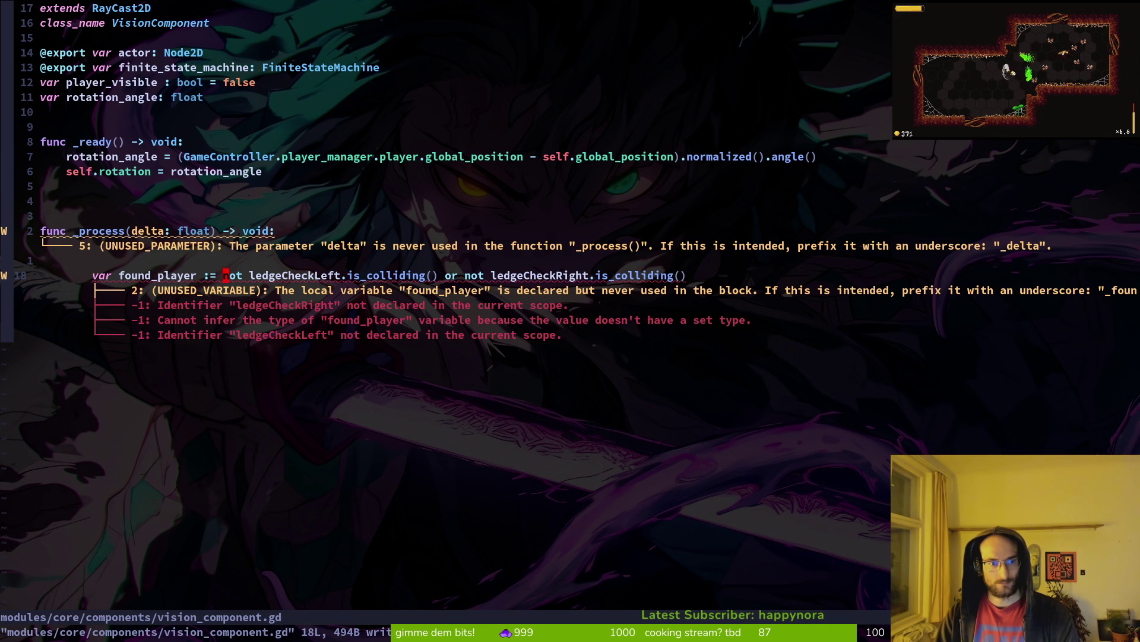
Step: Replace both ledge-check raycast names with self in the found_player line and save
type("ciw")
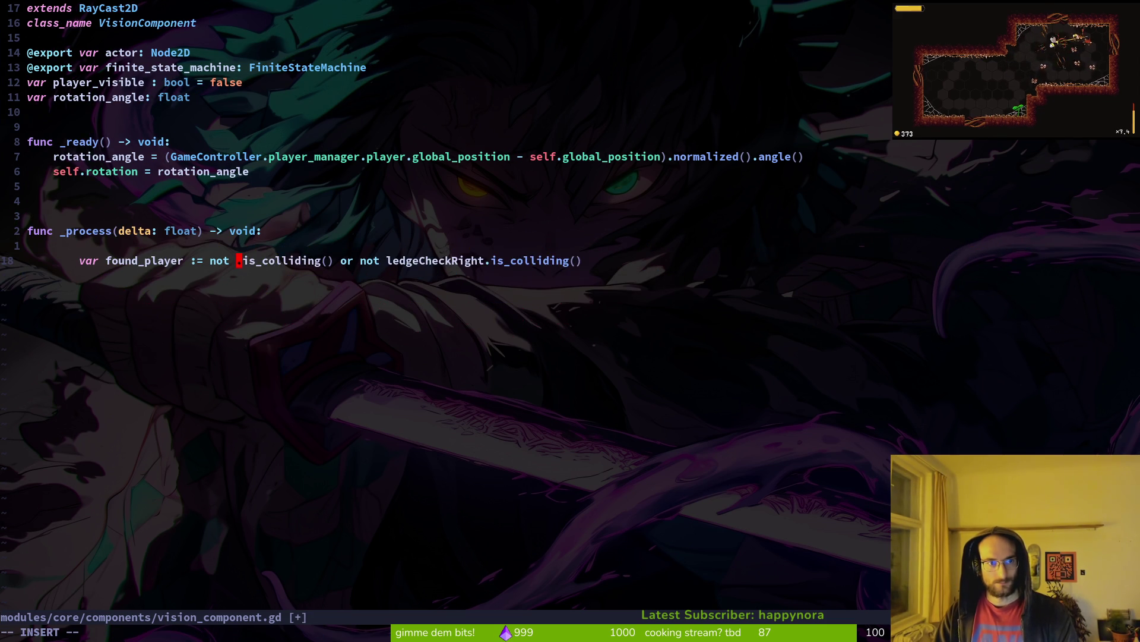
type("self")
key("Escape")
type(":write")
key("Return")
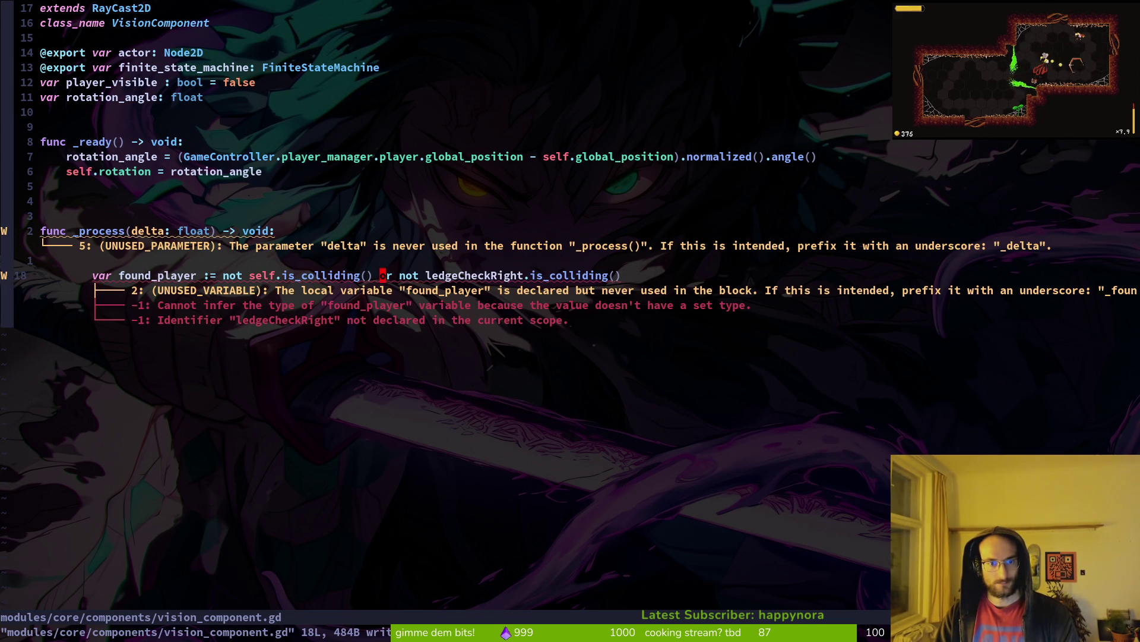
type("ciw")
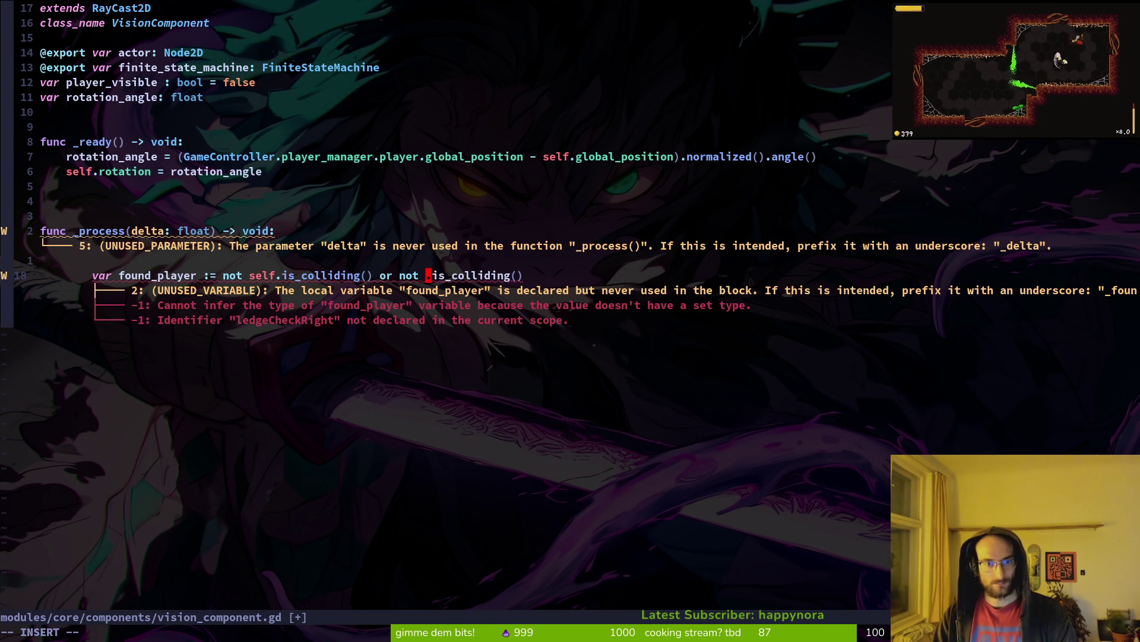
type("self")
key("Escape")
type(":write")
key("Return")
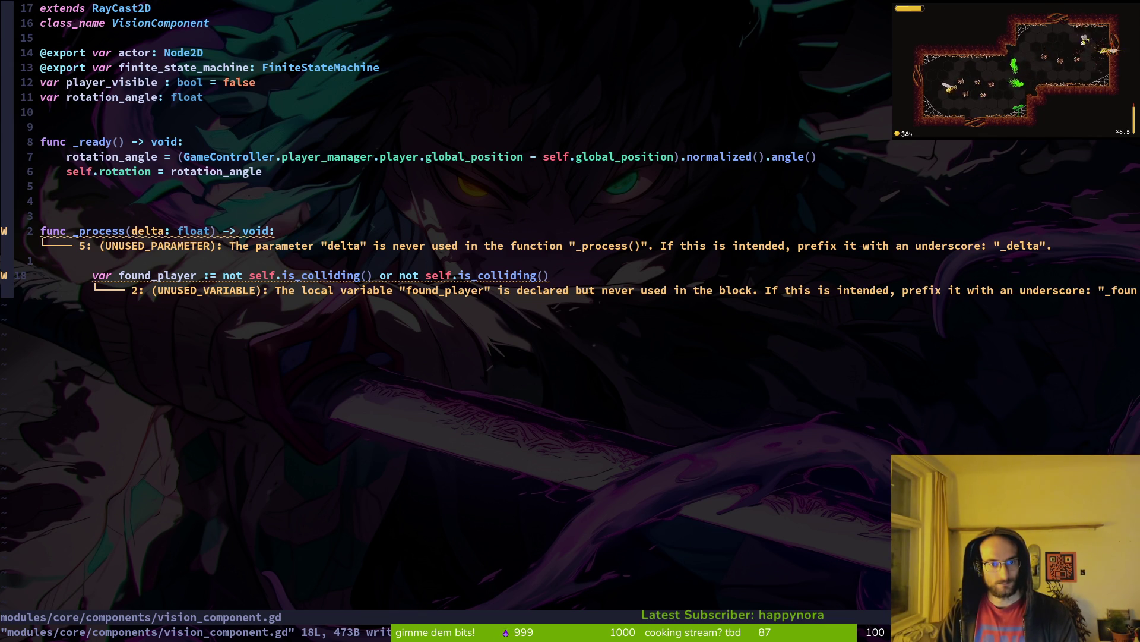
Step: Add a print_debug(found_player) line to _process
type("o")
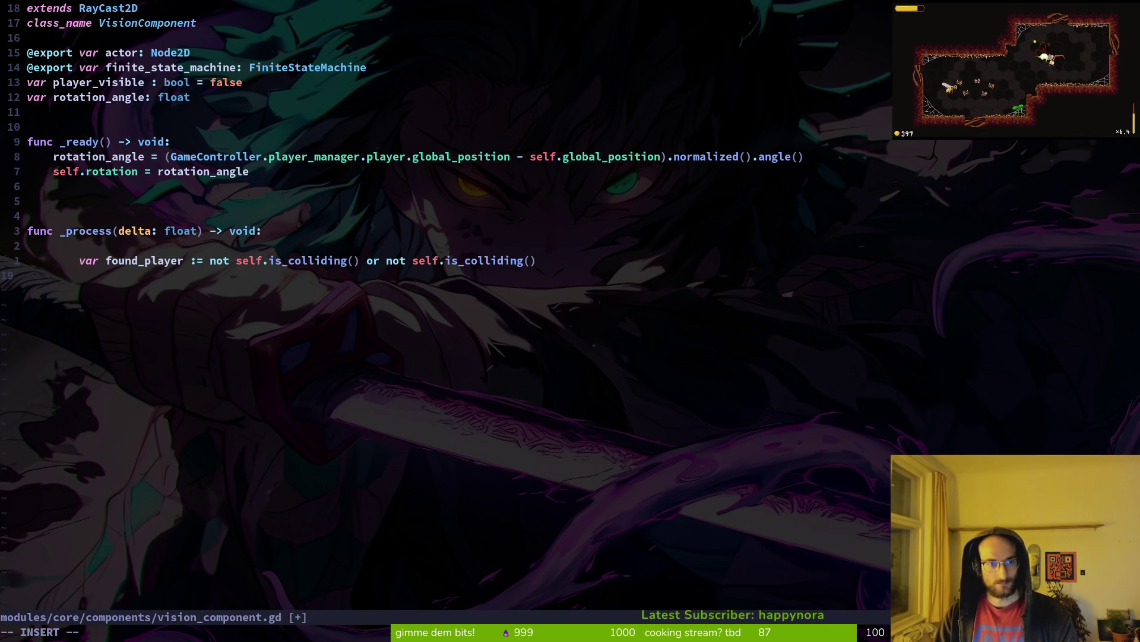
type("print_debug(")
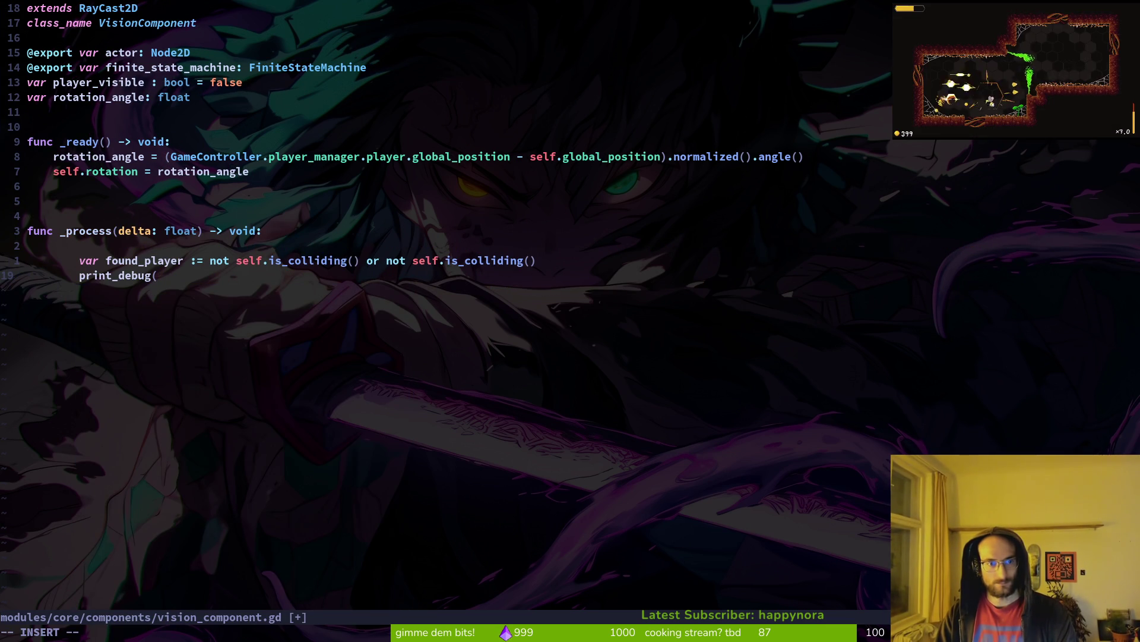
type("found_player)")
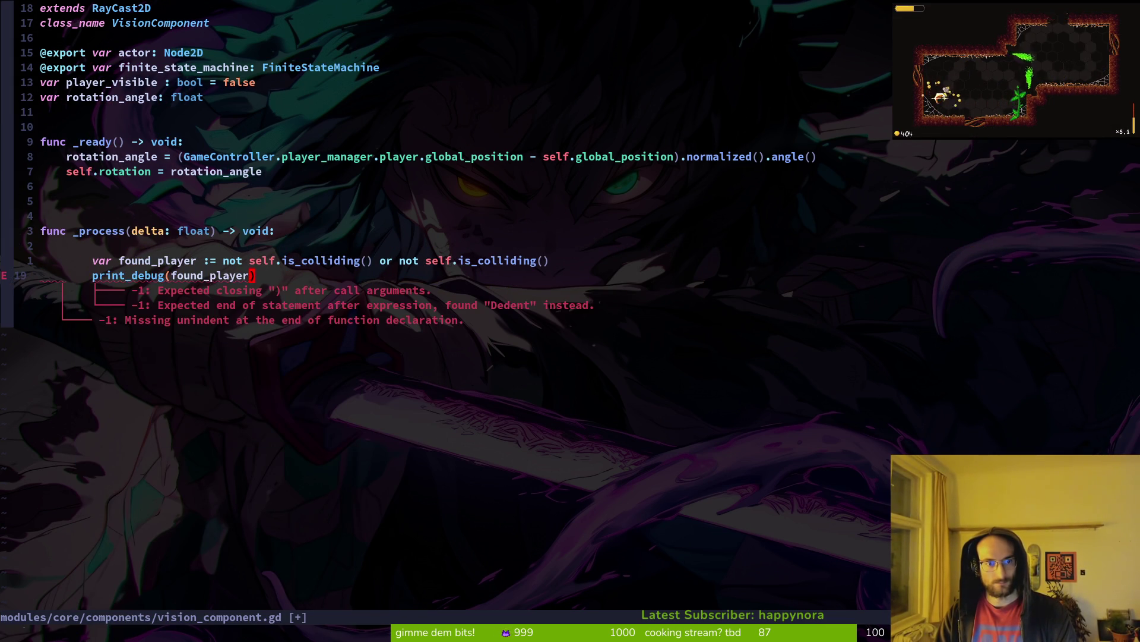
key("Escape")
key("alt+Tab")
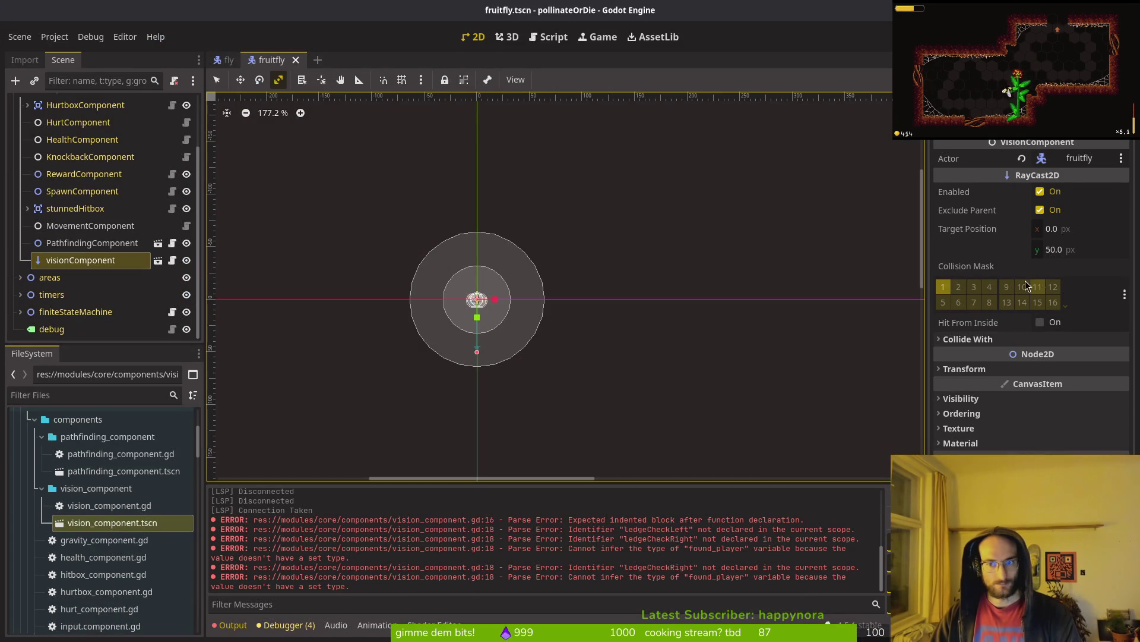
Step: Set the RayCast2D collision mask to layer 2 (player) only and save the fruitfly scene
left_click(944, 287)
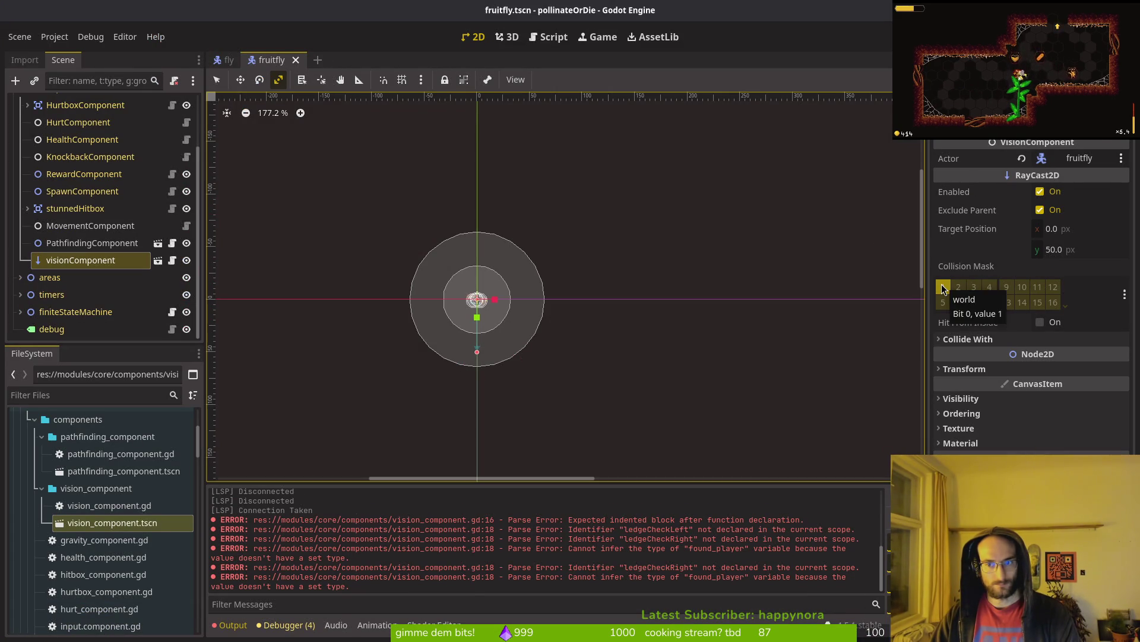
left_click(961, 288)
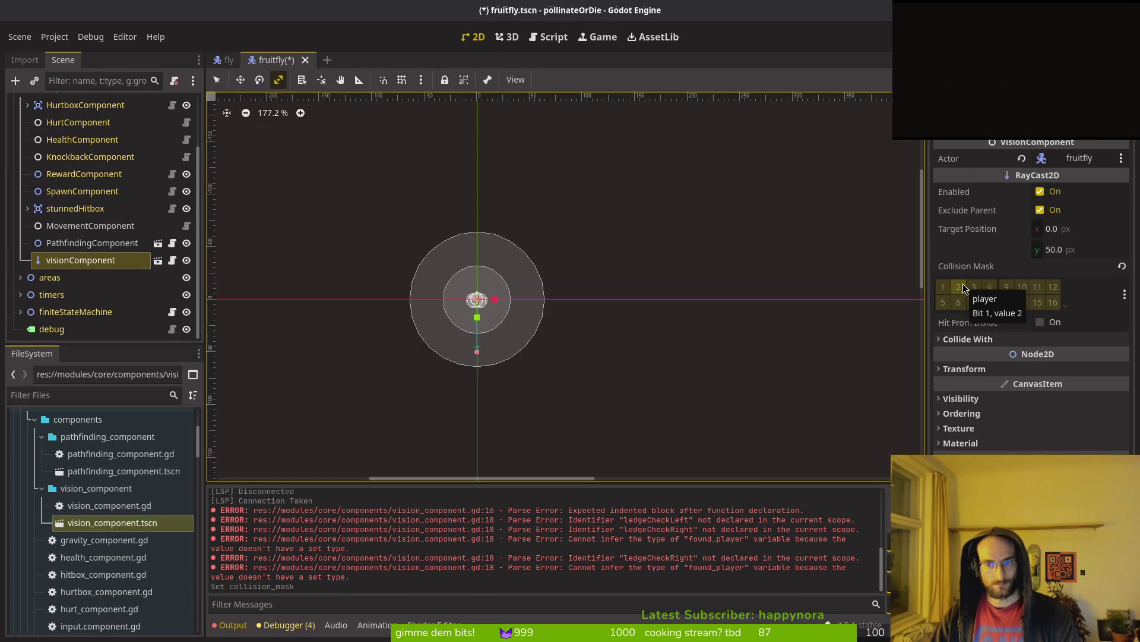
left_click(966, 288)
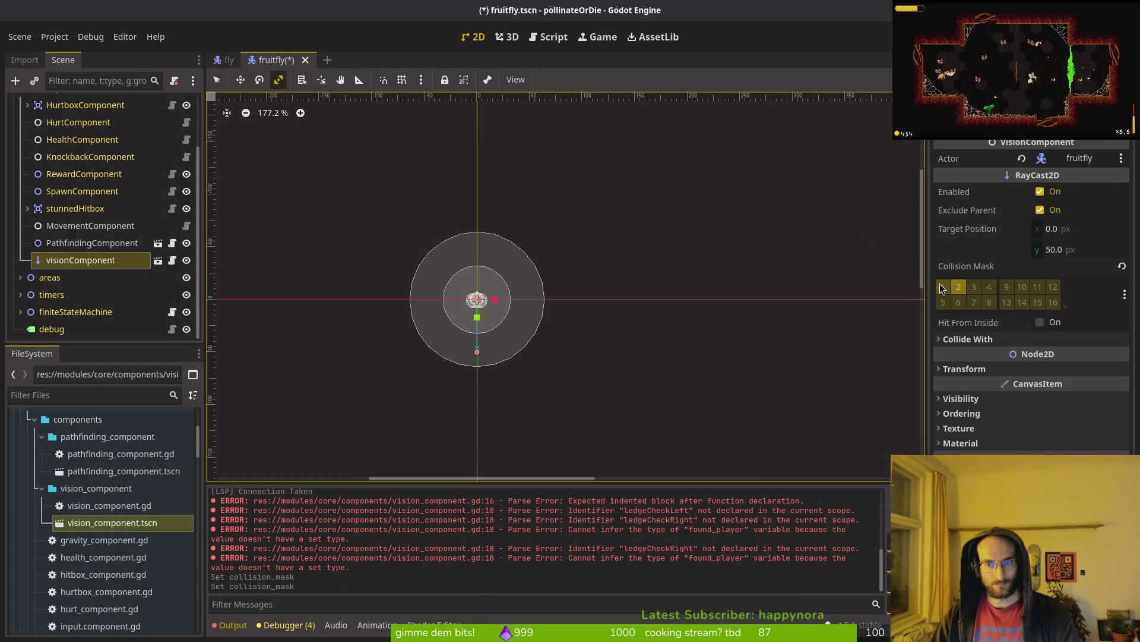
left_click(943, 287)
key("ctrl+s")
Step: Select visionComponent to review its ray settings against the script
left_click(76, 262)
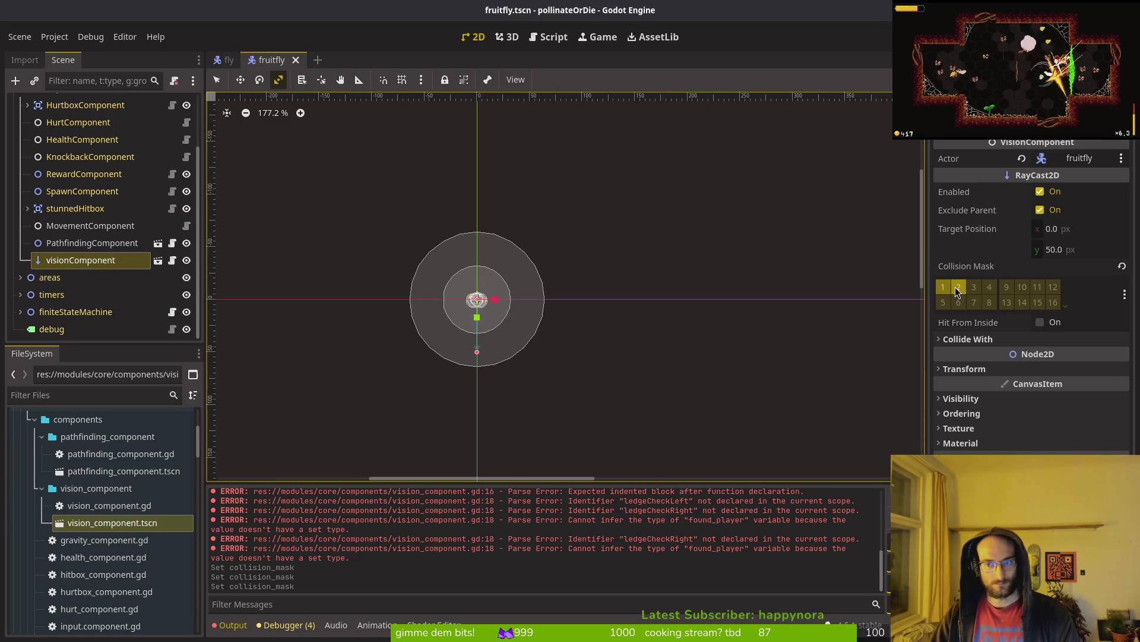
key("alt+Tab")
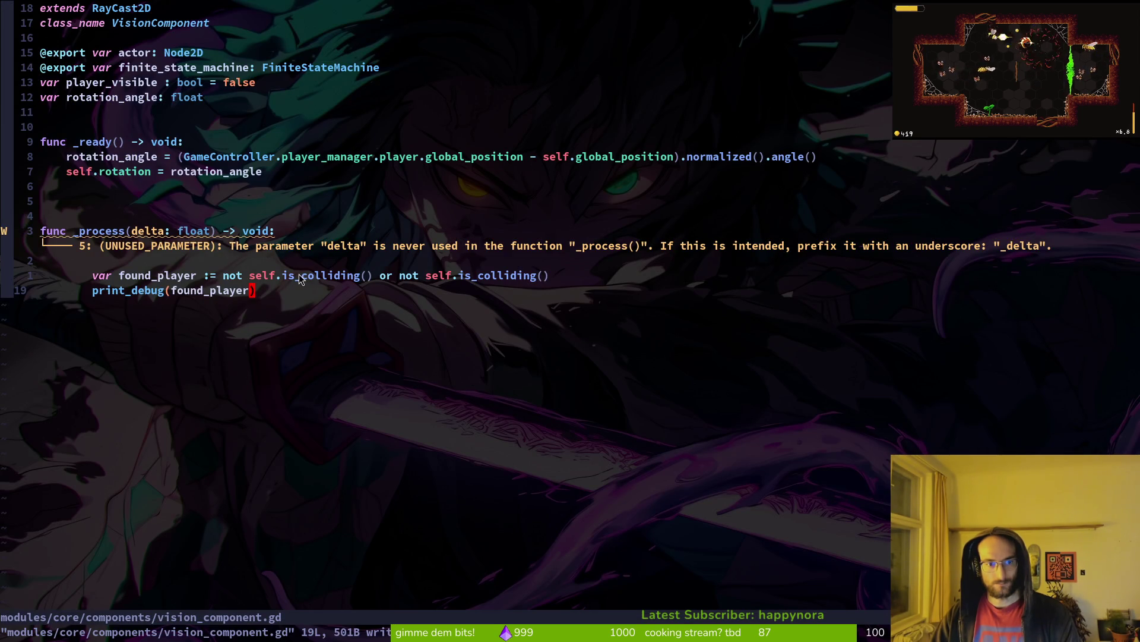
key("alt+Tab")
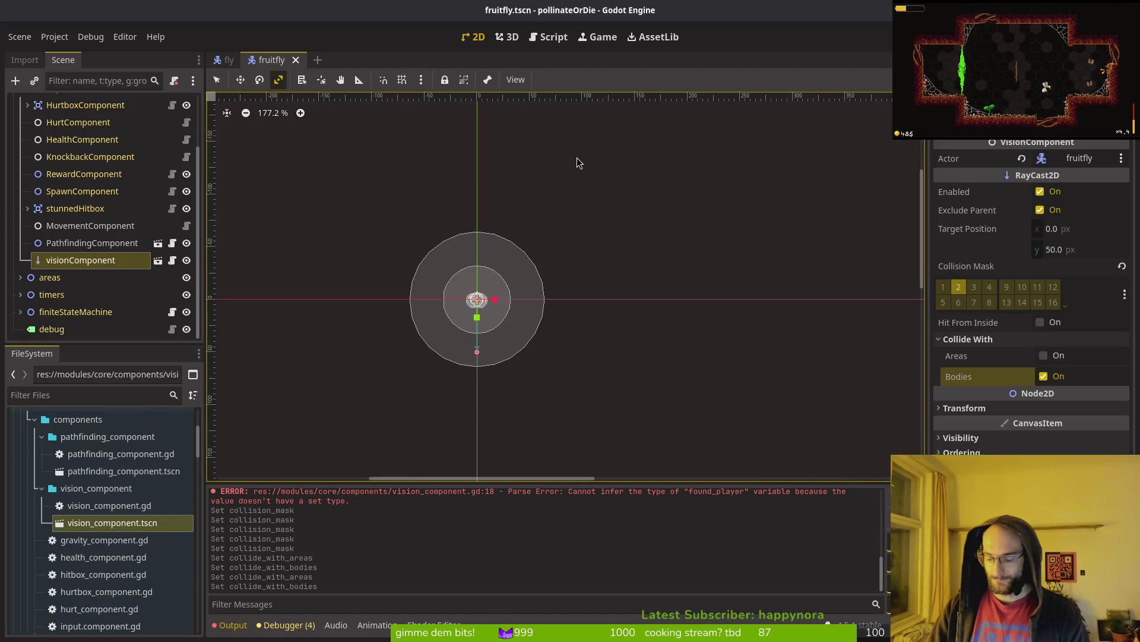
key("super")
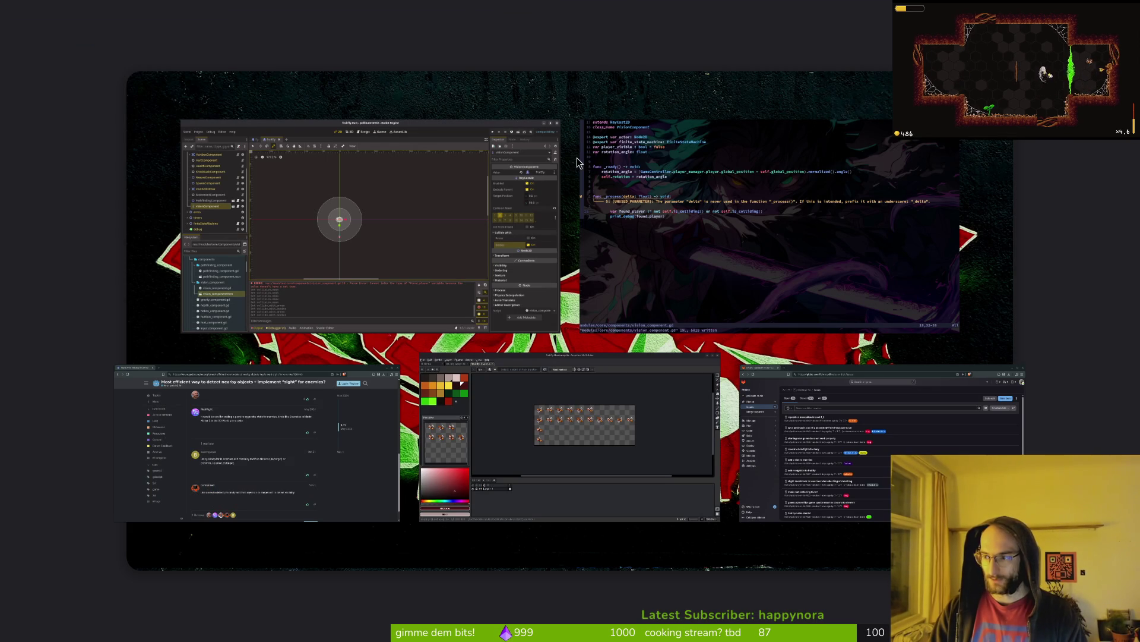
key("super")
Step: Search the Godot Docs for 'raycast' and open the Ray-casting tutorial and RayCast2D reference
key("super+b")
type("god")
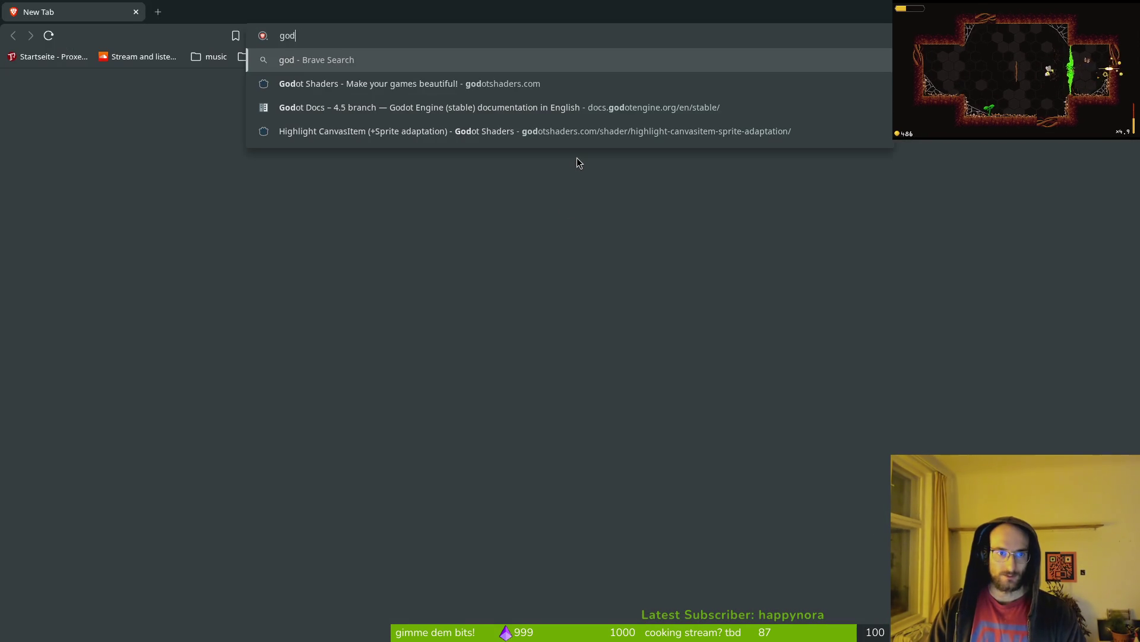
key("Down")
key("Down")
key("Return")
left_click(258, 119)
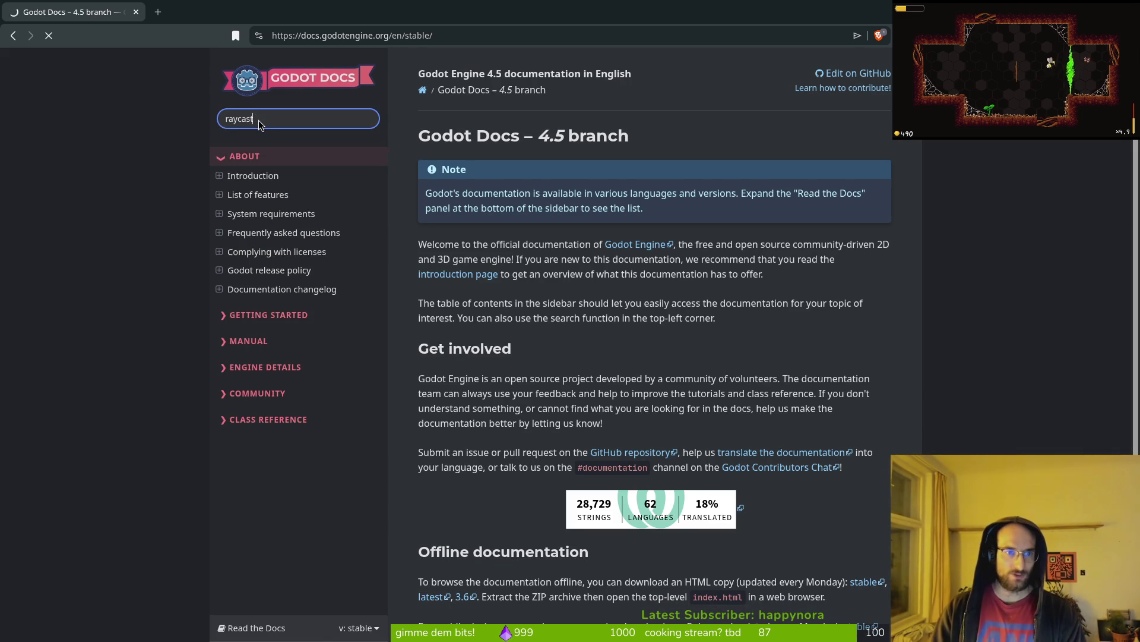
key("Return")
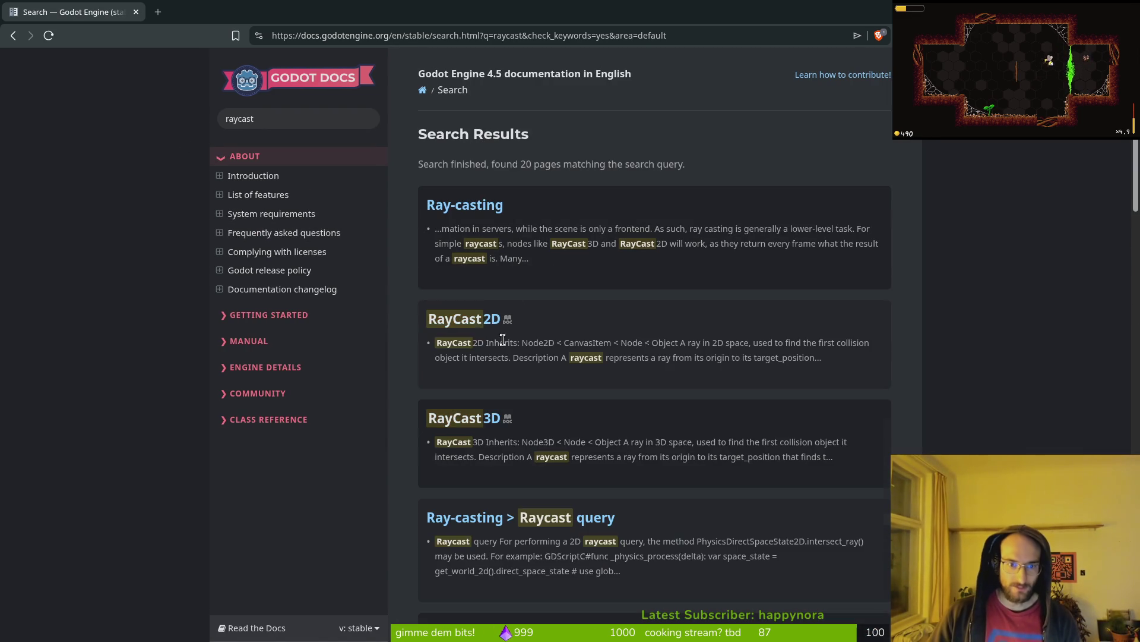
middle_click(475, 204)
left_click(463, 319)
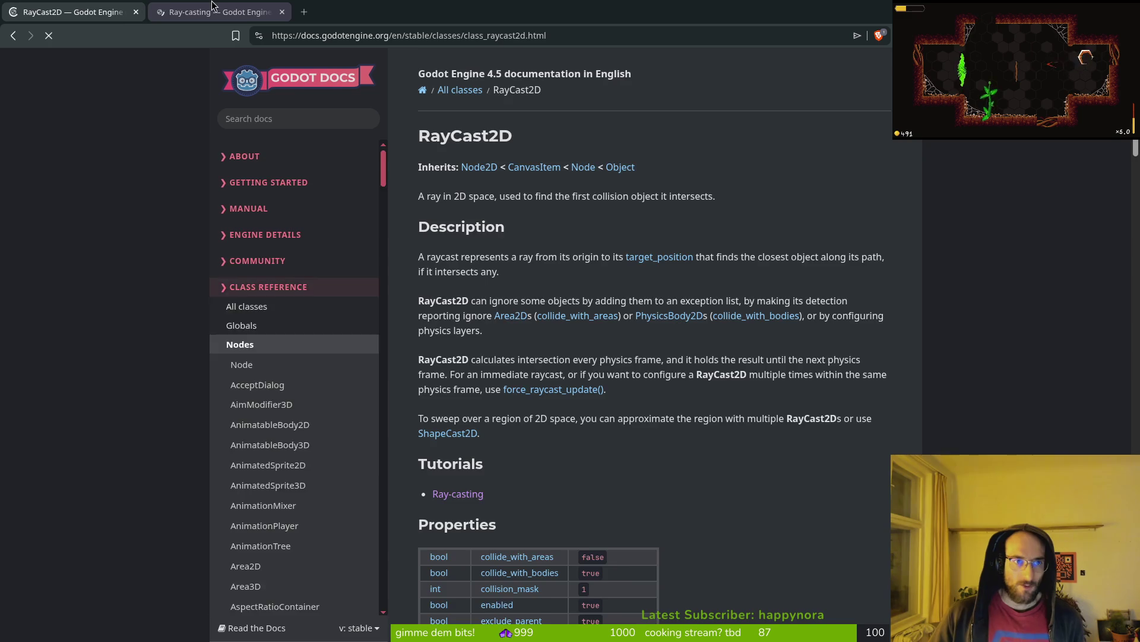
key("ctrl+Tab")
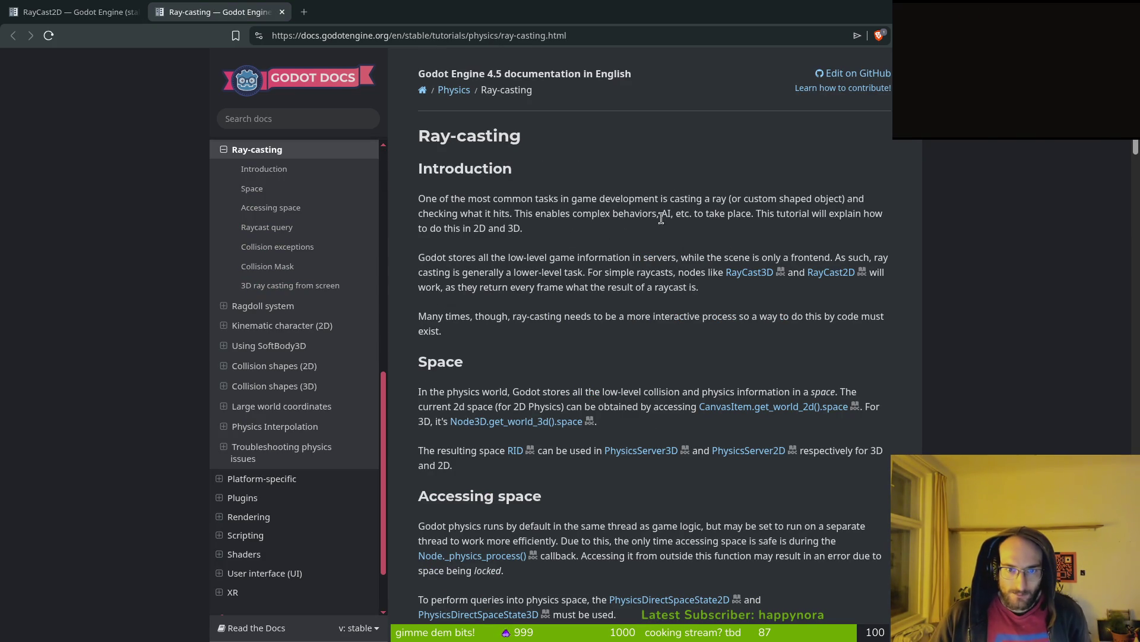
Step: Read the Ray-casting tutorial down to the Collision exceptions section
scroll(590, 426, "down", 5)
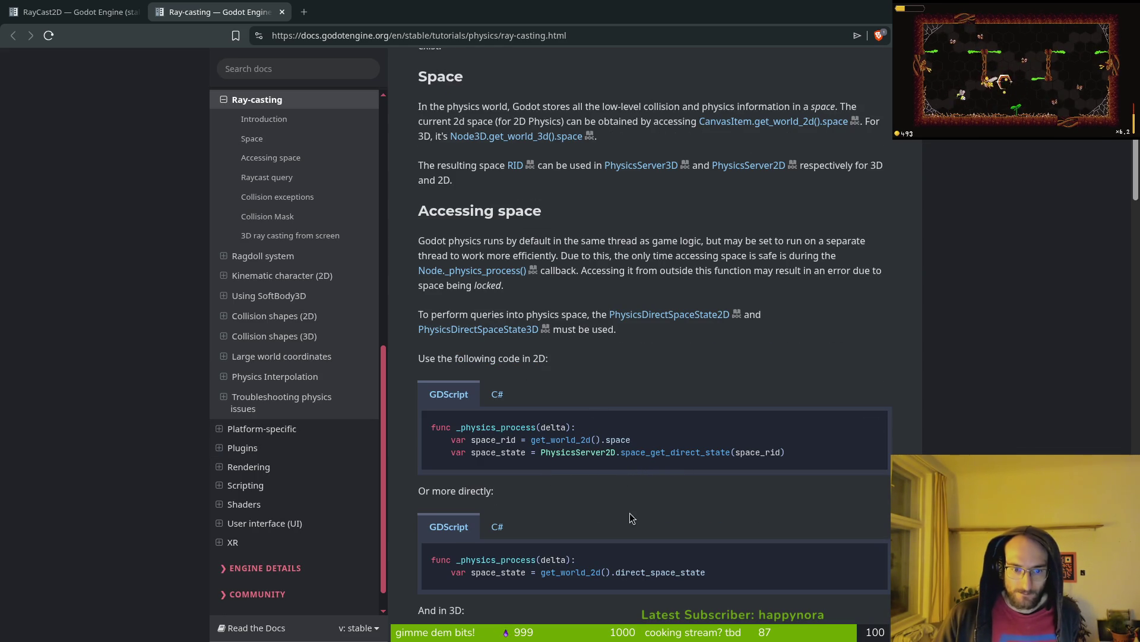
scroll(632, 517, "down", 3)
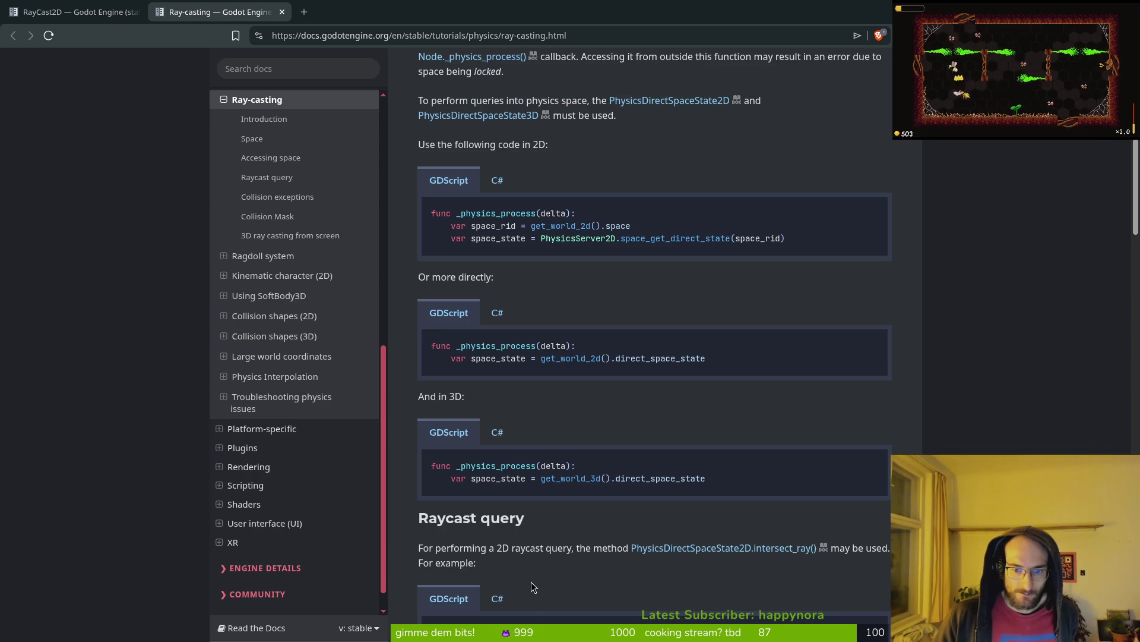
scroll(656, 563, "down", 2)
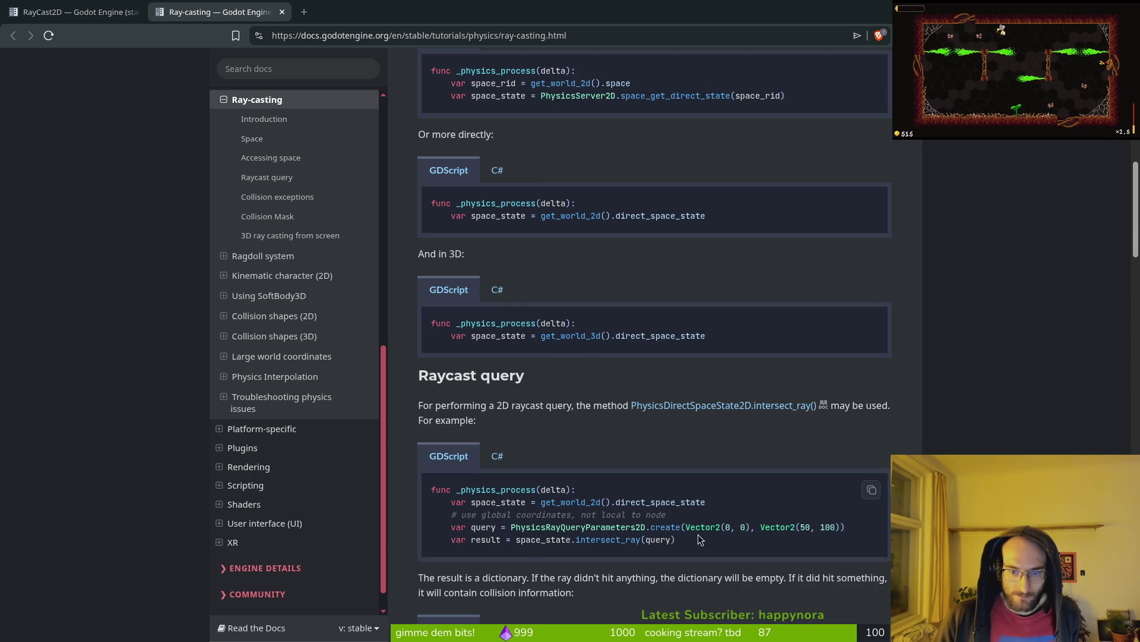
mouse_move(669, 540)
left_mouse_down()
mouse_move(532, 540)
mouse_move(534, 51)
left_mouse_up()
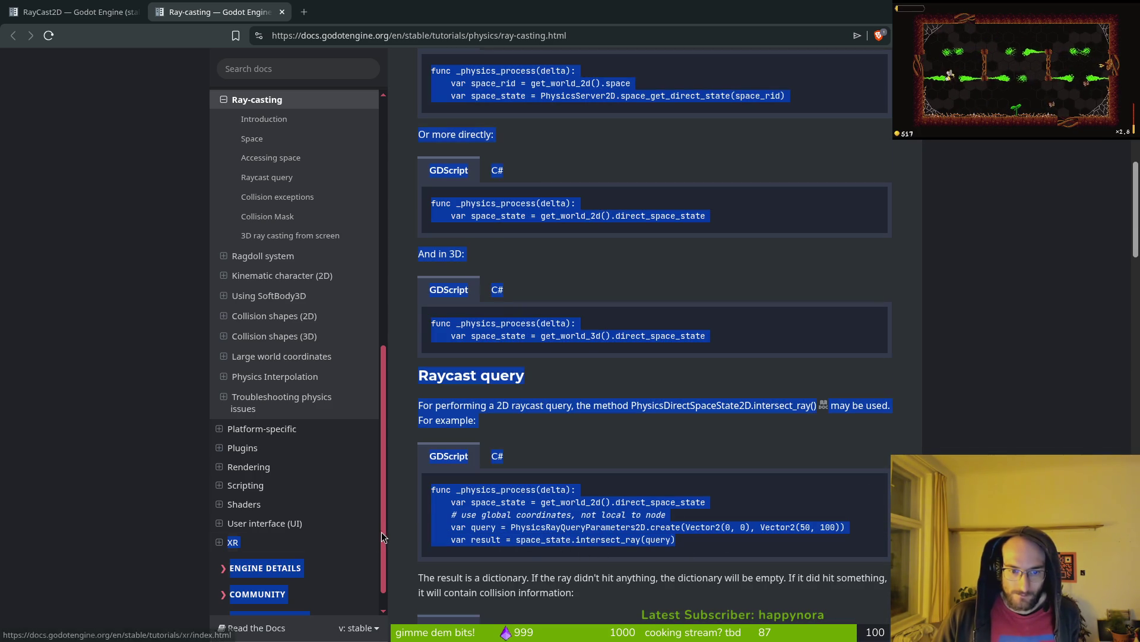
left_click(569, 550)
scroll(600, 591, "down", 1)
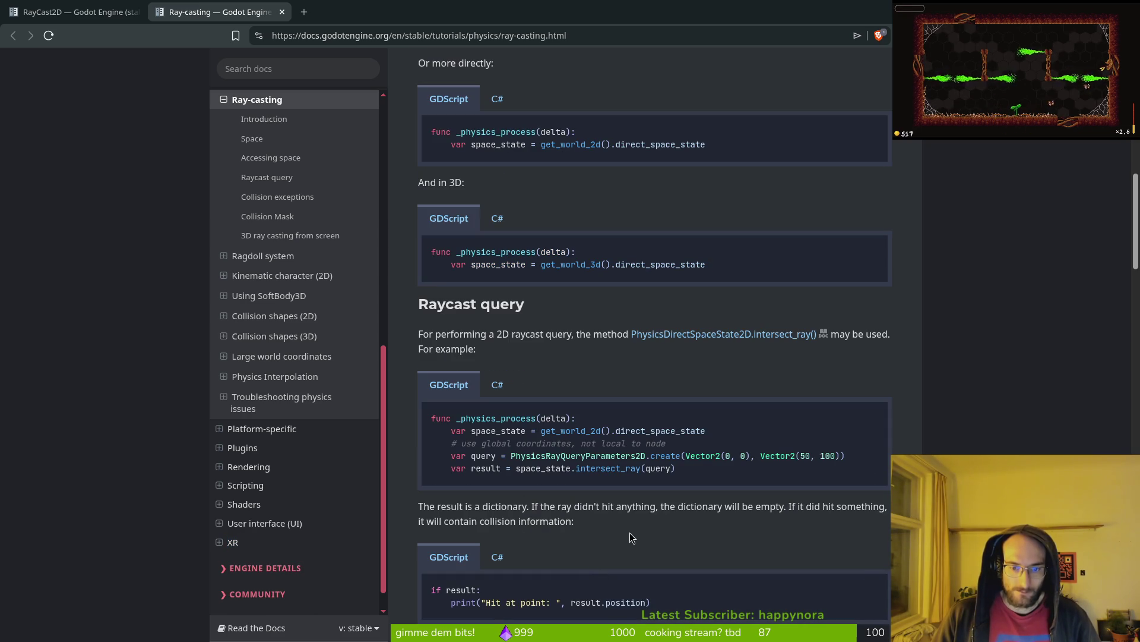
scroll(601, 534, "down", 3)
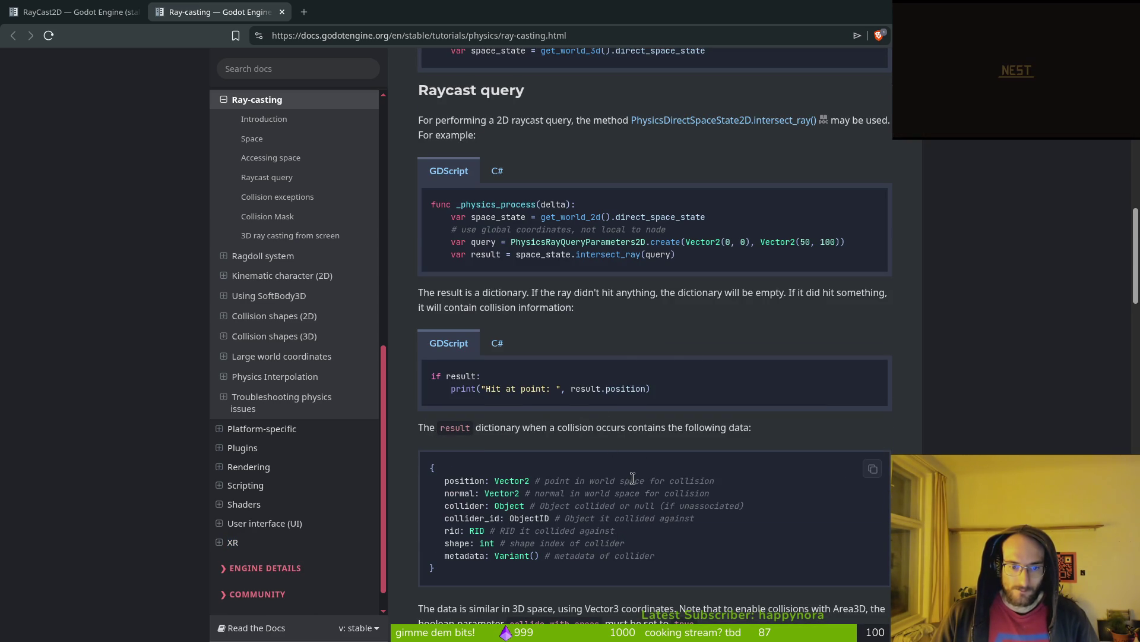
scroll(577, 440, "down", 3)
scroll(565, 458, "down", 8)
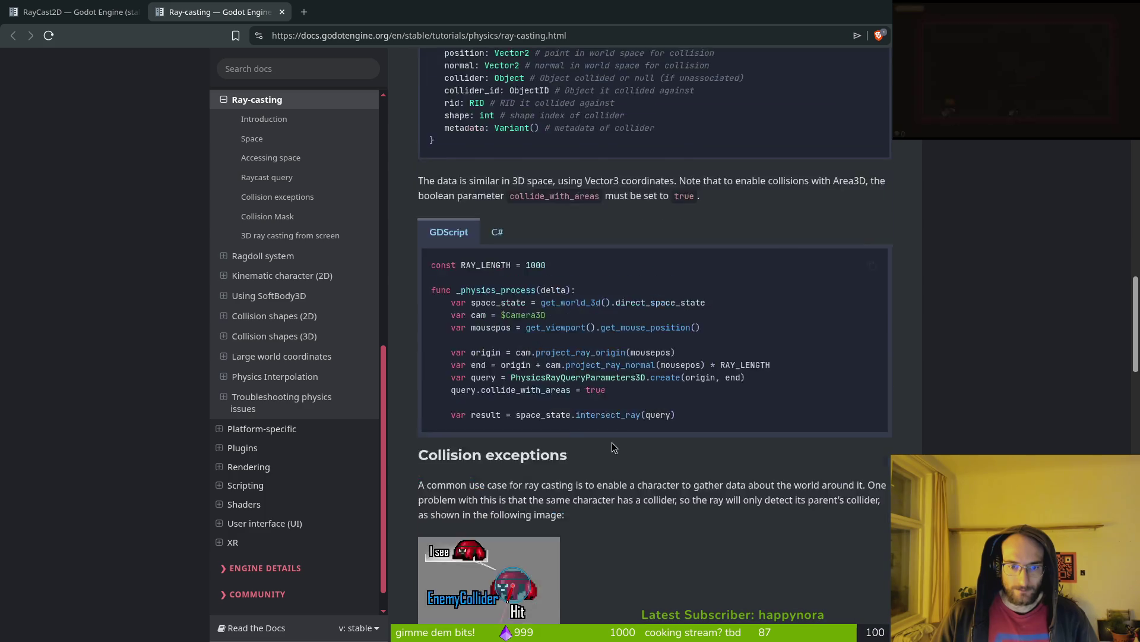
scroll(622, 451, "up", 1)
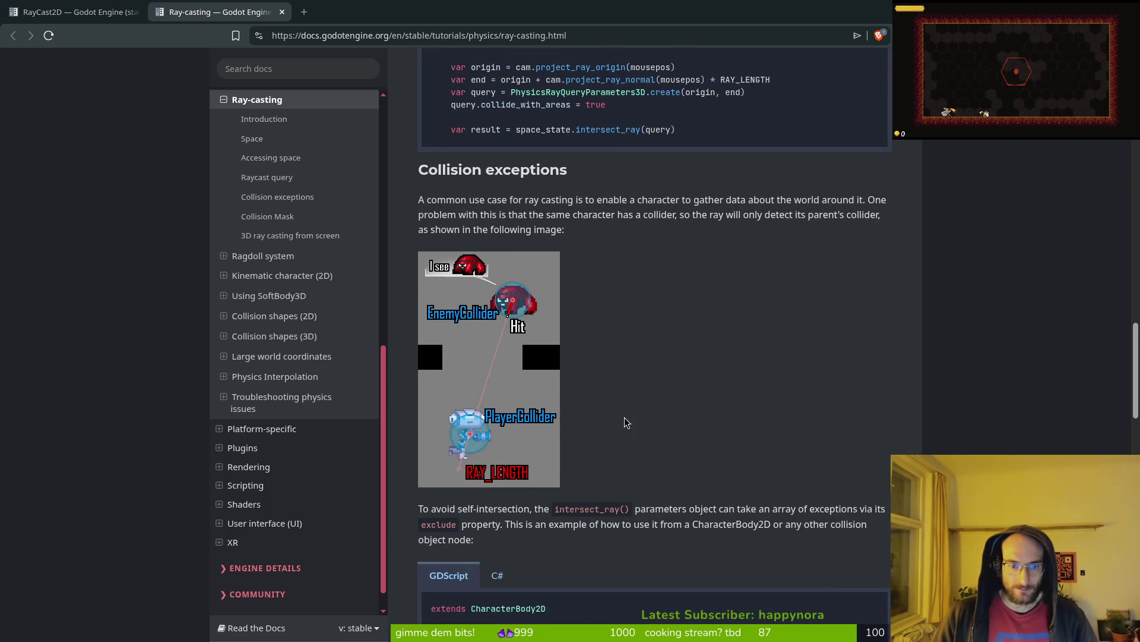
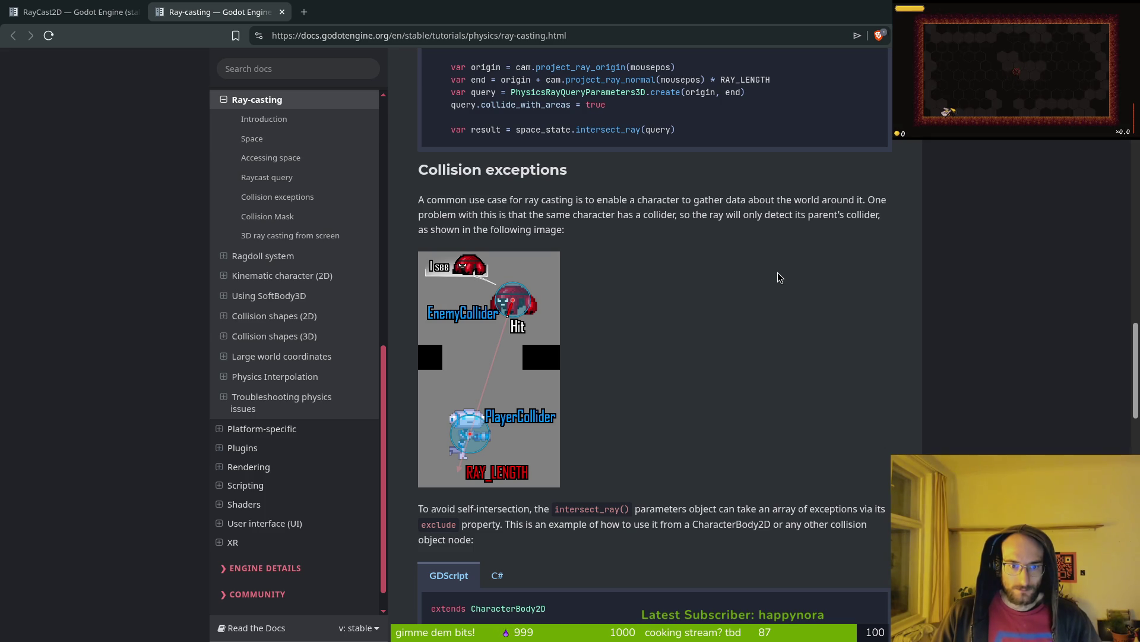
Step: Read the Ray-casting tutorial's collision exception and mask sections, then move to the RayCast2D class reference
scroll(594, 402, "down", 3)
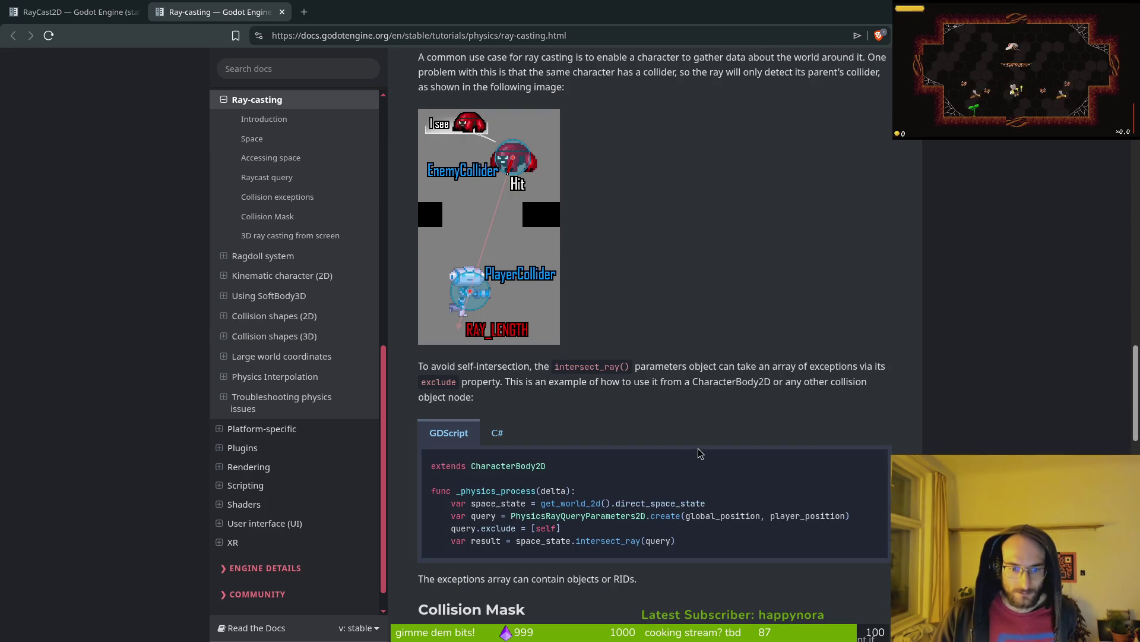
scroll(562, 484, "down", 5)
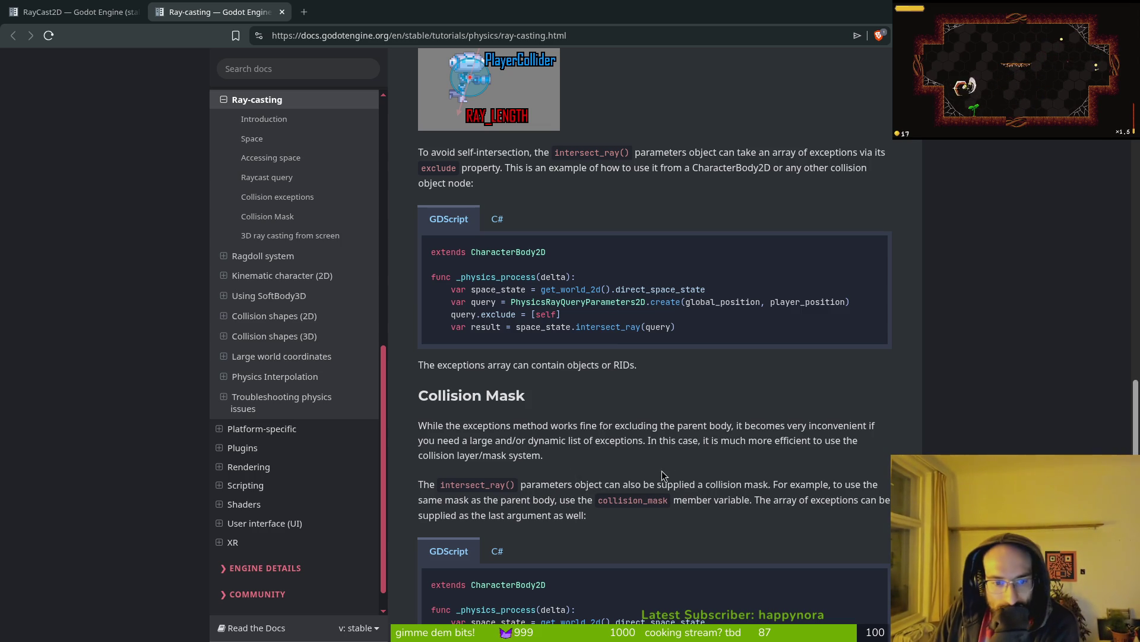
scroll(655, 531, "down", 2)
scroll(619, 484, "down", 4)
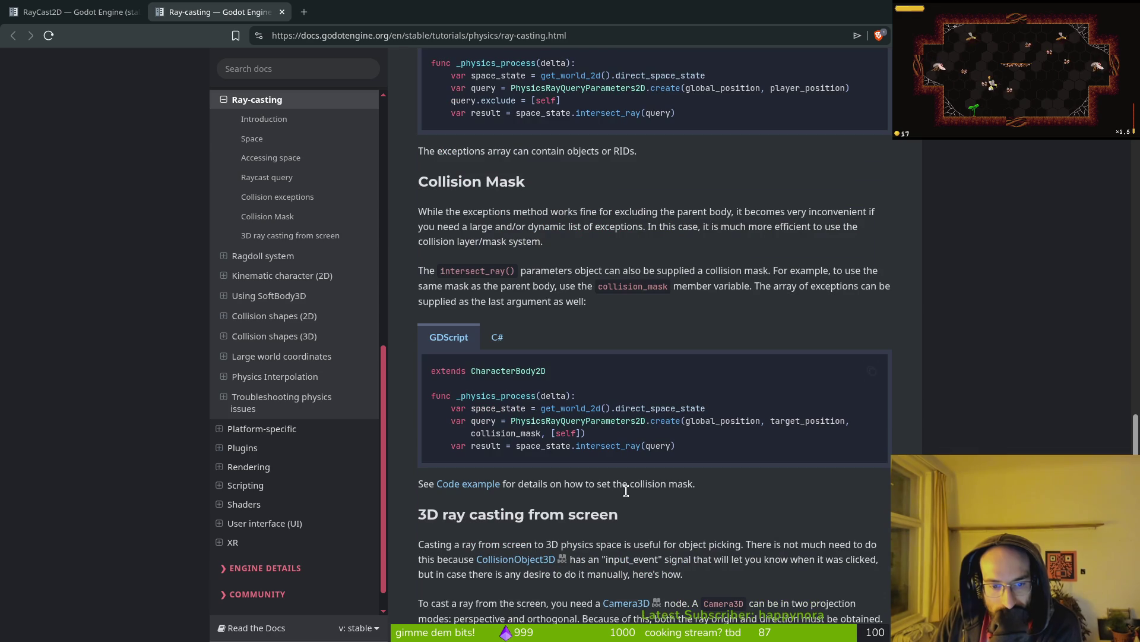
scroll(586, 526, "down", 17)
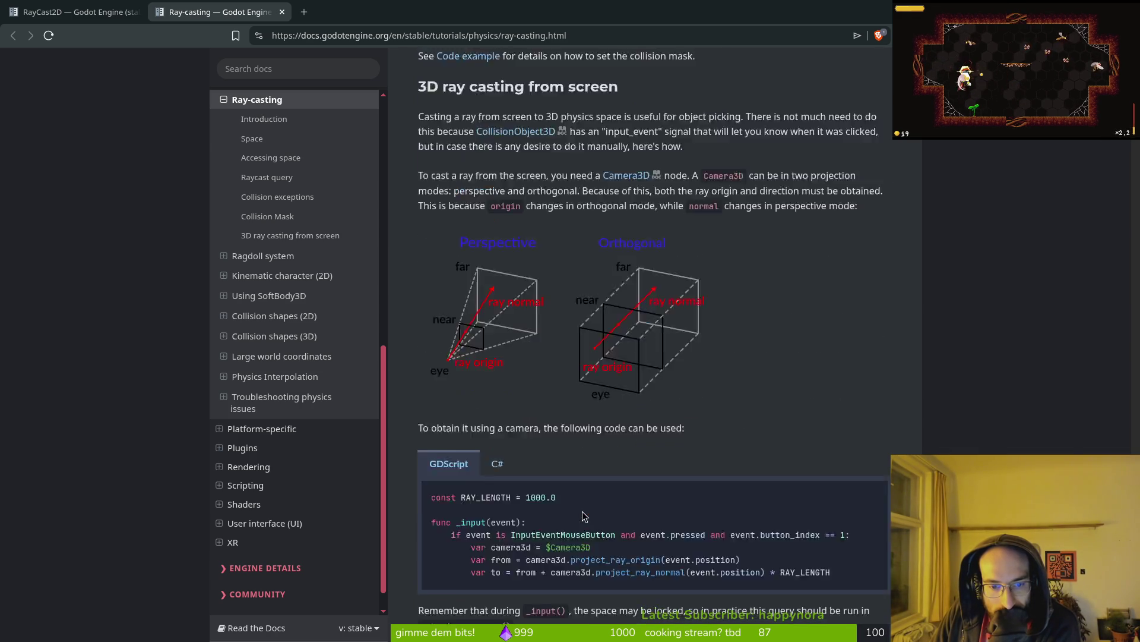
left_click(75, 5)
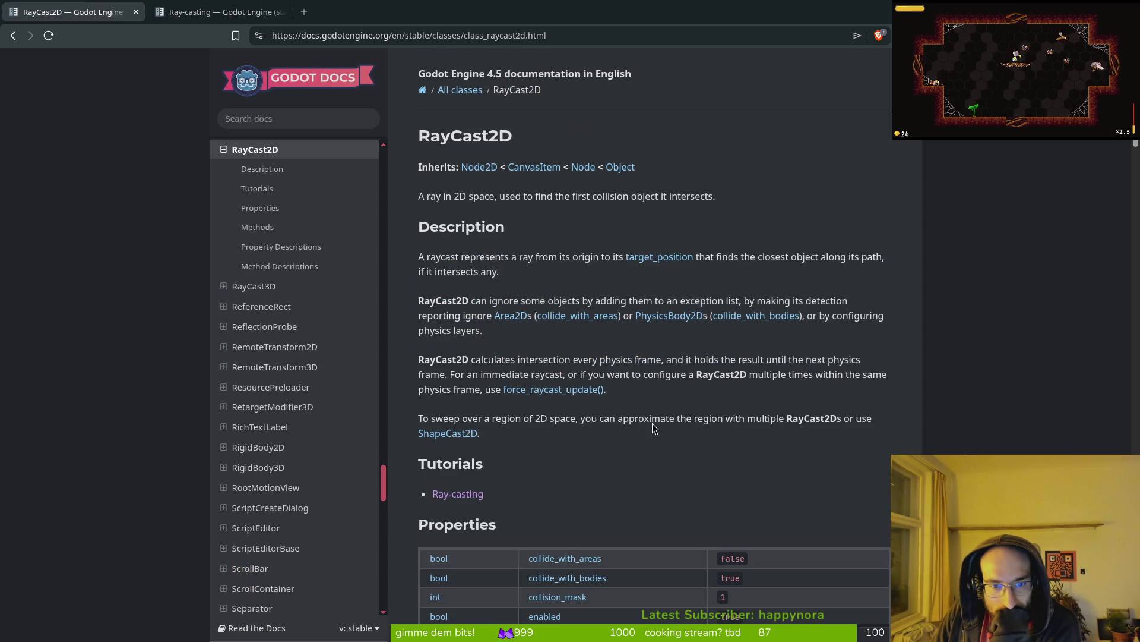
Step: Scroll down to the RayCast2D Methods table and jump to the get_collider() description
scroll(671, 471, "down", 4)
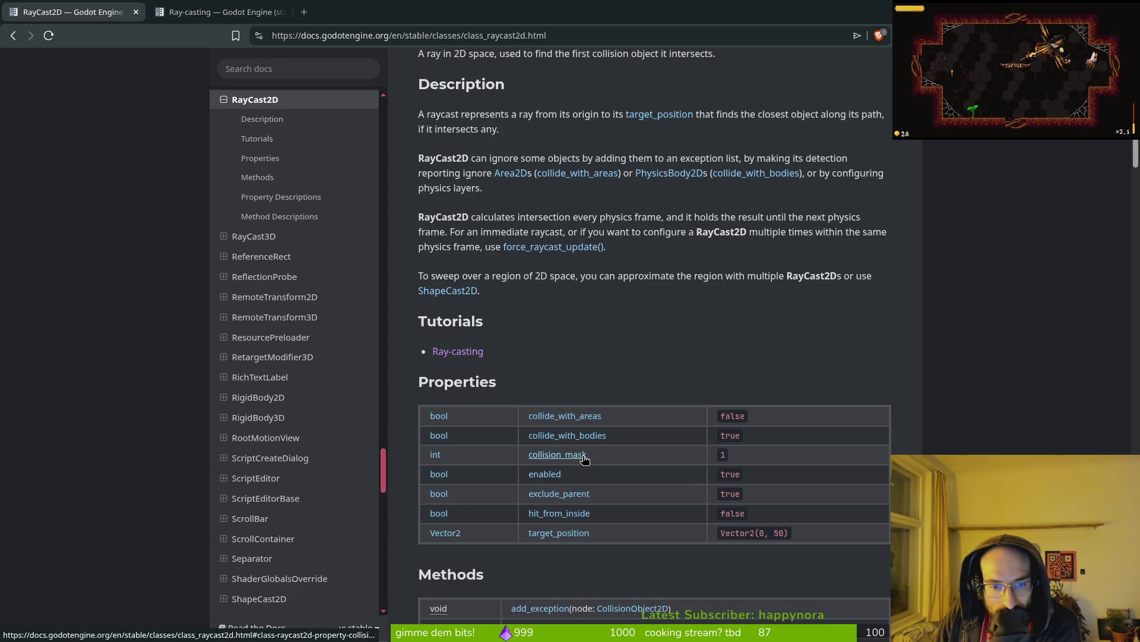
scroll(657, 493, "down", 6)
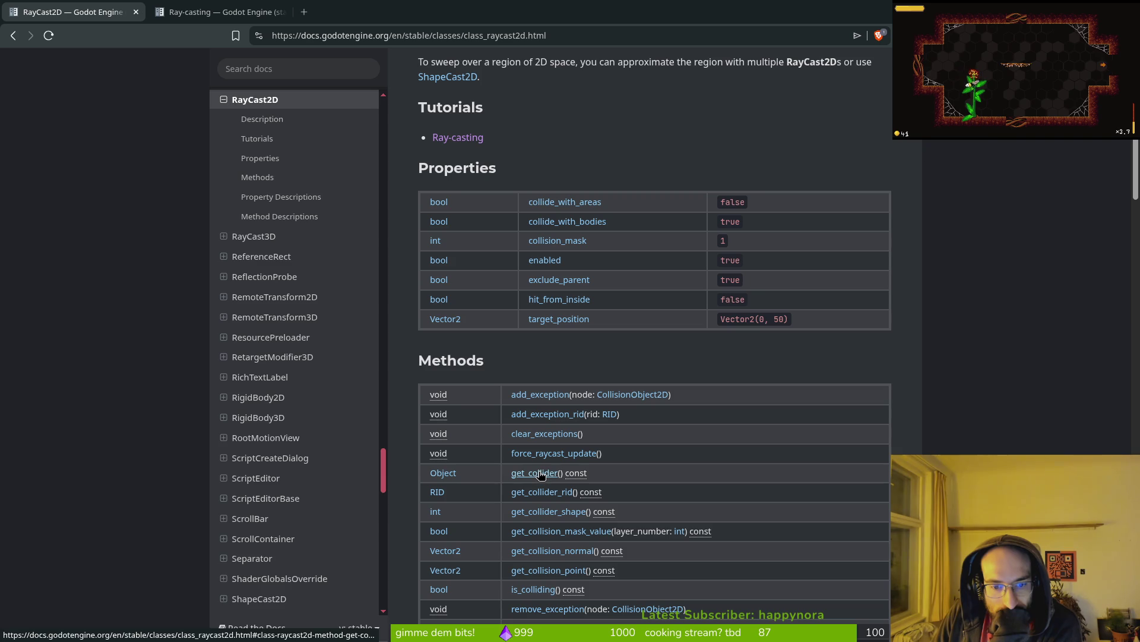
scroll(581, 553, "down", 2)
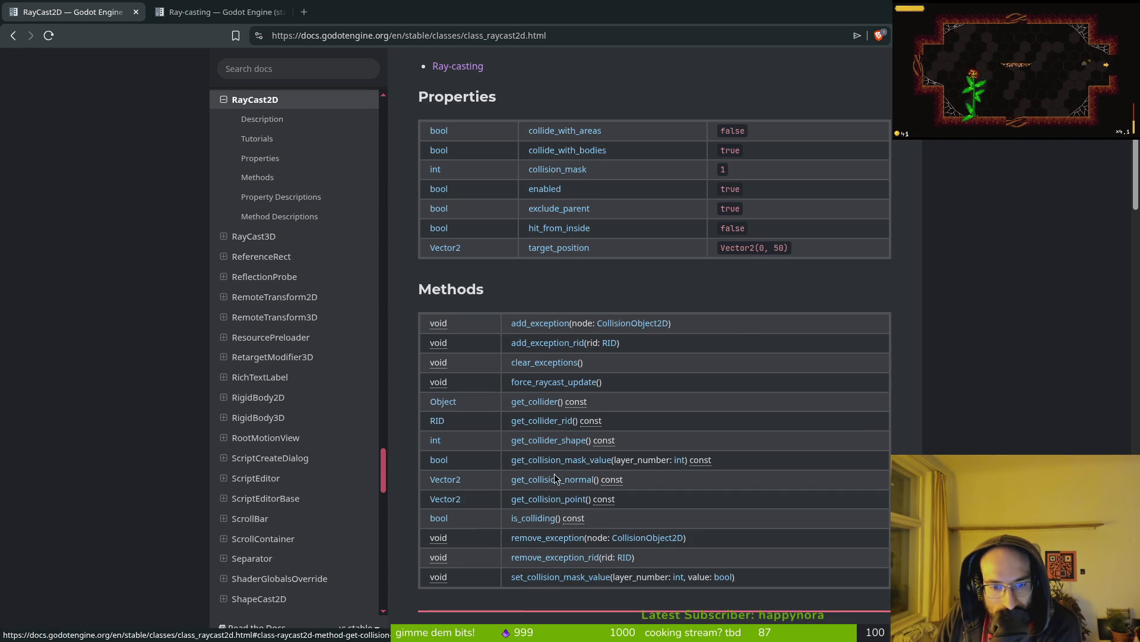
left_click(531, 403)
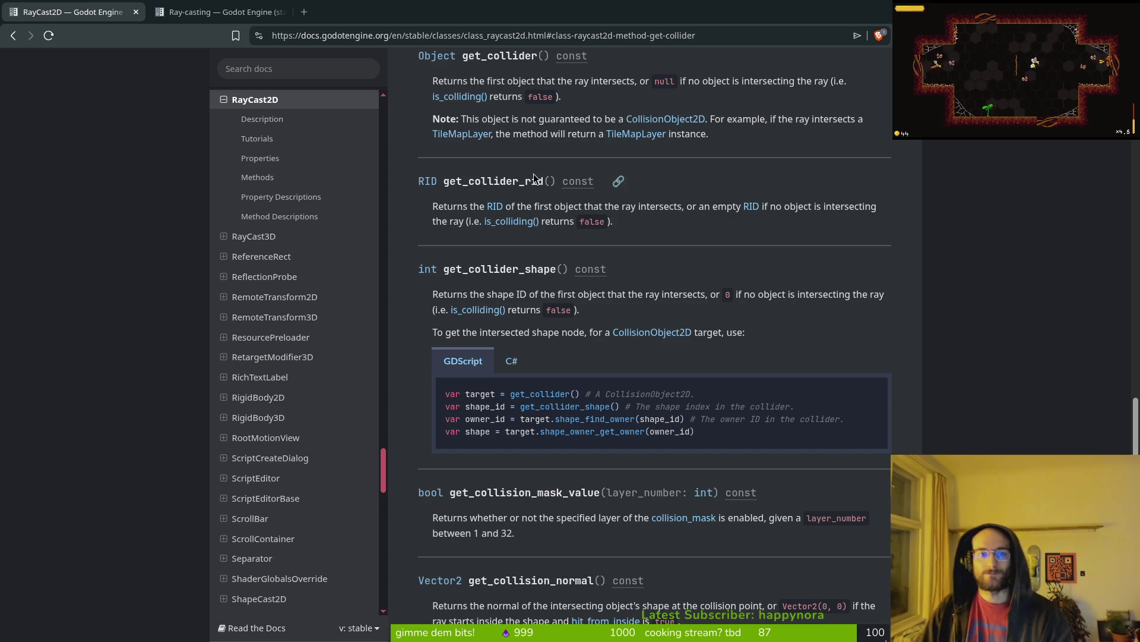
Step: In vision_component.gd's _process, start an if self.get_collider() line, then abandon it
key("alt+Tab")
key("alt+Tab")
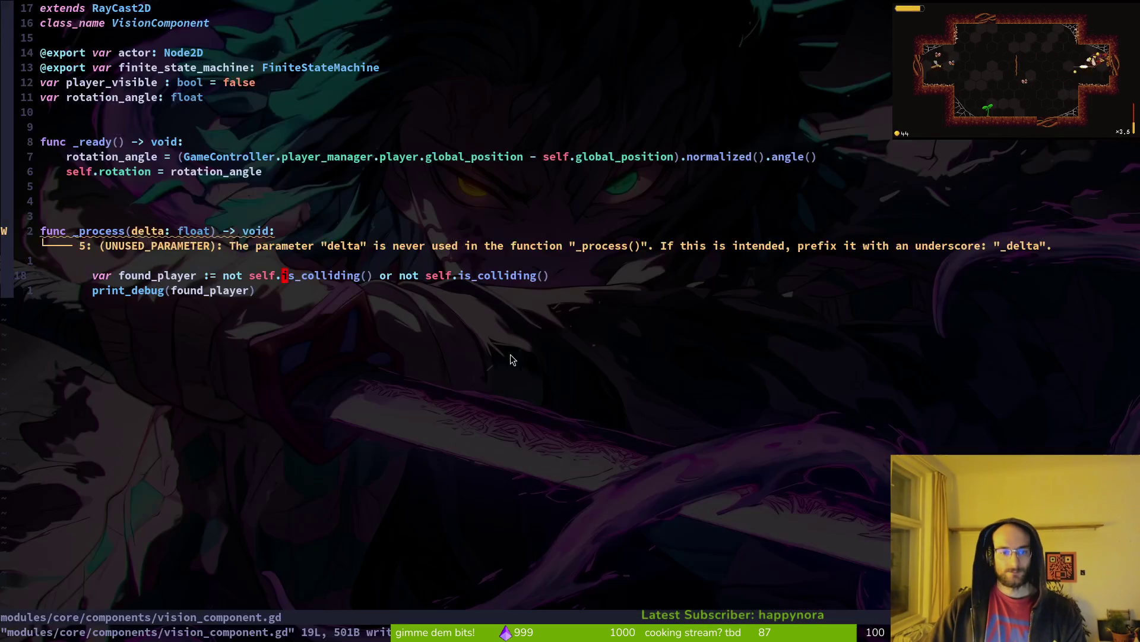
type("O")
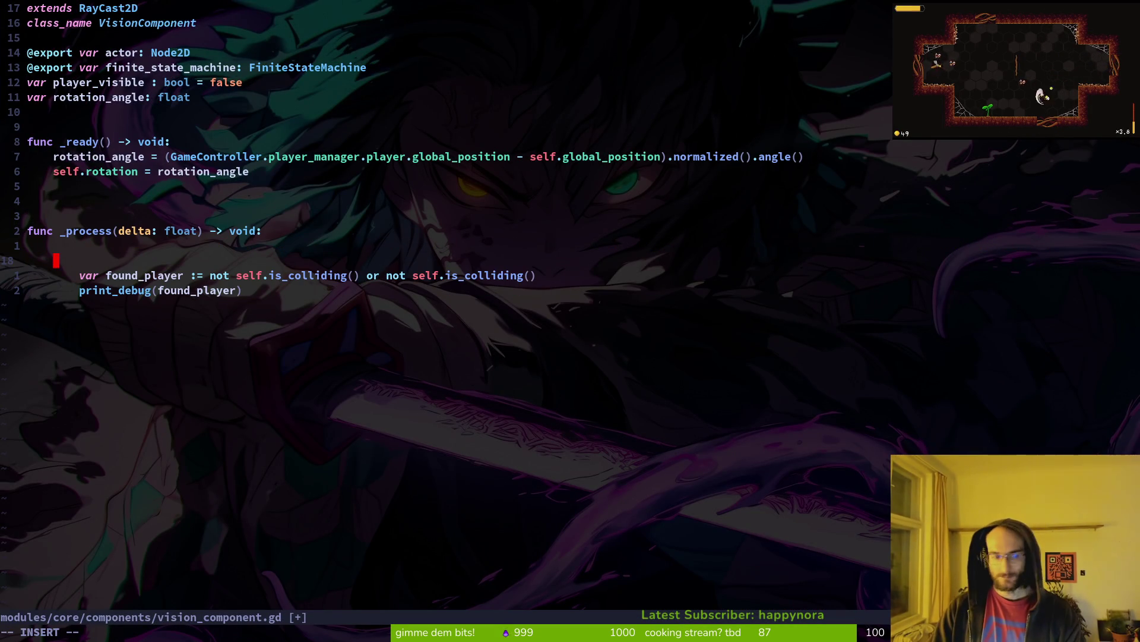
type("if self.")
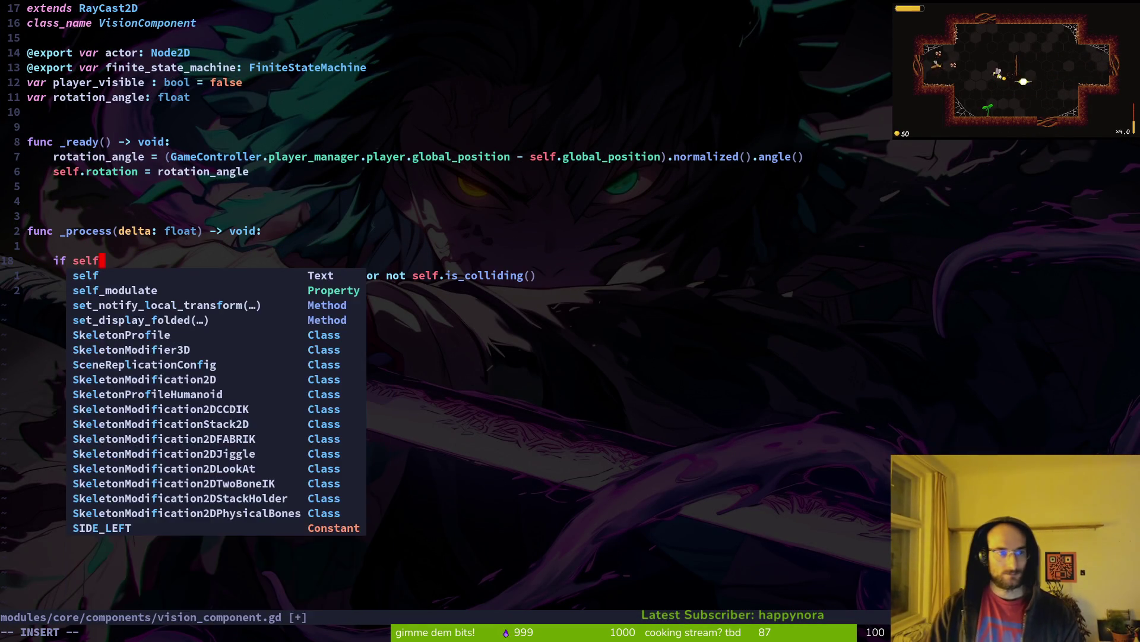
type("getco")
key("Tab")
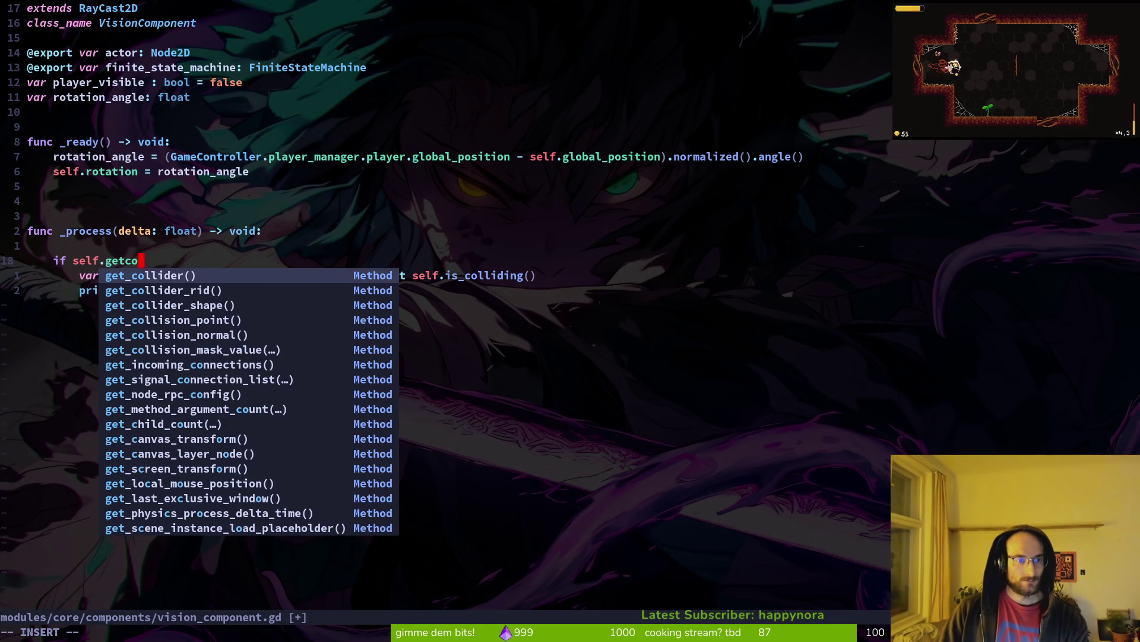
key("Return")
type(".")
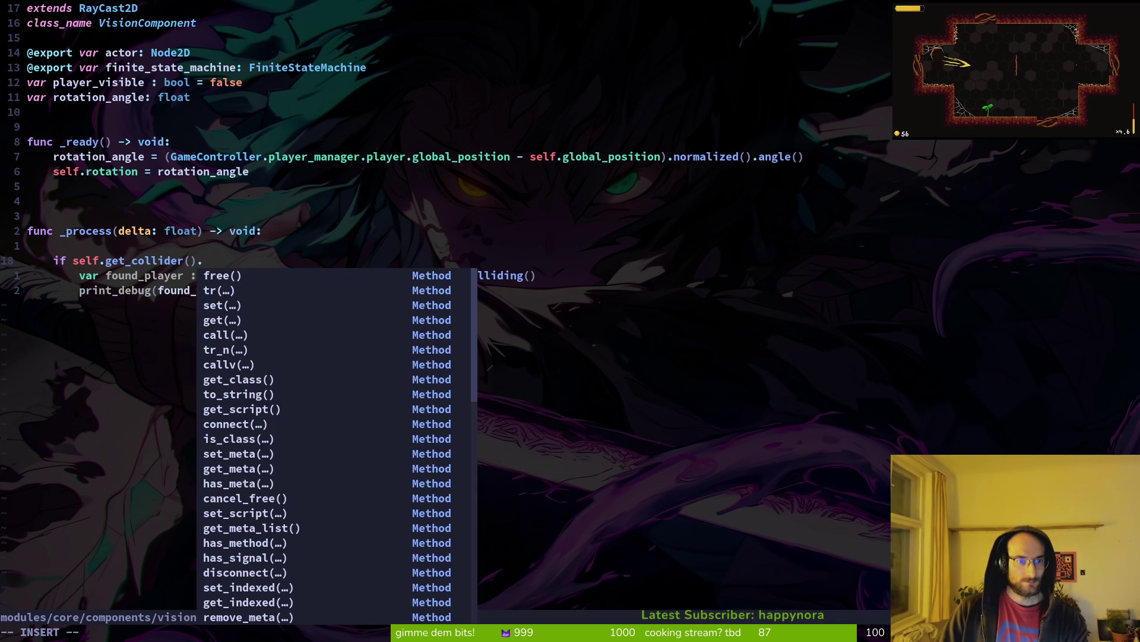
type("no")
key("BackSpace")
key("BackSpace")
key("BackSpace")
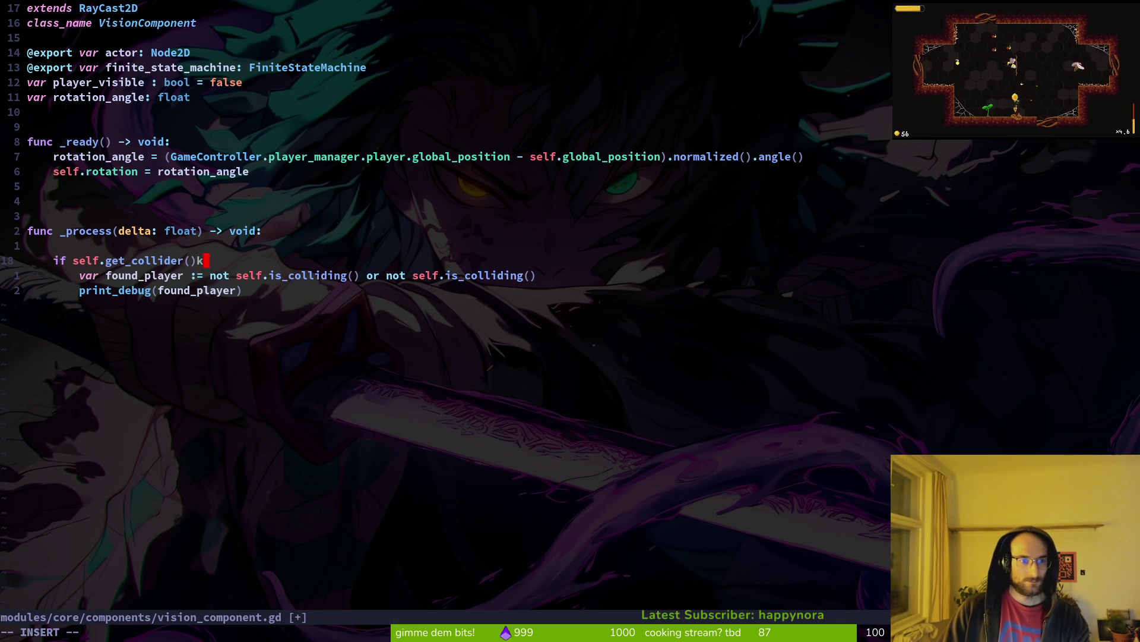
key("Escape")
Step: Insert print_debug(self.get_collider()) and delete the old if/found_player lines
type("xkO")
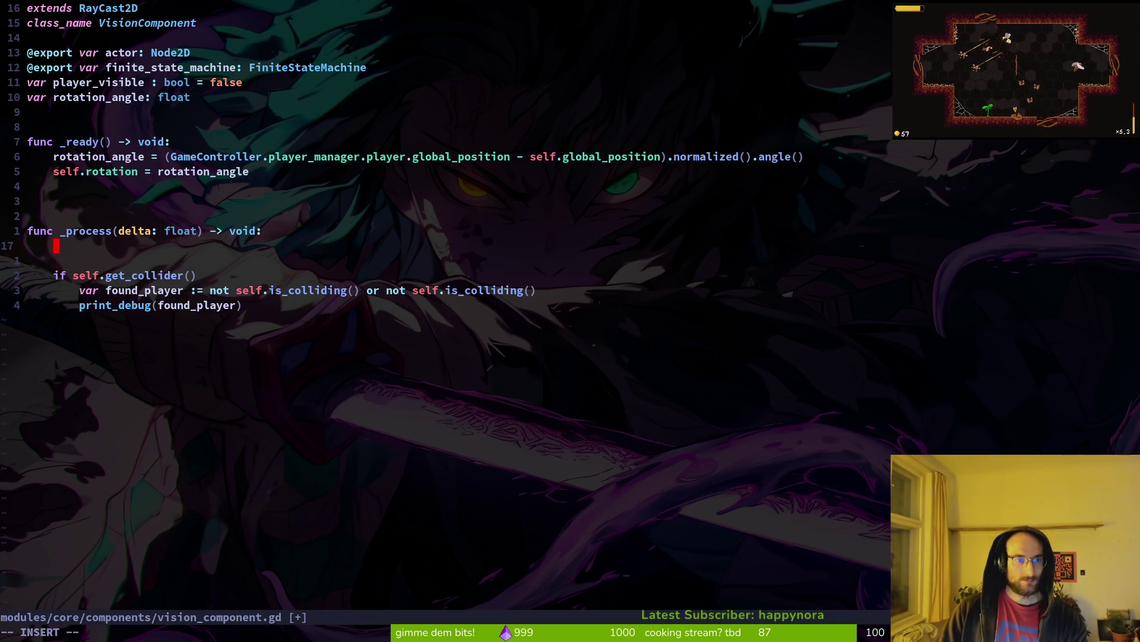
type("print_debug(self.get")
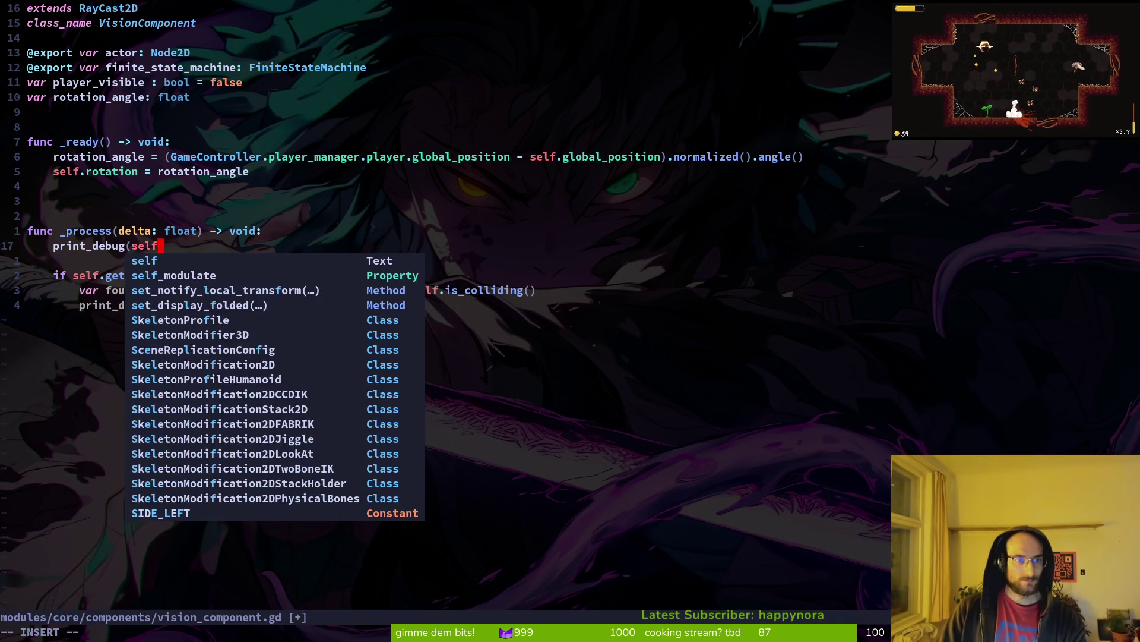
key("Return")
type(")")
key("Escape")
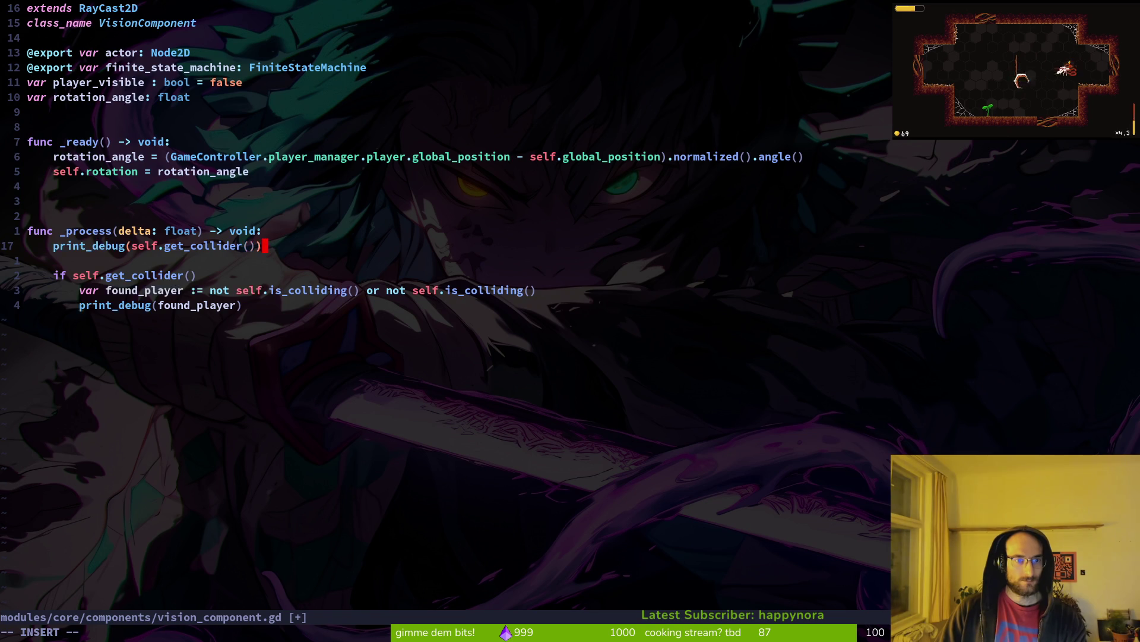
key("j")
key("j")
key("d")
key("d")
key("d")
key("d")
key("d")
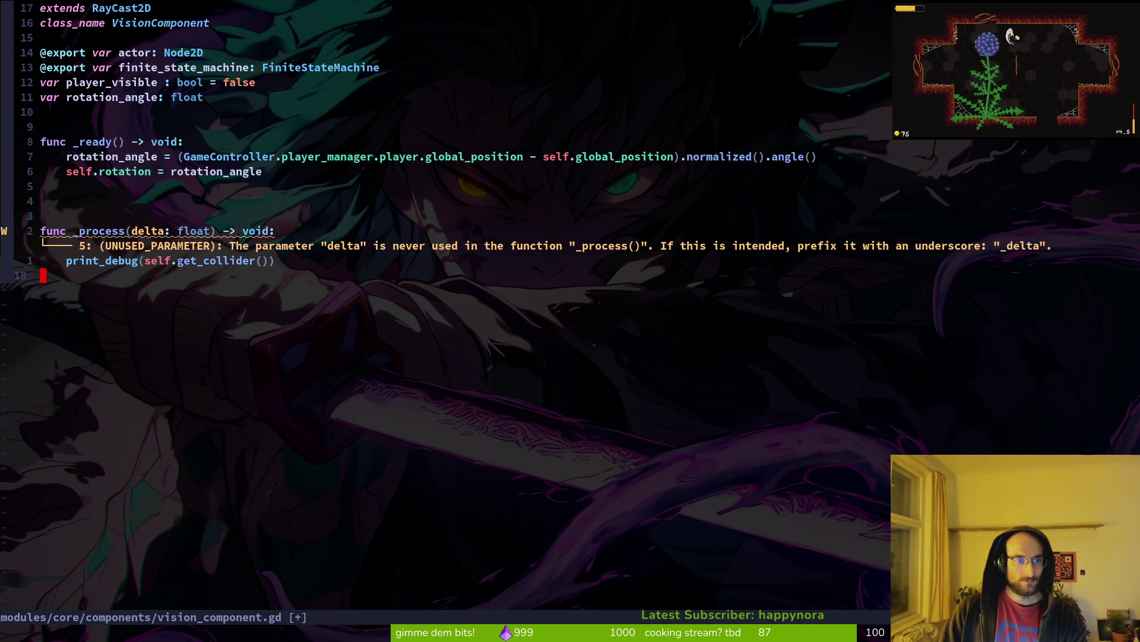
Step: Save vision_component.gd with :w and return to the Godot editor
type(":w")
key("Return")
key("alt+Tab")
key("alt+Tab")
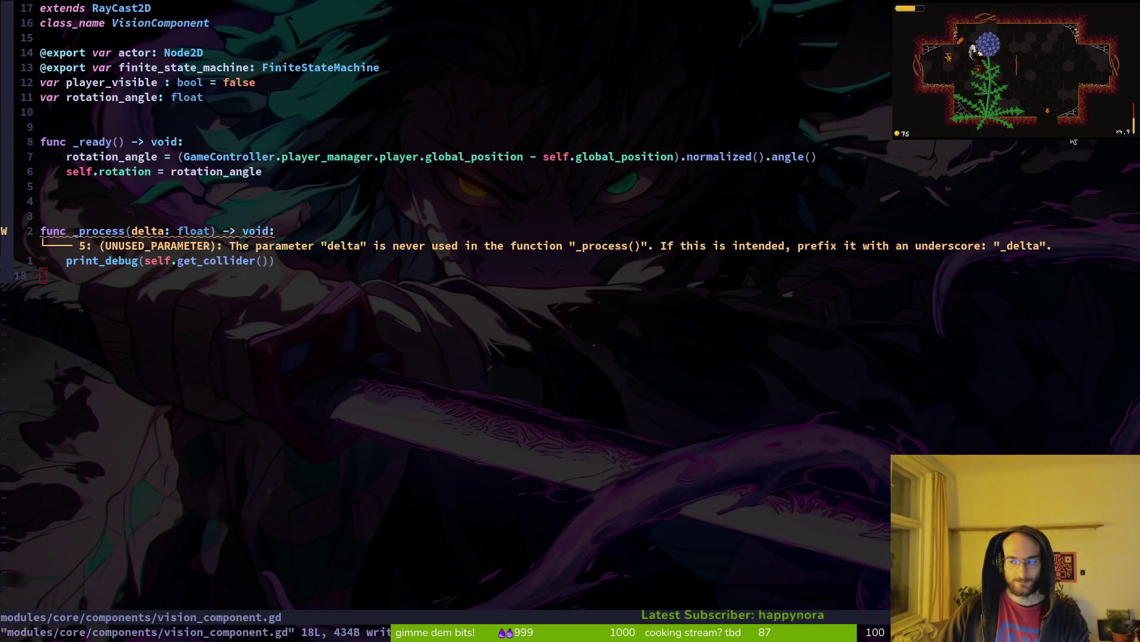
key("alt+Tab")
Step: Run the game with F5, which fails with the VisionComponent global class parser error
key("F5")
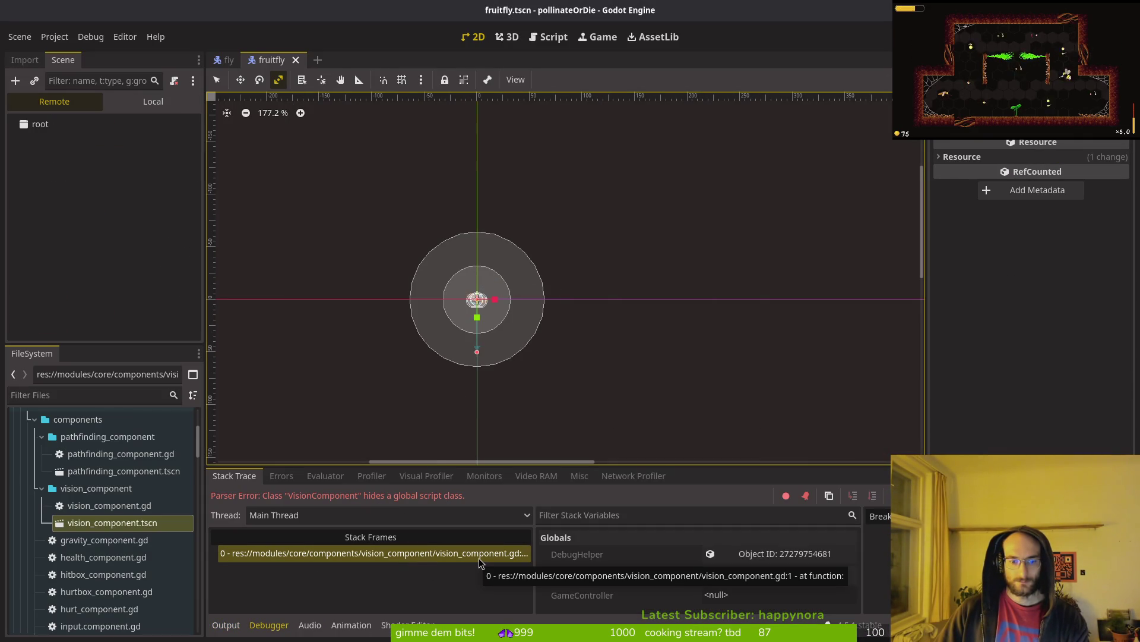
key("F5")
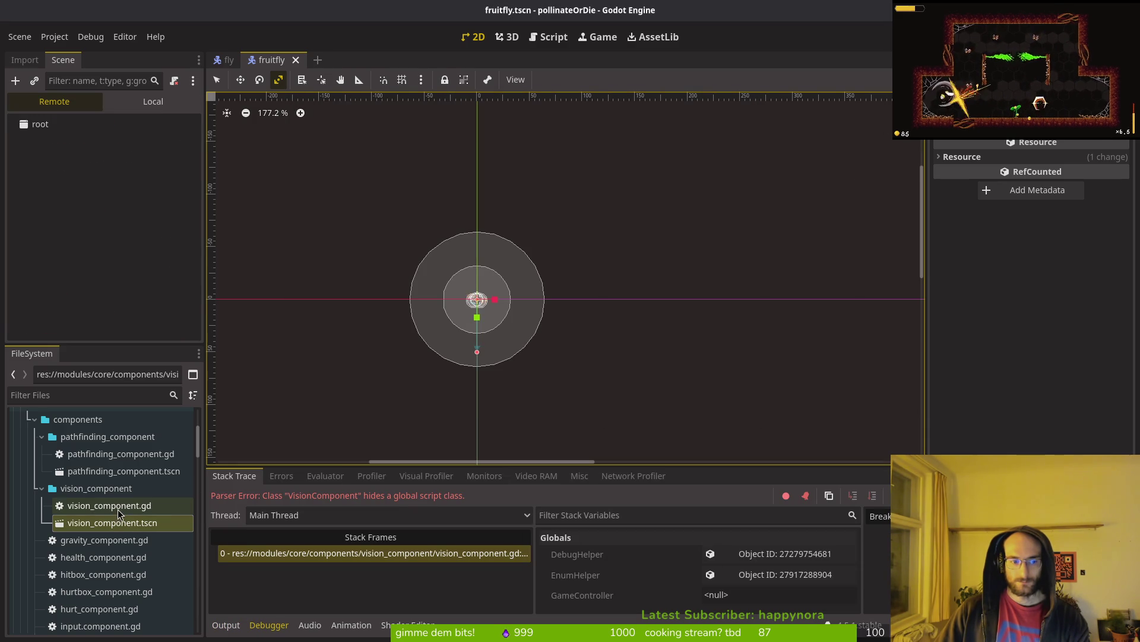
left_click(67, 504, "ctrl")
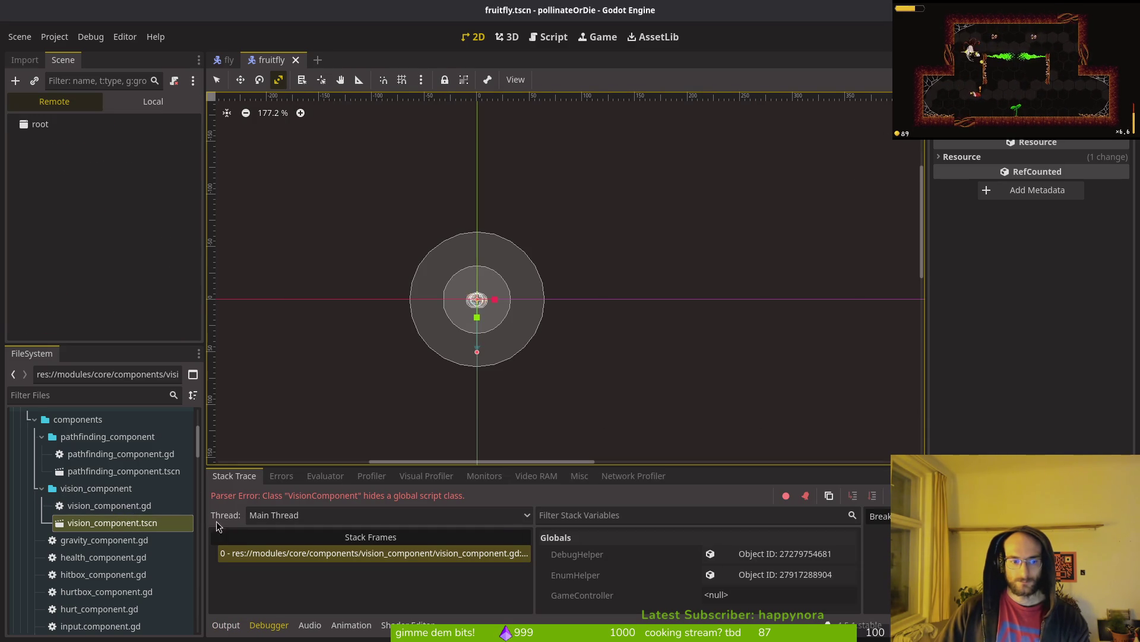
left_click(141, 522)
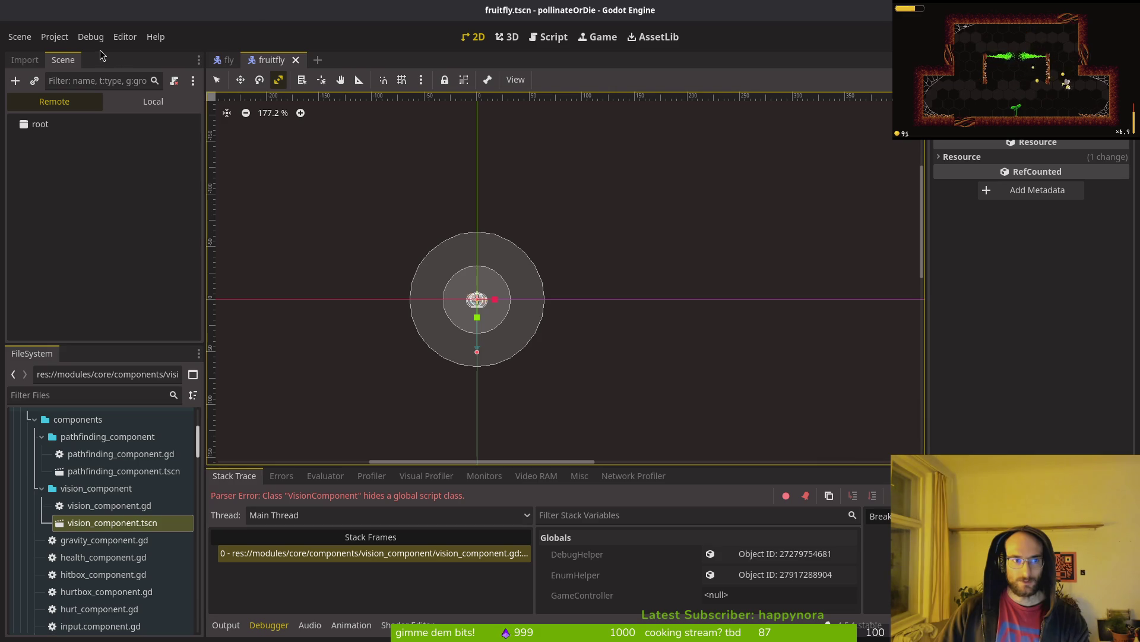
Step: Check the autoloads in Project Settings > Globals, then open vision_component.gd from the debugger error
left_click(55, 37)
left_click(79, 55)
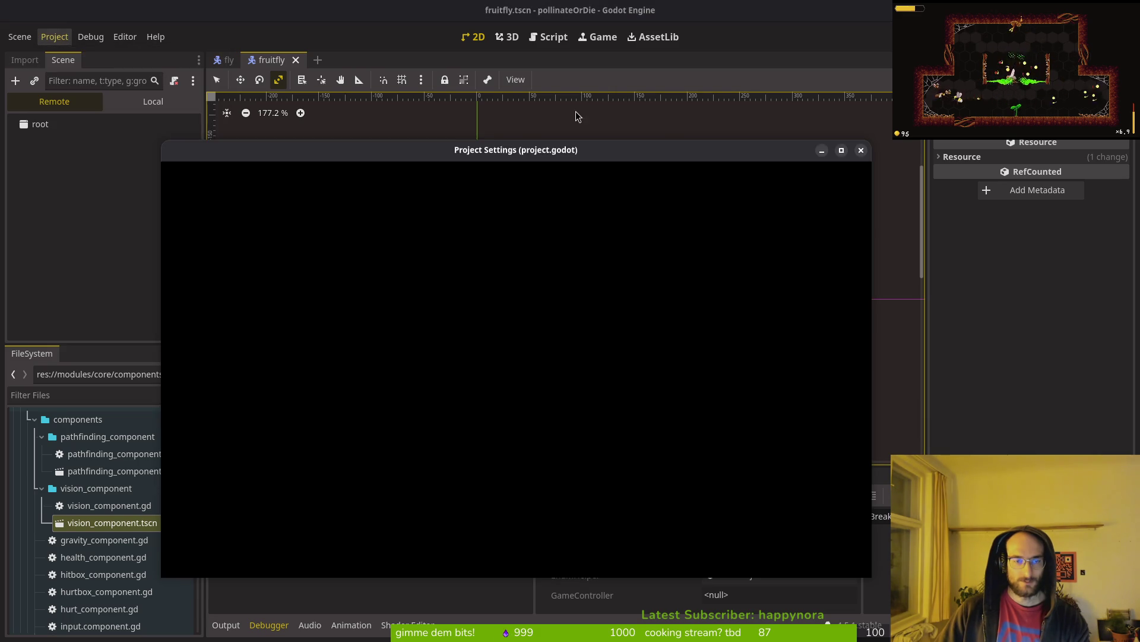
left_click(344, 153)
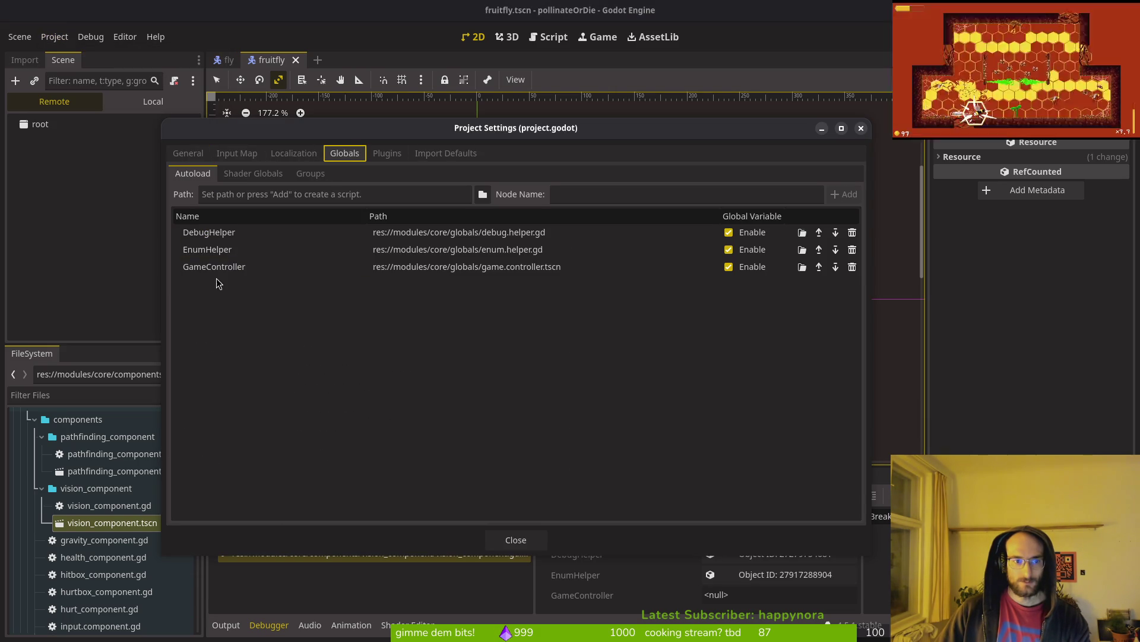
left_click(502, 539)
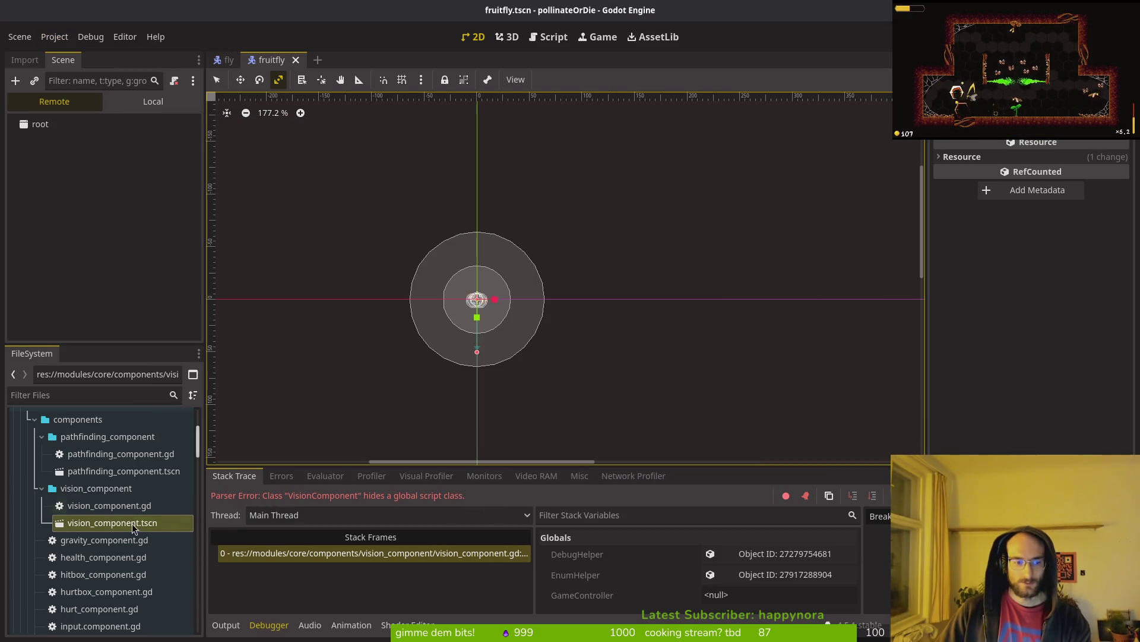
left_click(113, 523)
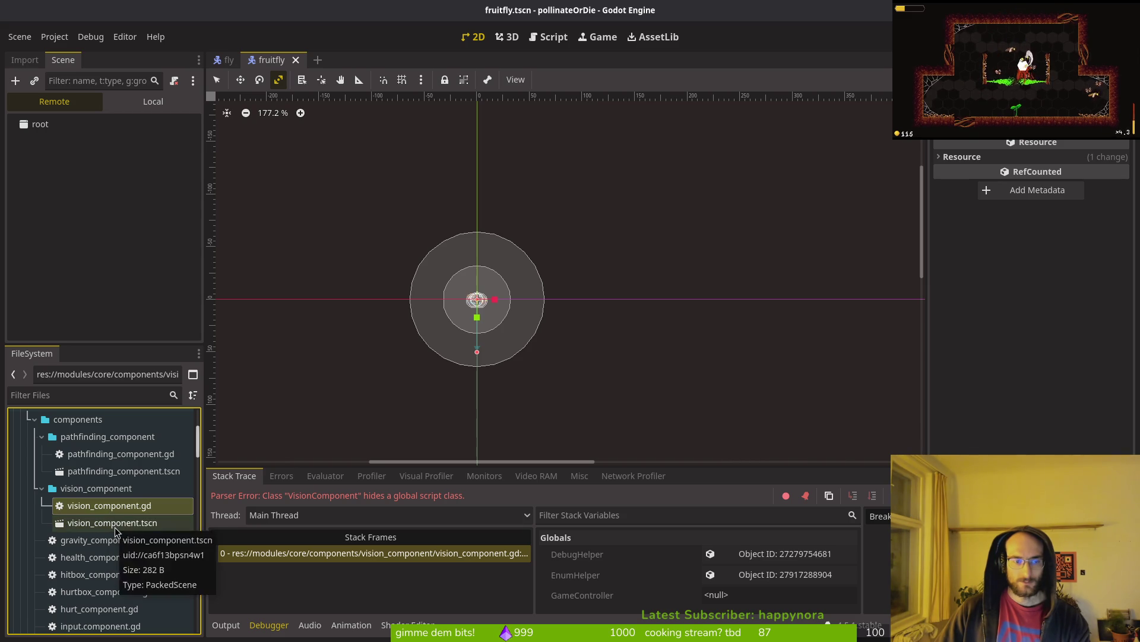
double_click(487, 555)
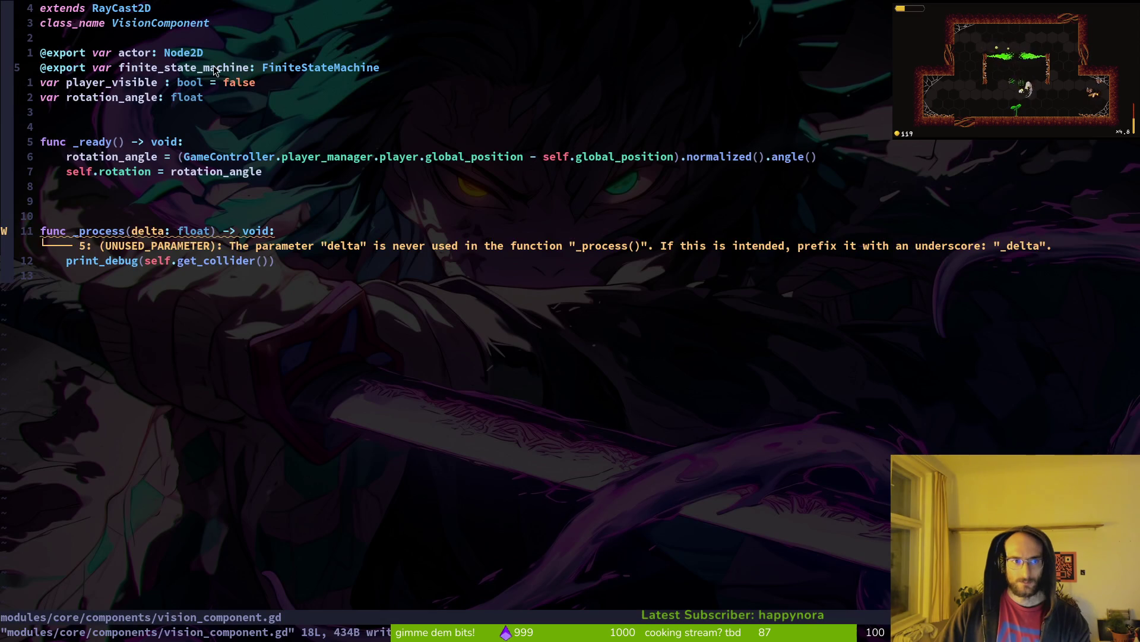
Step: Search the project for VisionComponent declarations and open the RayCast2D version of the script
left_click(126, 25)
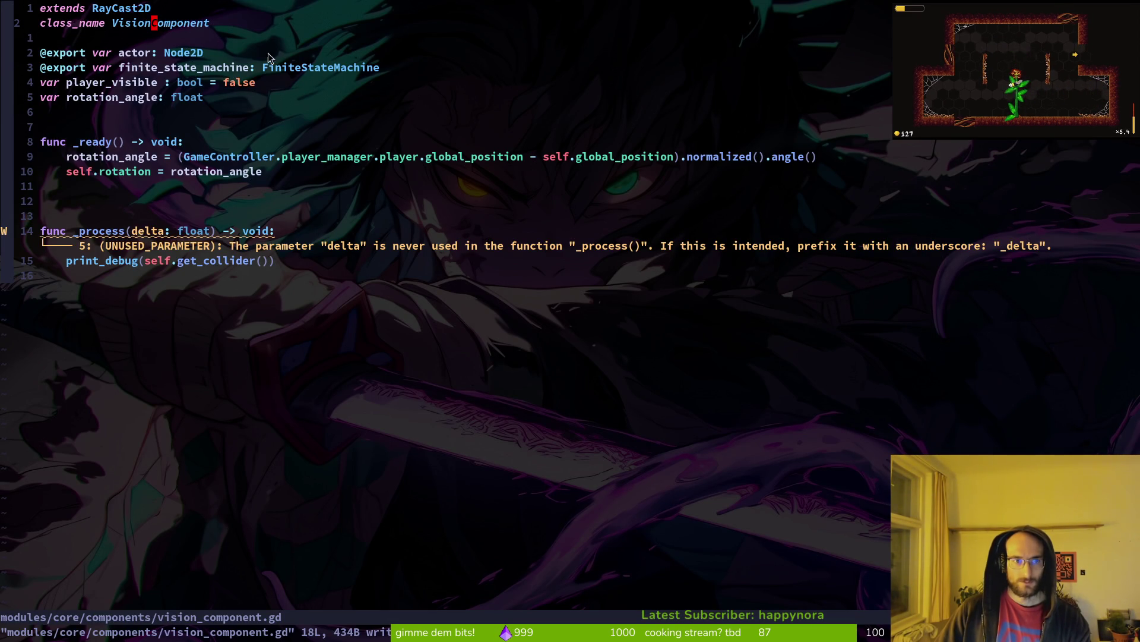
key("v")
key("i")
key("w")
key("y")
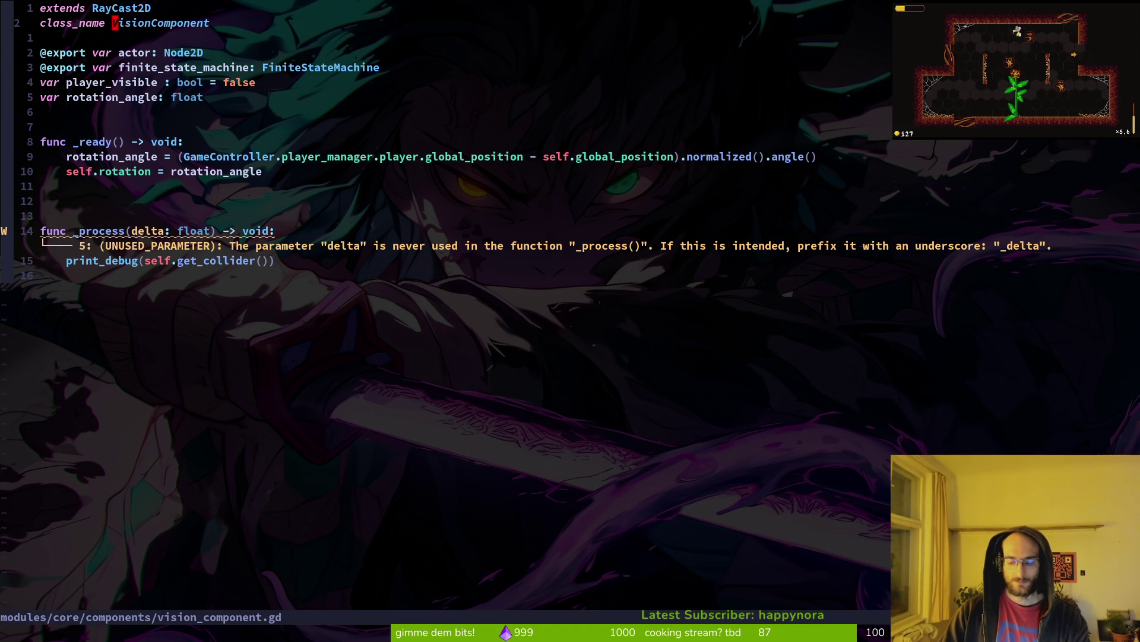
key("space")
key("f")
key("w")
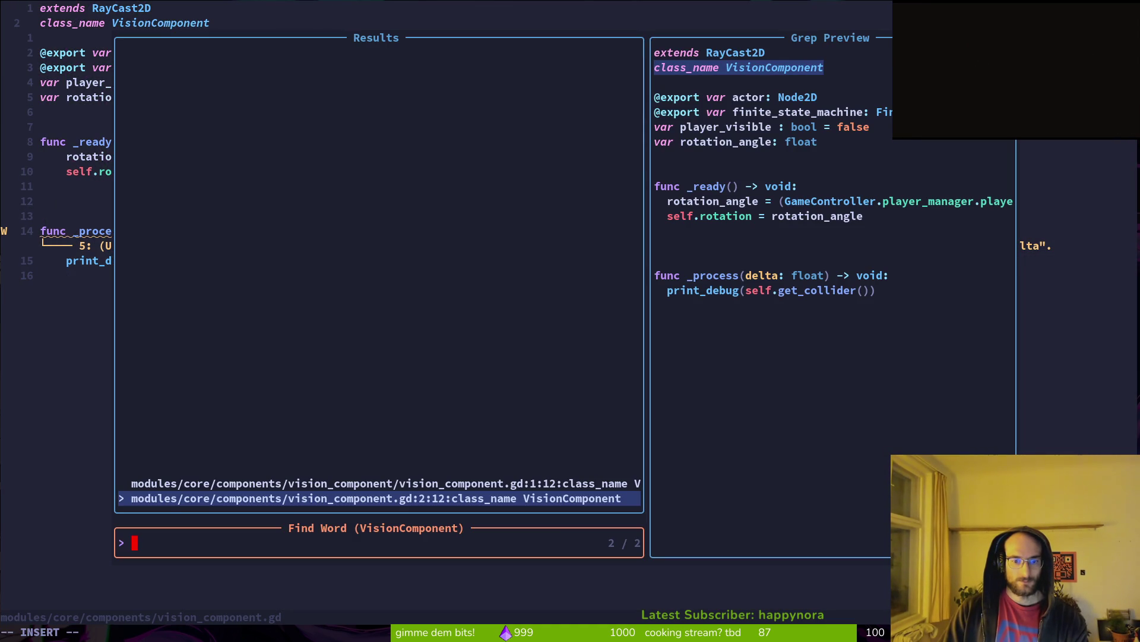
left_click(381, 483)
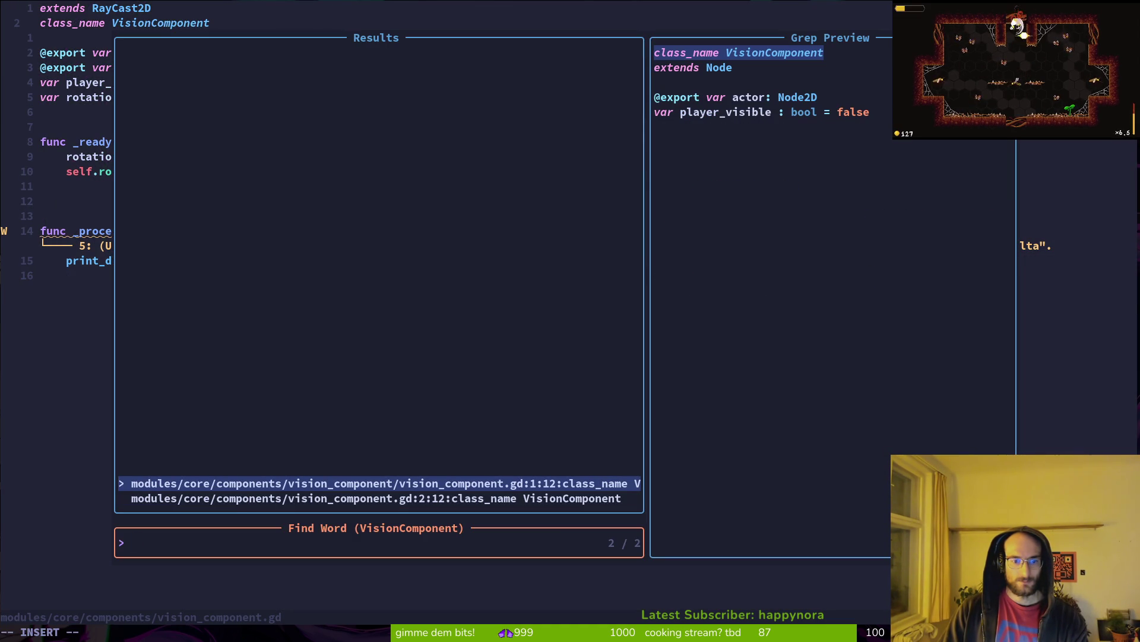
left_click(376, 498)
key("Return")
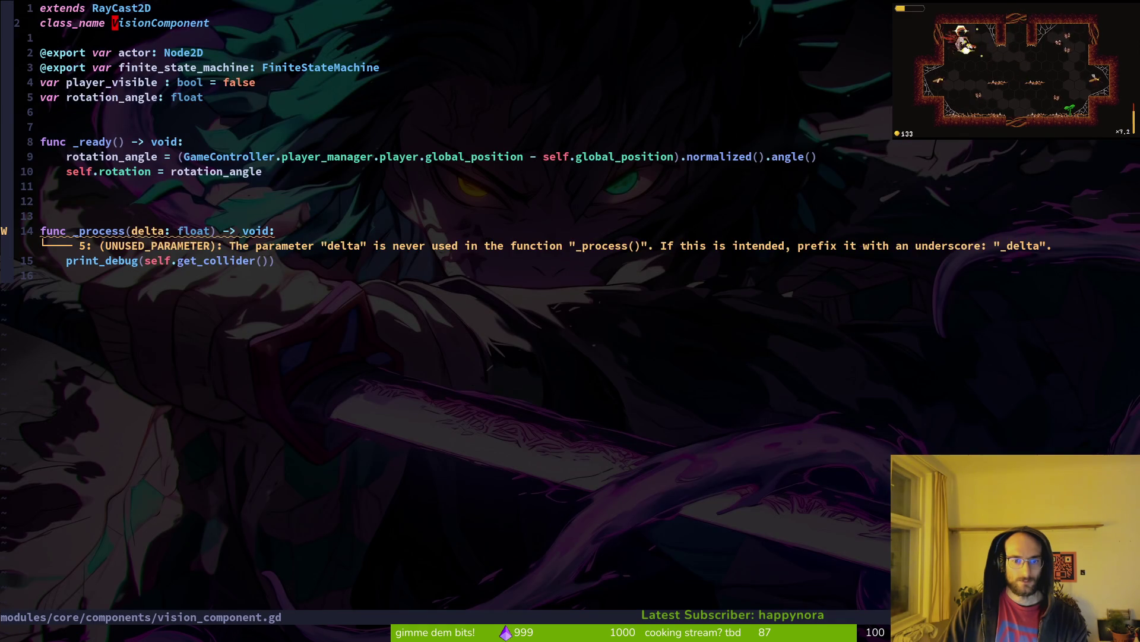
Step: Copy the entire RayCast2D VisionComponent script and save it
key("g")
key("g")
key("shift+v")
key("shift+g")
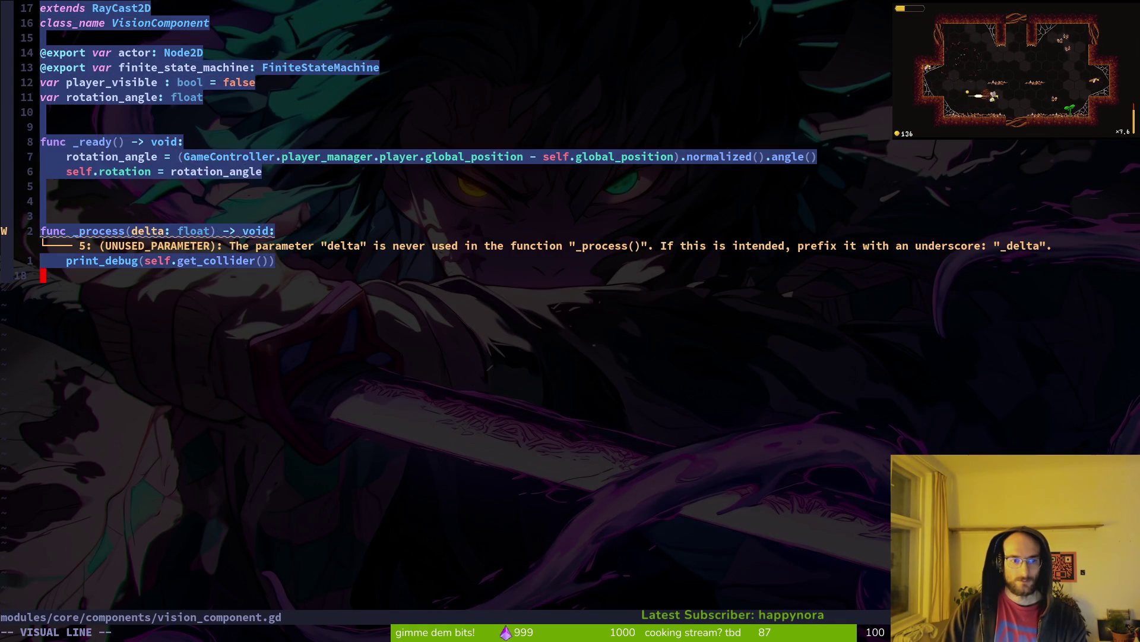
key("y")
key("ctrl+s")
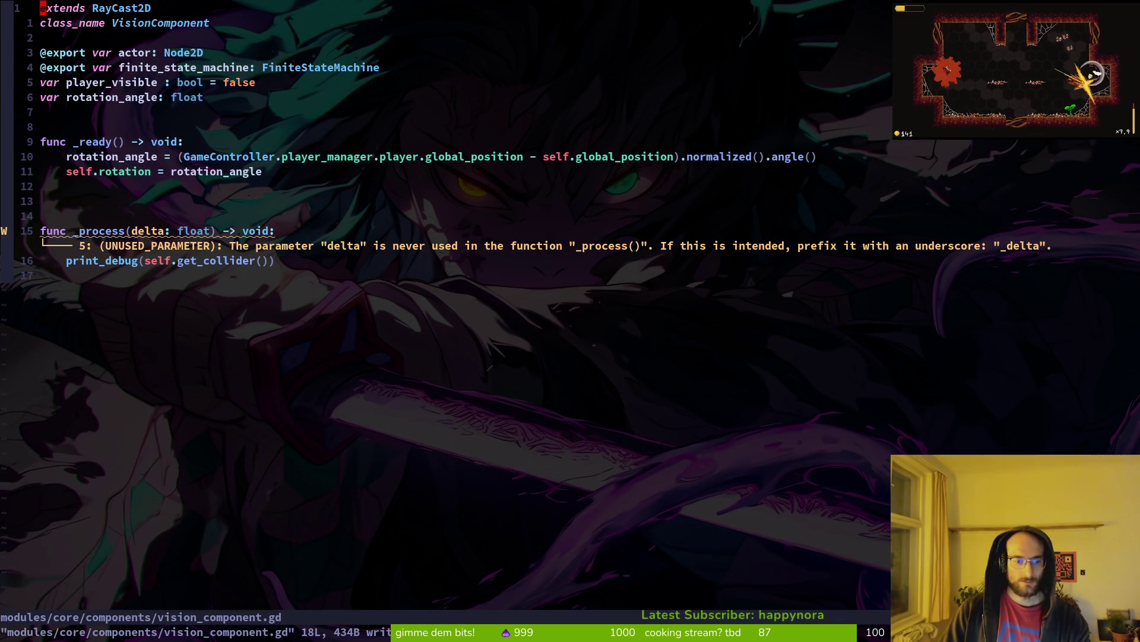
Step: Open vision_component/vision_component.gd and paste the RayCast2D code over the old Node-based script
key("space")
key("f")
key("f")
type("viscom")
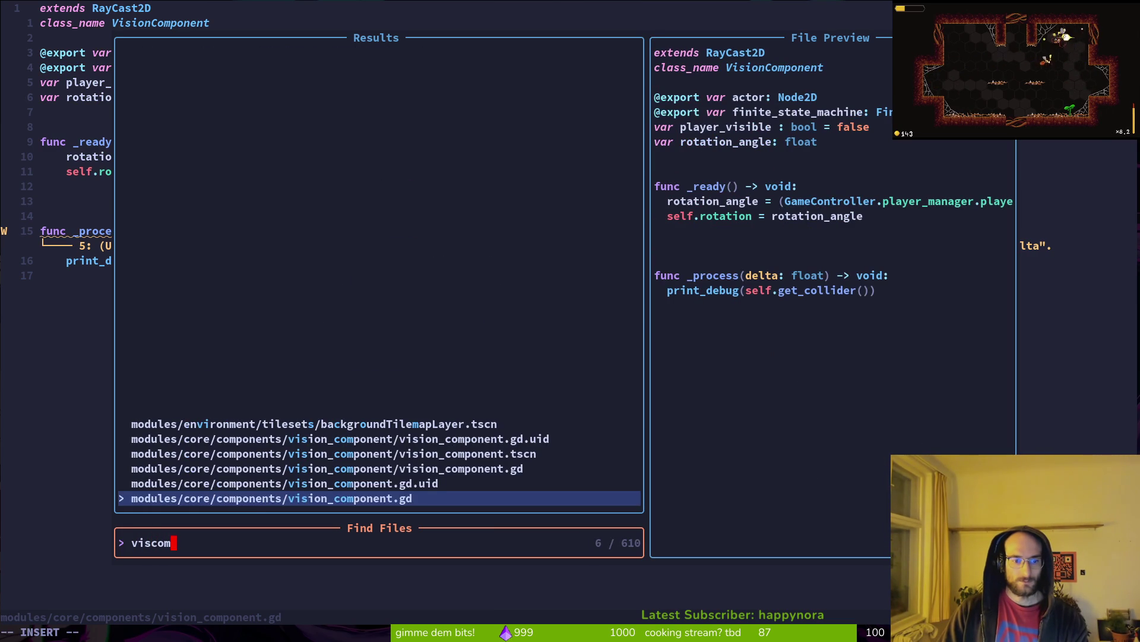
key("Up")
key("Up")
key("Return")
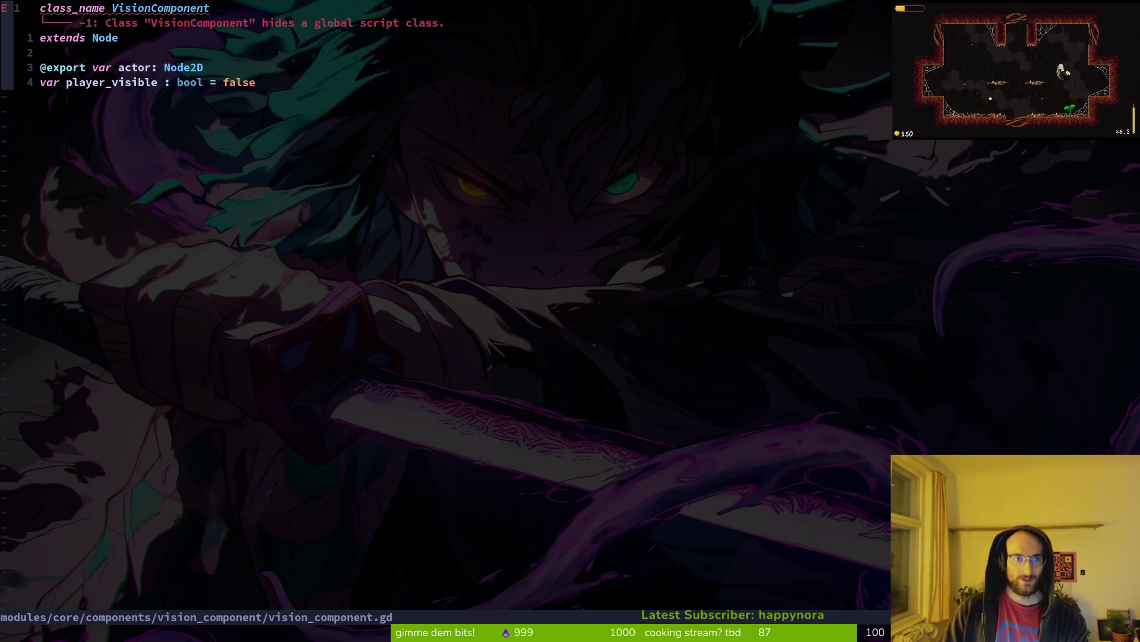
key("V")
key("G")
key("p")
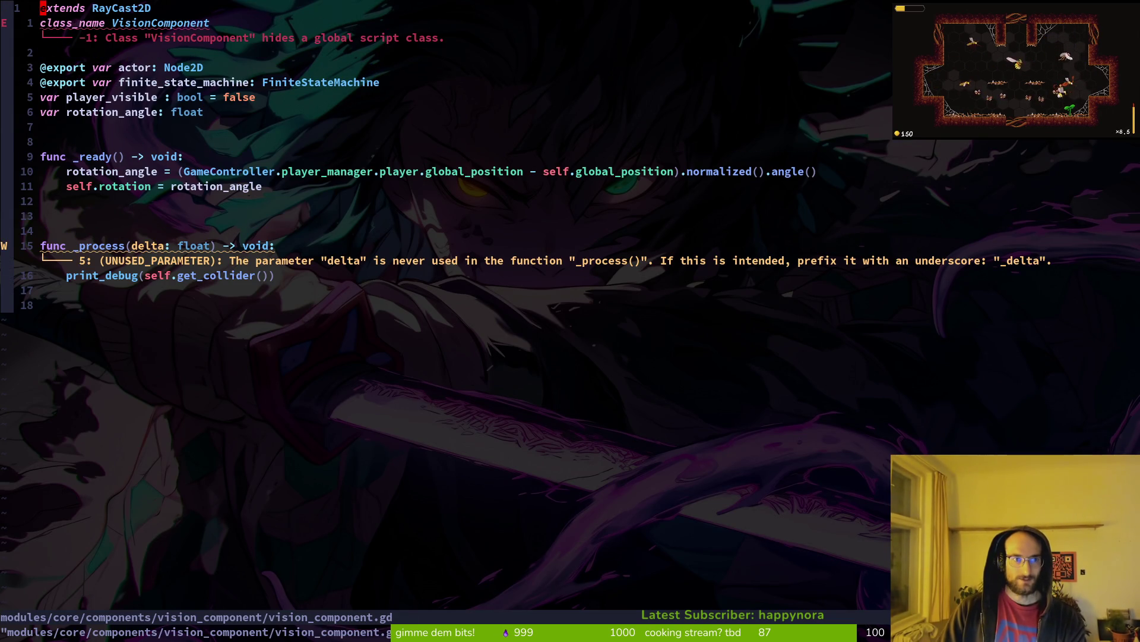
key("alt+Tab")
Step: Close vision_component.gd, spawning.gd and the other open scripts in the Script workspace
scroll(107, 523, "down", 3)
scroll(356, 299, "up", 2)
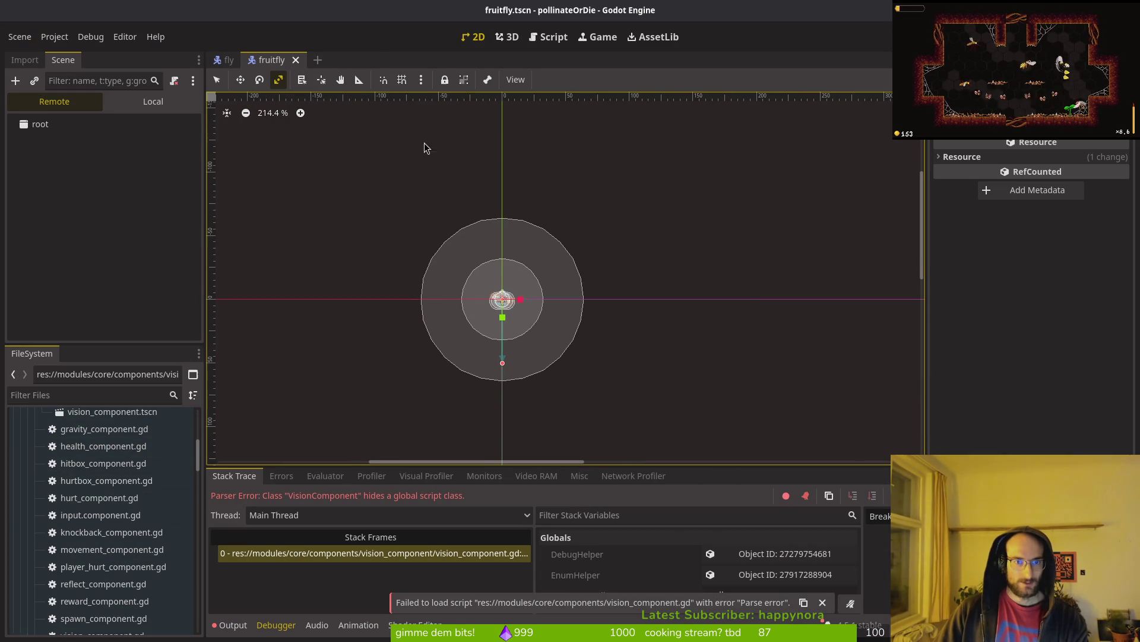
left_click(548, 36)
middle_click(231, 171)
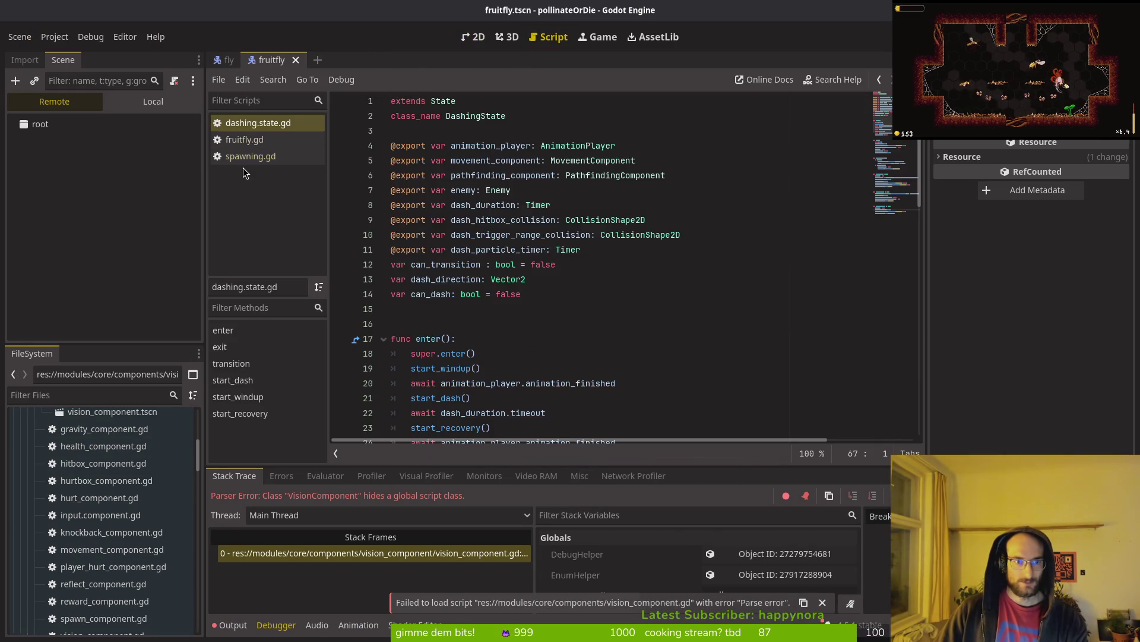
middle_click(246, 155)
middle_click(246, 146)
middle_click(249, 122)
Step: Back in 2D, delete the duplicate components/vision_component.gd from FileSystem
left_click(473, 37)
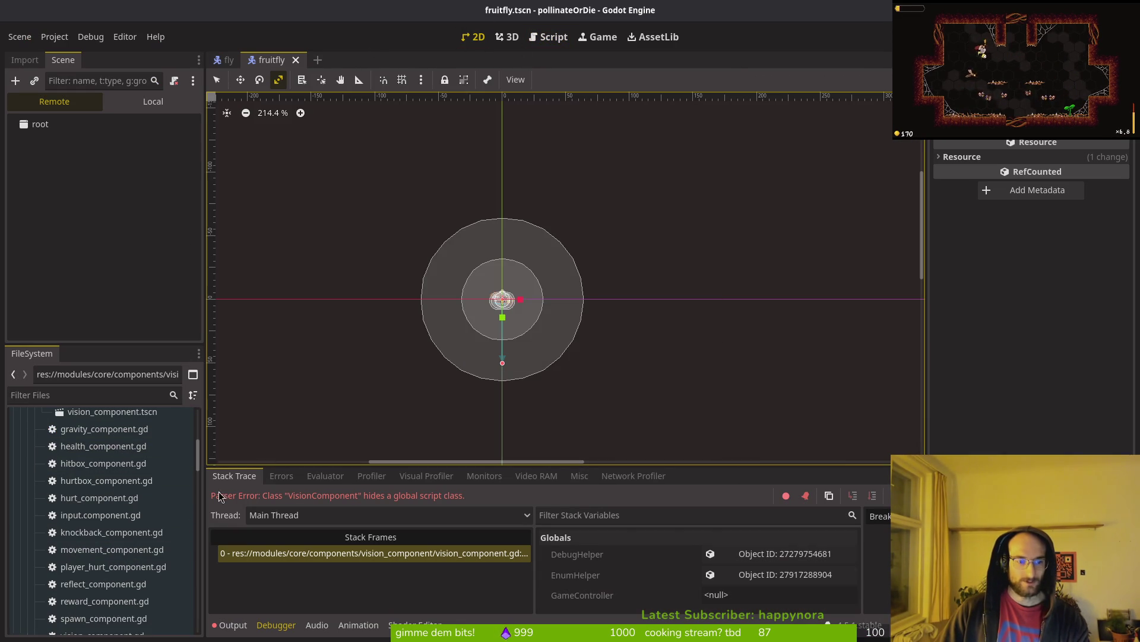
scroll(121, 549, "down", 3)
left_click(102, 498)
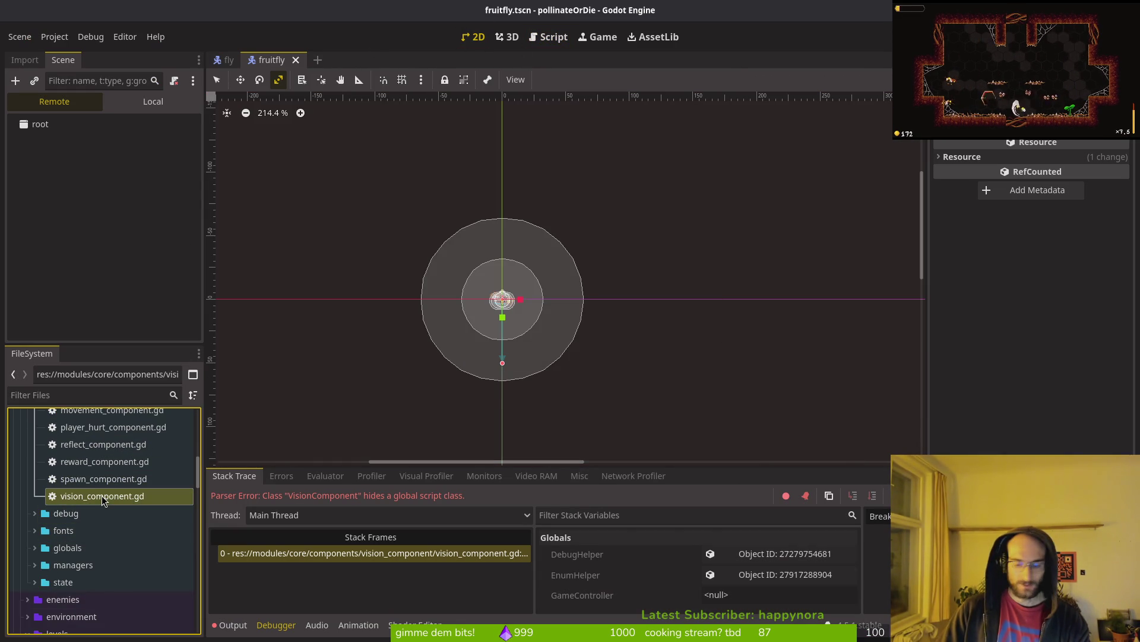
key("Delete")
key("Return")
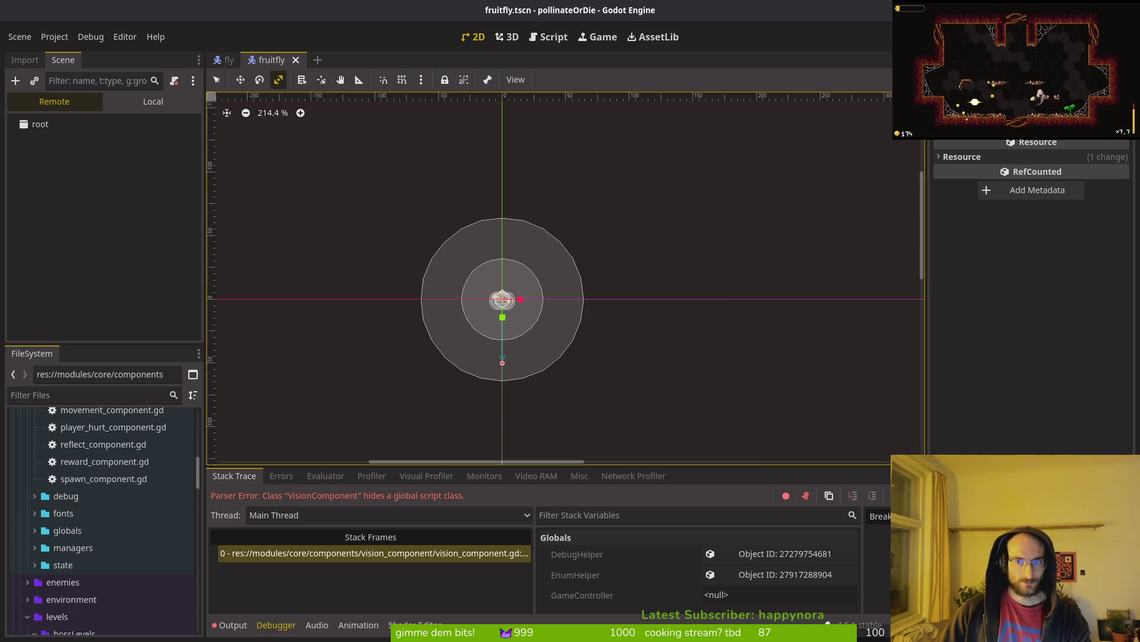
Step: Run the game, fly the bee into the level portal, then stop it with F8
key("F5")
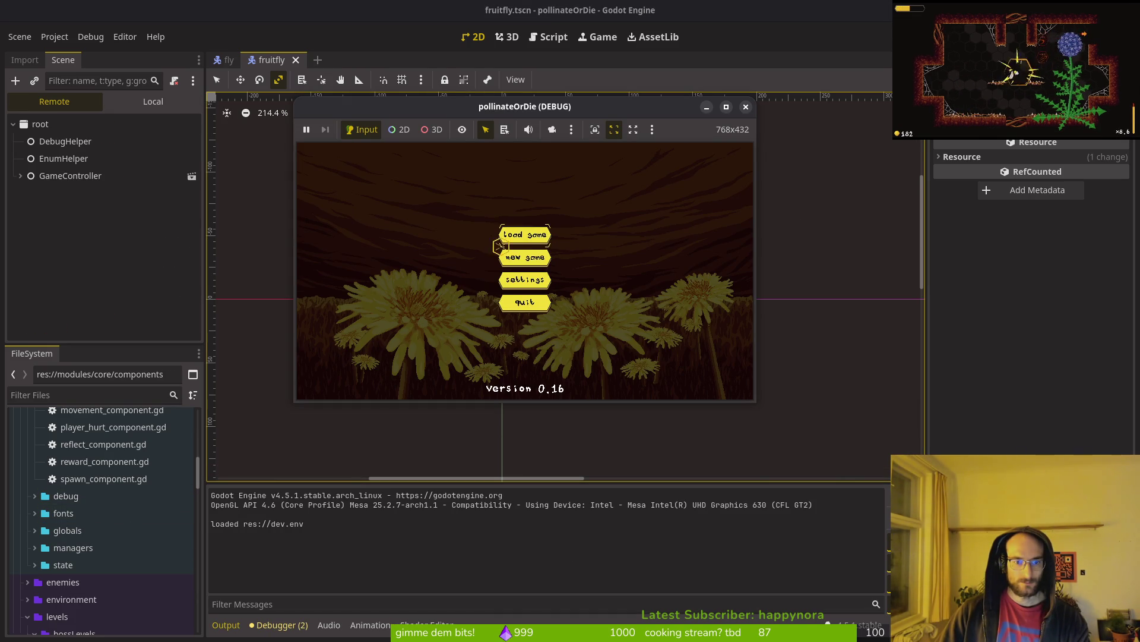
left_click(531, 235)
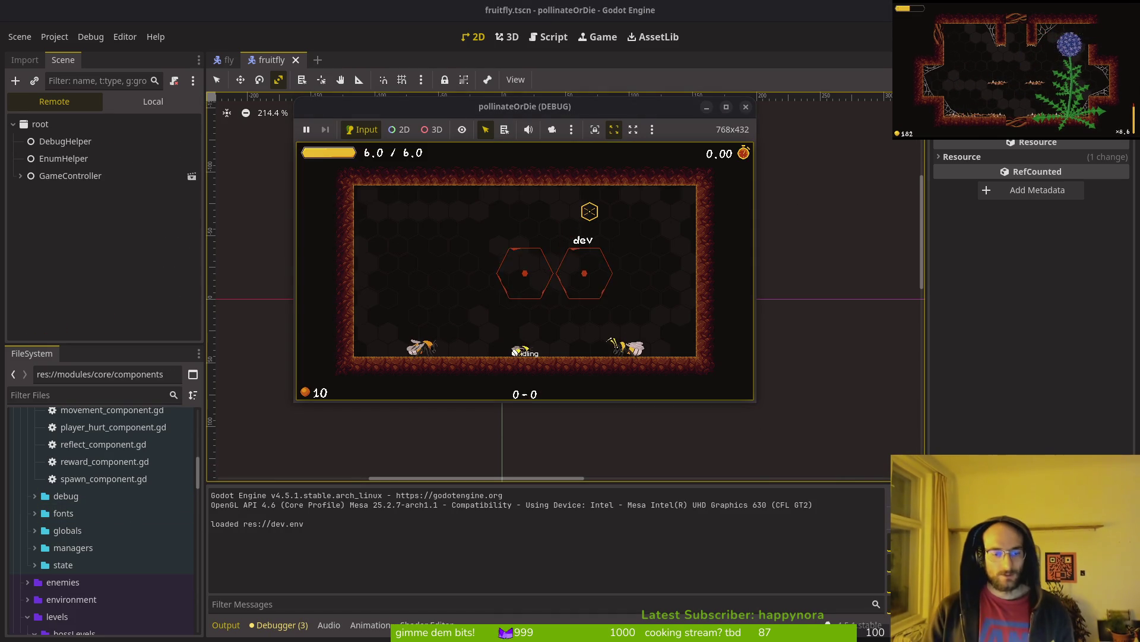
key("w")
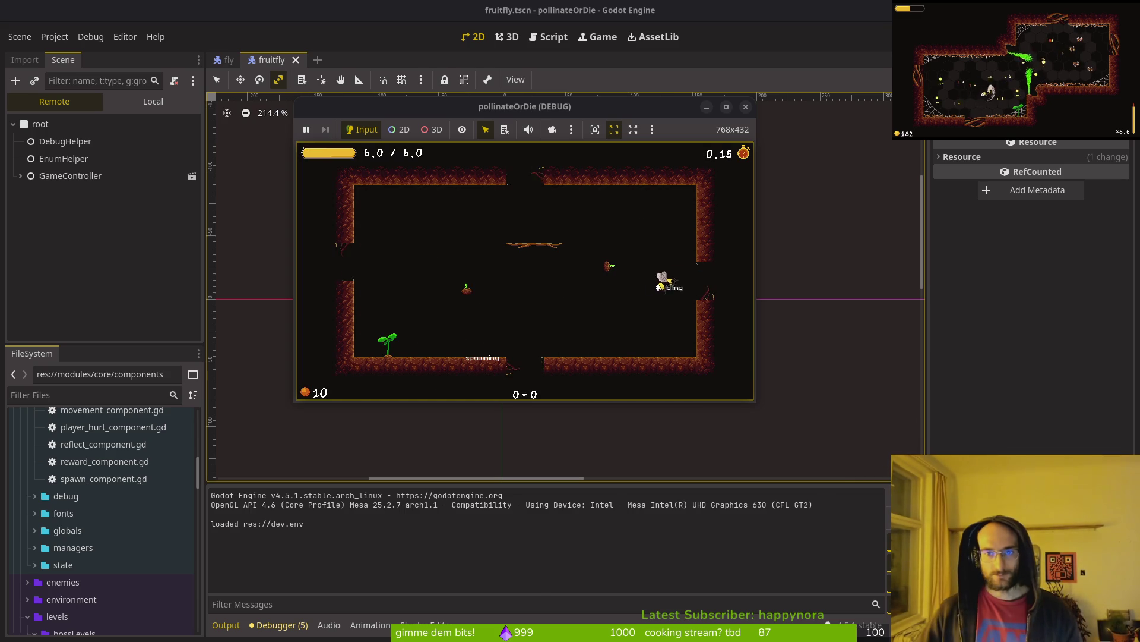
key("F8")
Step: Quick-open the devlevel.tscn scene
key("alt+shift+o")
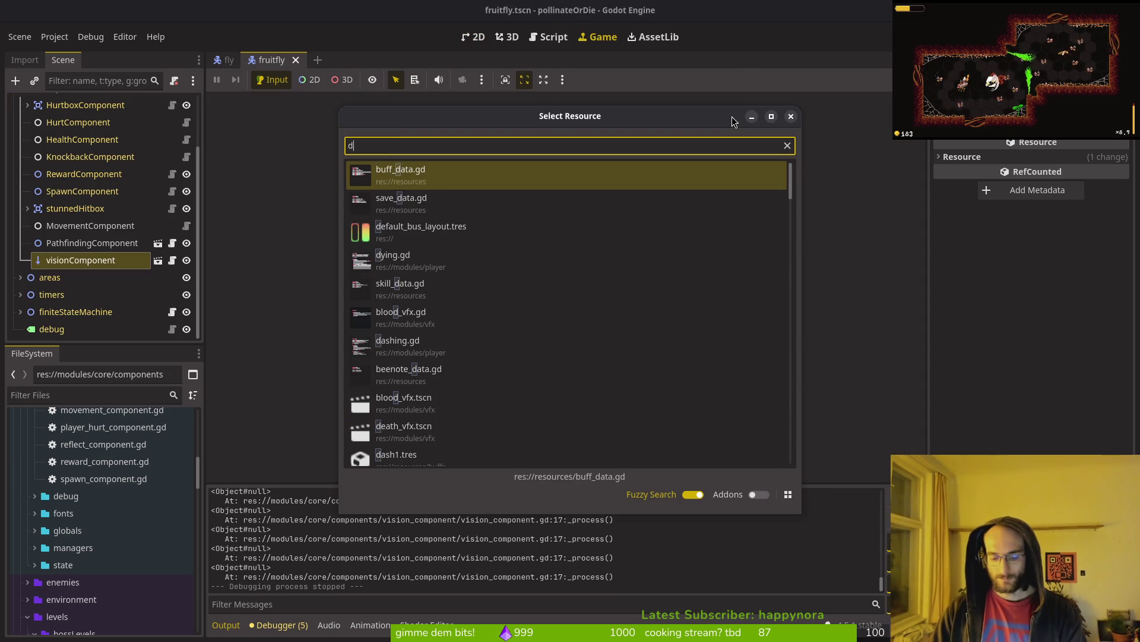
type("devlevel")
key("Return")
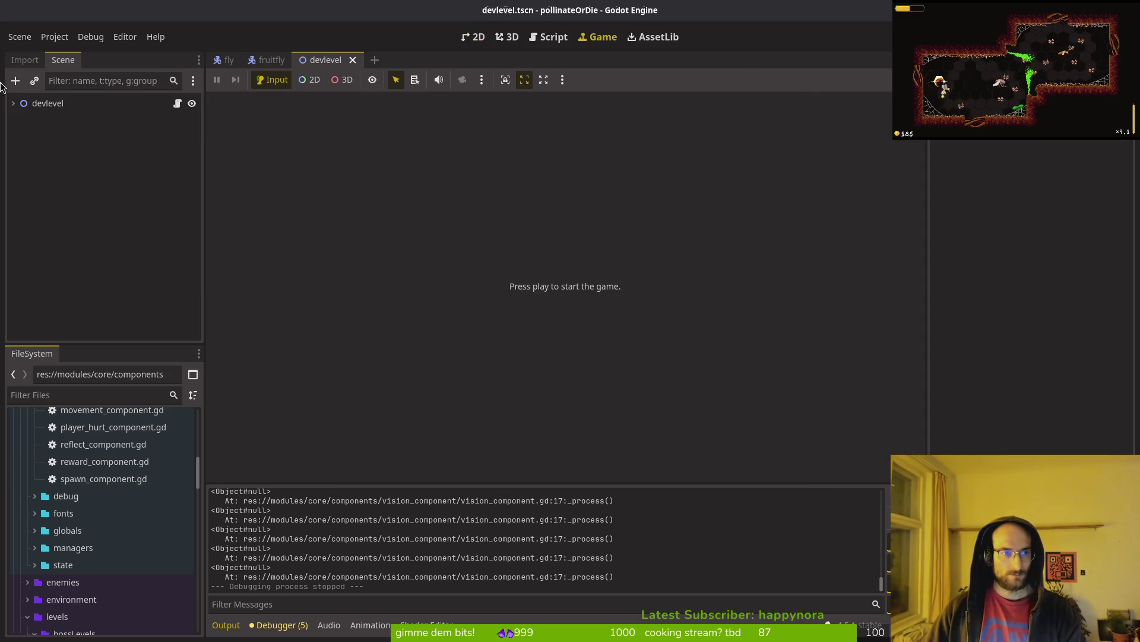
Step: Under spawning_locations > wave1, delete enemySpawnMarker and enemySpawnMarker6, keeping enemySpawnMarker2
left_click(12, 104)
left_click(20, 224)
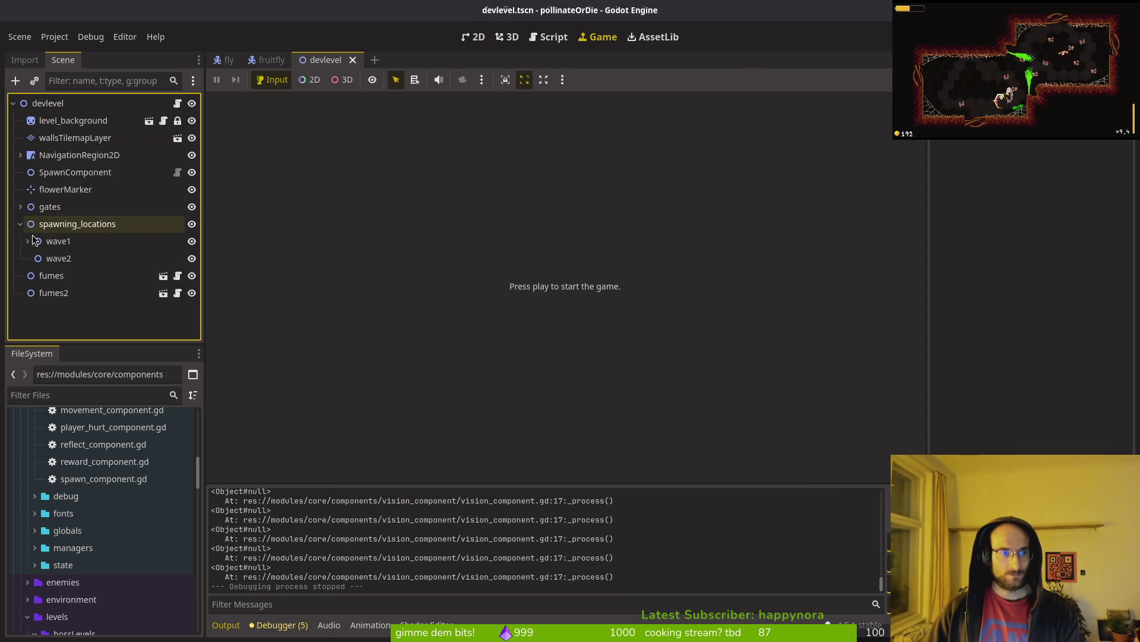
left_click(28, 241)
left_click(89, 260)
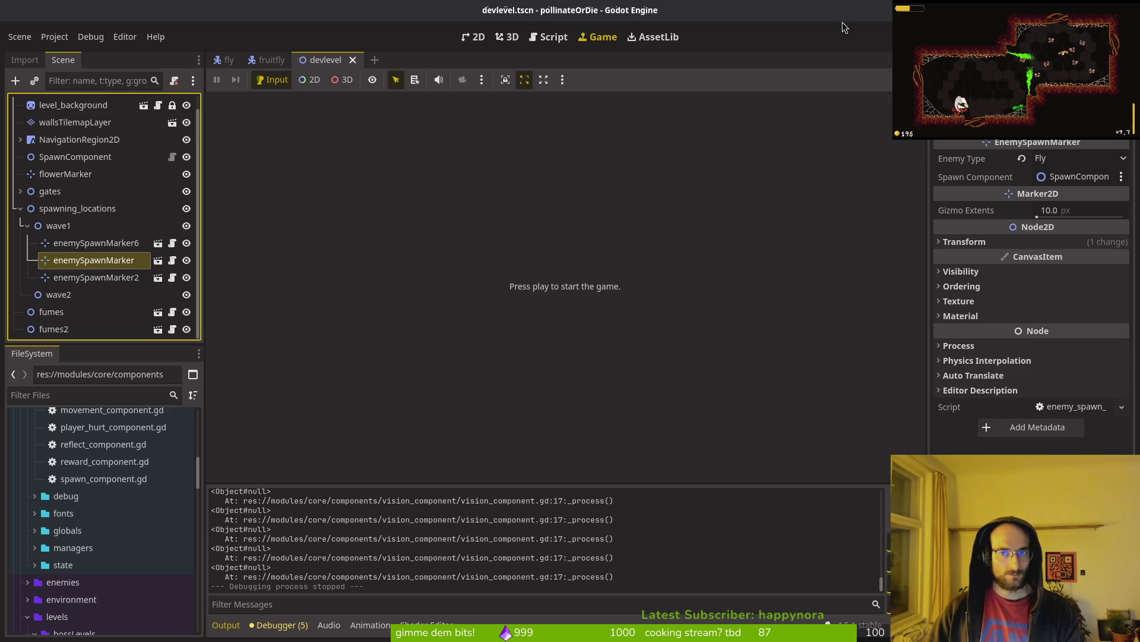
left_click(471, 36)
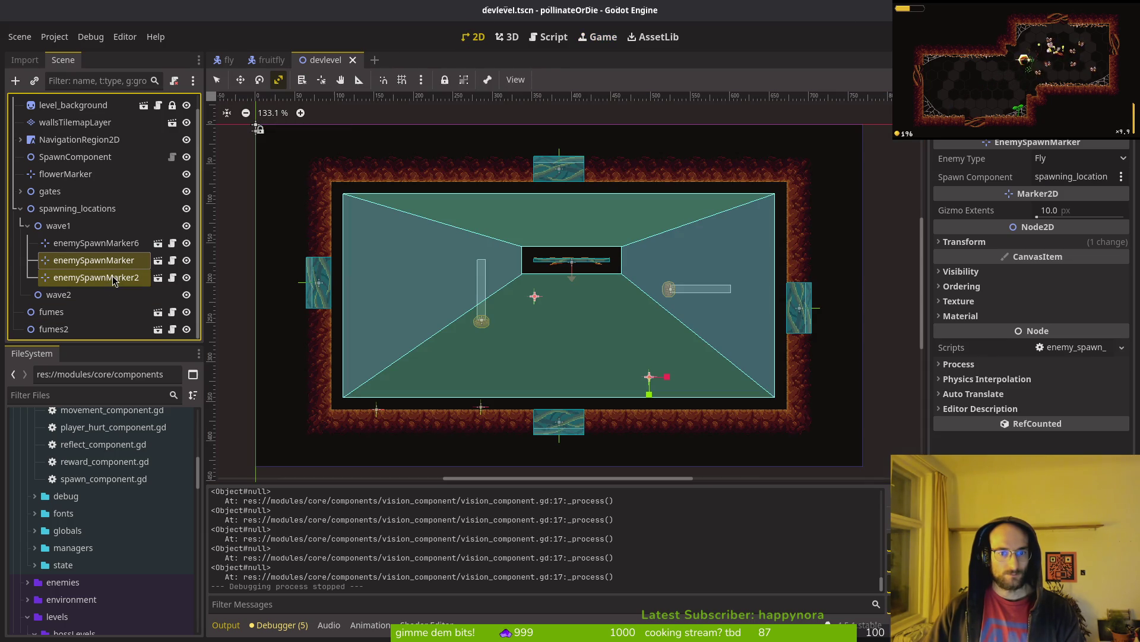
left_click(96, 243, "ctrl")
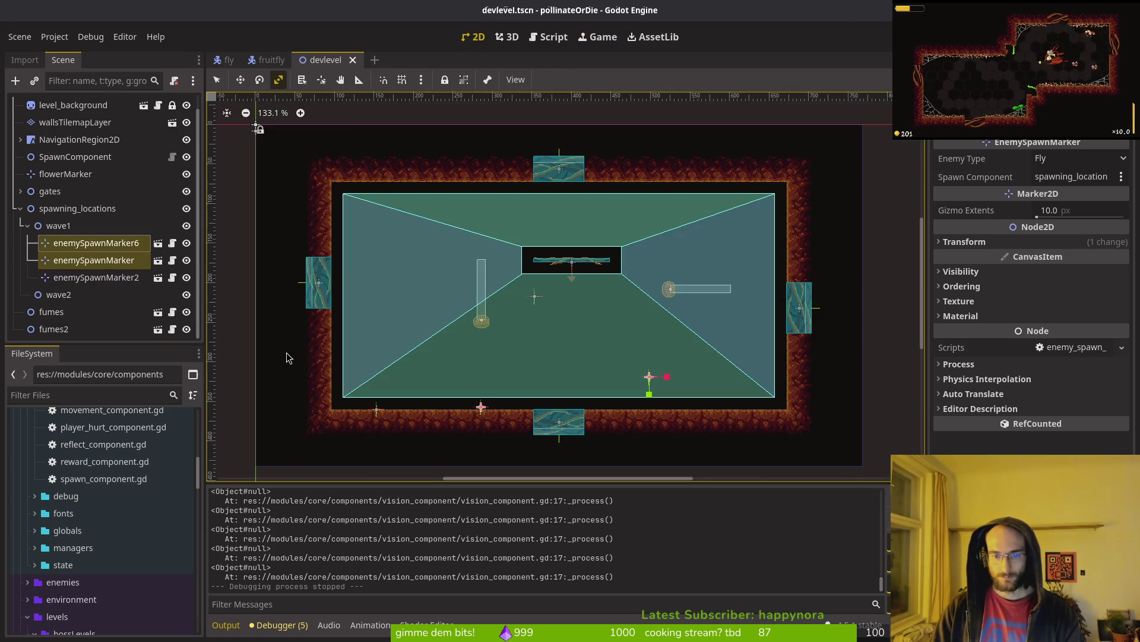
key("Delete")
key("Return")
Step: Test-run devlevel, steering the bee around while <Object#null> prints, then close the game window
key("F5")
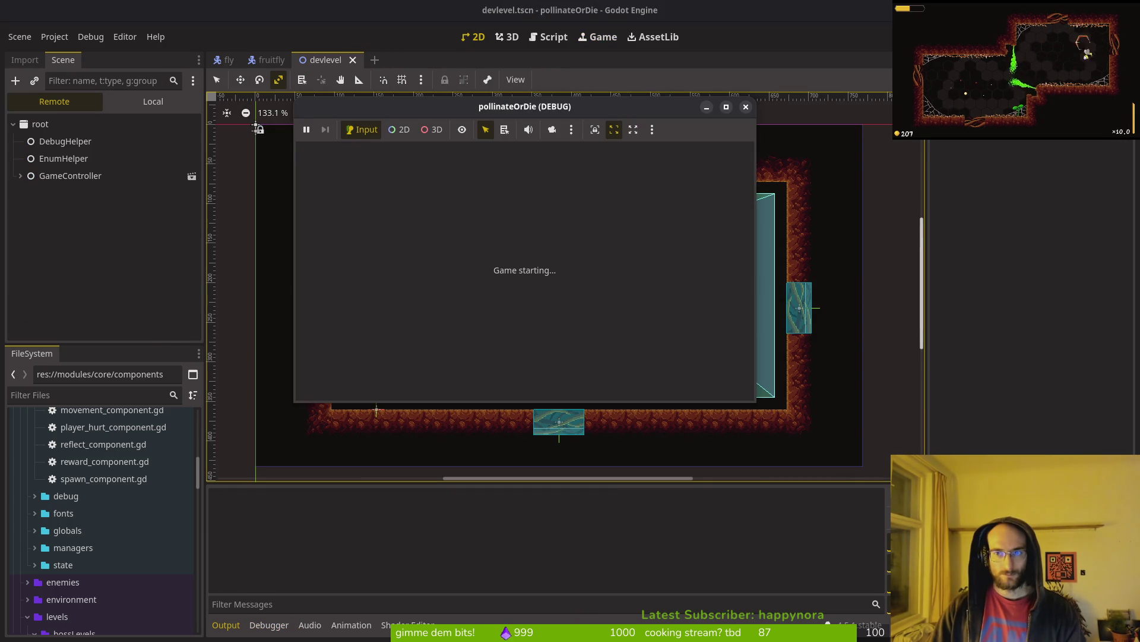
key("Return")
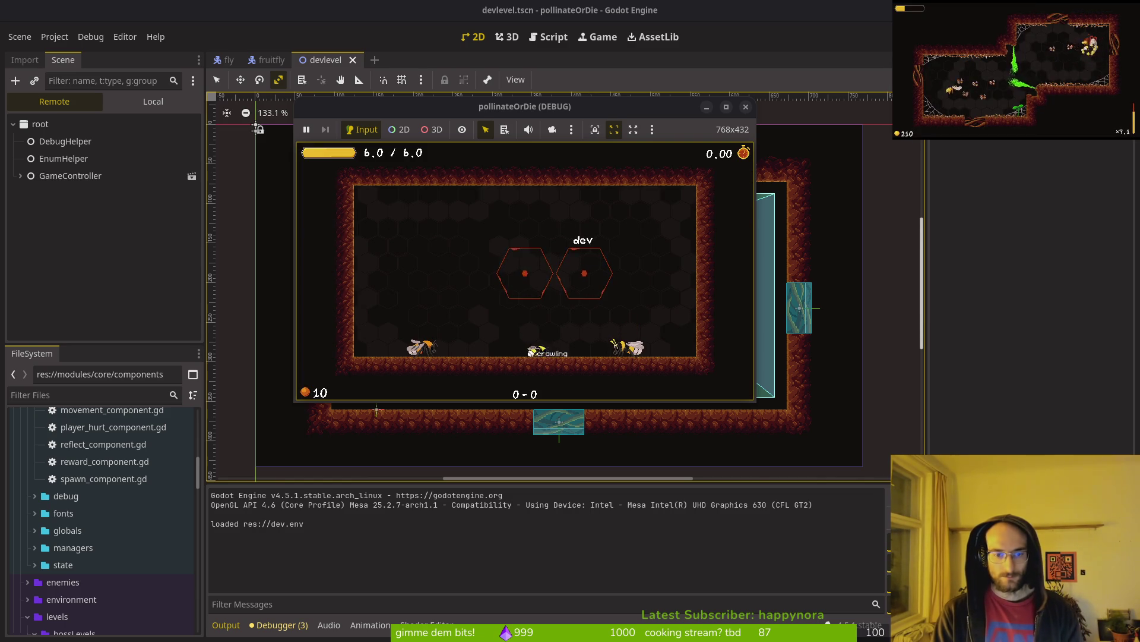
key("w")
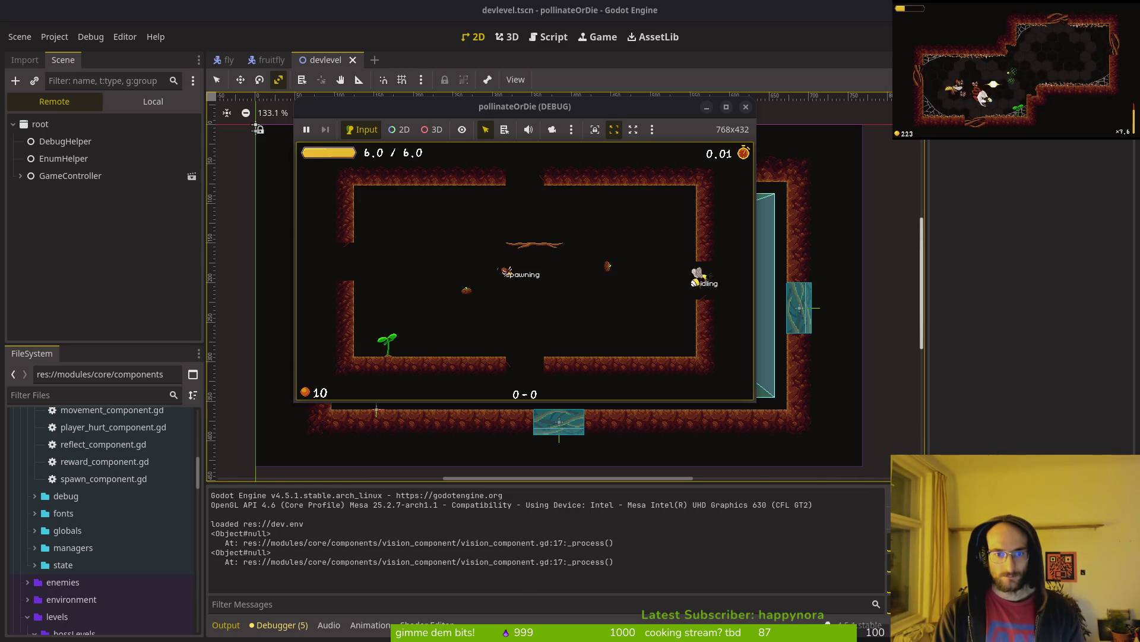
key("a")
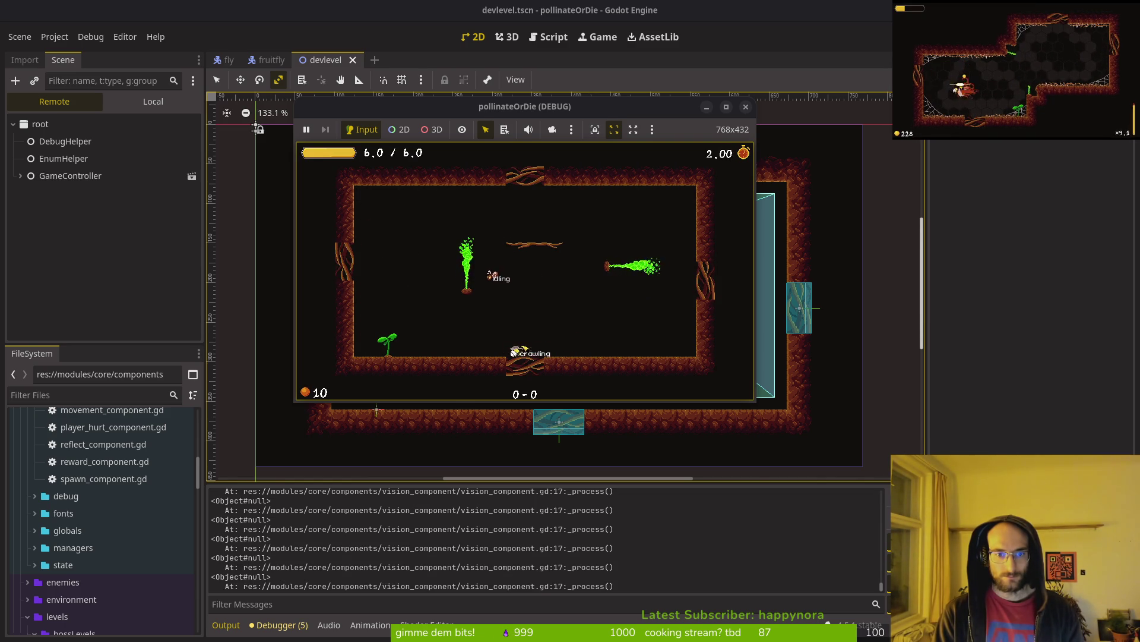
key("w")
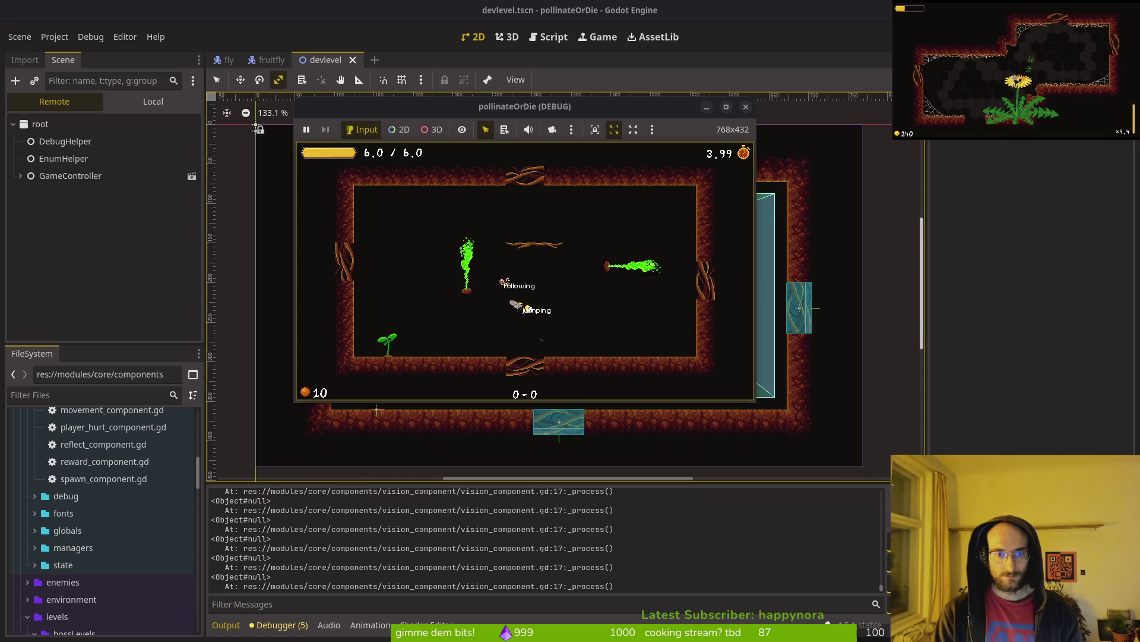
key("a")
key("d")
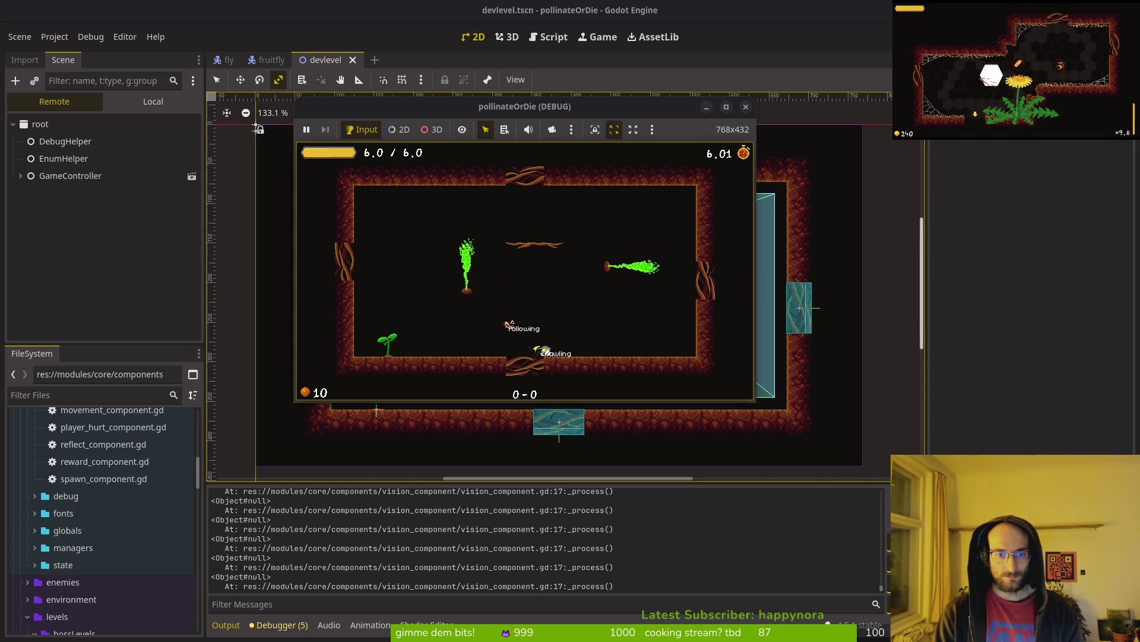
key("a")
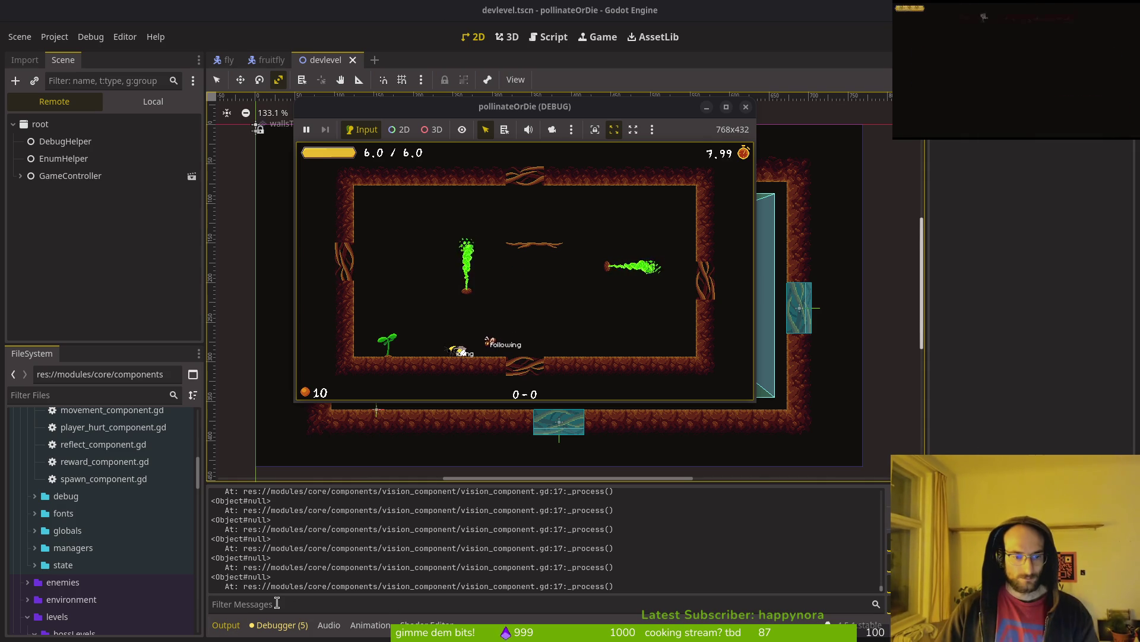
left_click(746, 107)
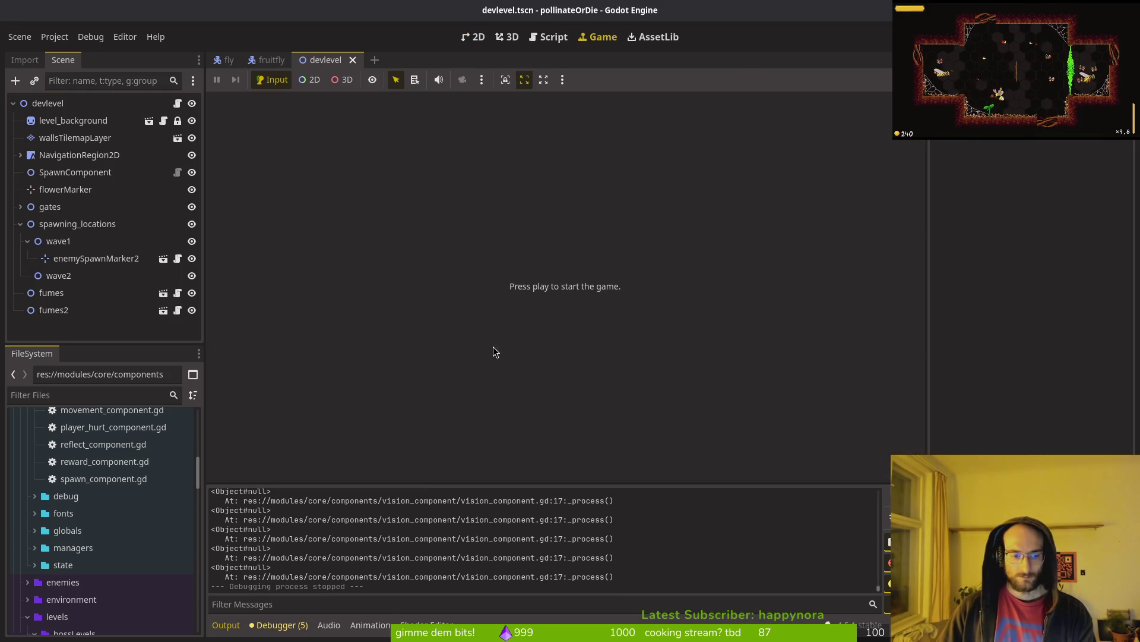
Step: Open the vision_component.tscn scene via quick-open
key("alt+Tab")
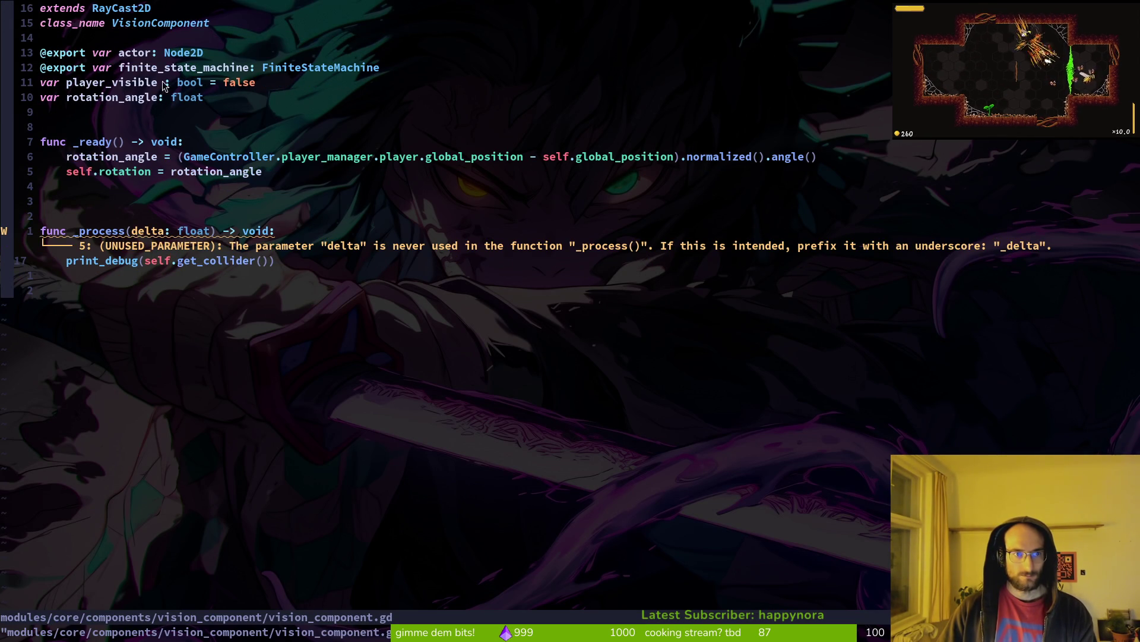
key("alt+Tab")
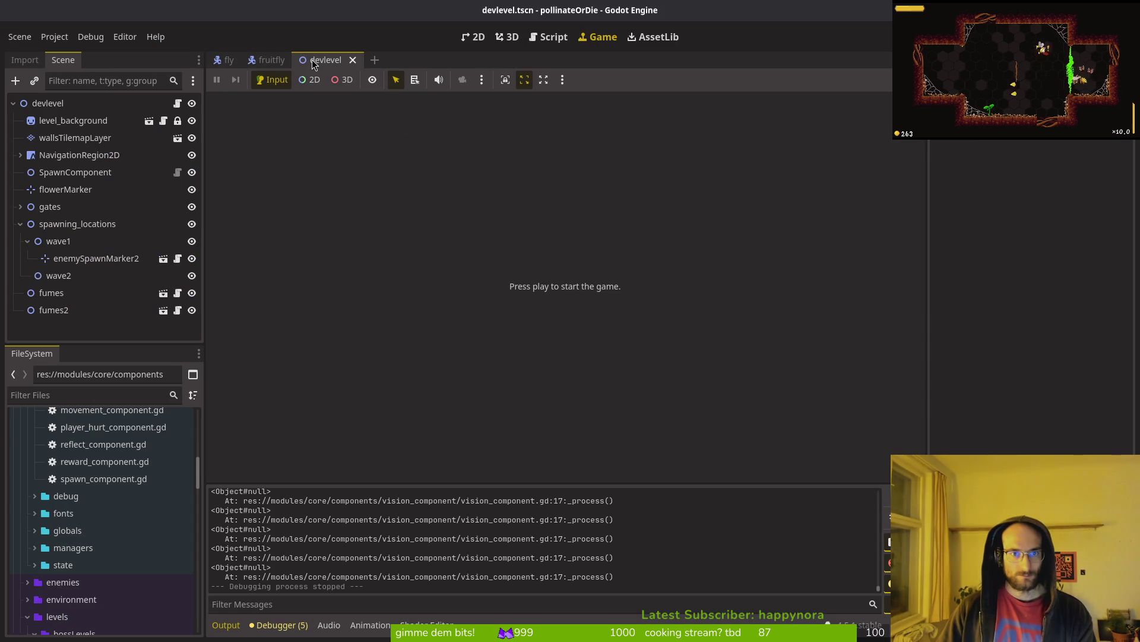
left_click(247, 65)
key("ctrl+shift+o")
type("visioncomp")
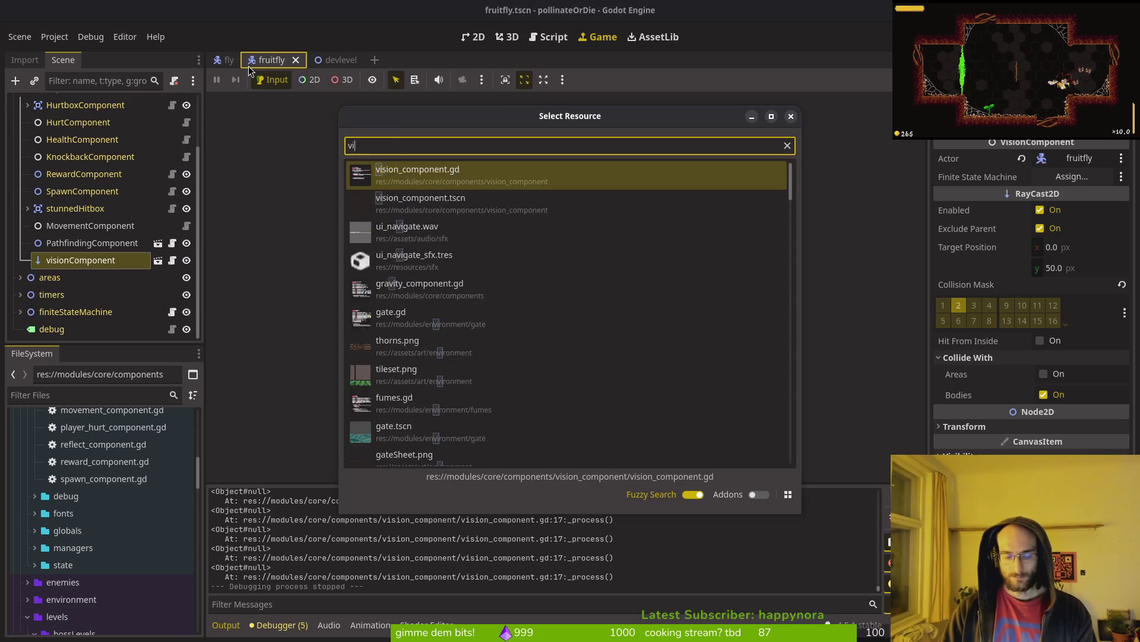
key("Return")
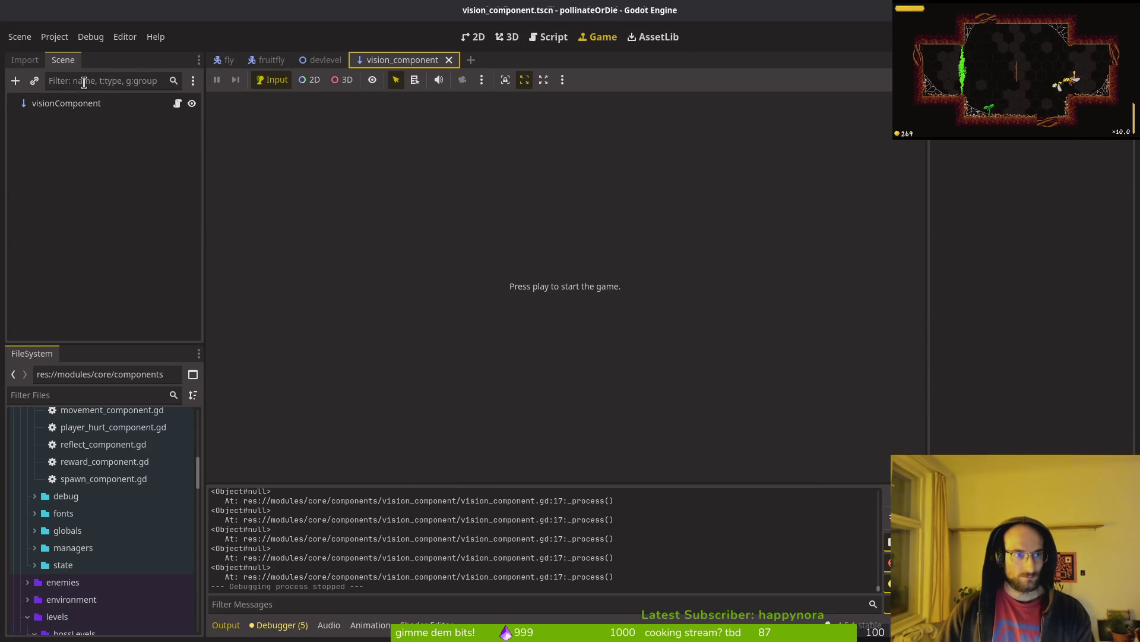
Step: Set visionComponent's collision mask to layer 2 only, areas on, bodies off; save and run
left_click(66, 103)
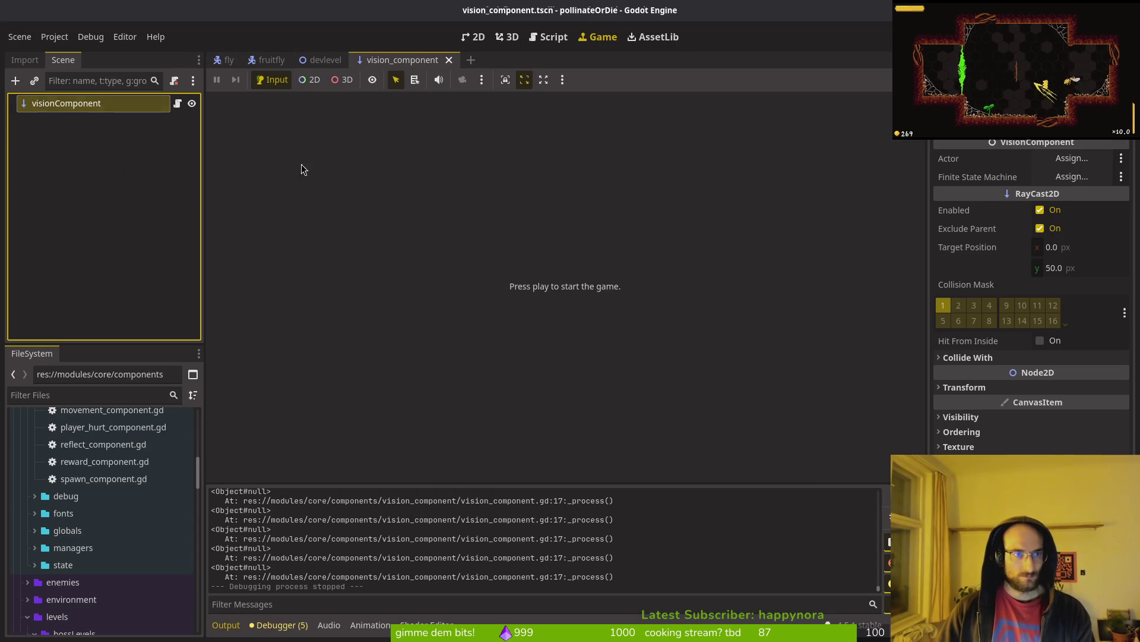
left_click(955, 306)
left_click(978, 358)
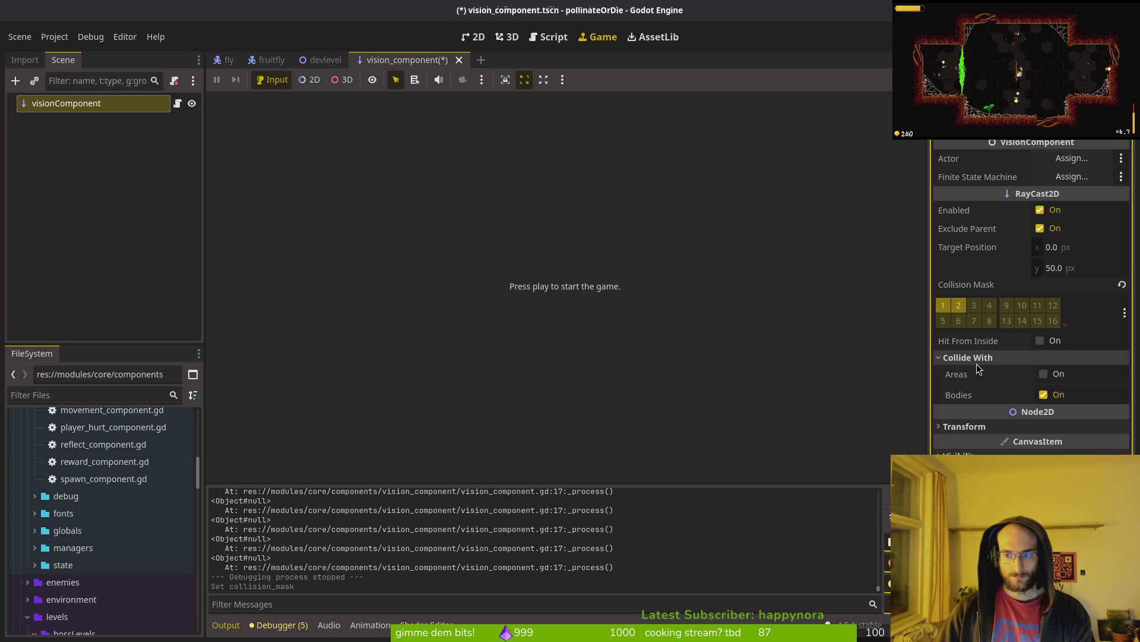
left_click(1043, 373)
left_click(1054, 397)
left_click(942, 306)
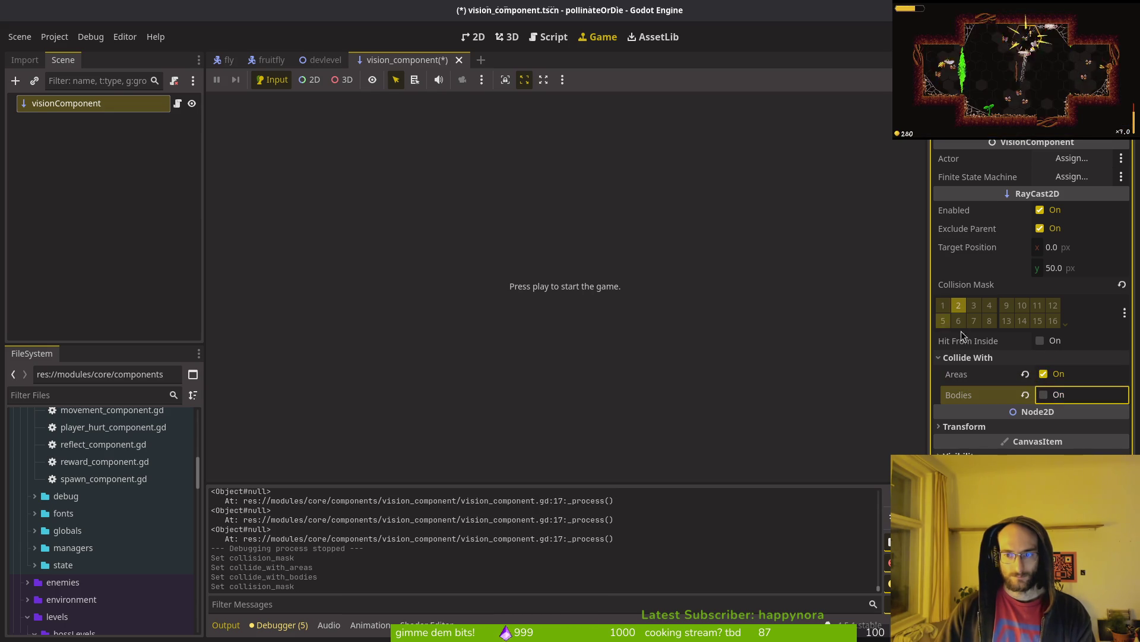
key("ctrl+s")
key("F5")
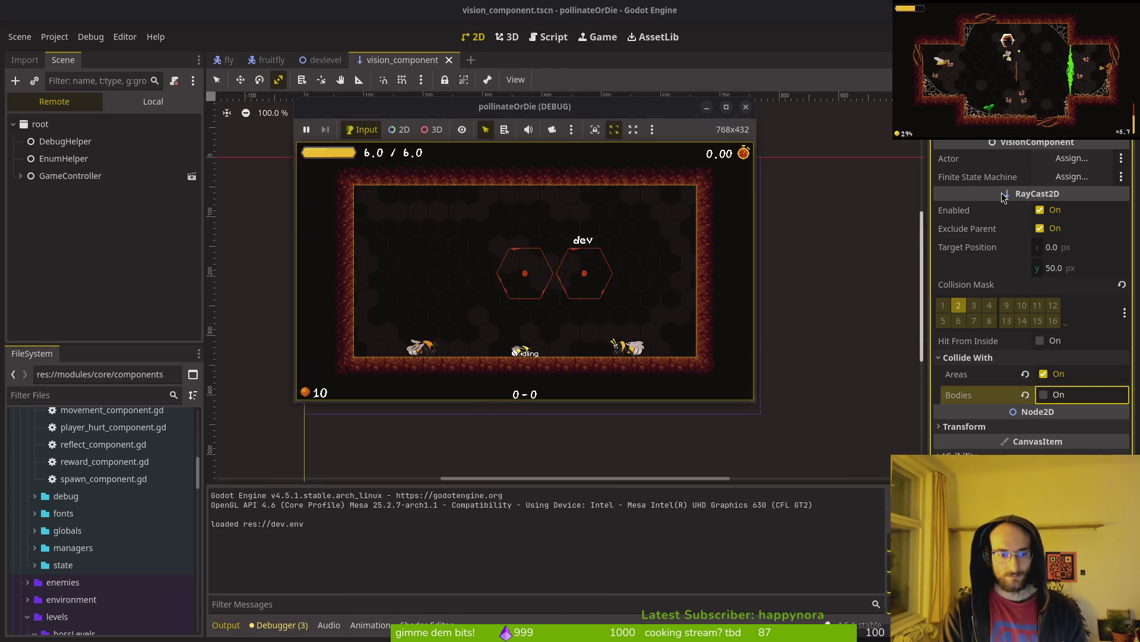
Step: Fly the bee up into the dev hexagon to load the devlevel room
key("Up")
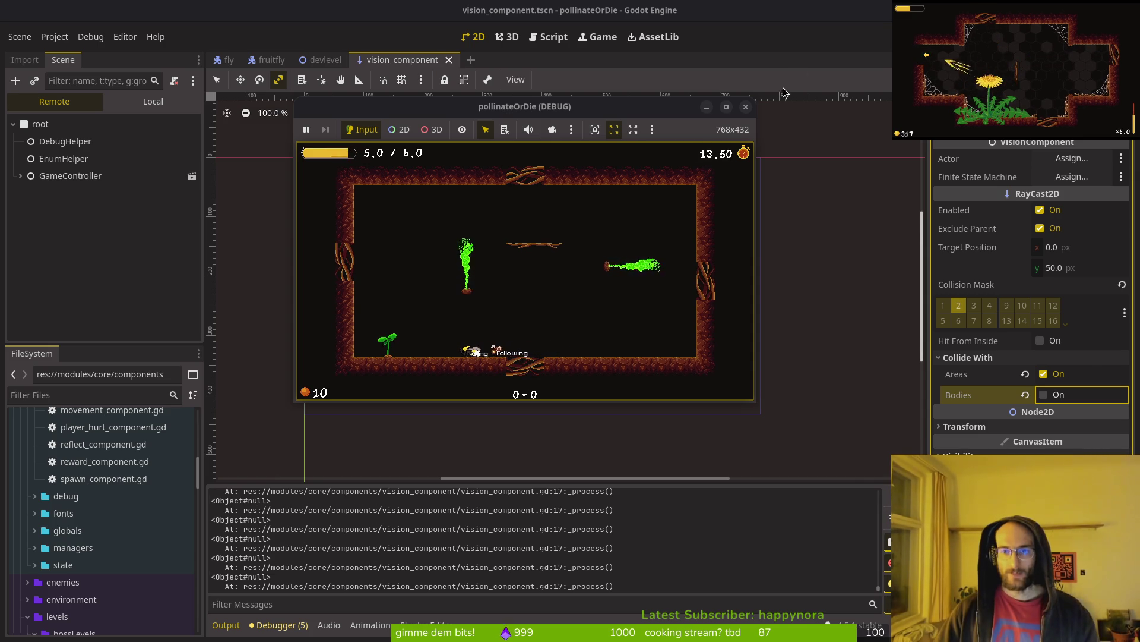
Step: Copy the rotation_angle and self.rotation lines from _ready() into _process(), save, and rerun the game
key("F8")
key("alt+Tab")
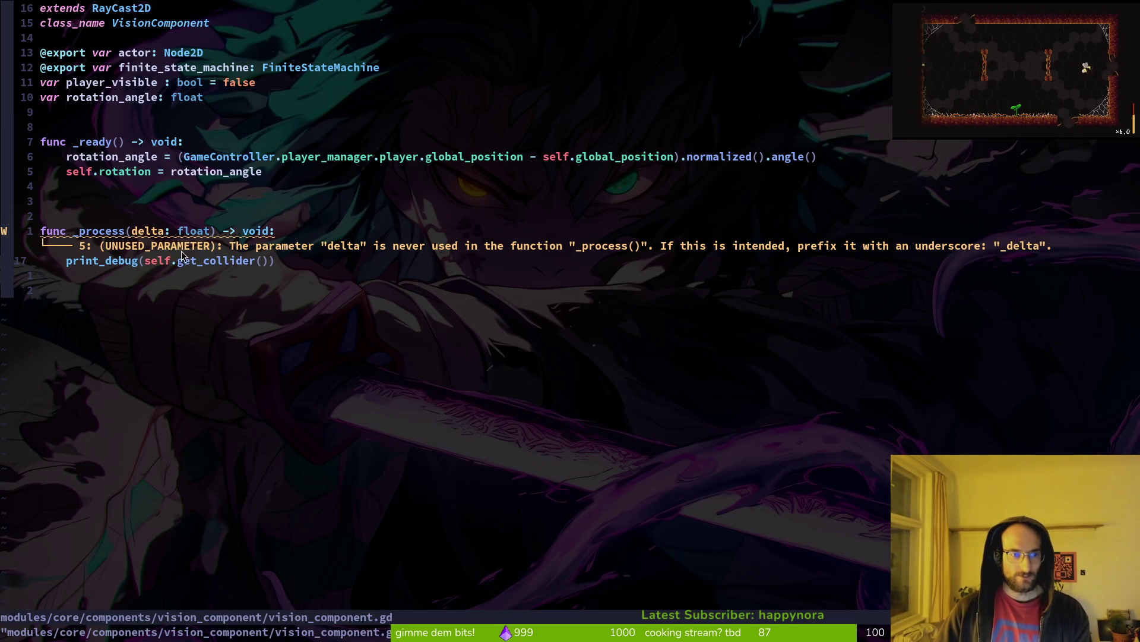
left_click(122, 171)
key("V")
key("y")
key("j")
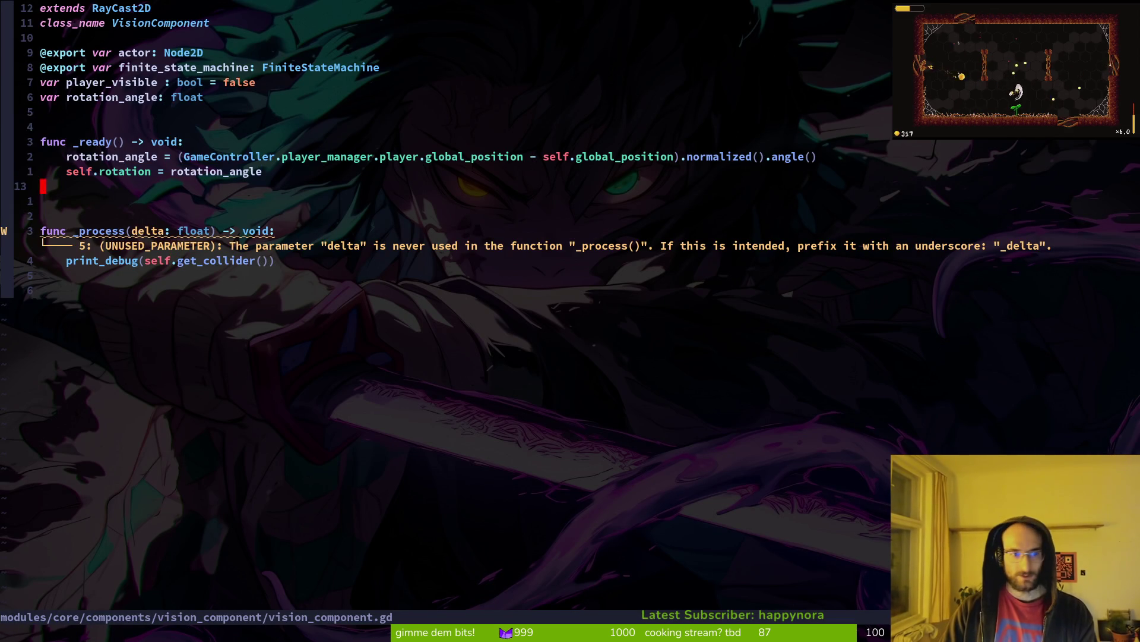
type("Vk")
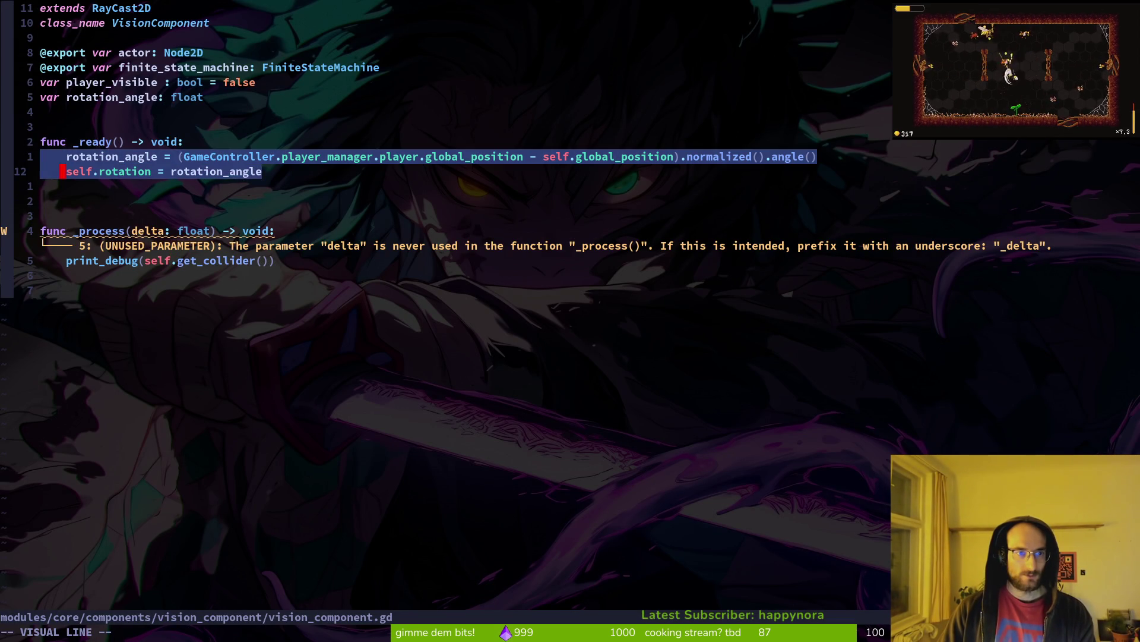
type("y:w")
key("Return")
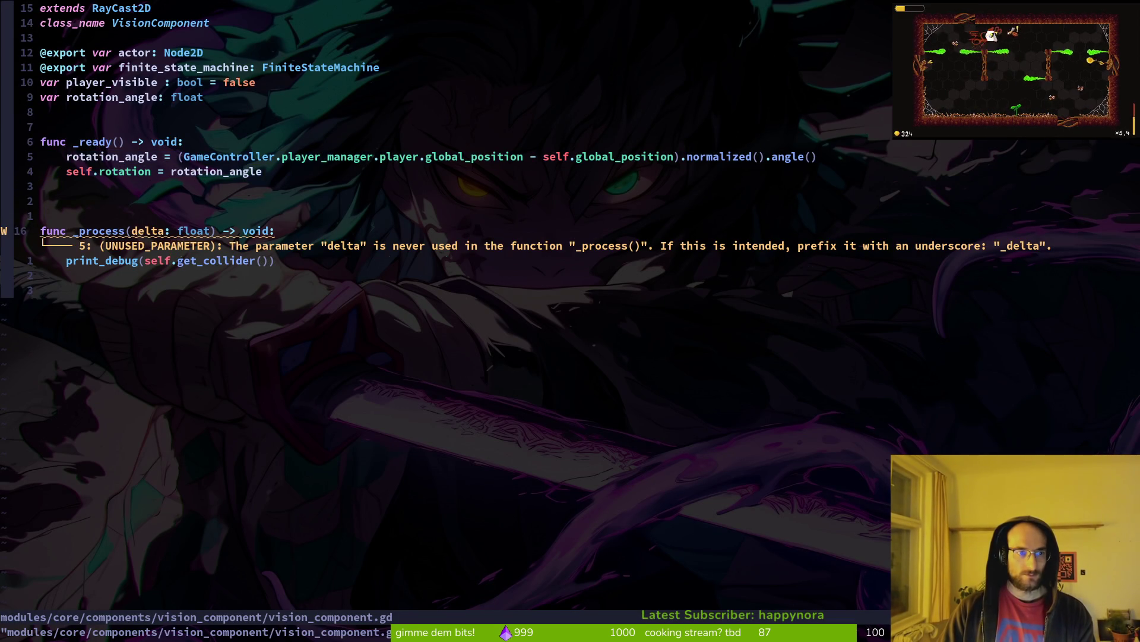
key("p")
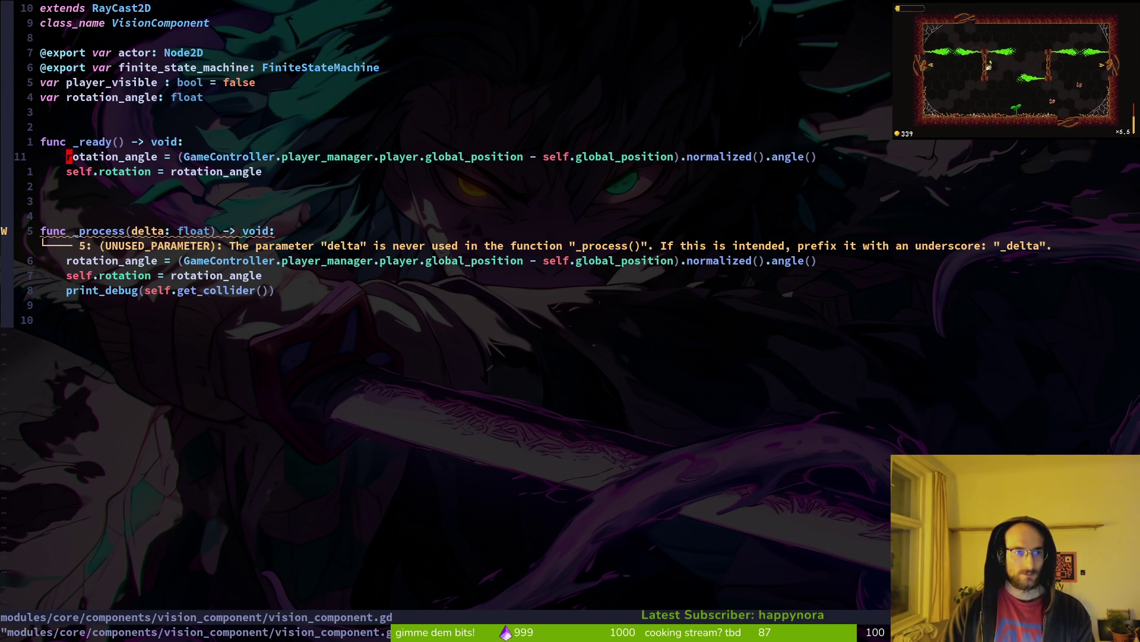
key("alt+Tab")
key("F5")
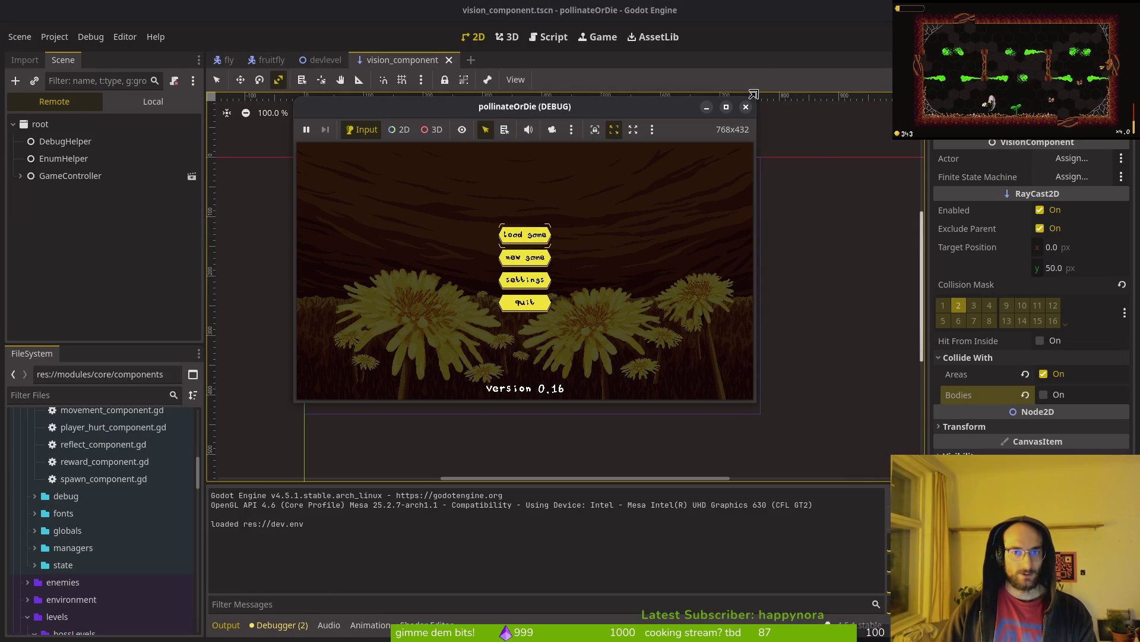
Step: Add a Sprite2D child to visionComponent with a PlaceholderTexture2D 20 px tall, and save
key("F8")
key("ctrl+a")
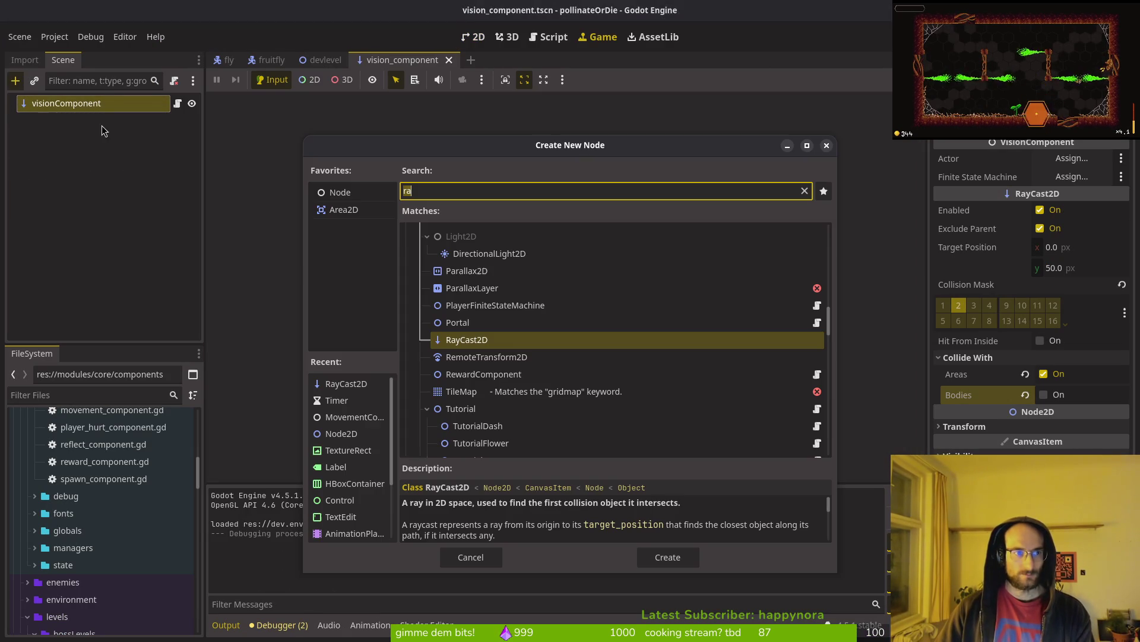
type("spri")
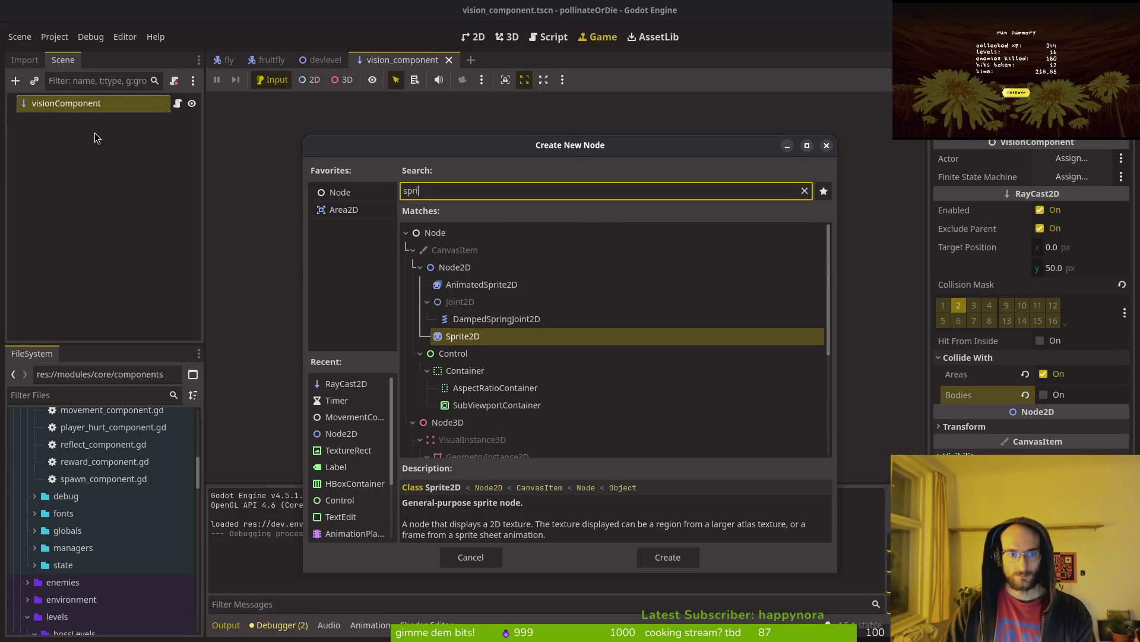
type("te")
key("Return")
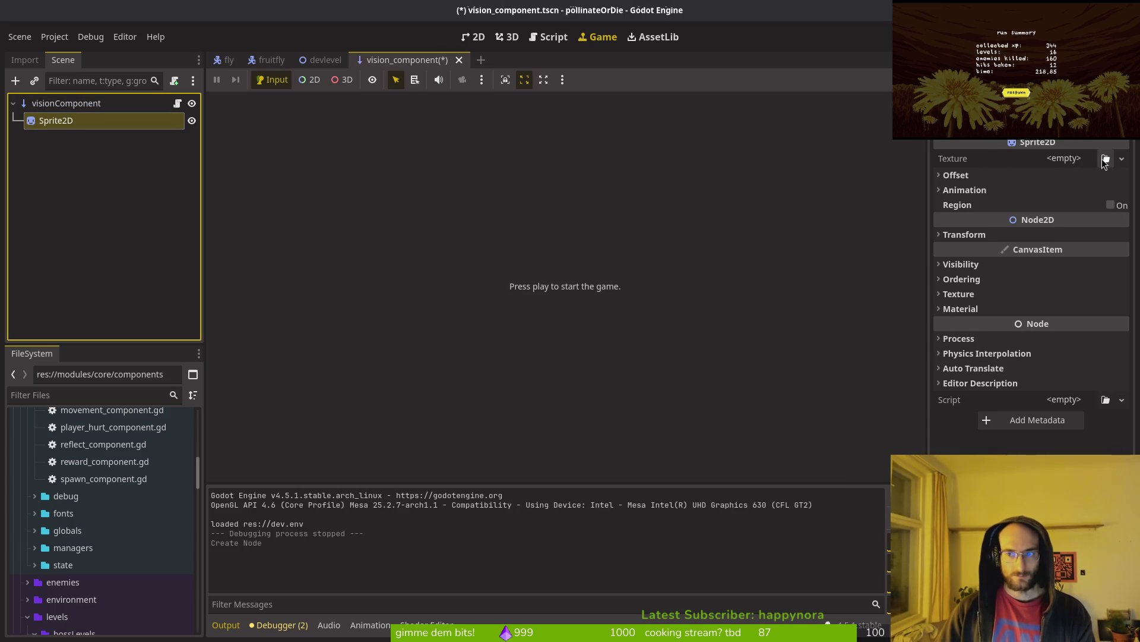
left_click(1064, 158)
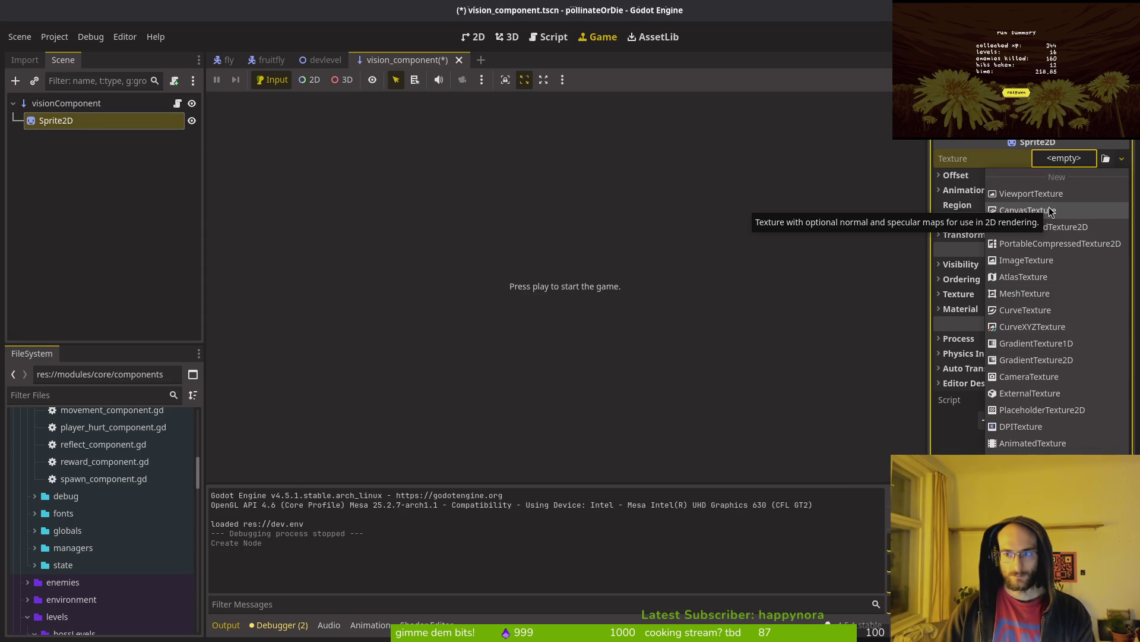
left_click(1053, 411)
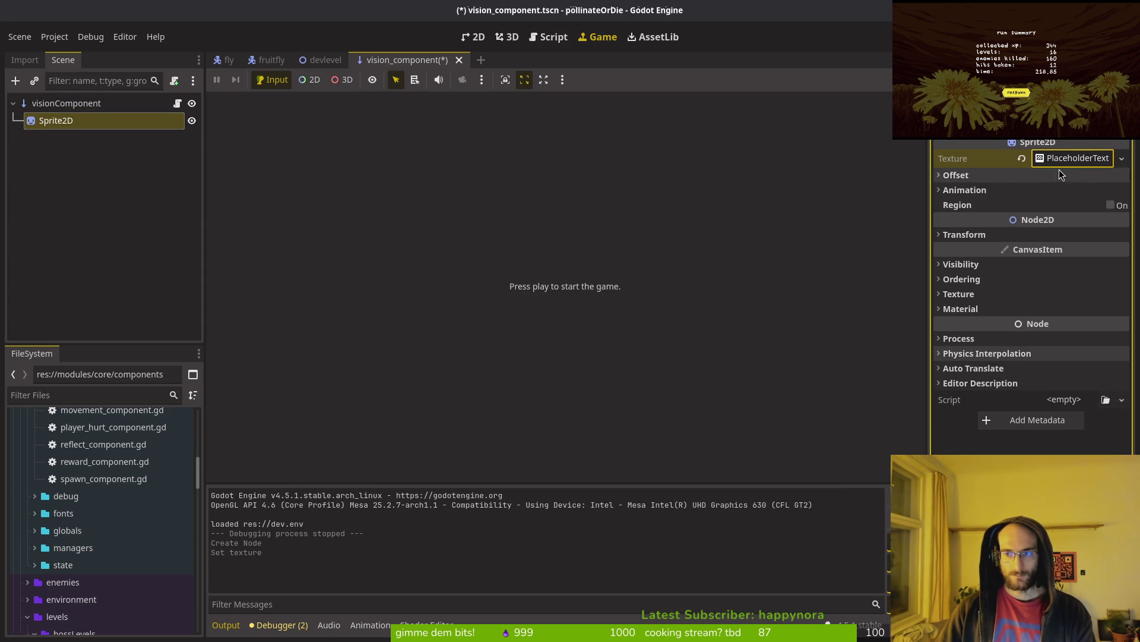
left_click(1075, 202)
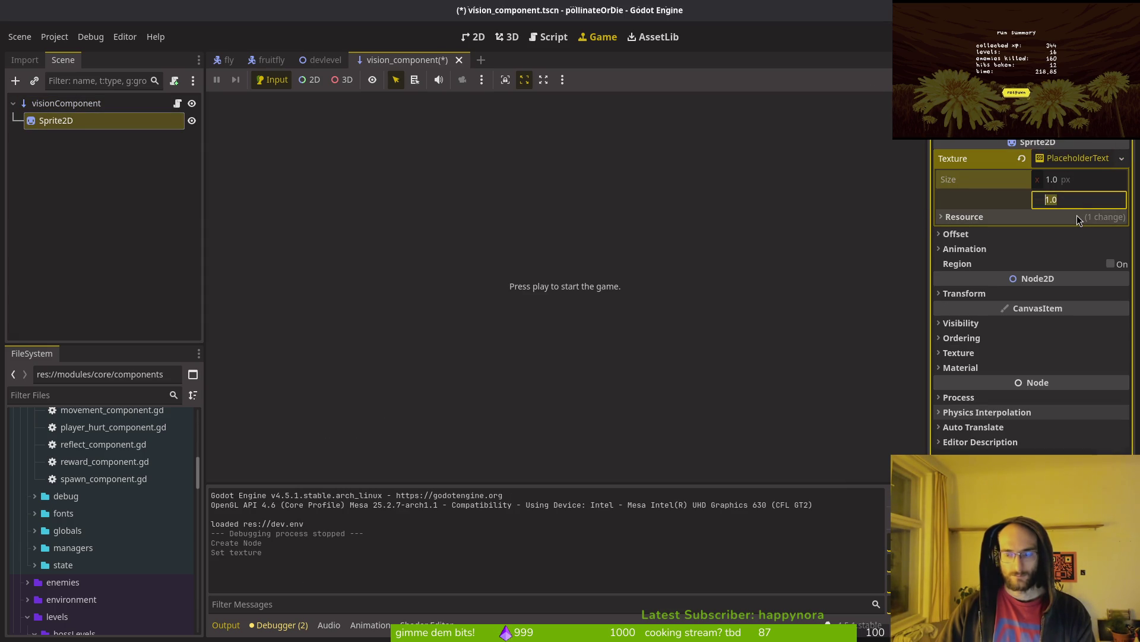
type("20")
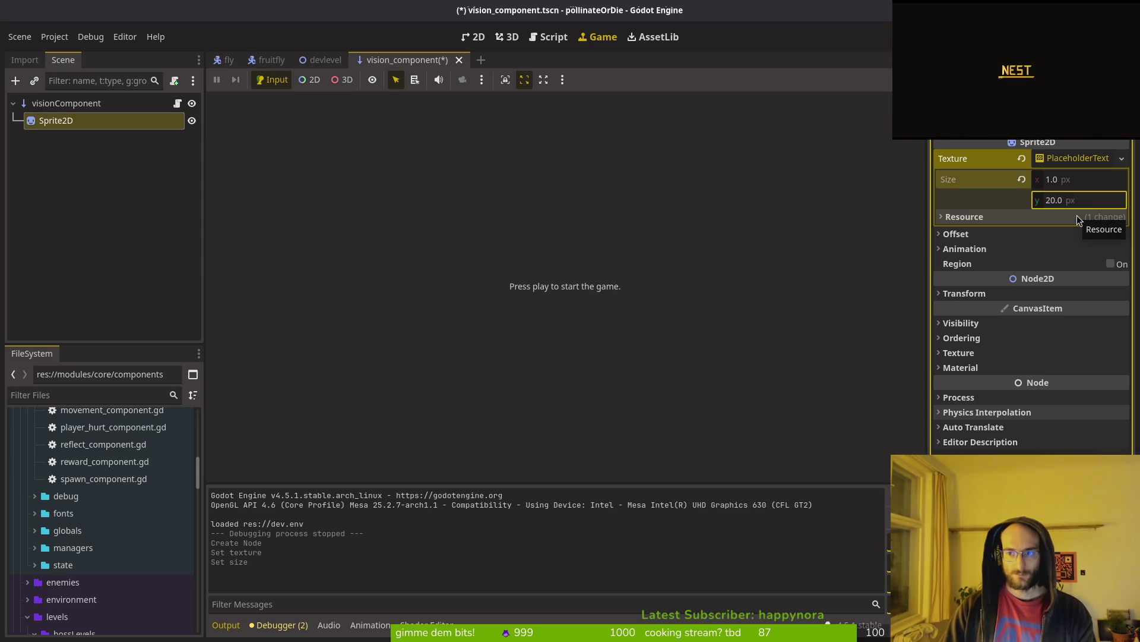
key("ctrl+s")
Step: Move the sprite down to (0, 10) on the 2D canvas and save the scene
left_click(489, 38)
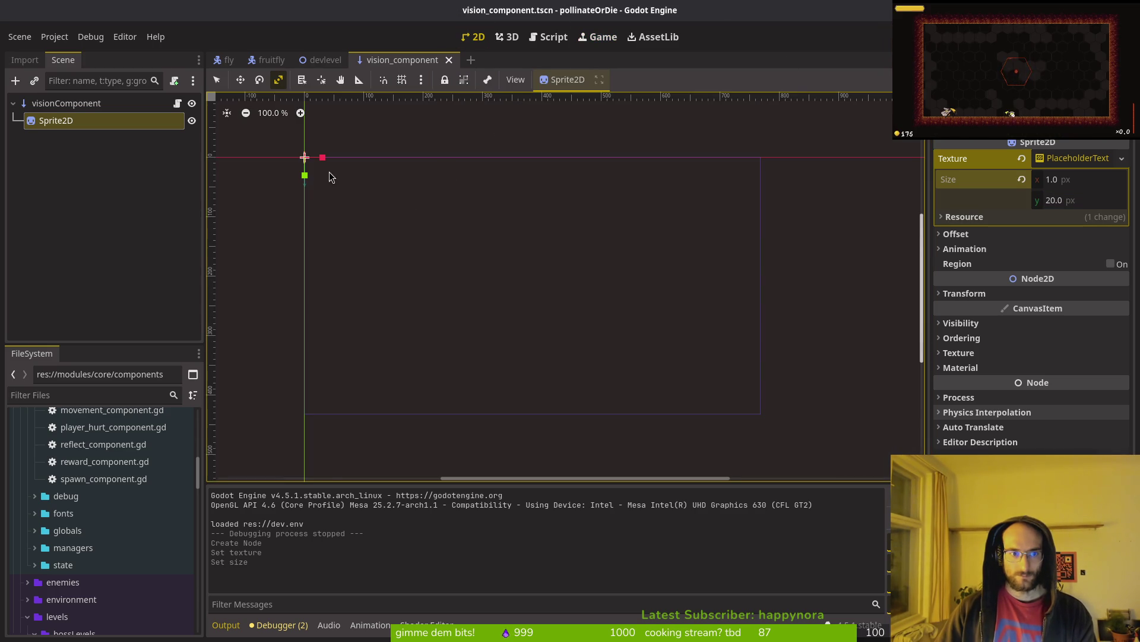
scroll(366, 208, "up", 10)
scroll(629, 267, "up", 5)
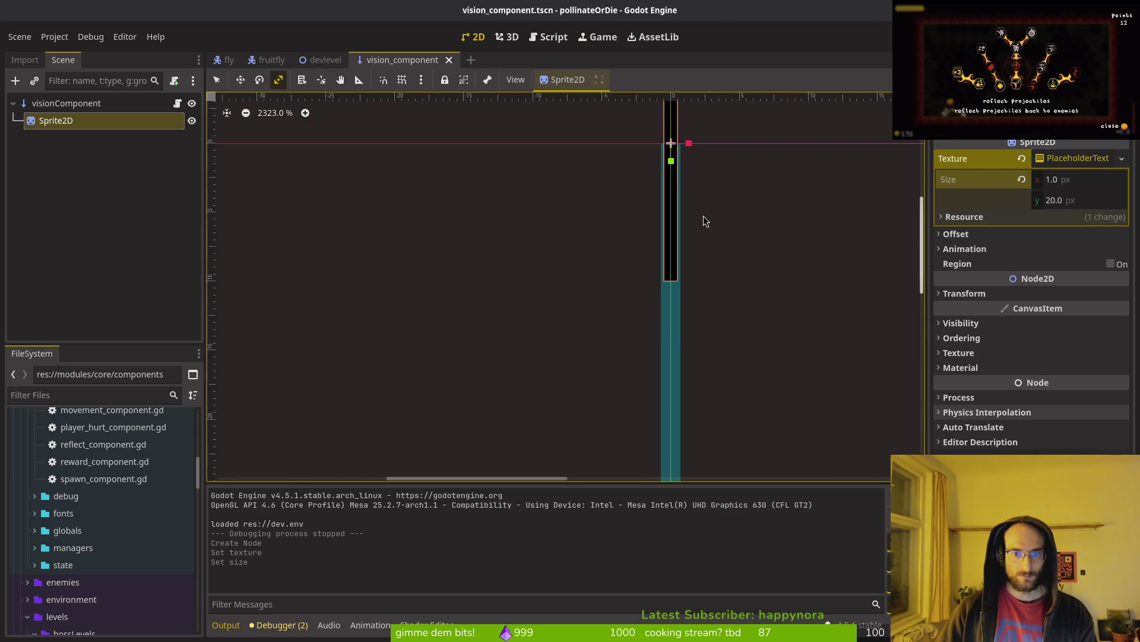
mouse_move(621, 221)
left_mouse_down()
mouse_move(635, 383)
mouse_move(623, 389)
left_mouse_up()
key("ctrl+z")
left_click(217, 80)
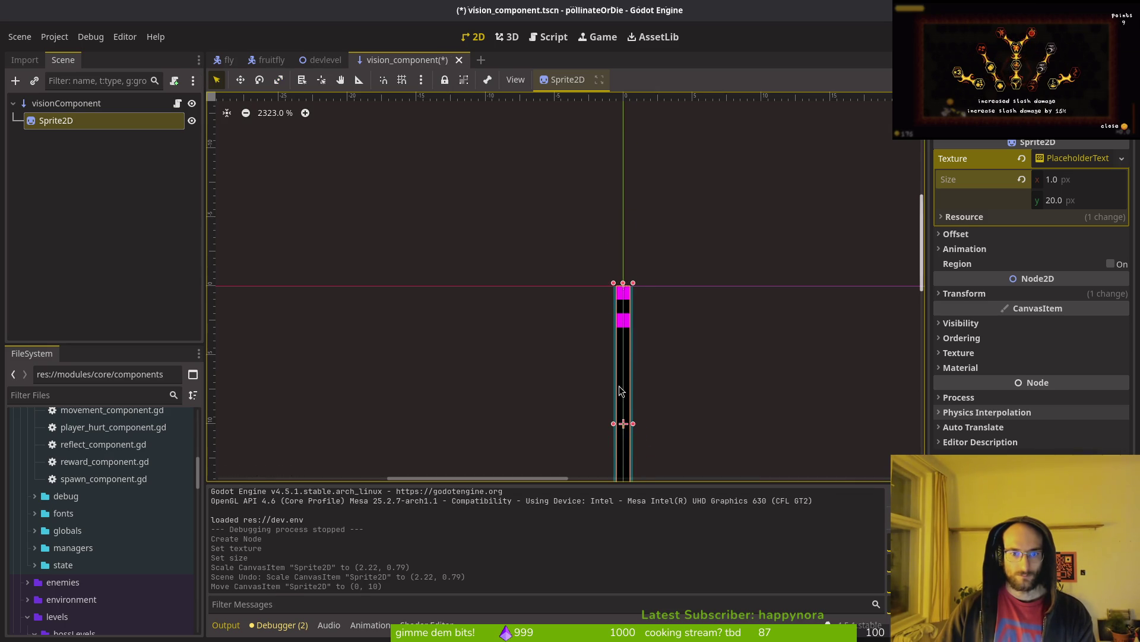
key("ctrl+s")
Step: Select the visionComponent root, then the Sprite2D child, in the Scene dock
left_click(89, 122)
left_click(77, 104)
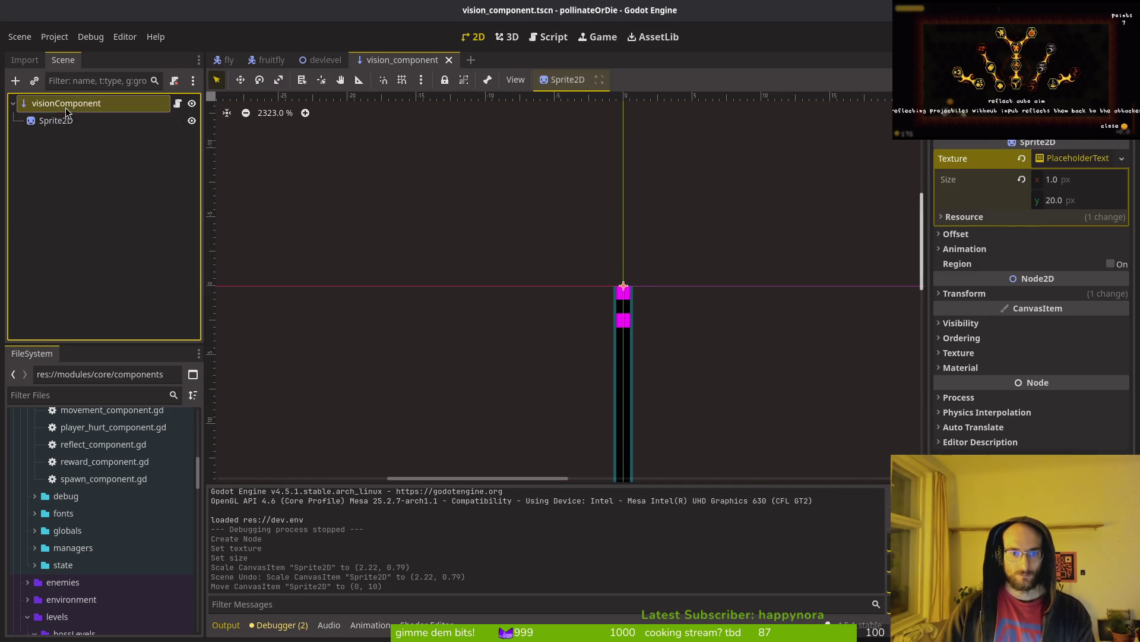
left_click(63, 121)
Step: Reselect the visionComponent root node to show its ray settings in the Inspector
left_click(59, 104)
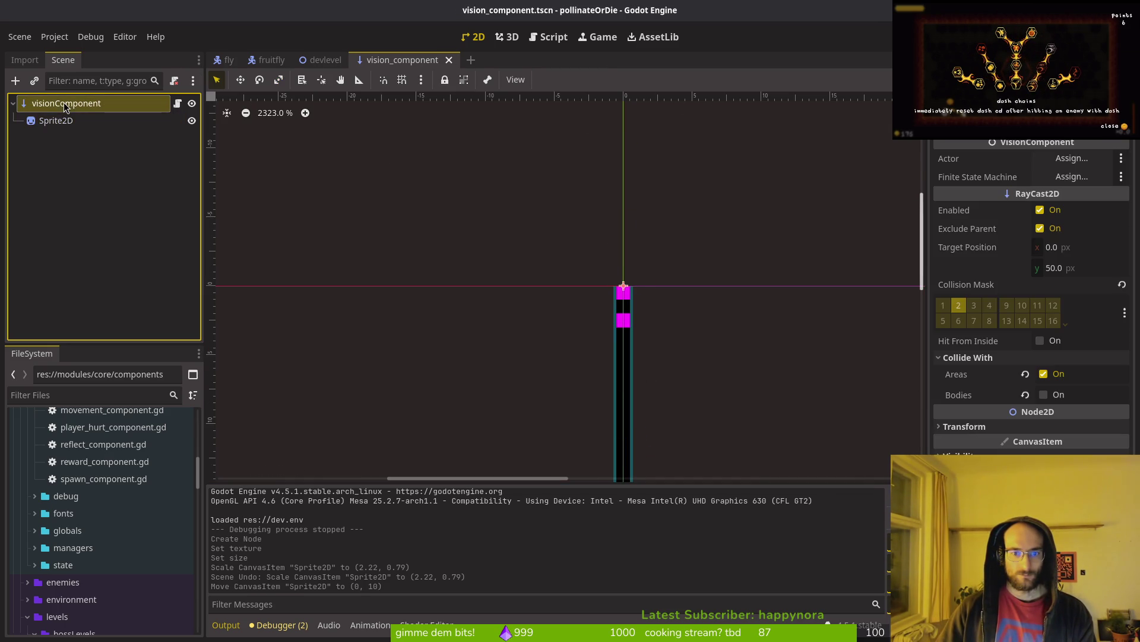
left_click(59, 121)
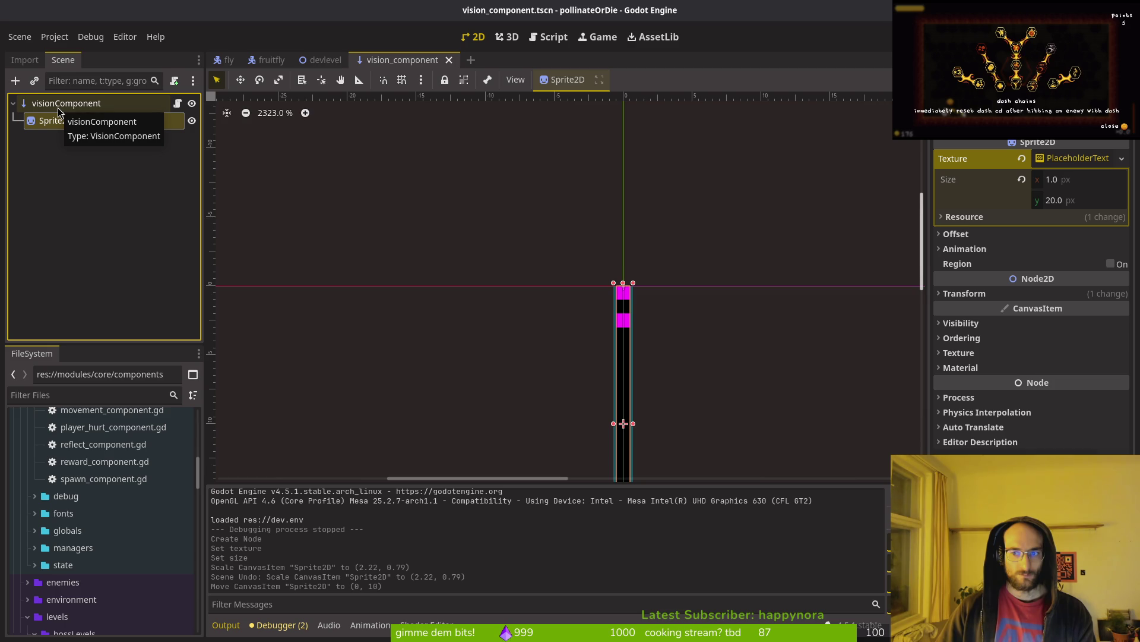
left_click(58, 108)
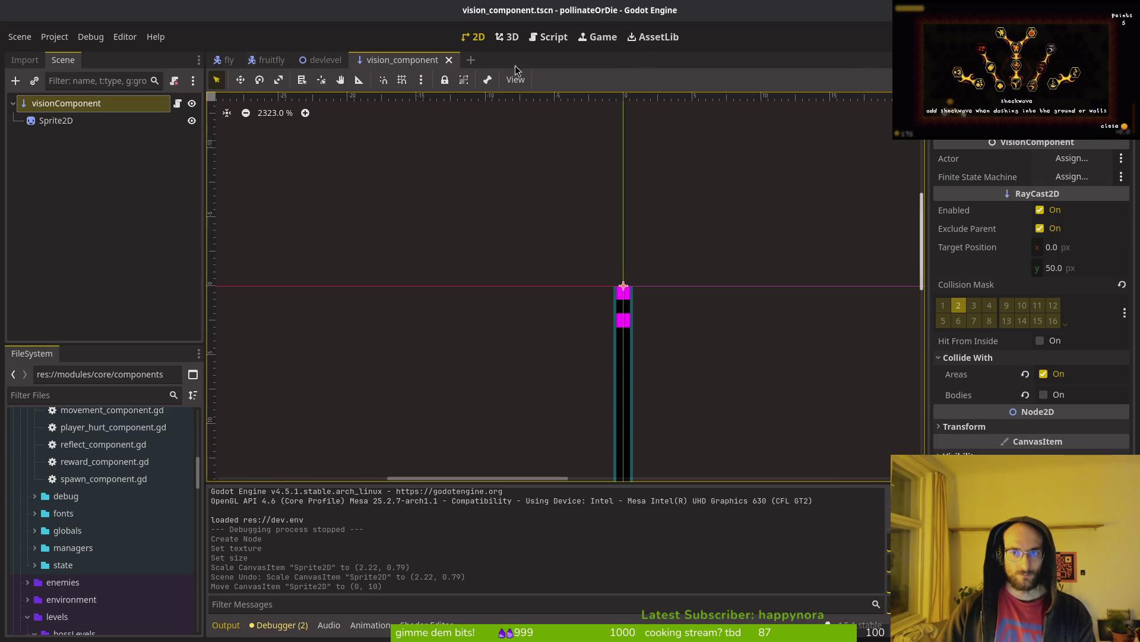
Step: Run the game, load the save, and move the bee left and right in the level
key("F5")
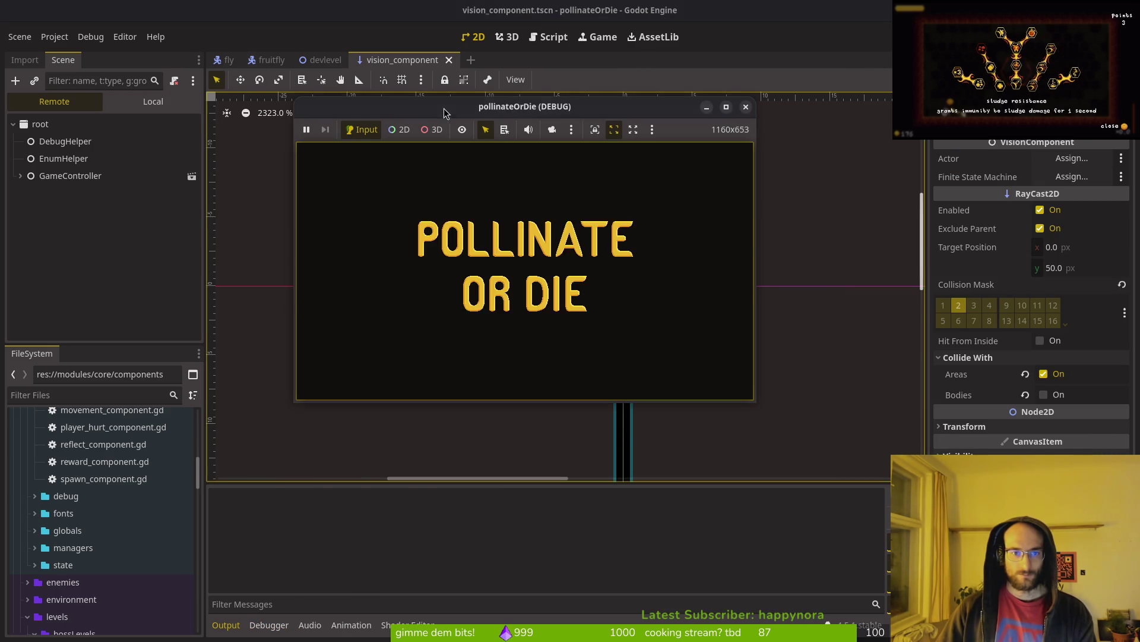
left_click(525, 235)
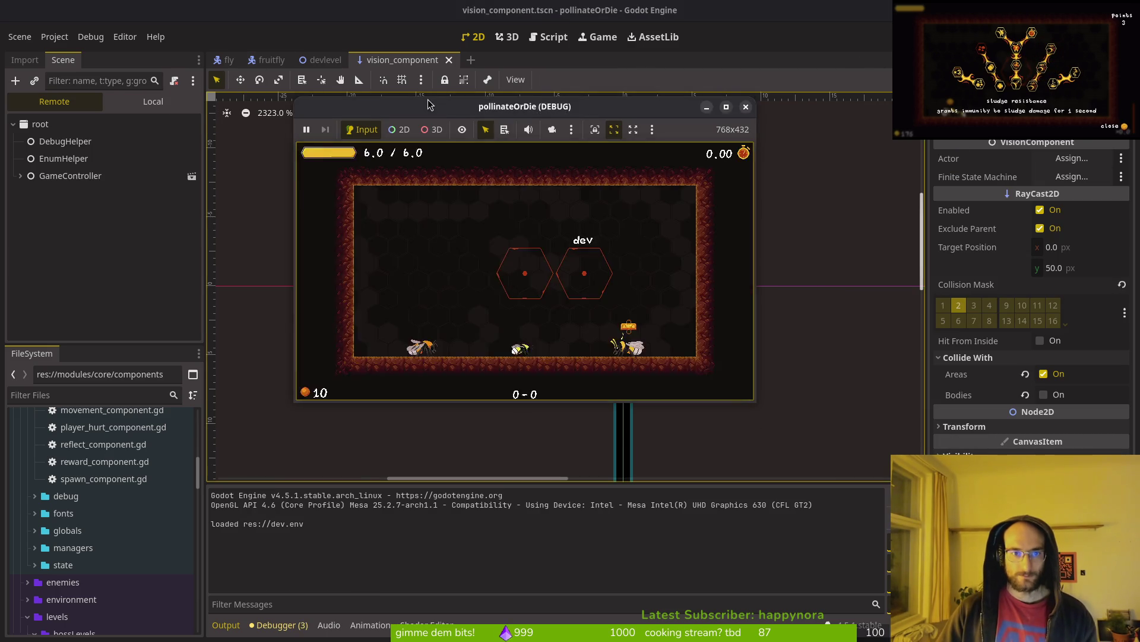
double_click(427, 107)
key("space")
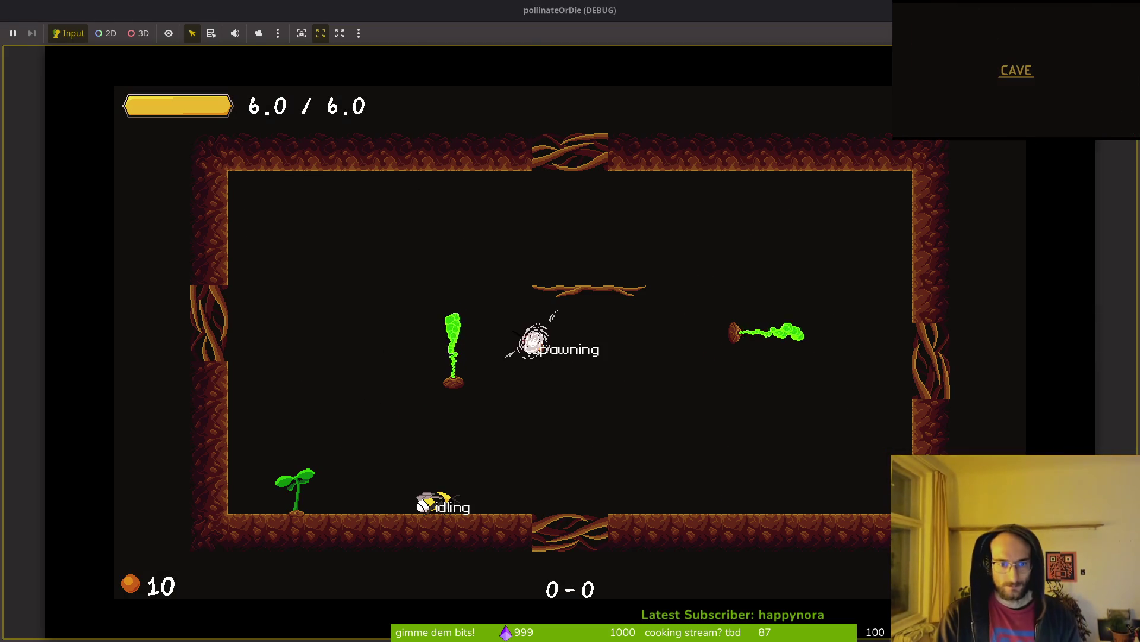
key("Left")
key("Right")
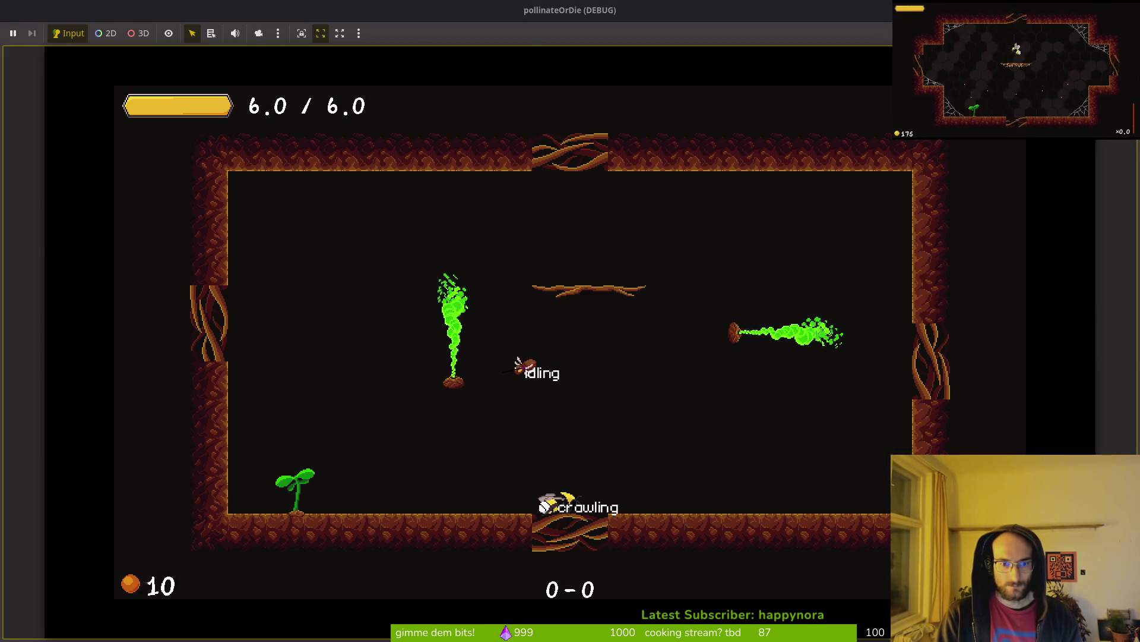
key("Right")
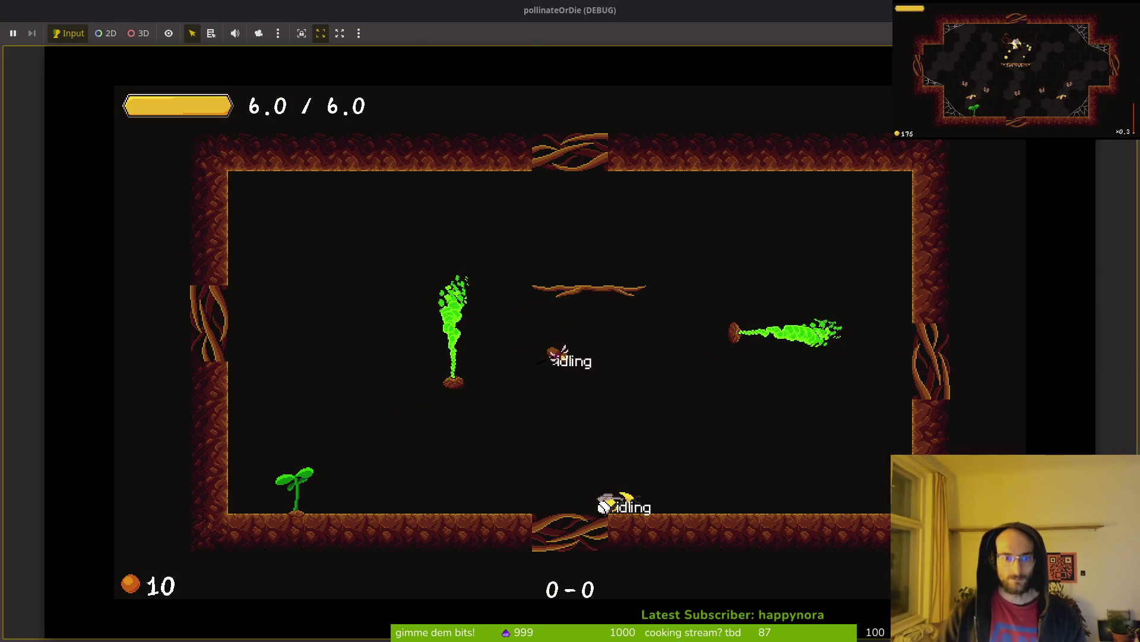
key("Right")
key("F8")
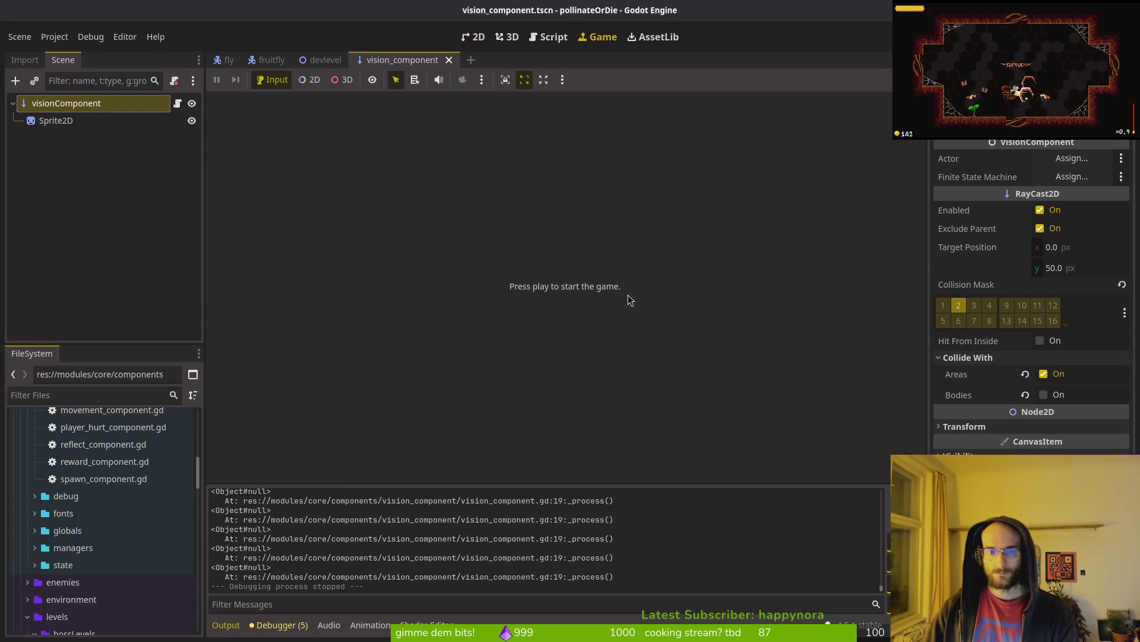
Step: In the Inspector, enter RayCast2D Target Position x as 100 and y as 0
left_click(464, 39)
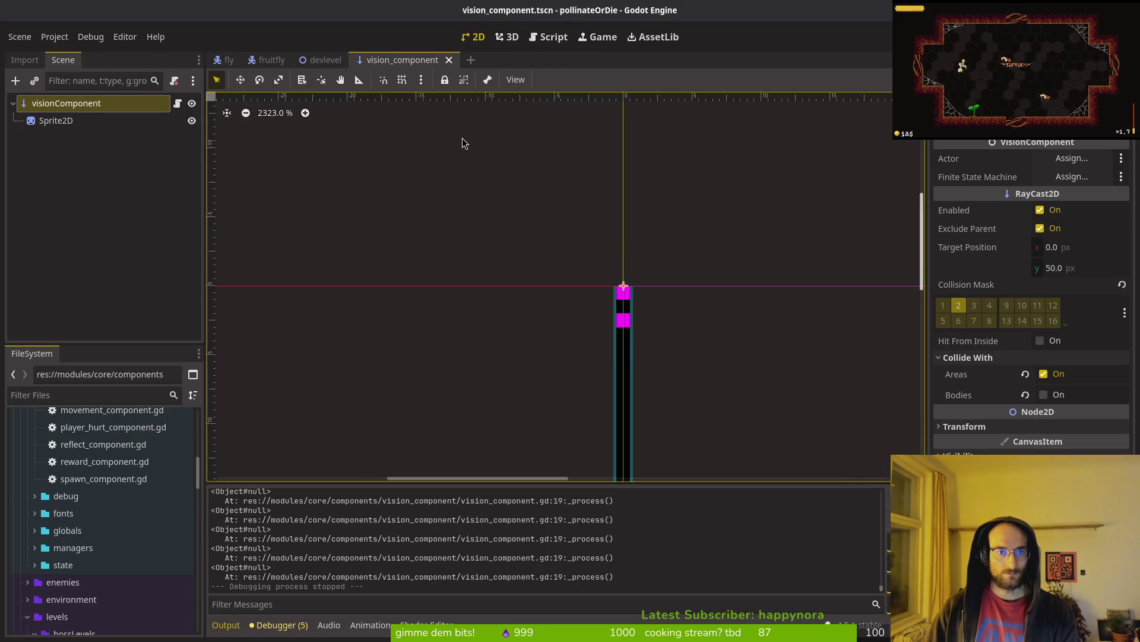
scroll(525, 216, "down", 2)
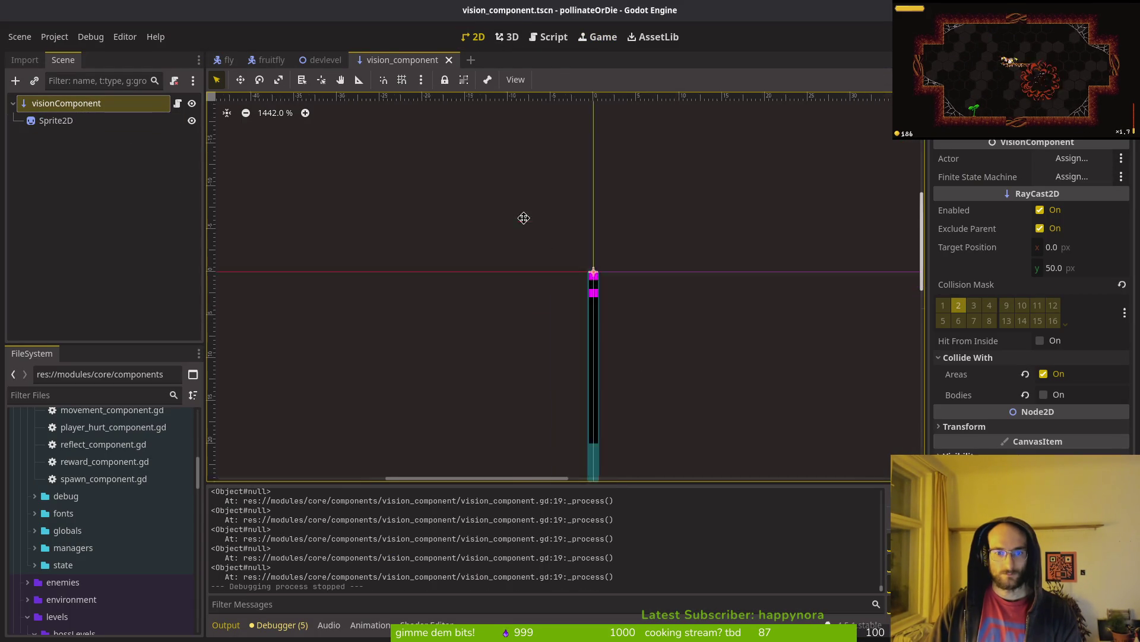
left_click(1075, 268)
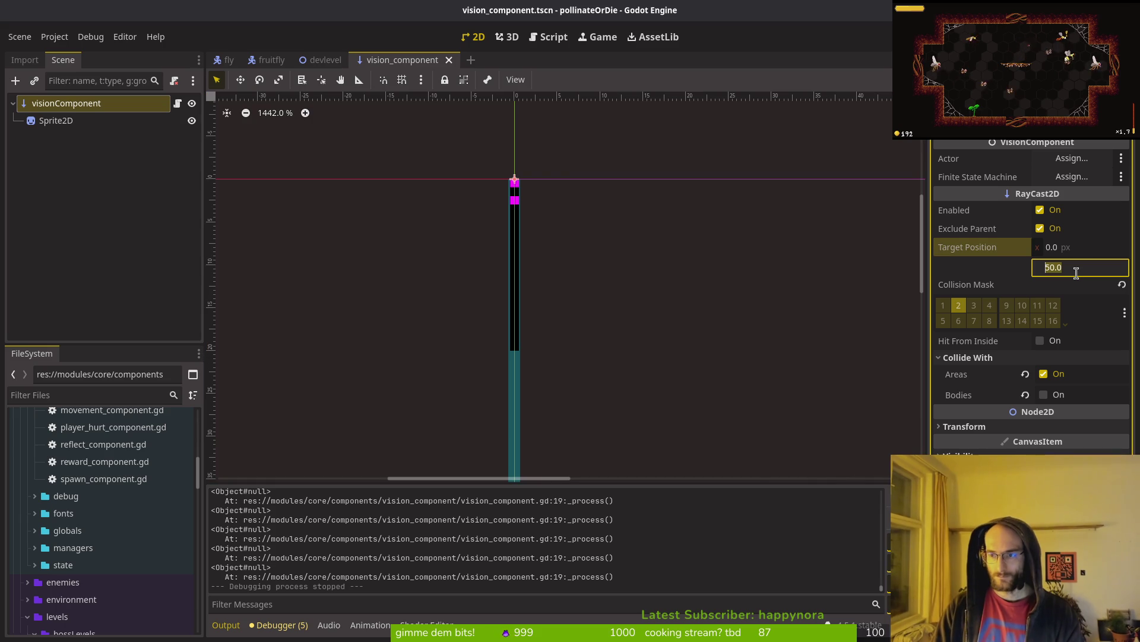
left_click(1095, 248)
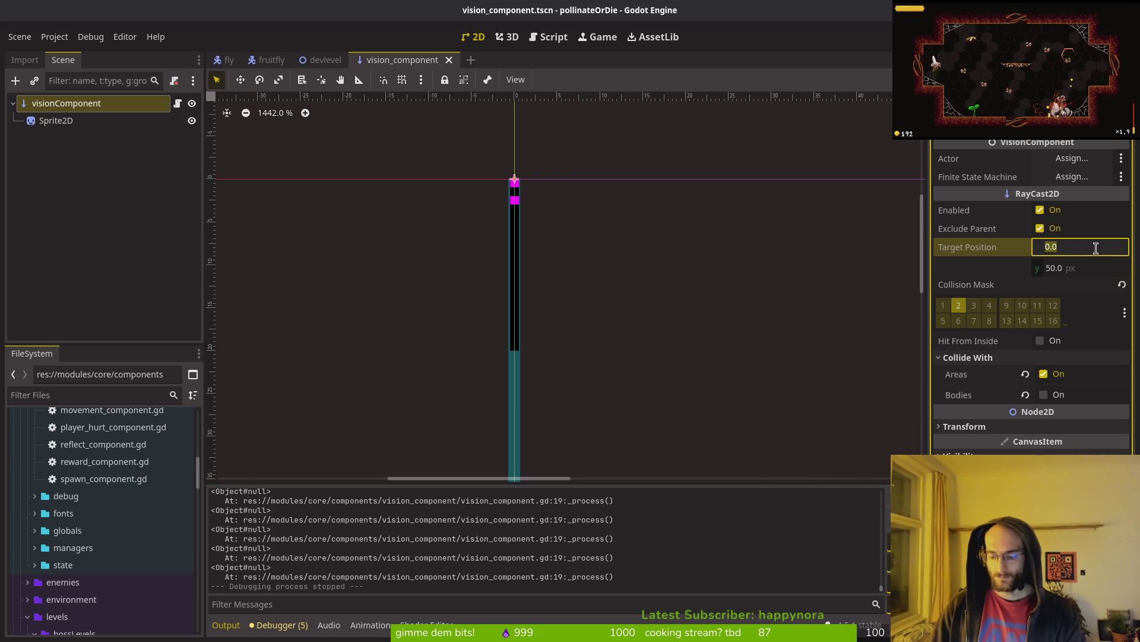
type("10")
key("Return")
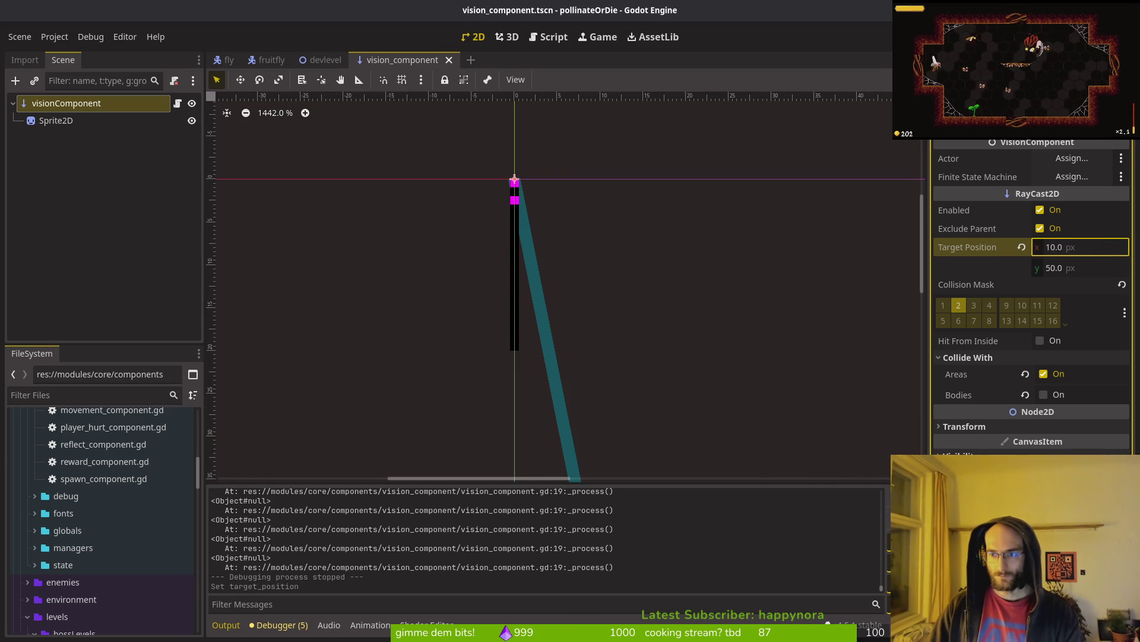
left_click(1085, 267)
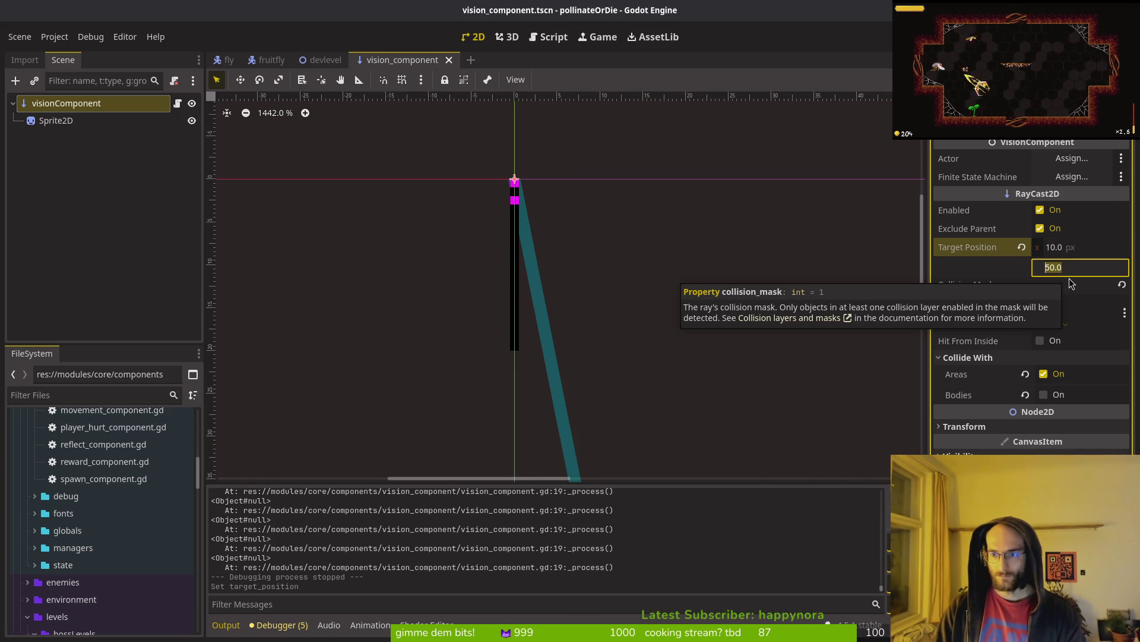
type("0")
key("Return")
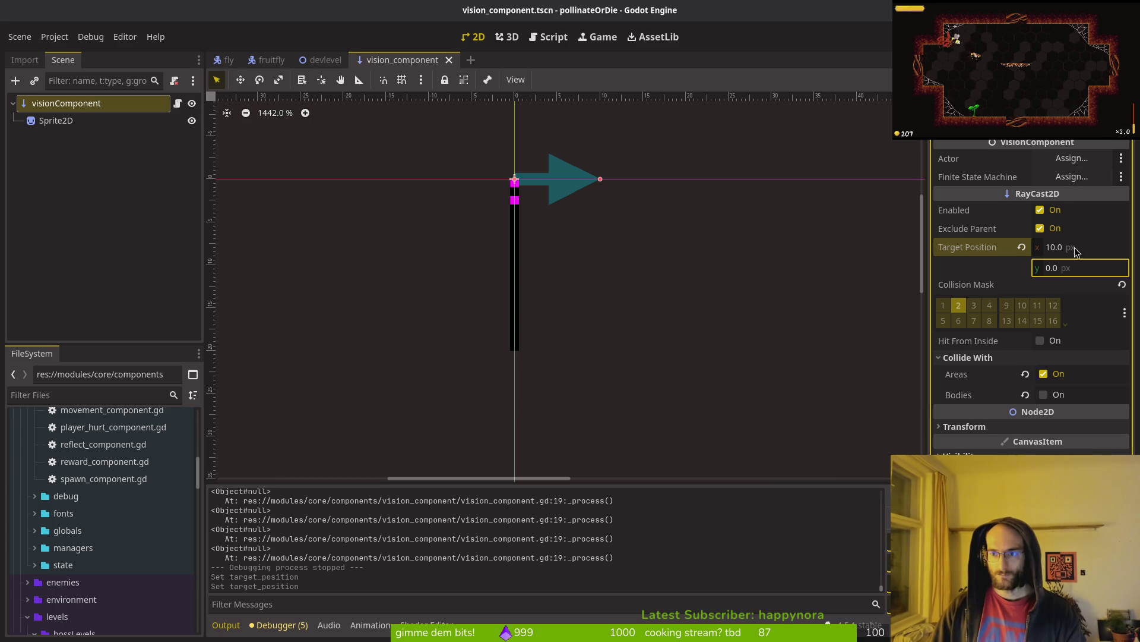
left_click(1087, 248)
type("100")
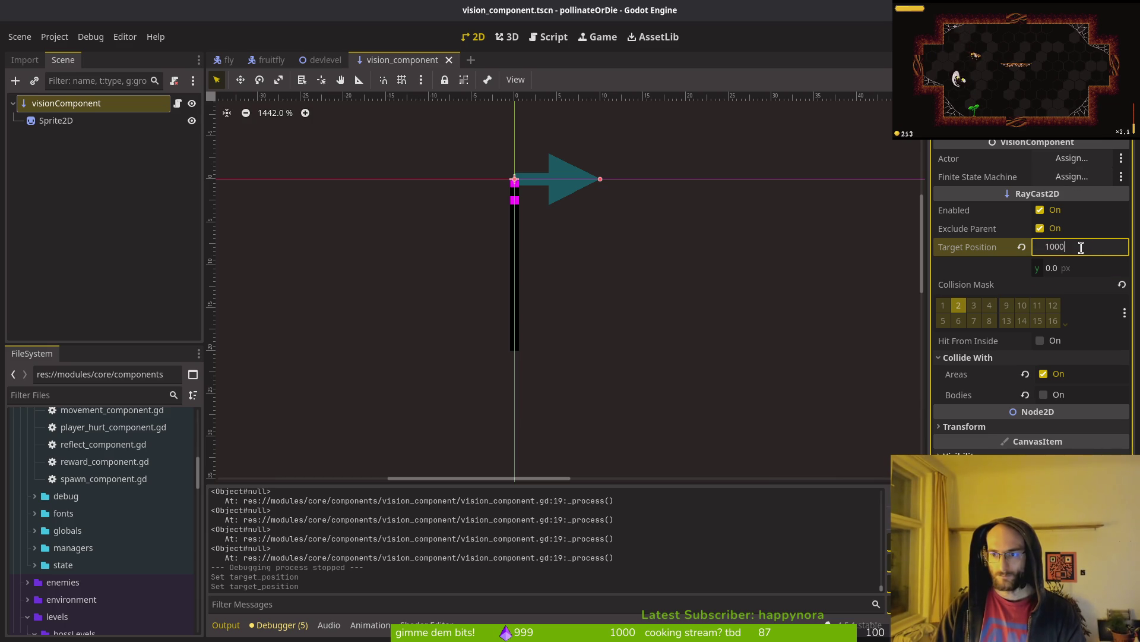
type("0")
key("Return")
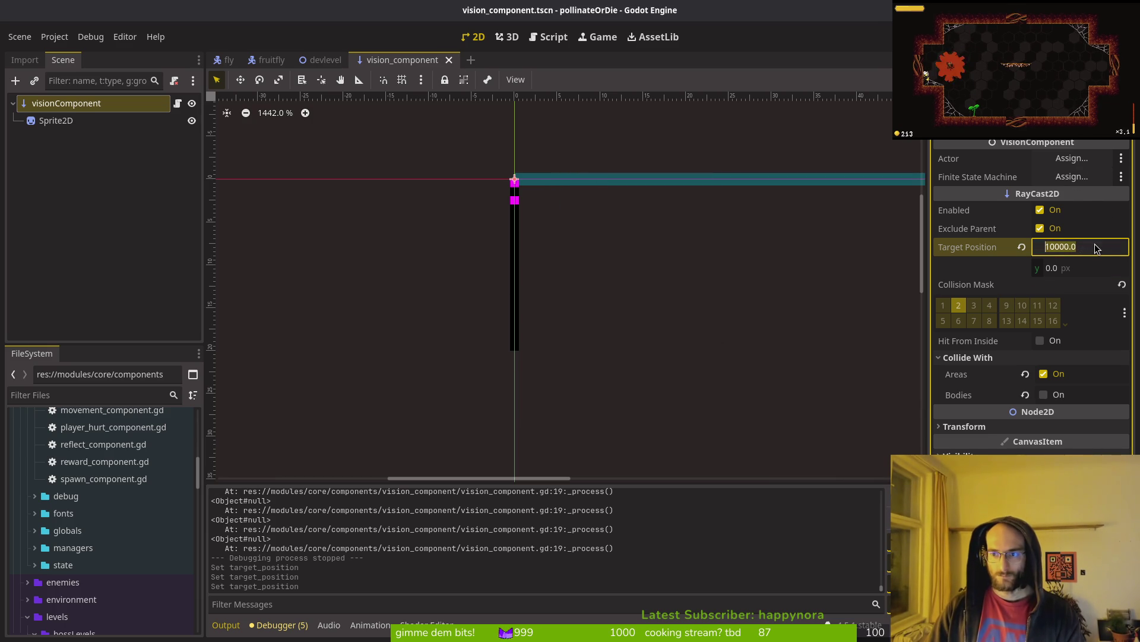
type("100")
key("Return")
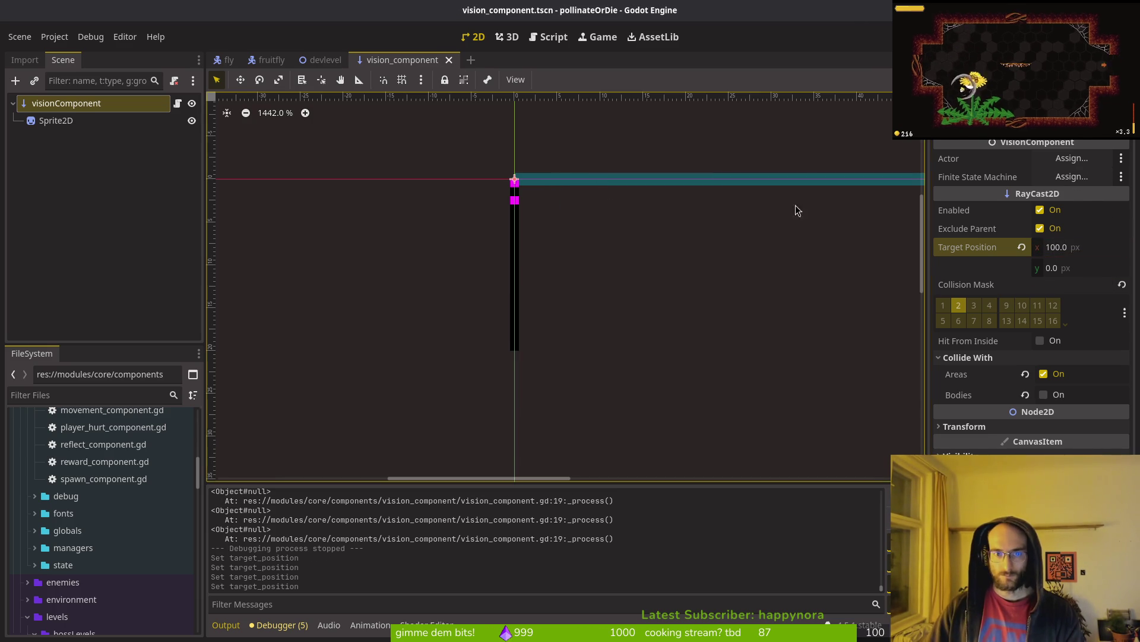
Step: Rotate the Sprite2D roughly horizontal, set its position y to 0, and save
left_click(114, 121)
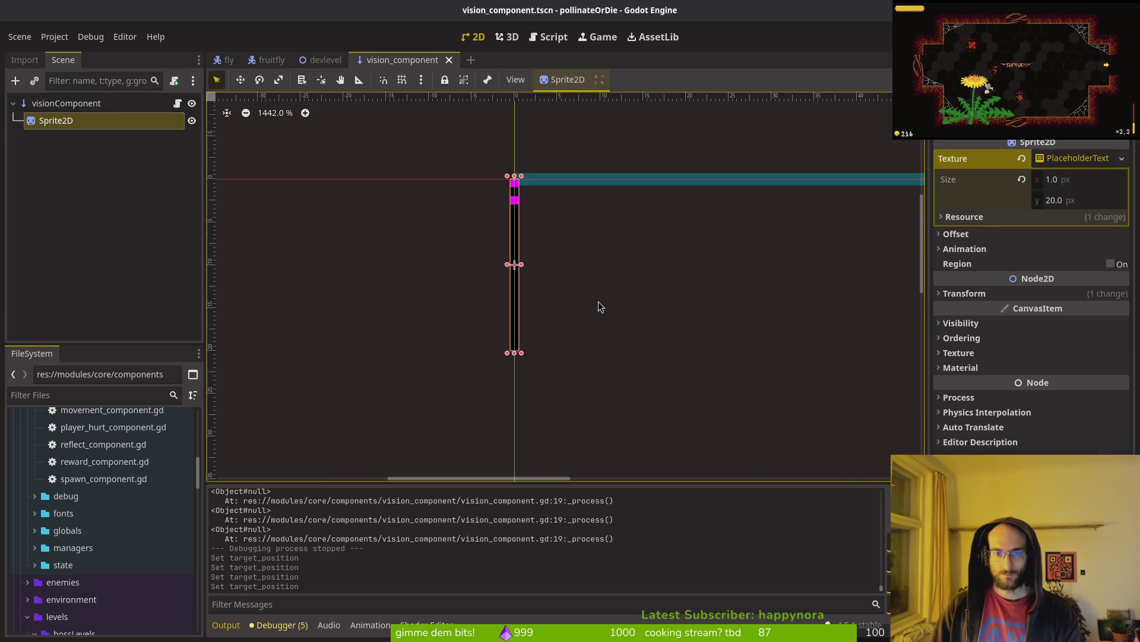
left_click(964, 293)
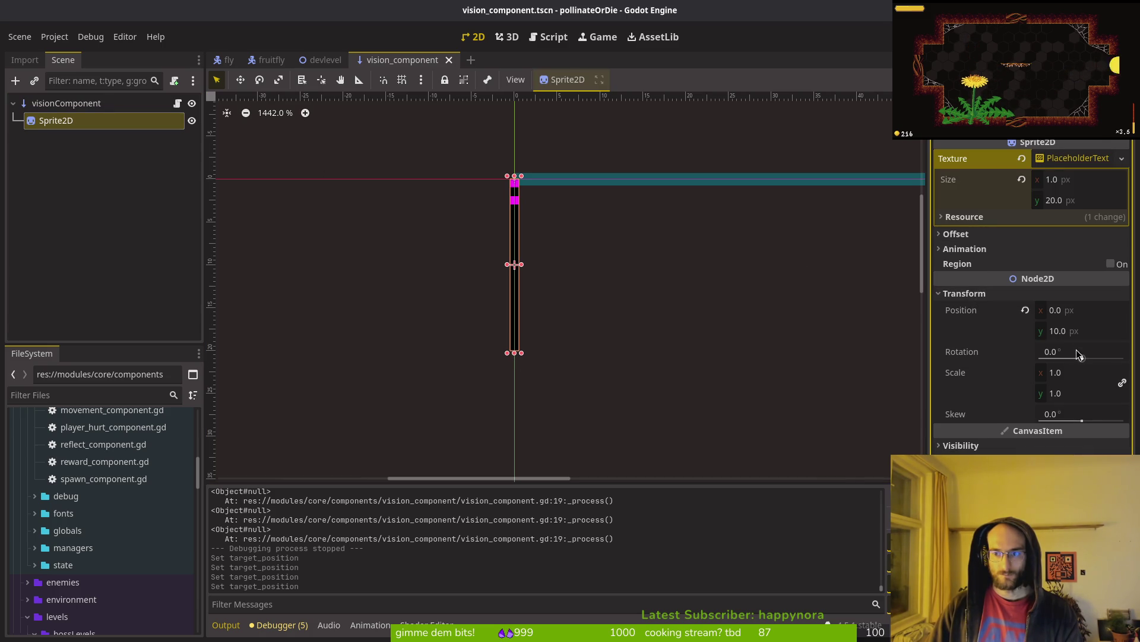
left_click_drag(1082, 357, 1092, 358)
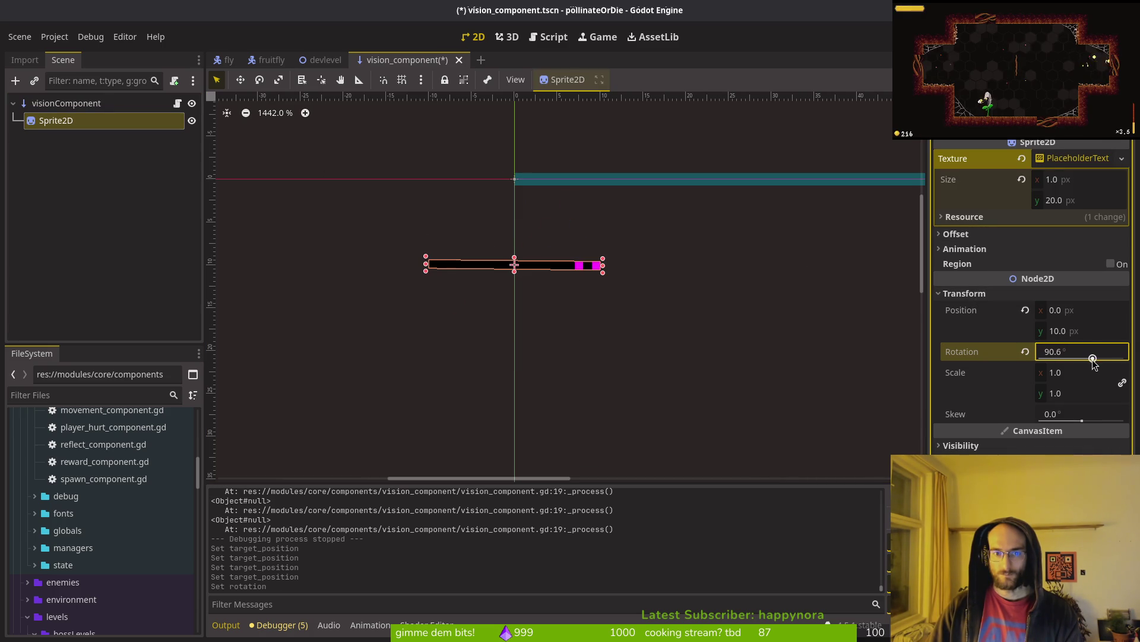
left_click(1059, 331)
type("0")
key("Return")
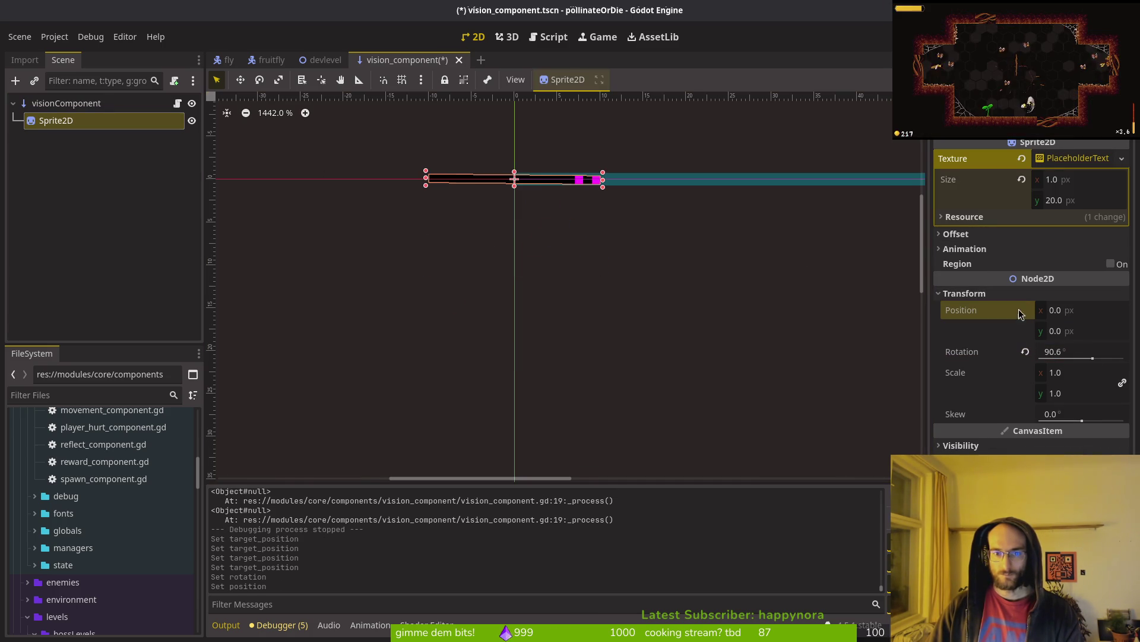
key("ctrl+s")
Step: Set the sprite's rotation to exactly 90°, save, nudge it with arrow keys, and run the game
left_click(1083, 358)
type("9")
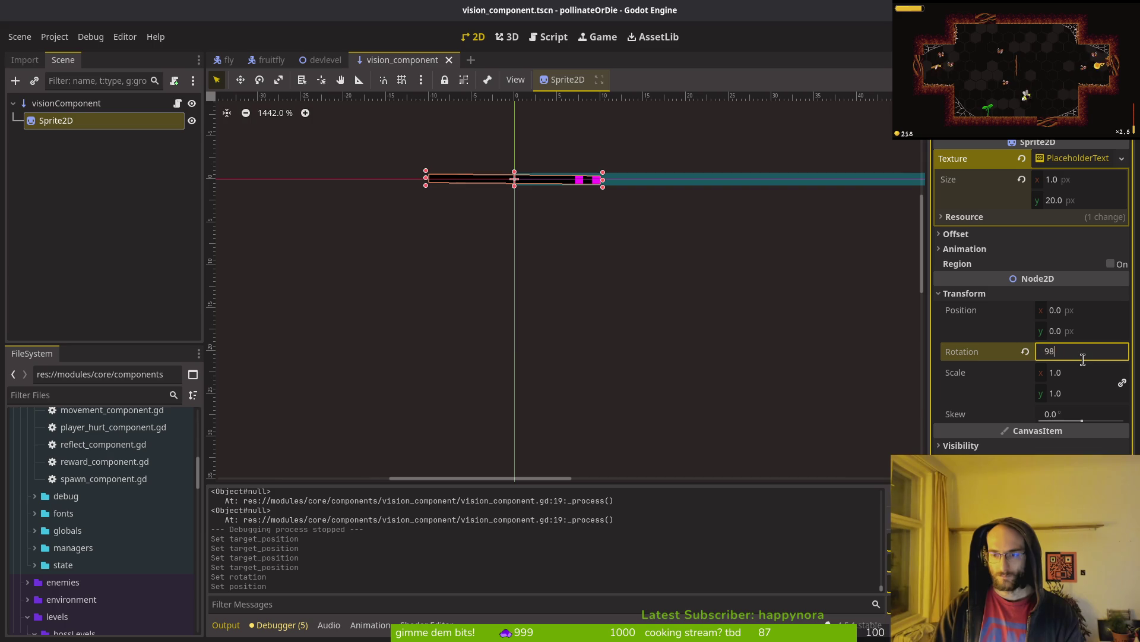
type("0")
key("Return")
key("ctrl+s")
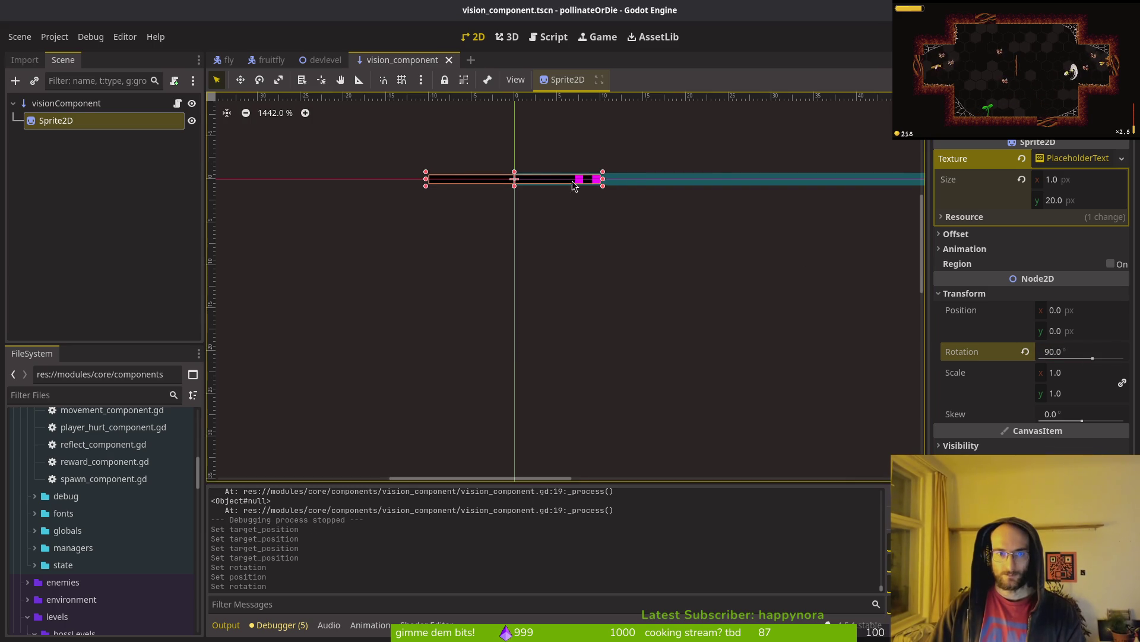
scroll(540, 188, "up", 8)
key("Right")
key("Right")
key("Right")
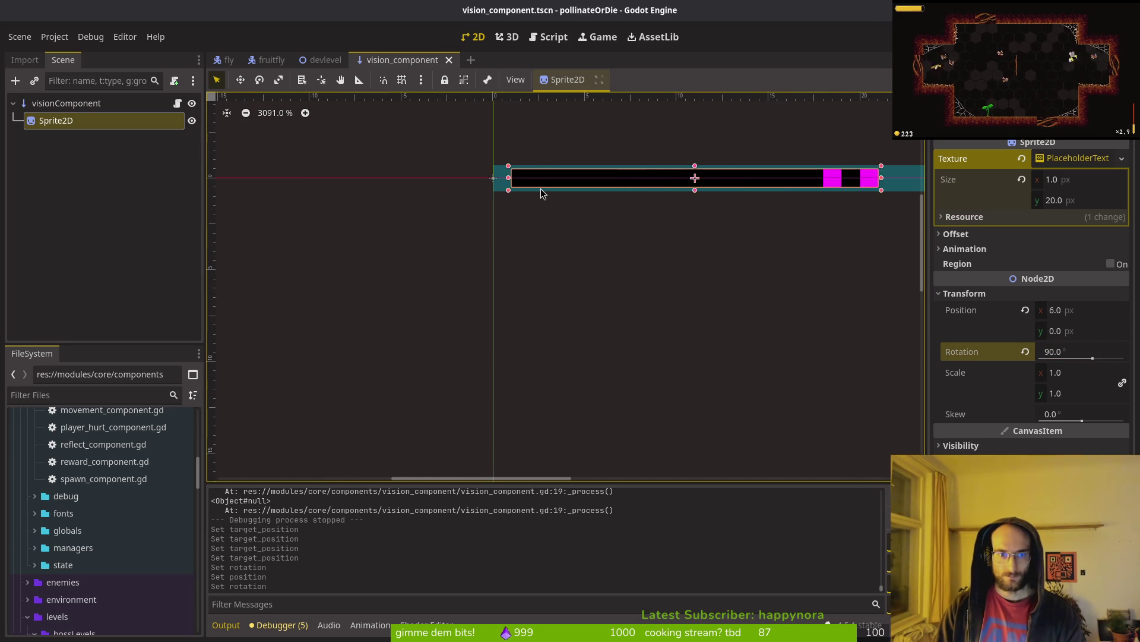
key("Left")
key("Left")
key("Left")
key("F5")
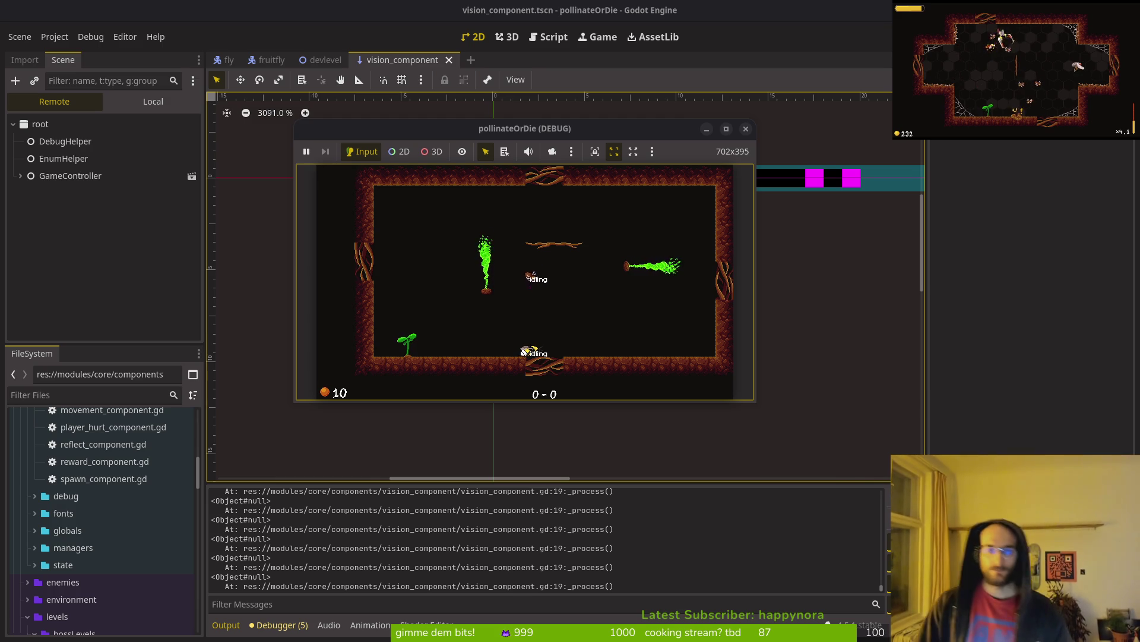
Step: Close the game window and return to vision_component.gd in Neovim
left_click(746, 133)
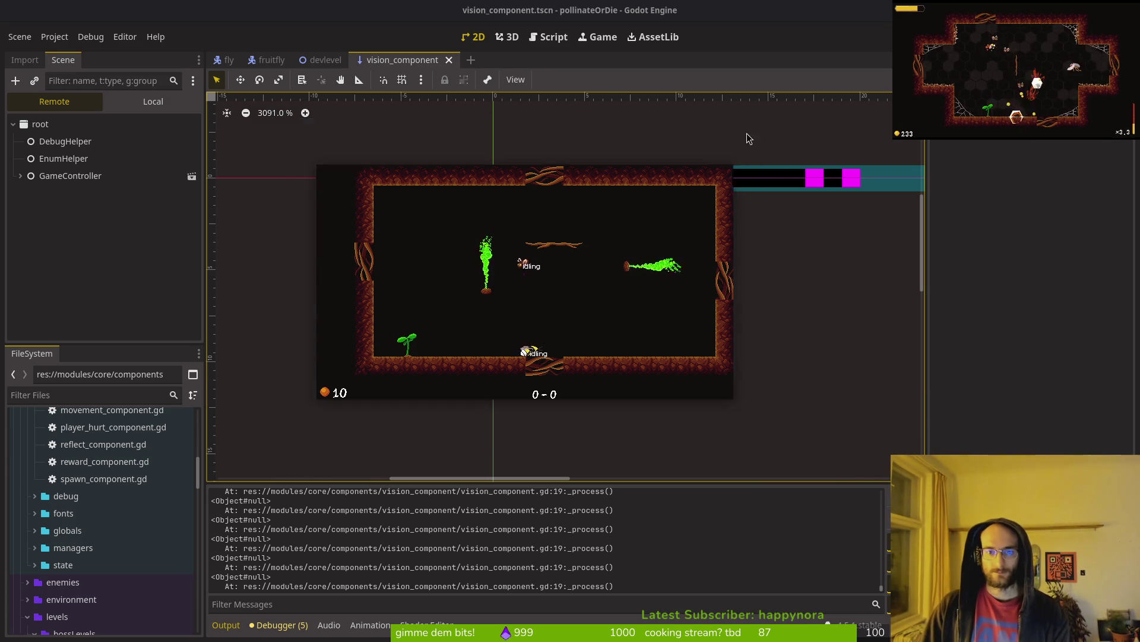
key("alt+Tab")
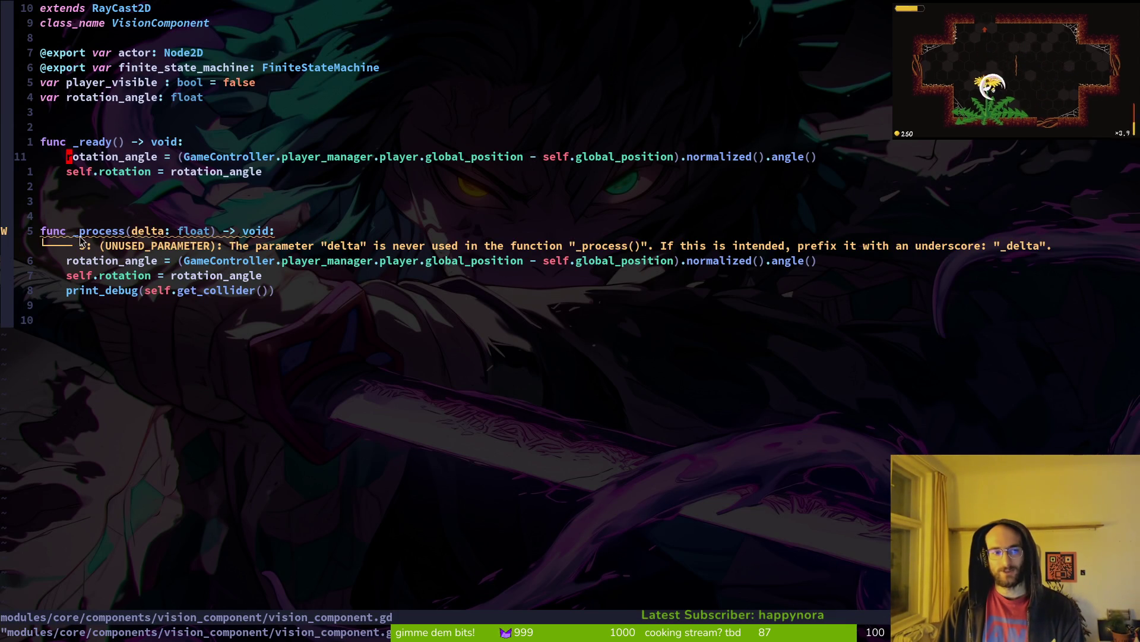
Step: Rename _process to _physics_process(_delta: float) and save the script
left_click_drag(82, 240, 160, 275)
left_click(161, 268)
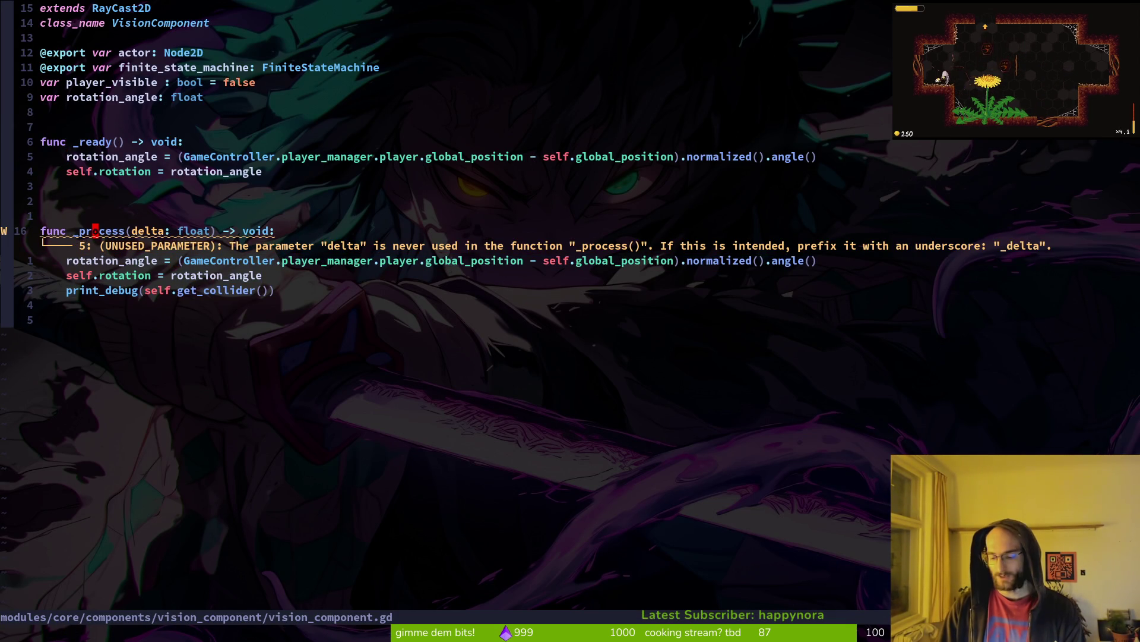
type("ciwph")
key("BackSpace")
key("BackSpace")
type("_ph")
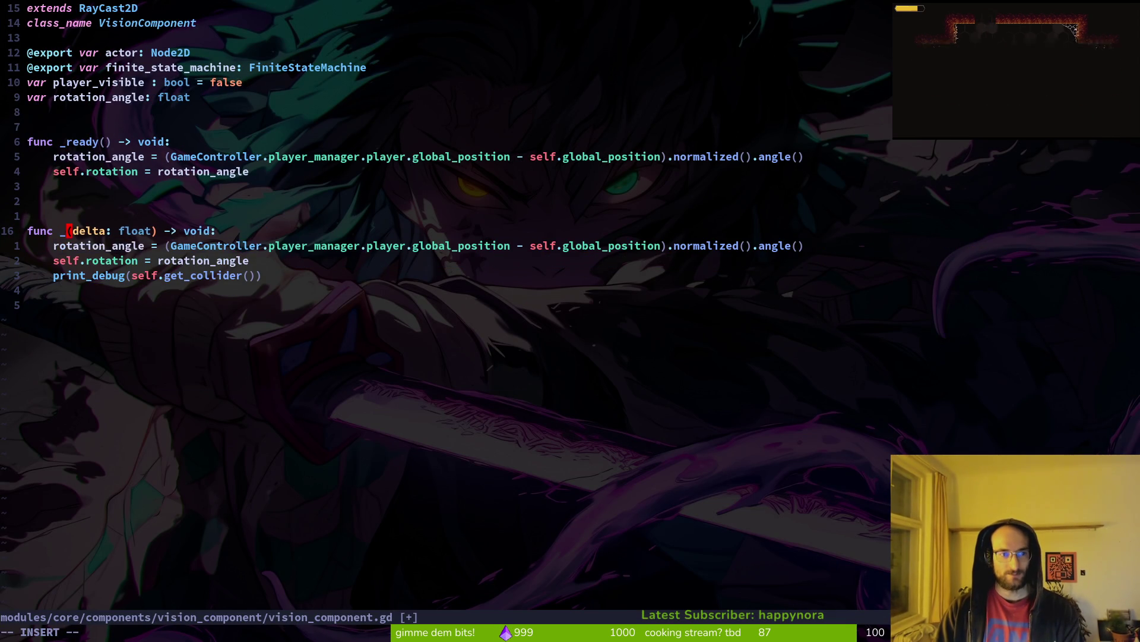
key("Tab")
key("Return")
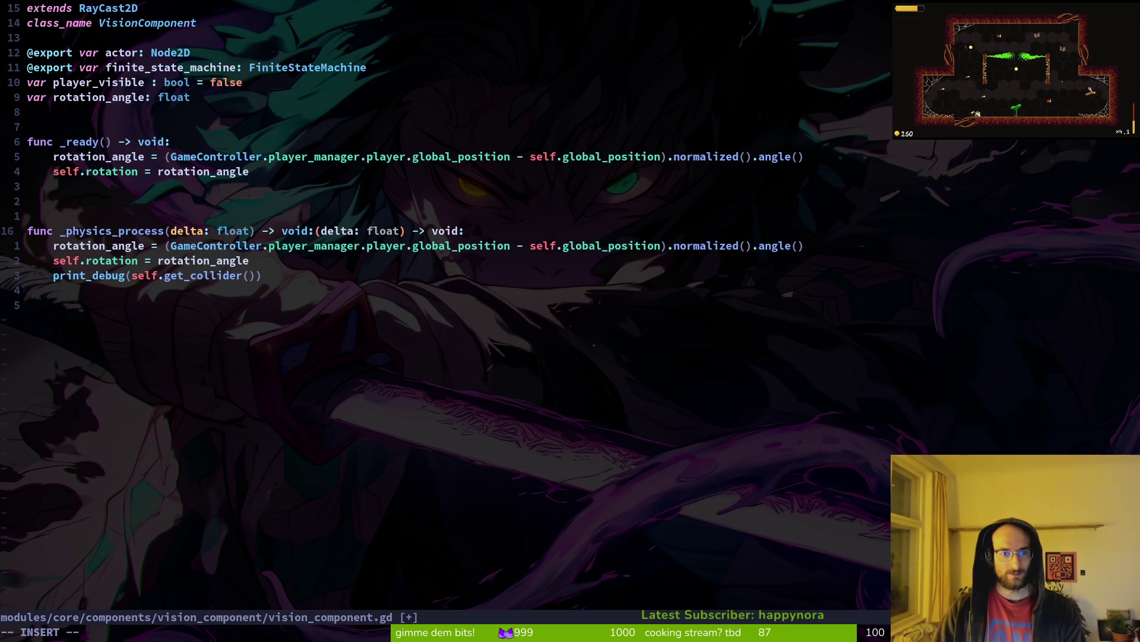
key("Escape")
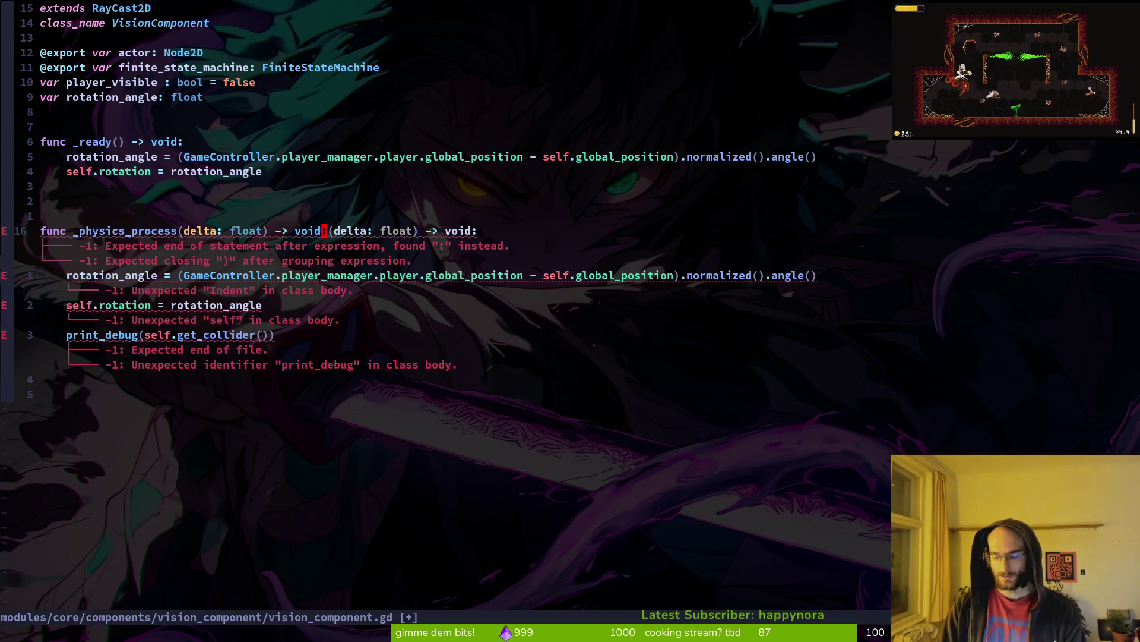
key("dollar")
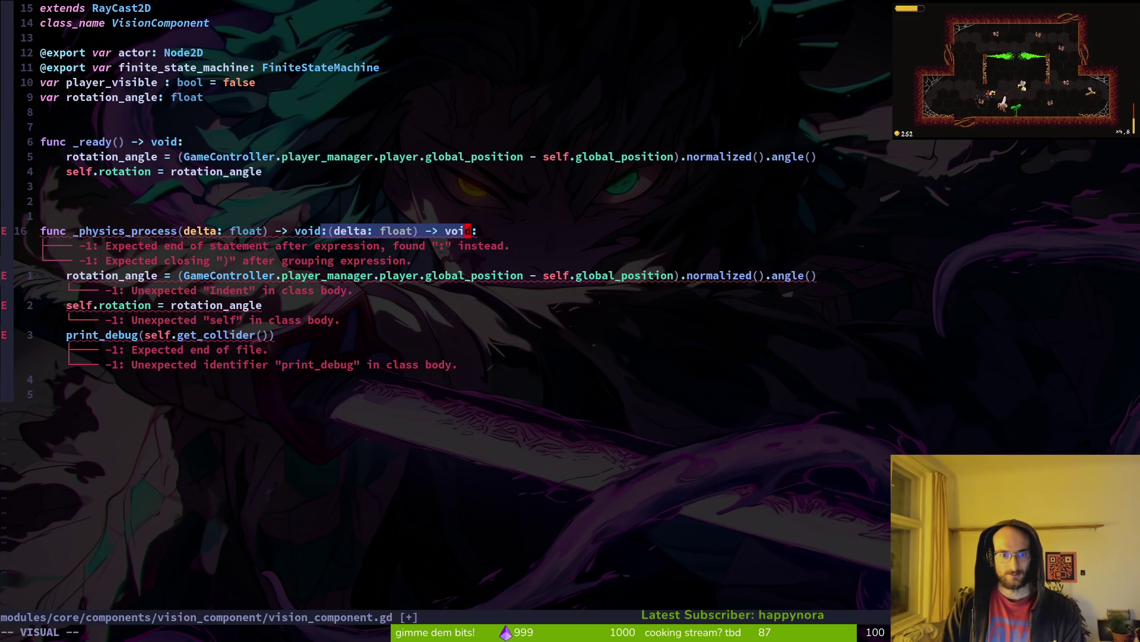
type("d:w")
key("Return")
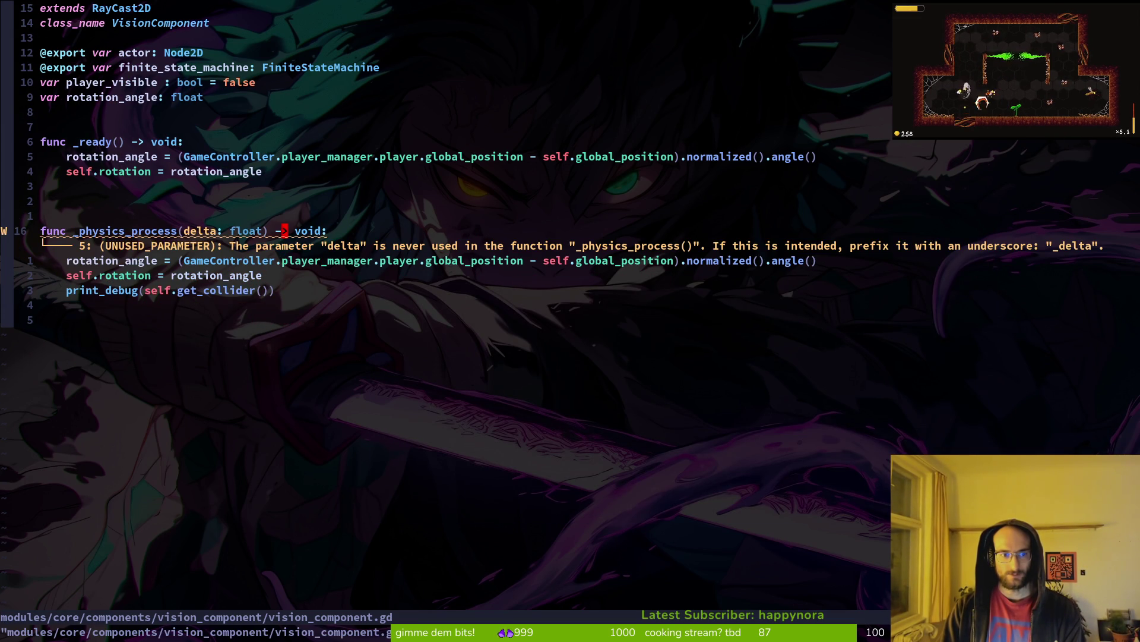
type("bi_")
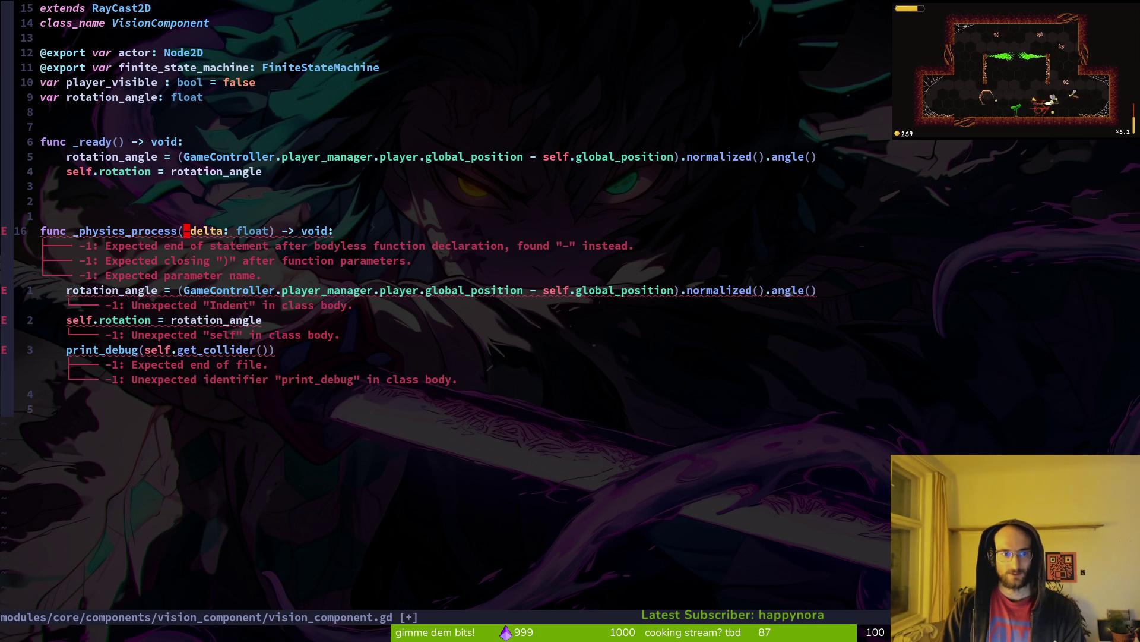
key("Escape")
type(":w")
key("Return")
key("j")
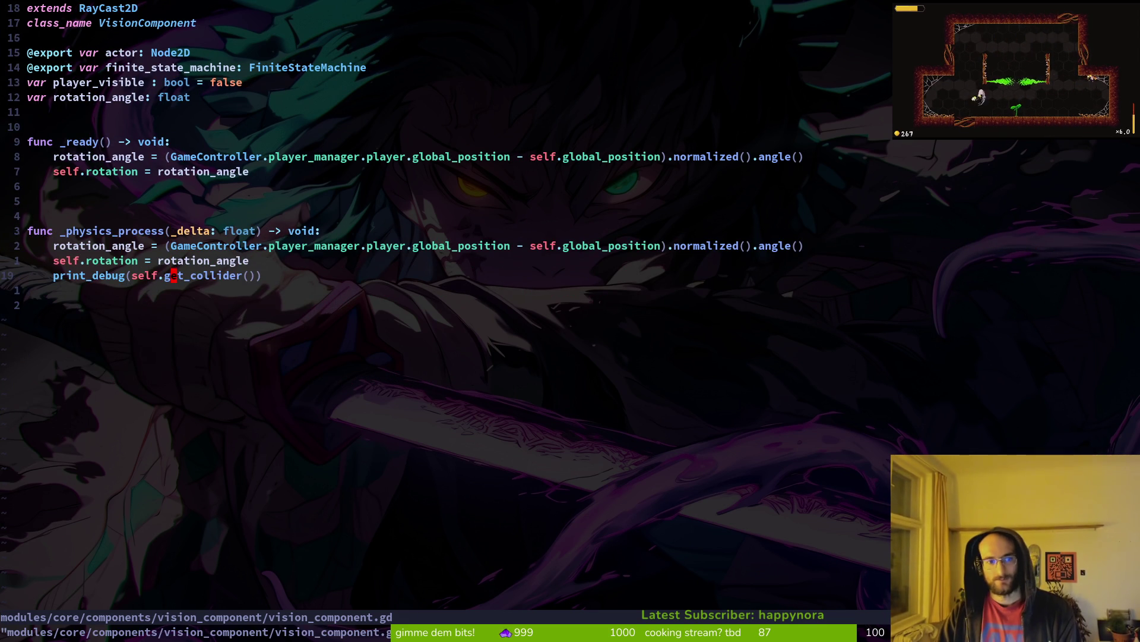
Step: Add an if-block that calls print_debug("player") when get_collider().get_parent() is Player
key("o")
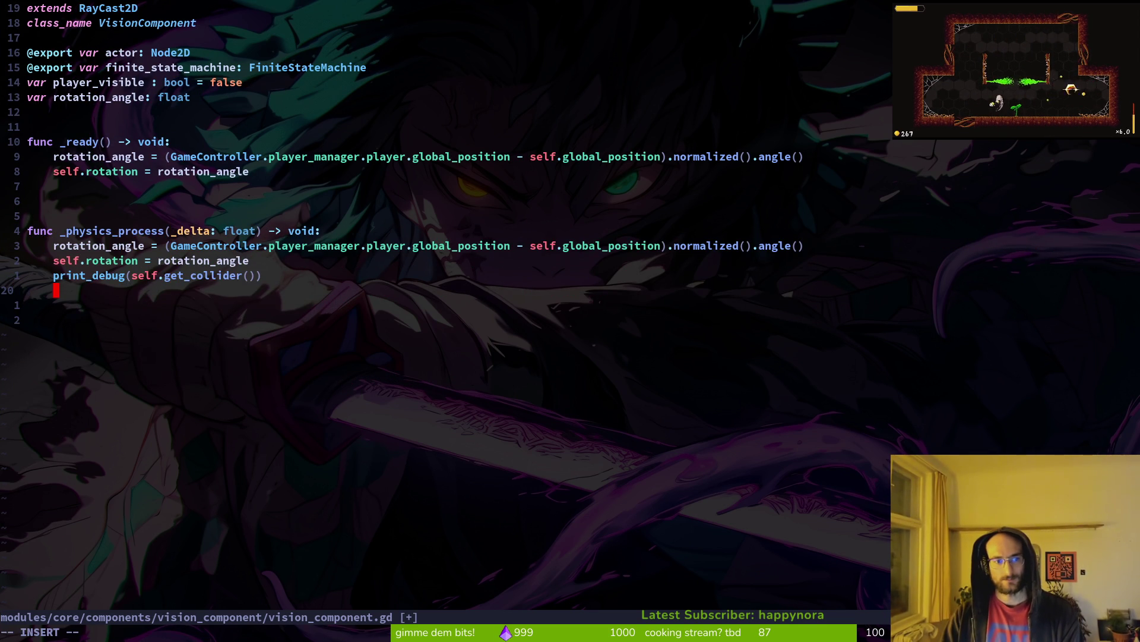
type("o")
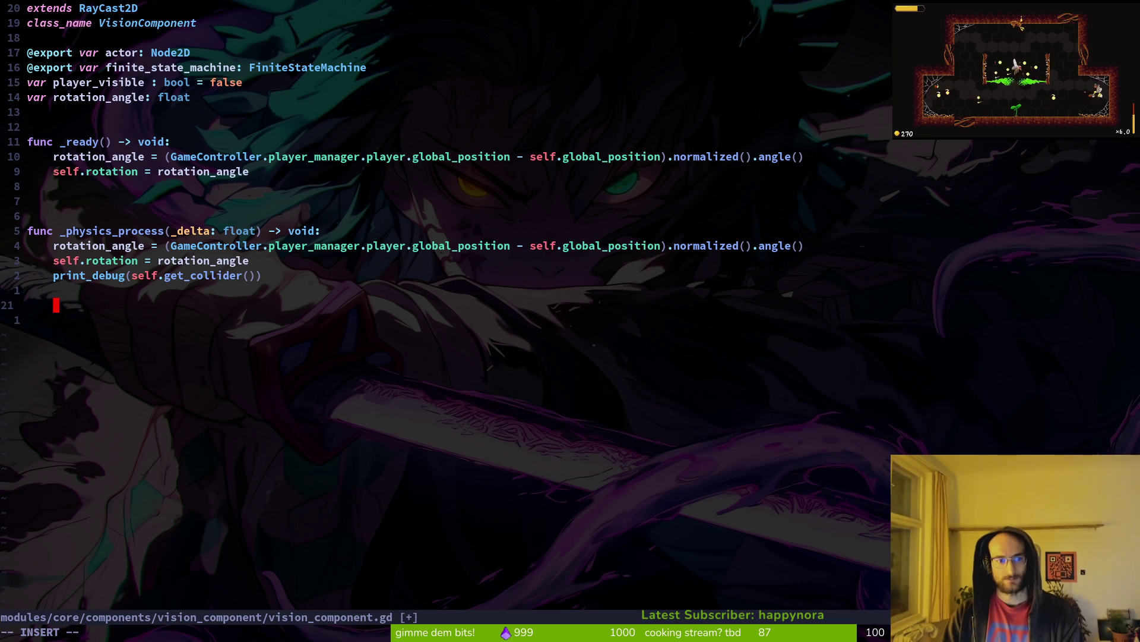
type("self")
type(".ge")
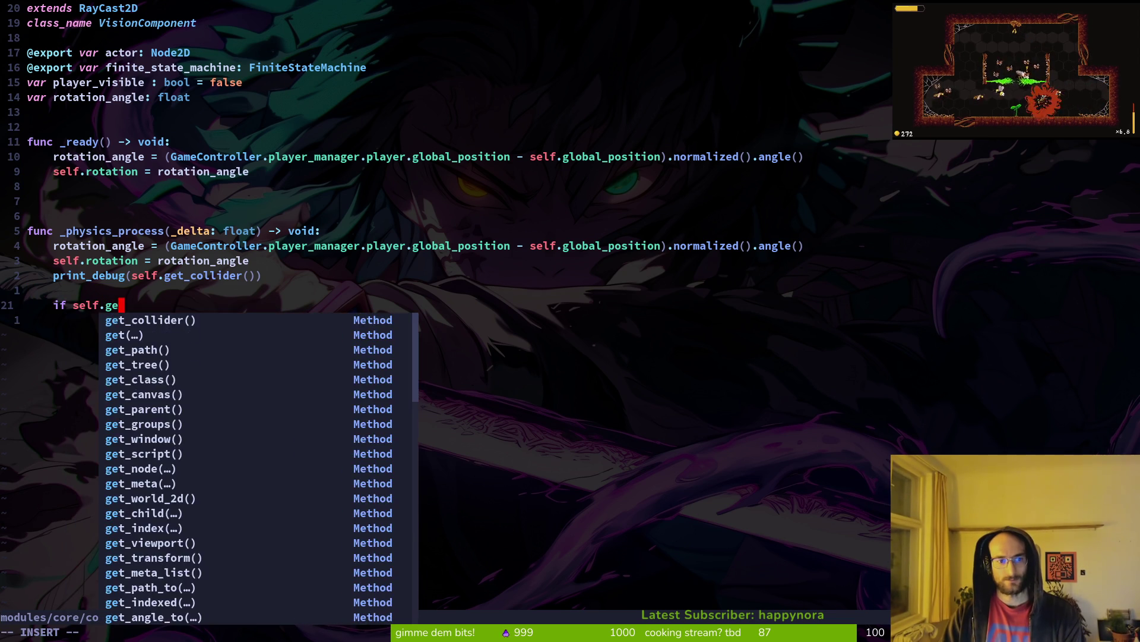
key("Return")
type(".pare")
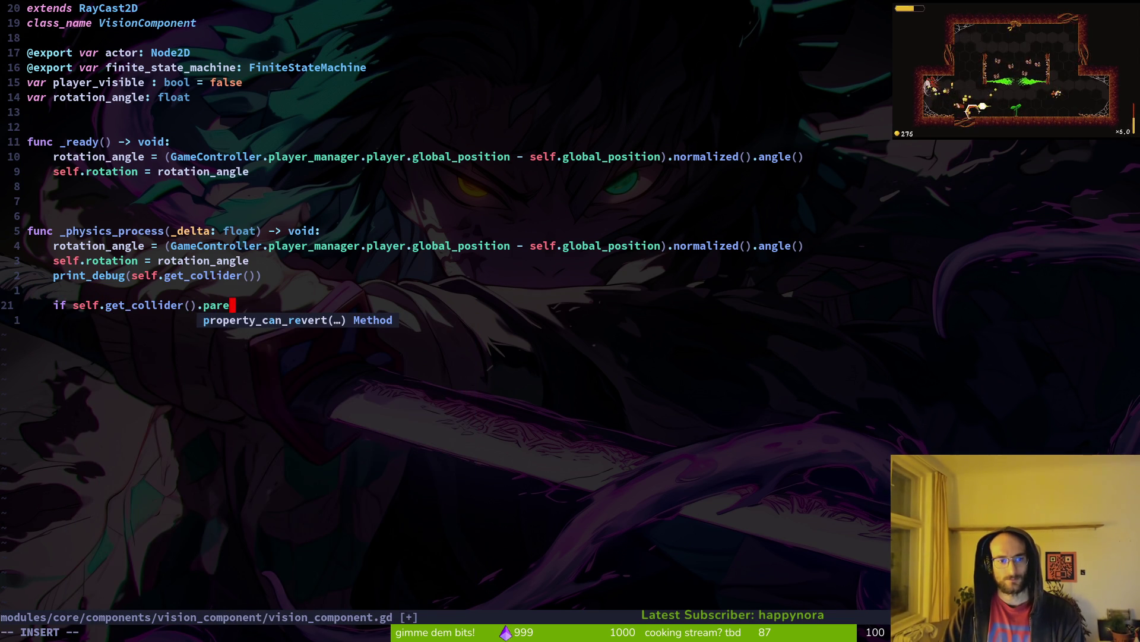
key("BackSpace")
key("BackSpace")
key("BackSpace")
type("get")
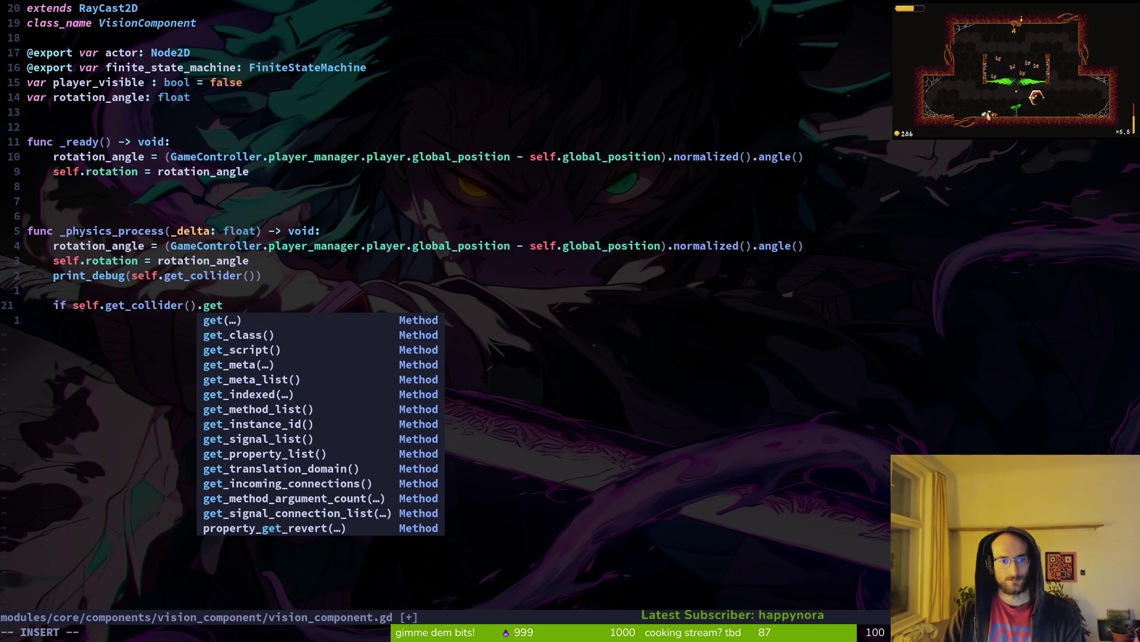
type("_parent")
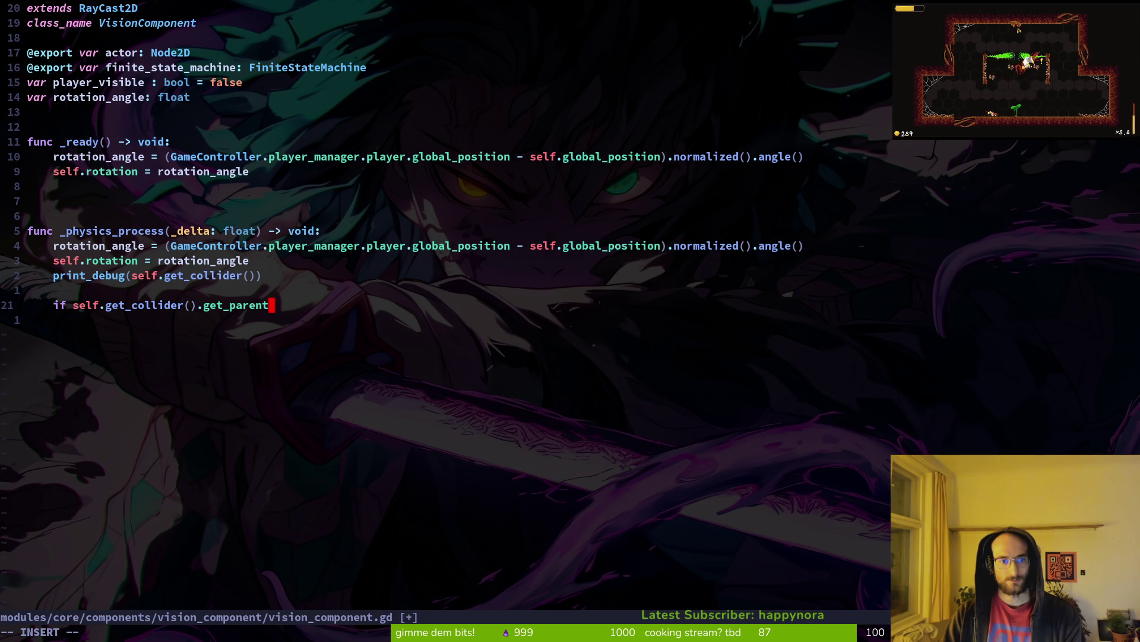
type("().name")
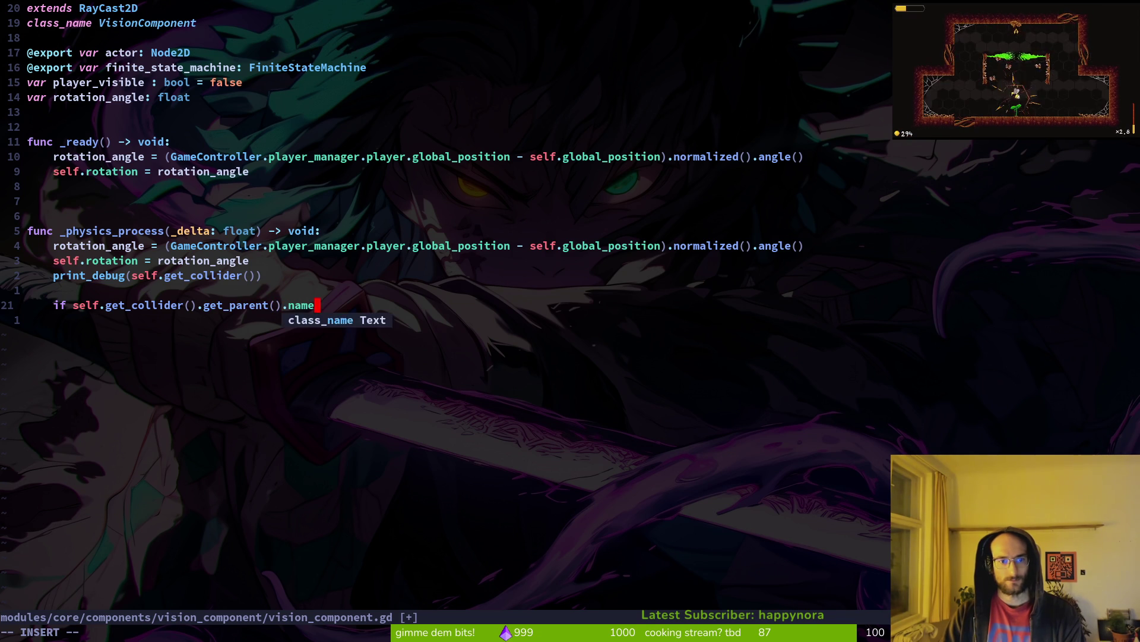
type(":")
key("Return")
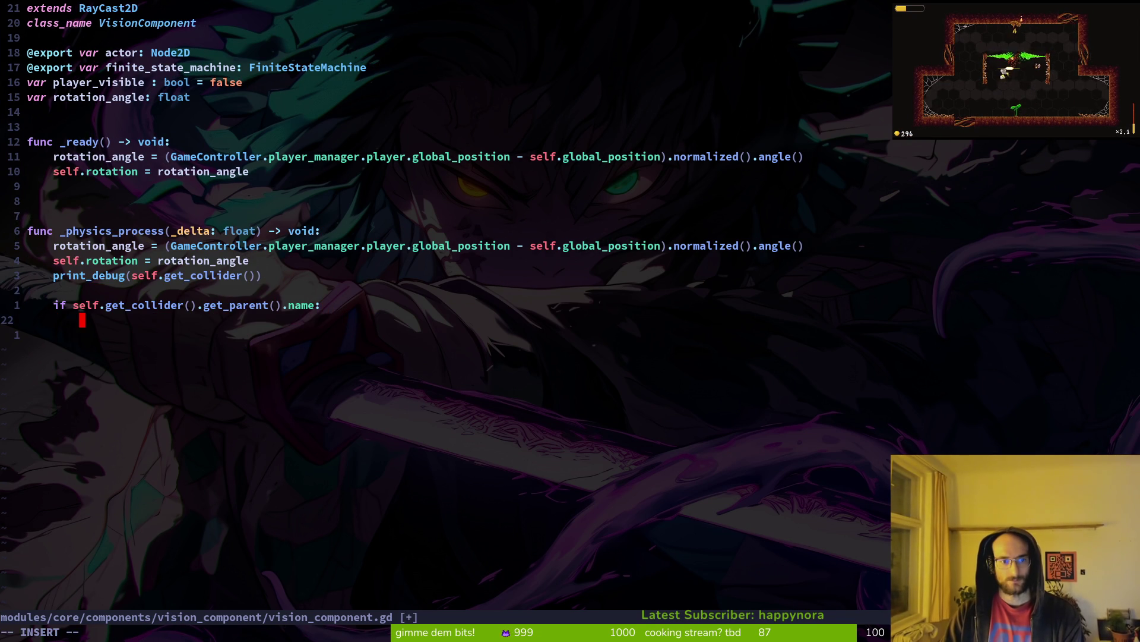
key("Escape")
key("k")
key("w")
key("w")
key("w")
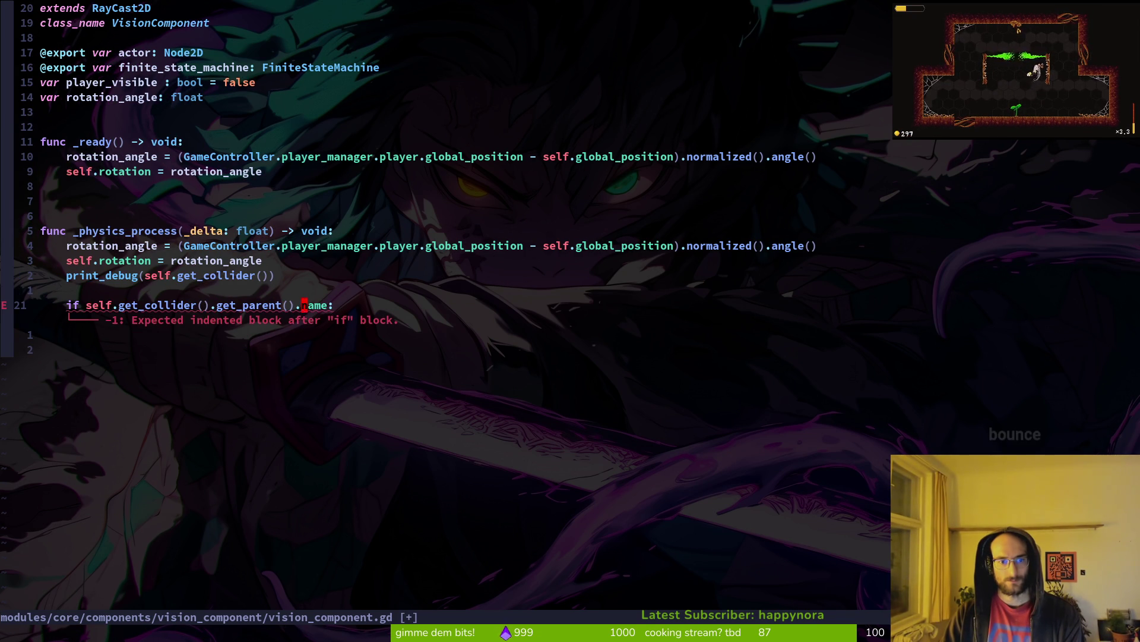
type("i =")
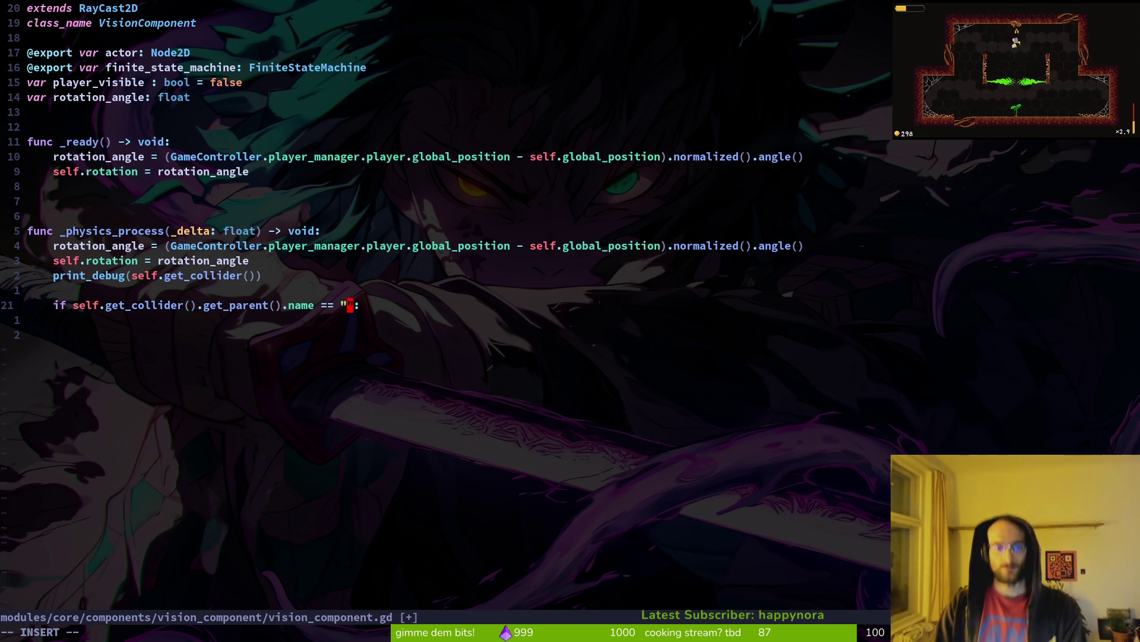
key("BackSpace")
key("BackSpace")
key("BackSpace")
key("BackSpace")
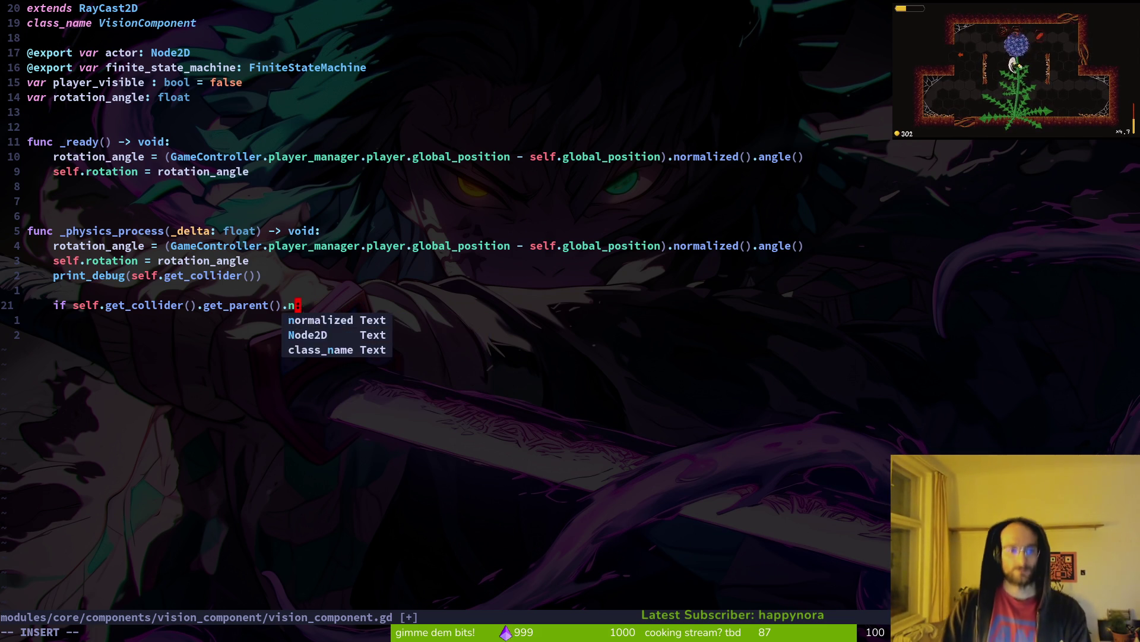
type("is Player:")
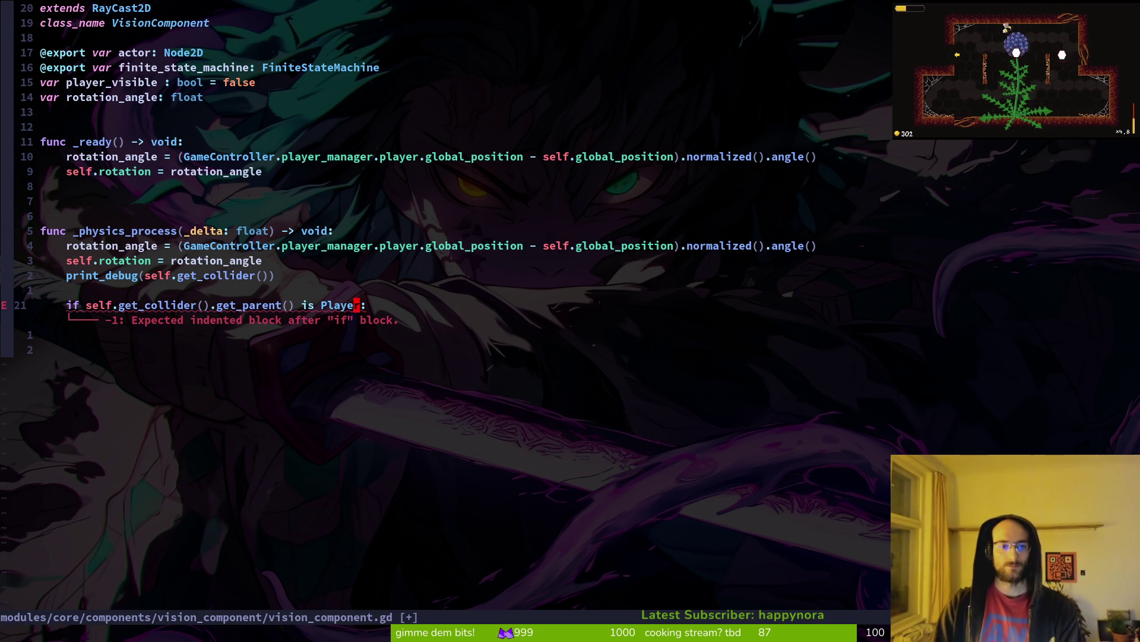
type("o")
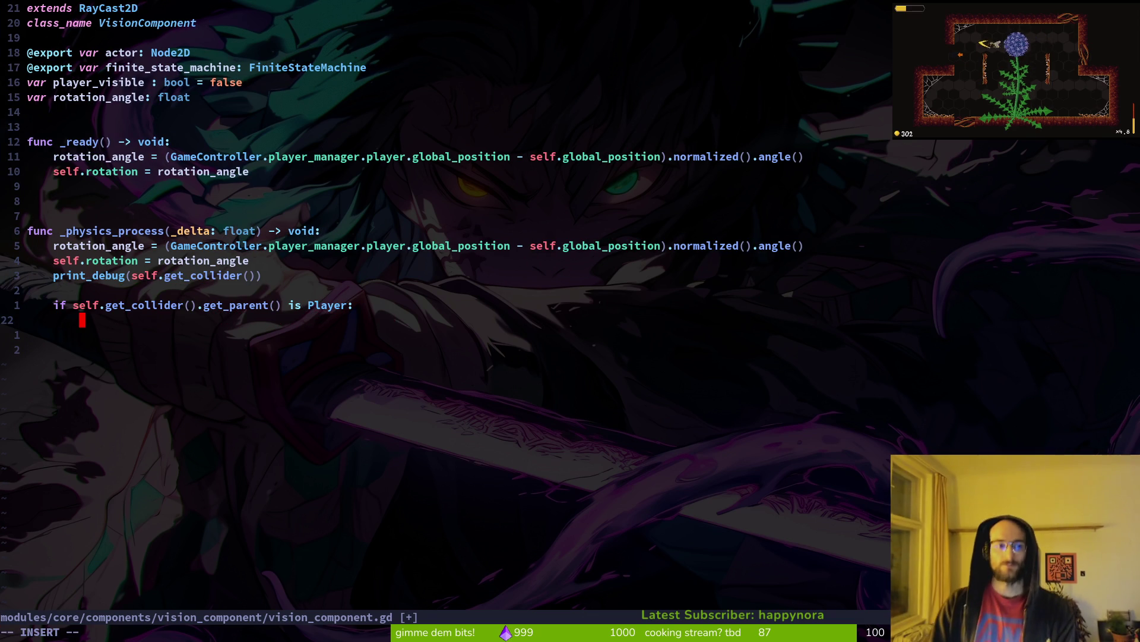
type("pri")
key("Tab")
type("(\"")
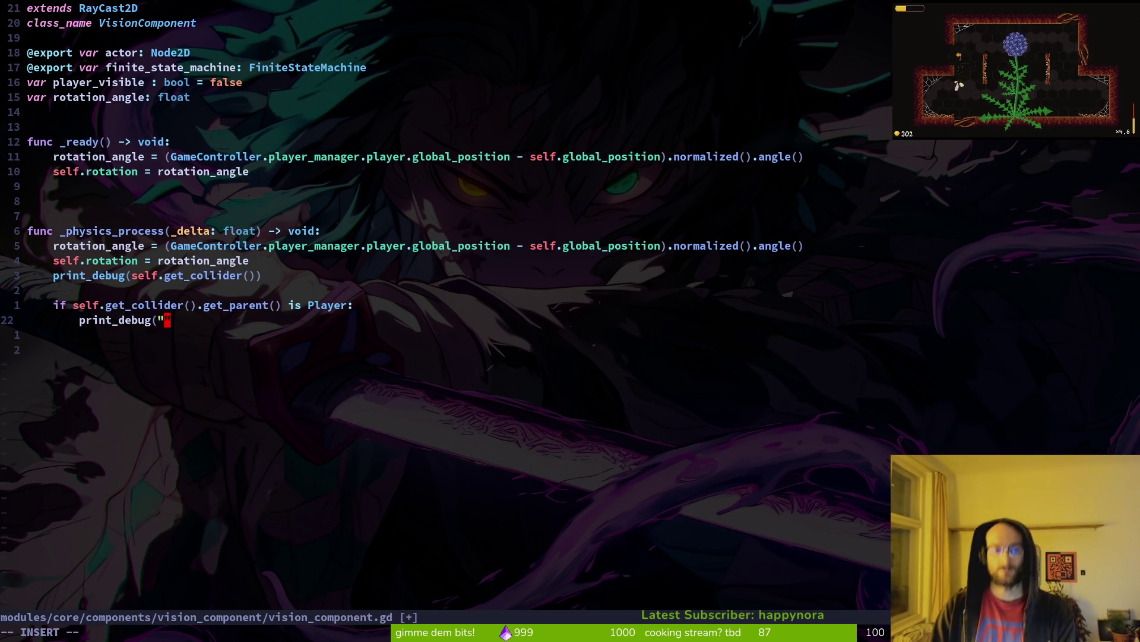
type("player")
key("Escape")
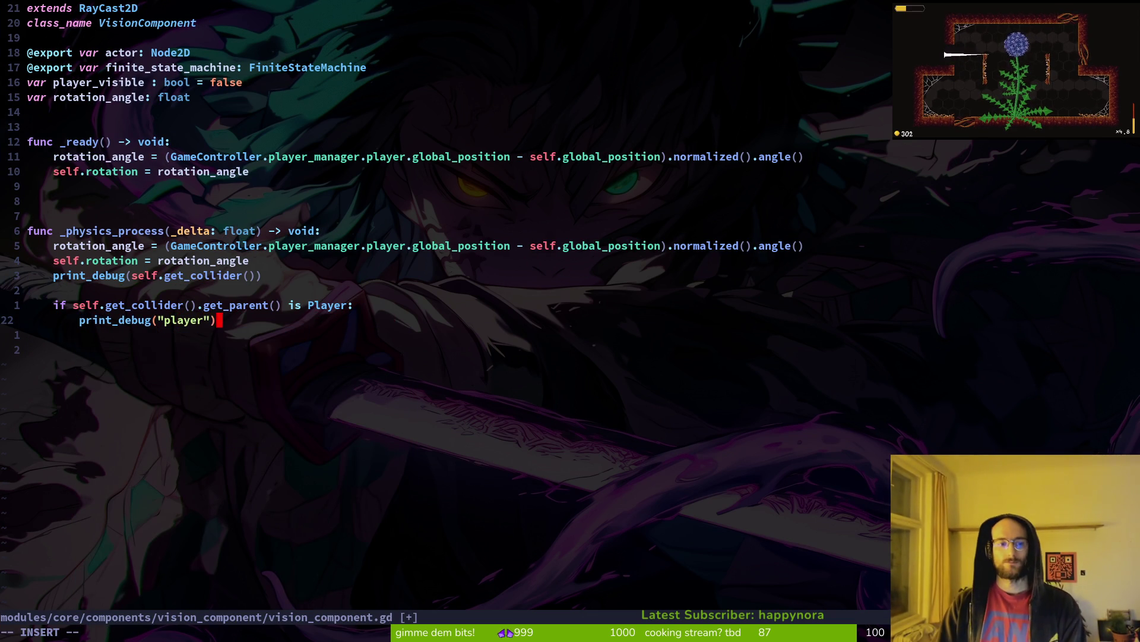
Step: Delete the old print_debug(self.get_collider()) line and save the script
key("3")
key("k")
key("d")
key("d")
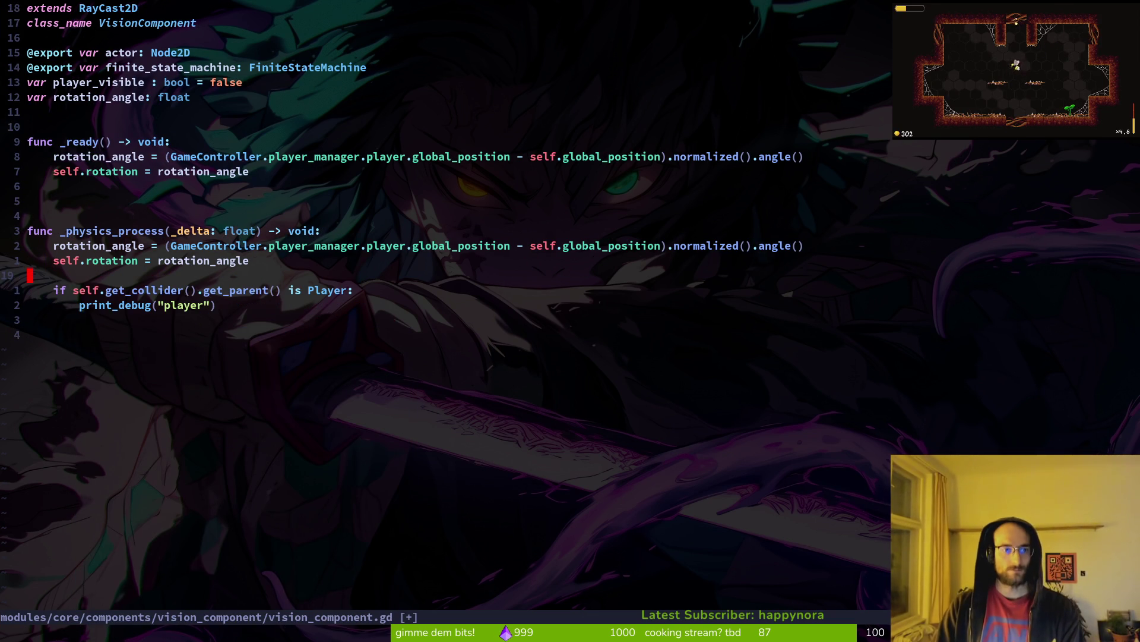
key("d")
key("d")
type(":w")
key("Return")
Step: Set the visionComponent ray's Target Position x to 300, then run the game into the dev level
key("alt+Tab")
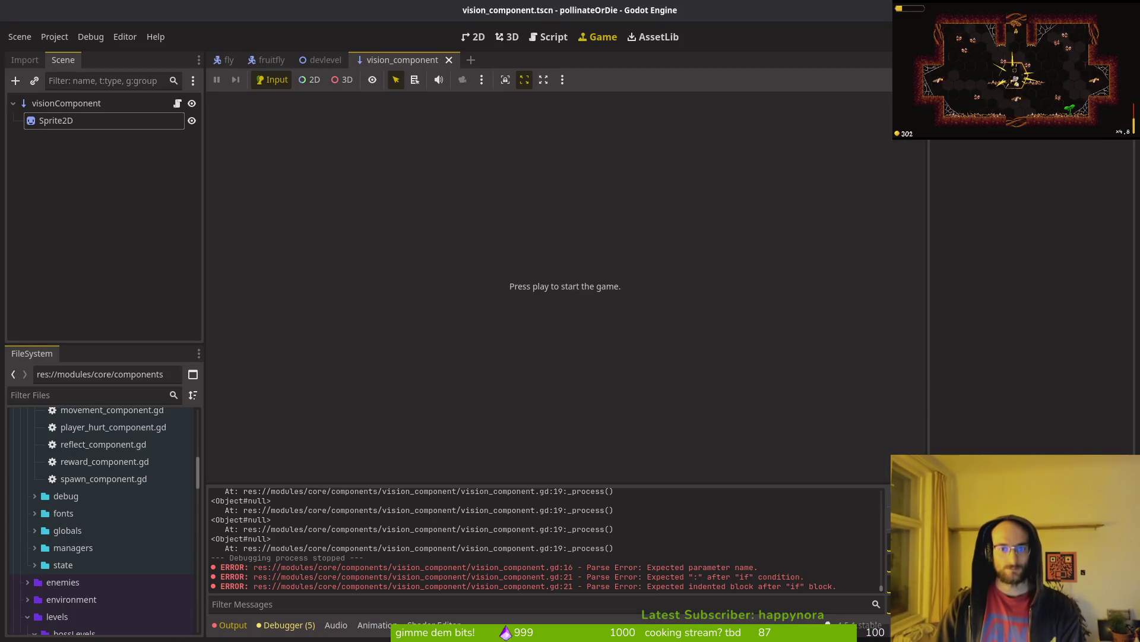
left_click(170, 118)
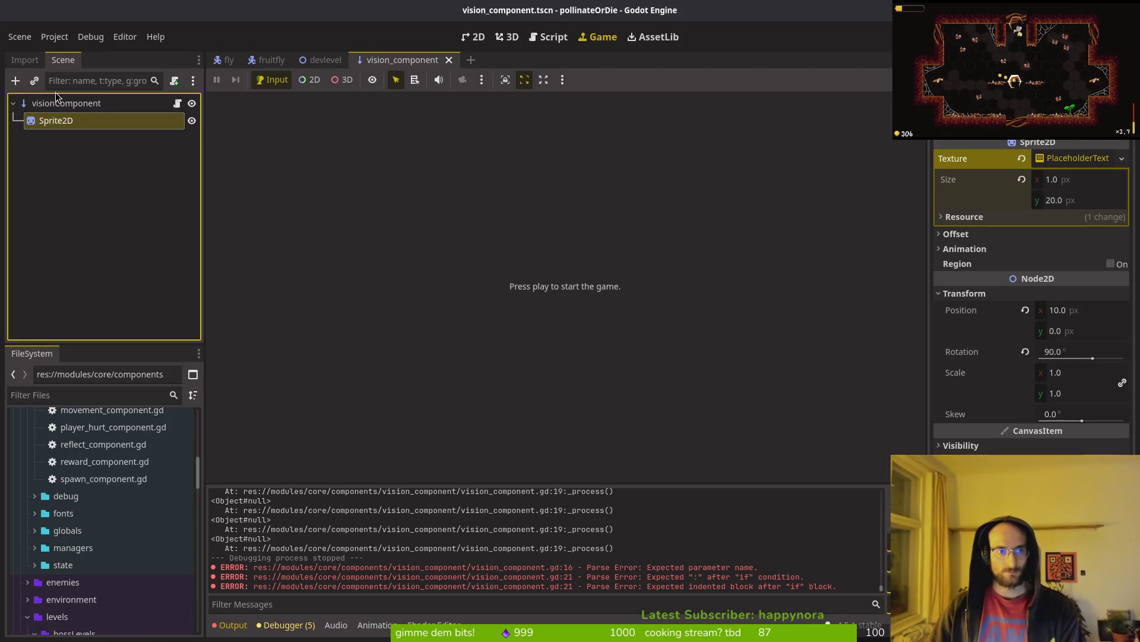
left_click(97, 103)
left_click(1093, 259)
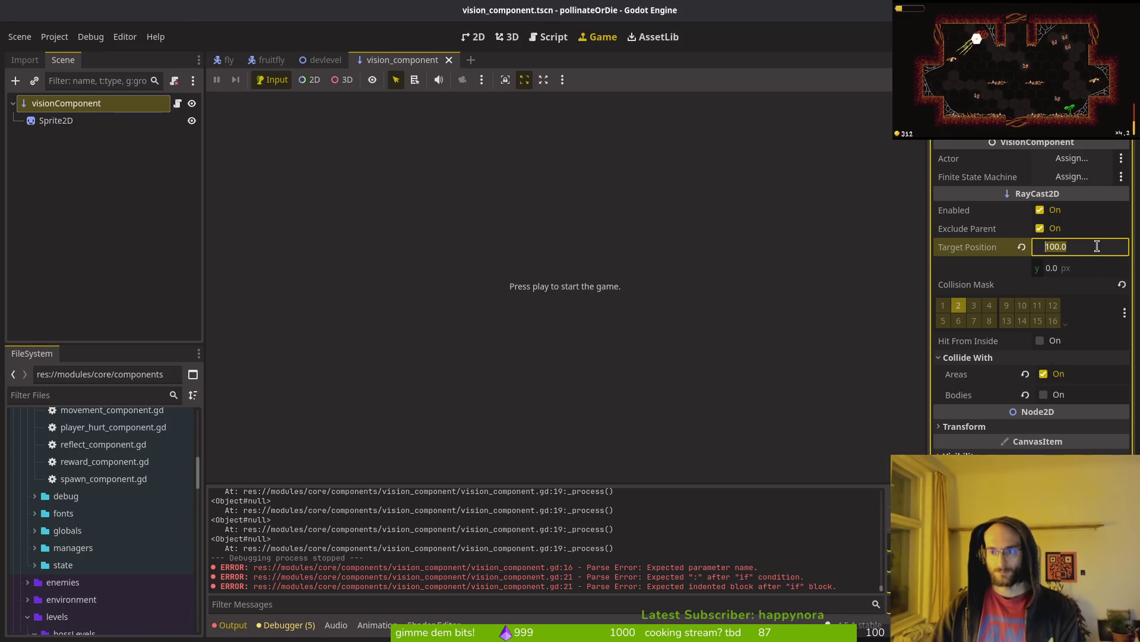
type("0")
key("Return")
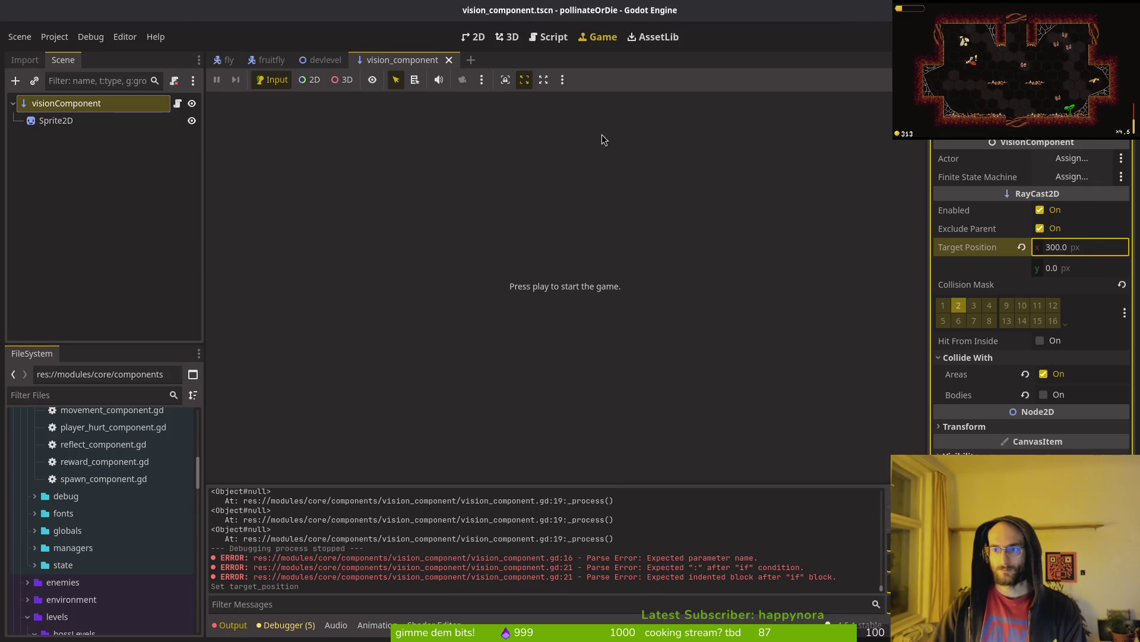
key("F5")
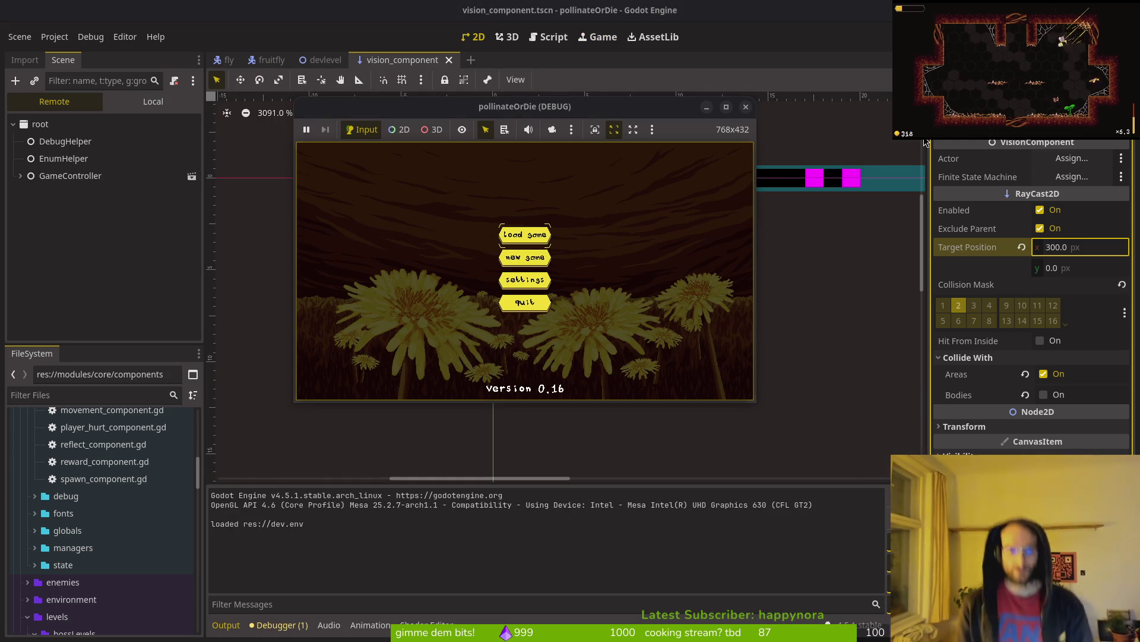
key("Return")
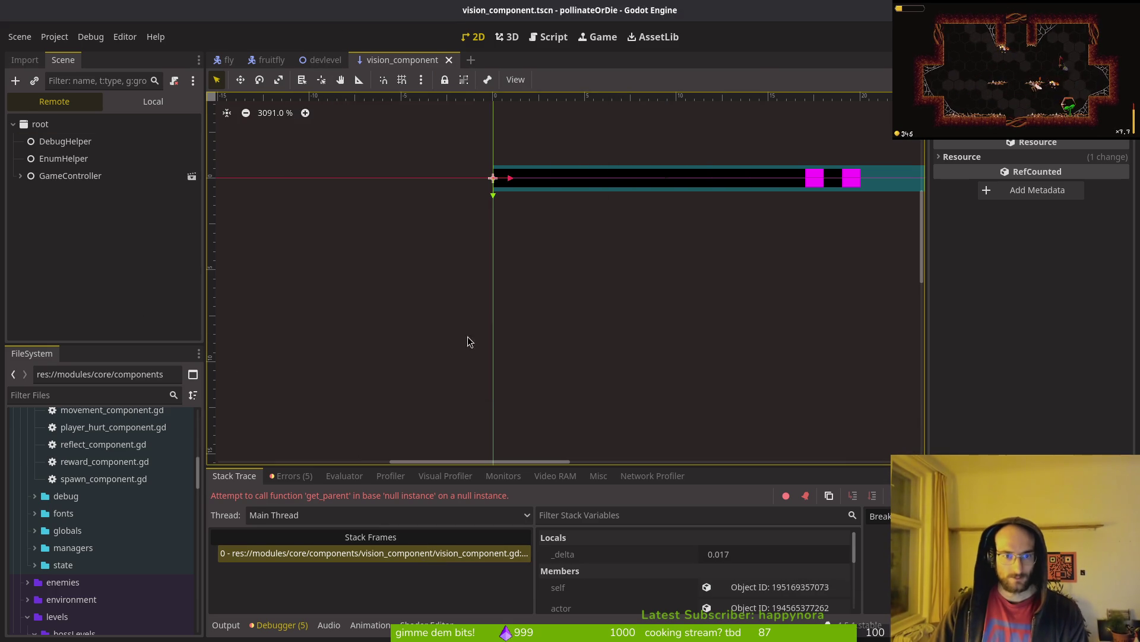
Step: Restore the collider print_debug line, comment out the Player check, and save
key("alt+Tab")
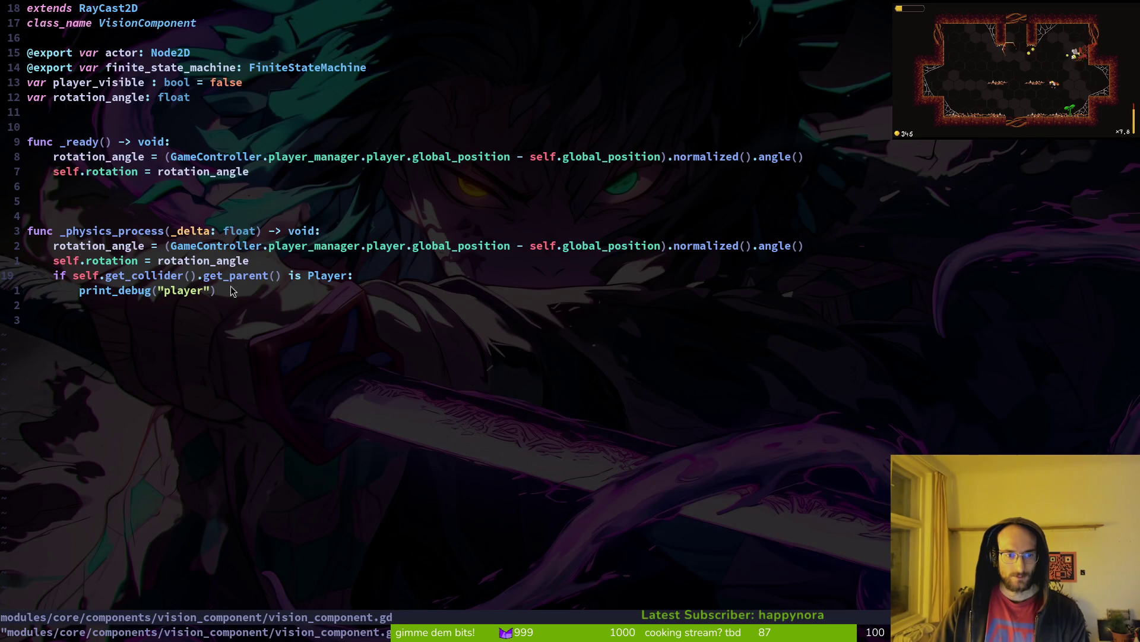
key("u")
key("u")
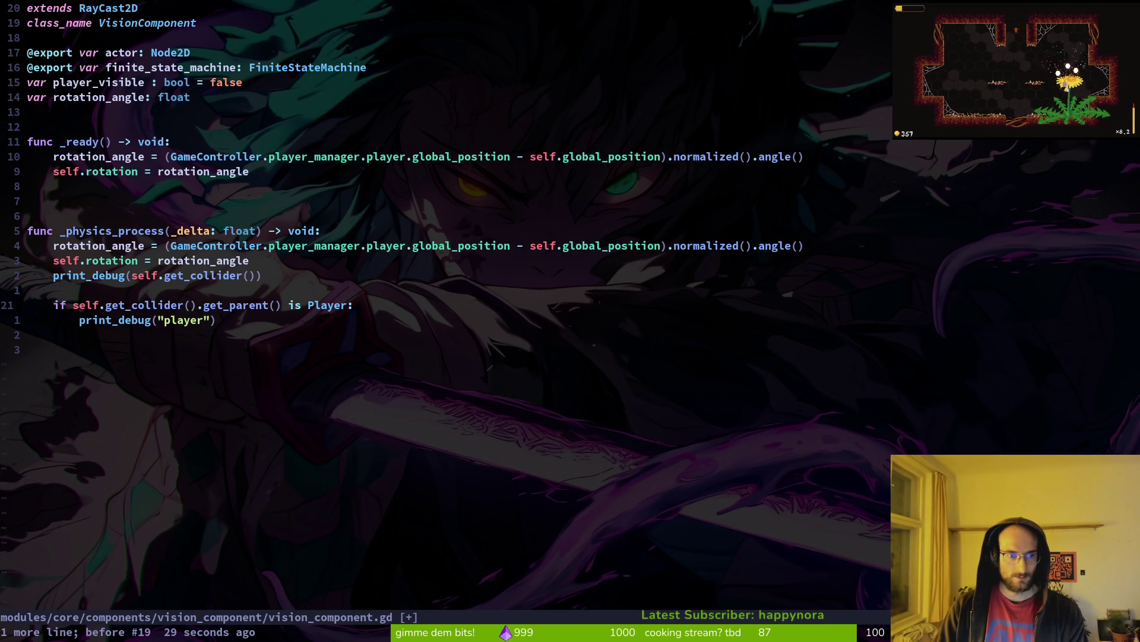
type("i")
type("#")
key("Escape")
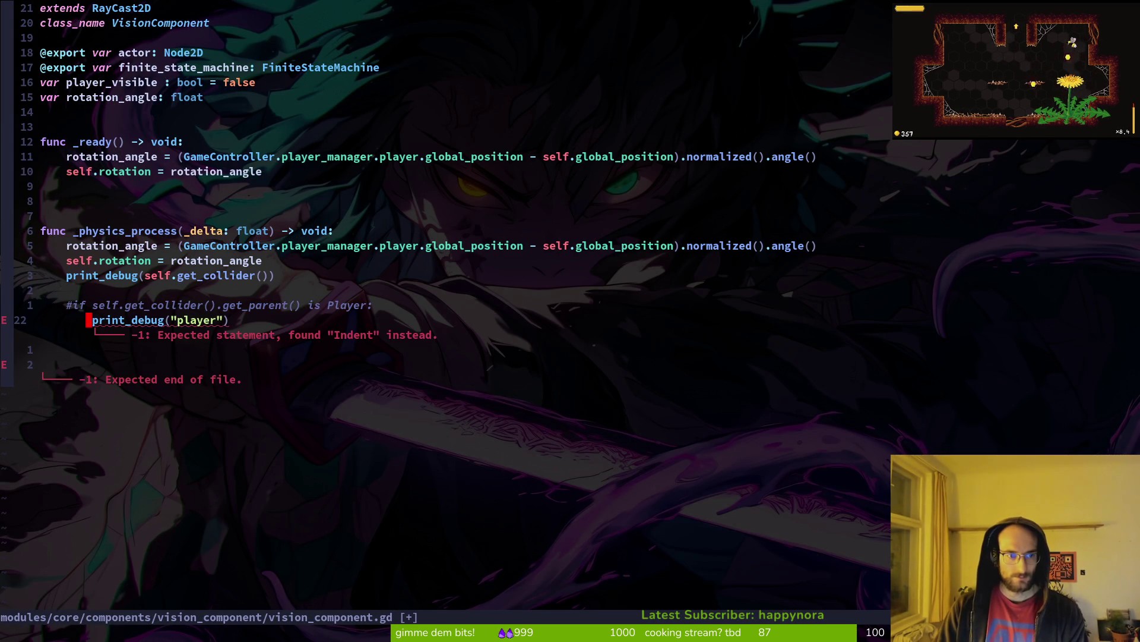
type("i#")
key("Escape")
type(":w")
key("Return")
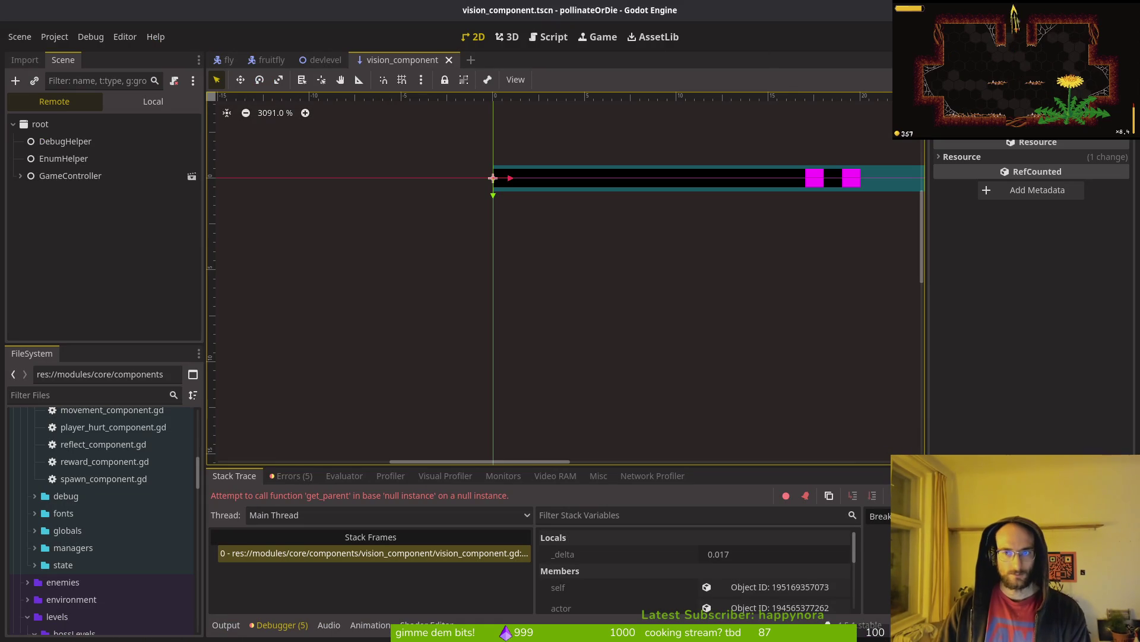
Step: Run the game, move the bee into the dev level, then stop and return to the script
key("F5")
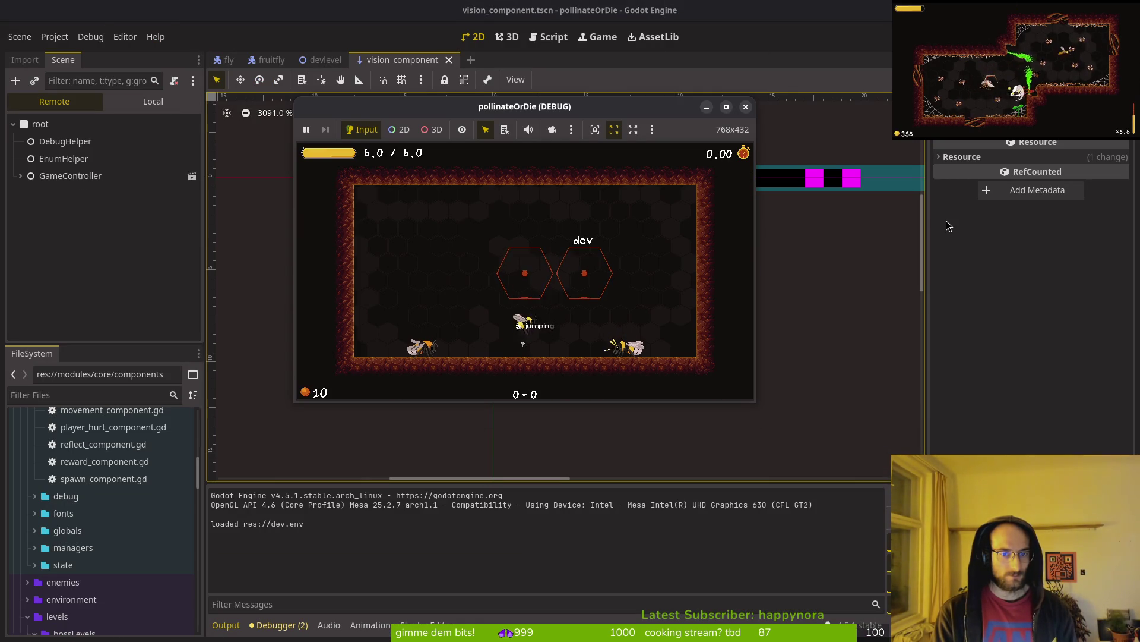
key("Right")
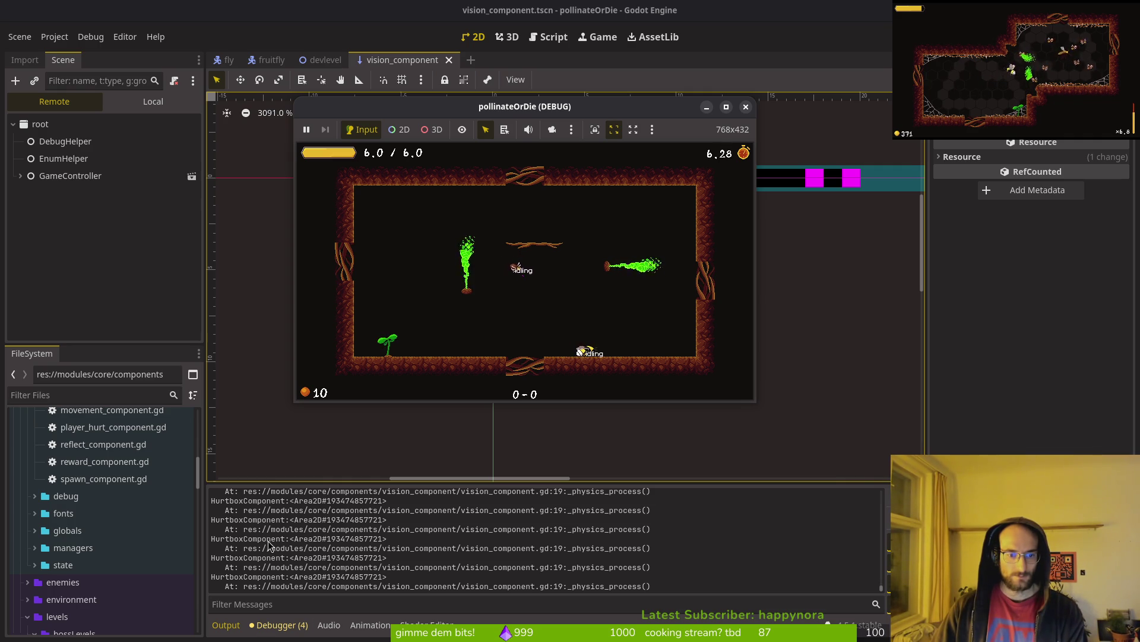
left_click(746, 107)
key("alt+Tab")
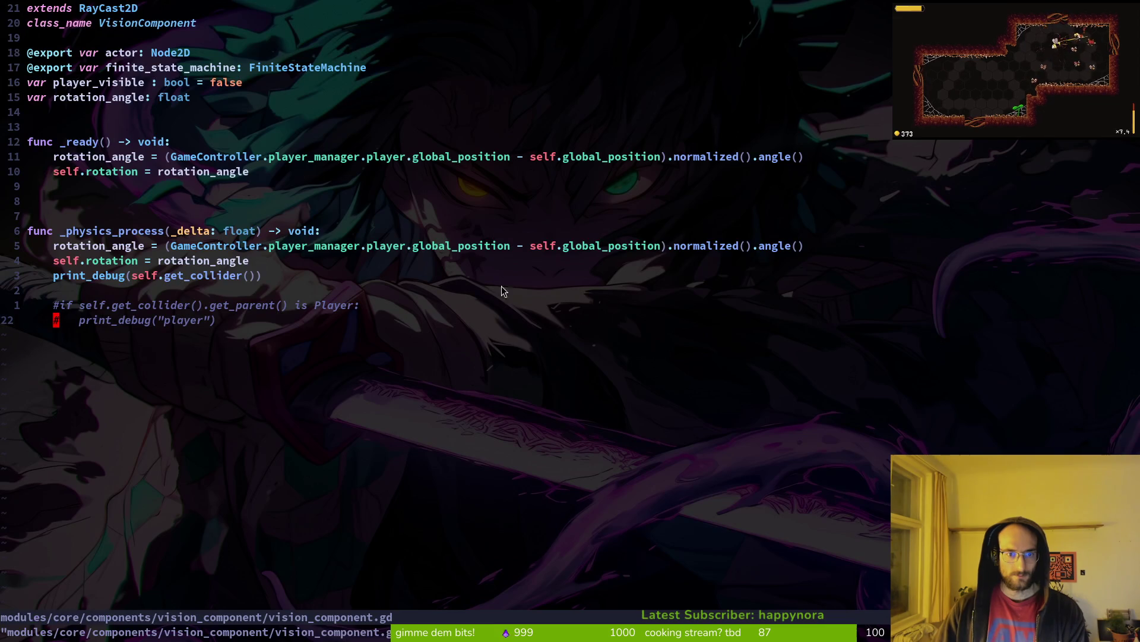
Step: Back in Godot, quick-open the player.tscn scene
key("alt+Tab")
key("shift+alt+o")
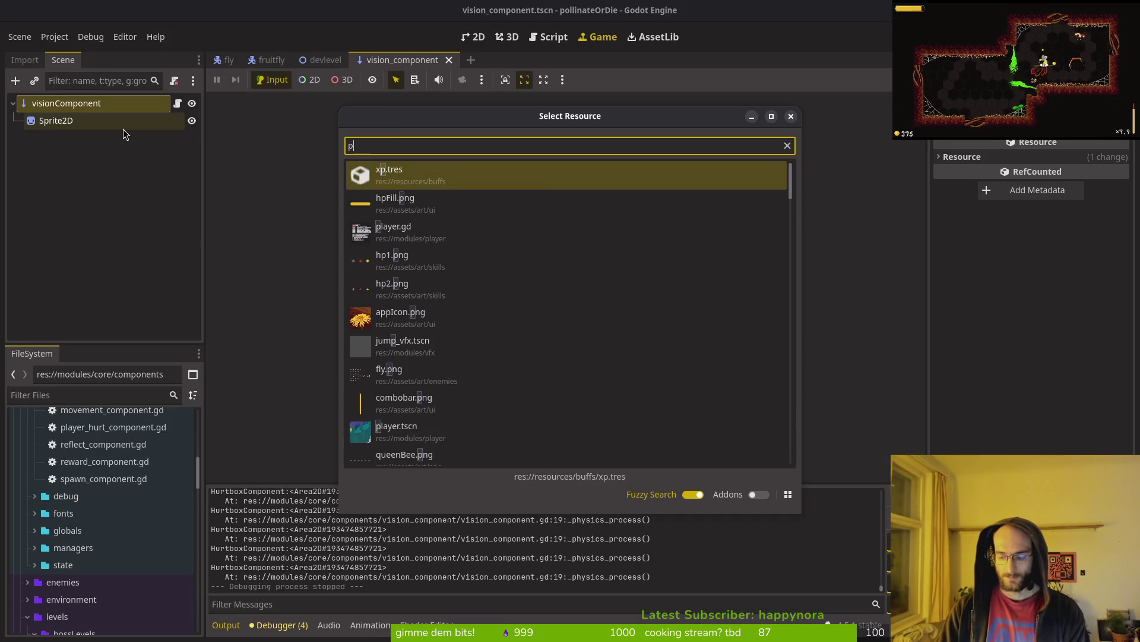
type("player.ts")
key("Return")
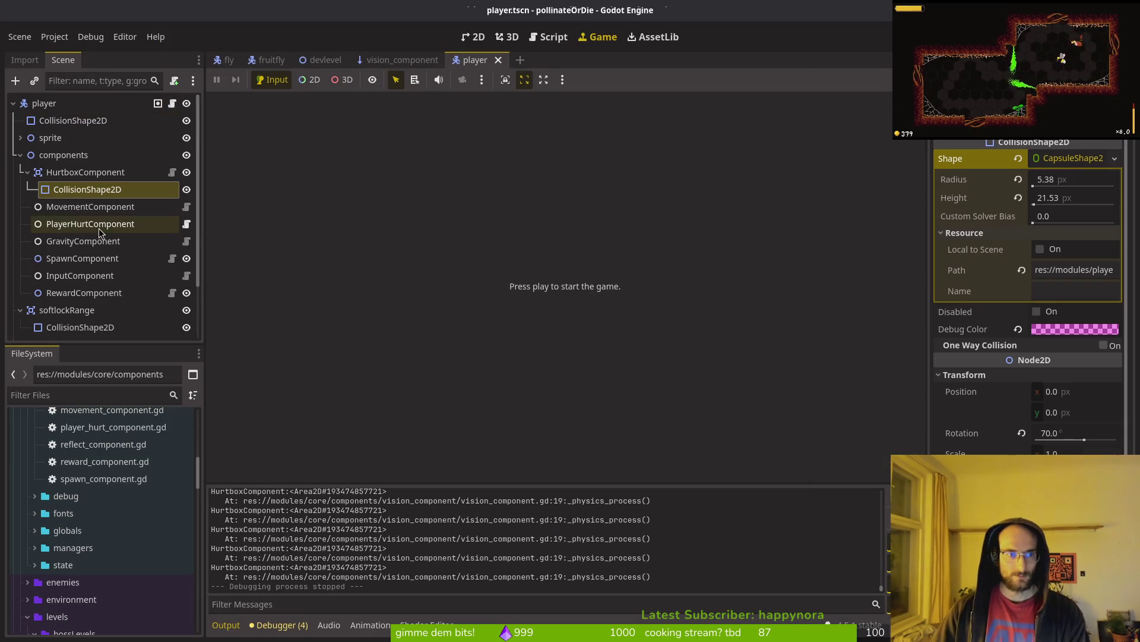
Step: Make the vision_component ray collide with Bodies and not Areas
left_click(20, 155)
left_click(397, 62)
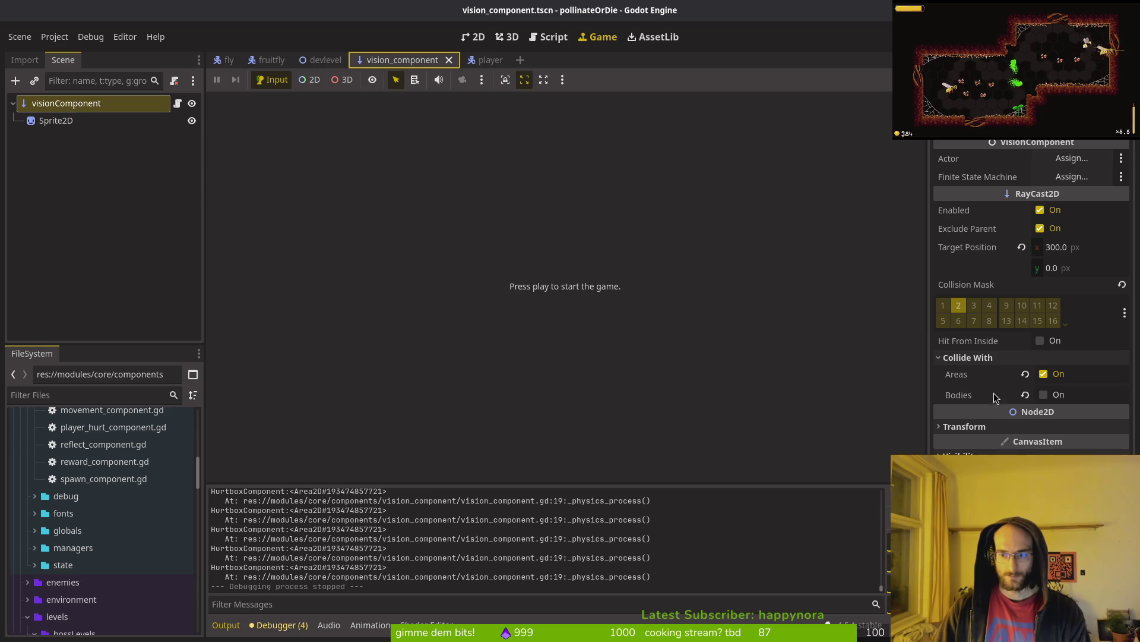
left_click(1044, 395)
left_click(1043, 374)
Step: Save and test-run the game from the title menu, then return to the local player scene
key("F5")
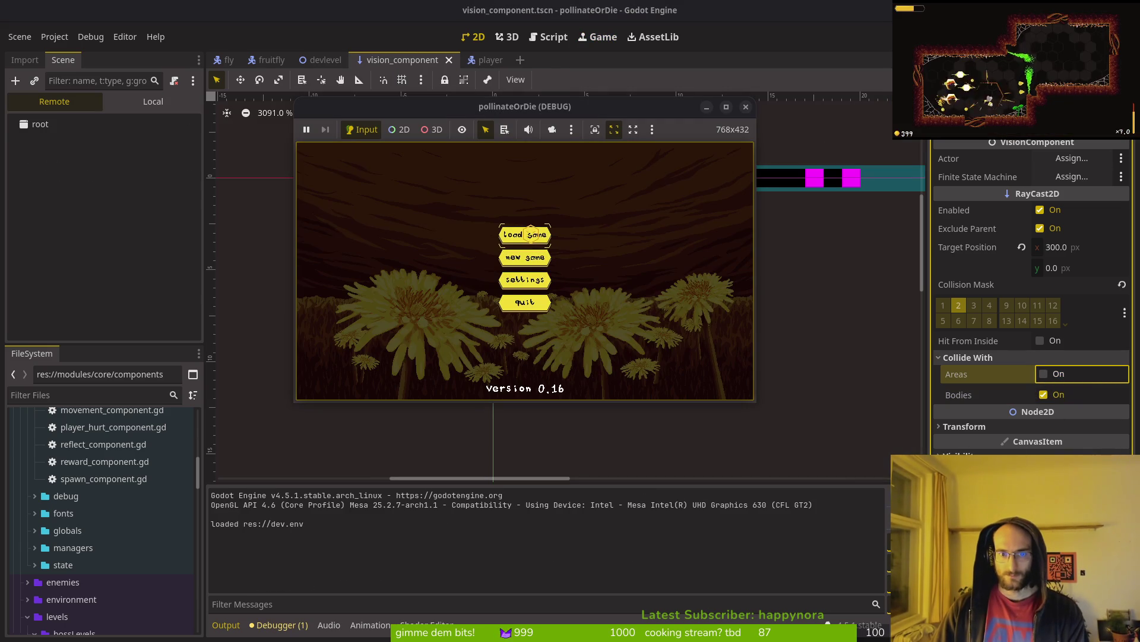
left_click(538, 235)
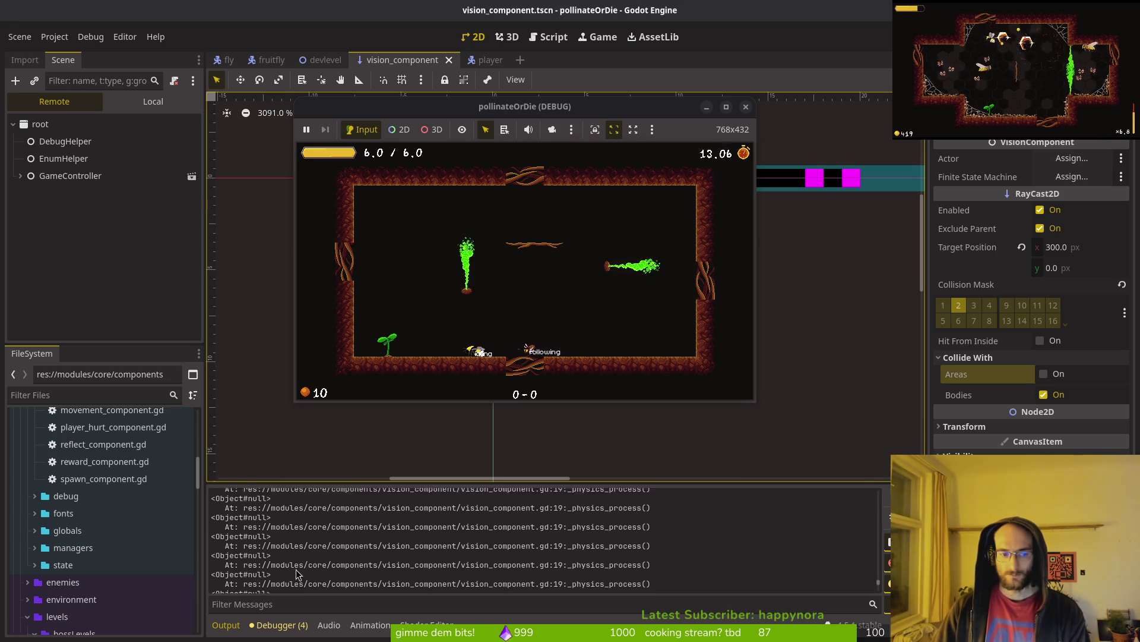
left_click(153, 102)
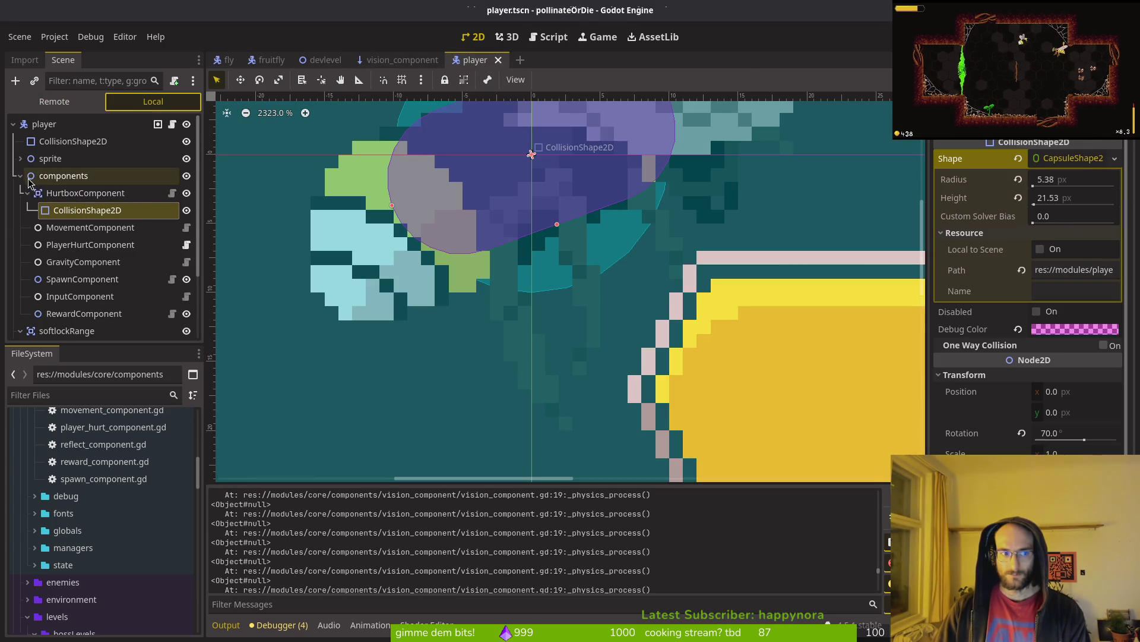
Step: Select the player root node, save, and run the game, restarting it once
left_click(20, 176)
left_click(42, 123)
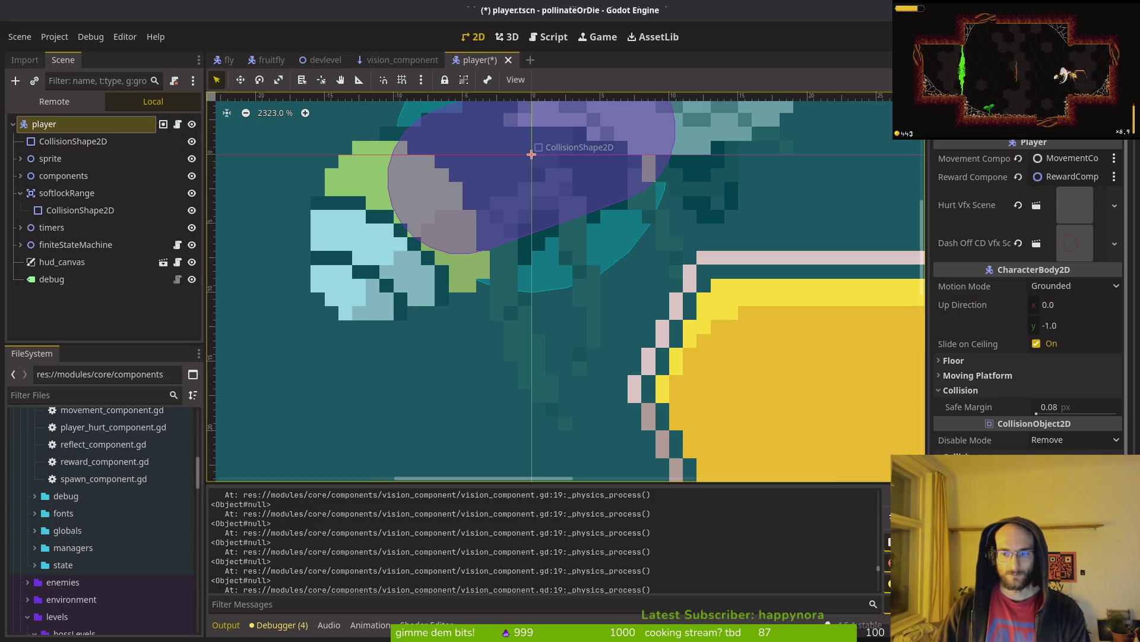
key("F5")
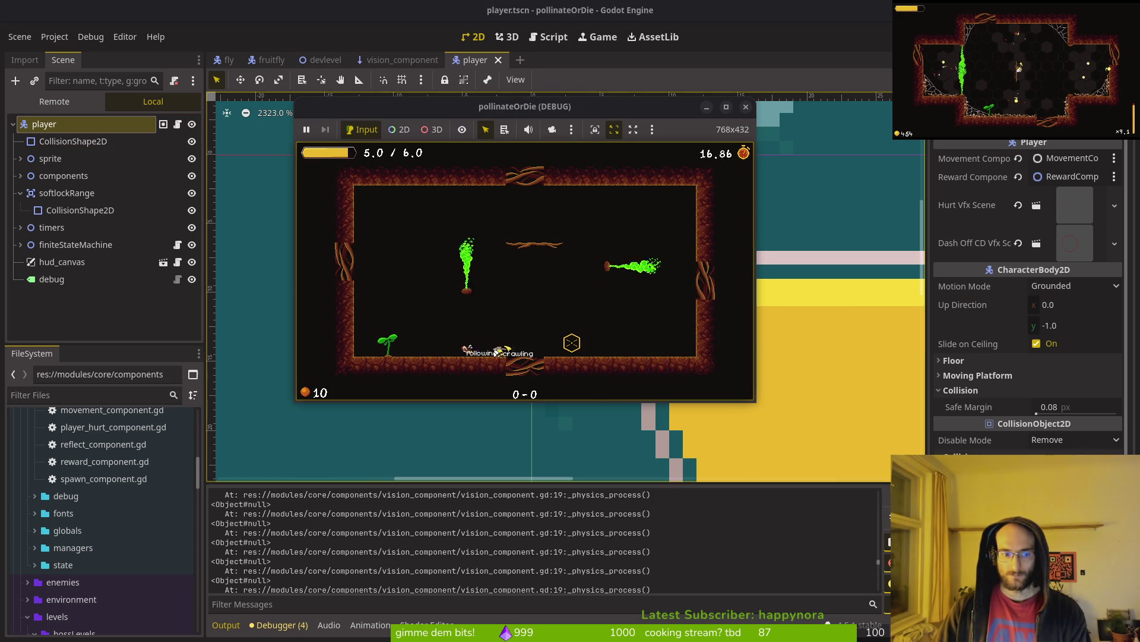
key("F8")
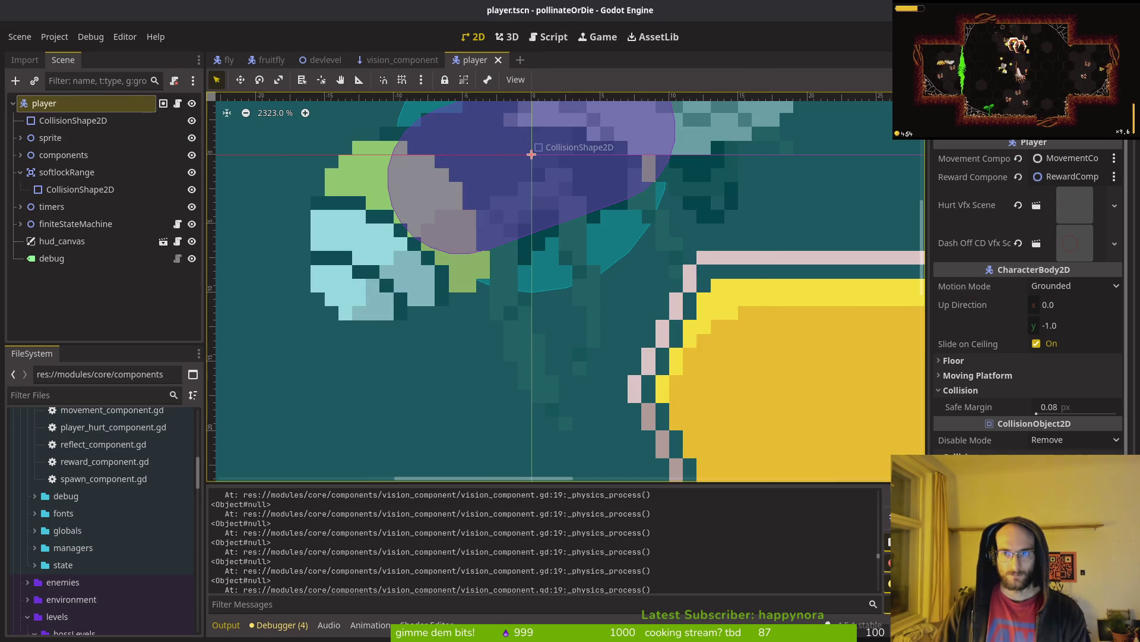
key("F5")
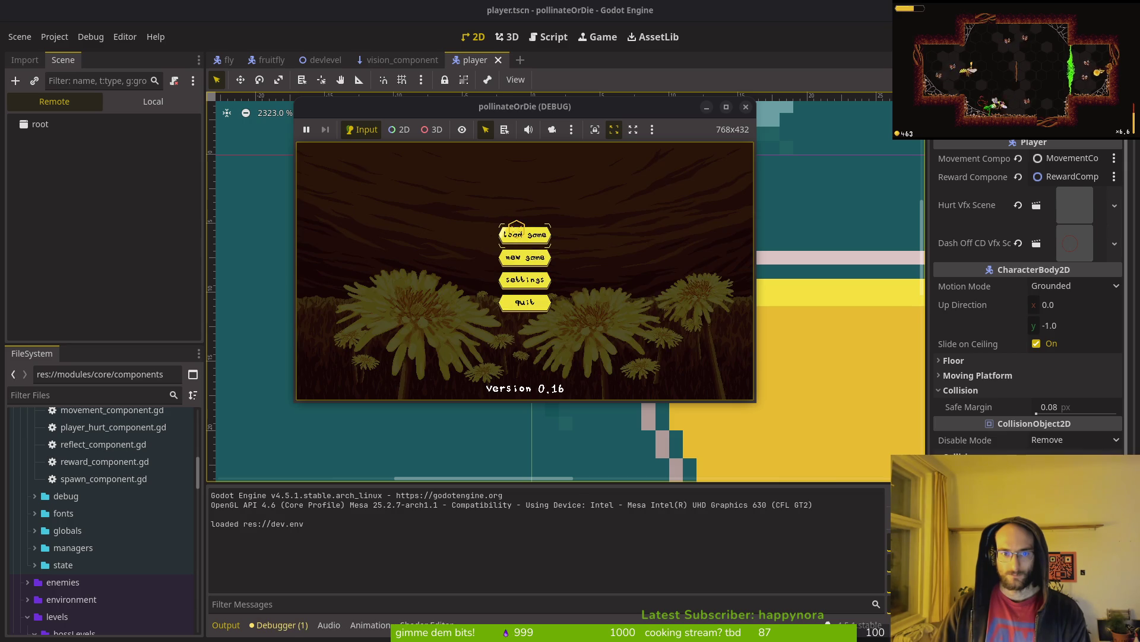
Step: Start playing, make the bee jump and double jump, then stop the game
left_click(520, 234)
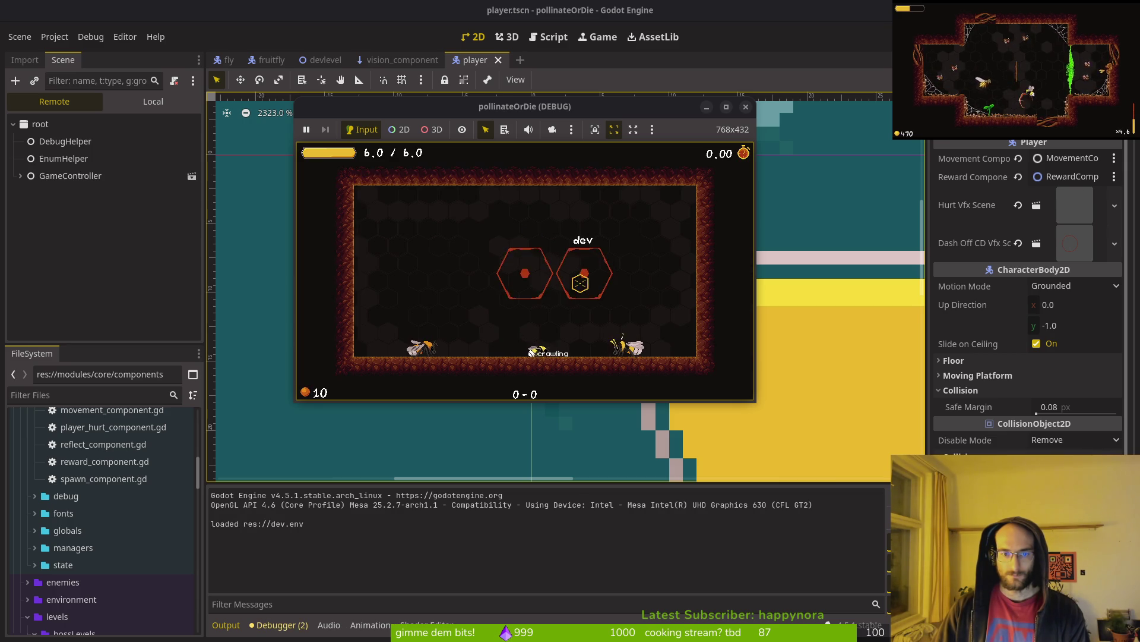
key("space")
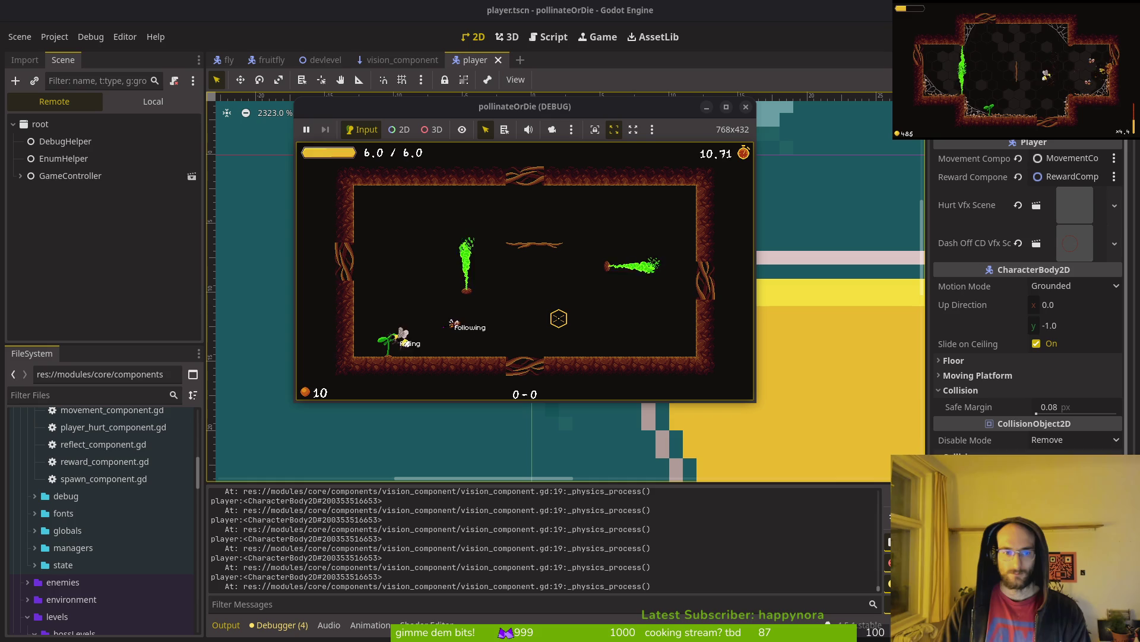
key("space")
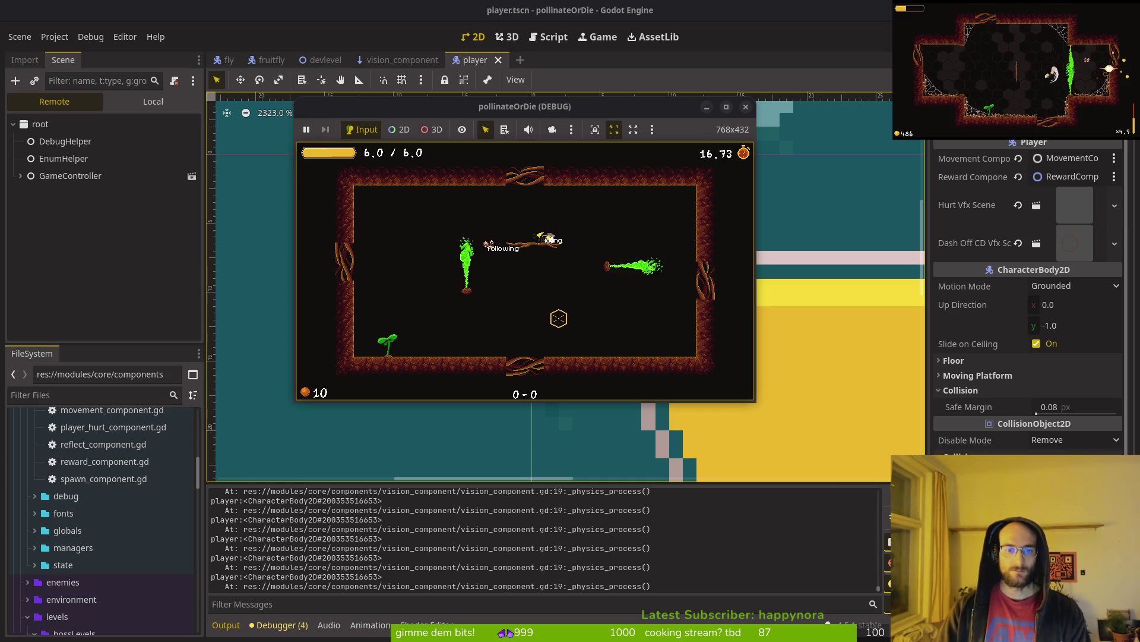
left_click(745, 107)
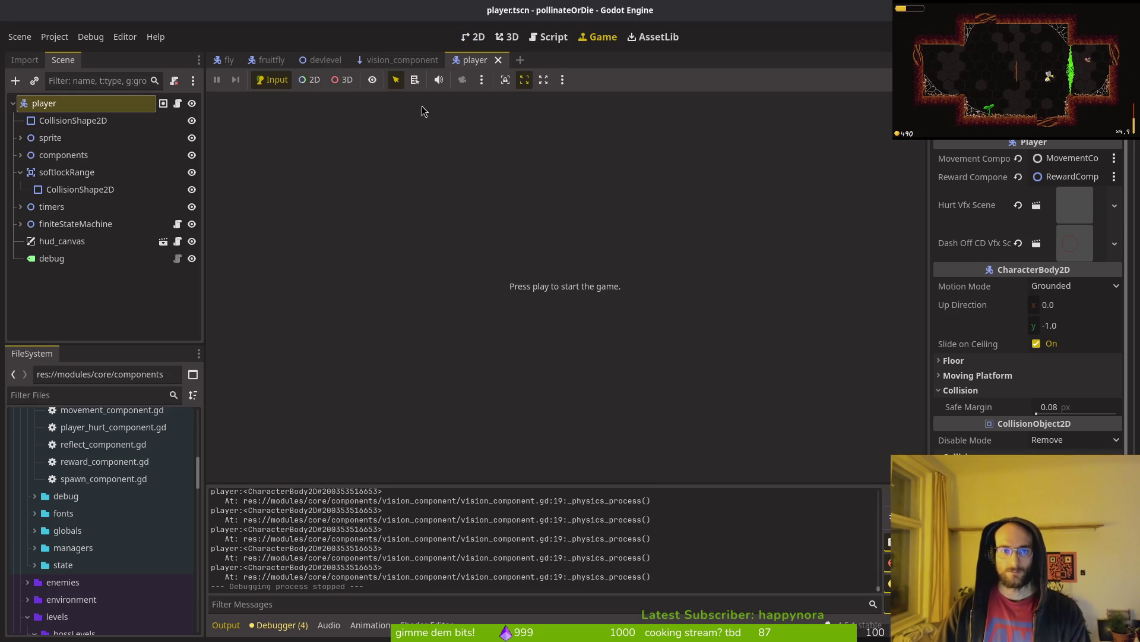
Step: Enable collision mask layer 1 on the vision_component ray and save the scene
left_click(391, 63)
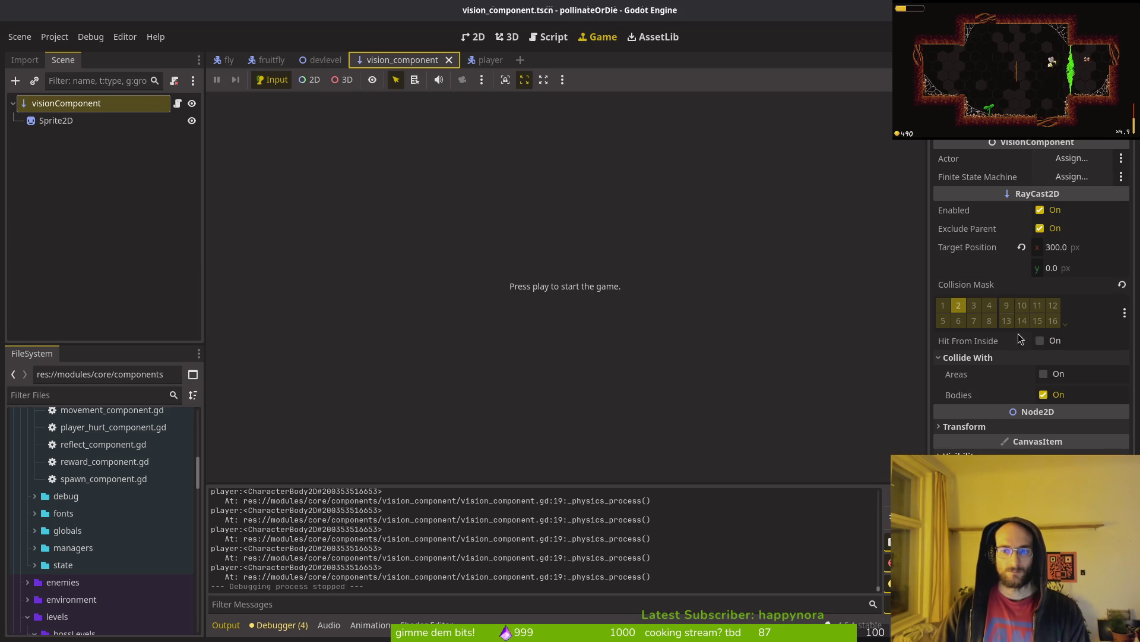
left_click(944, 305)
key("ctrl+s")
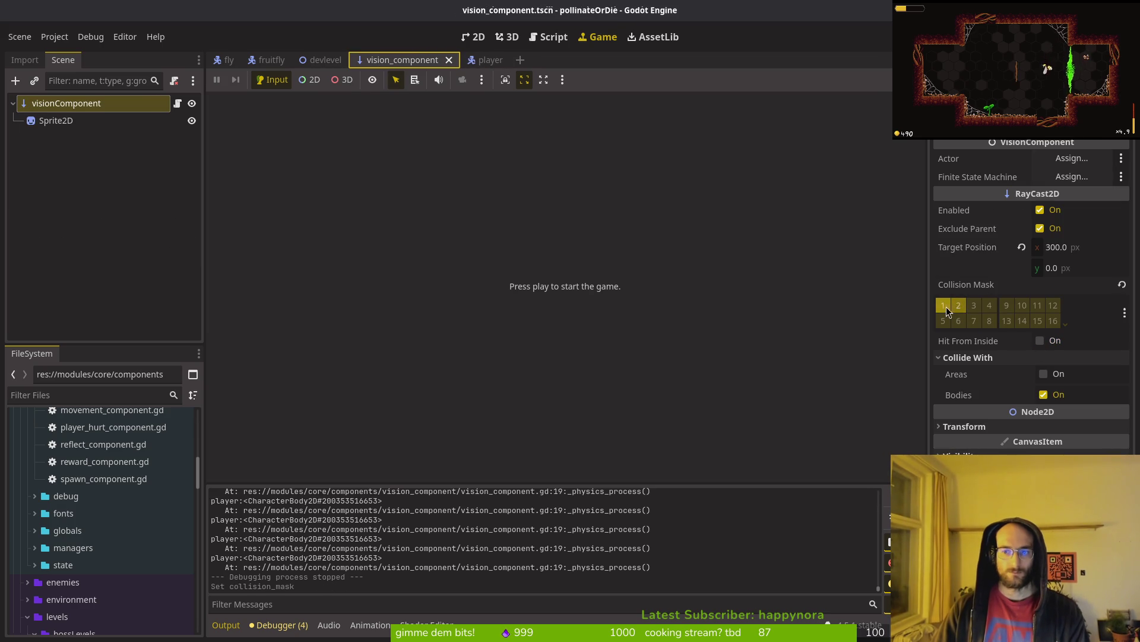
Step: Open floating_platform_large.tscn, review its collision layer 1 and mask 1, then return to devlevel
left_click(486, 60)
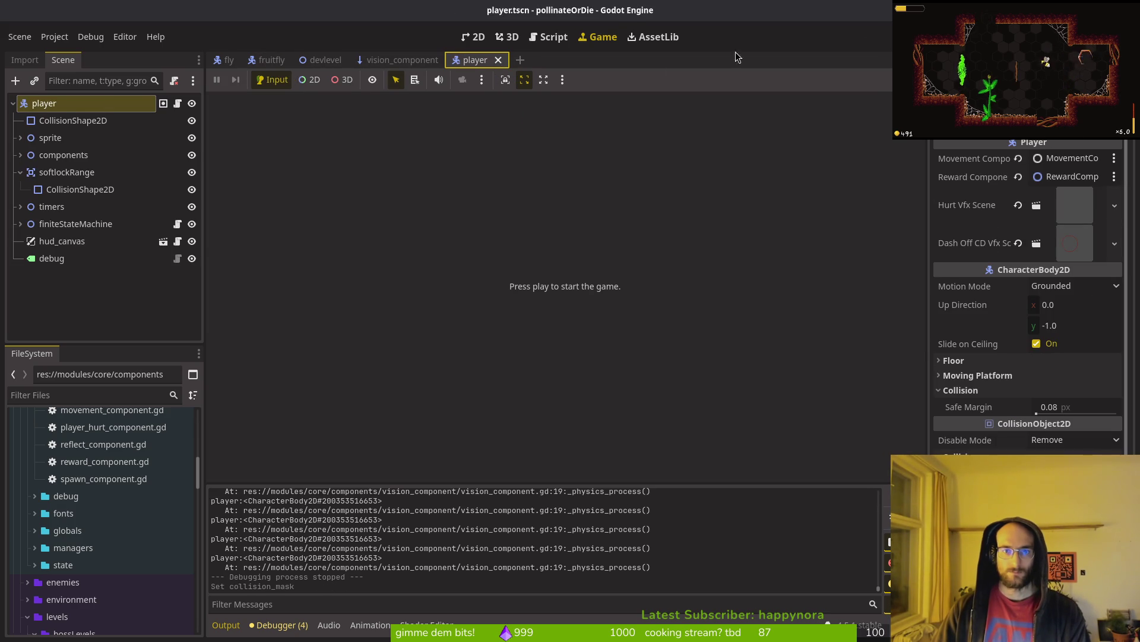
left_click(325, 60)
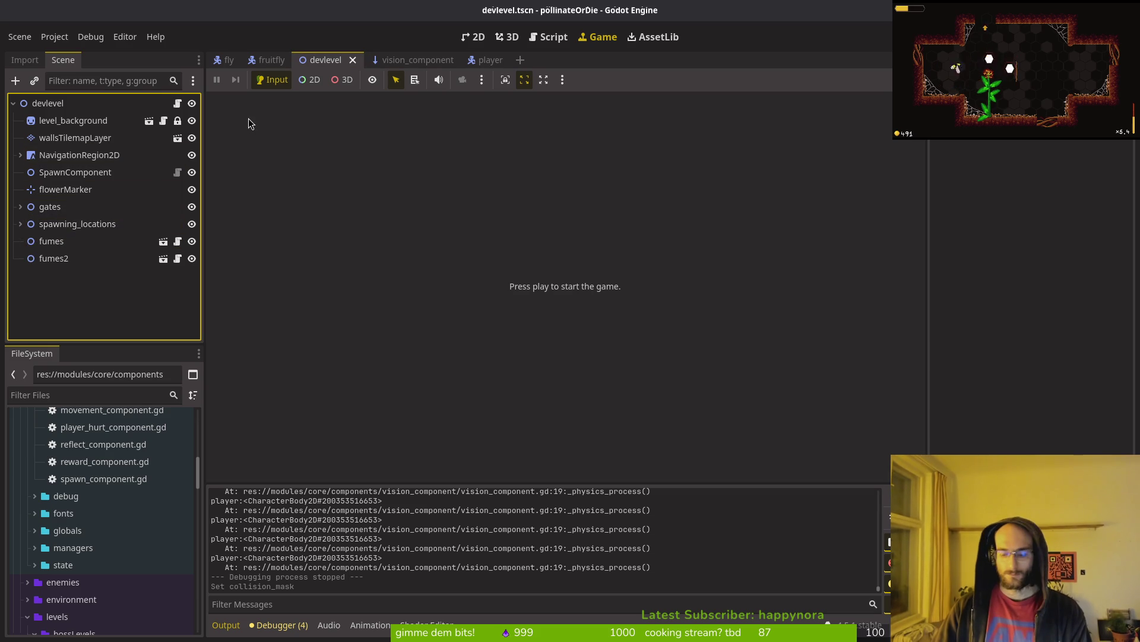
key("ctrl+shift+o")
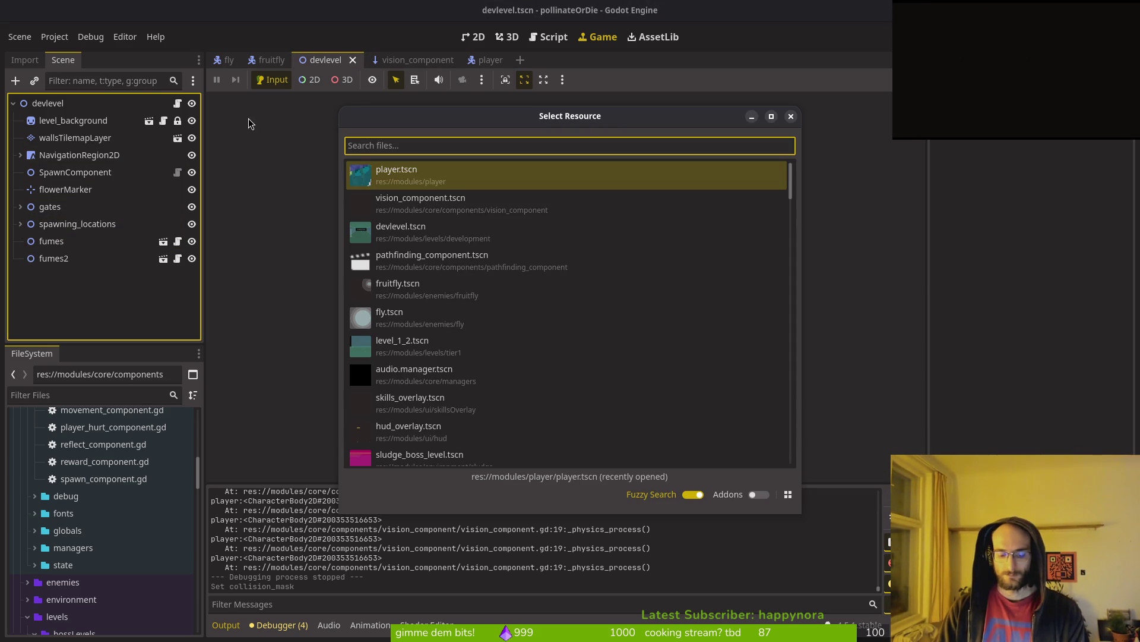
type("platfo")
key("Down")
key("Return")
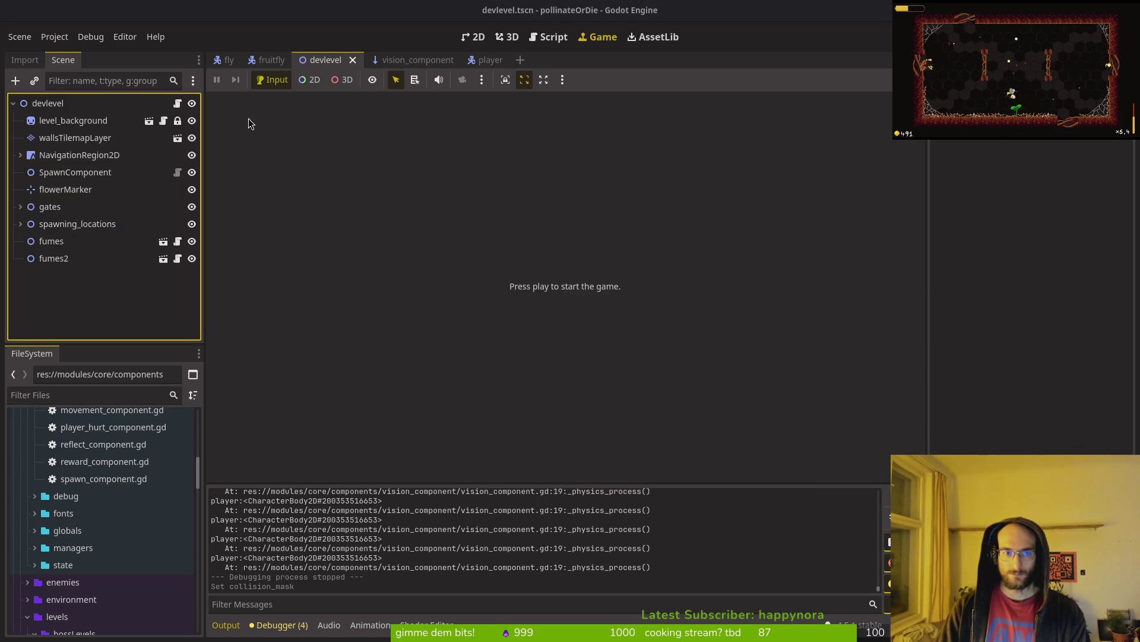
left_click(77, 103)
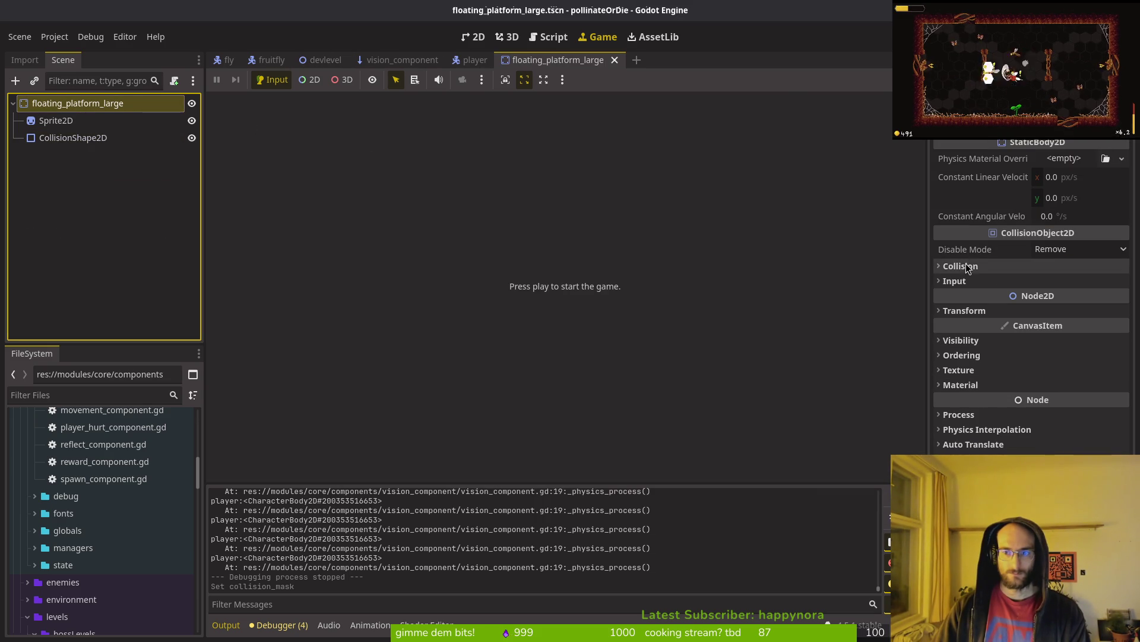
left_click(965, 265)
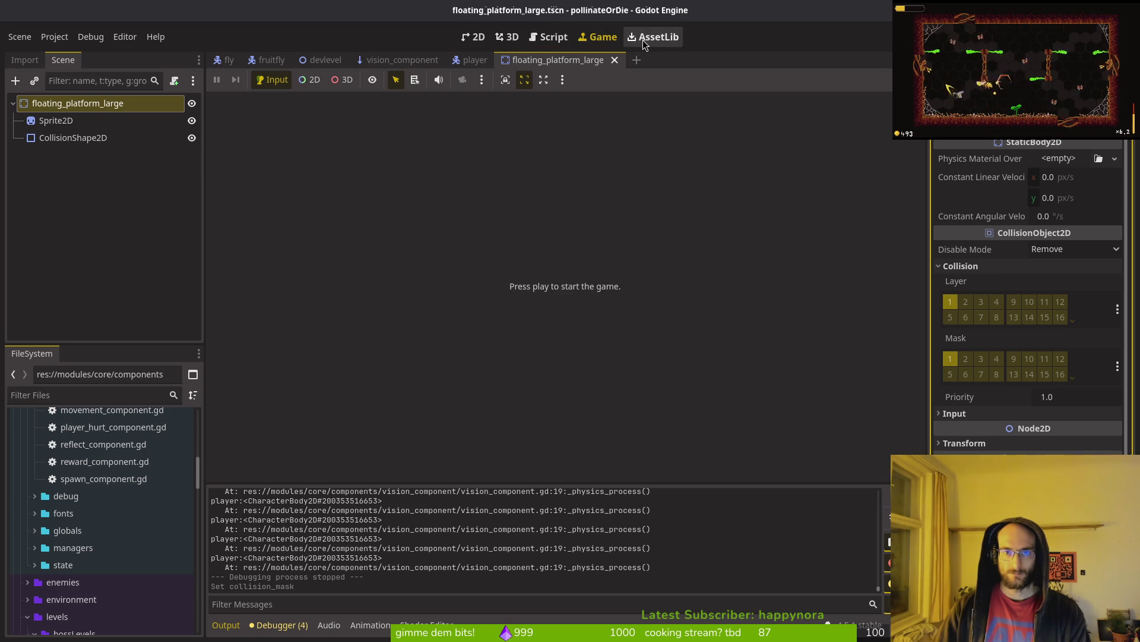
left_click(326, 60)
Step: Add a floating_platform_large instance to devlevel's centre and place it under NavigationRegion2D
left_click(460, 38)
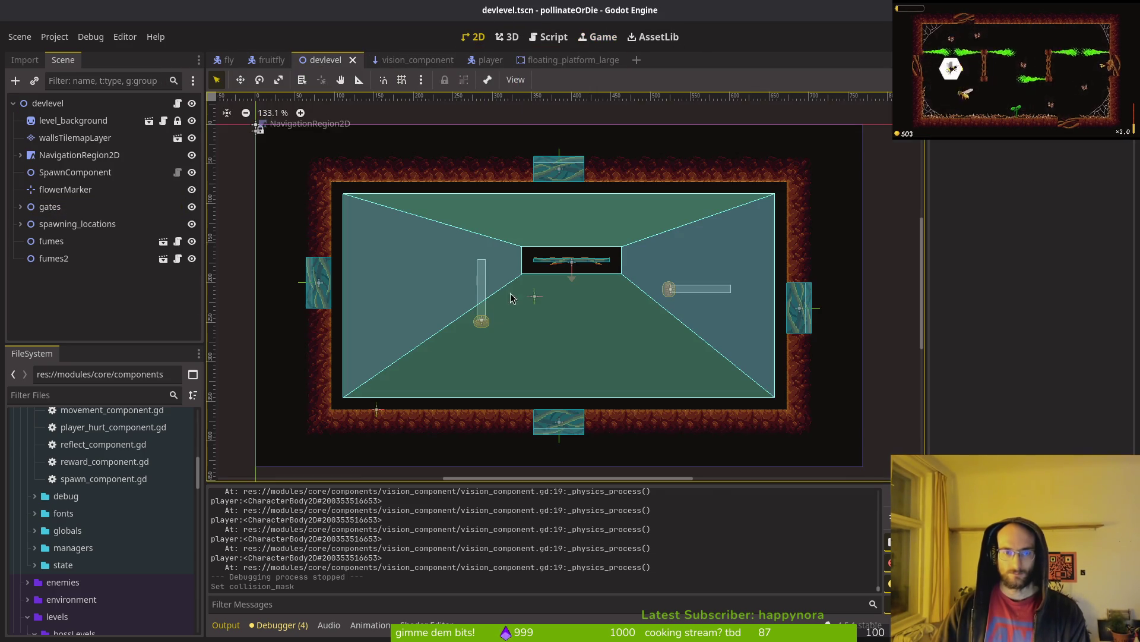
right_click(547, 62)
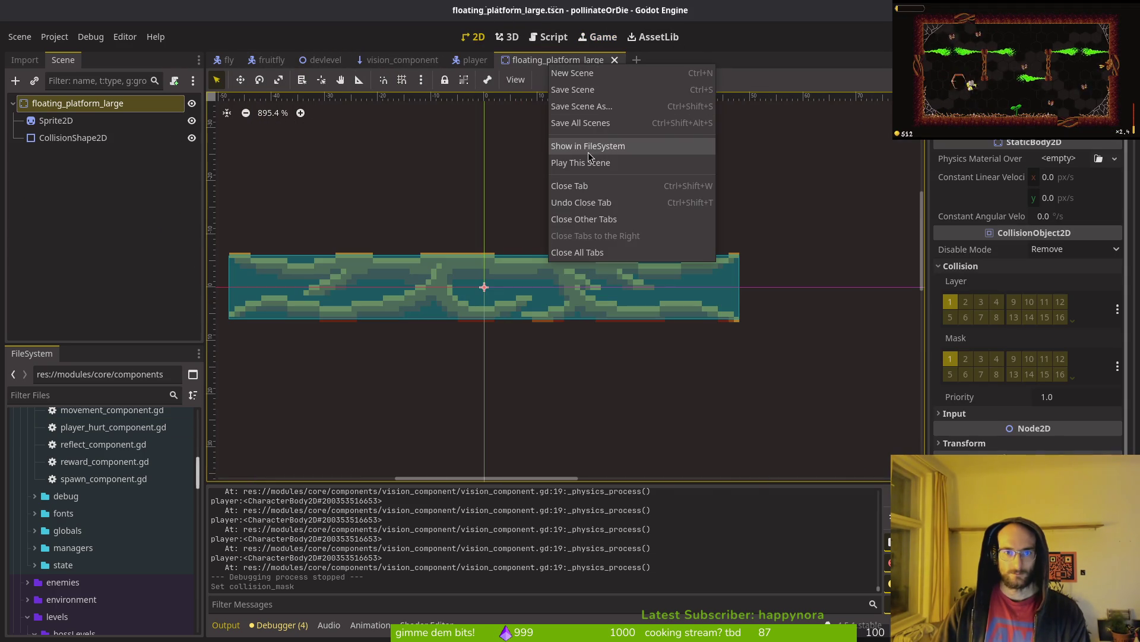
left_click(566, 141)
left_click(297, 63)
mouse_move(115, 623)
left_mouse_down()
mouse_move(575, 282)
mouse_move(574, 263)
left_mouse_up()
left_click(574, 263)
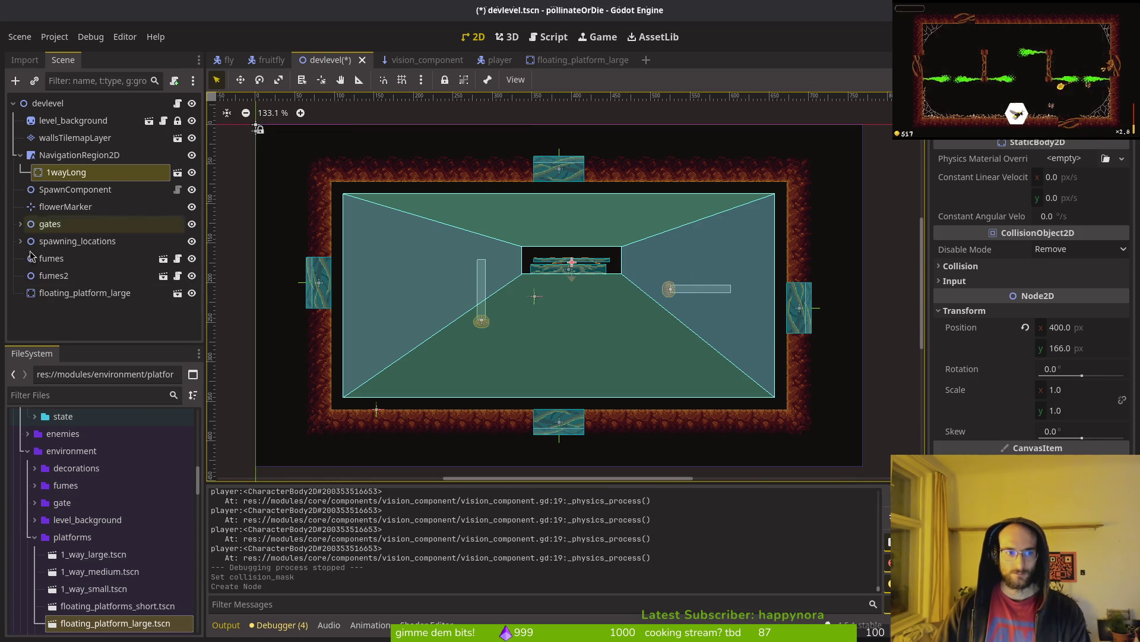
left_click_drag(89, 292, 112, 156)
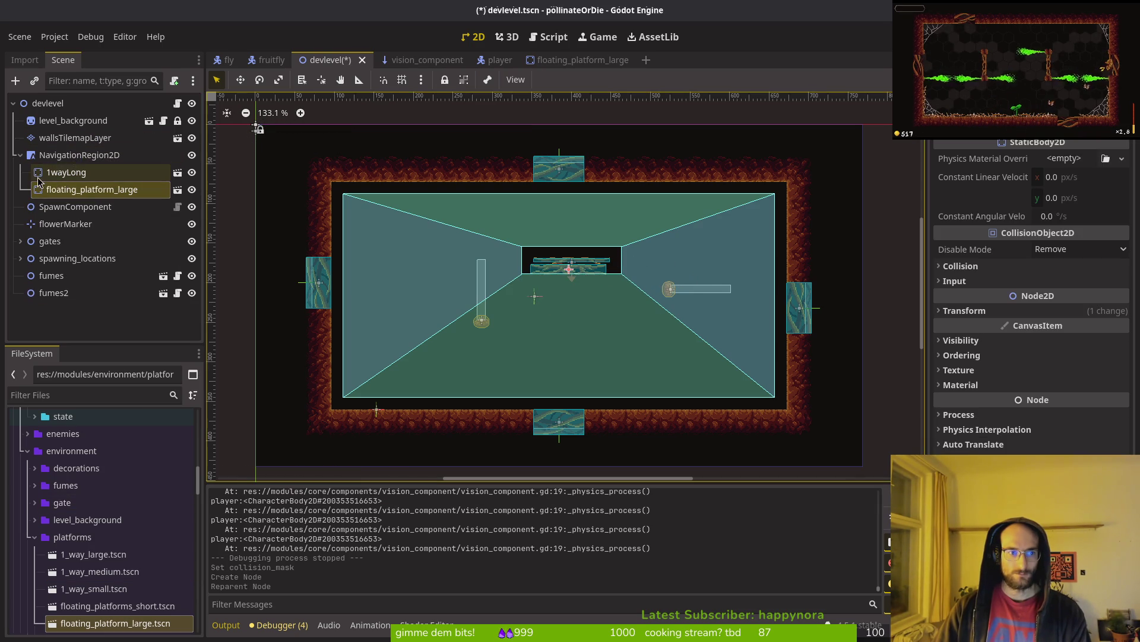
Step: Delete the old 1wayLong platform, save, rebake the navigation polygon, and run the game
left_click(143, 172)
key("Delete")
key("Return")
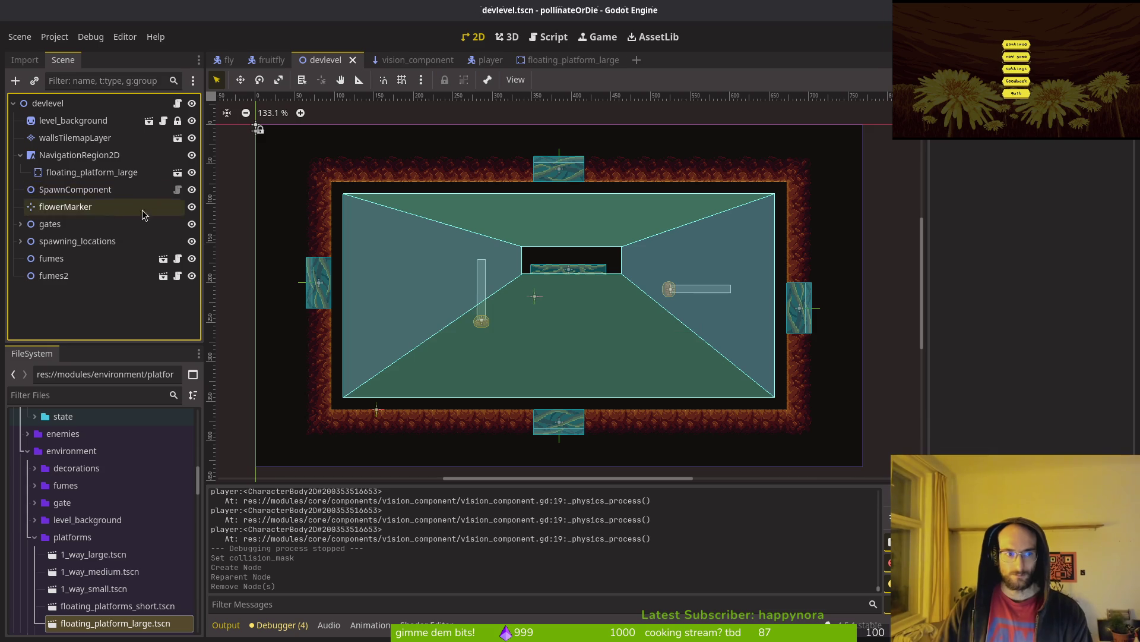
left_click(89, 155)
key("ctrl+s")
left_click(649, 82)
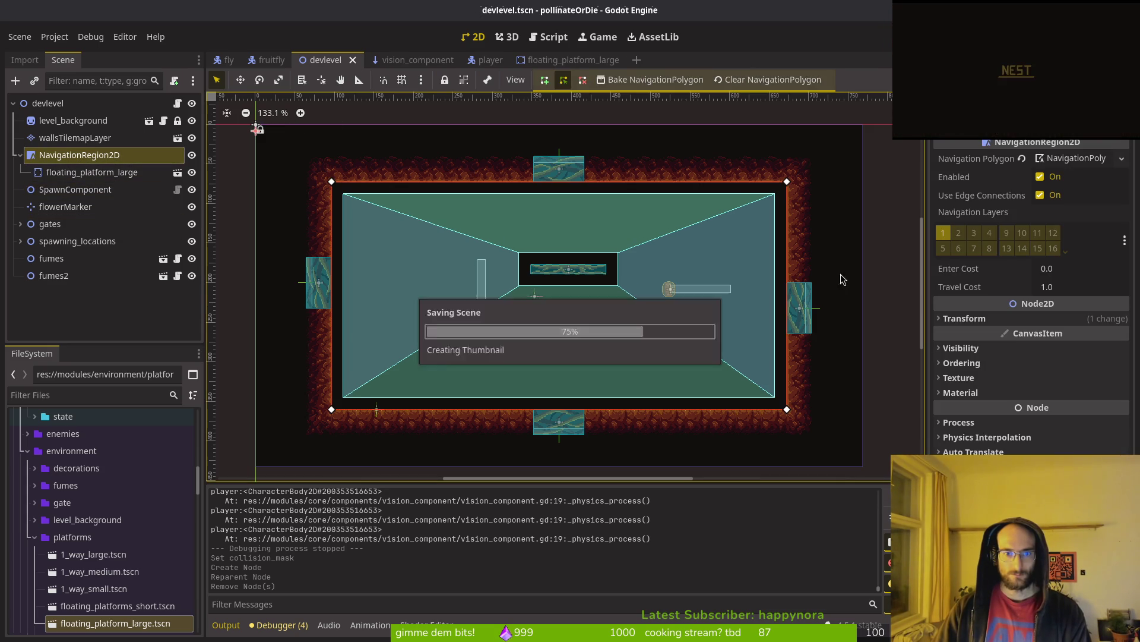
key("F5")
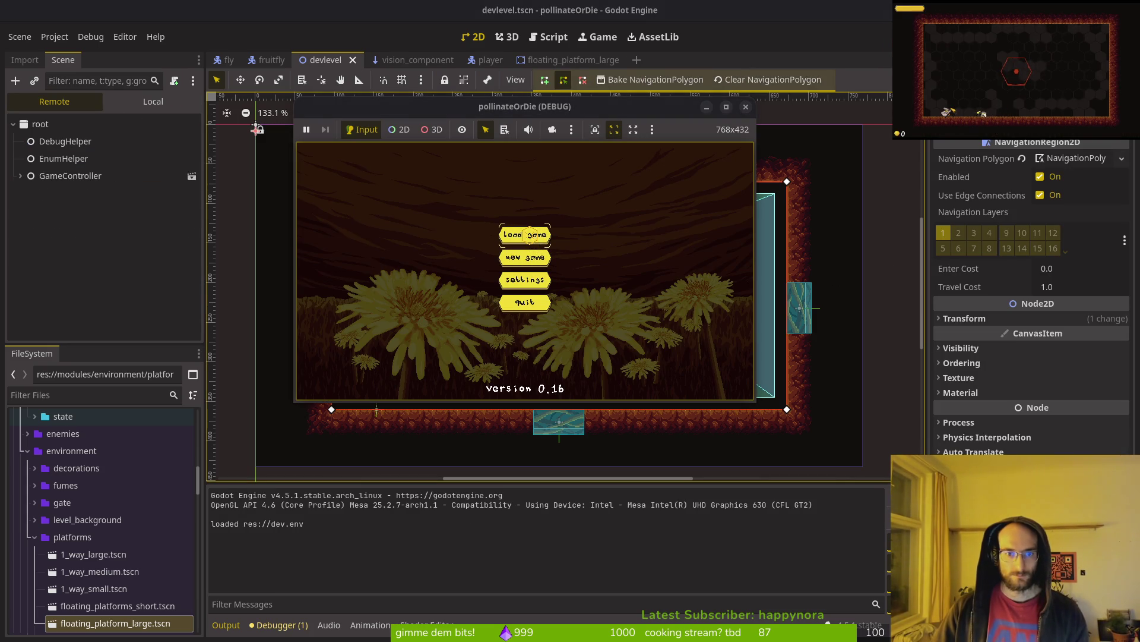
Step: Play a New Game on the new platform, stop it, and return to floating_platform_large.tscn
left_click(530, 234)
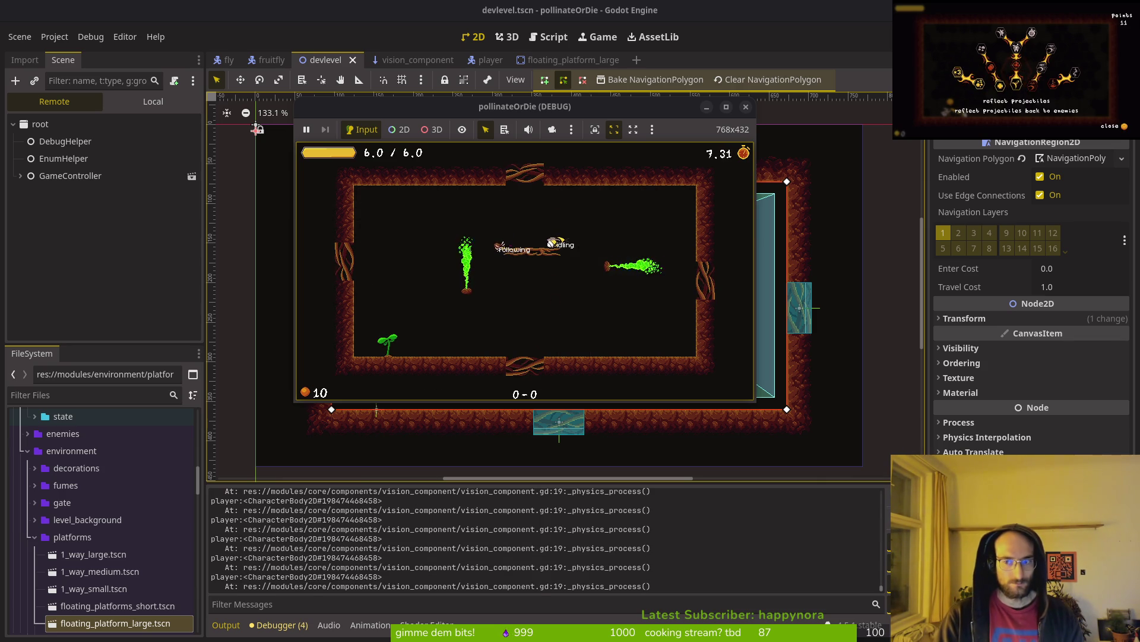
left_click(747, 106)
left_click(569, 60)
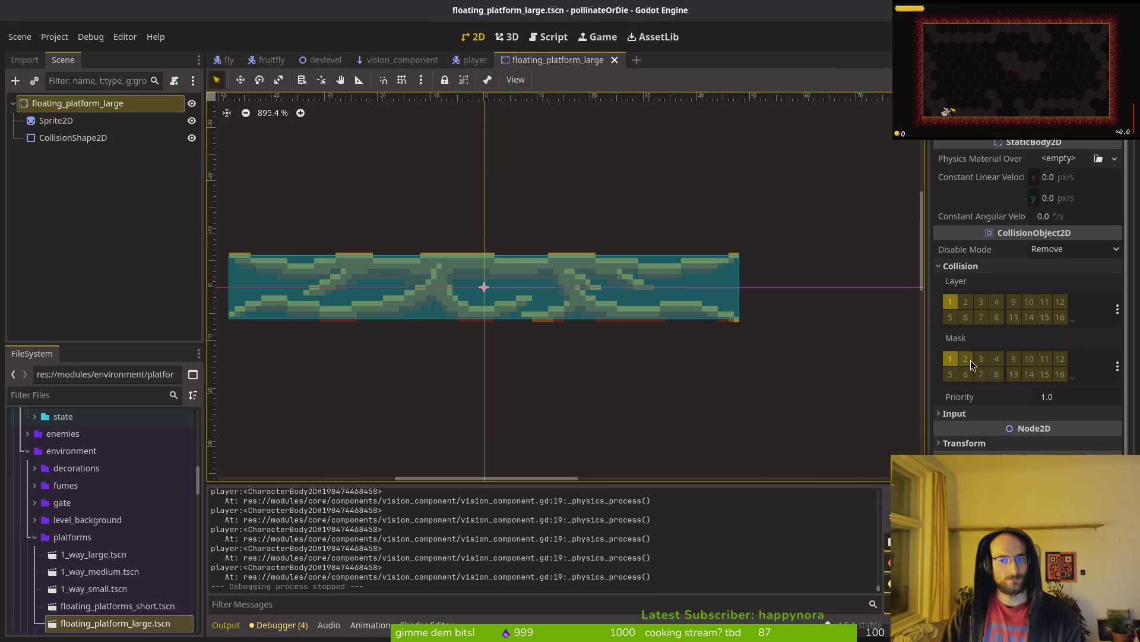
Step: Add layer 2 to the vision ray's collision mask, then inspect the platform's CollisionShape2D and root body
left_click_drag(552, 59, 386, 60)
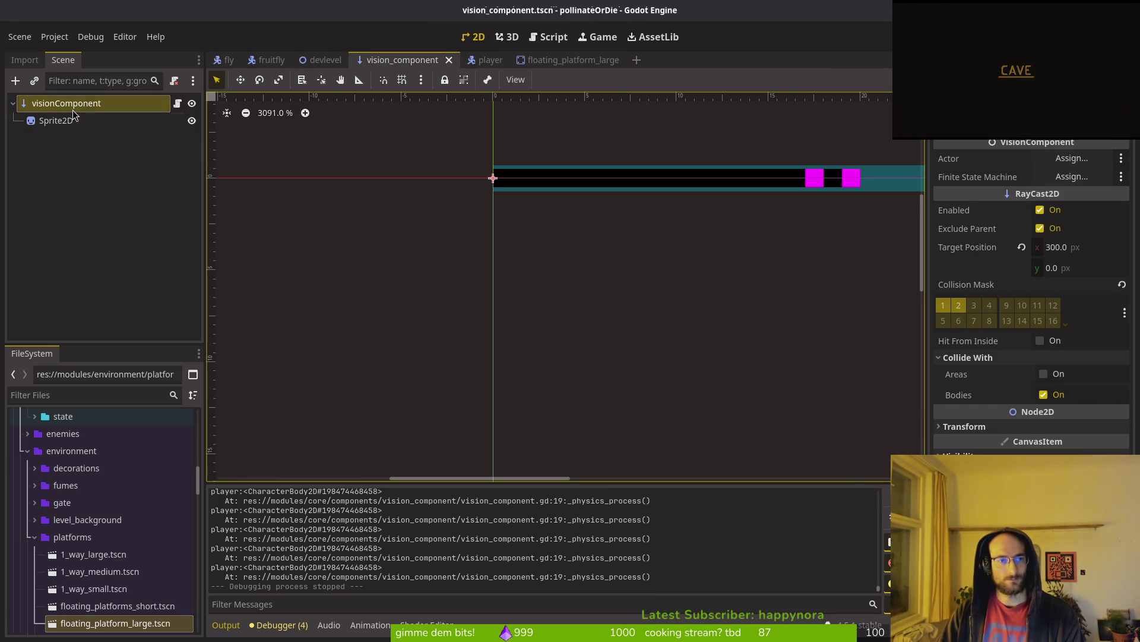
left_click(960, 305)
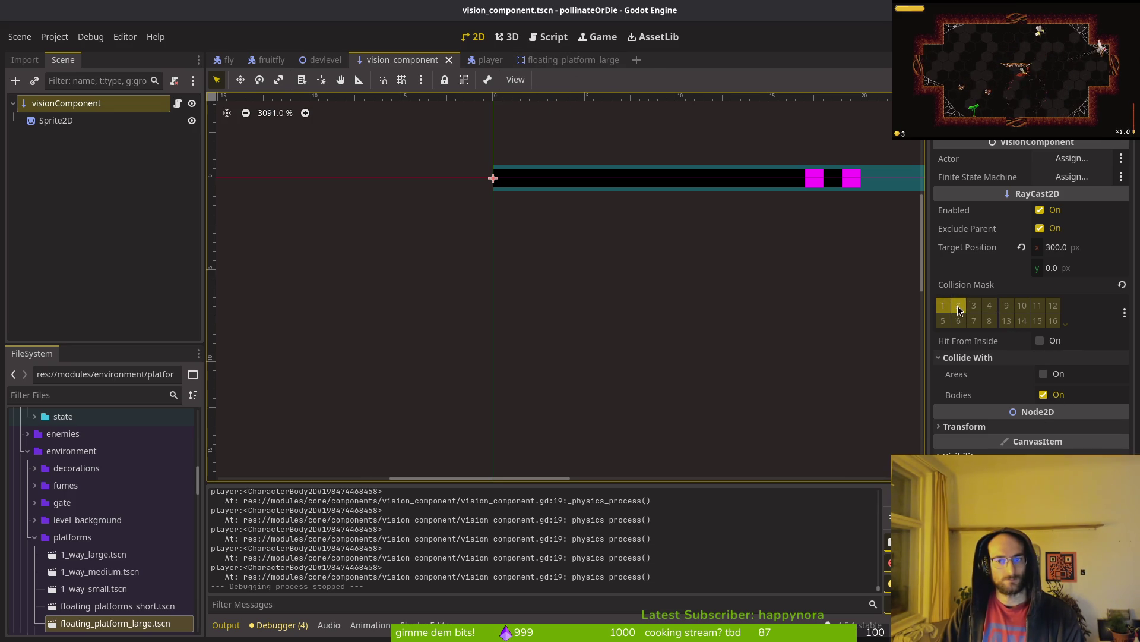
left_click(571, 60)
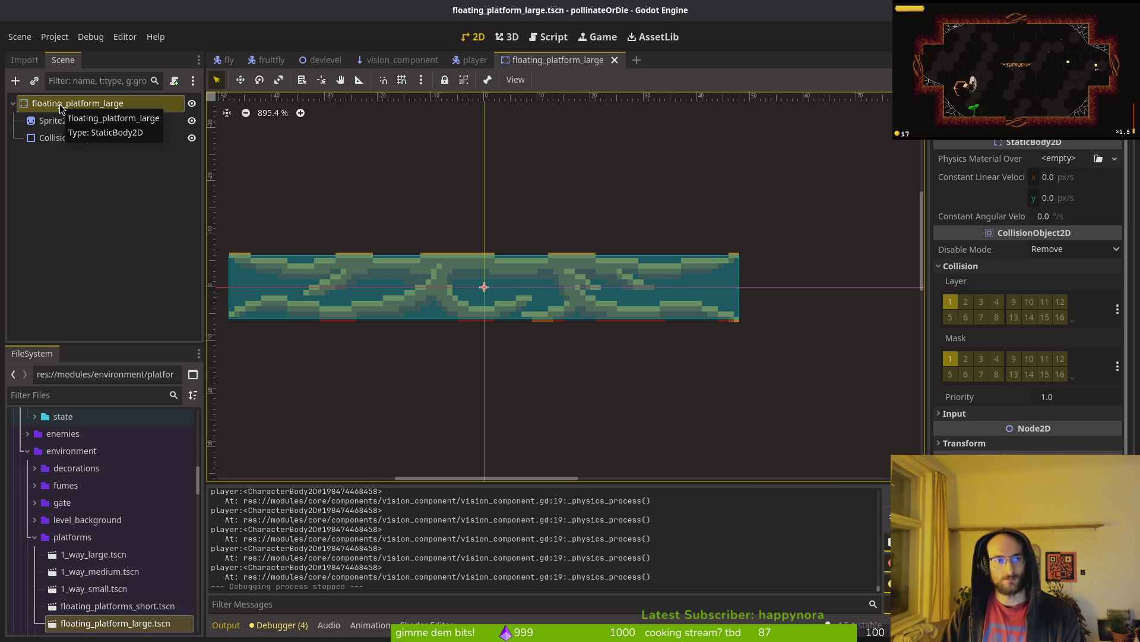
left_click(57, 137)
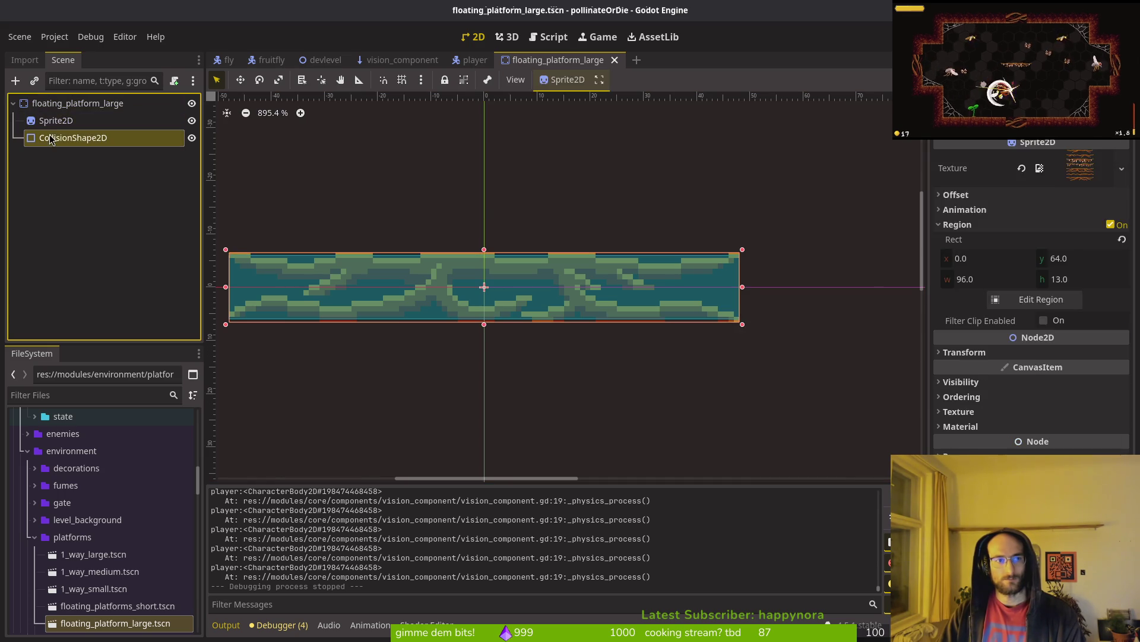
left_click(70, 107)
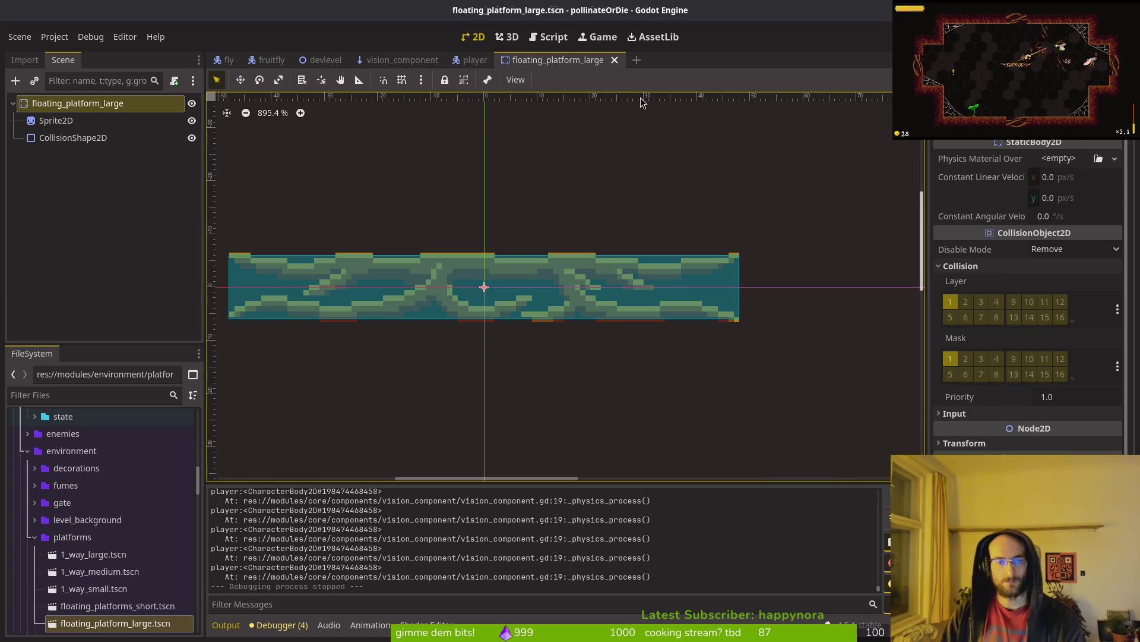
Step: Return to vision_component.tscn to review the ray's collision settings in the Inspector
left_click(403, 59)
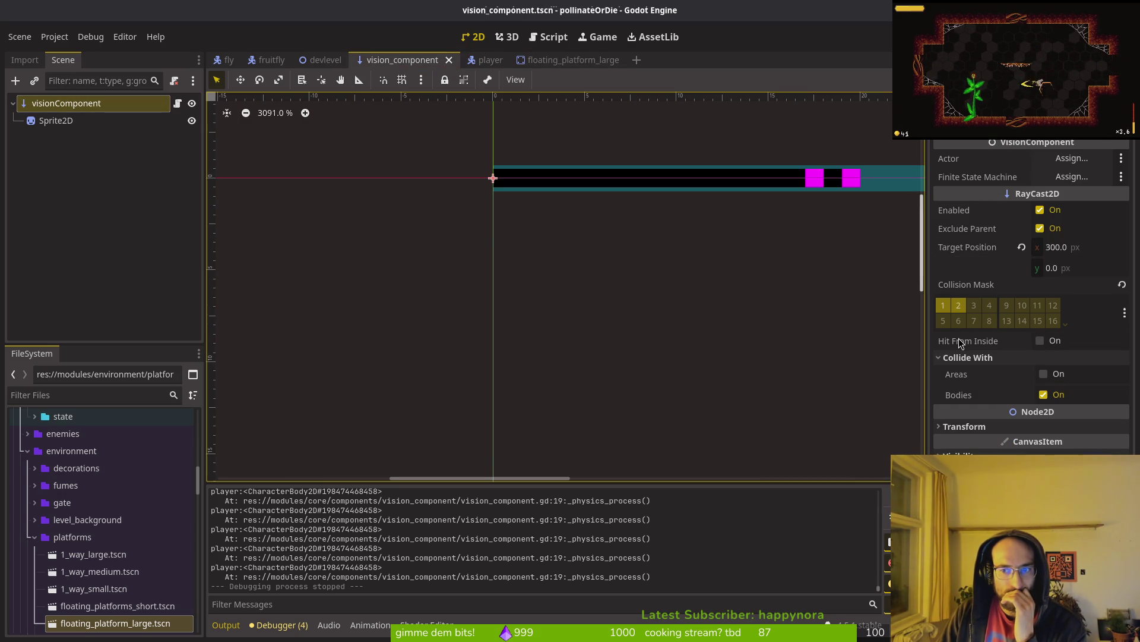
mouse_move(960, 343)
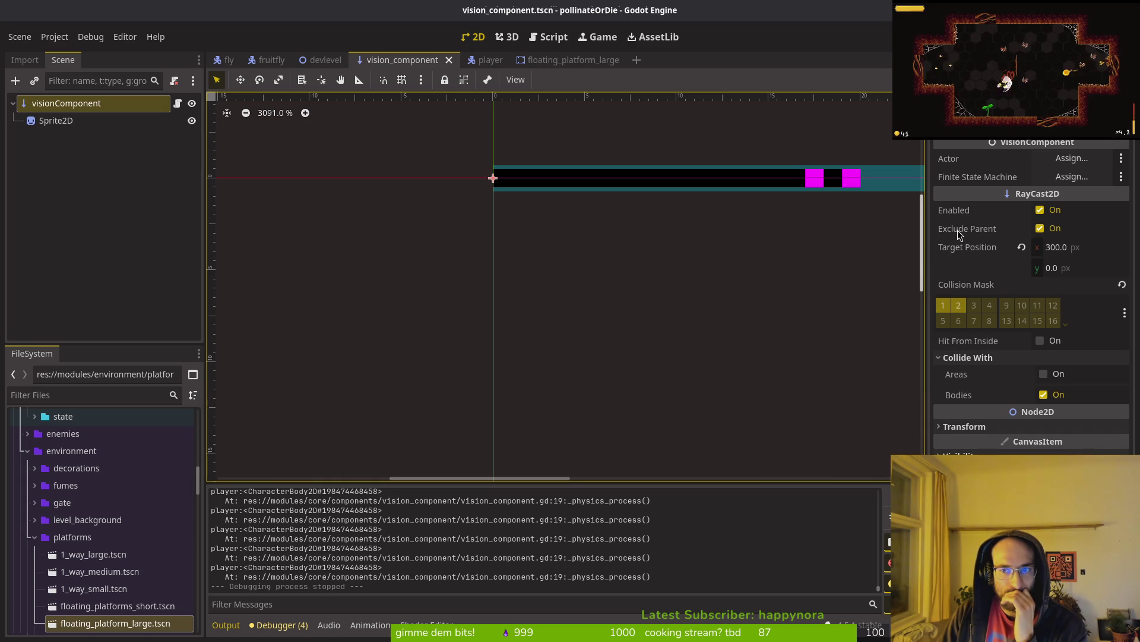
mouse_move(960, 236)
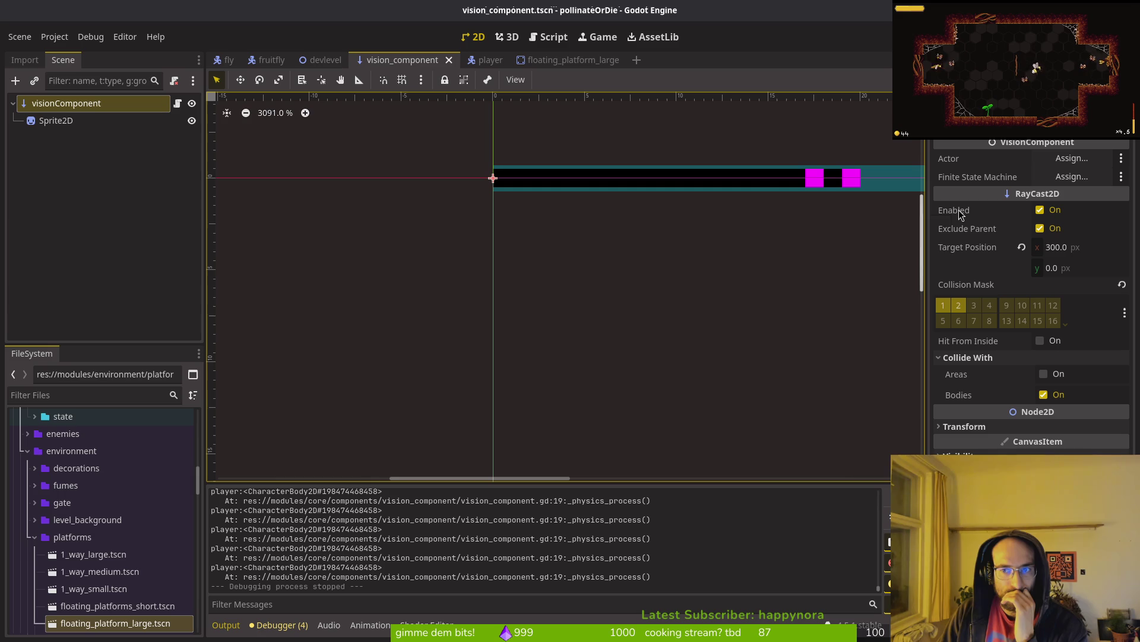
mouse_move(960, 215)
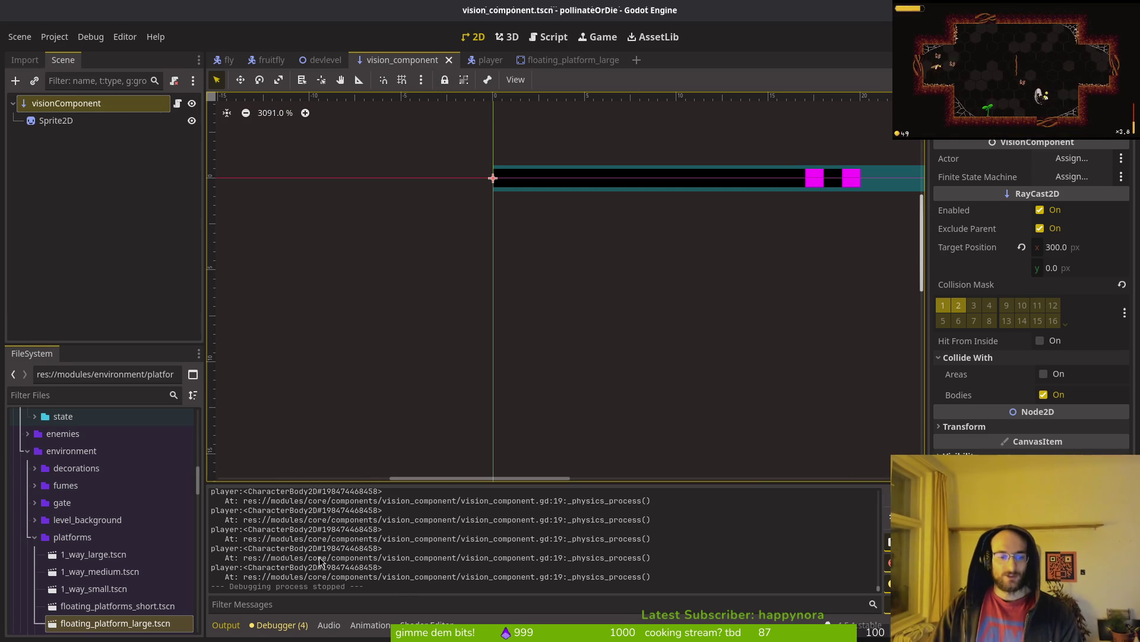
Step: Check the collider debug print in vision_component.gd in Neovim, then run the game from Godot
key("alt+Tab")
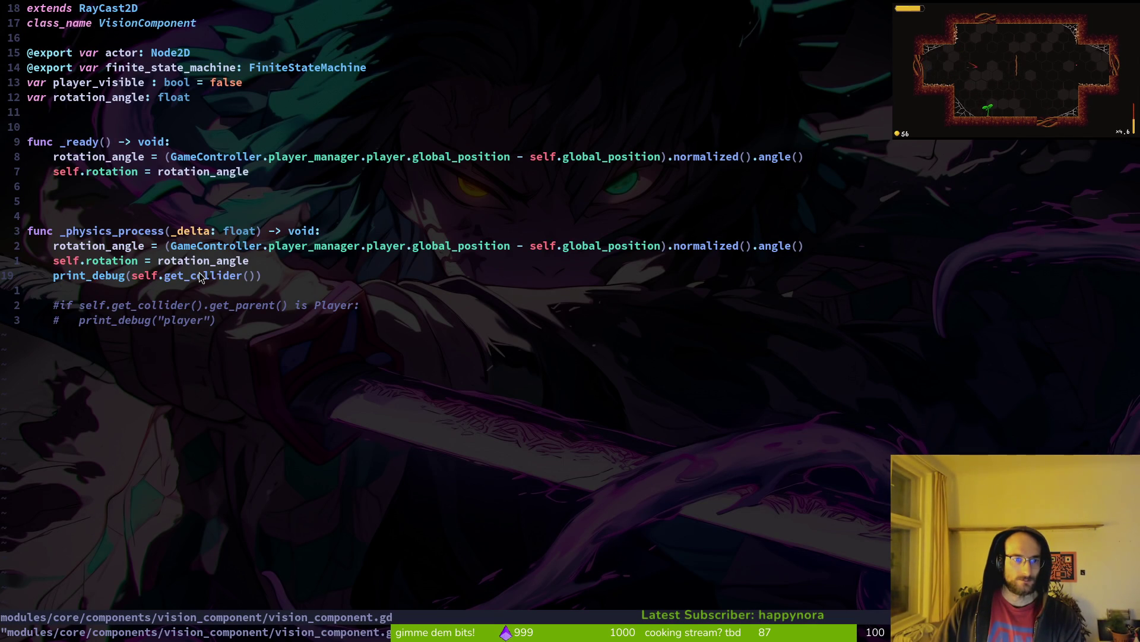
key("alt+Tab")
key("F5")
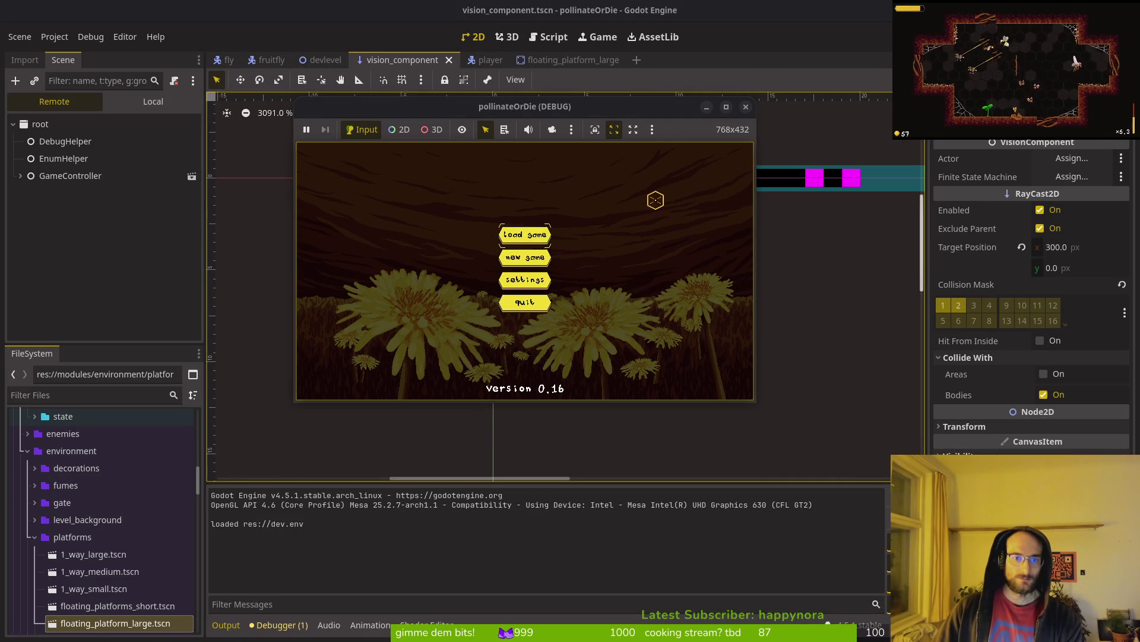
Step: Stop the game, paint a wall-tile pillar under devlevel's central platform on wallsTilemapLayer, and rerun
left_click(747, 108)
left_click(315, 60)
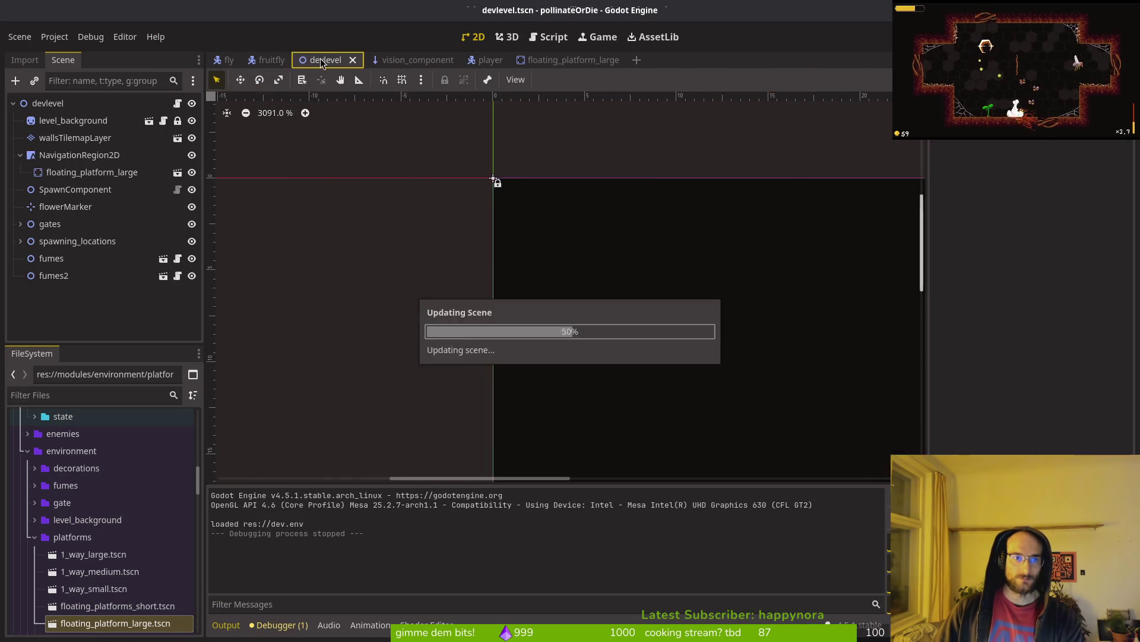
left_click(66, 138)
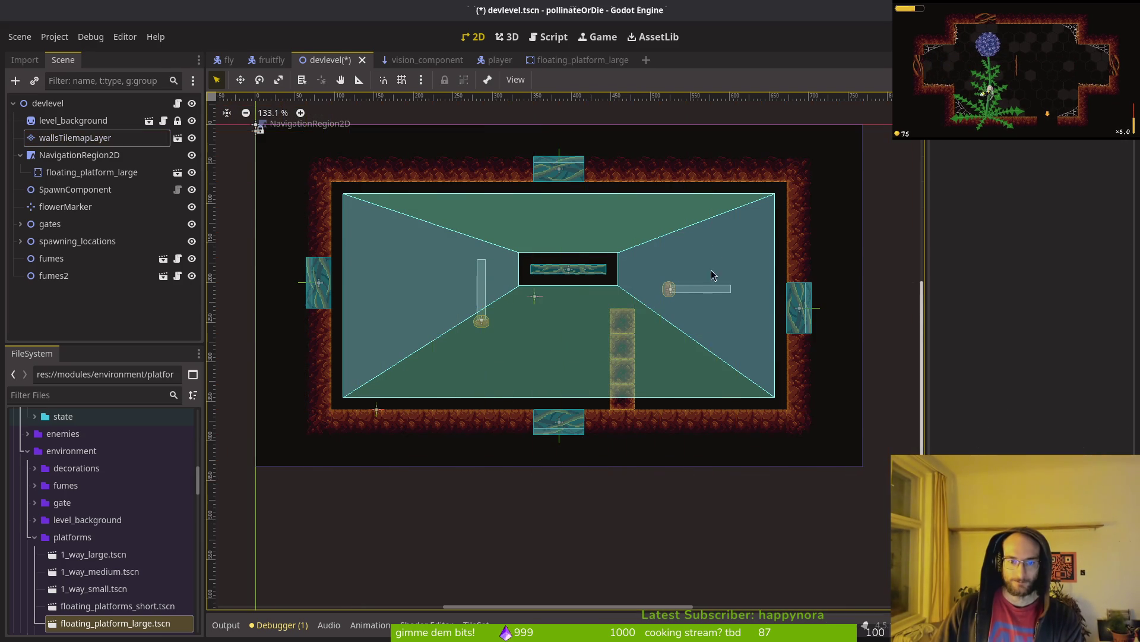
left_click(365, 226)
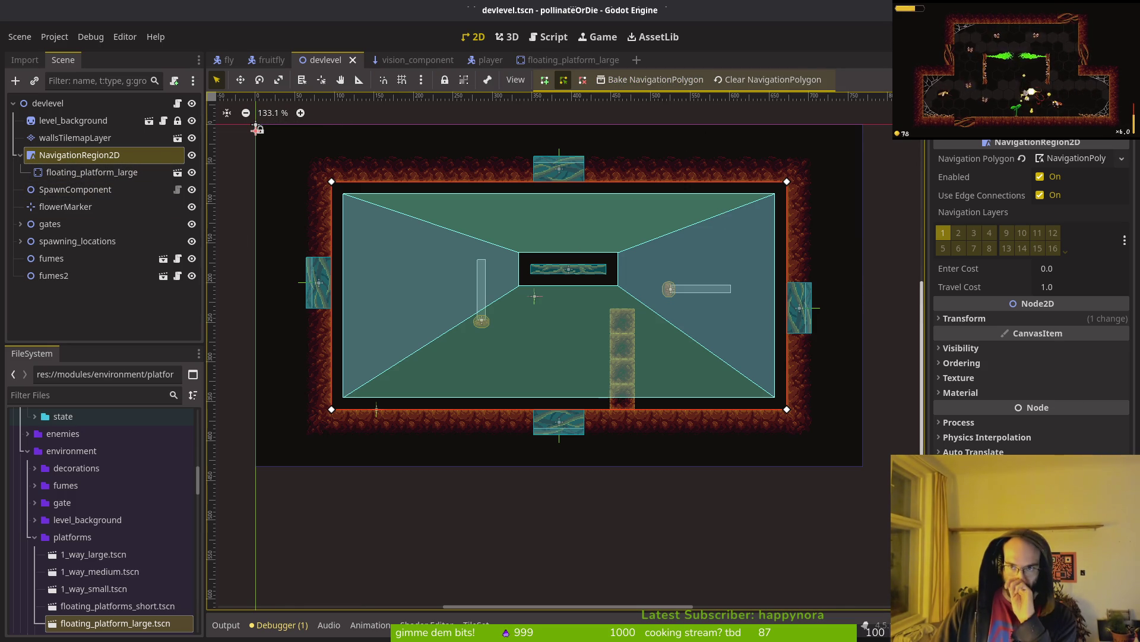
key("F5")
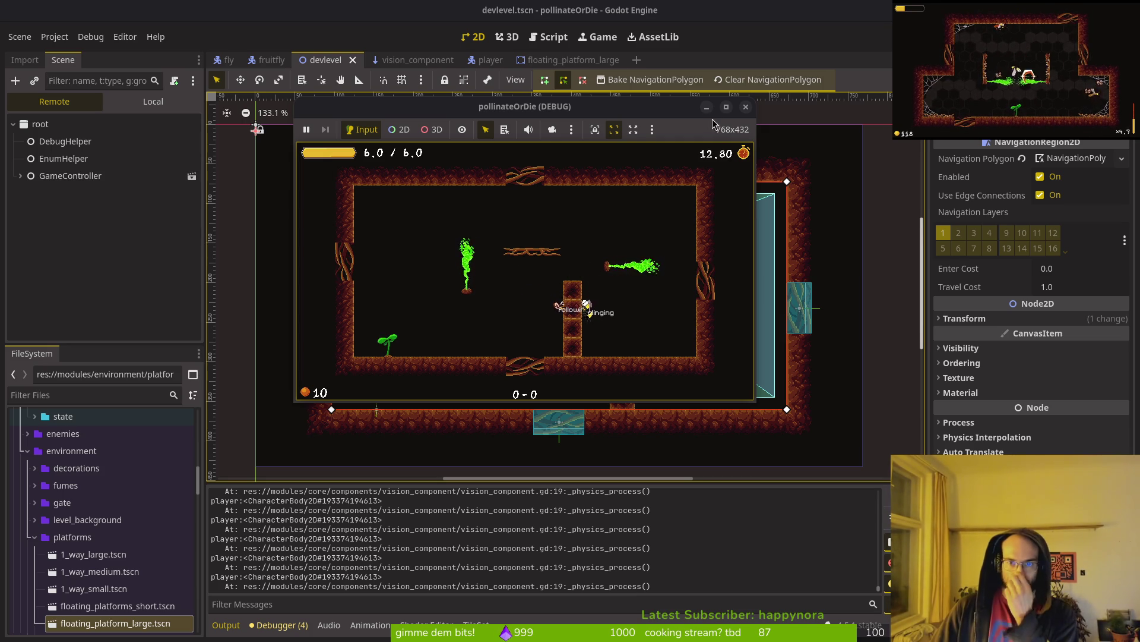
Step: Stop the game, check the collider output in the script and Output panel, then open vision_component.tscn
left_click(746, 107)
key("alt+Tab")
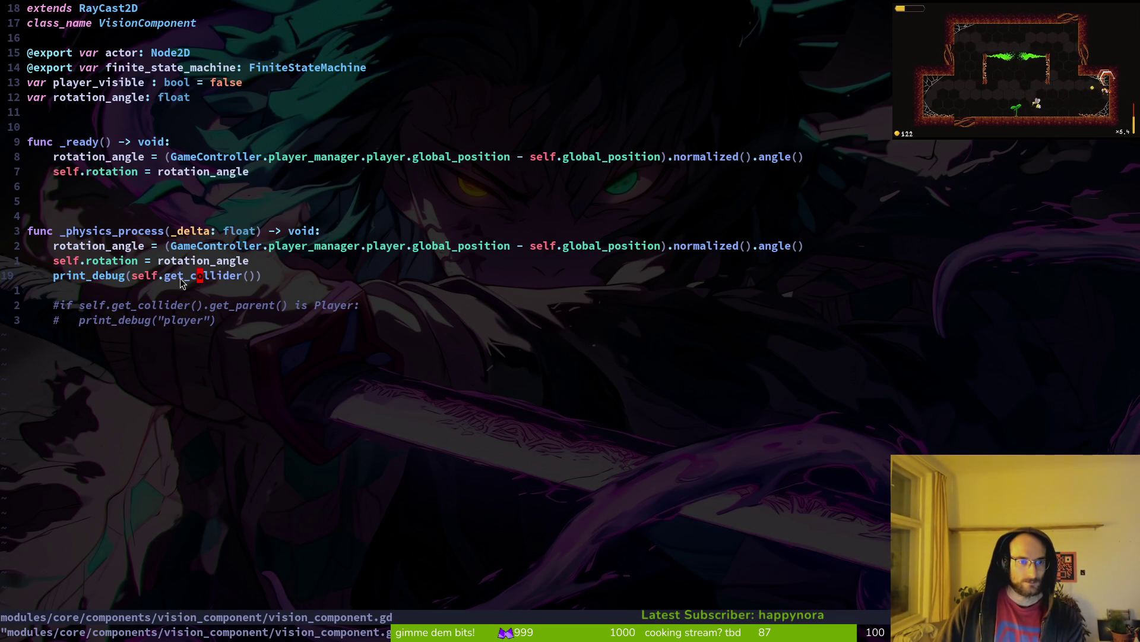
key("alt+Tab")
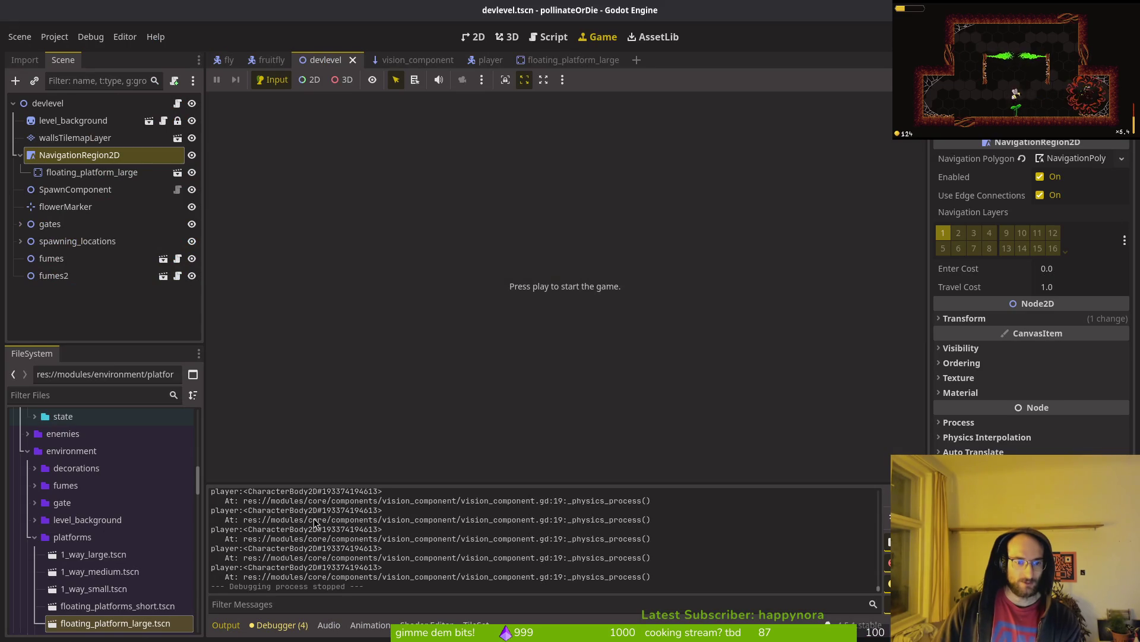
scroll(338, 524, "up", 1)
scroll(385, 523, "down", 2)
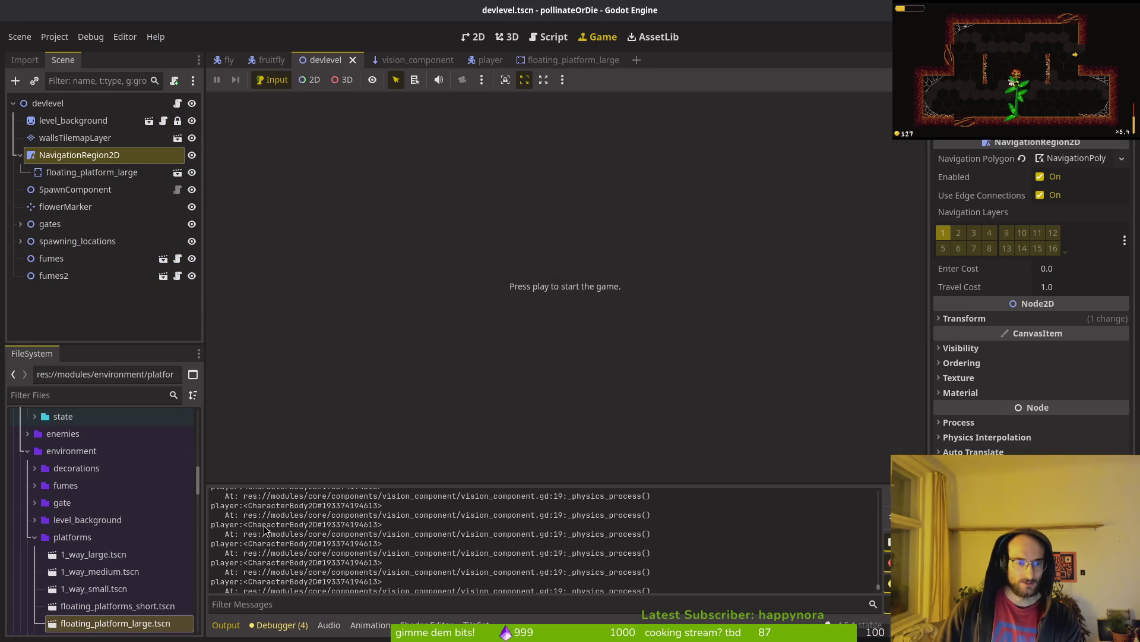
left_click(380, 60)
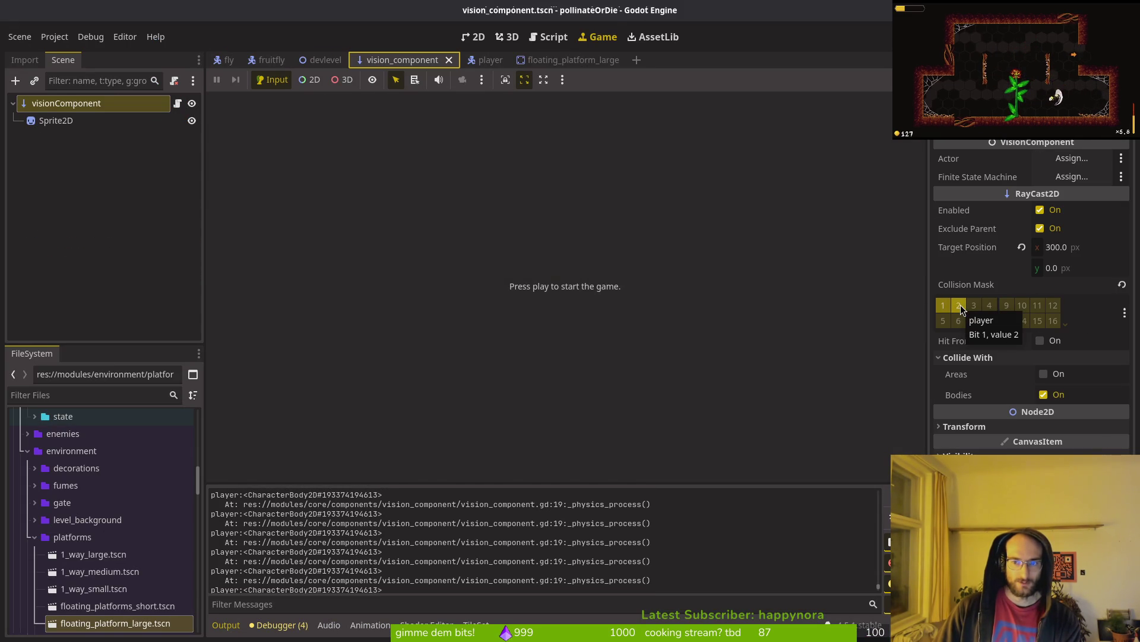
Step: Remove layer 2 from the vision ray's mask, save, and test-run flying the bee into the dev portal
left_click(959, 305)
key("ctrl+s")
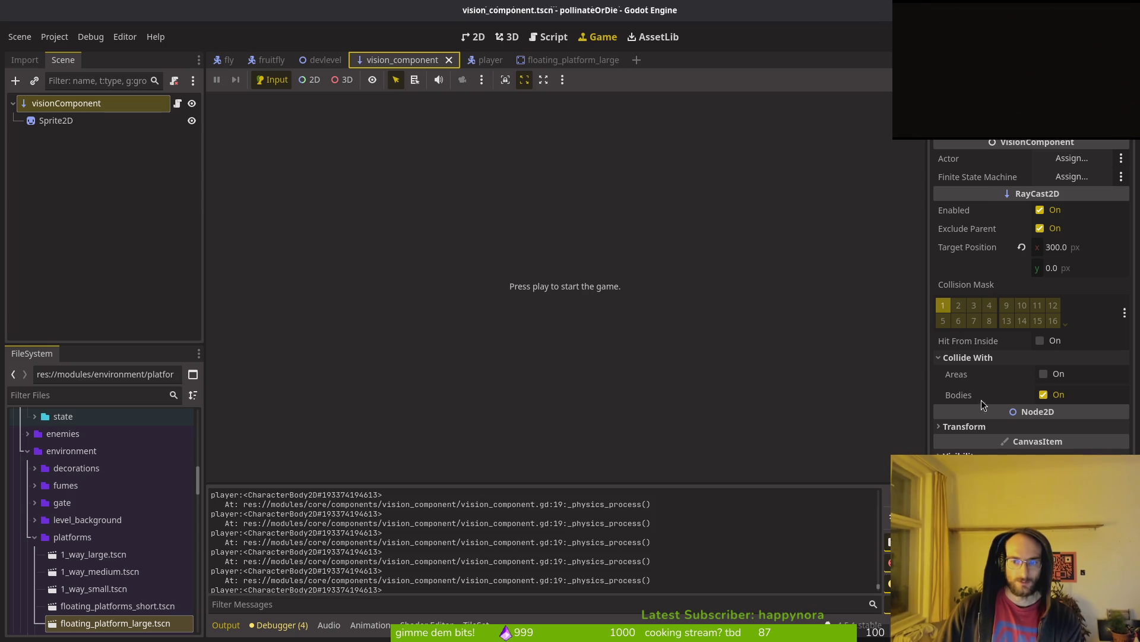
key("F5")
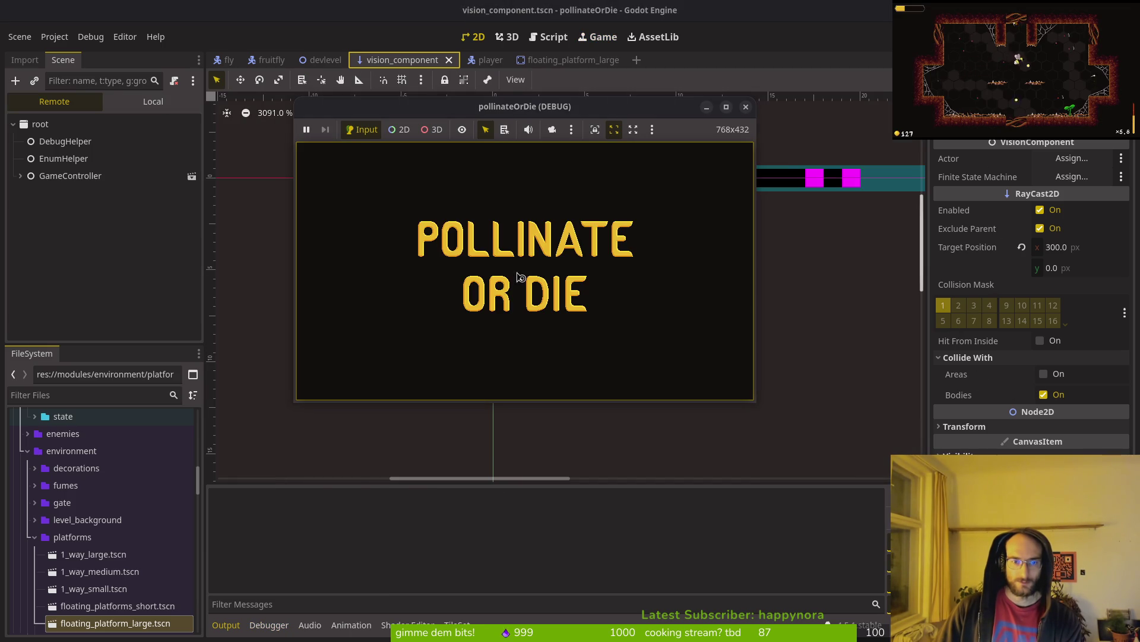
left_click(535, 252)
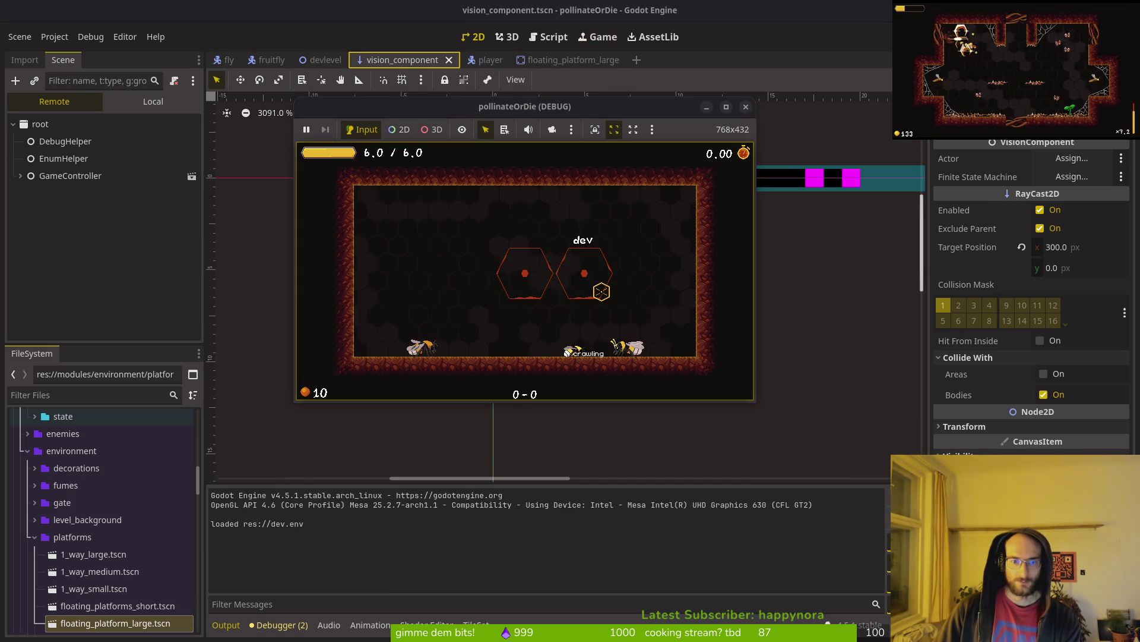
key("space")
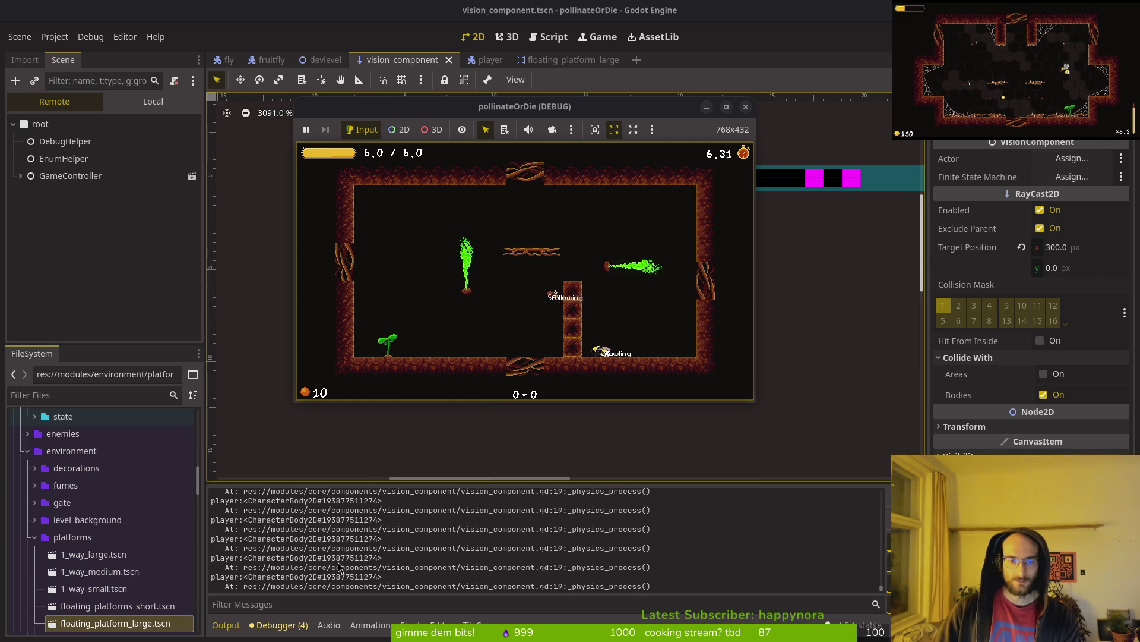
left_click(746, 107)
Step: Save the vision_component scene again and switch to the fruitfly scene
left_click(137, 101)
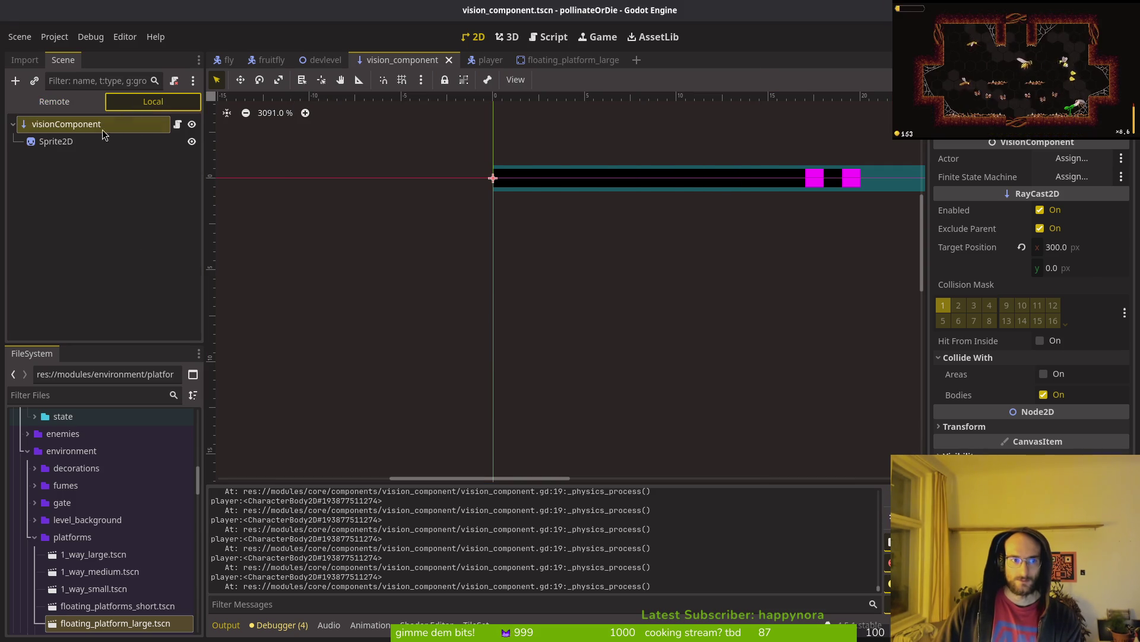
key("ctrl+s")
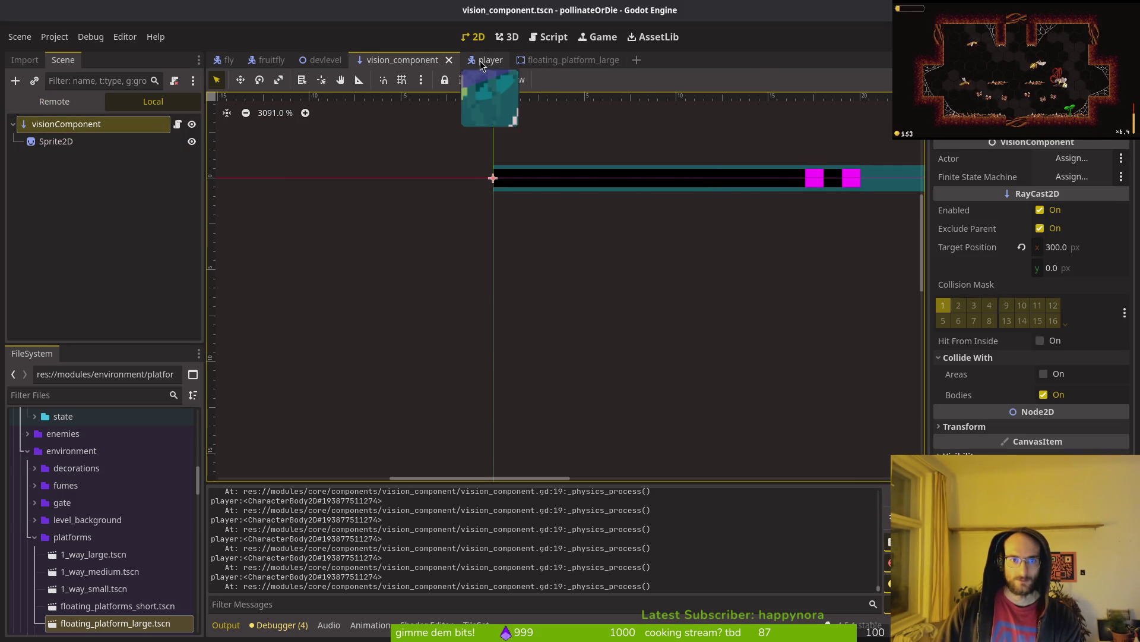
left_click(274, 60)
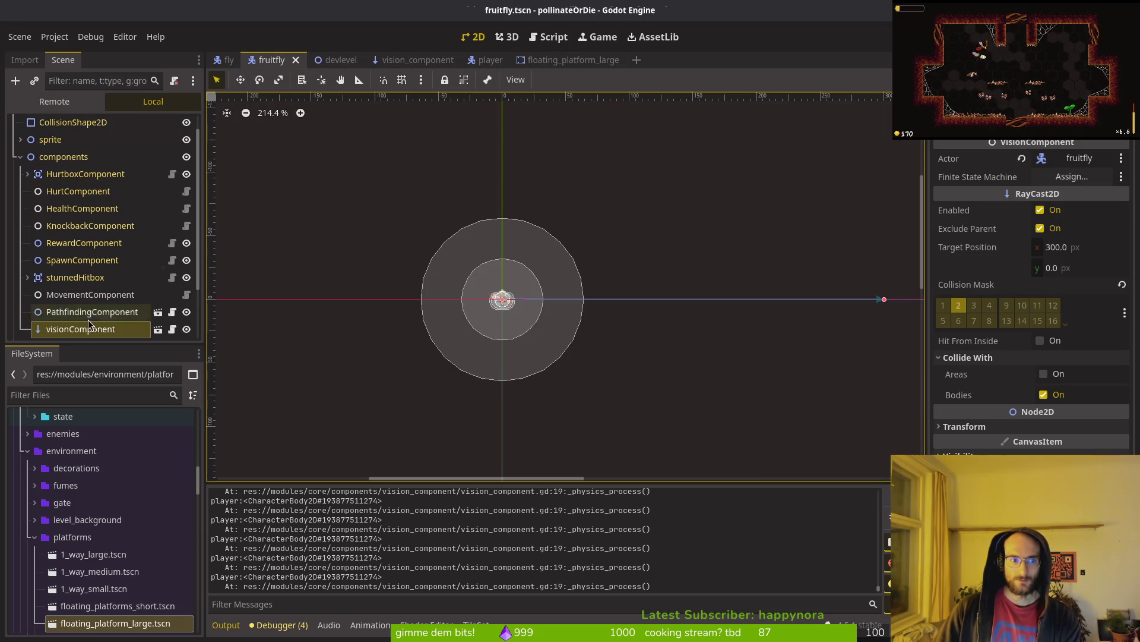
Step: Switch fruitfly's vision mask from layer 2 to layer 1 and briefly test-run the game
left_click(958, 304)
left_click(943, 304)
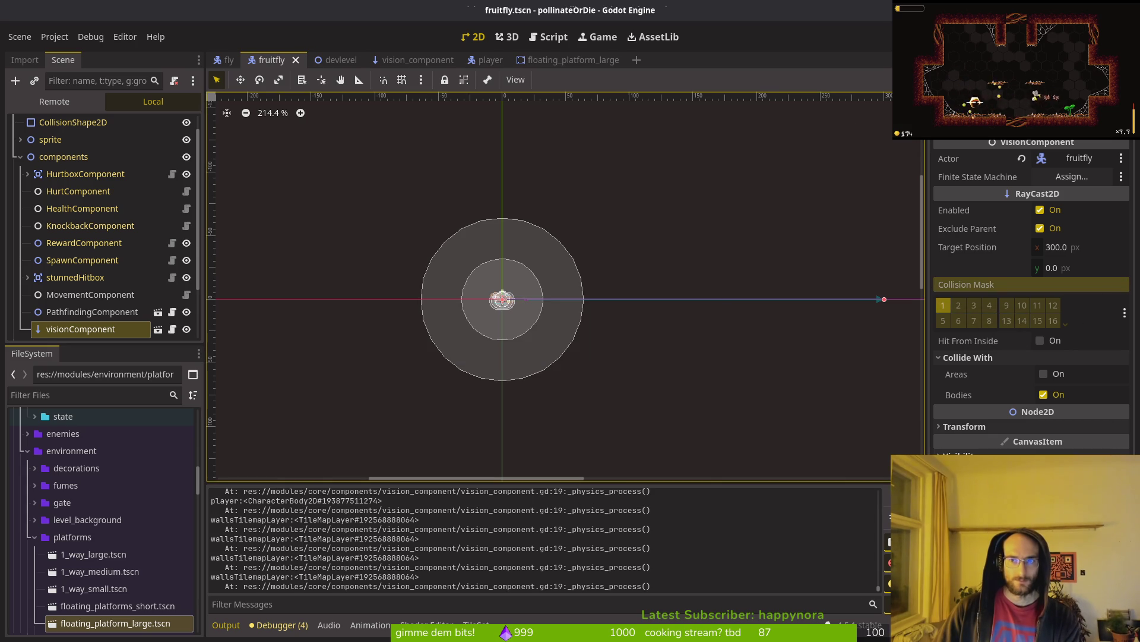
key("F5")
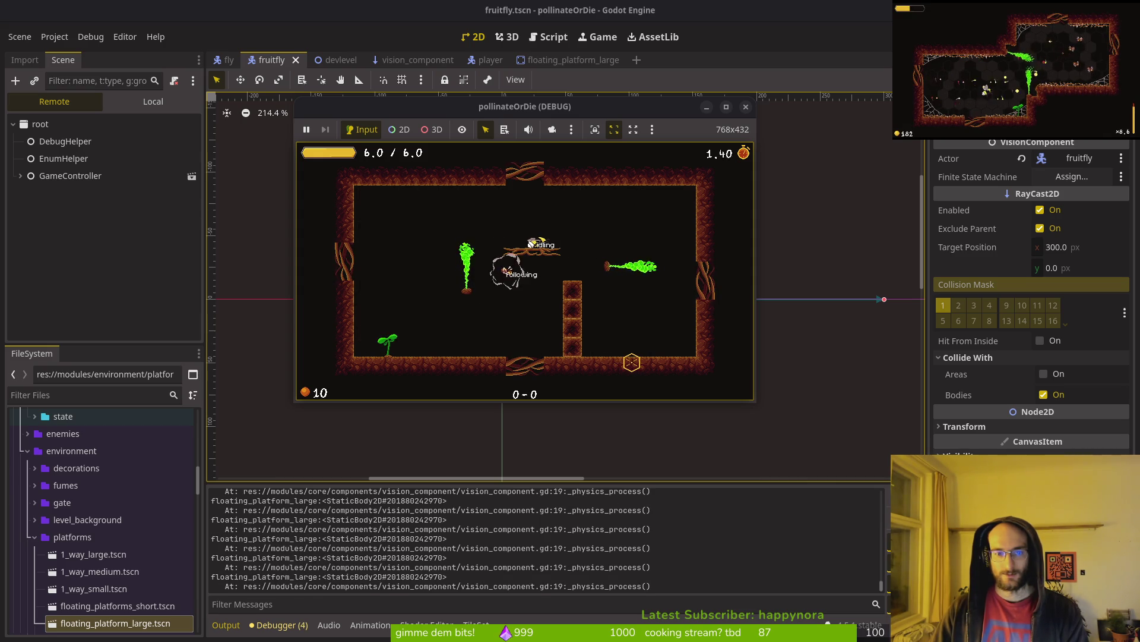
left_click(747, 107)
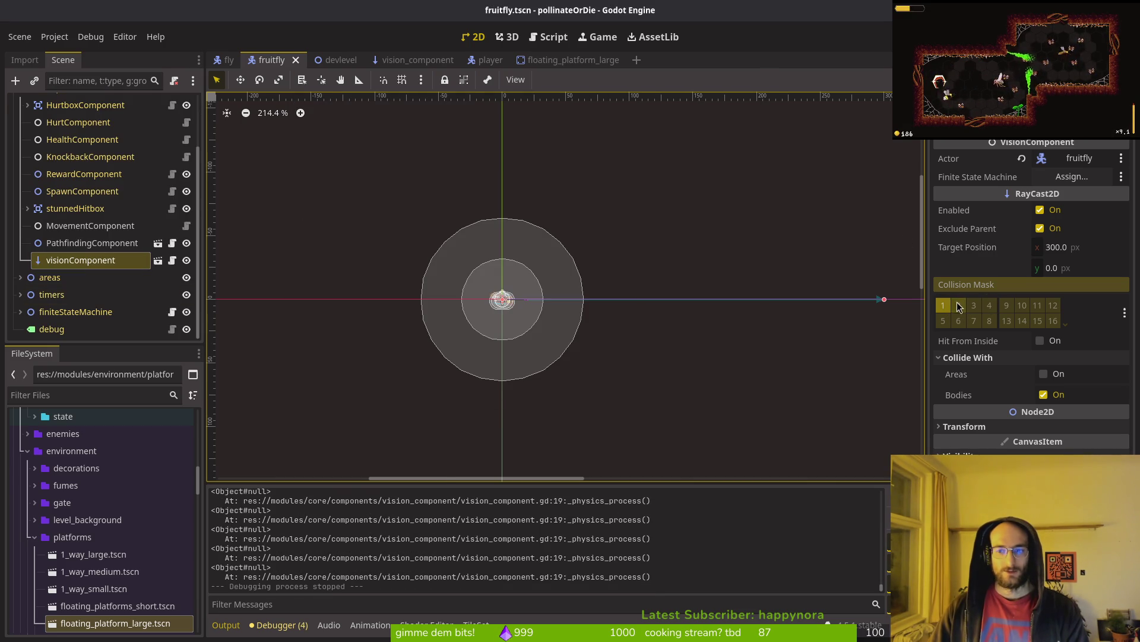
key("F5")
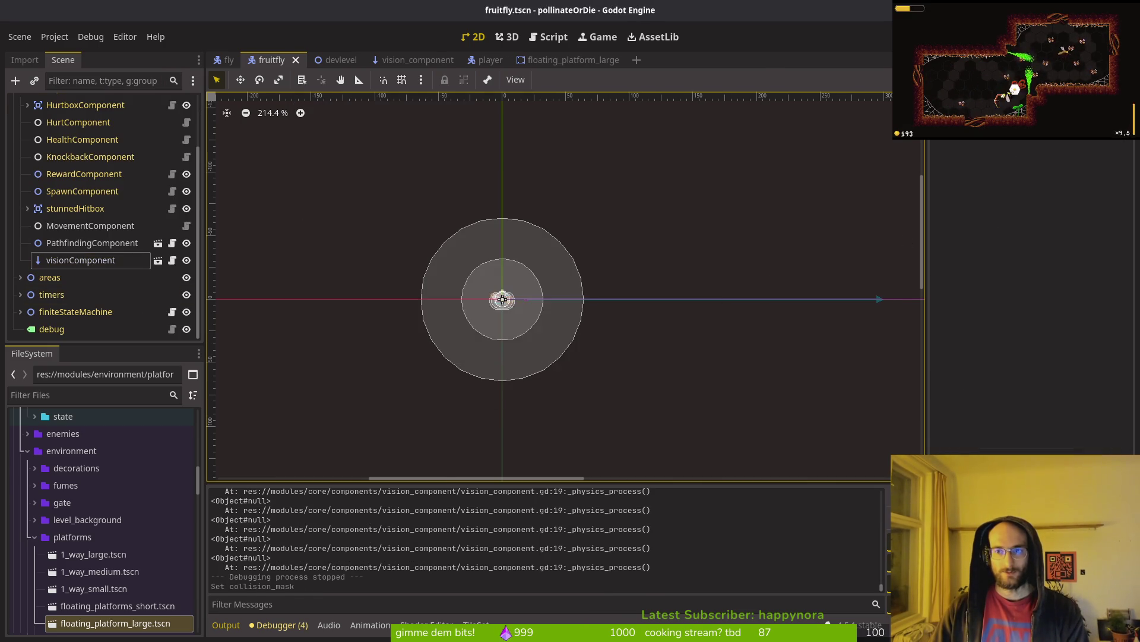
left_click(747, 107)
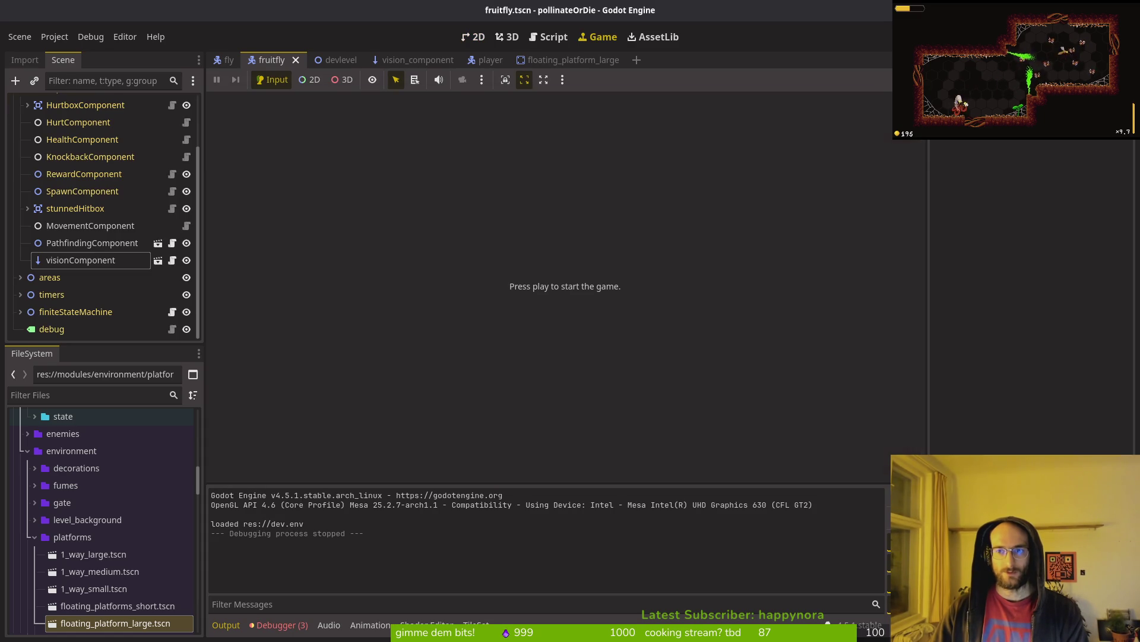
Step: Revert fruitfly's vision mask override, enable layer 2 in vision_component, and save both scenes
left_click(90, 260)
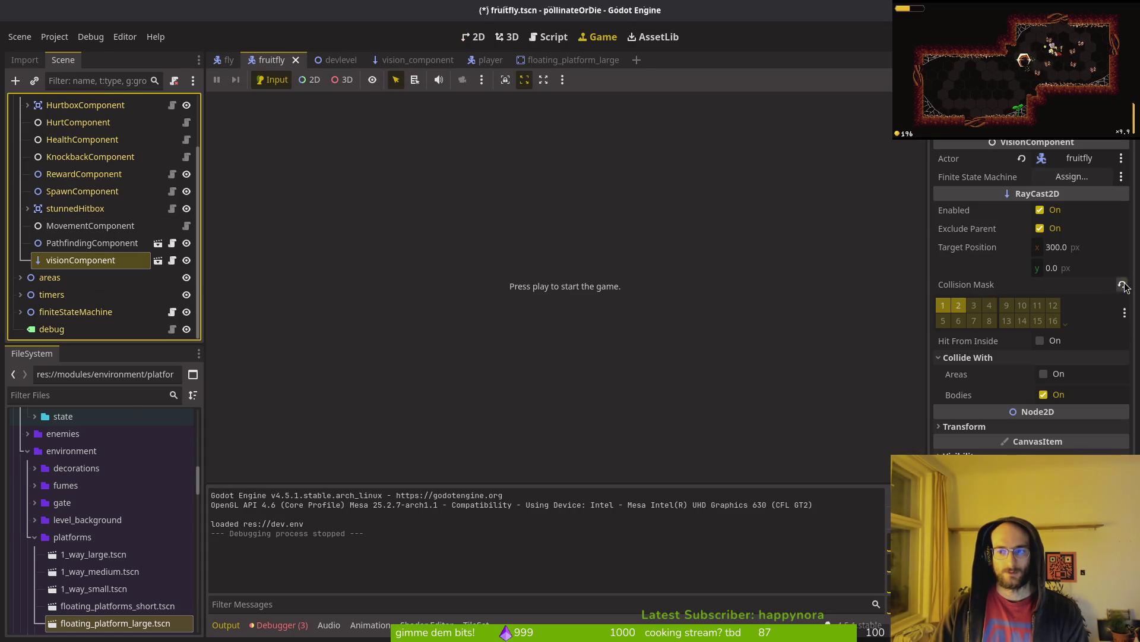
left_click(1122, 284)
key("ctrl+s")
left_click(416, 60)
left_click(959, 305)
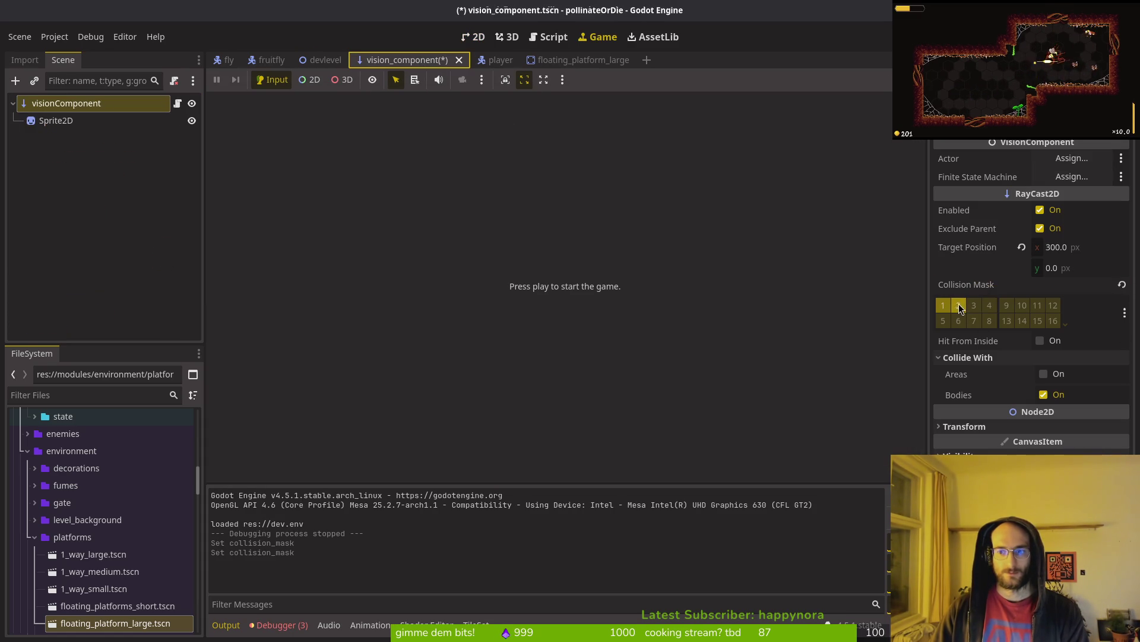
key("ctrl+s")
left_click(272, 60)
key("ctrl+s")
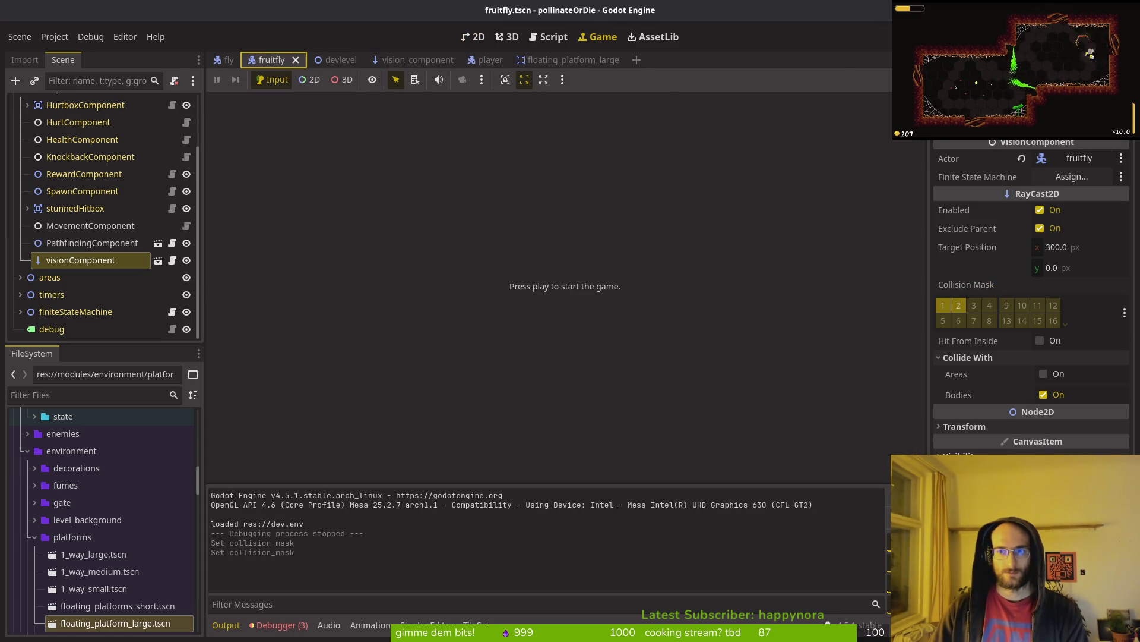
Step: Run the game and fly the bee around the dev level to test player detection
key("F5")
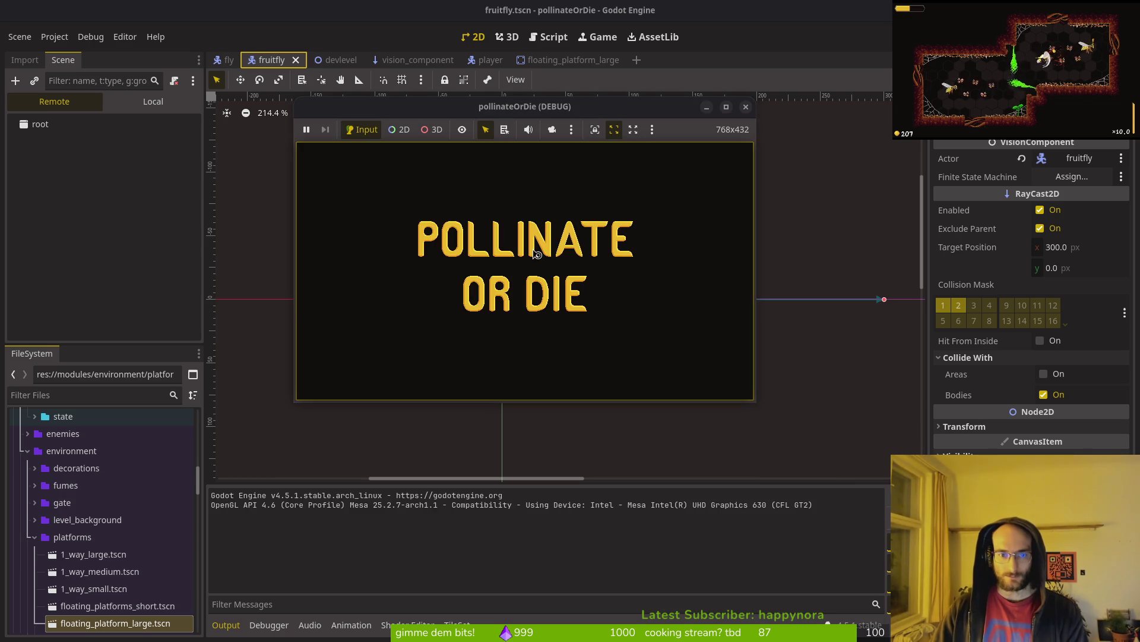
left_click(533, 235)
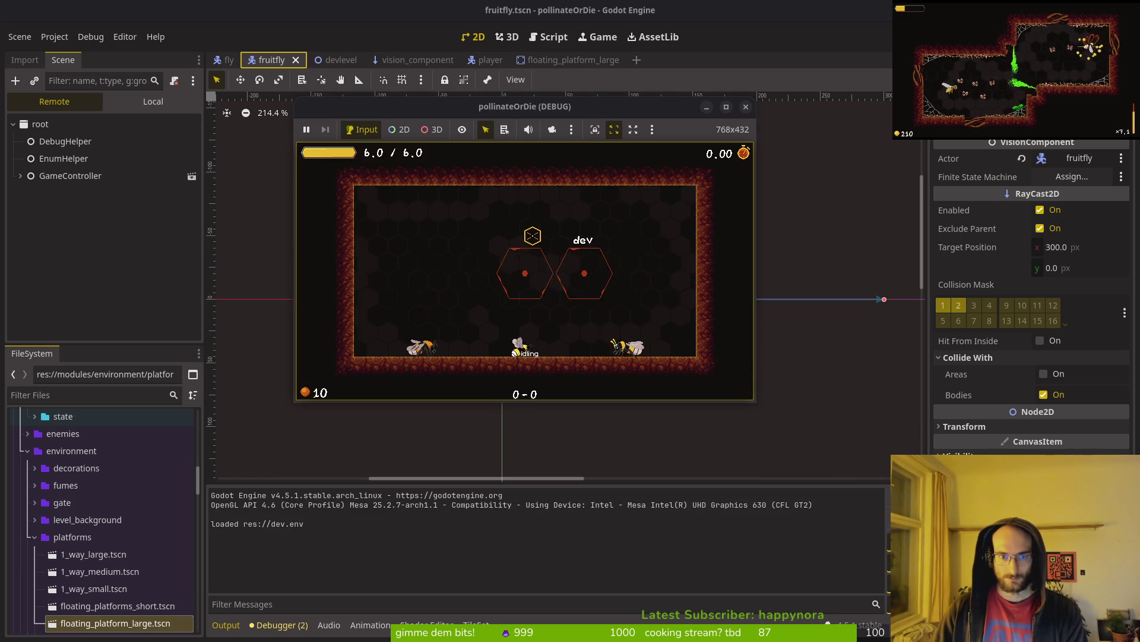
key("w")
key("d")
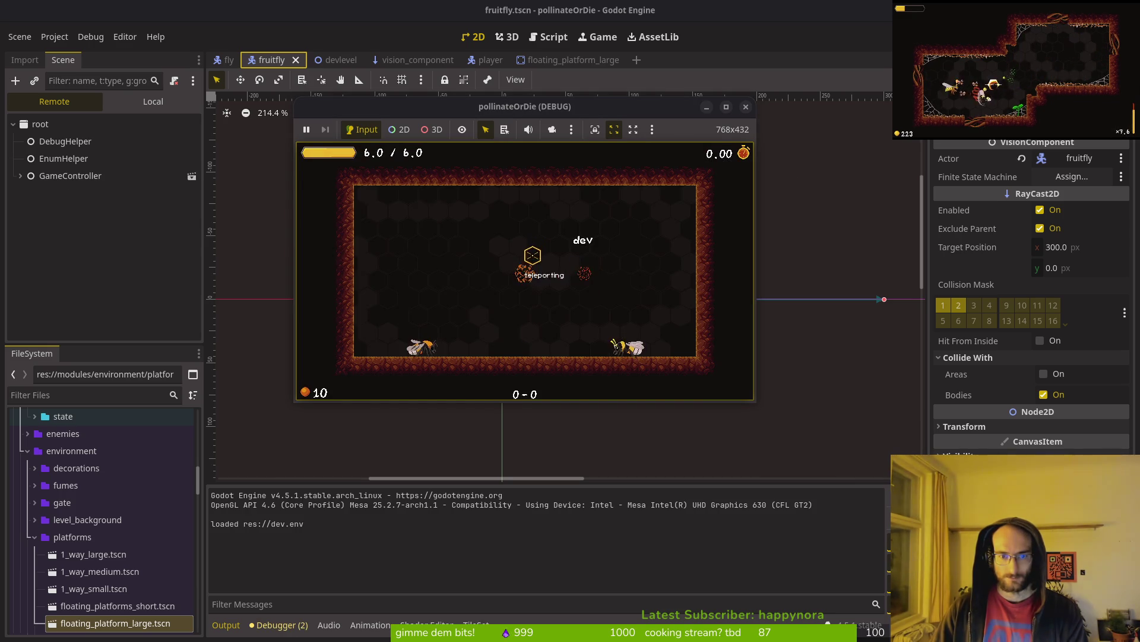
key("d")
key("w")
key("w")
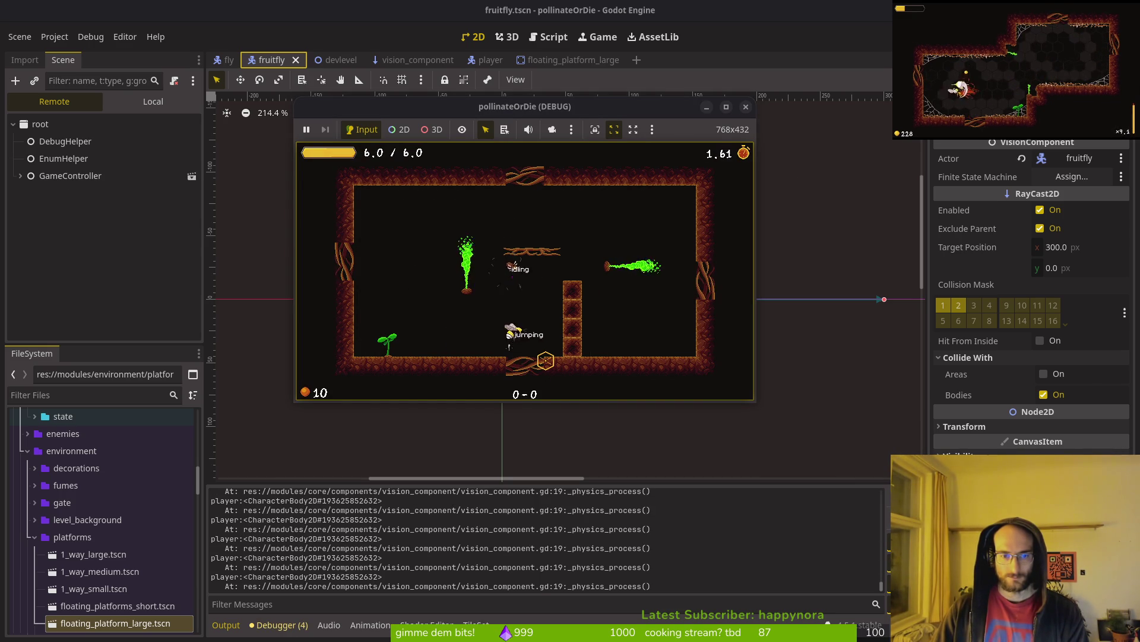
key("d")
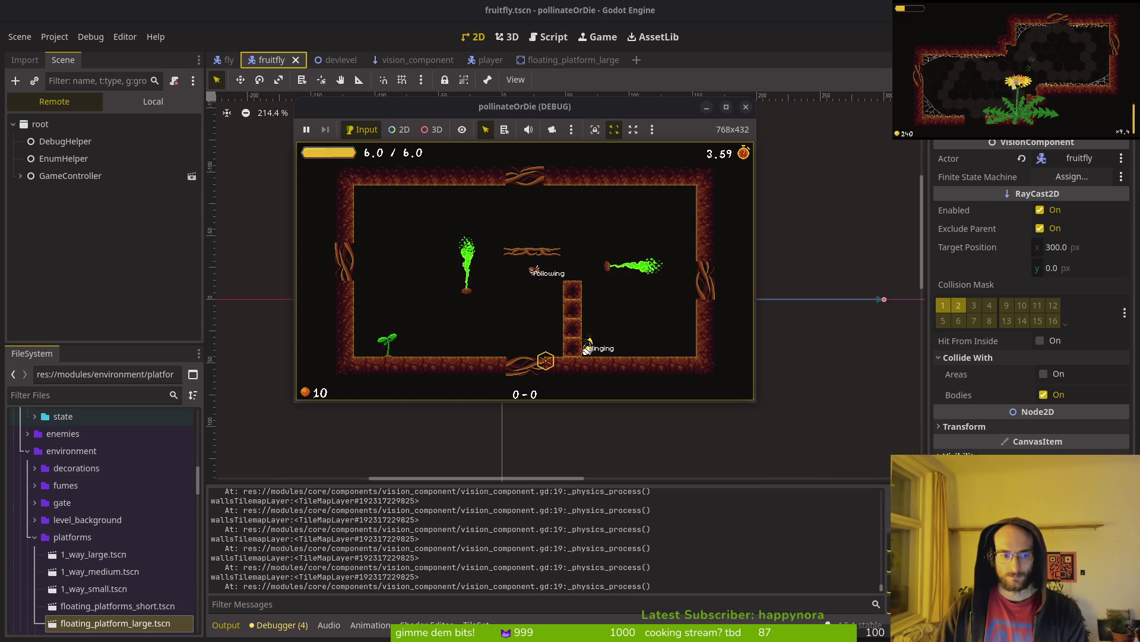
key("w")
key("a")
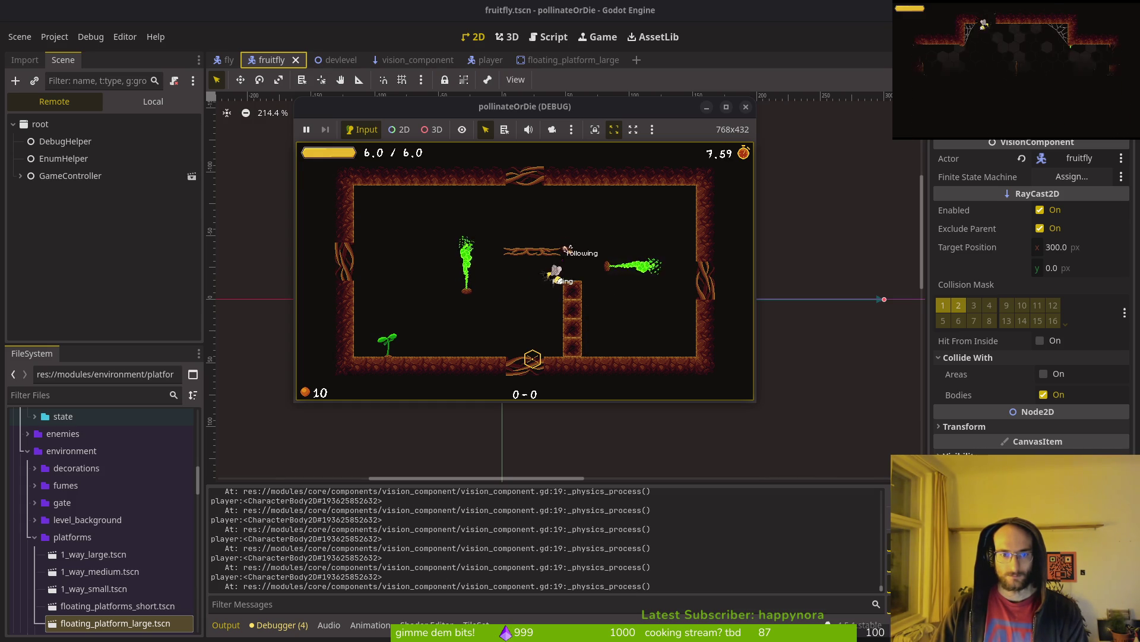
key("s")
left_click(747, 107)
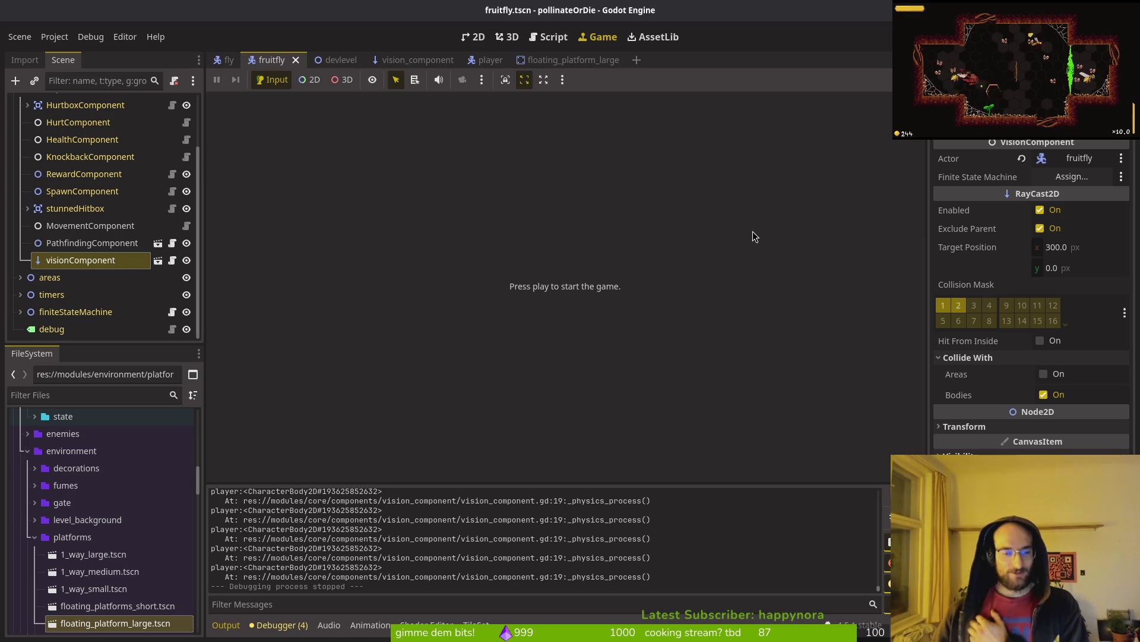
Step: Uncomment the Player check on line 21 and its debug print in vision_component.gd
key("alt+Tab")
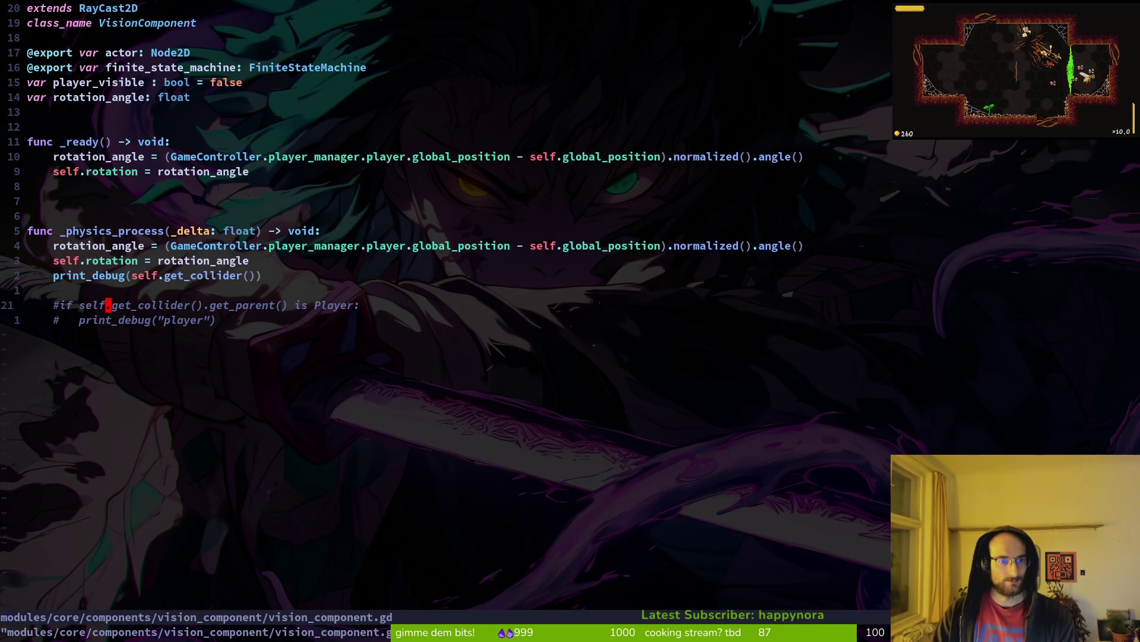
key("i")
key("BackSpace")
key("Escape")
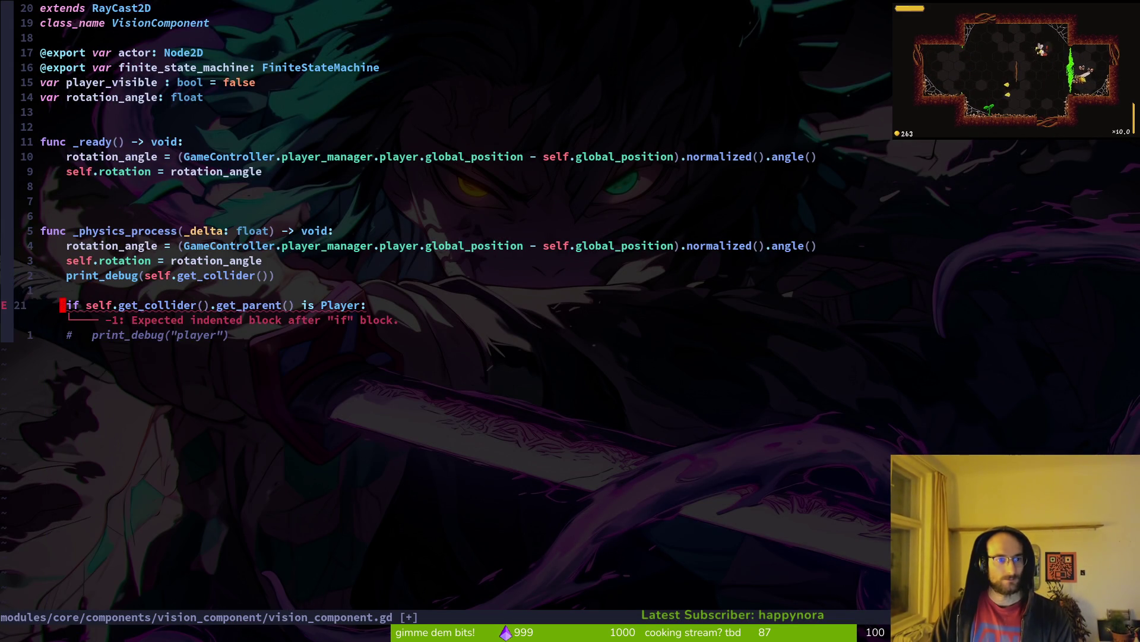
key("x")
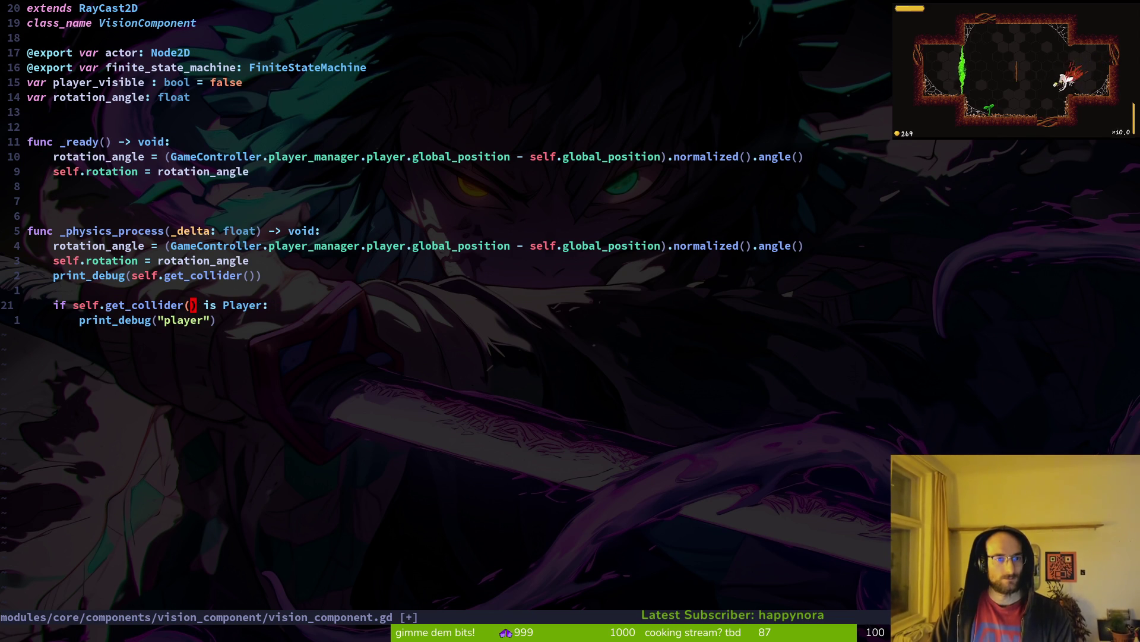
Step: Test-run the game in Godot to check the Player detection, then stop it
key("alt+Tab")
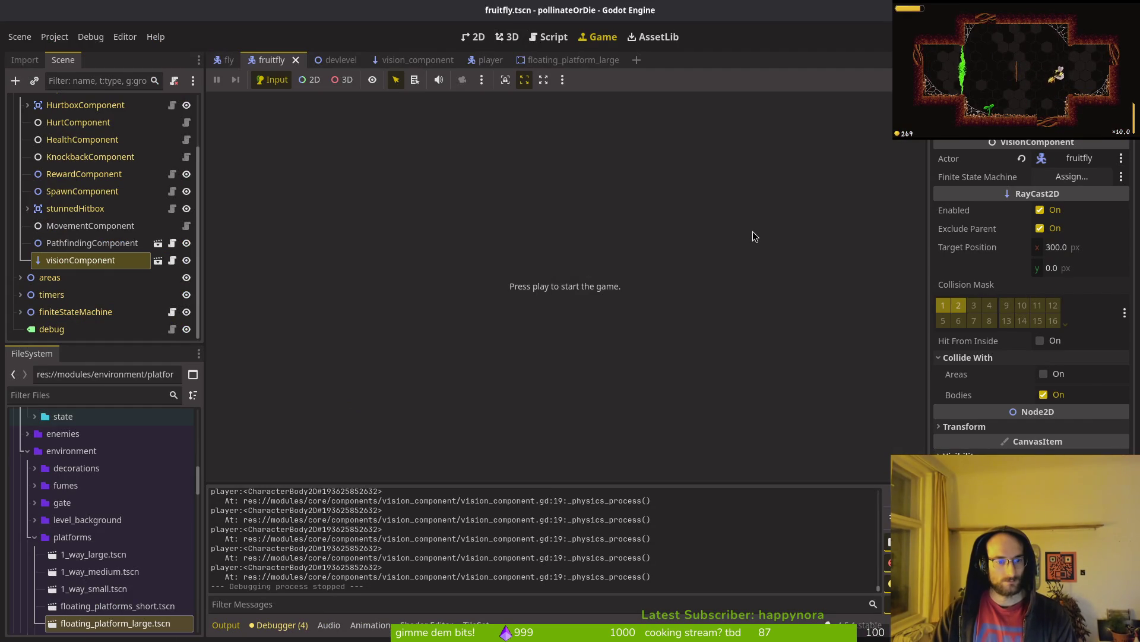
key("alt+Tab")
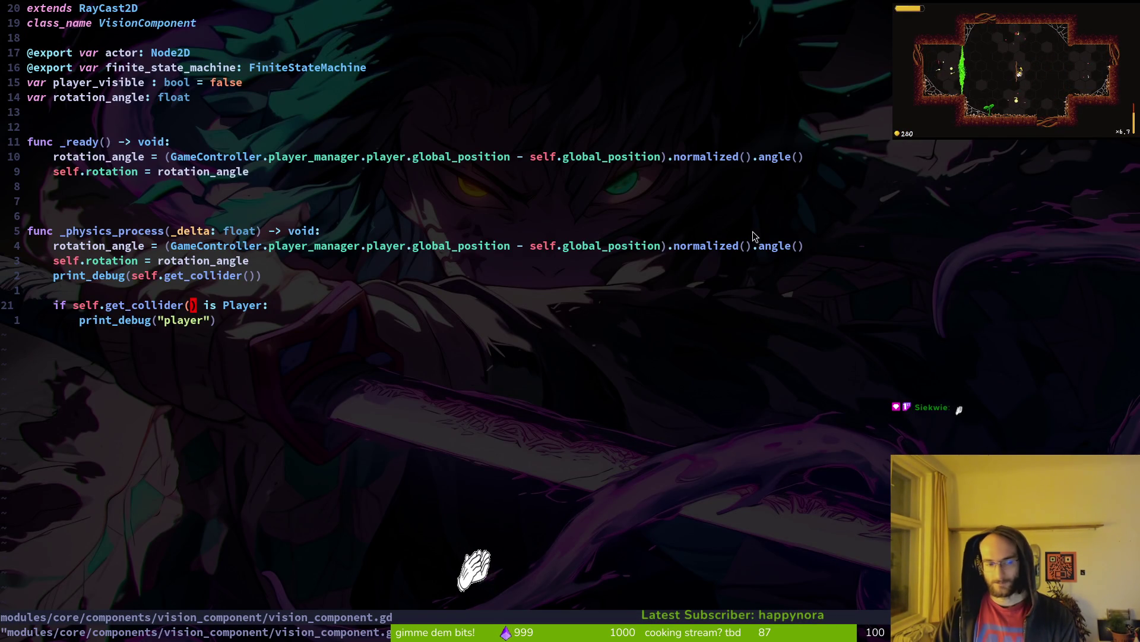
key("alt+Tab")
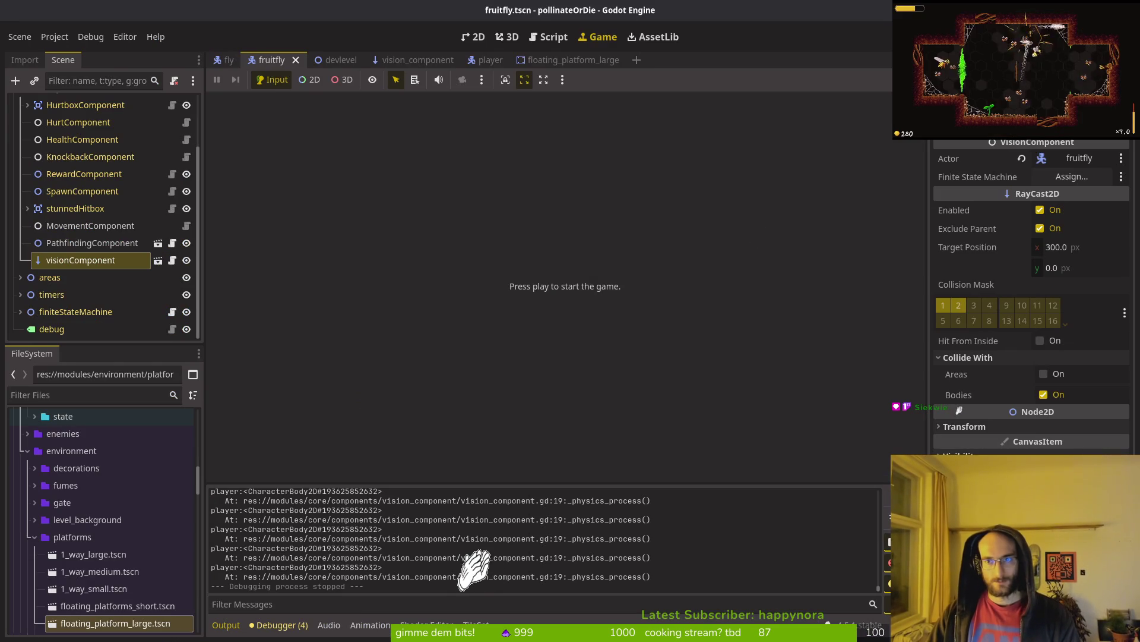
key("F5")
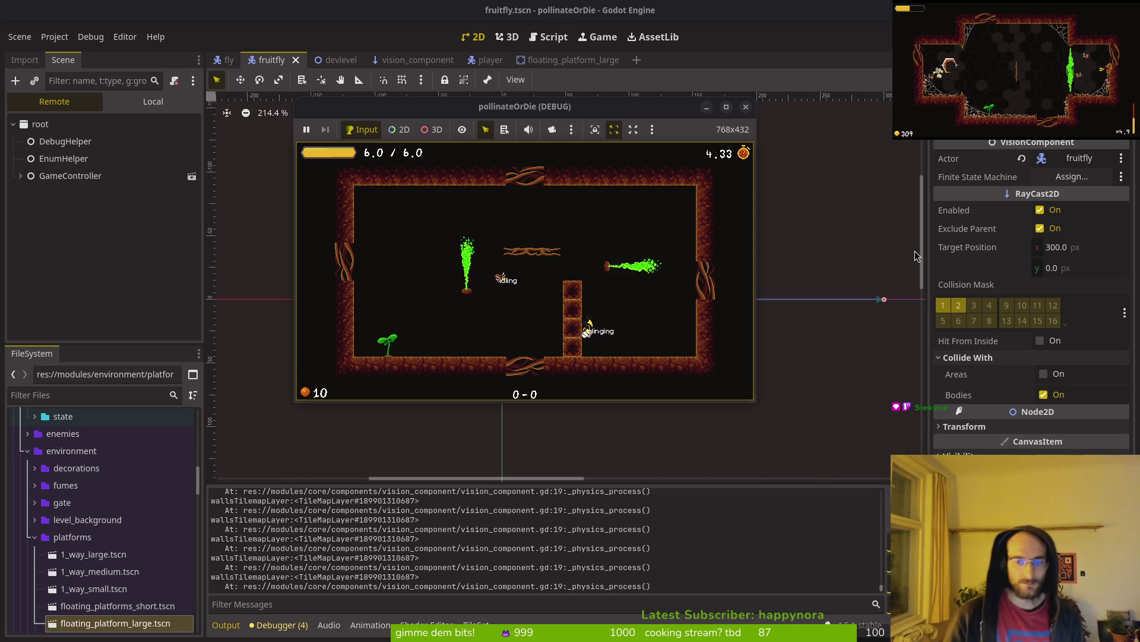
key("F8")
Step: Delete the print_debug(self.get_collider()) line, save the script, and rerun the game
key("alt+Tab")
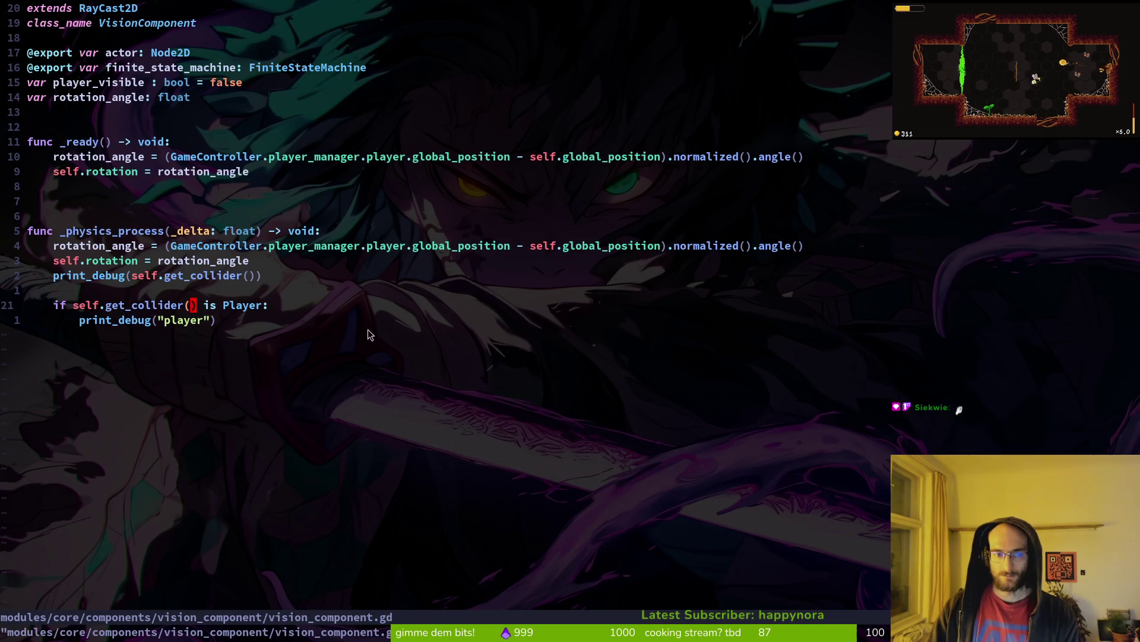
key("shift+v")
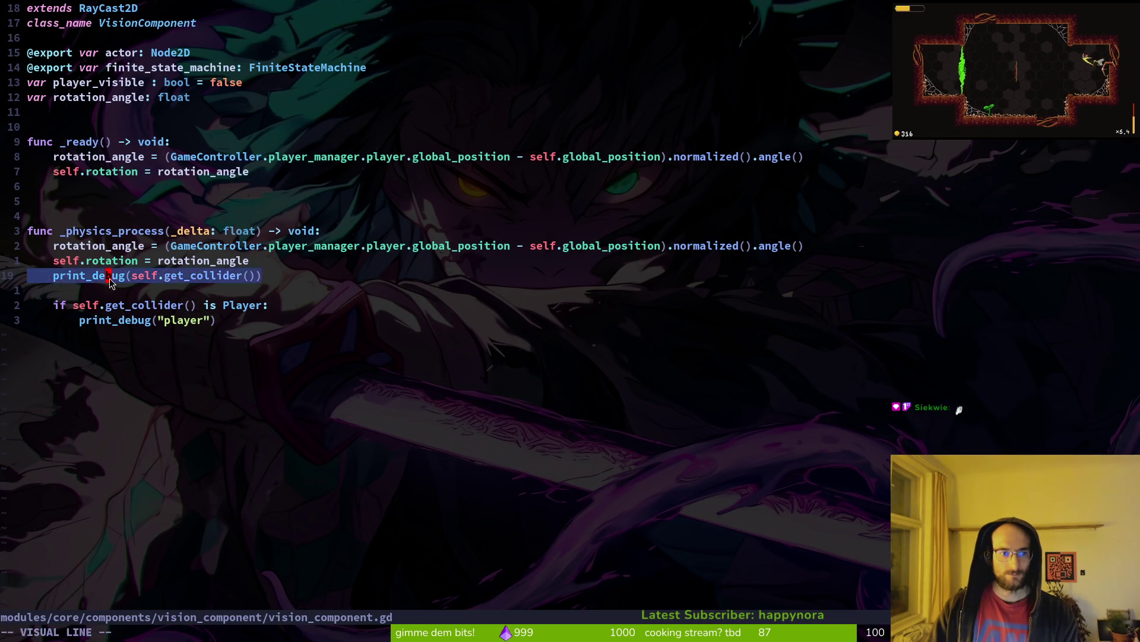
key("d")
key("ctrl+s")
key("alt+Tab")
key("F5")
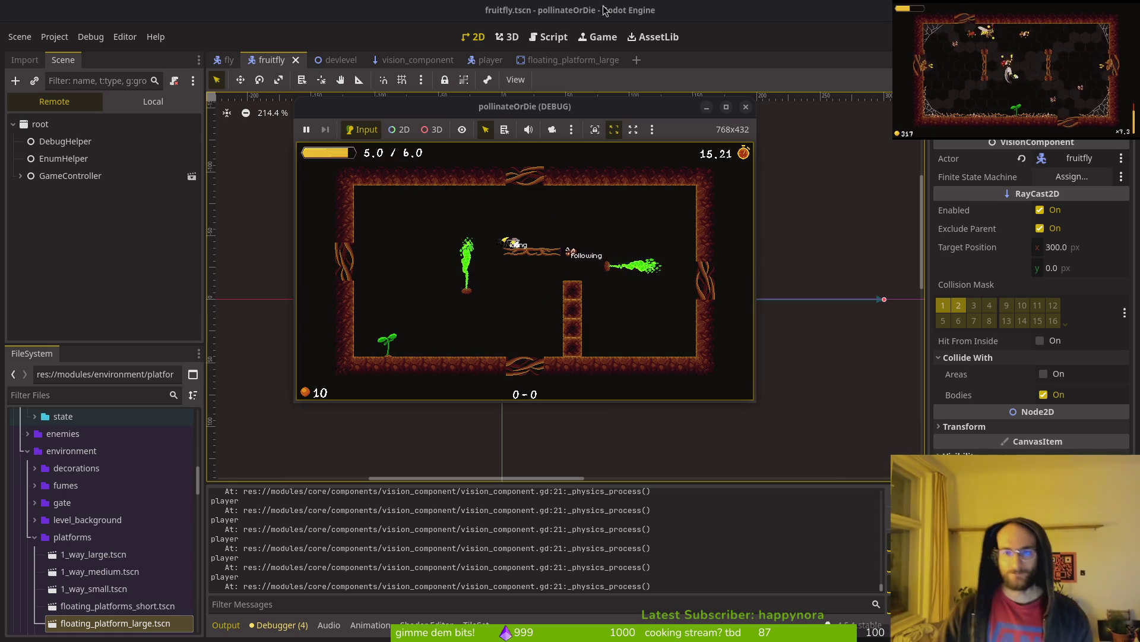
Step: Stop the game and go back to the browser's RayCast2D get_collider() documentation
left_click(746, 107)
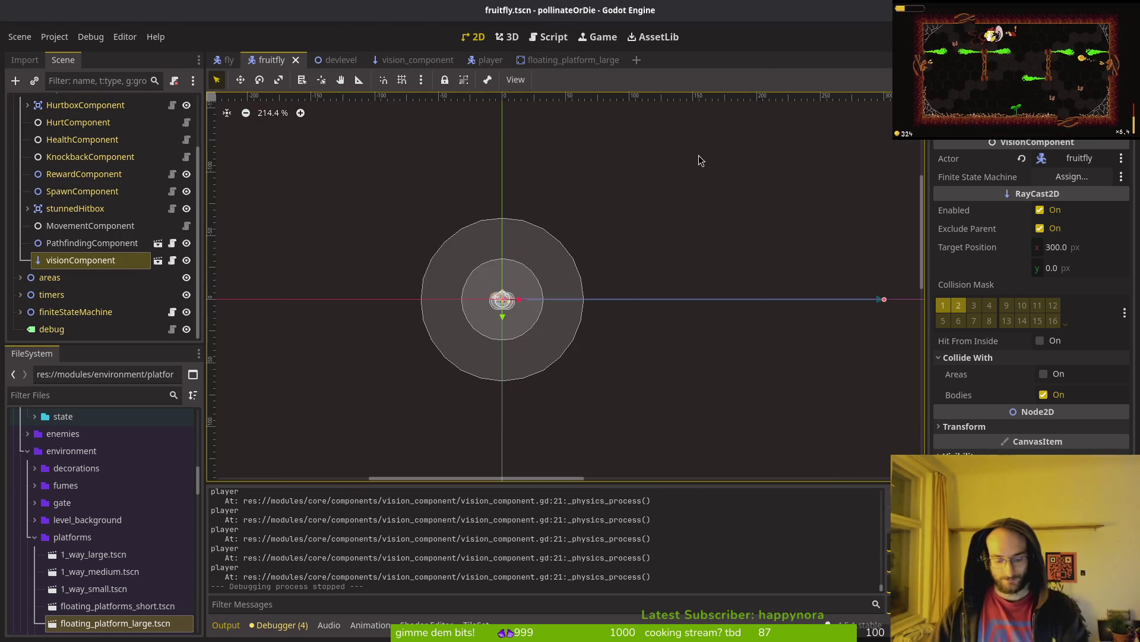
key("alt+Tab")
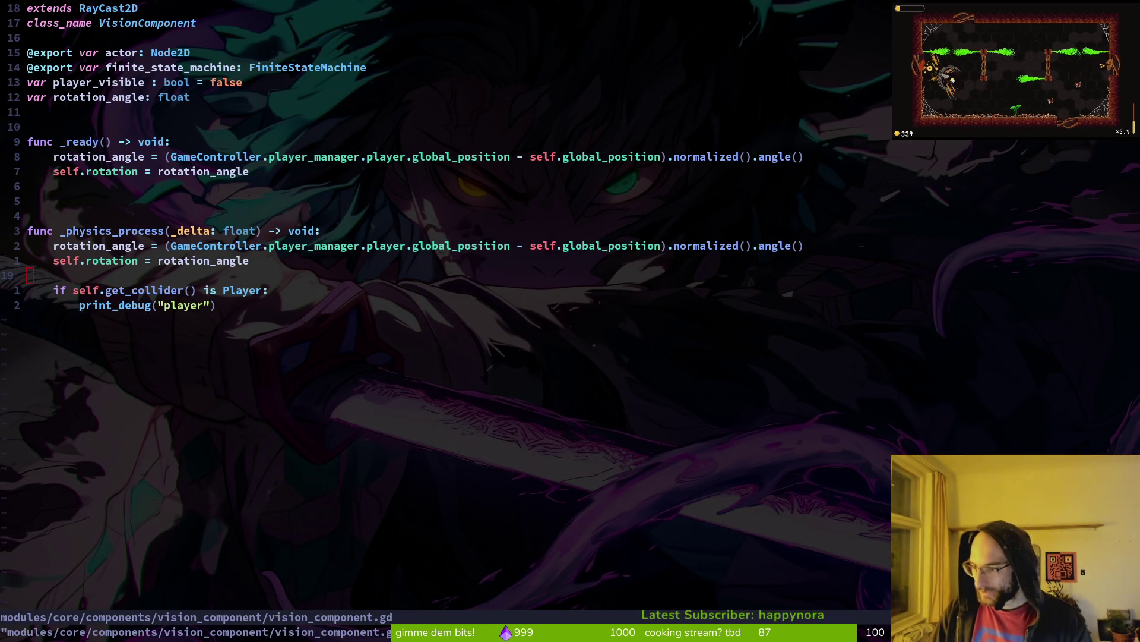
key("alt+Tab")
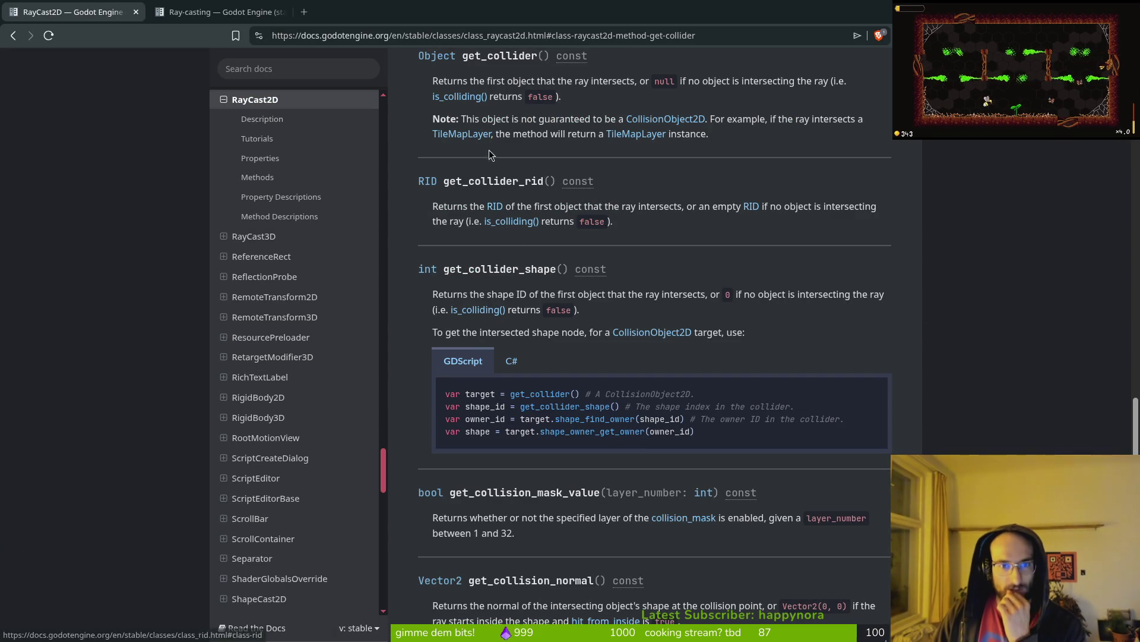
Step: Read through the RayCast2D class reference from its properties down to set_collision_mask_value
scroll(546, 356, "up", 10)
scroll(585, 343, "up", 15)
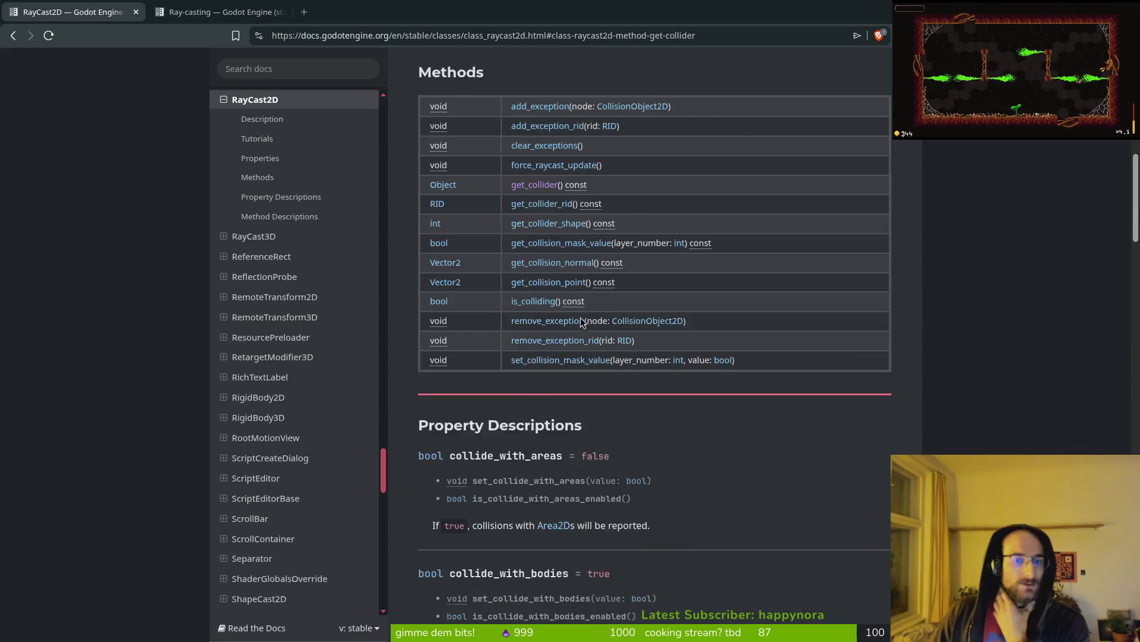
scroll(504, 309, "down", 5)
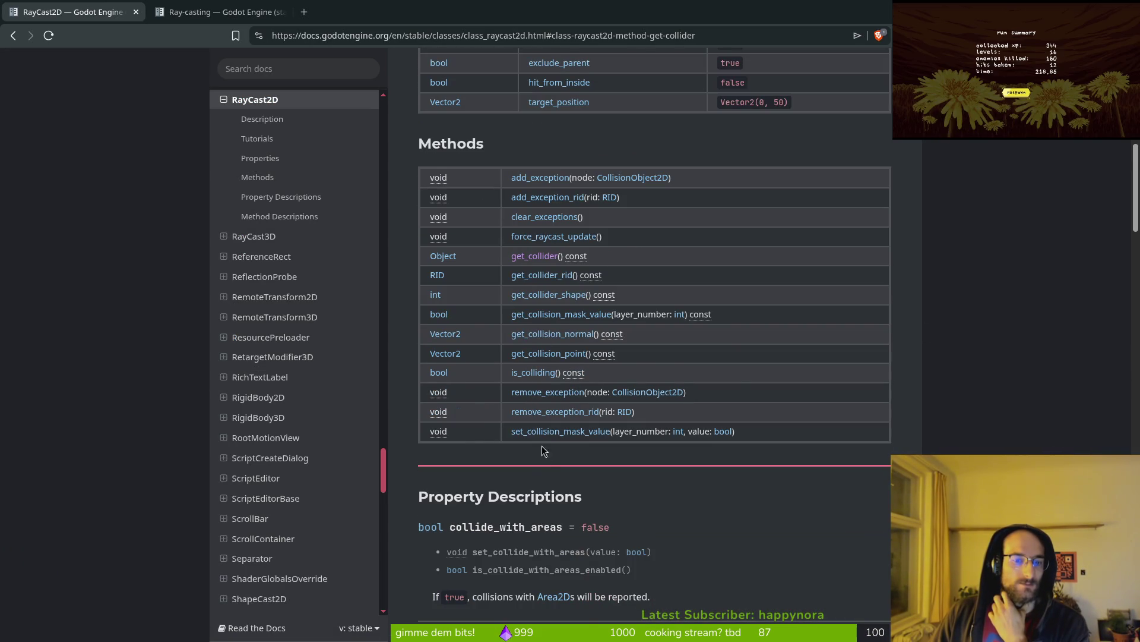
scroll(517, 315, "down", 5)
scroll(525, 321, "up", 6)
scroll(525, 322, "up", 8)
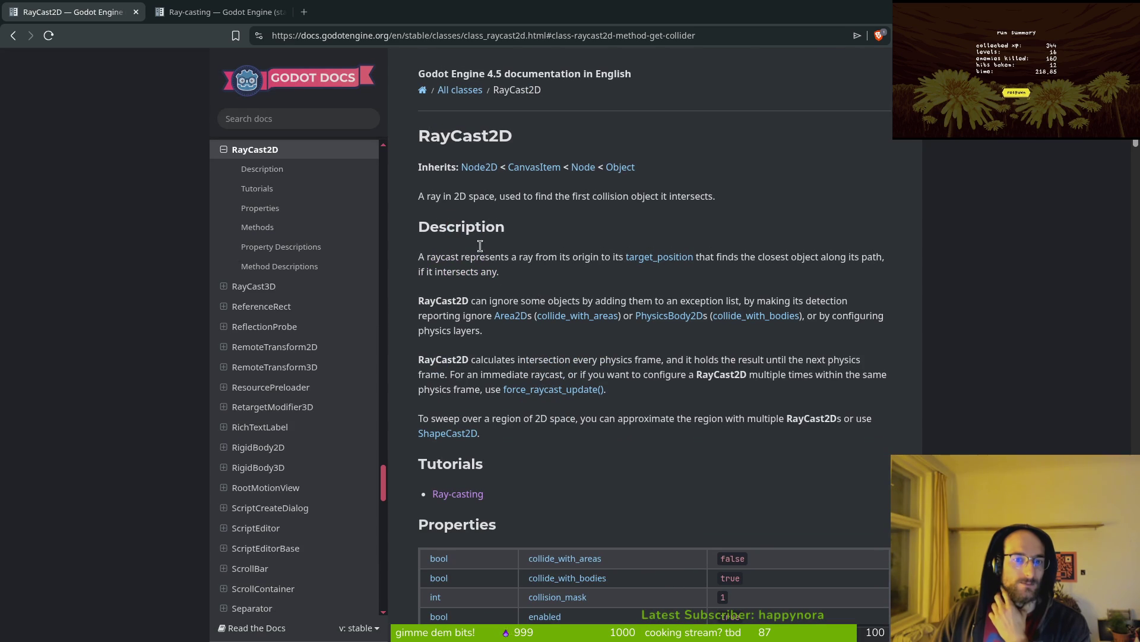
scroll(581, 378, "down", 5)
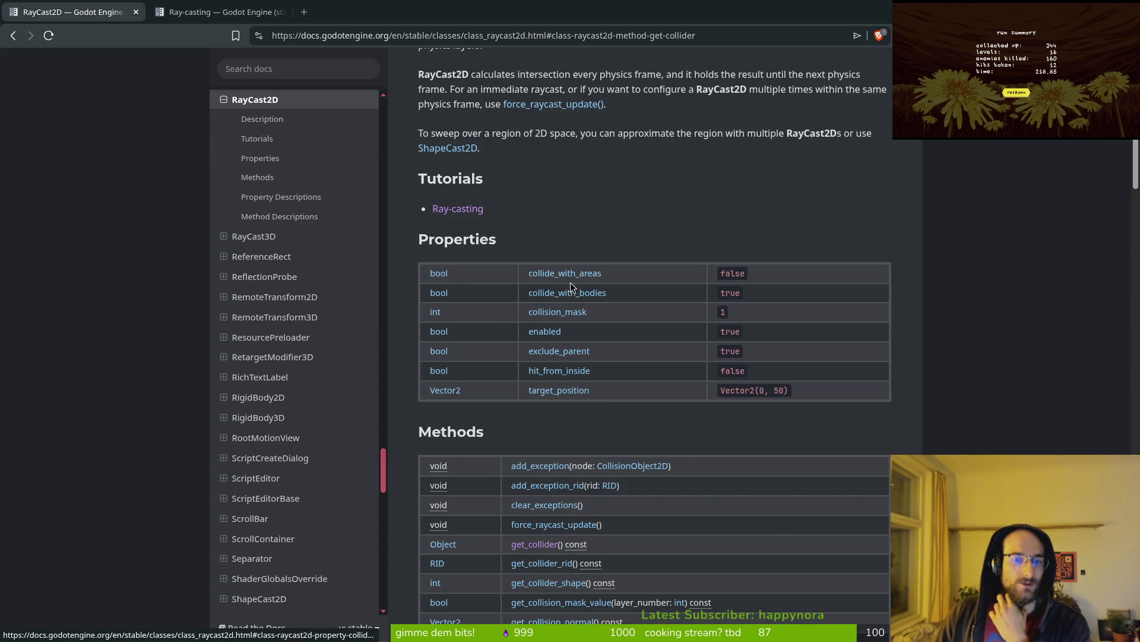
scroll(559, 386, "down", 2)
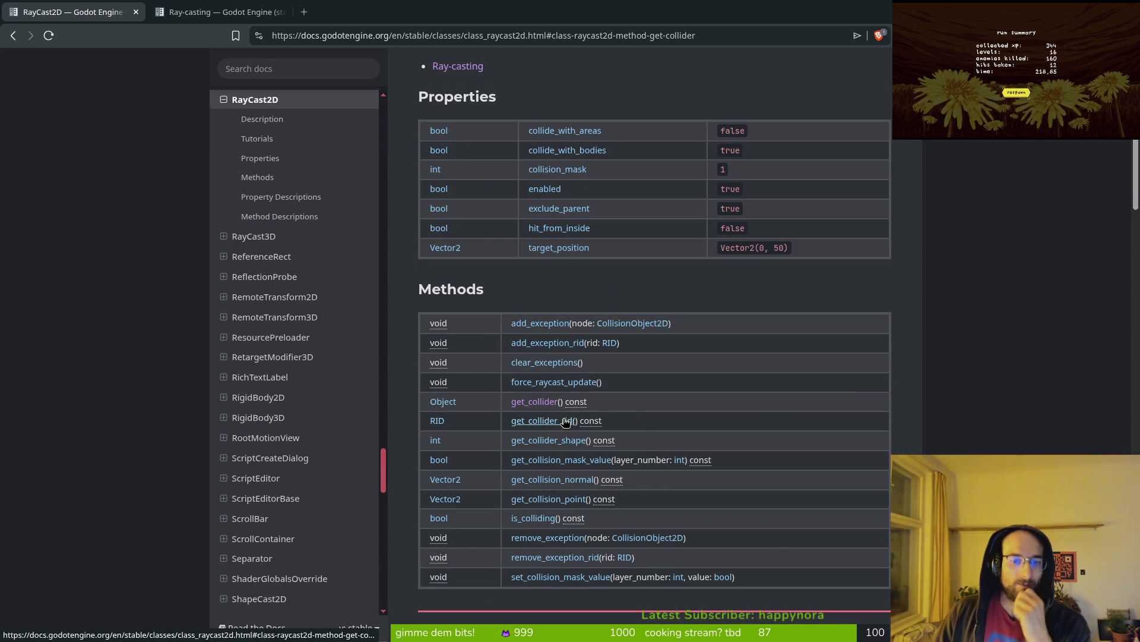
scroll(609, 469, "down", 1)
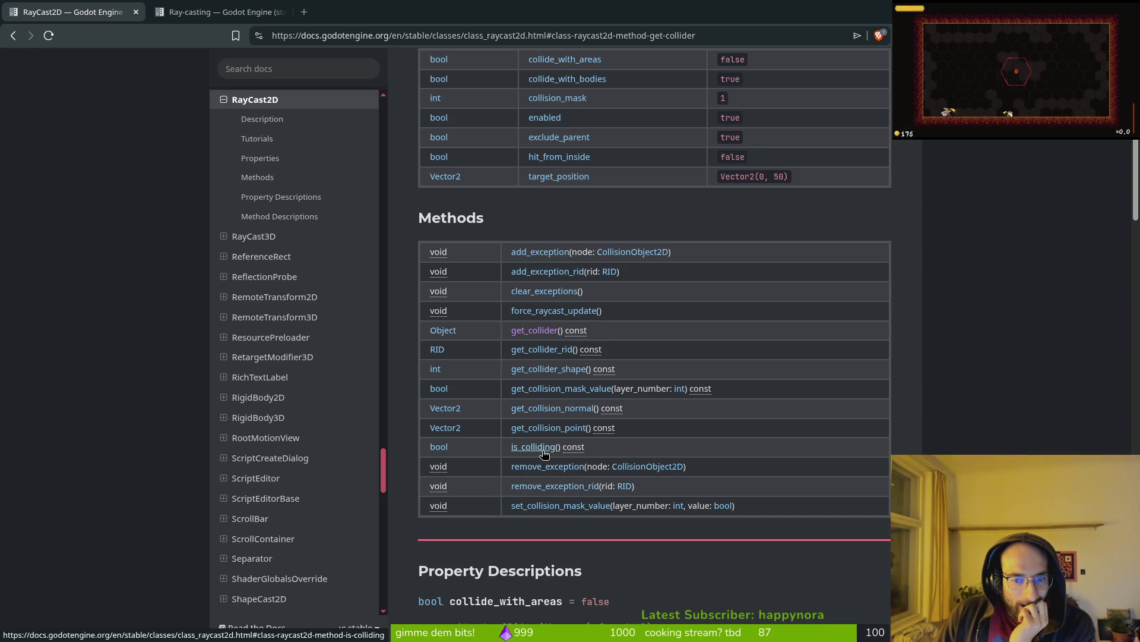
scroll(570, 502, "down", 3)
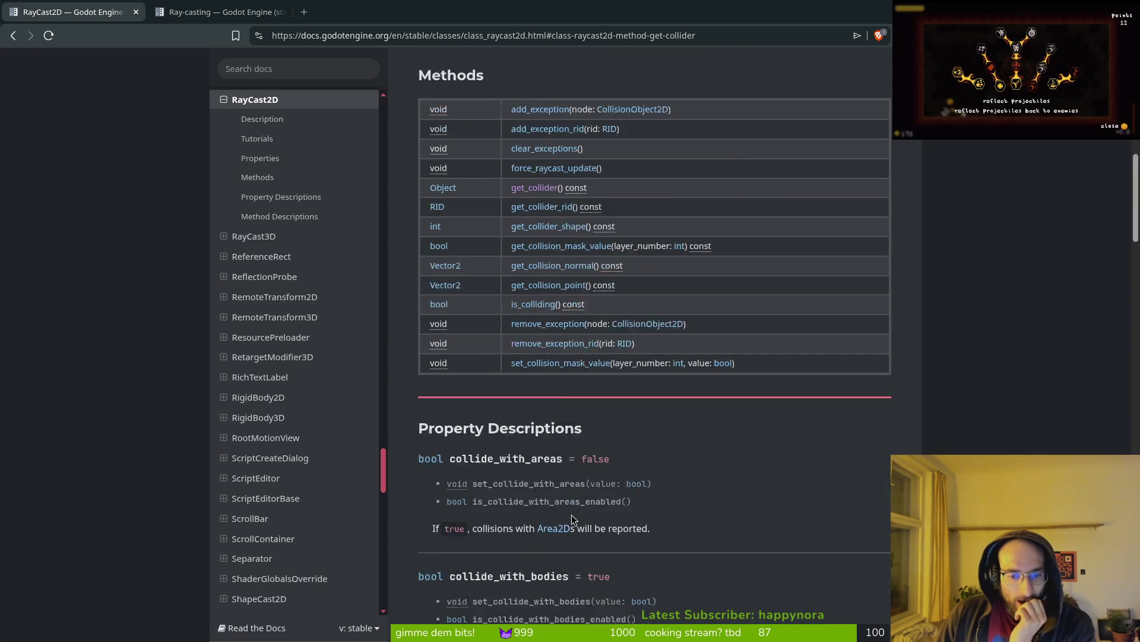
scroll(574, 493, "down", 2)
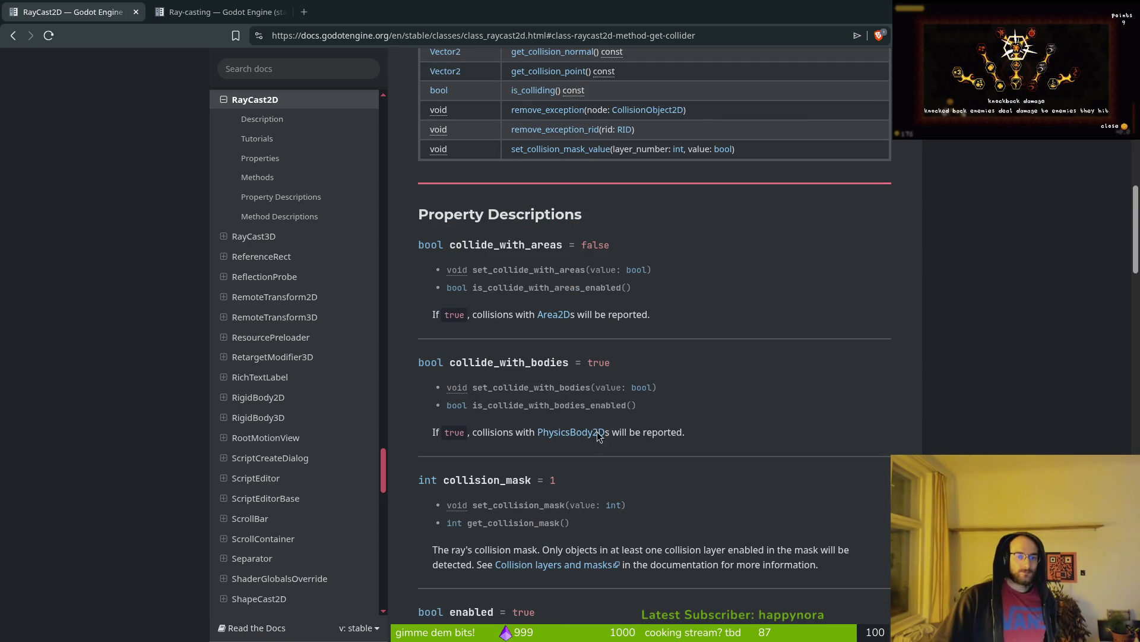
scroll(748, 414, "down", 3)
scroll(762, 444, "down", 2)
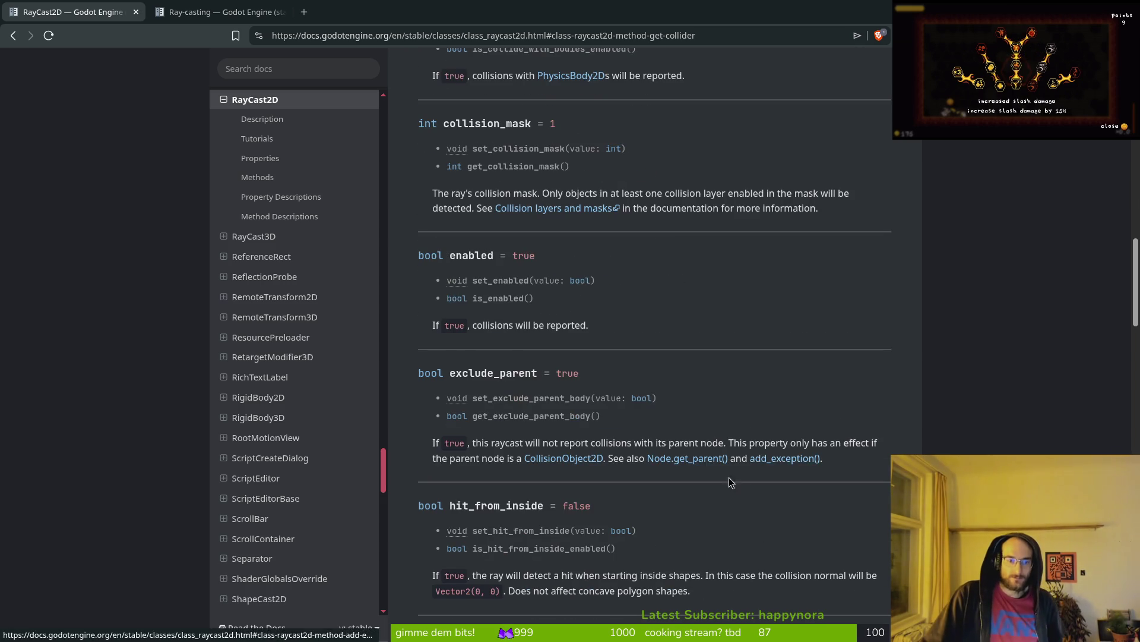
scroll(718, 485, "down", 2)
scroll(739, 431, "down", 3)
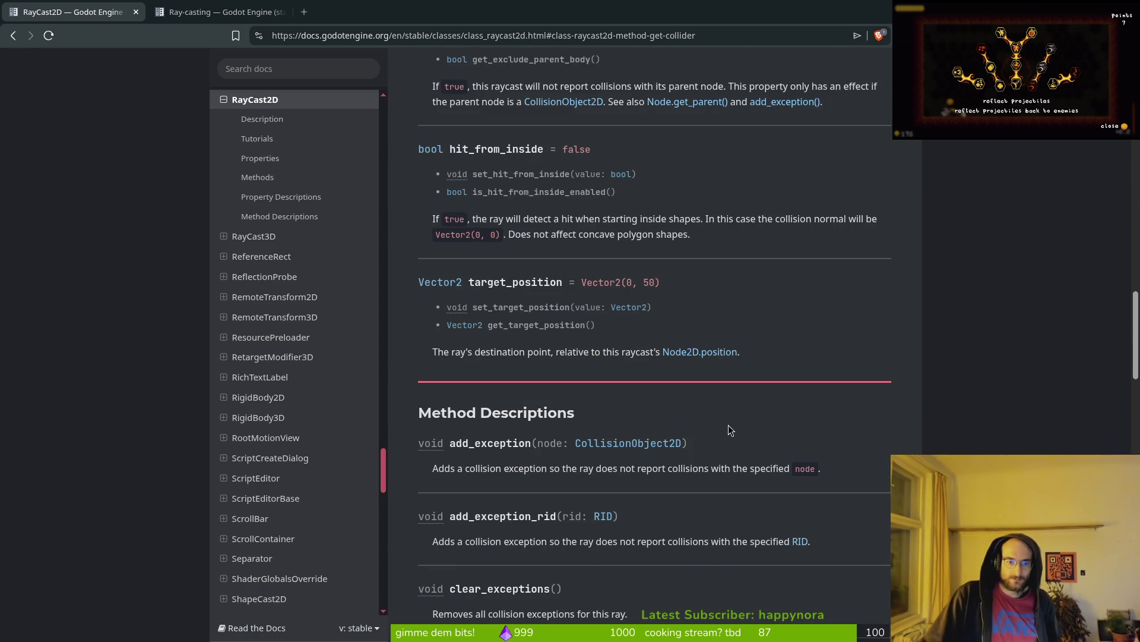
scroll(732, 428, "down", 2)
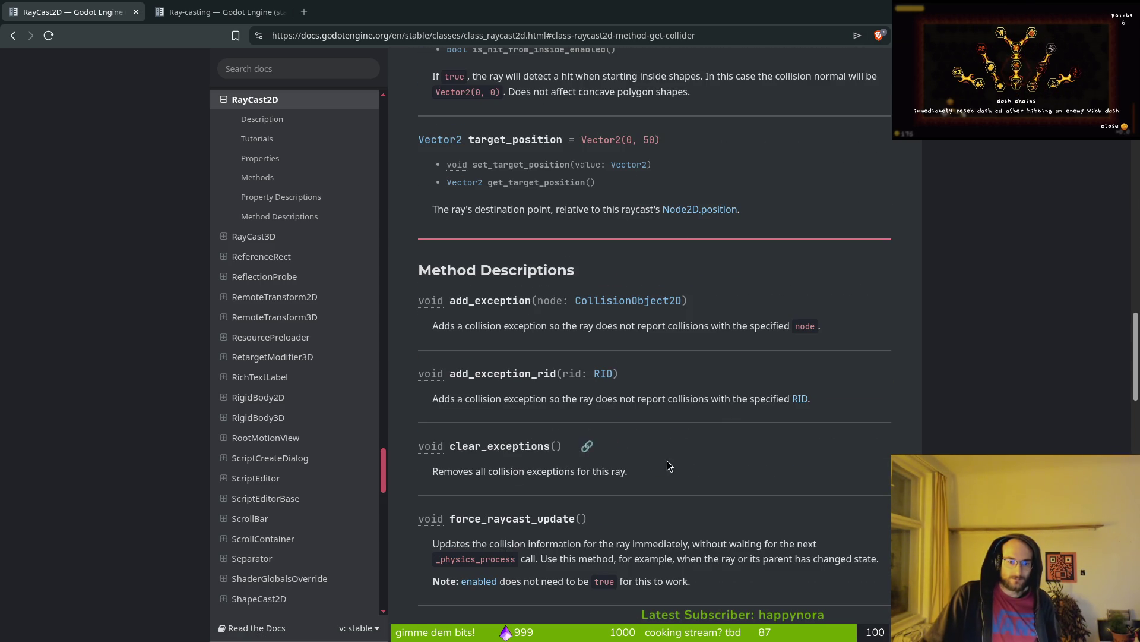
scroll(619, 492, "down", 1)
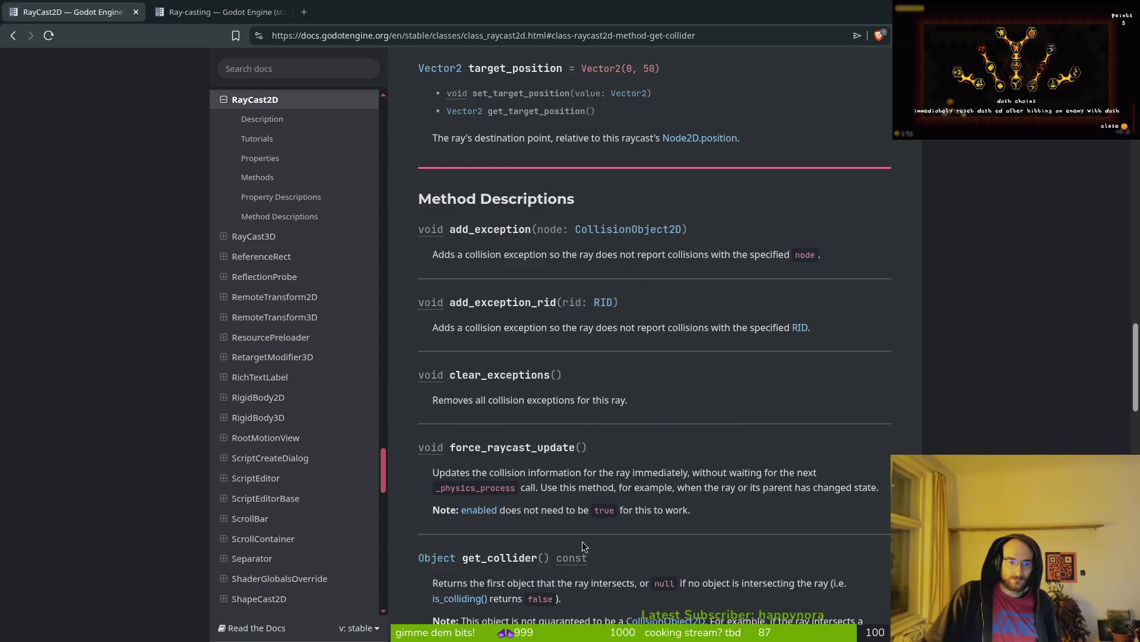
scroll(582, 542, "down", 4)
scroll(603, 504, "down", 3)
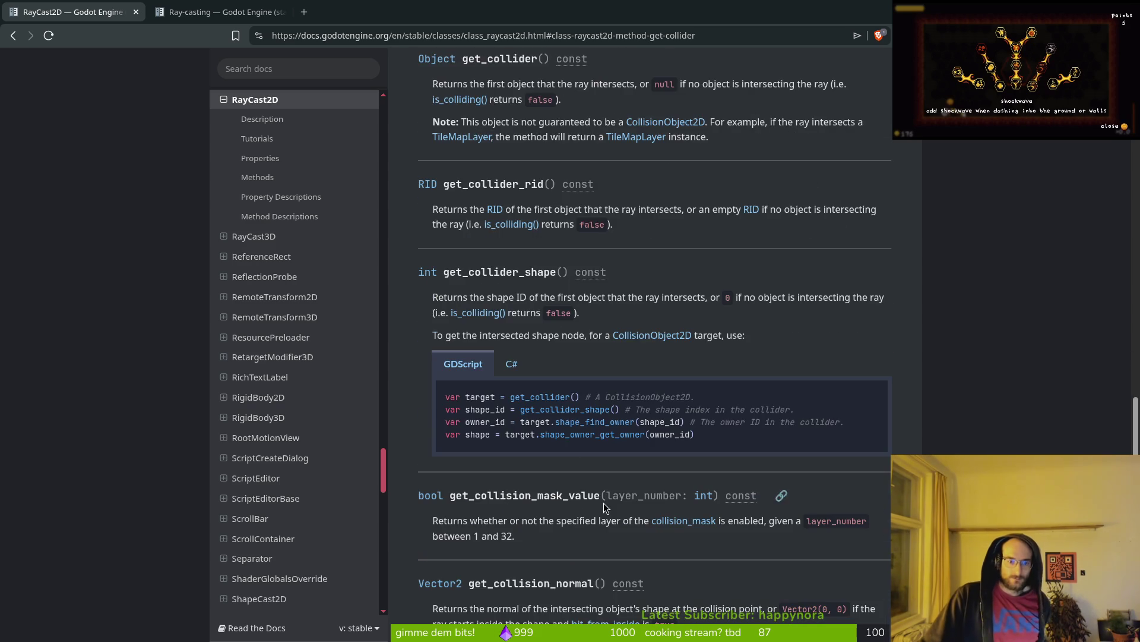
scroll(593, 588, "down", 5)
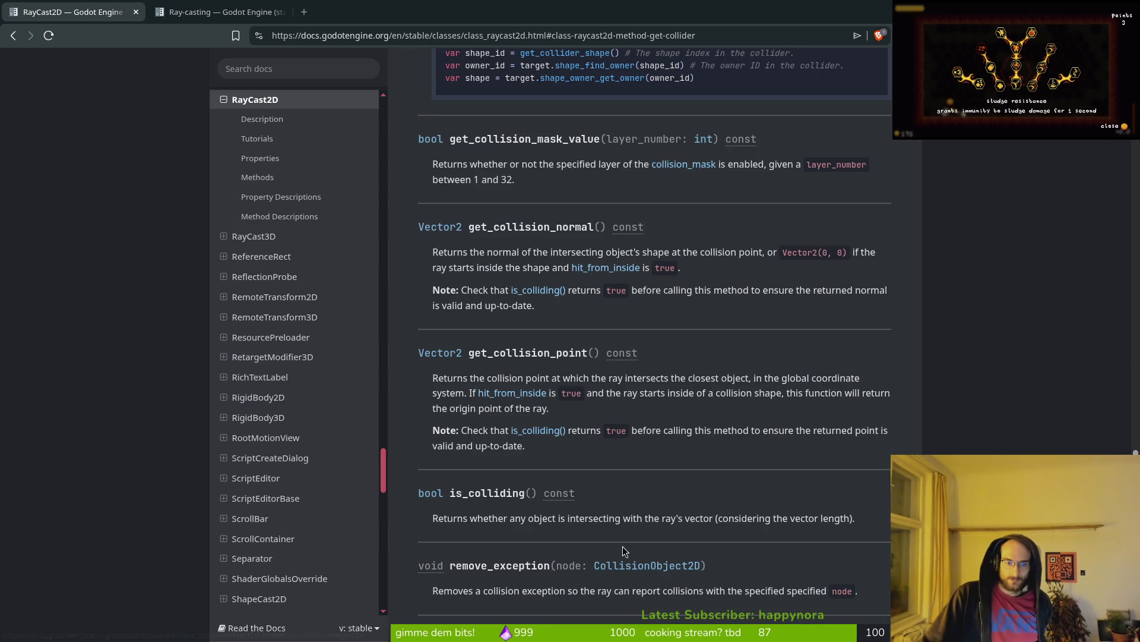
scroll(604, 535, "down", 2)
scroll(594, 517, "down", 2)
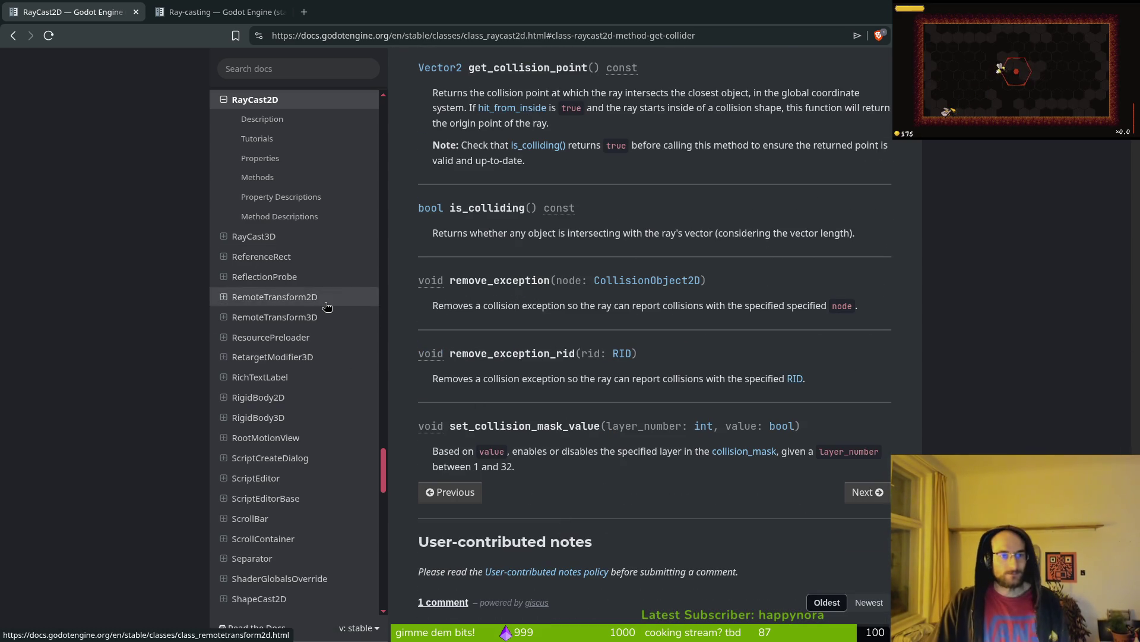
scroll(255, 298, "up", 4)
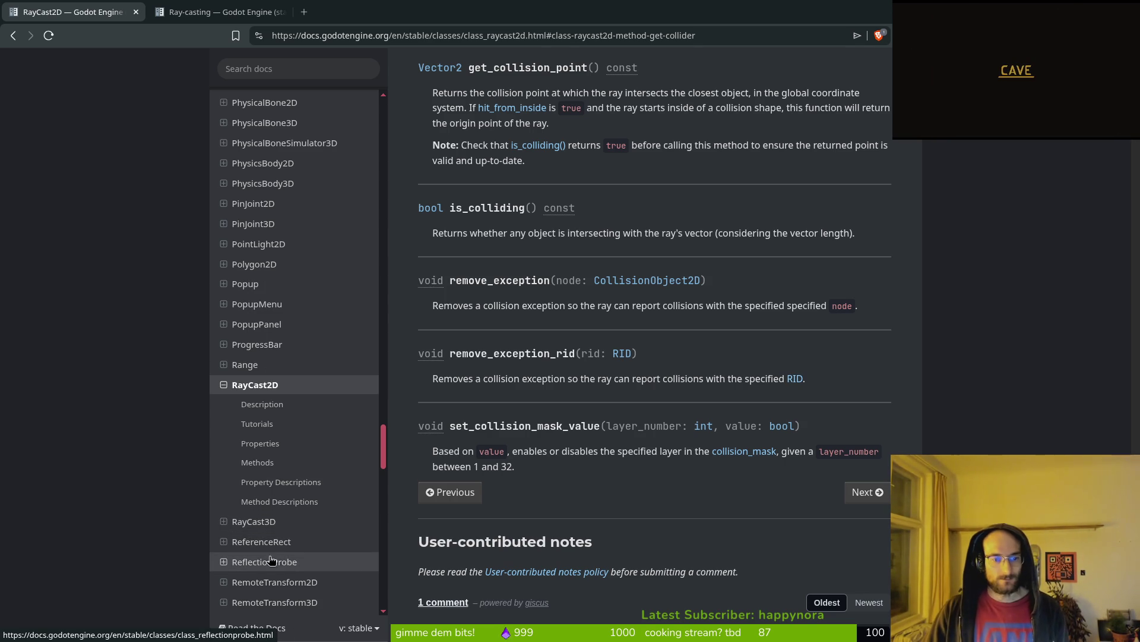
key("alt+Tab")
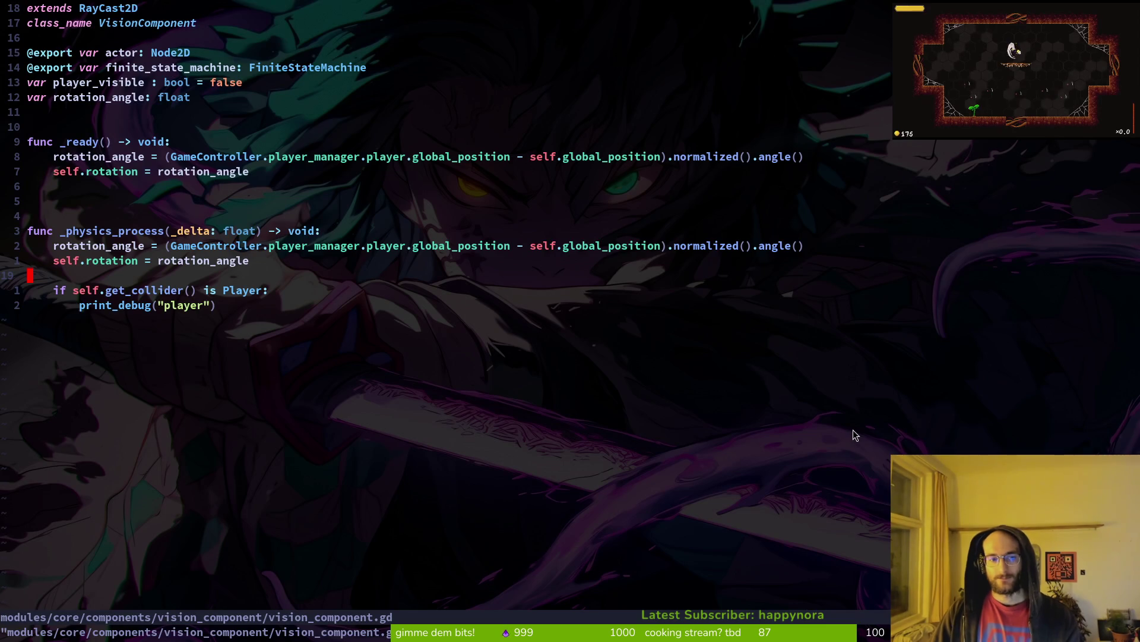
key("k")
key("k")
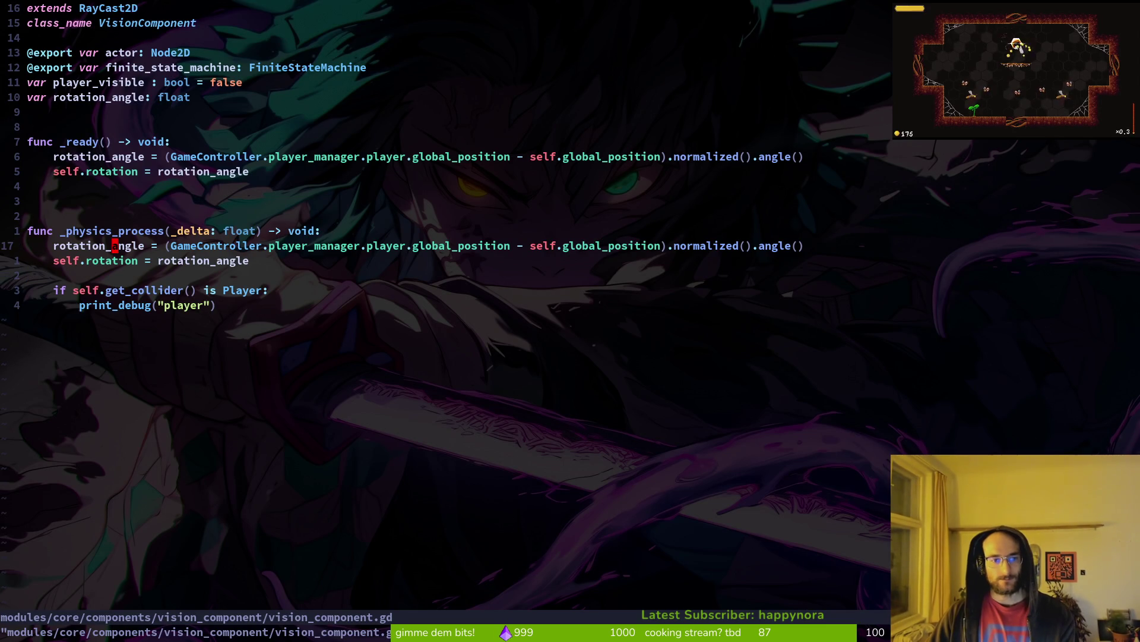
left_click(95, 270)
key("k")
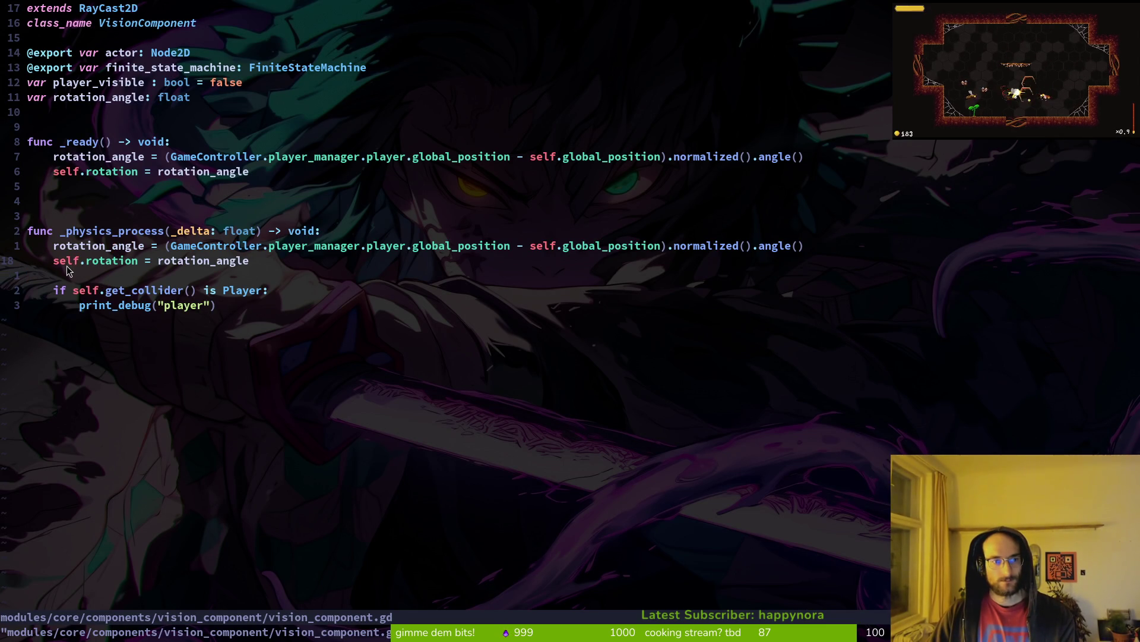
key("v")
key("Escape")
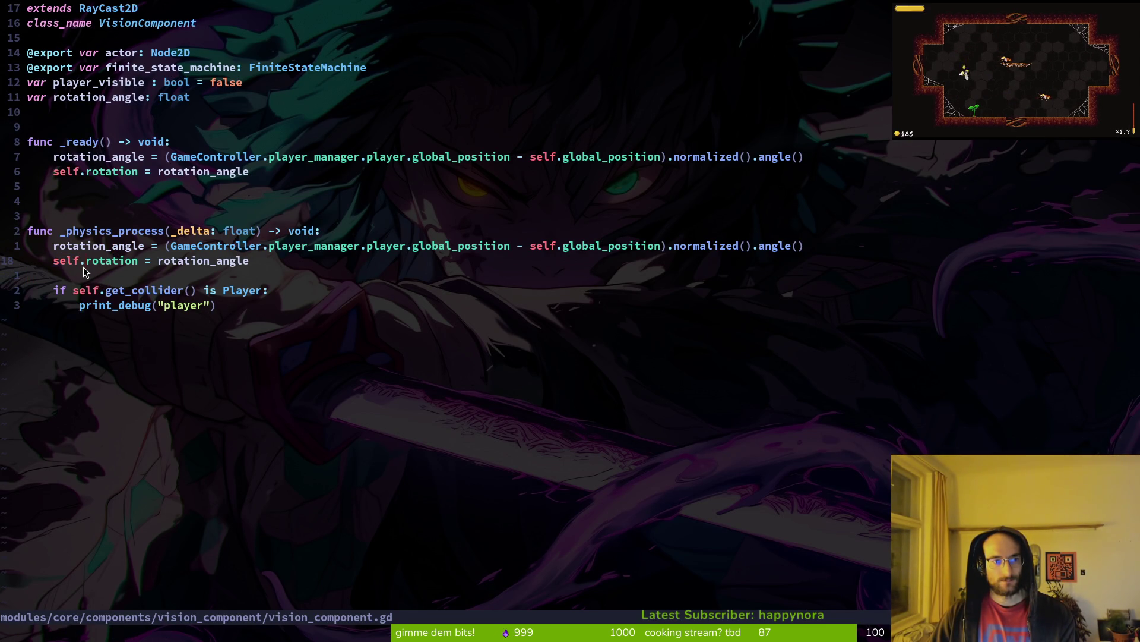
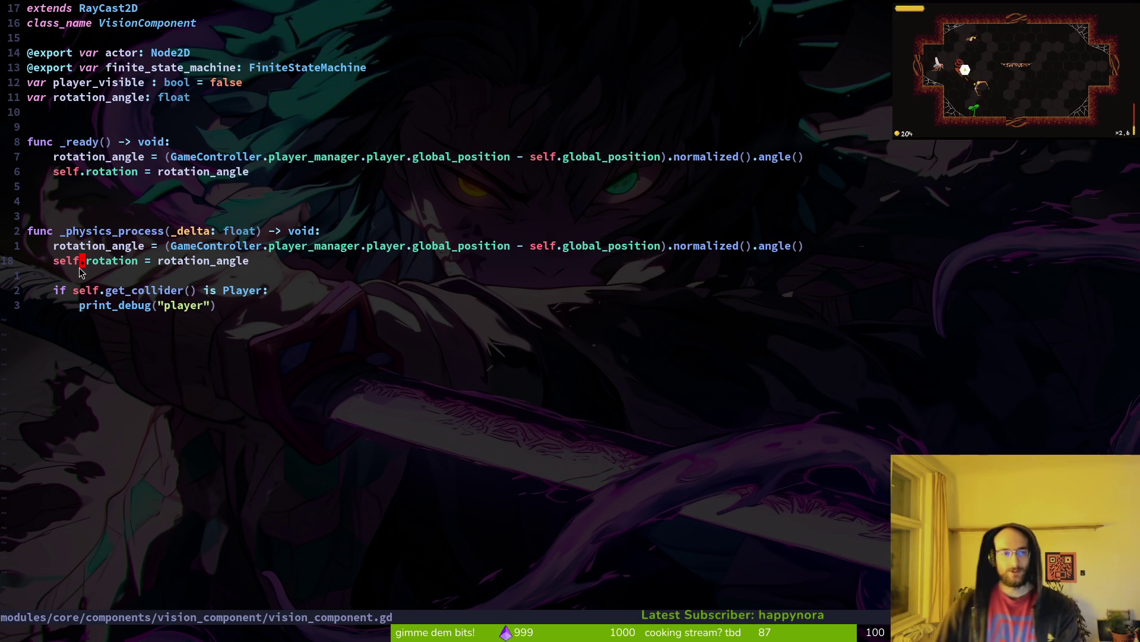
Step: Add a 'signal player_detected' line below the rotation_angle variable
left_click(134, 99)
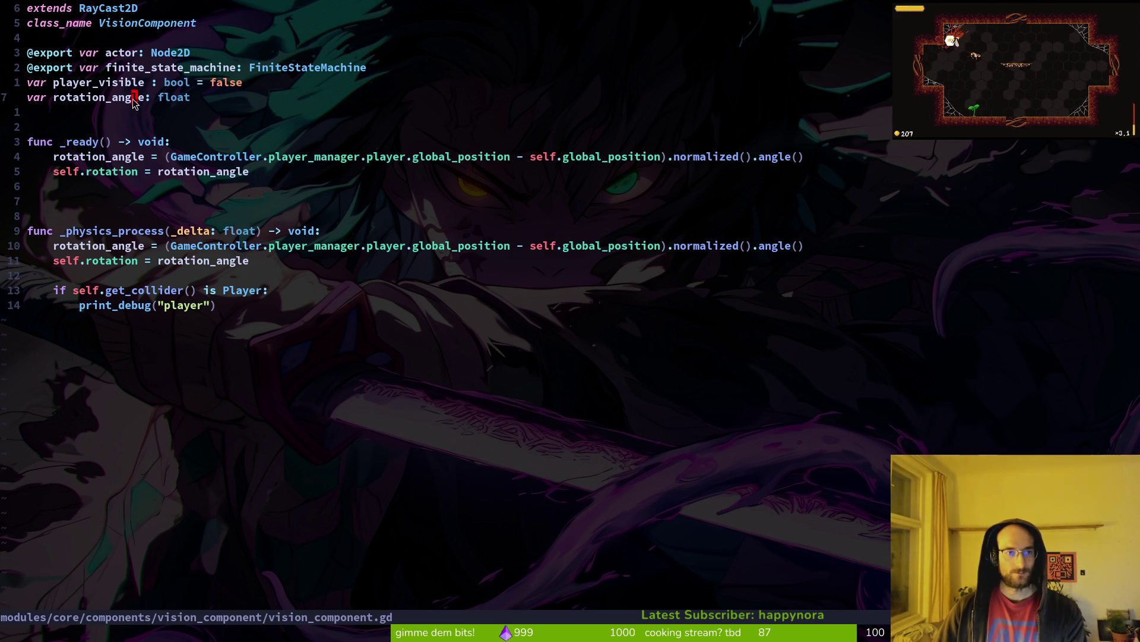
key("o")
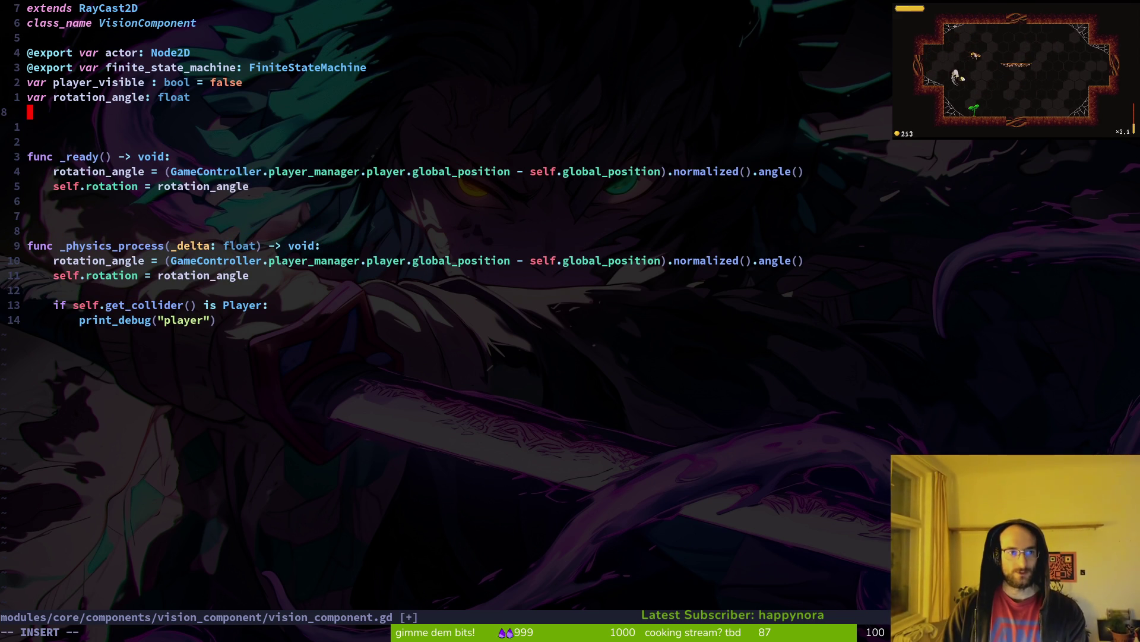
type("signal")
key("BackSpace")
key("BackSpace")
key("BackSpace")
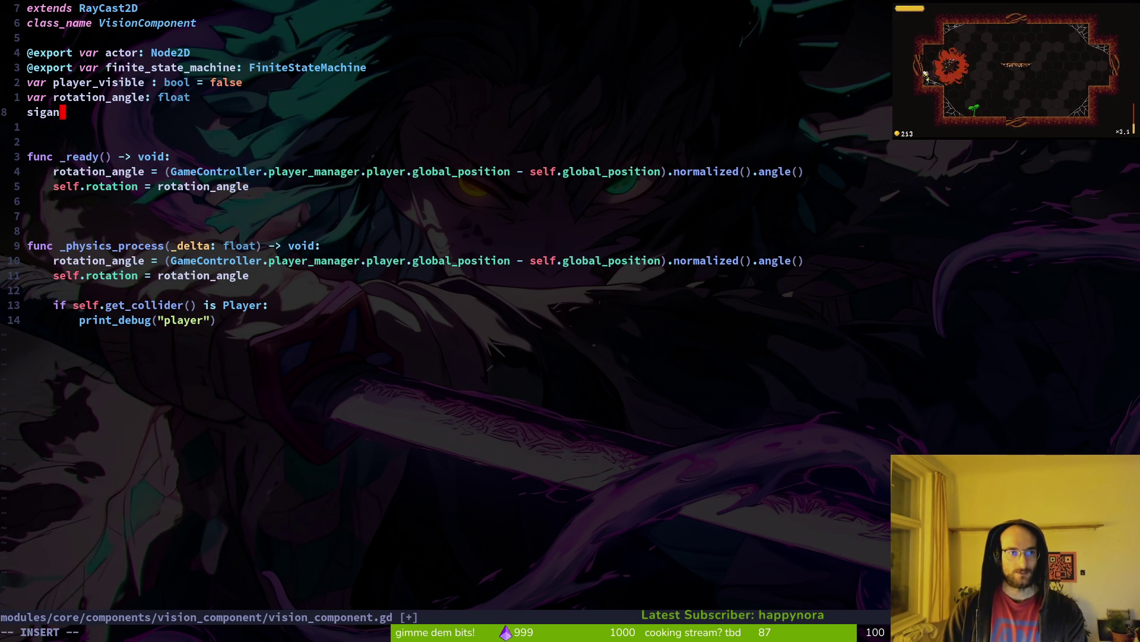
type("nal ")
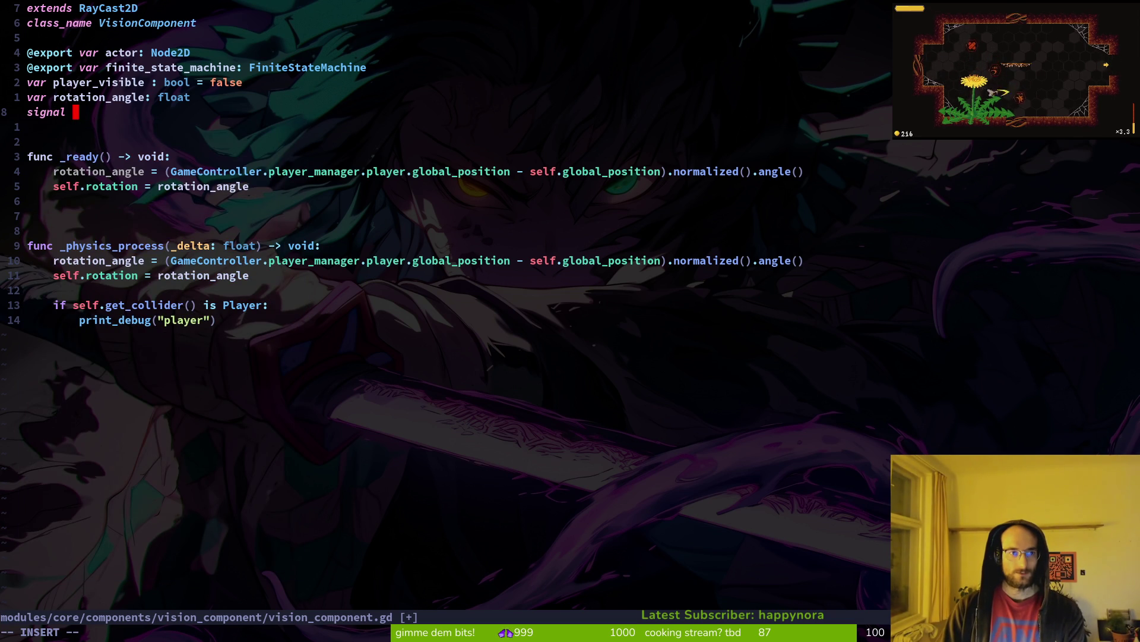
type("player_visi")
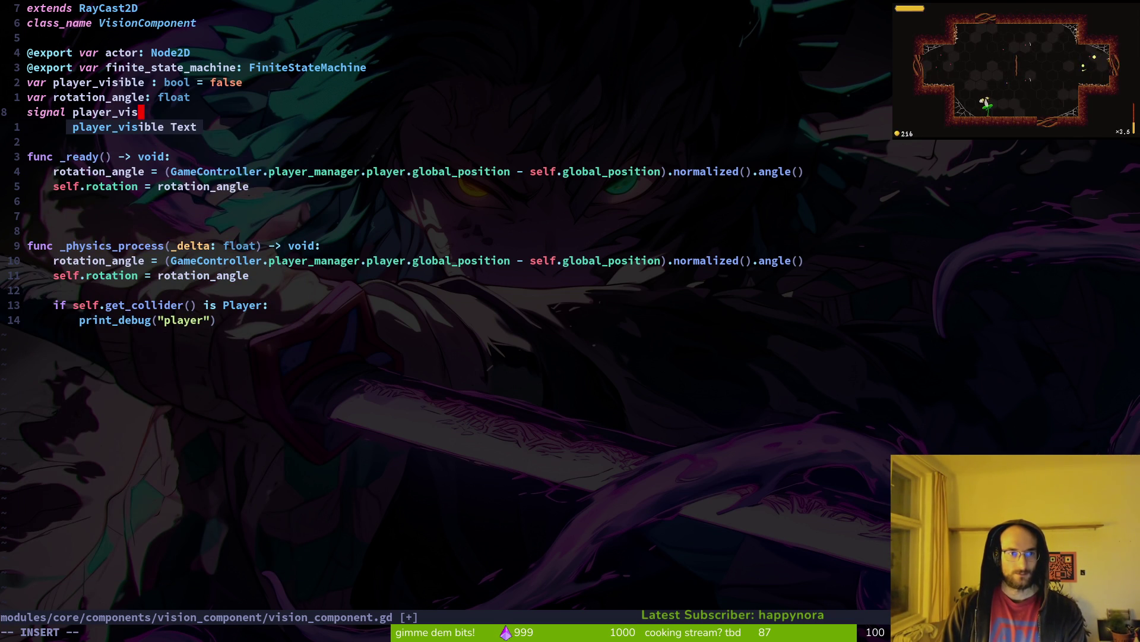
key("BackSpace")
key("BackSpace")
key("BackSpace")
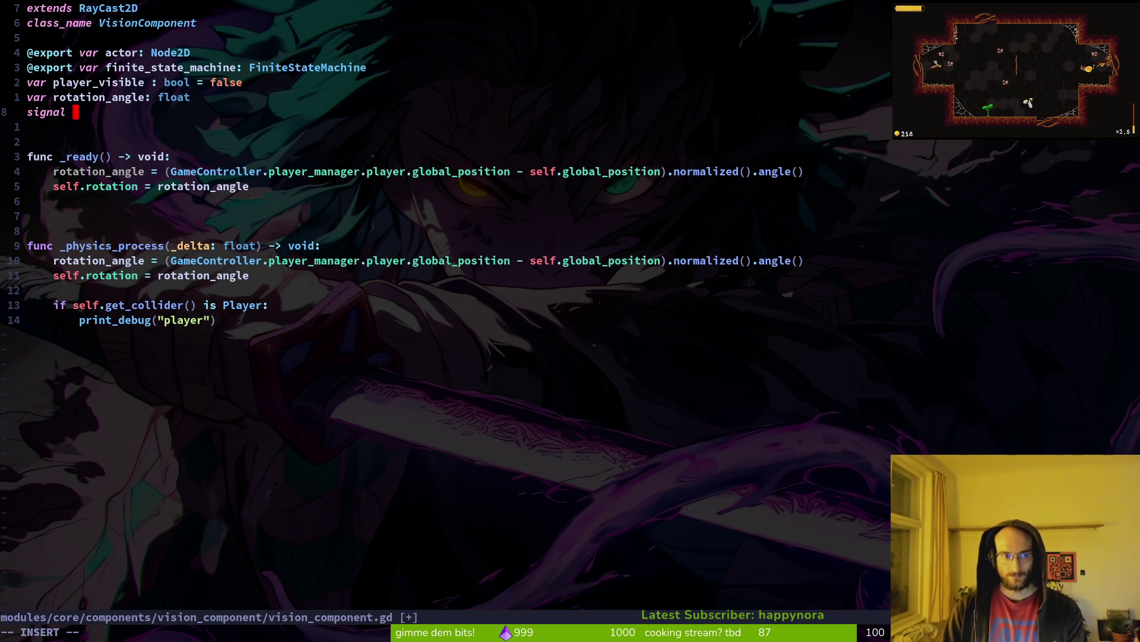
type("player")
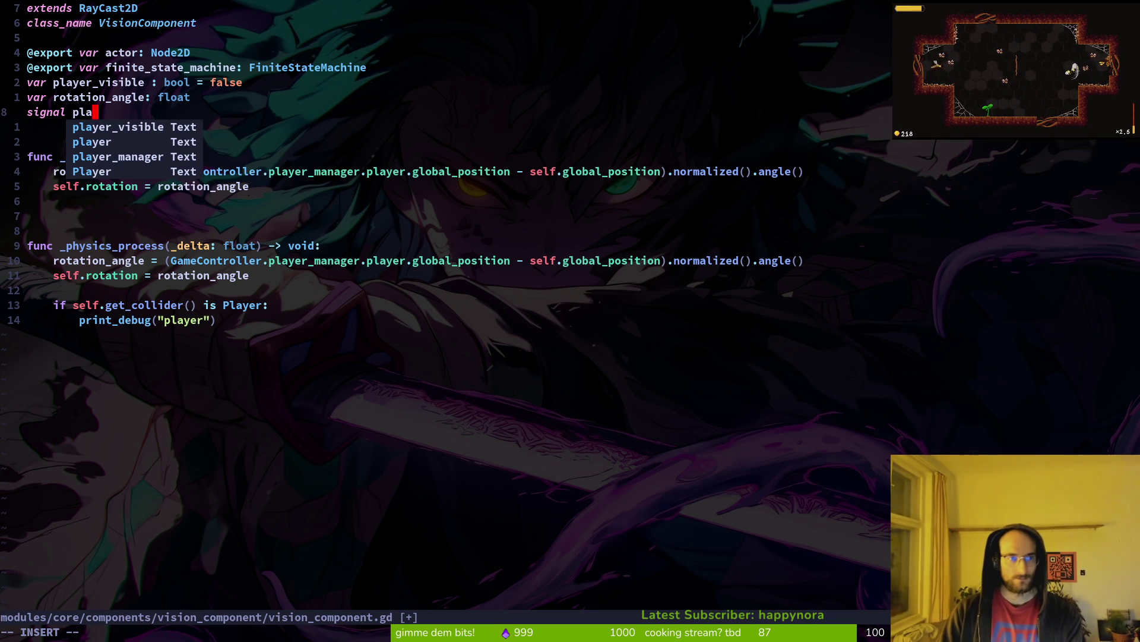
type("_detected")
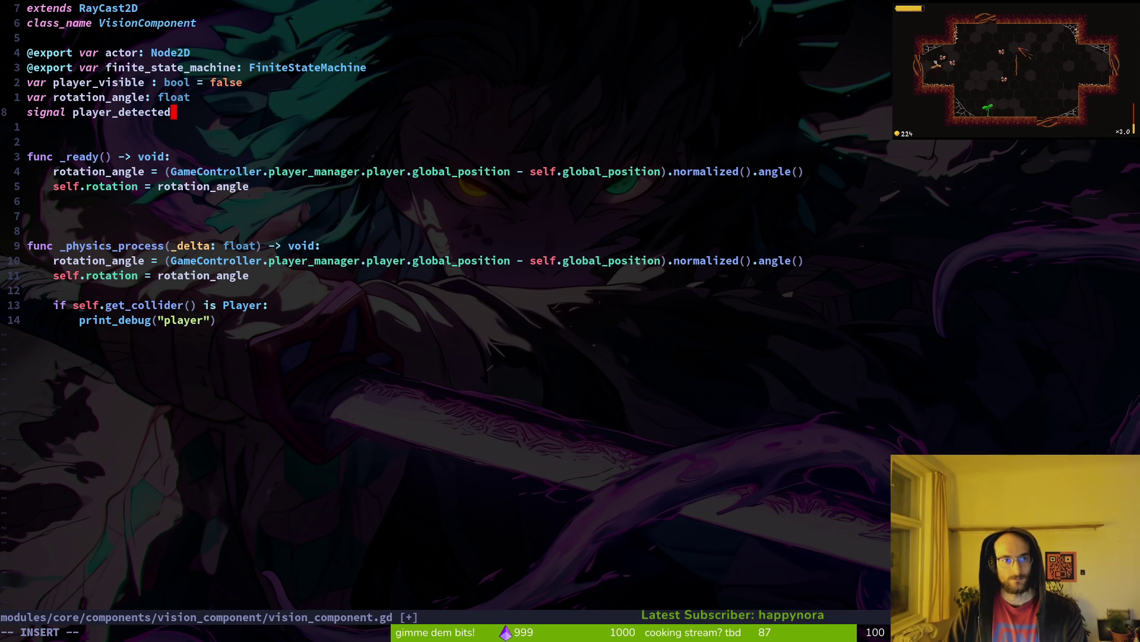
key("Escape")
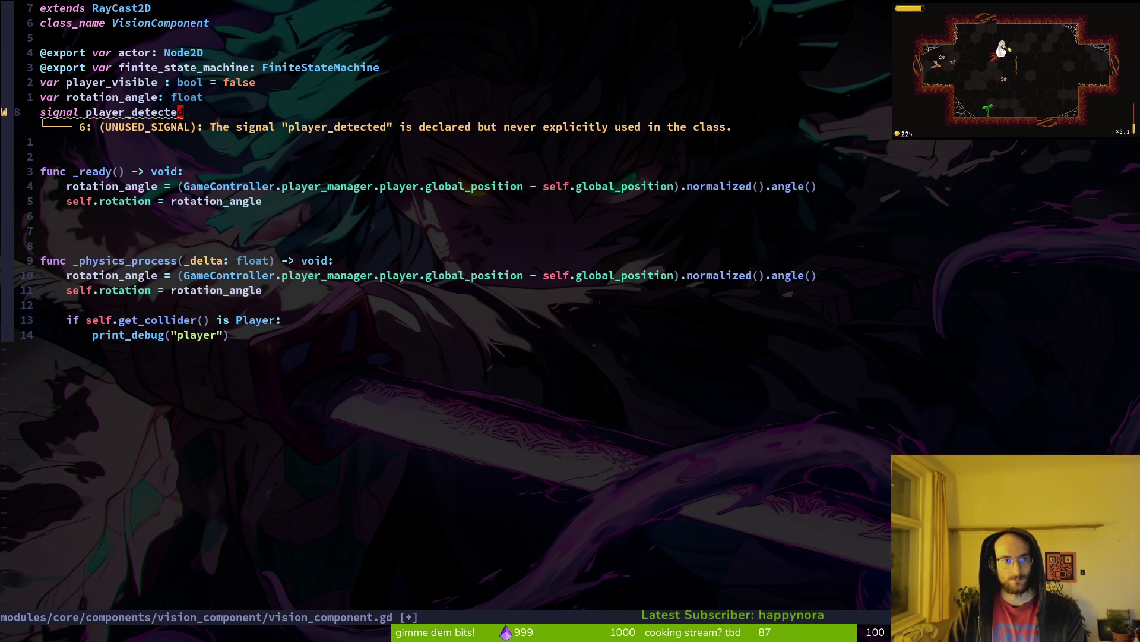
Step: Duplicate the signal line as 'signal player_lost' and save vision_component.gd
key("y")
key("y")
key("p")
key("w")
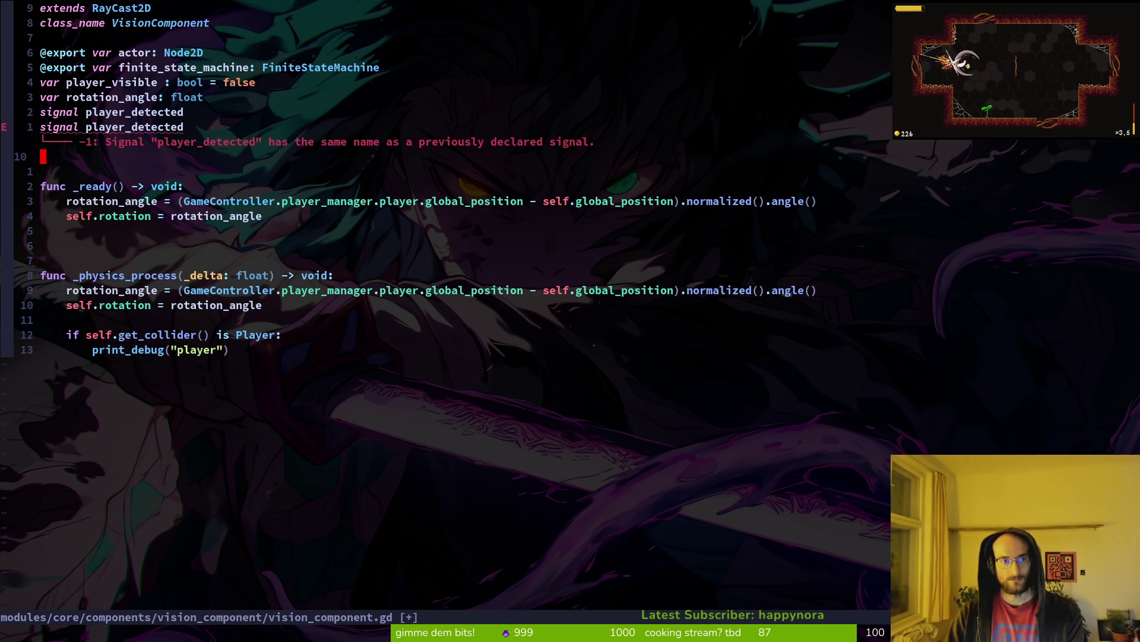
type("kwcwplayer_lost")
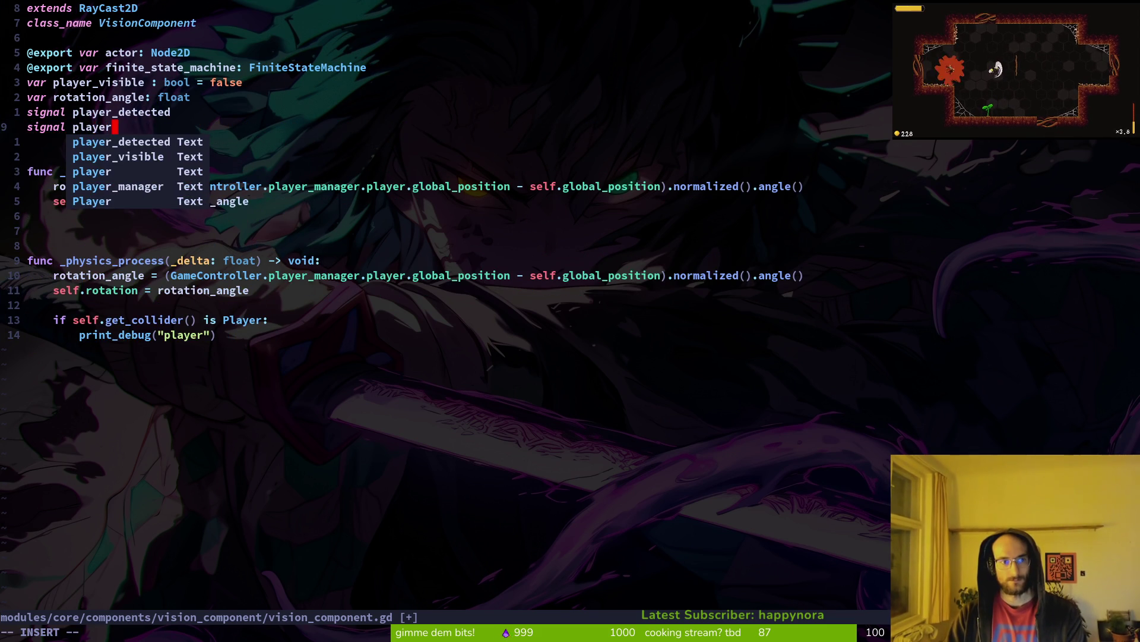
key("Escape")
key("ctrl+s")
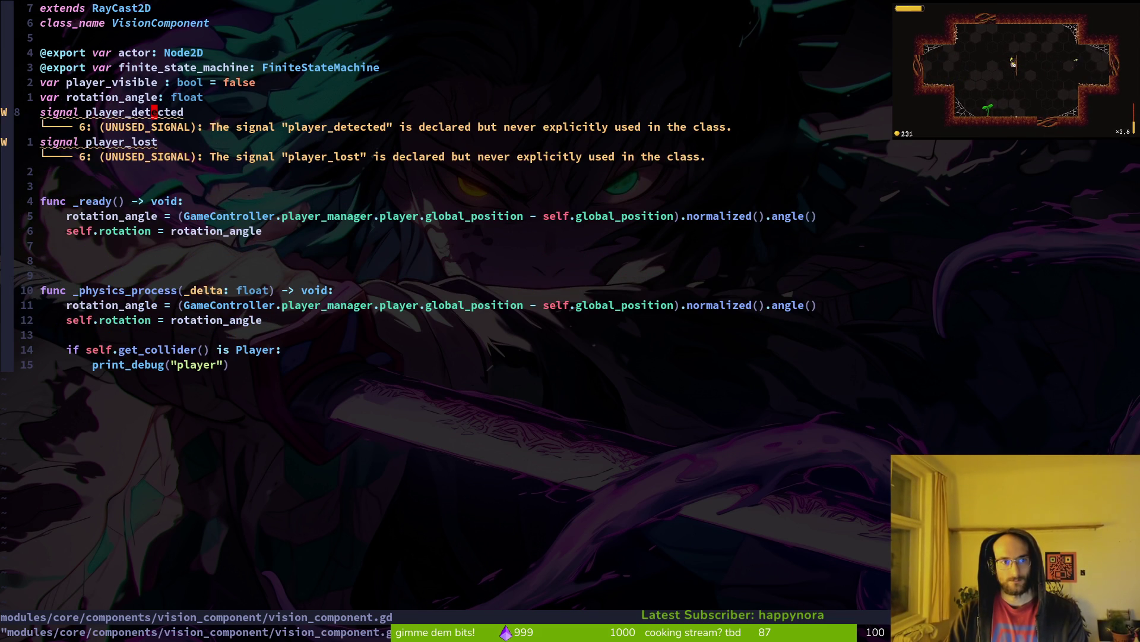
Step: Extend the get_collider if condition so it also requires !player_visible
key("j")
key("j")
key("j")
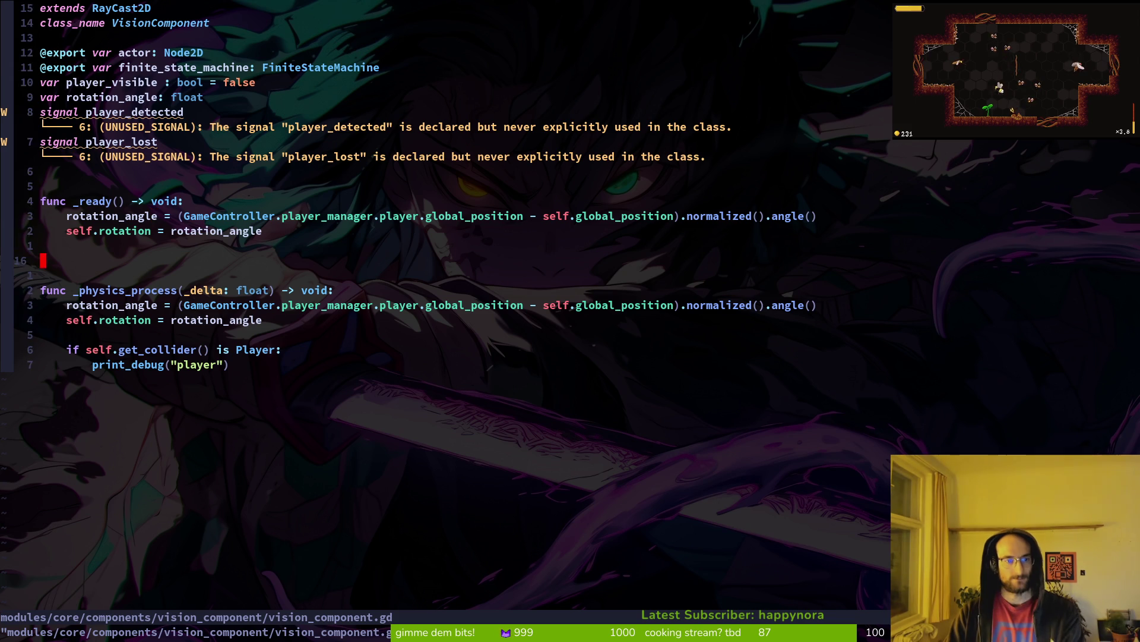
key("j")
key("j")
key("j")
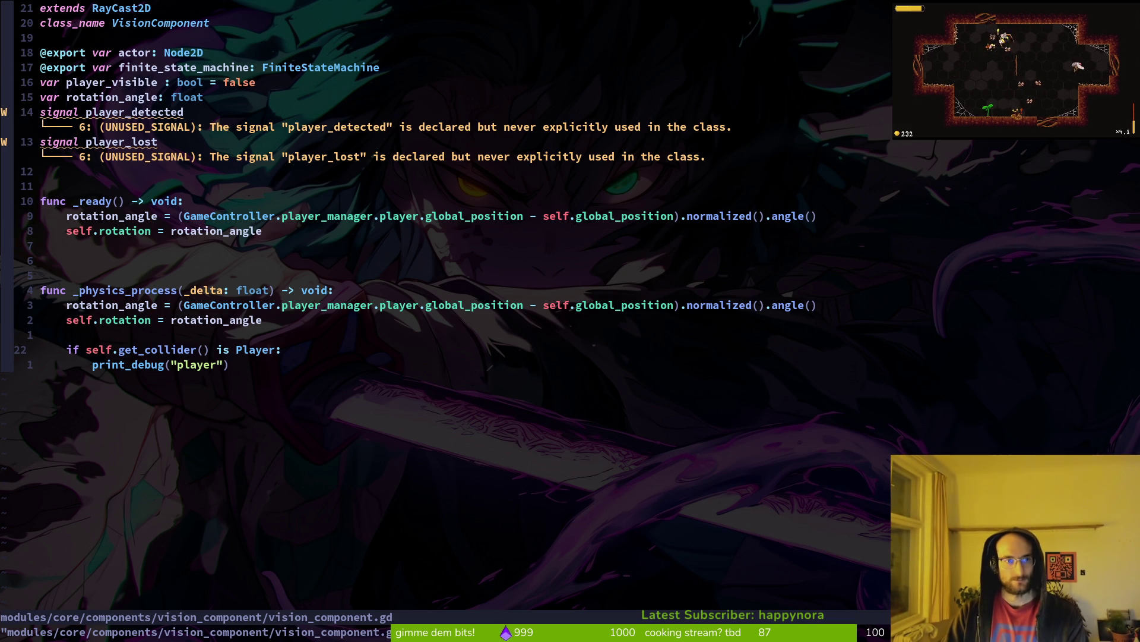
type("oand")
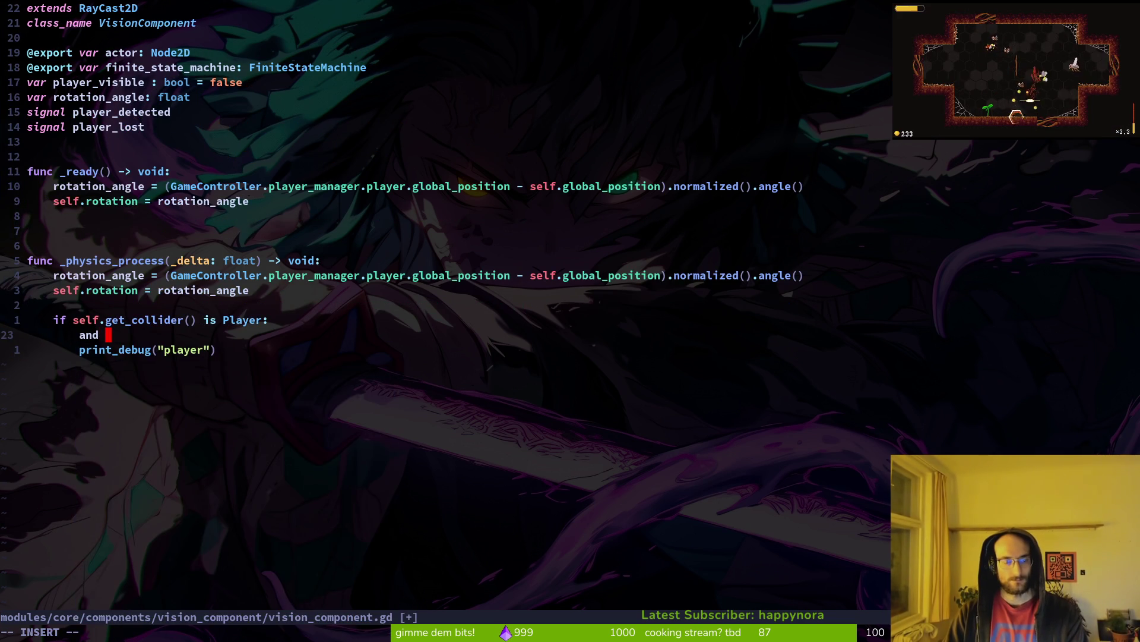
key("BackSpace")
key("BackSpace")
key("BackSpace")
key("BackSpace")
key("Escape")
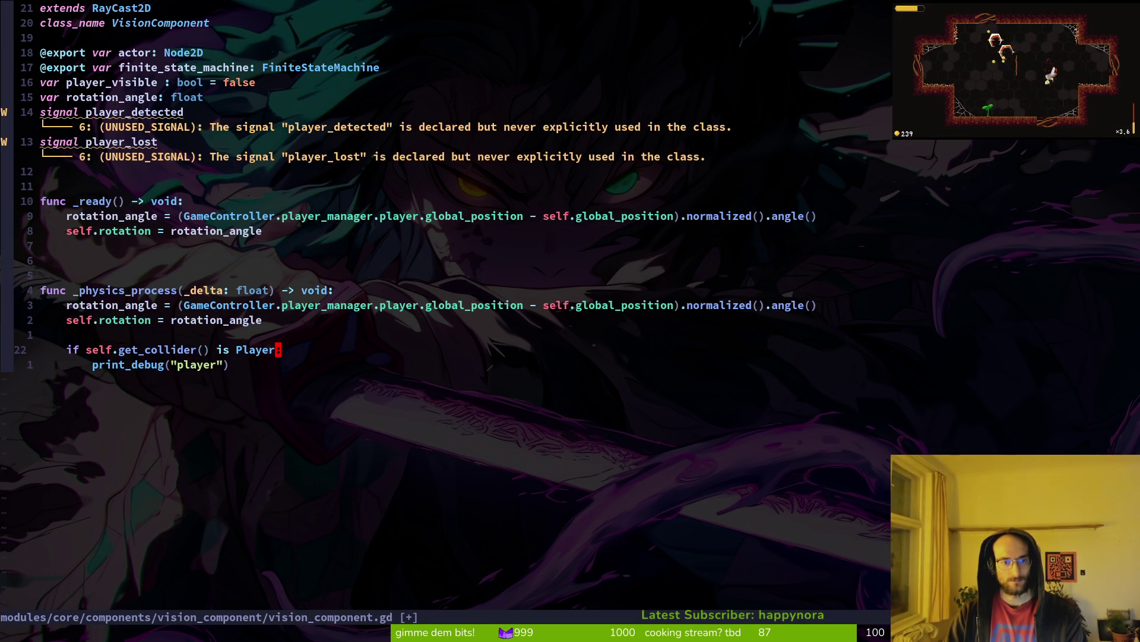
type("i a")
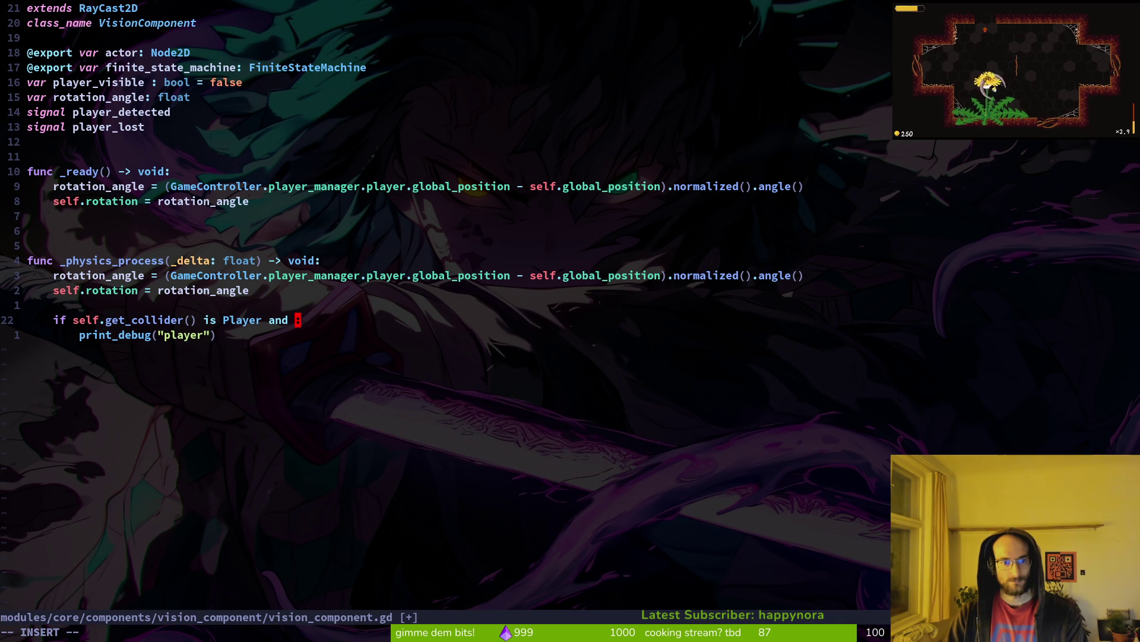
type("pl")
key("Return")
key("Escape")
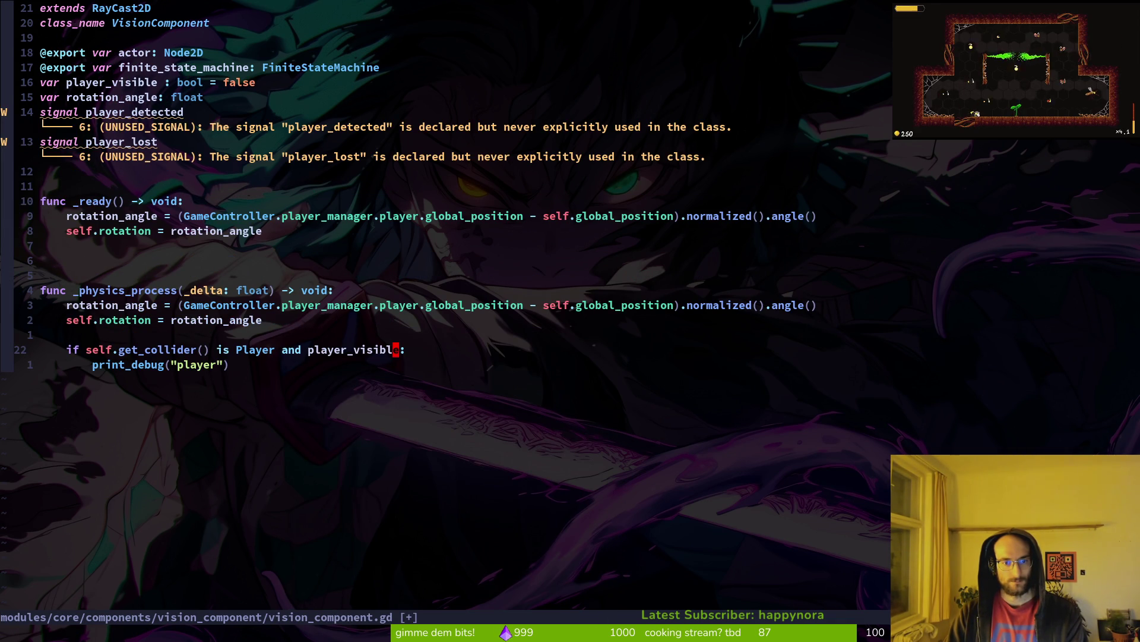
type("i!")
key("Escape")
Step: Inside the if, set player_visible = true, emit player_detected, and delete the old print_debug line
type("o")
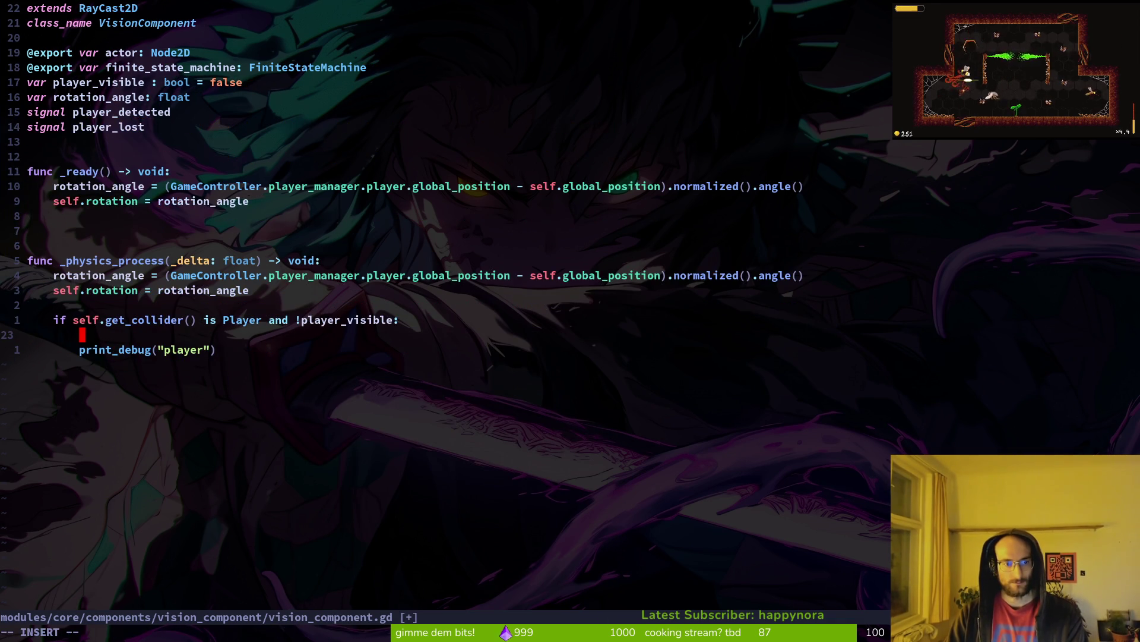
type("pl")
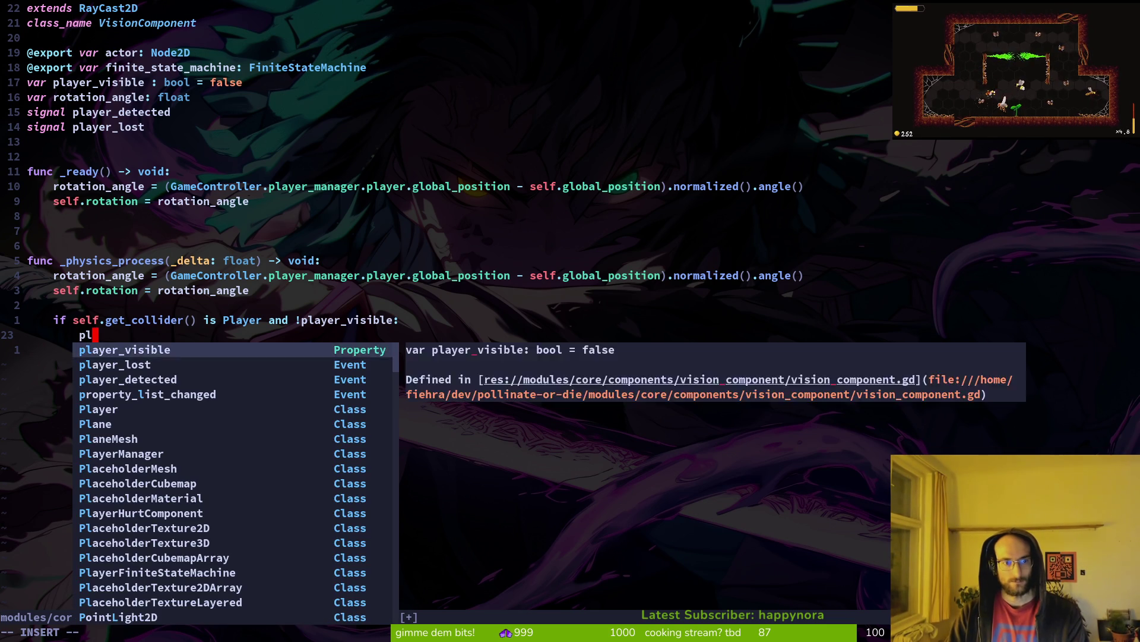
key("Tab")
type("= tue")
key("BackSpace")
key("BackSpace")
type("ru")
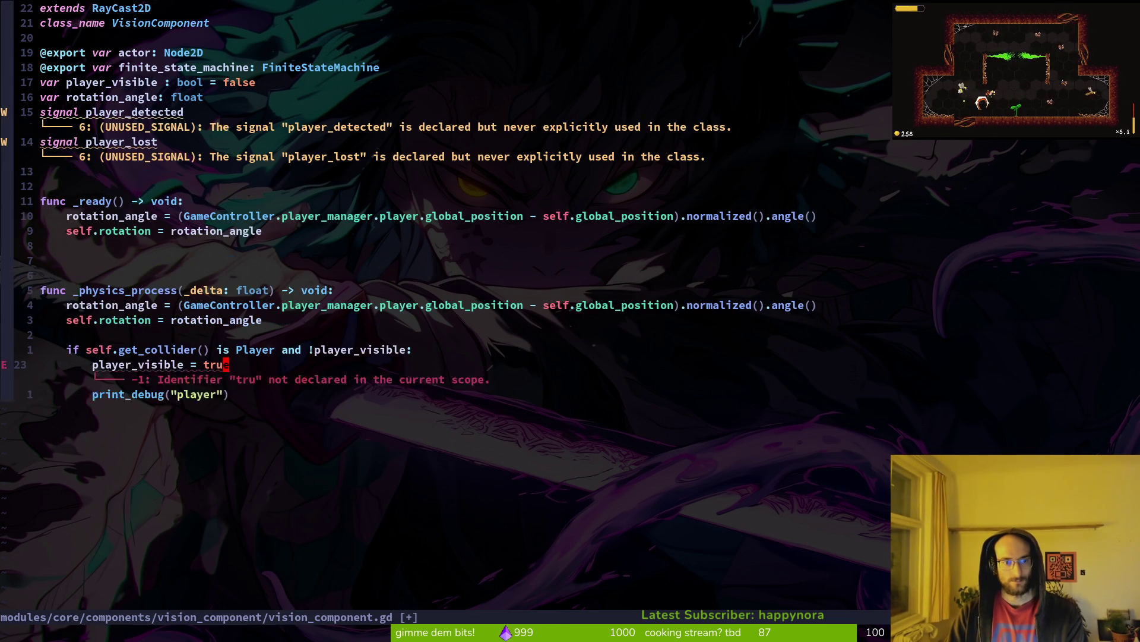
type("e")
key("Return")
type("pl")
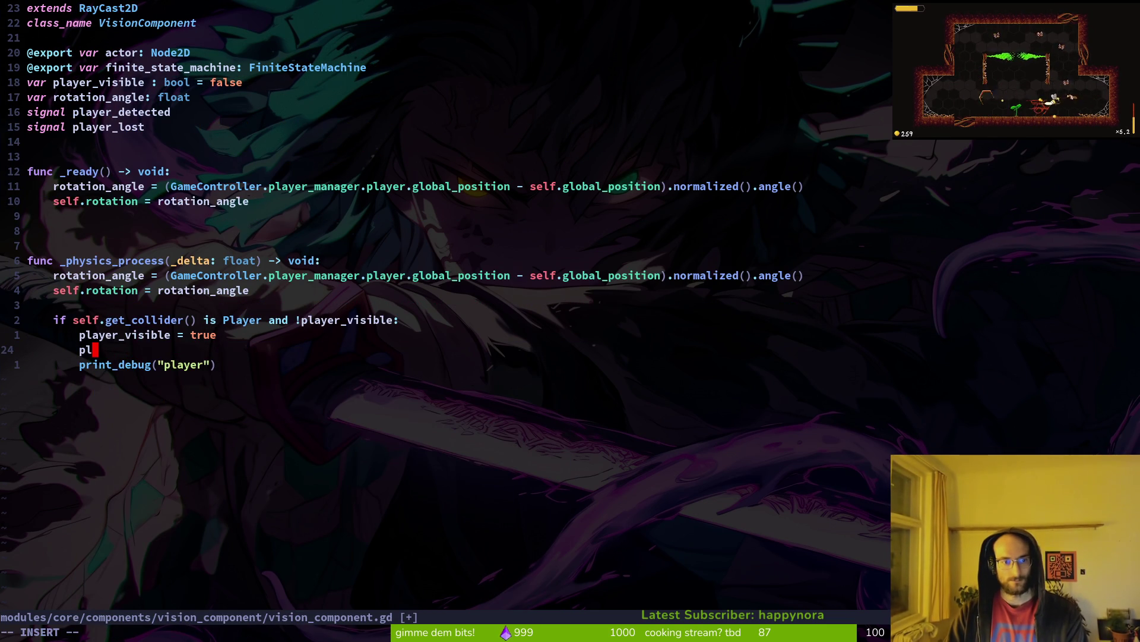
key("Tab")
key("Tab")
key("Tab")
key("Return")
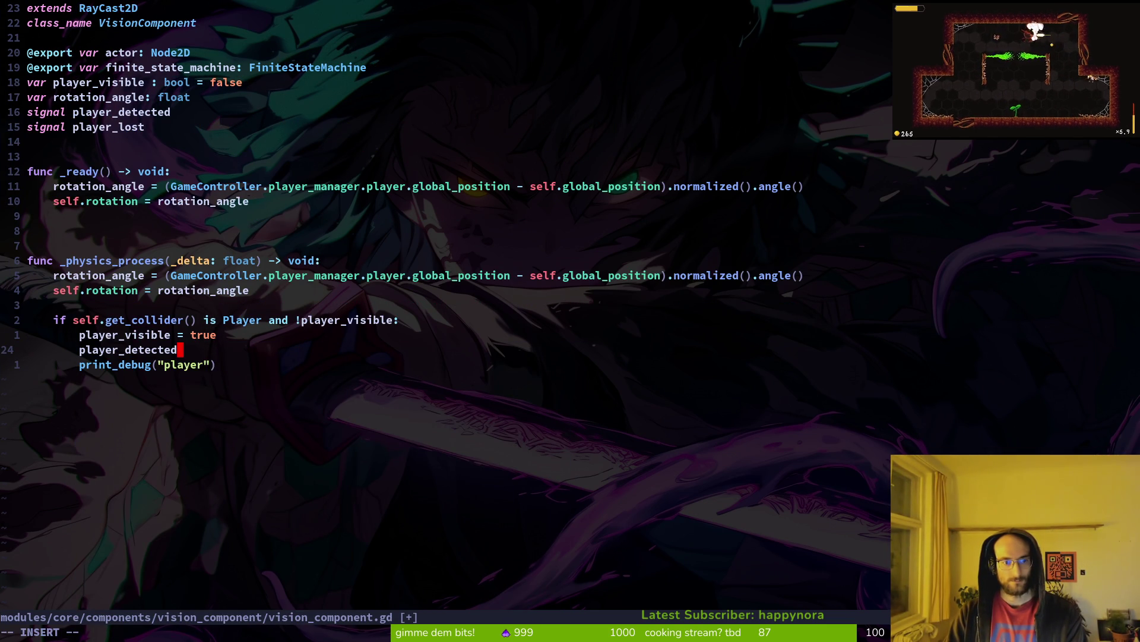
type(".emit")
key("Return")
key("Down")
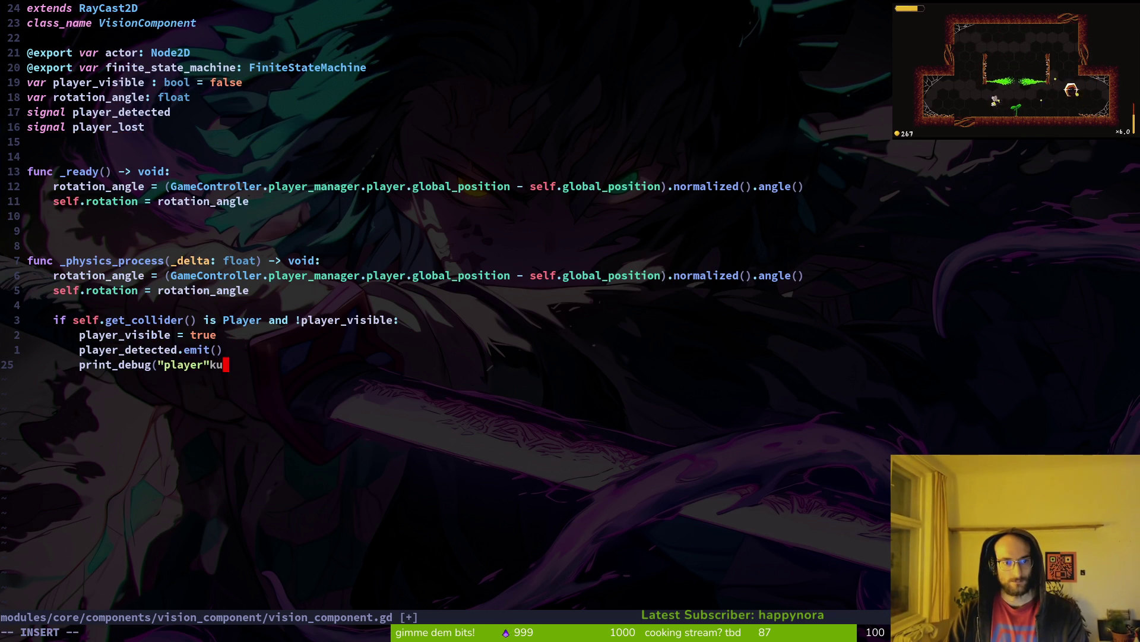
key("Escape")
key("d")
key("d")
Step: Try an elif self.get_collider() Player branch, then undo to restore the complete elif block
type("o")
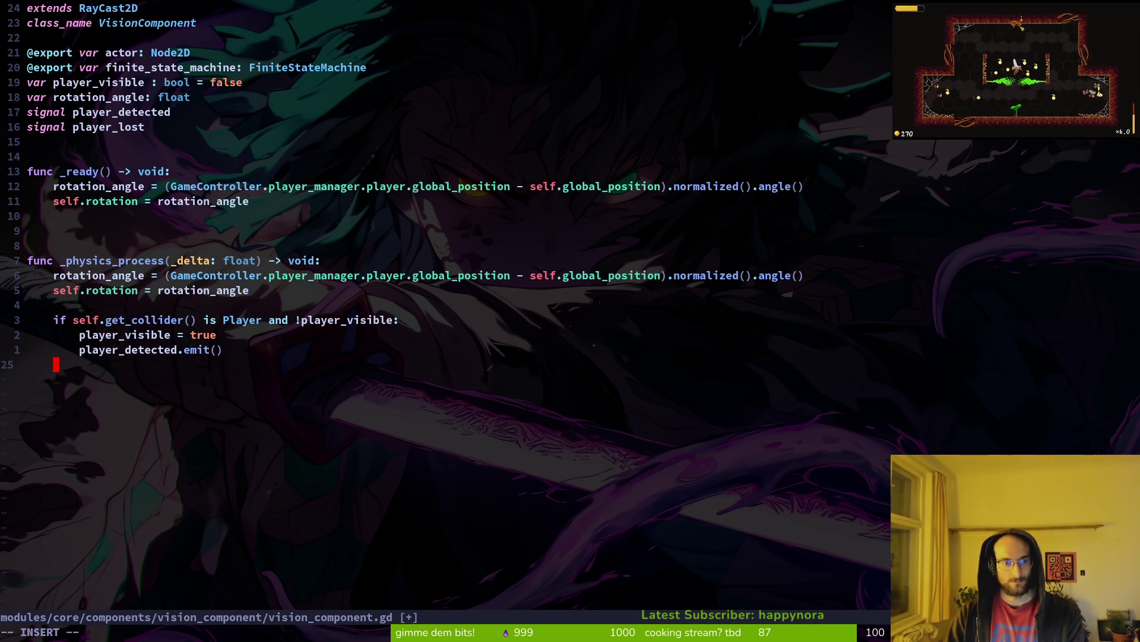
type("else")
key("BackSpace")
key("BackSpace")
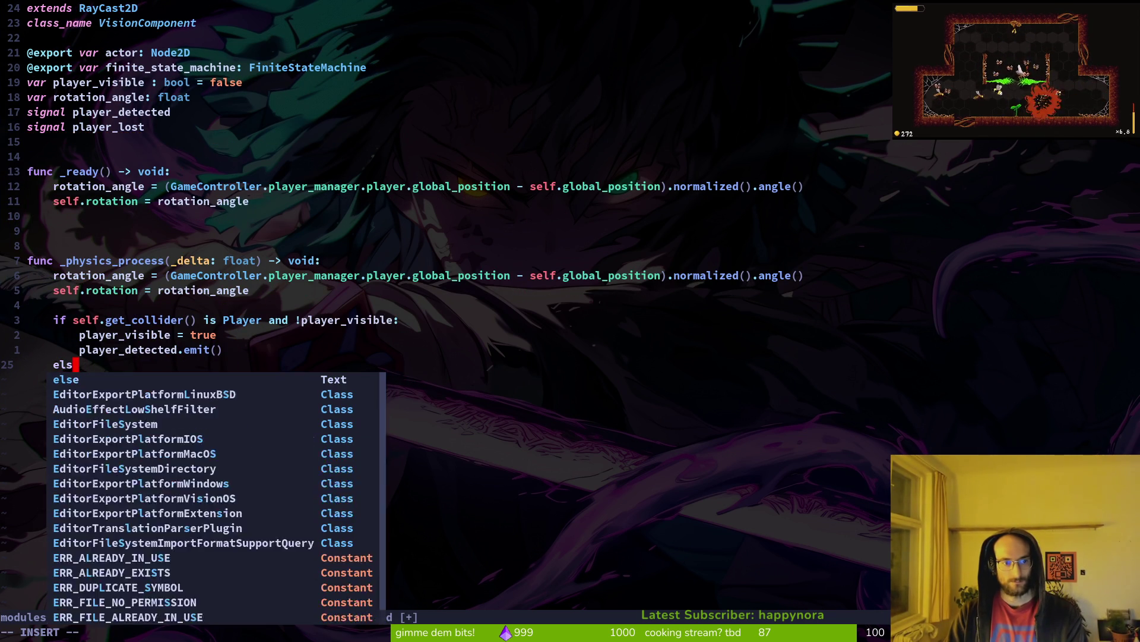
type("if self.get_collider().")
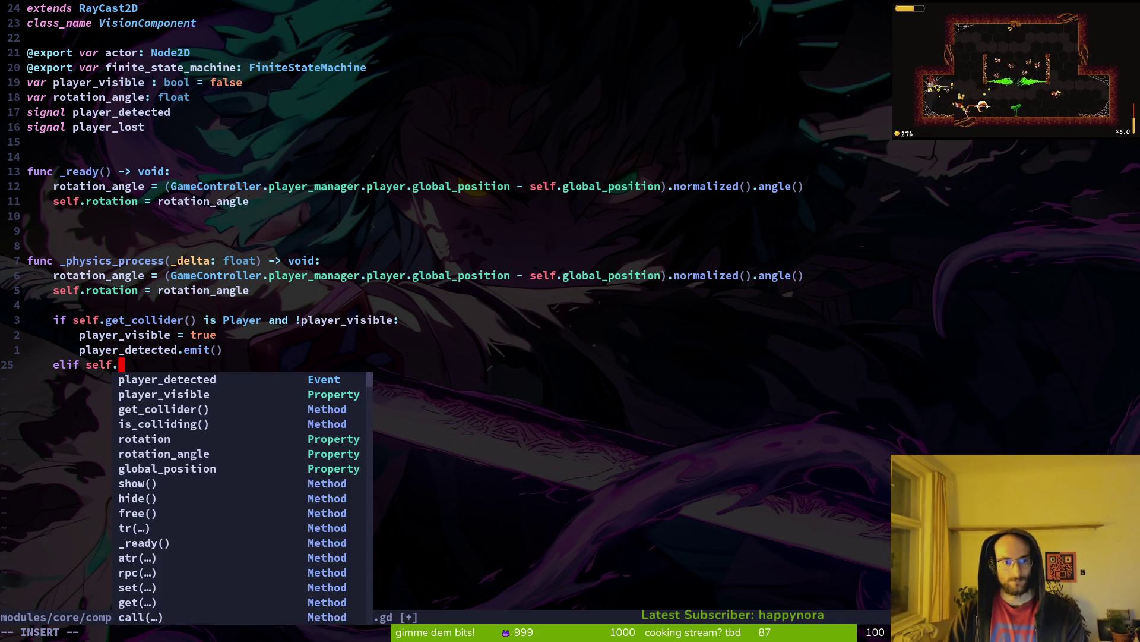
key("ctrl+e")
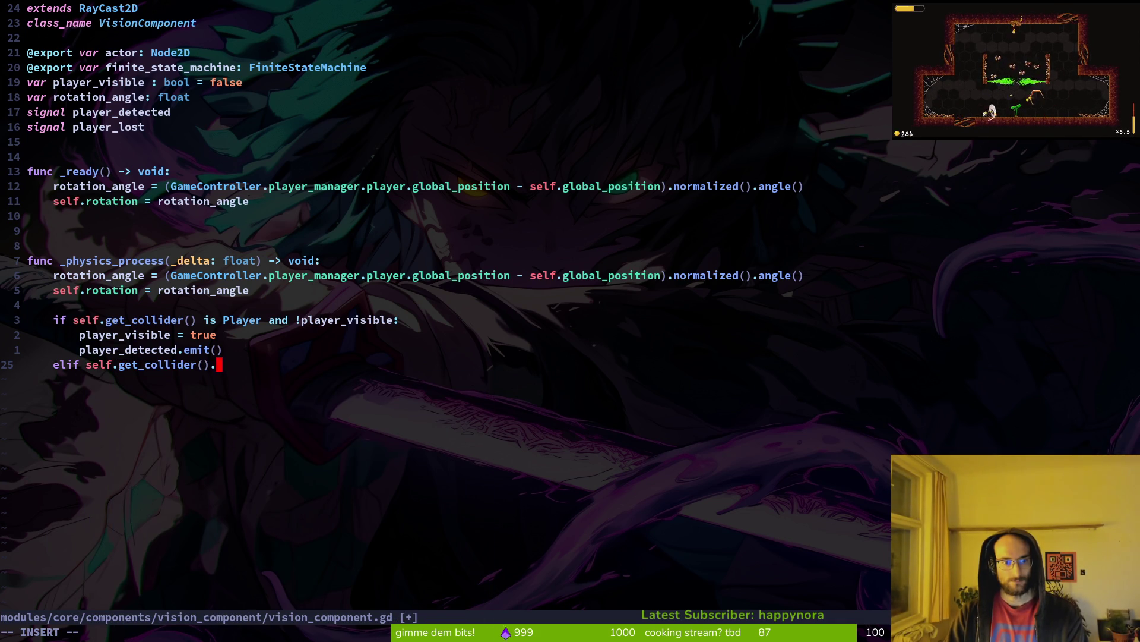
key("ctrl+e")
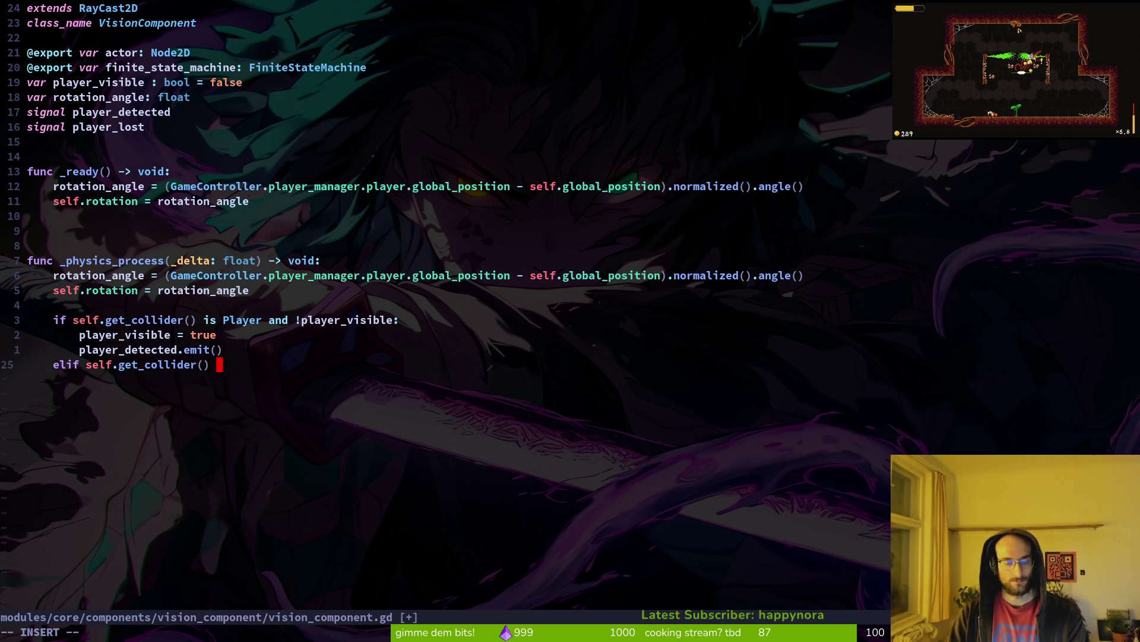
type("iPlayer")
key("ctrl+e")
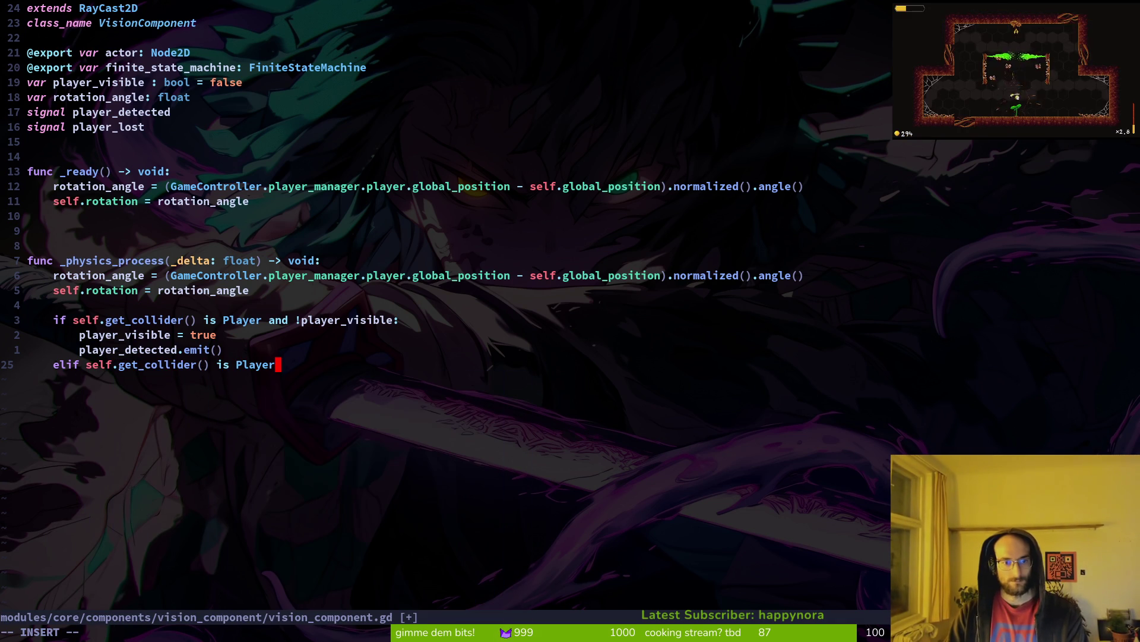
key("Escape")
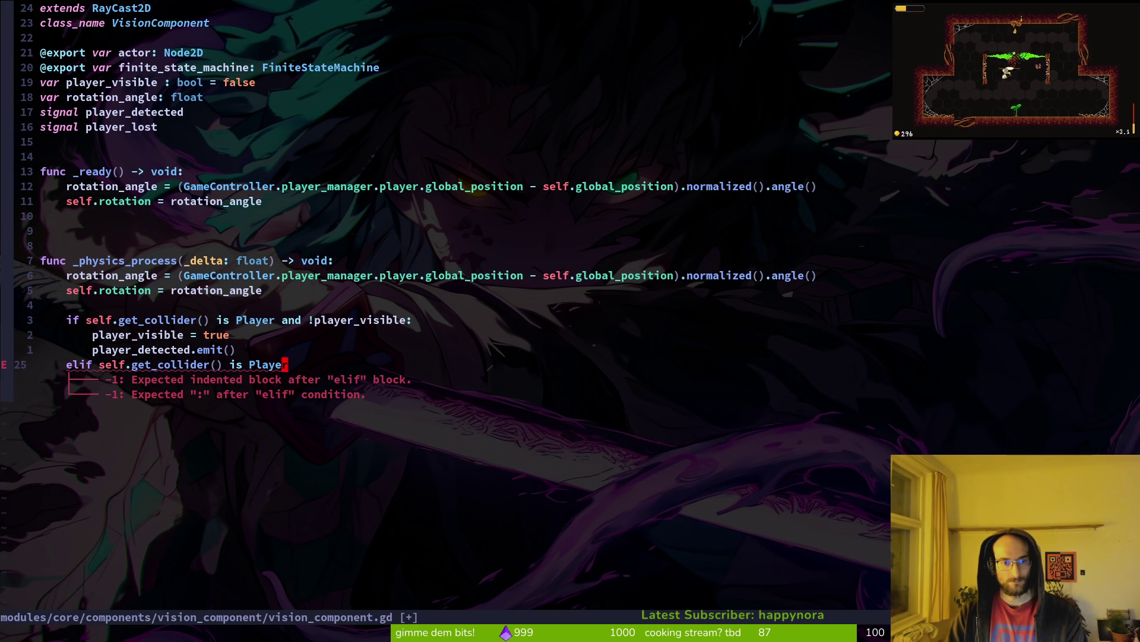
key("b")
key("b")
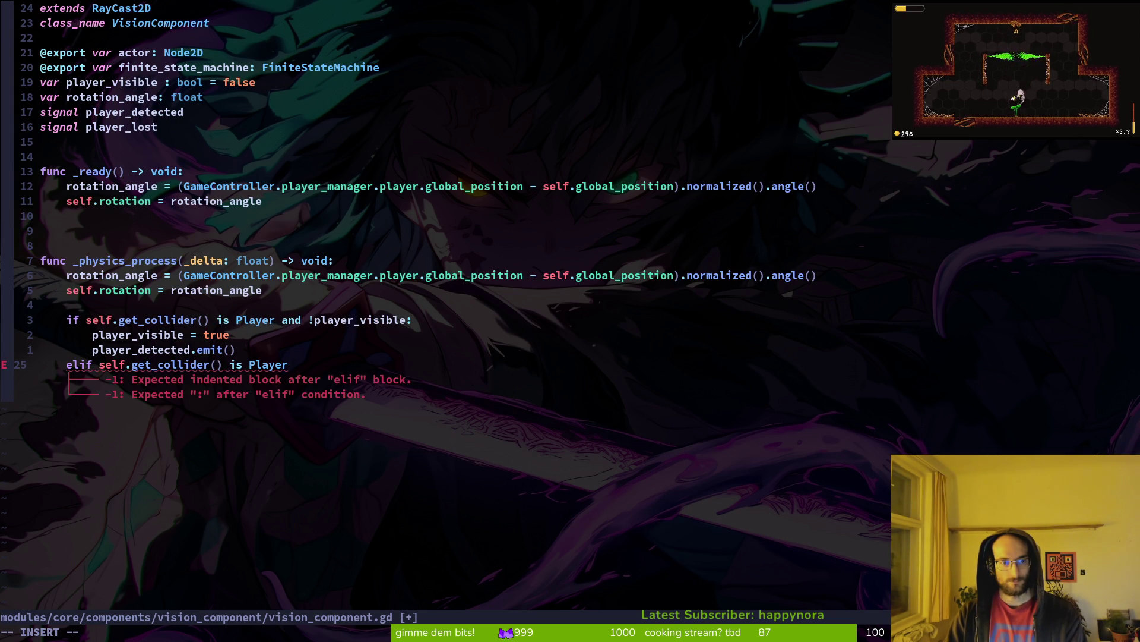
key("Escape")
key("u")
Step: Change the first debug message to "playerfound", save, and launch the game in Godot
key("c")
key("i")
key("quotedbl")
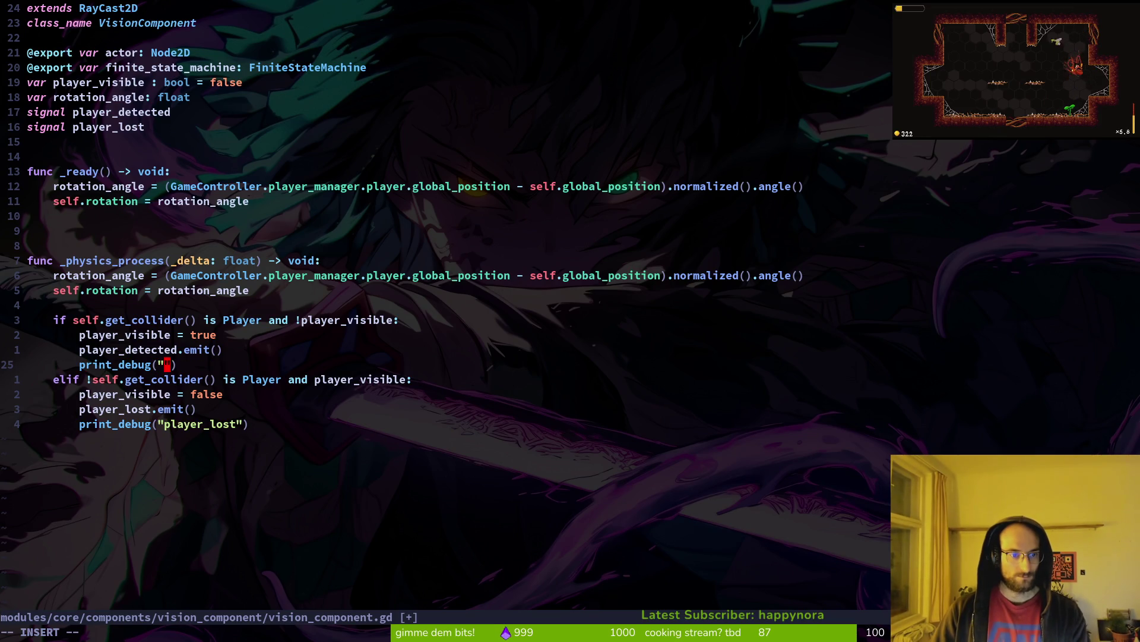
type("playerfou")
type("nd")
key("Escape")
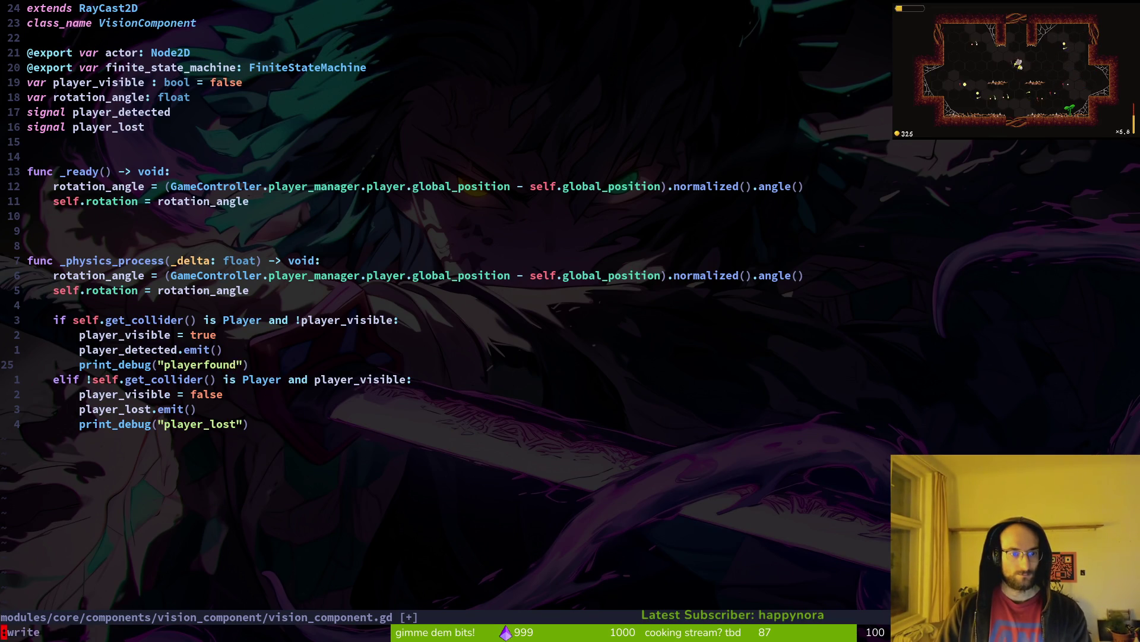
type(":w")
key("Return")
key("alt+Tab")
key("alt+Tab")
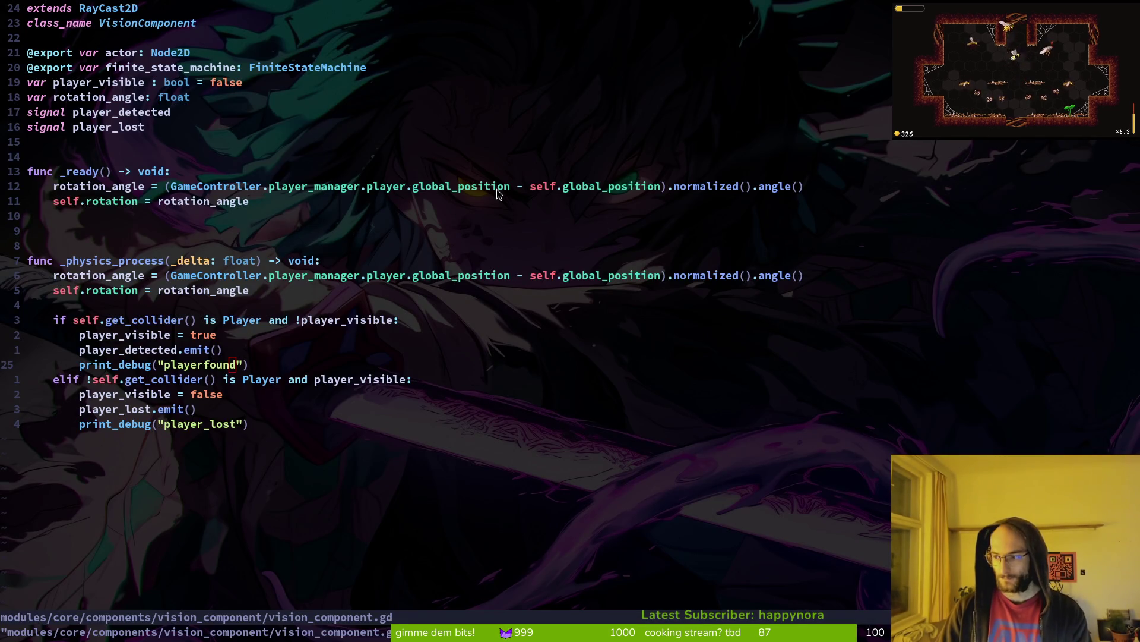
key("alt+Tab")
key("F5")
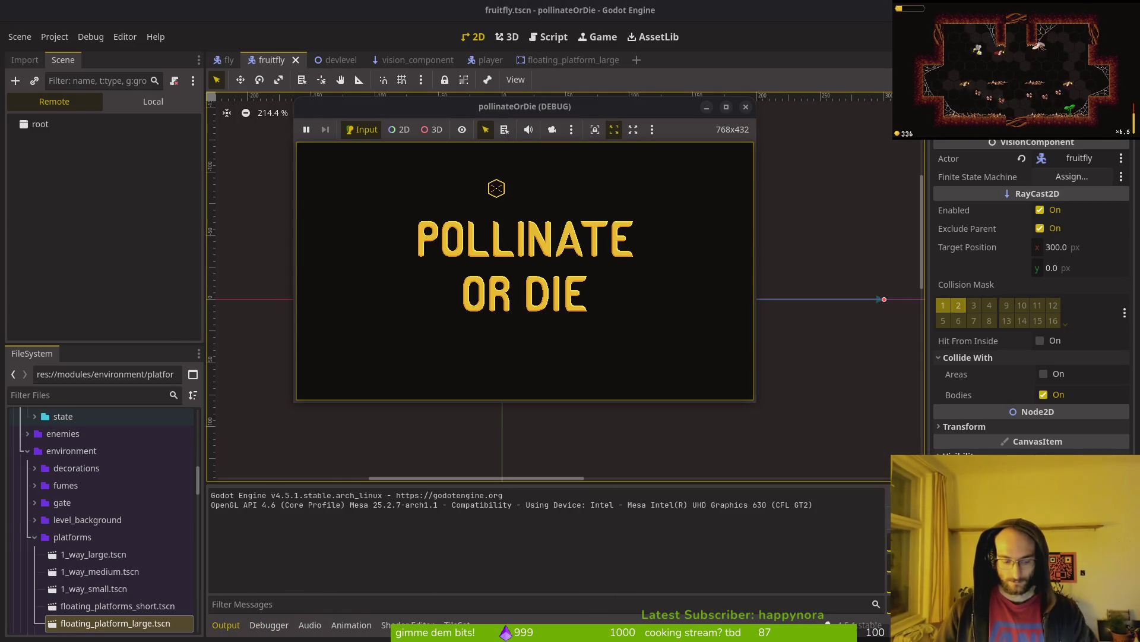
Step: Start the dev level and fly the bee over the pillar onto the floating platform
key("Return")
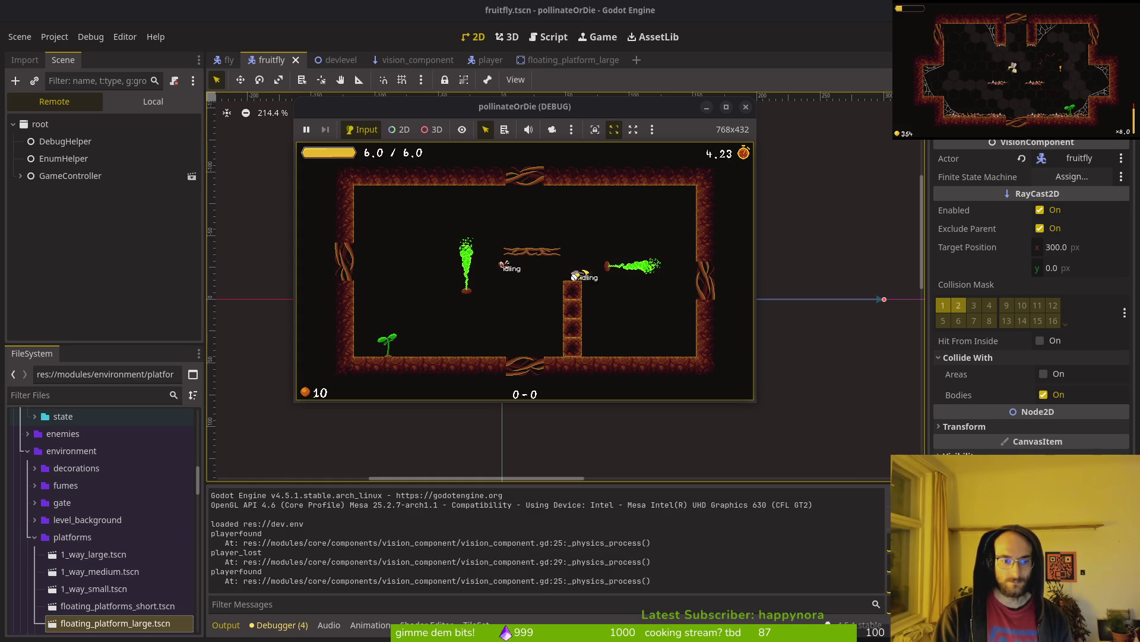
key("Right")
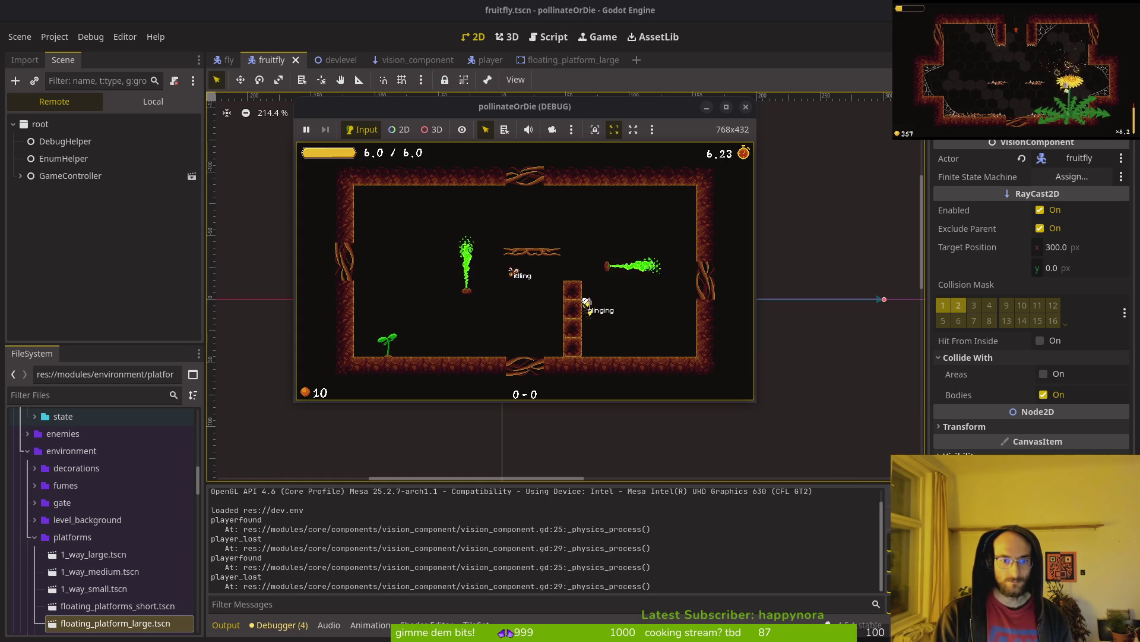
key("Up")
key("Left")
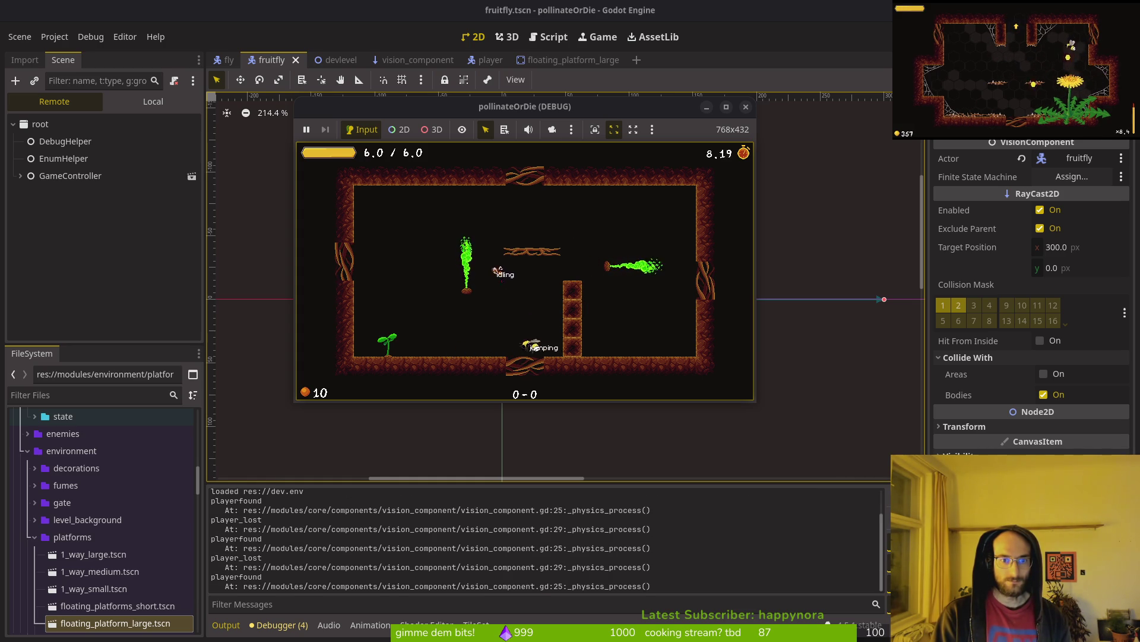
key("Left")
key("Up")
key("Right")
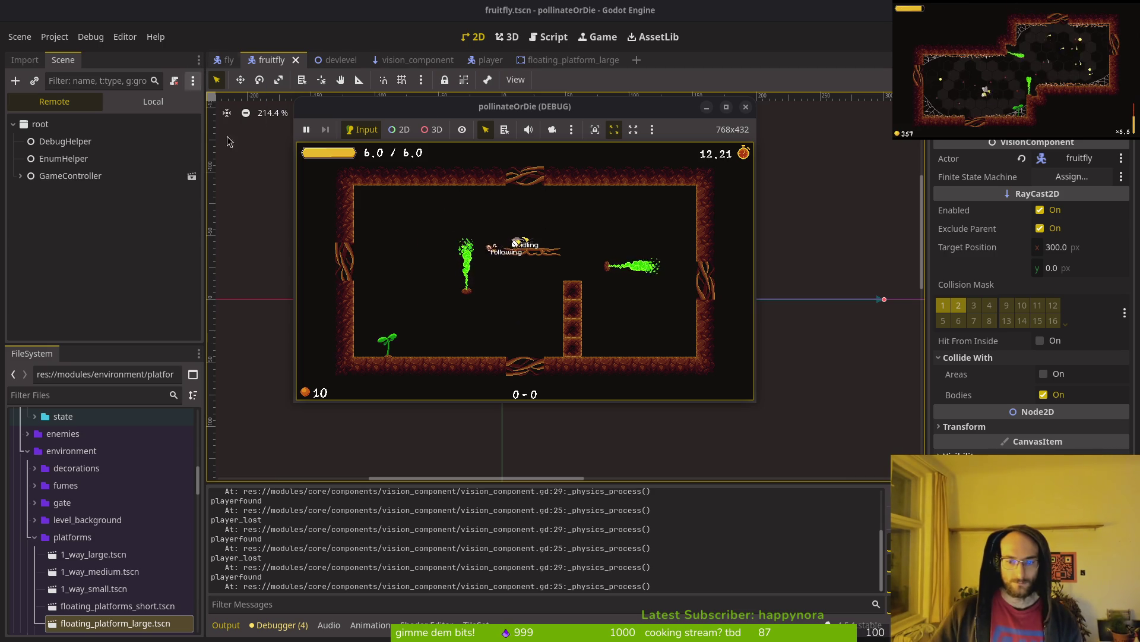
Step: Relaunch the game, fly the bee toward the fruitfly, then close the game window
key("F8")
key("F5")
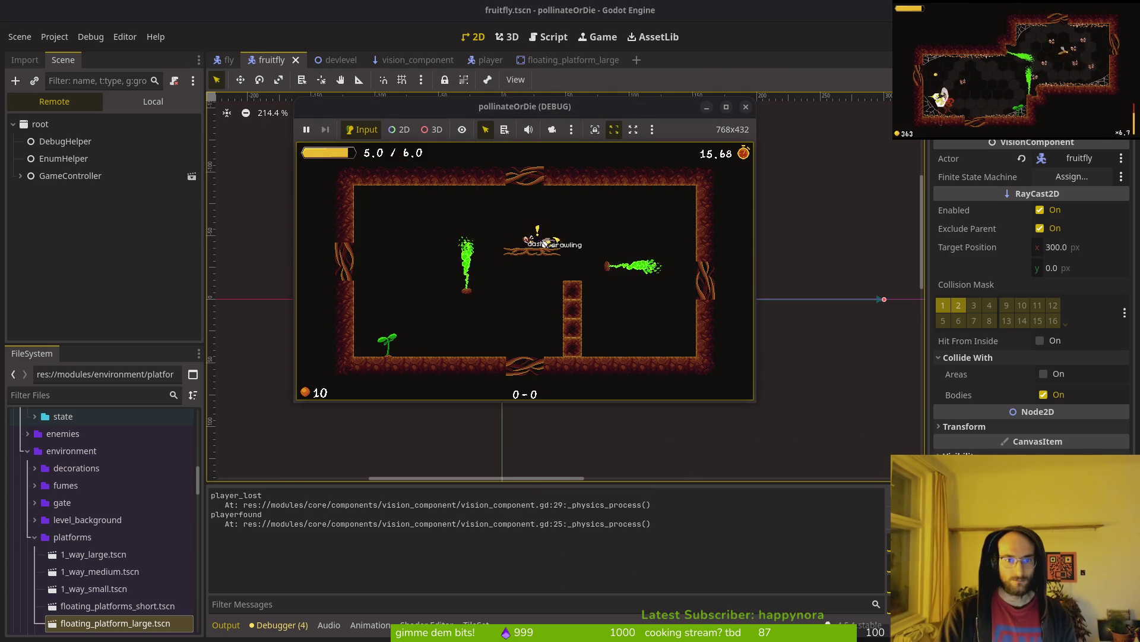
key("Right")
key("Left")
key("Left")
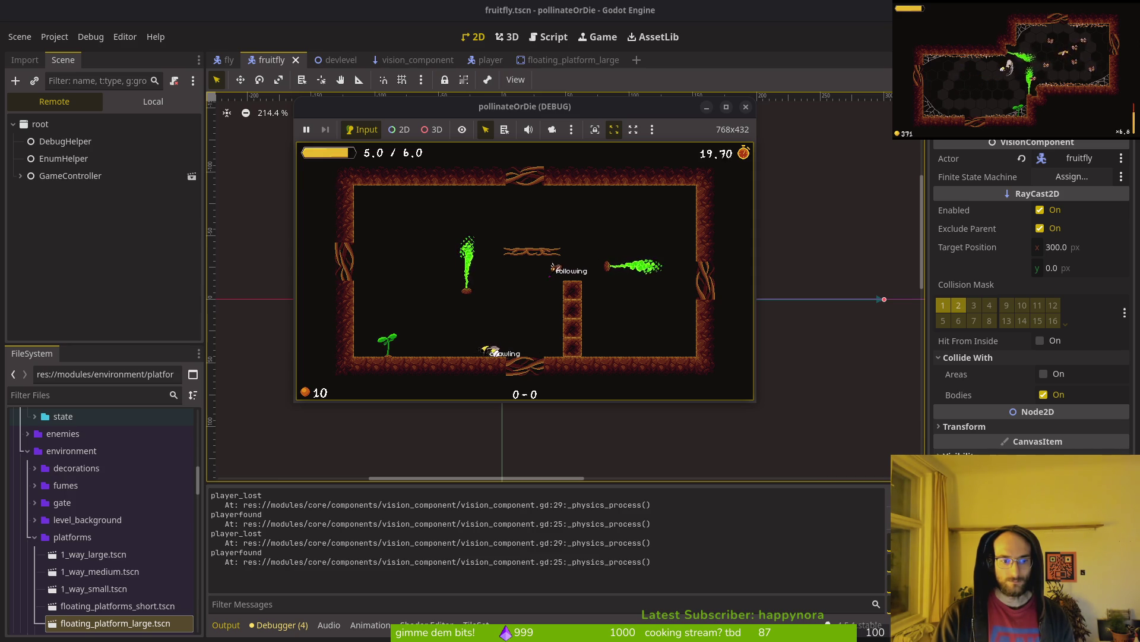
key("Left")
key("space")
key("Right")
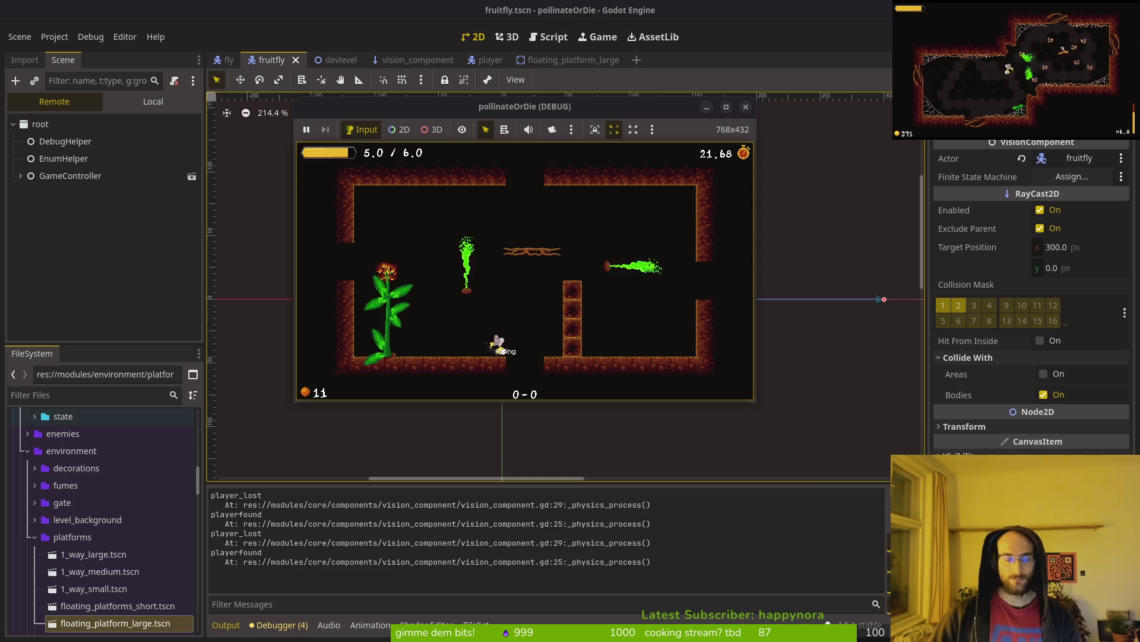
left_click(746, 108)
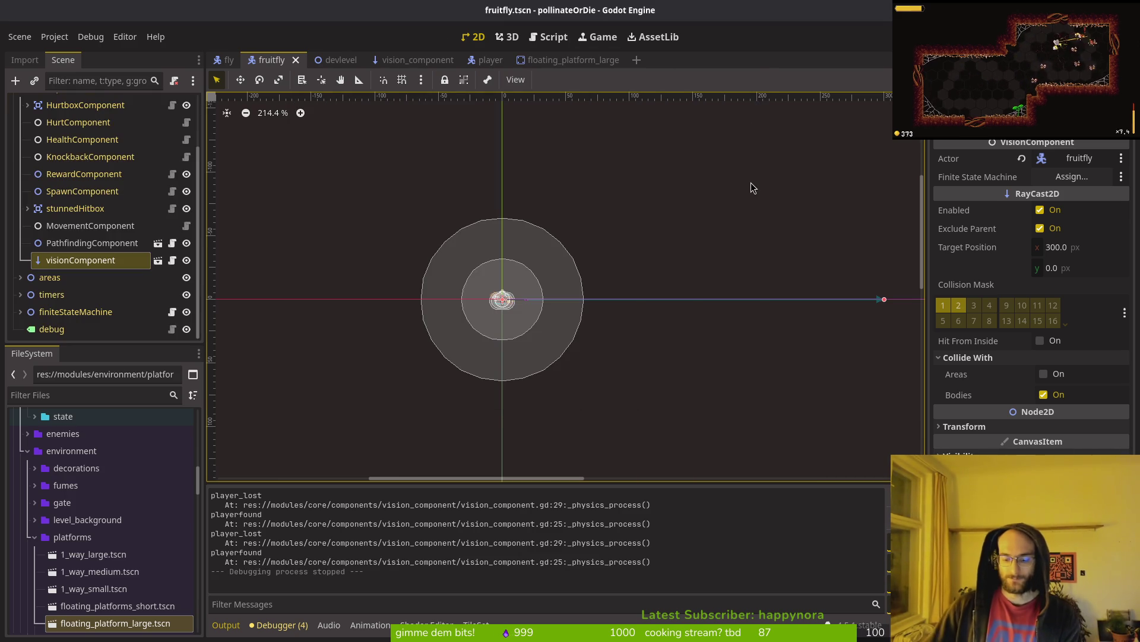
left_click(644, 364)
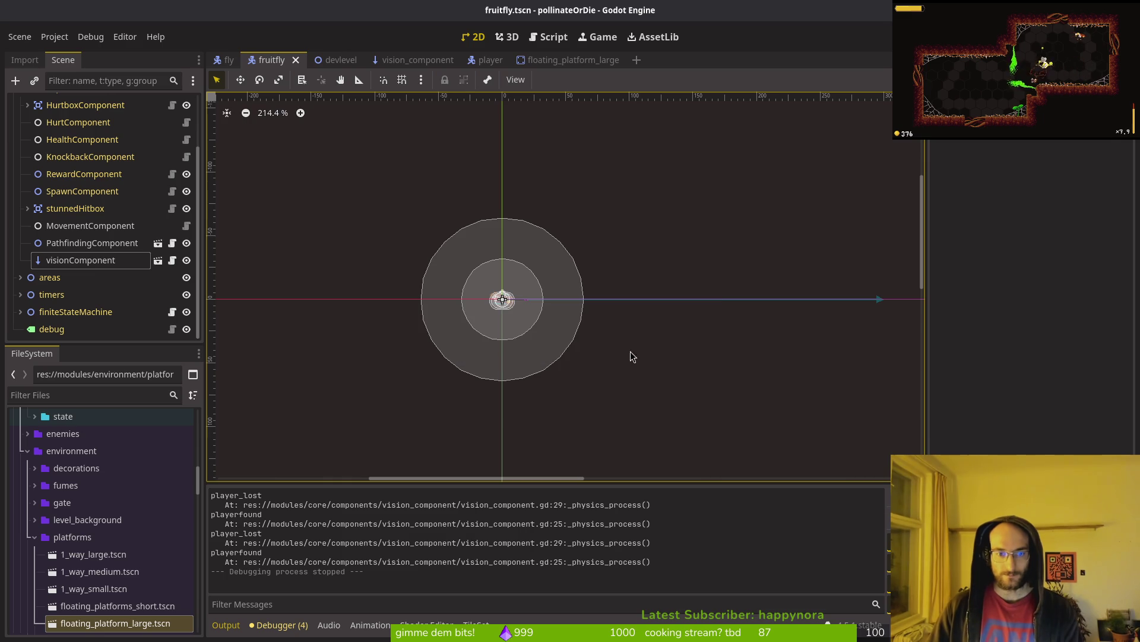
Step: Delete the playerfound and player_lost print_debug lines, save, and bring up Find Files
key("alt+Tab")
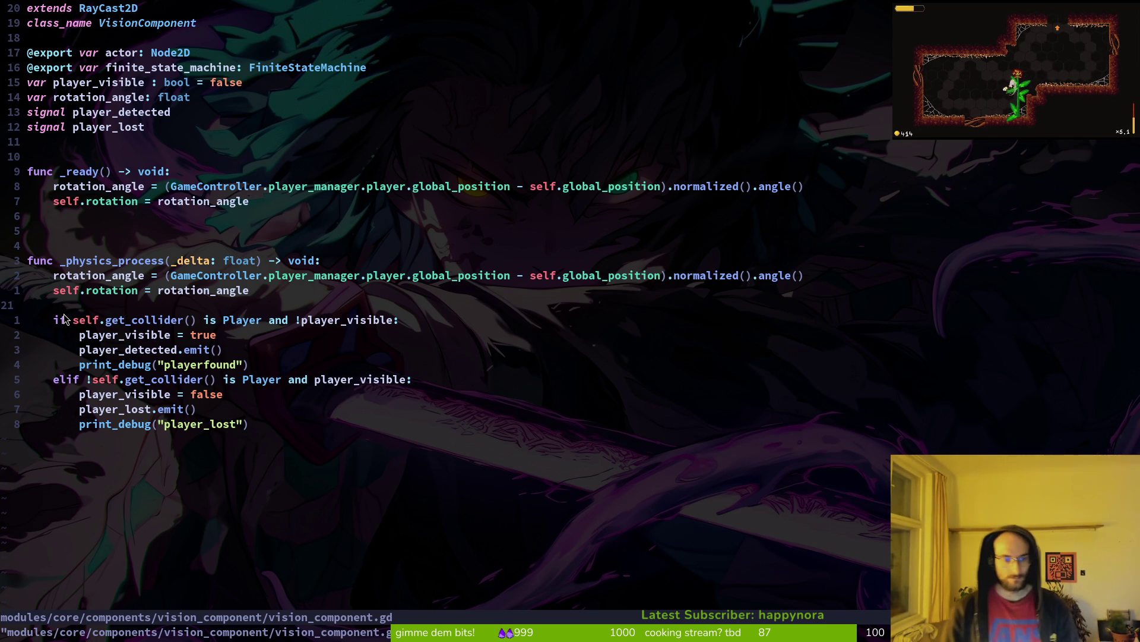
key("j")
key("j")
key("j")
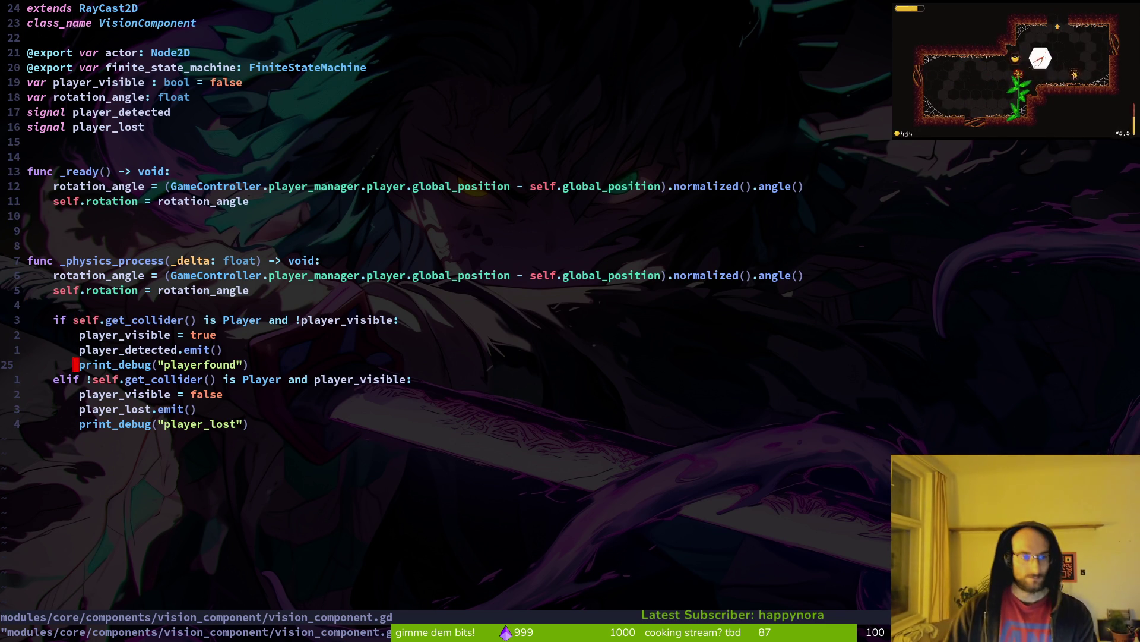
key("d")
key("d")
key("j")
key("j")
key("j")
key("d")
key("d")
key("k")
key("k")
key("k")
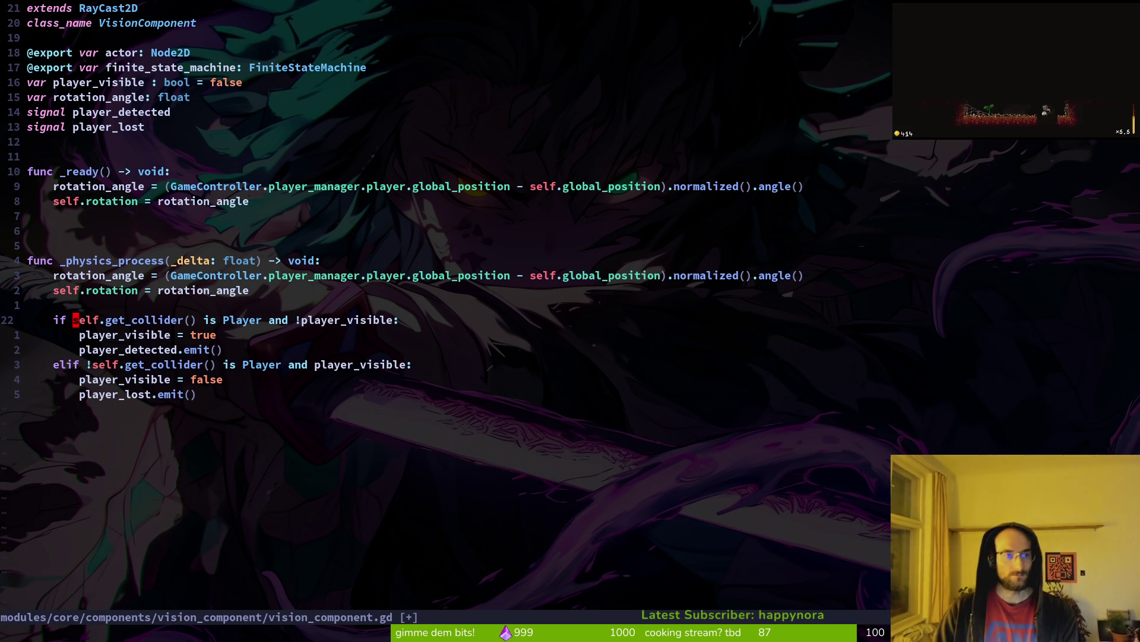
key("ctrl+s")
key("space")
key("f")
key("f")
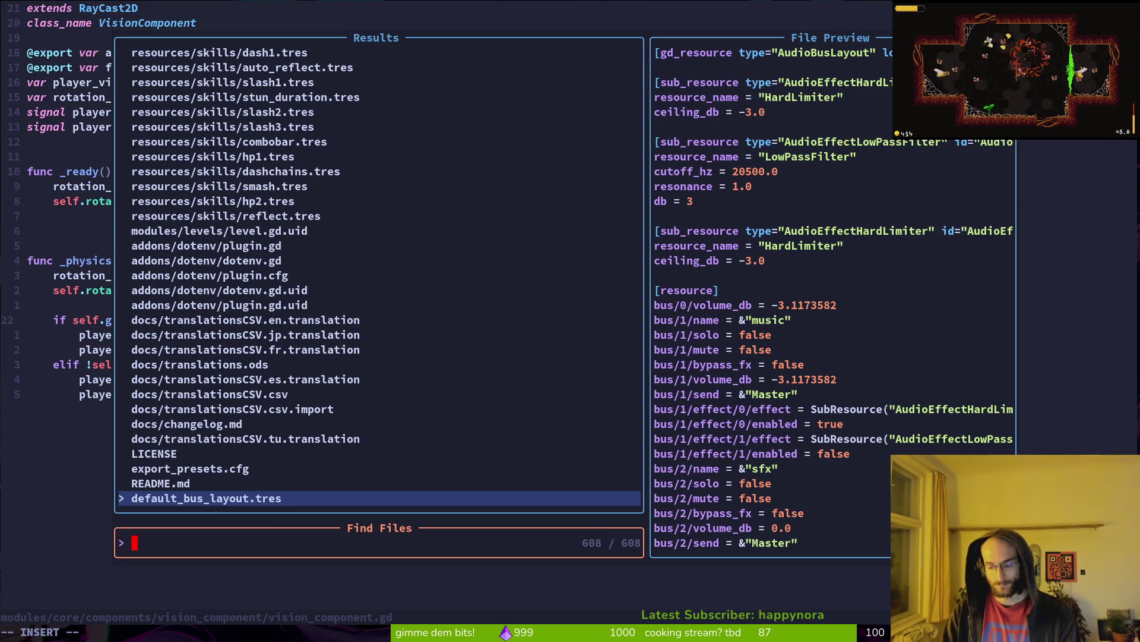
Step: Open fruitfly.gd and duplicate the pathfinding_component declaration
type("frfly")
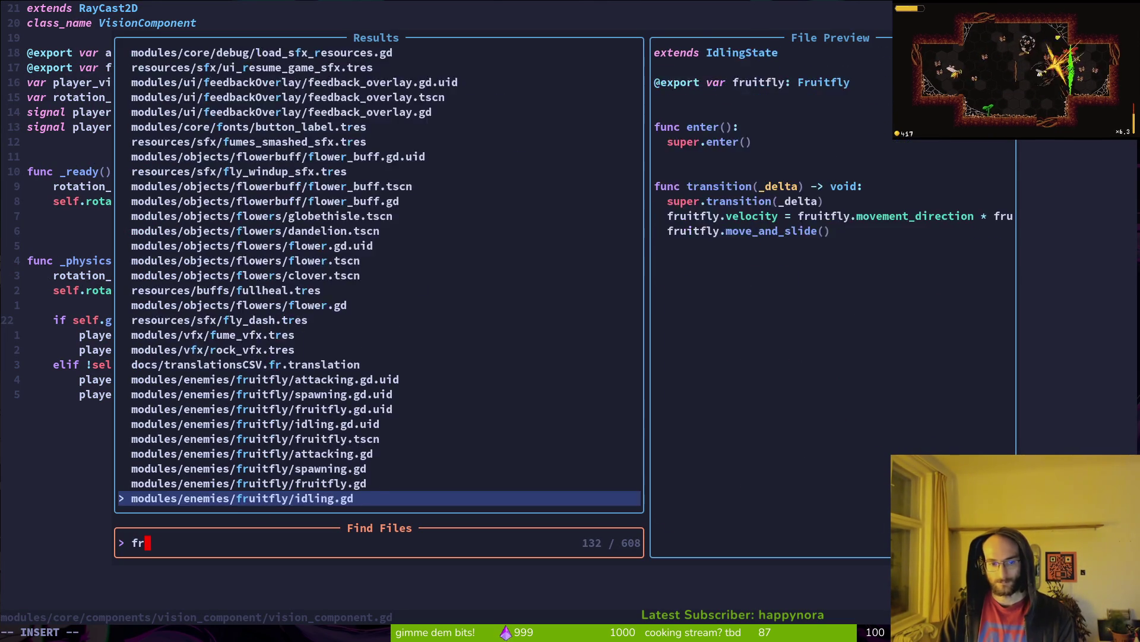
key("Up")
key("Return")
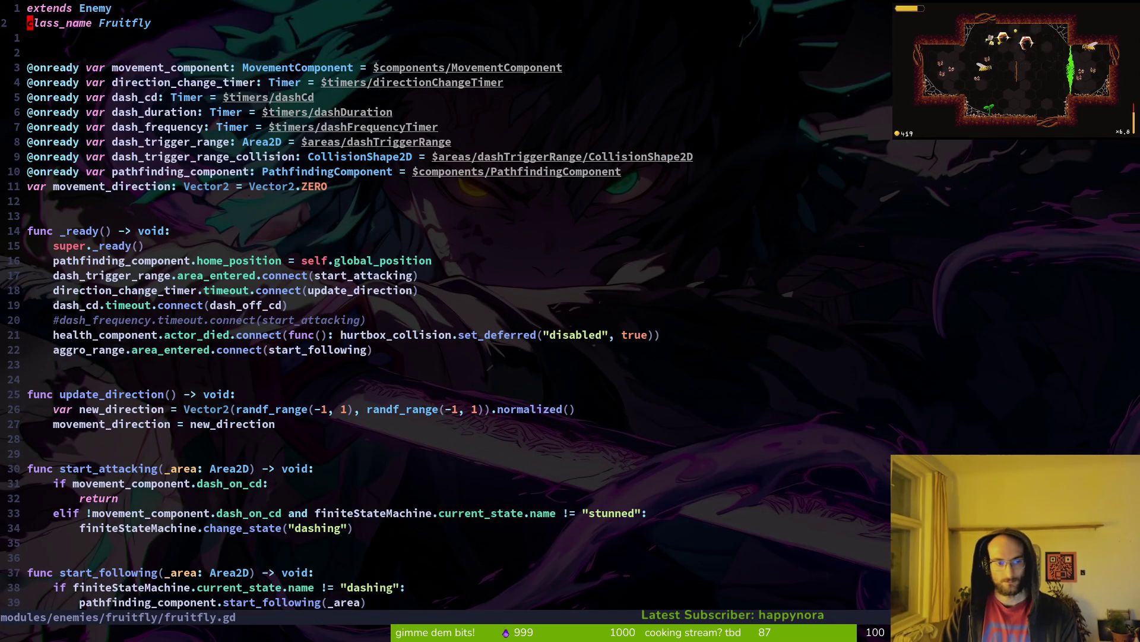
key("j")
key("j")
key("j")
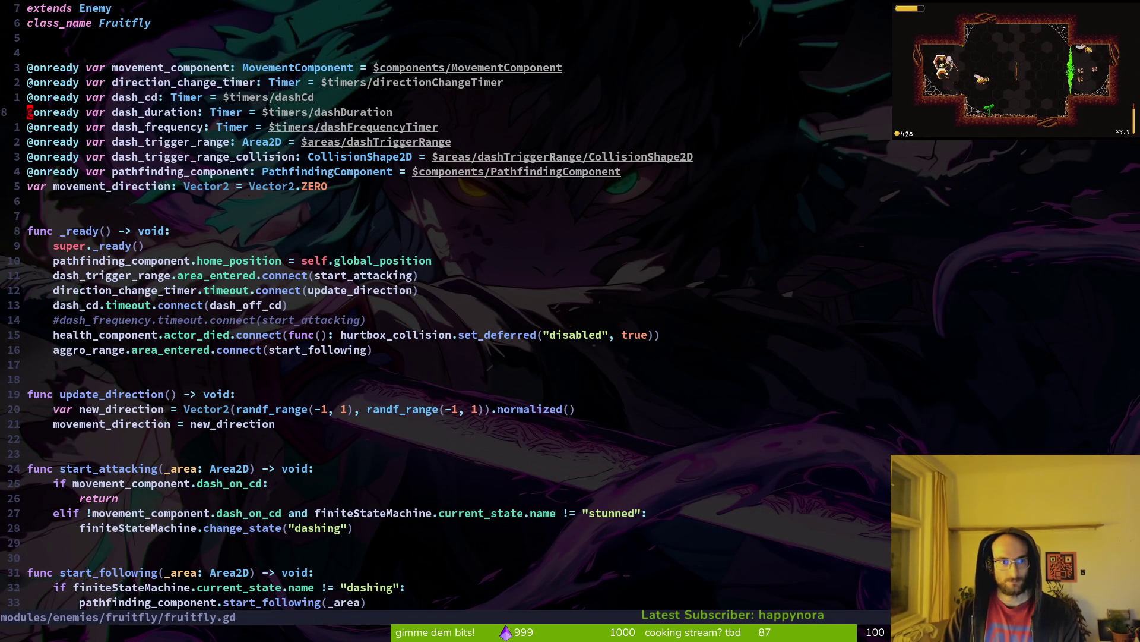
key("j")
key("j")
key("j")
key("y")
key("y")
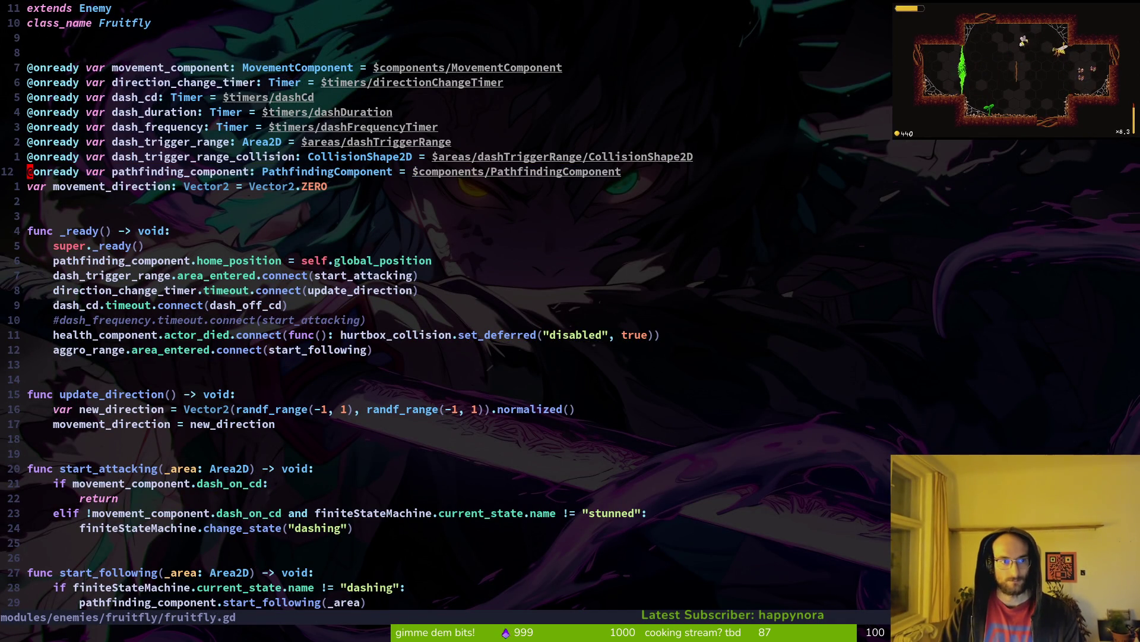
key("p")
Step: Rename the duplicated variable to vision_component and save fruitfly.gd
key("w")
key("w")
type("cw")
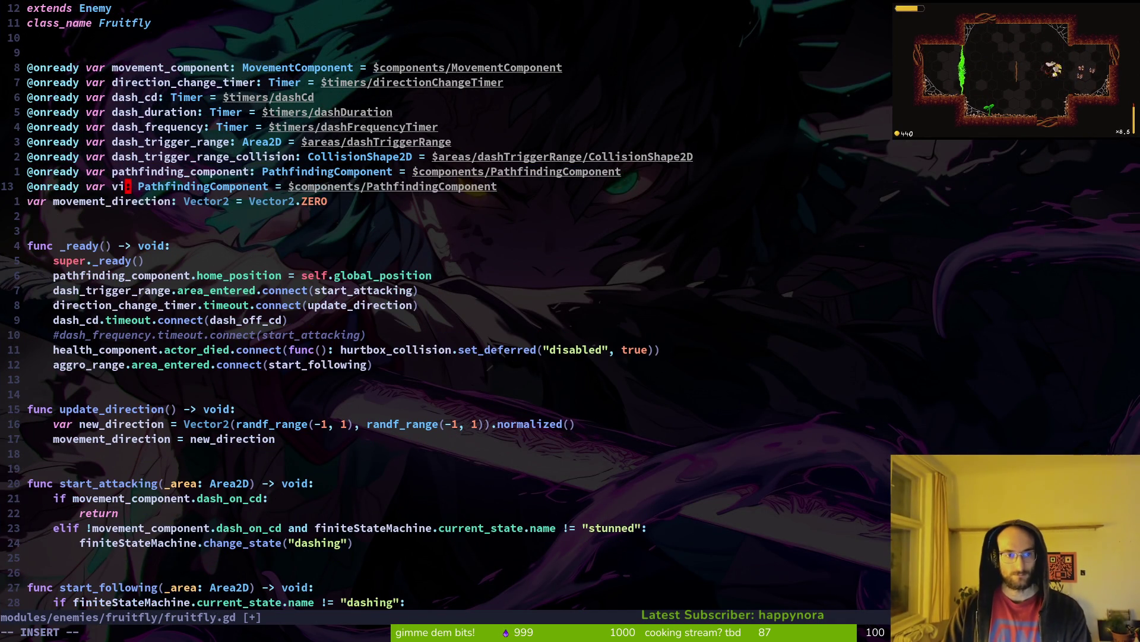
type("vision_co")
type("mponent")
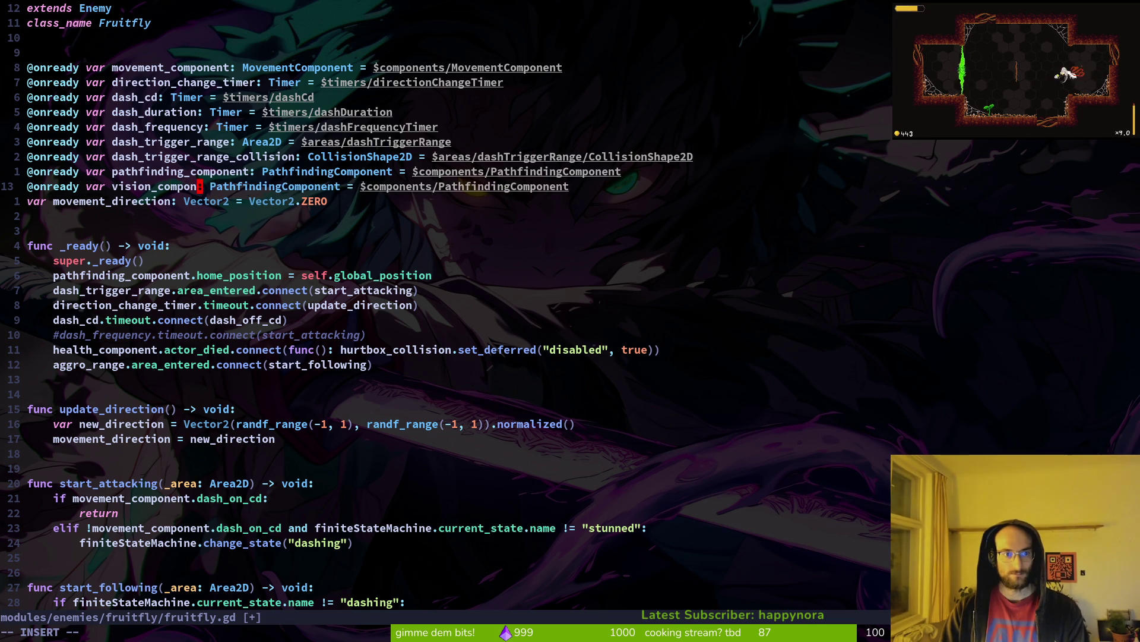
key("Escape")
type(":w")
key("Return")
key("w")
key("w")
Step: Set its type to VisionComponent and node path to $components/visionComponent, then save
type("cw")
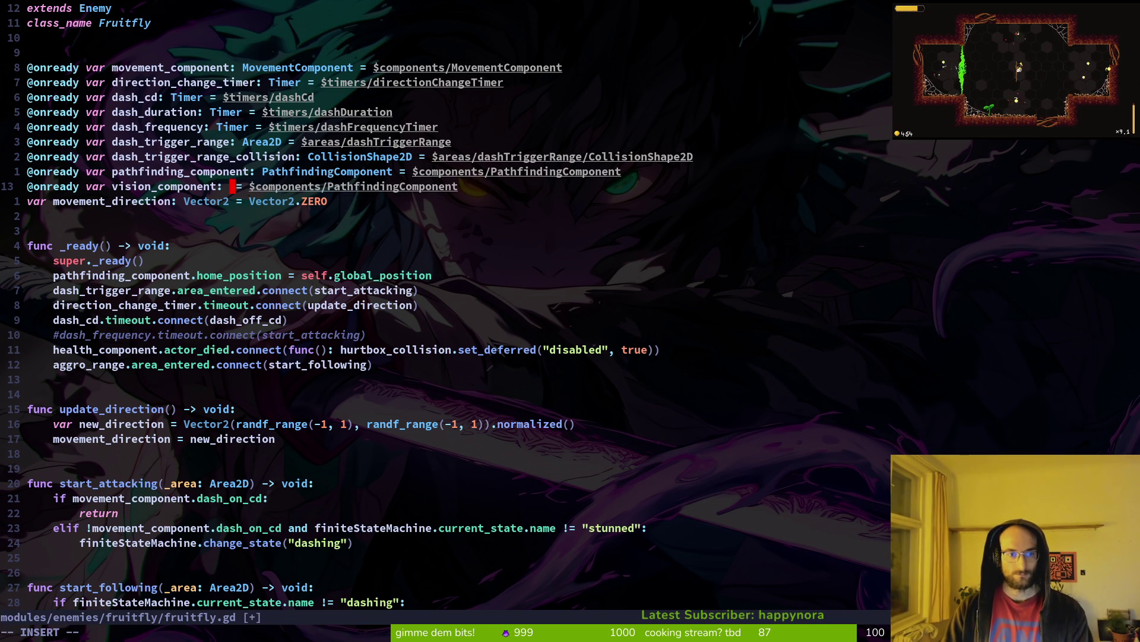
type("VisionComponent")
key("Escape")
key("w")
key("w")
key("w")
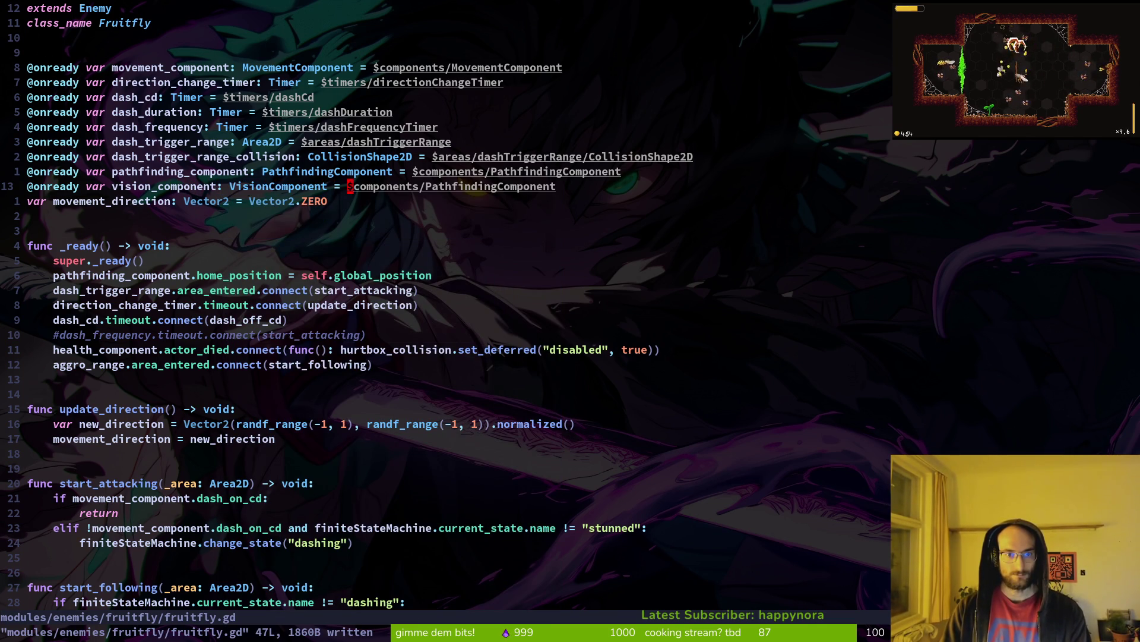
type("cwVi")
key("Tab")
key("Return")
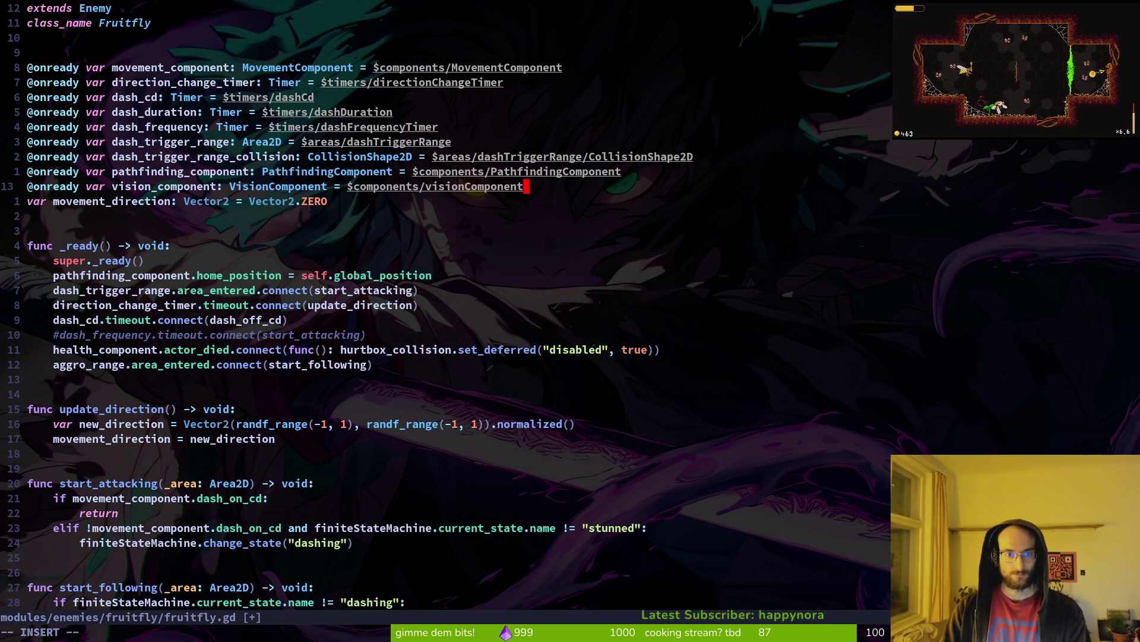
key("Escape")
type(":w")
key("Return")
key("alt+Tab")
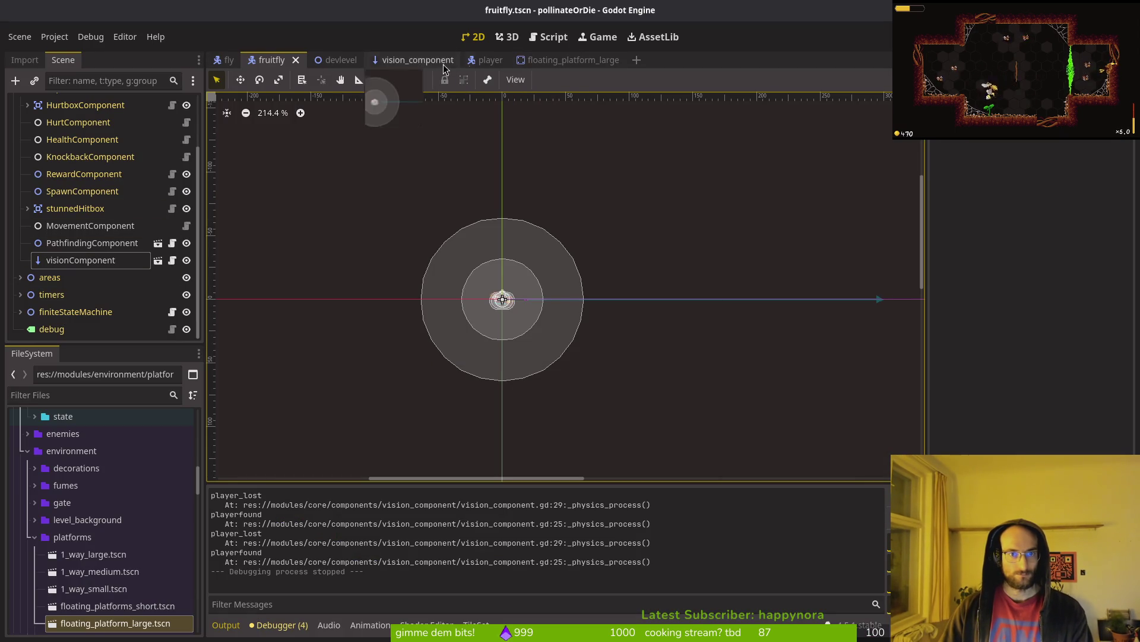
Step: Rename the vision_component scene's root node to VisionComponent and save that scene
key("alt+shift+o")
type("pathfinding")
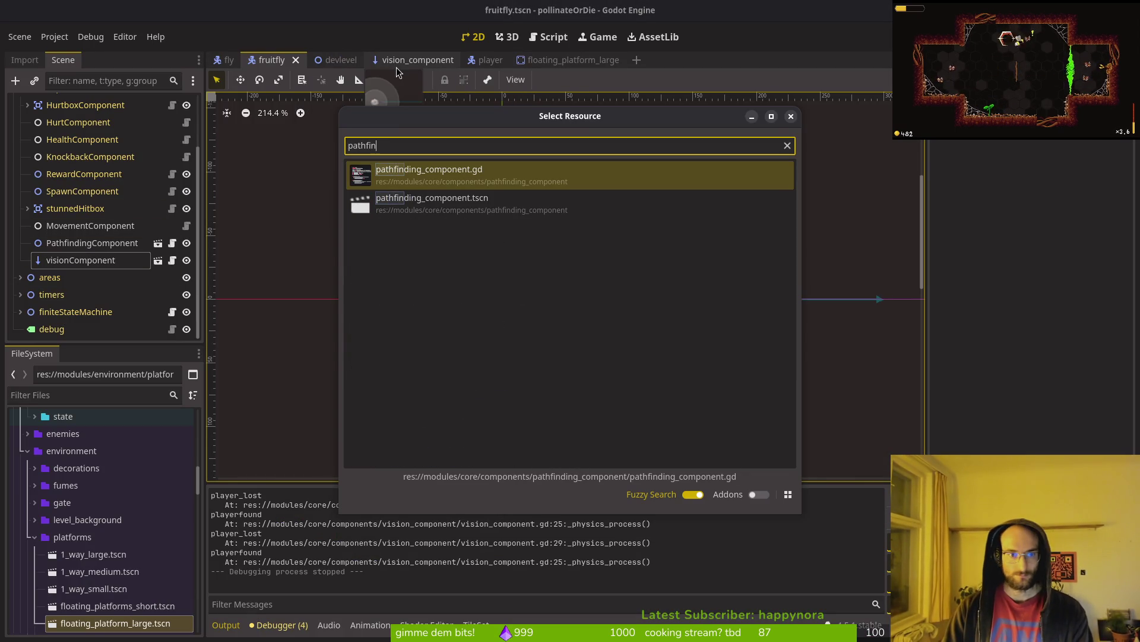
key("Return")
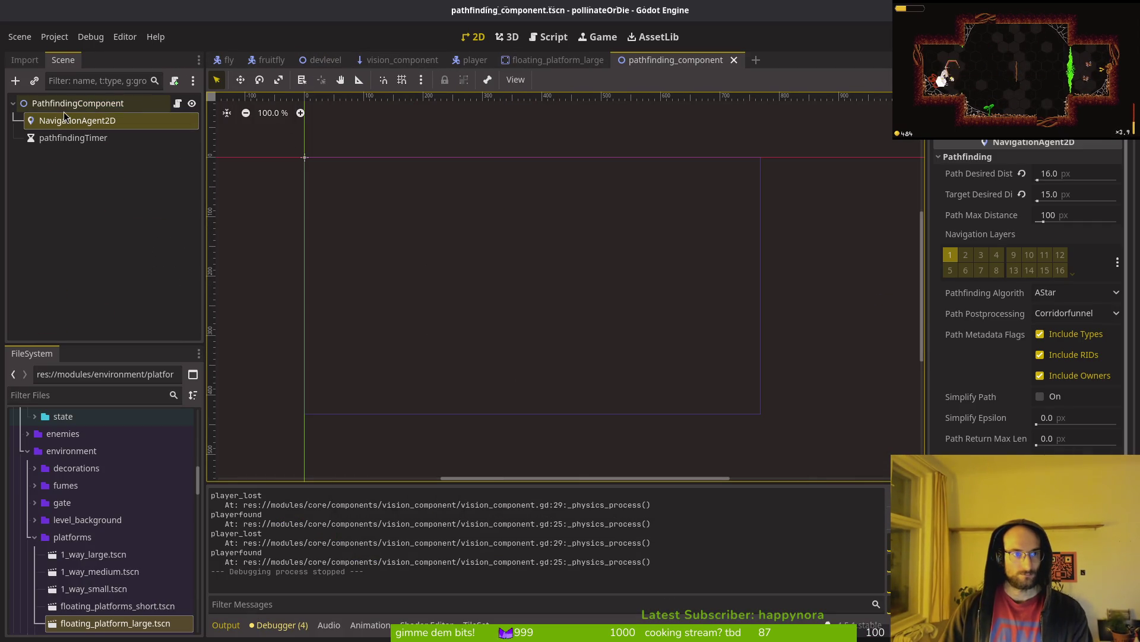
left_click(734, 60)
left_click(383, 59)
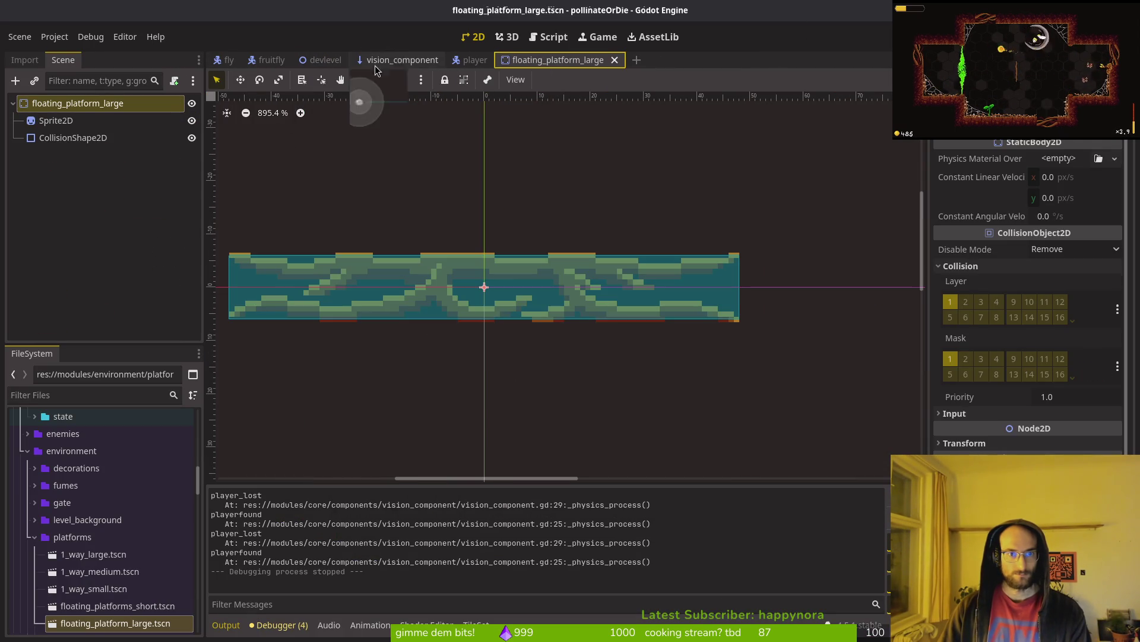
left_click(69, 107)
left_click(60, 104)
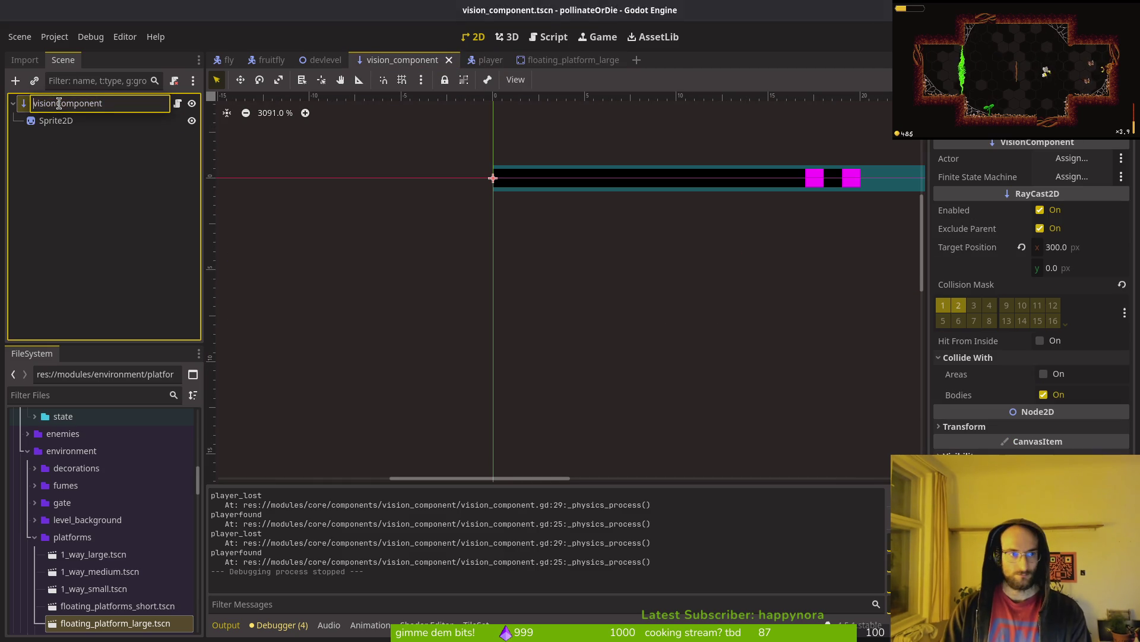
type("V")
key("Return")
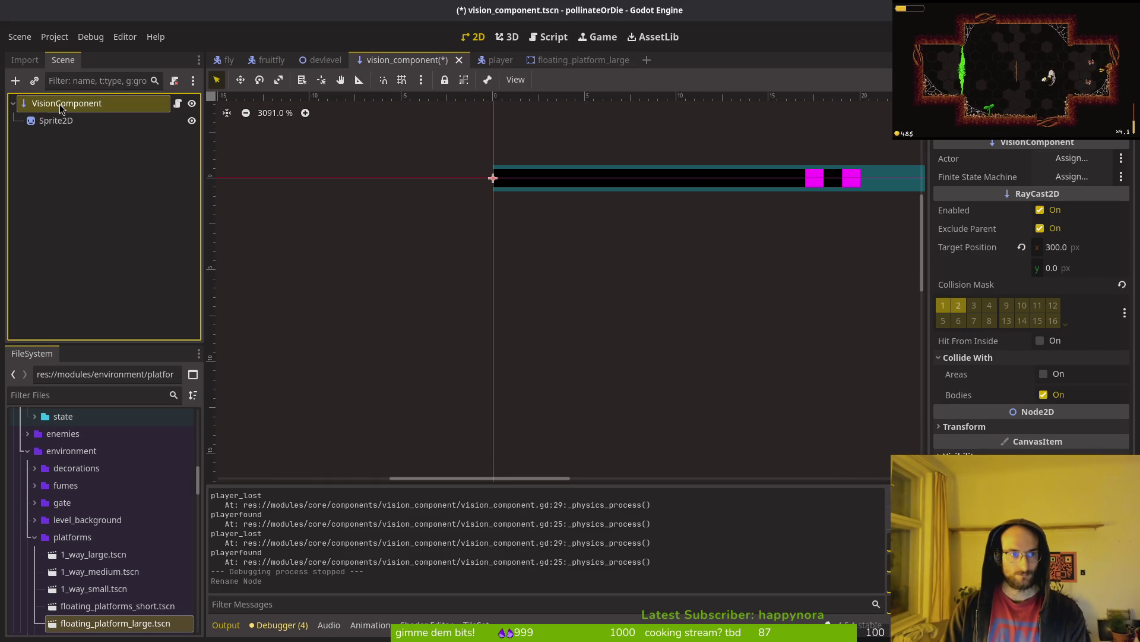
key("ctrl+s")
Step: Delete the fruitfly's old visionComponent node; a plain VisionComponent child is added, then undone
left_click(270, 59)
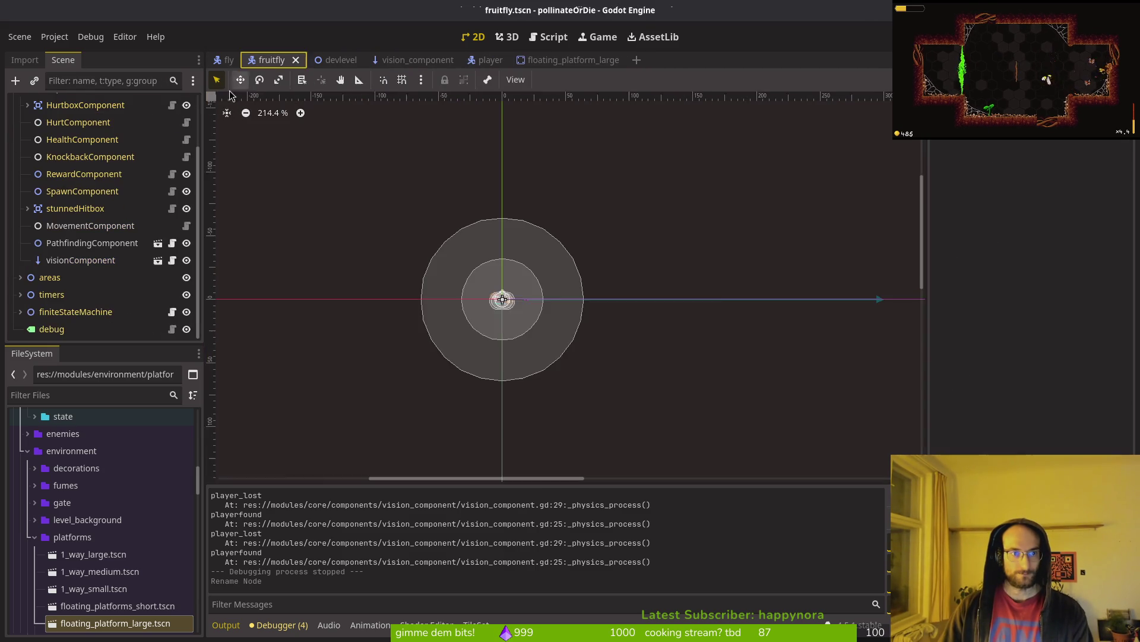
left_click(71, 261)
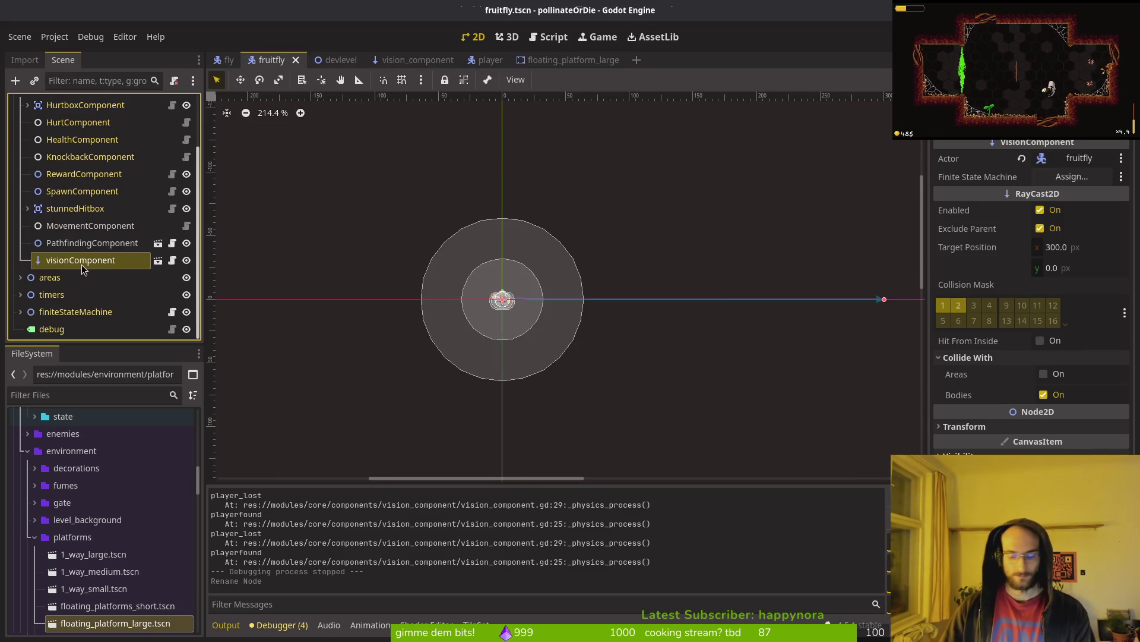
key("Delete")
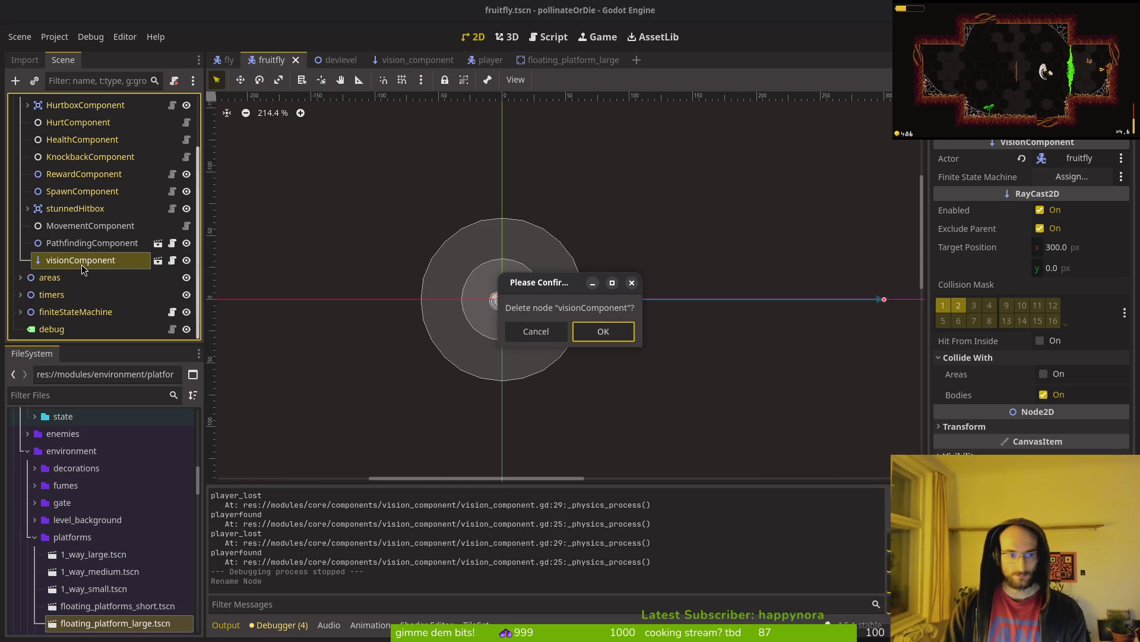
key("Return")
key("ctrl+a")
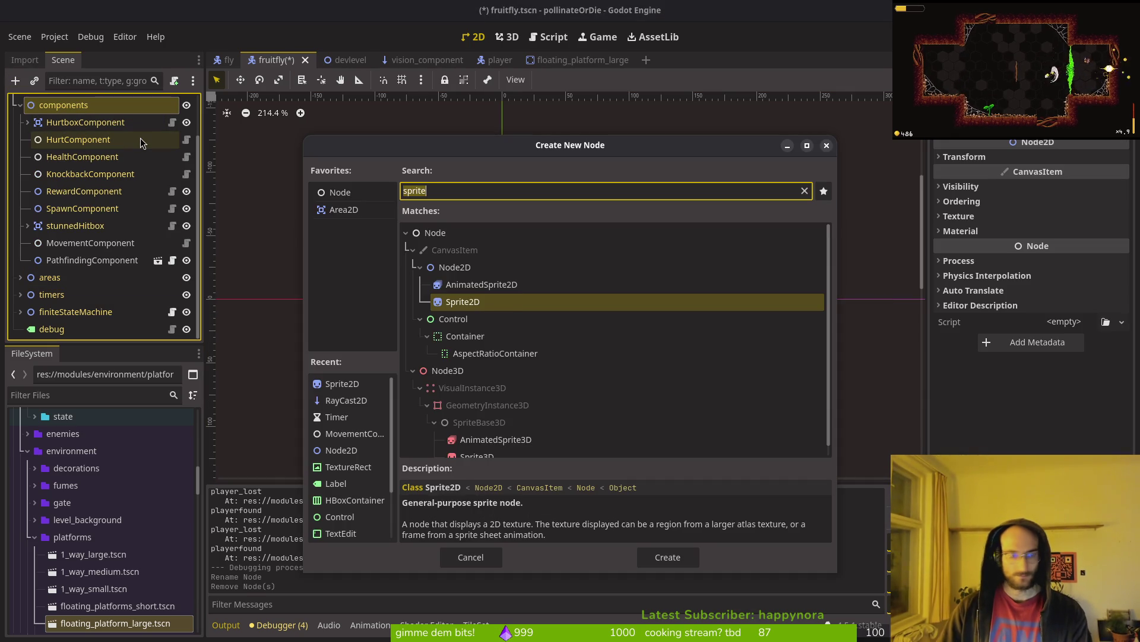
type("vicom")
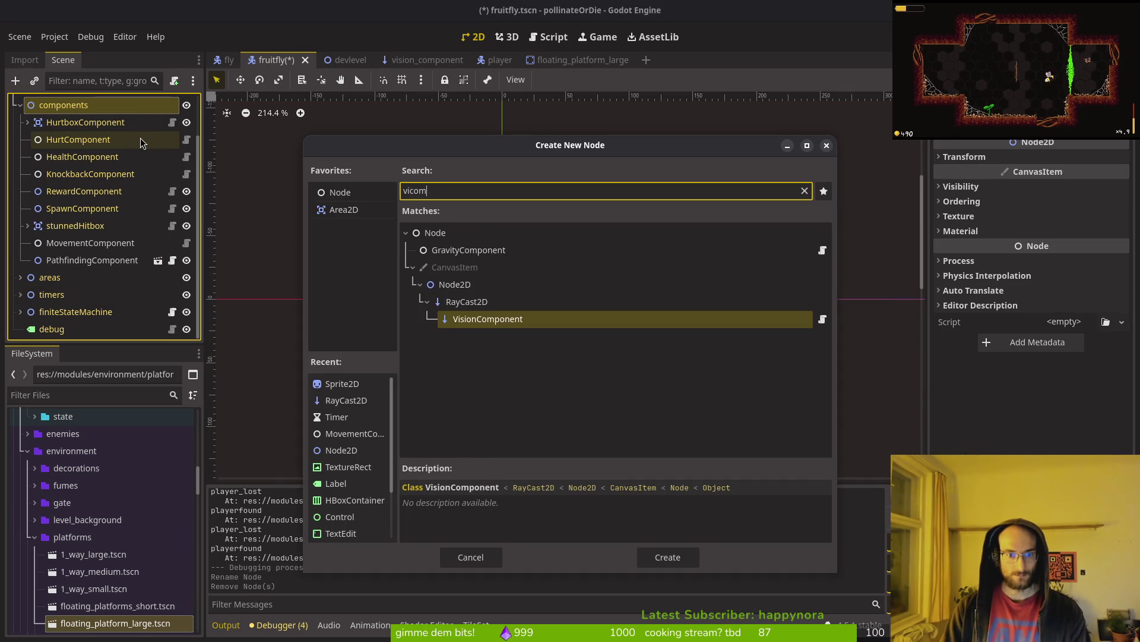
key("Return")
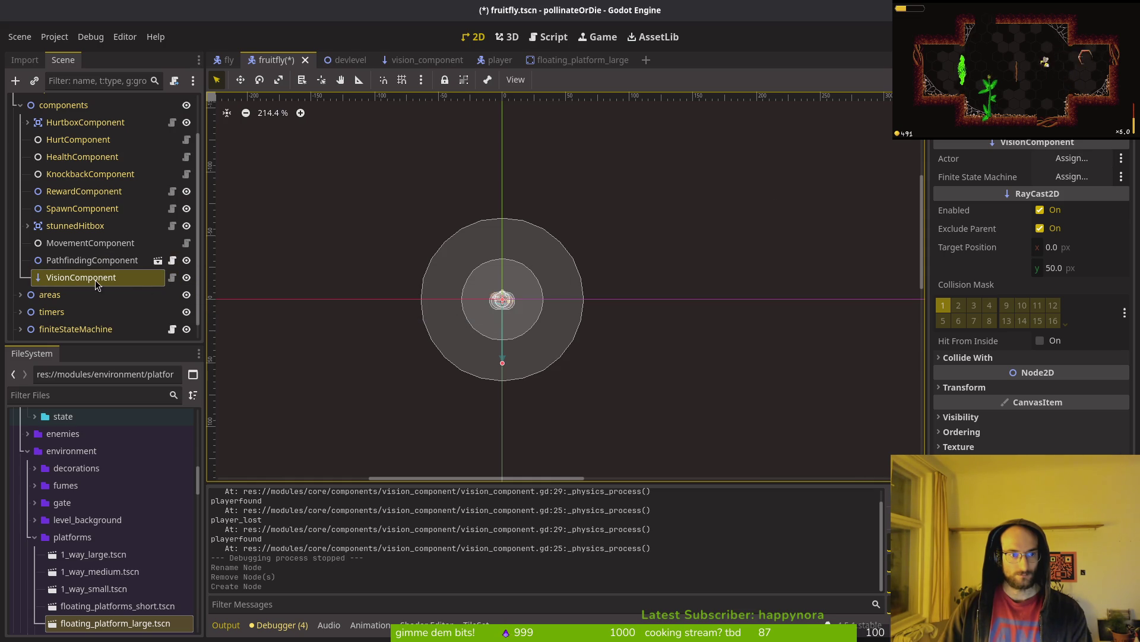
key("ctrl+z")
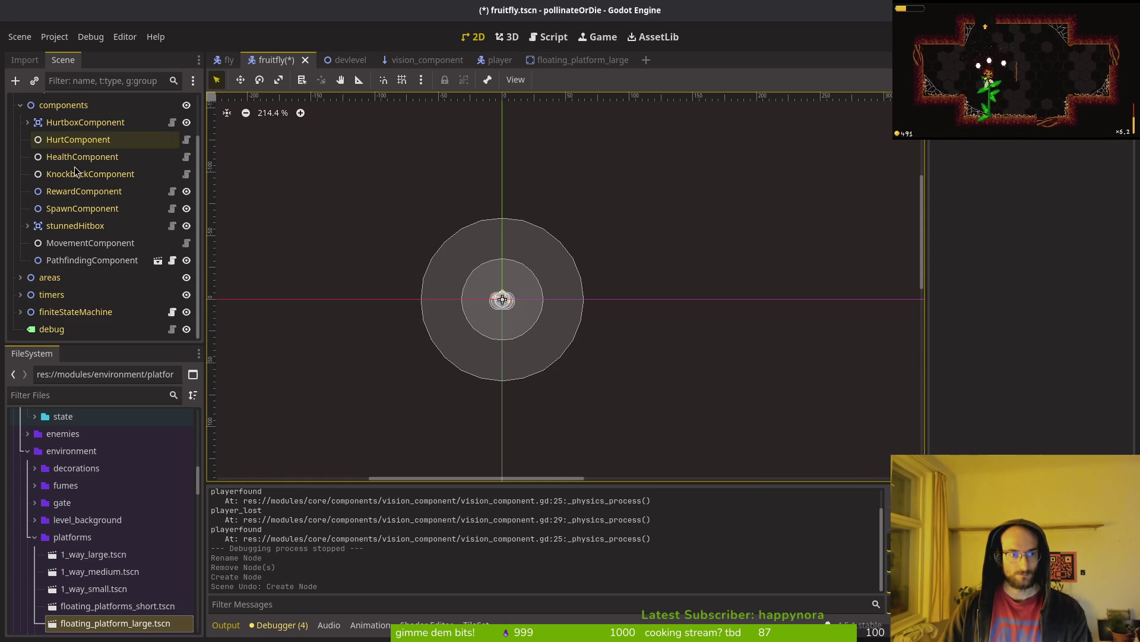
Step: Instance vision_component.tscn under components by dragging it from the FileSystem dock
scroll(104, 487, "down", 3)
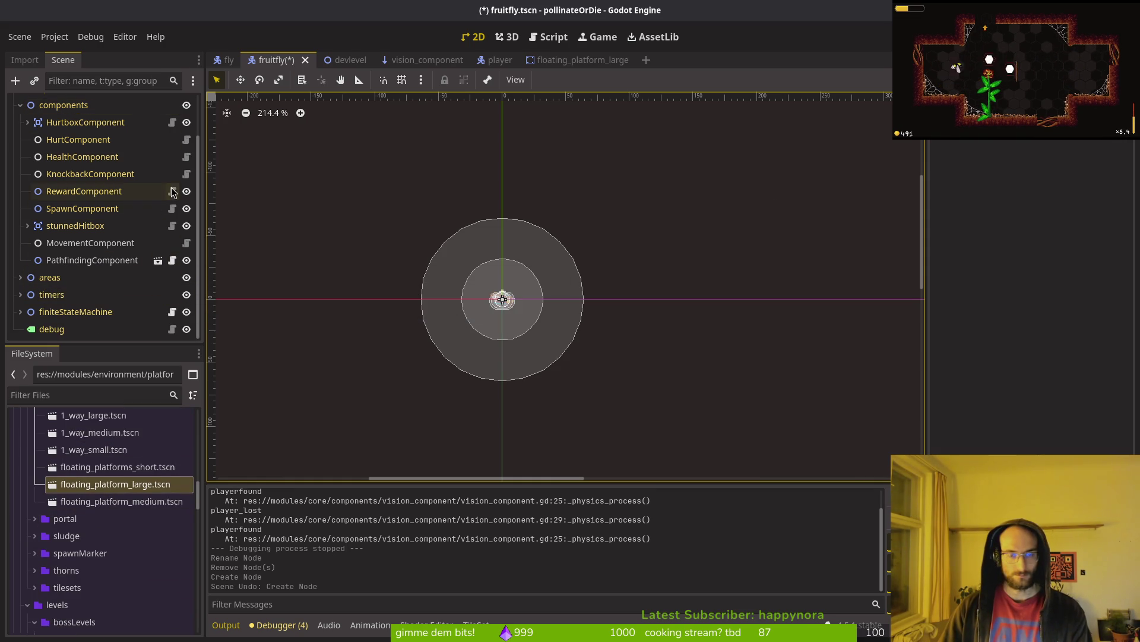
left_click(412, 60)
right_click(412, 58)
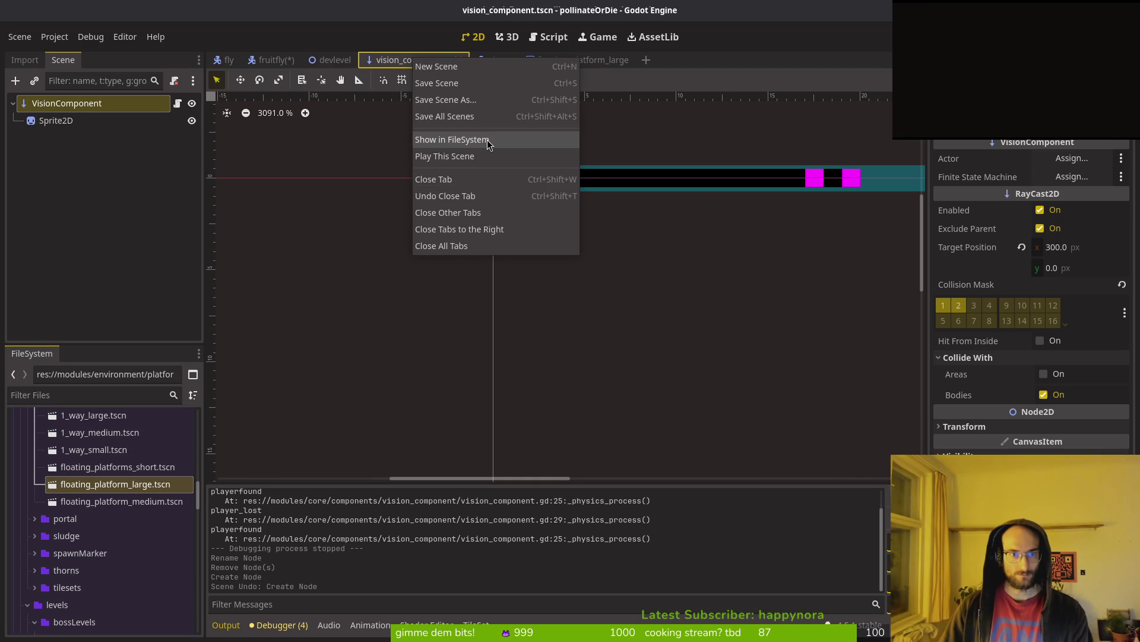
left_click(487, 140)
scroll(111, 422, "up", 2)
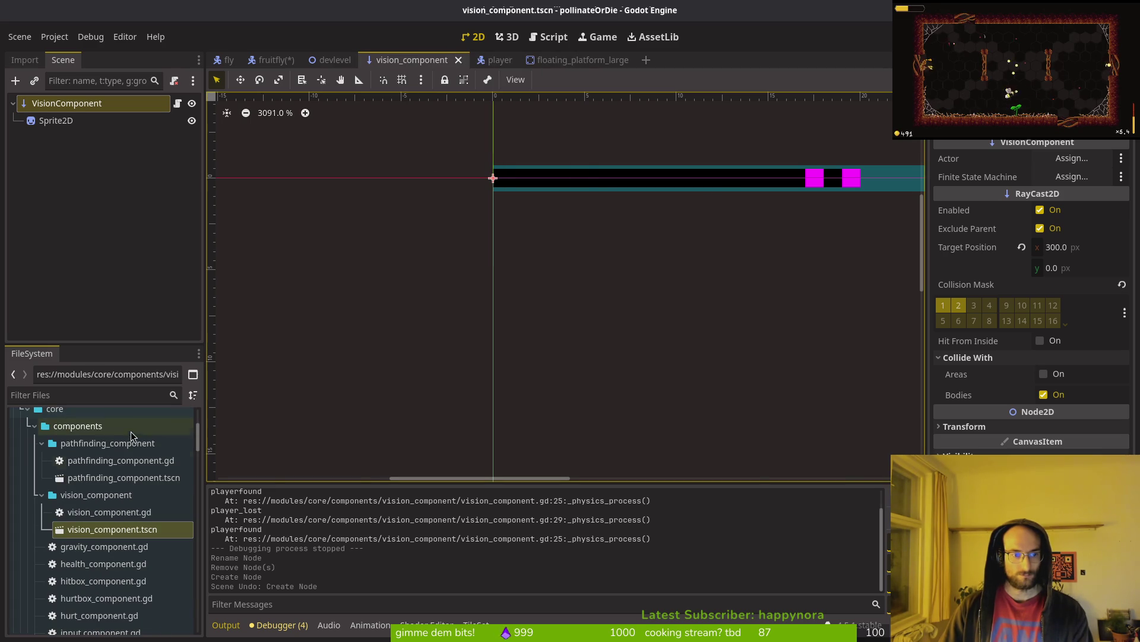
left_click(282, 58)
mouse_move(107, 529)
left_mouse_down()
mouse_move(119, 413)
mouse_move(89, 273)
left_mouse_up()
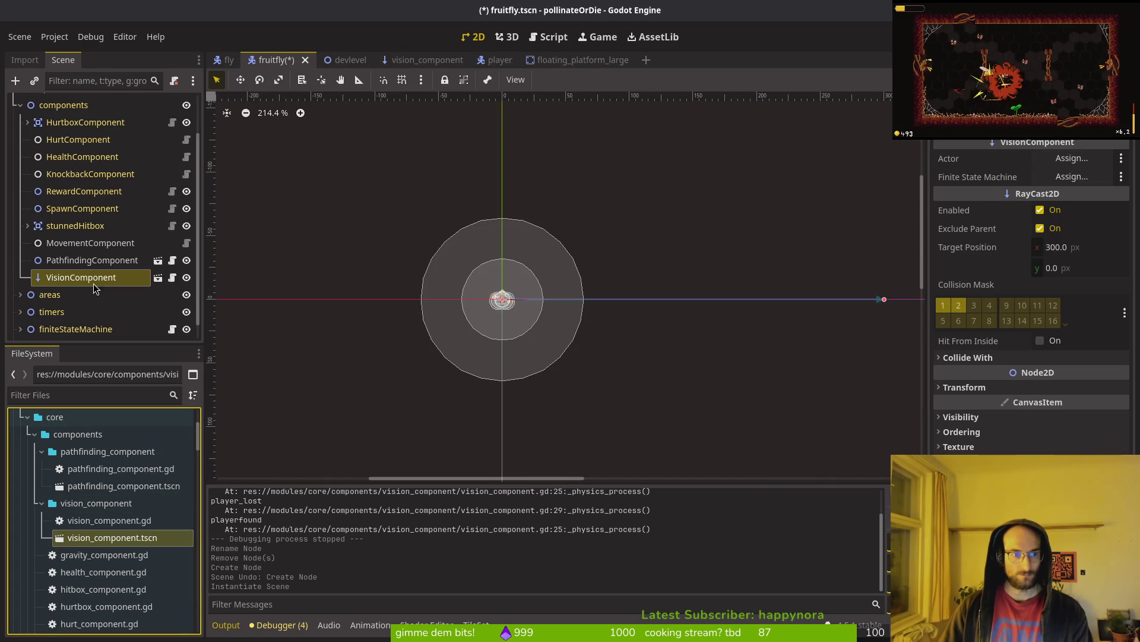
Step: Assign fruitfly as the new VisionComponent's Actor
left_click(1072, 158)
key("Escape")
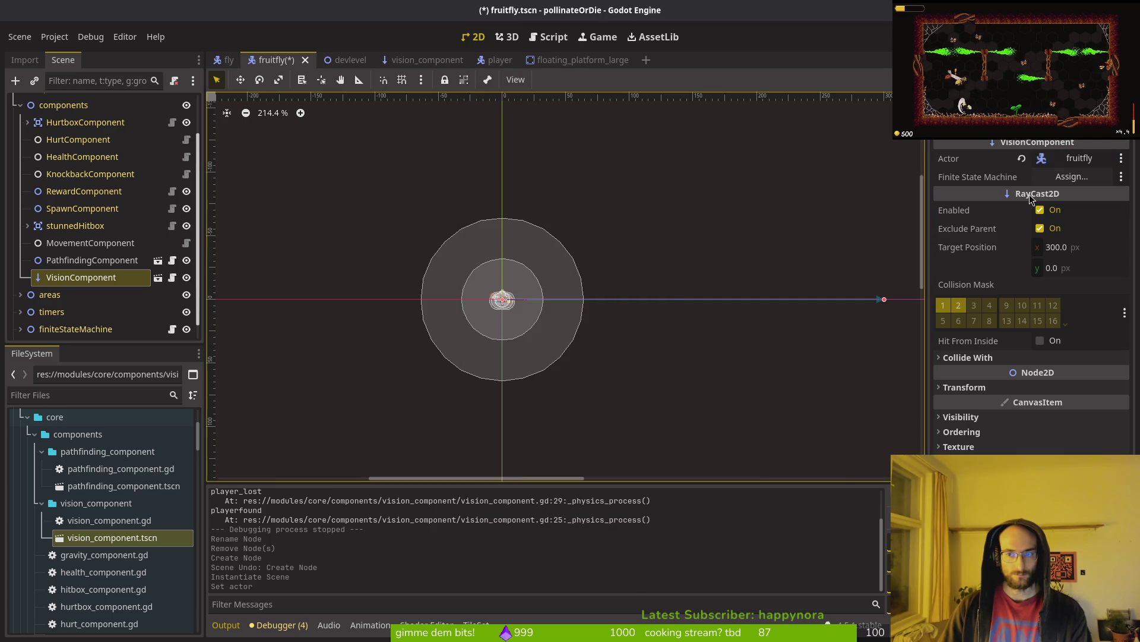
left_click(1072, 158)
double_click(505, 169)
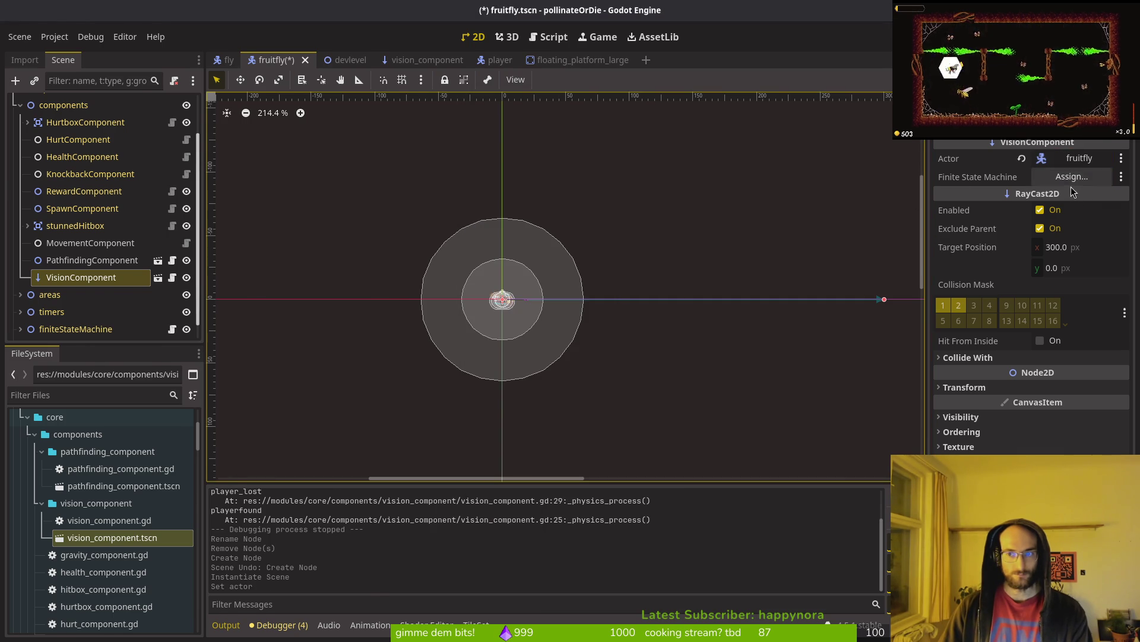
key("alt+Tab")
key("space")
Step: Delete the finite_state_machine export line from vision_component.gd and save it
key("f")
key("f")
type("vis")
key("Return")
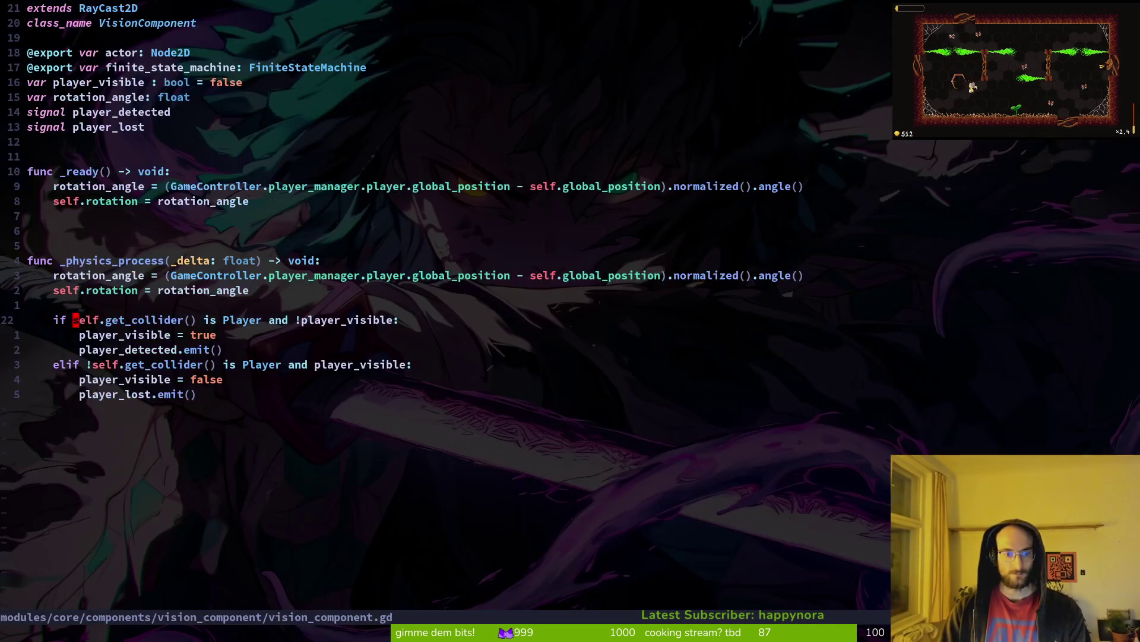
key("1")
key("8")
key("k")
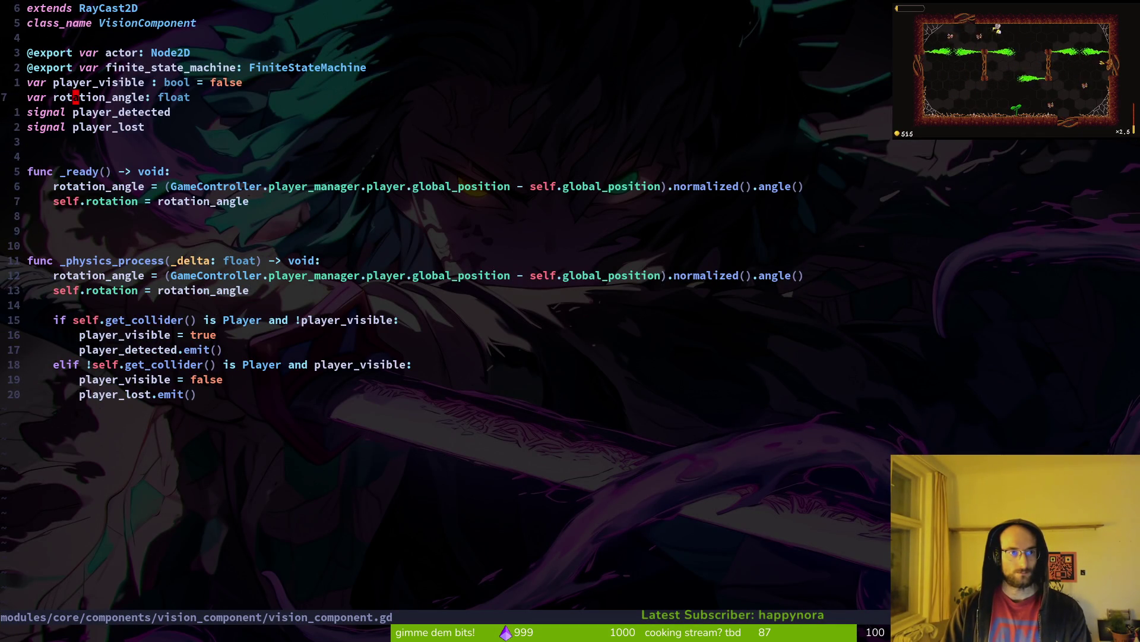
key("d")
key("d")
type(":w")
key("Return")
Step: Open fruitfly.gd from the project file search
key("space")
key("f")
key("f")
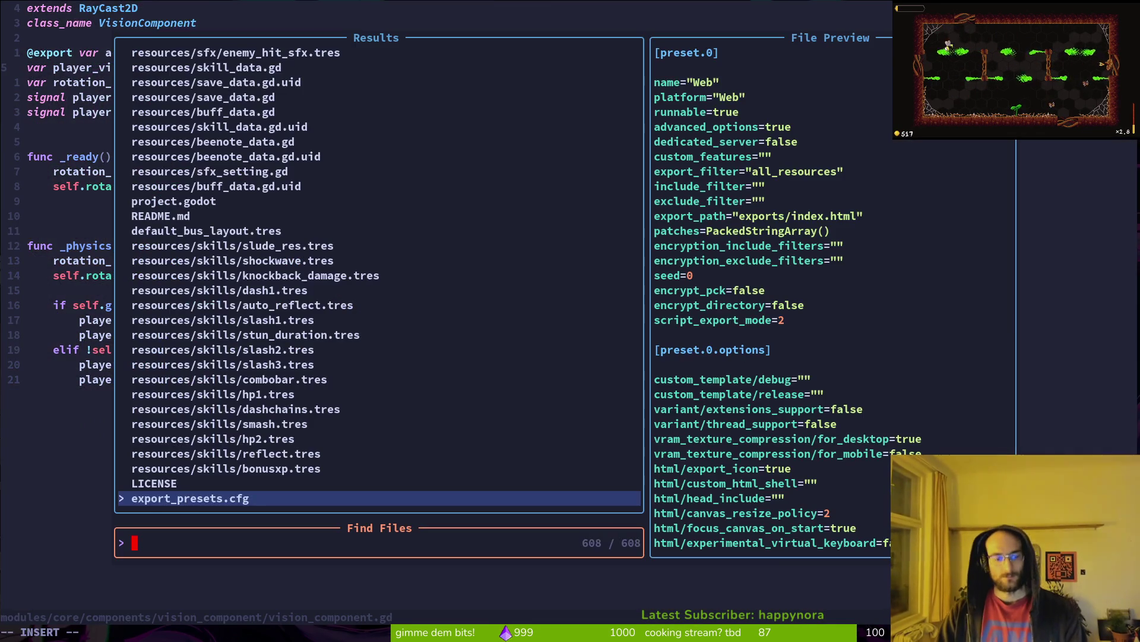
key("Escape")
key("space")
key("f")
key("f")
type("fruifl")
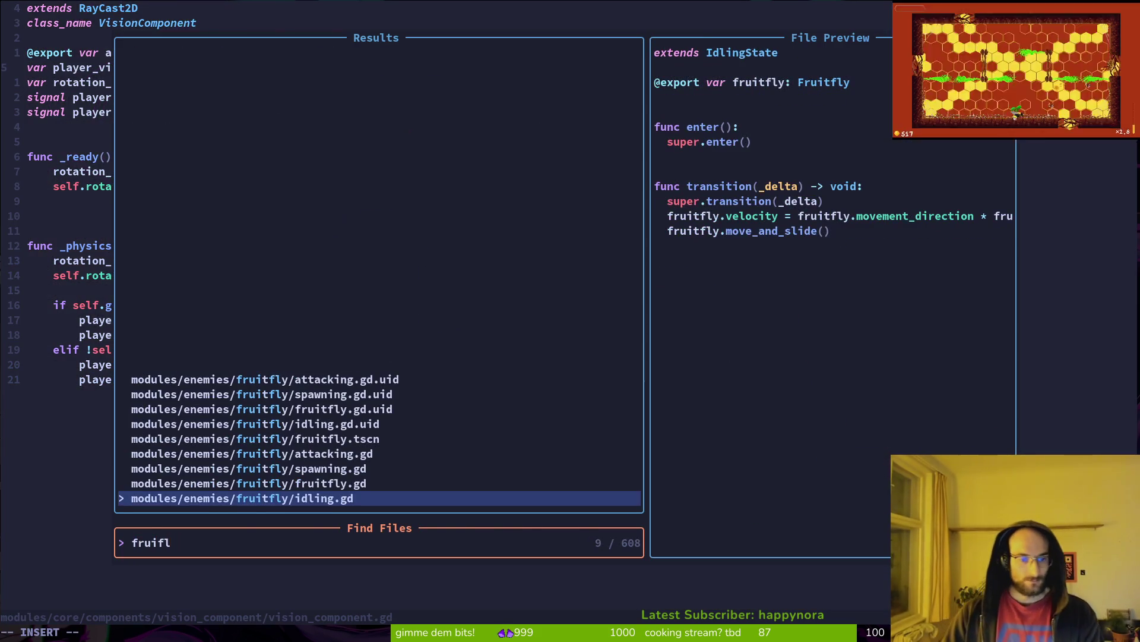
key("Up")
key("Return")
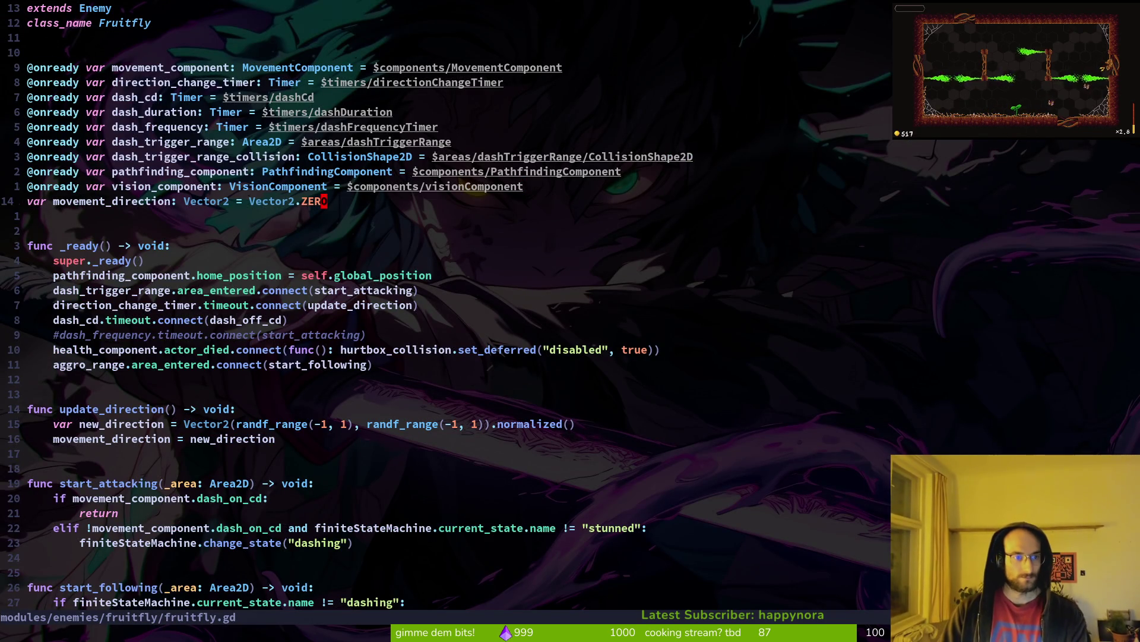
Step: Add vision_component player_lost and player_detected connect lines in _ready and save
key("j")
key("j")
key("j")
type("jo")
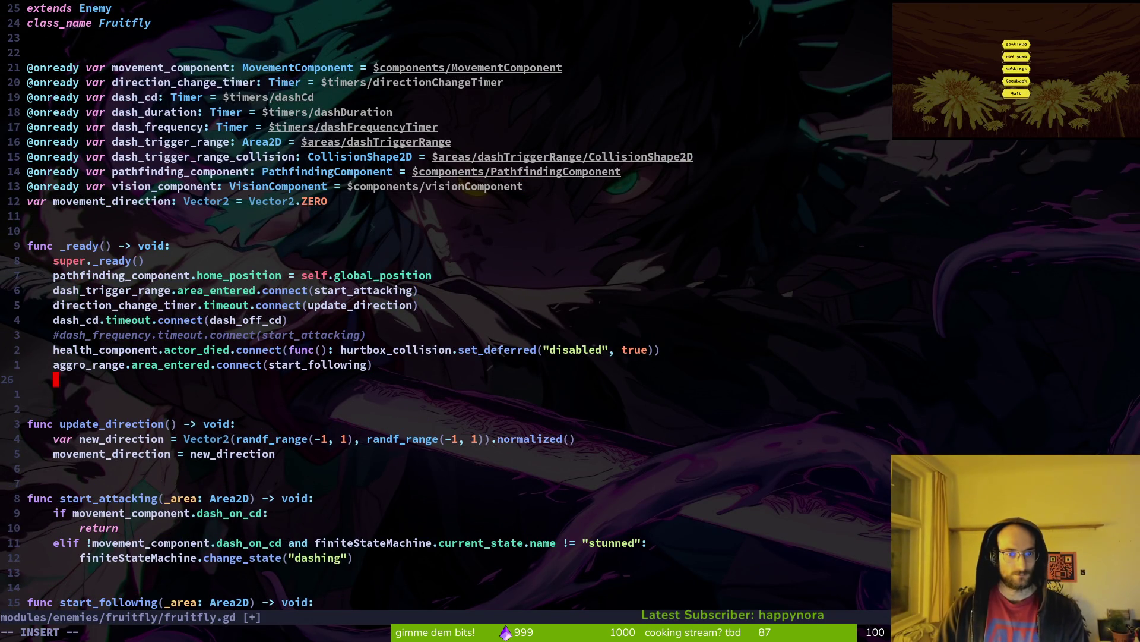
type("sion_component.")
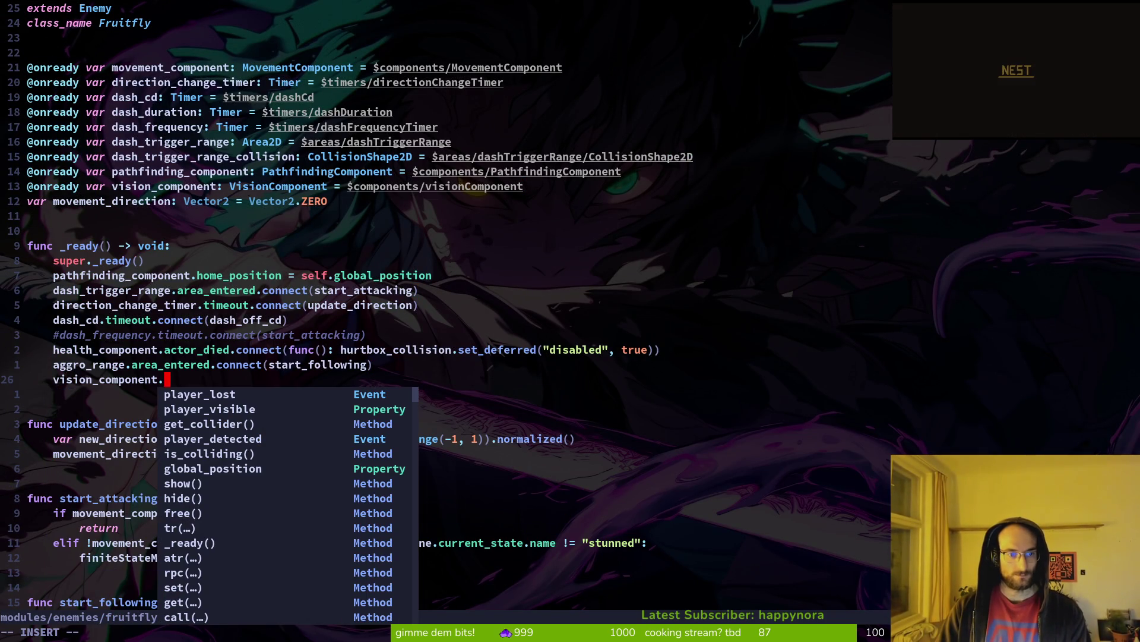
type("player_lost.connect(")
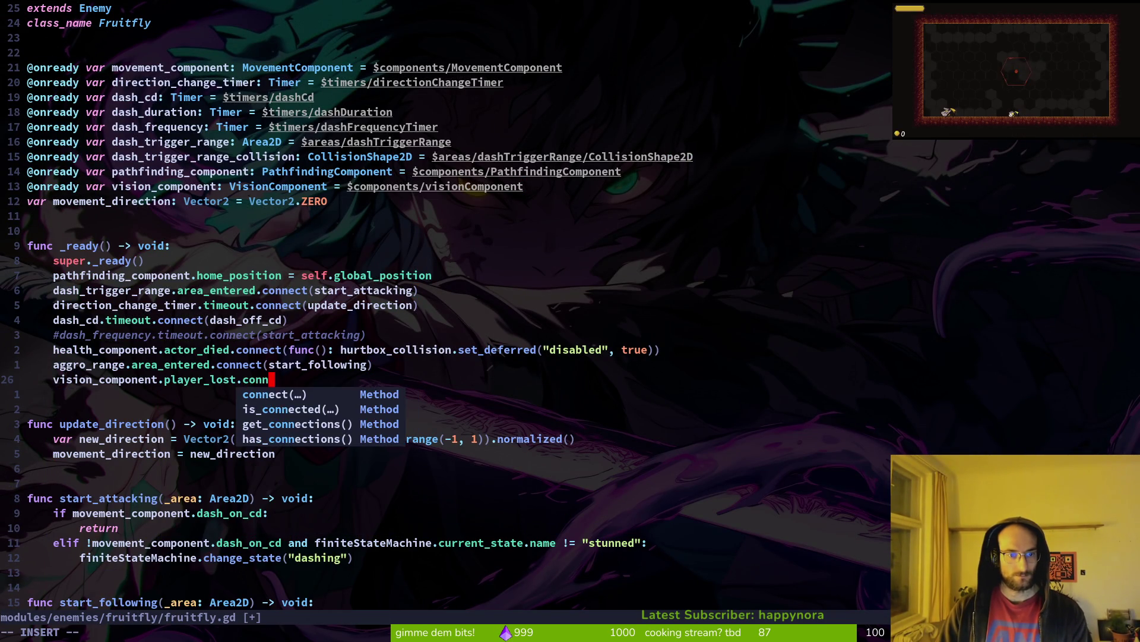
type(")")
key("Escape")
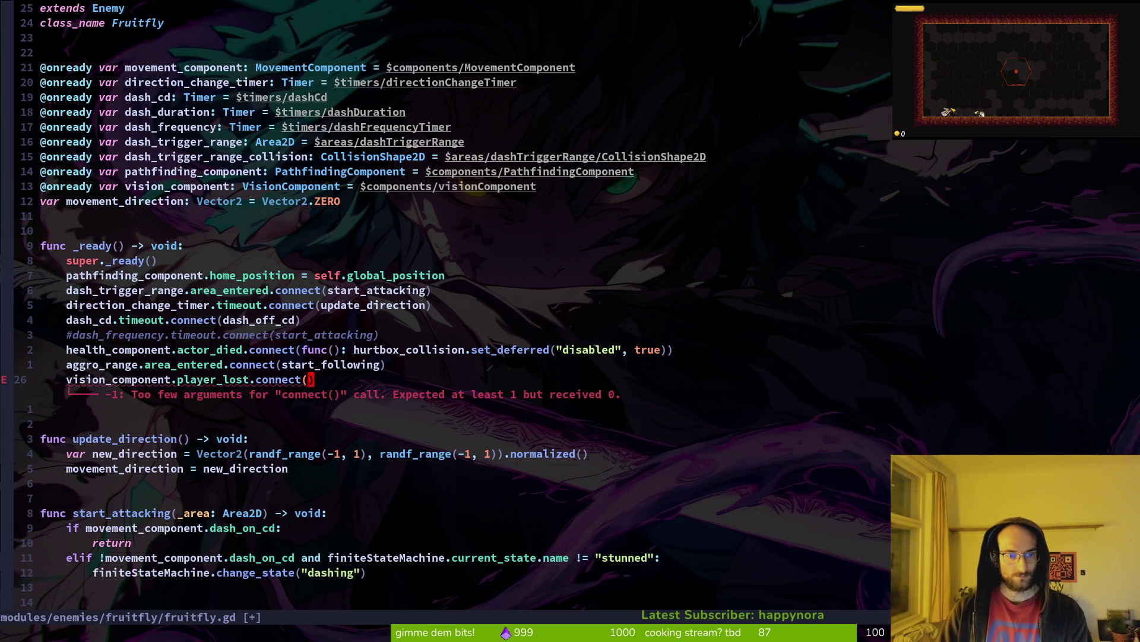
key("y")
key("y")
key("p")
type("kwcw")
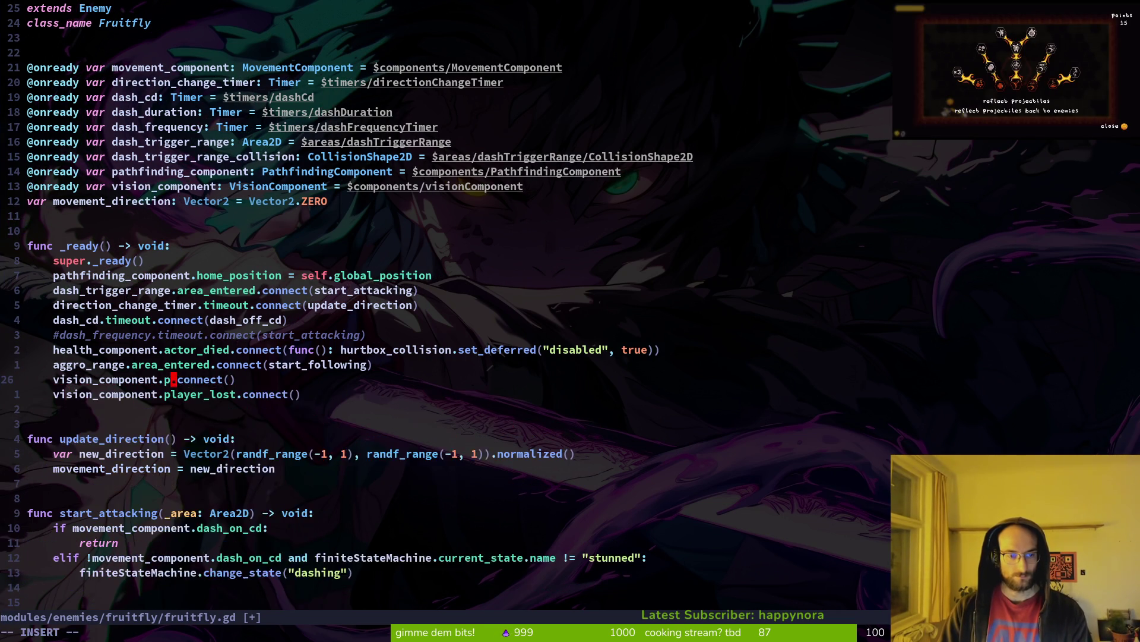
type("plde")
key("Tab")
key("Escape")
type(":w")
key("Return")
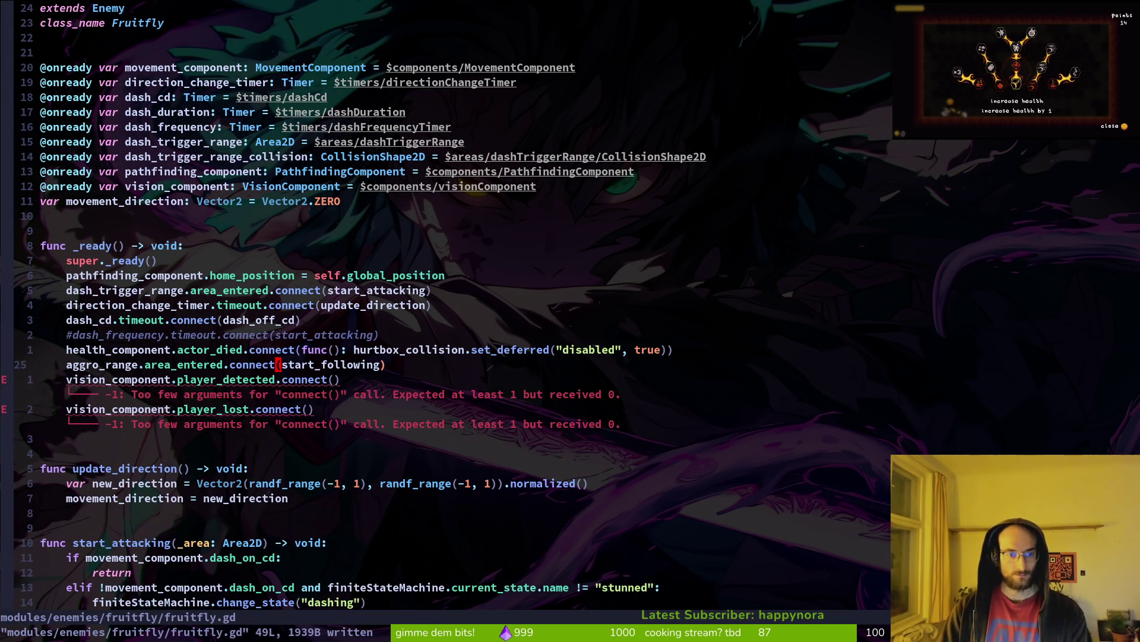
Step: Pass a start_dash_frequency callback to the player_detected connect
type("a")
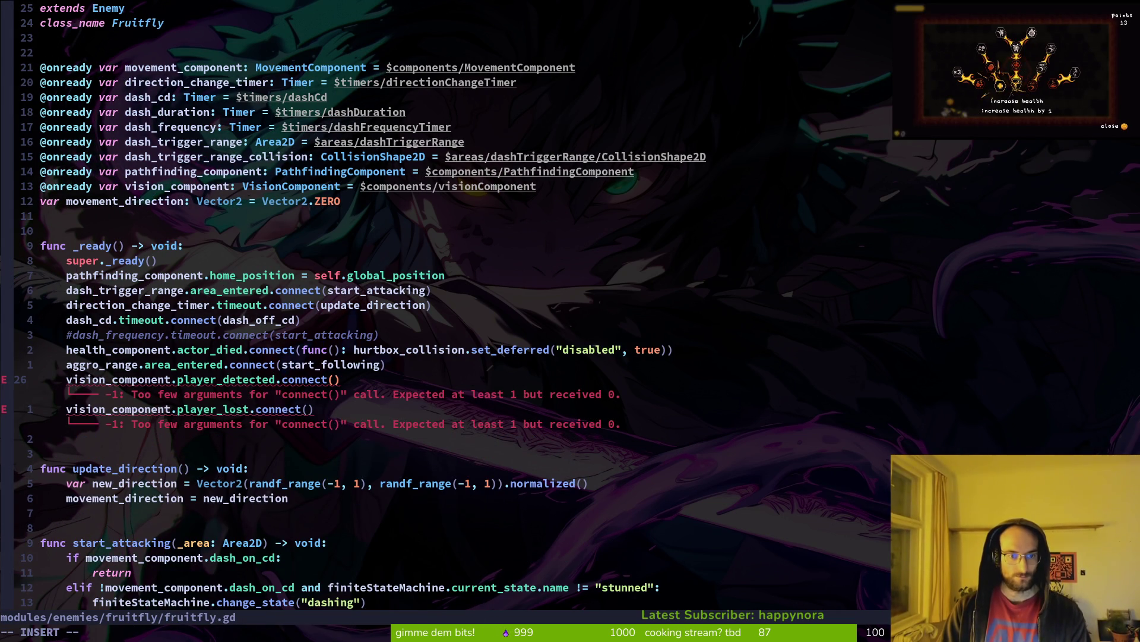
type("start_dash_timer")
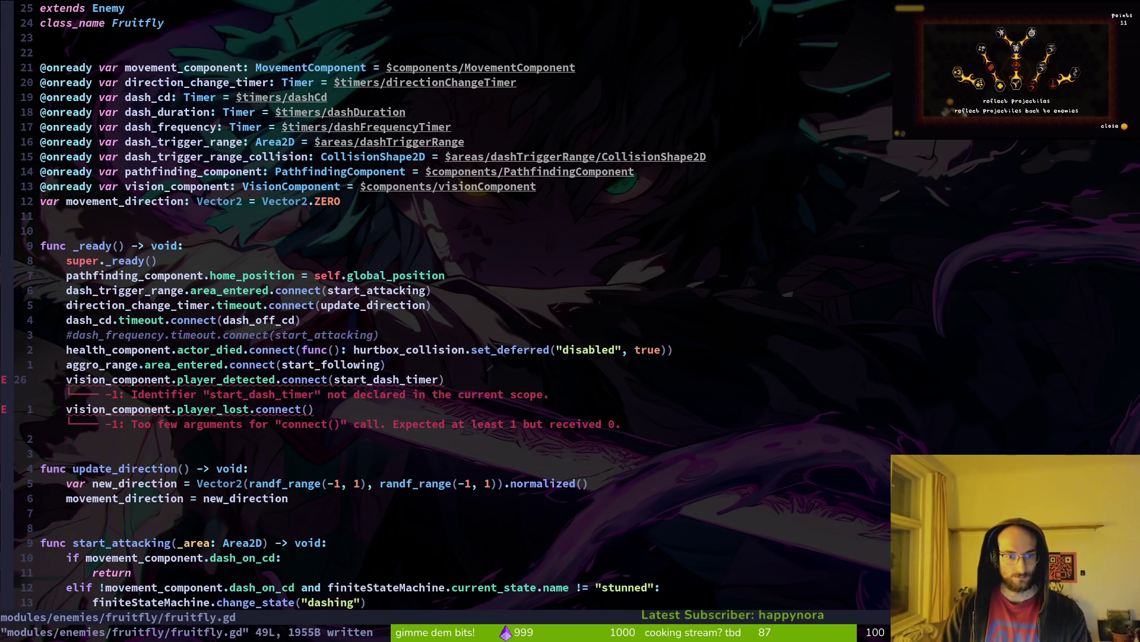
key("ctrl+w")
type("tart_dash_fre")
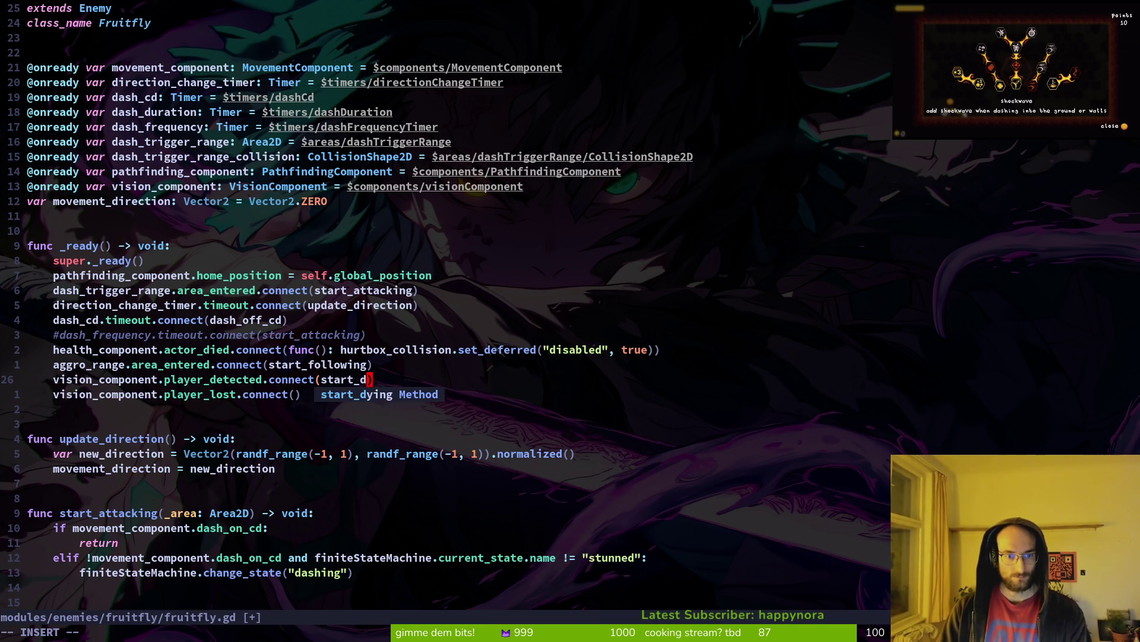
type("wq")
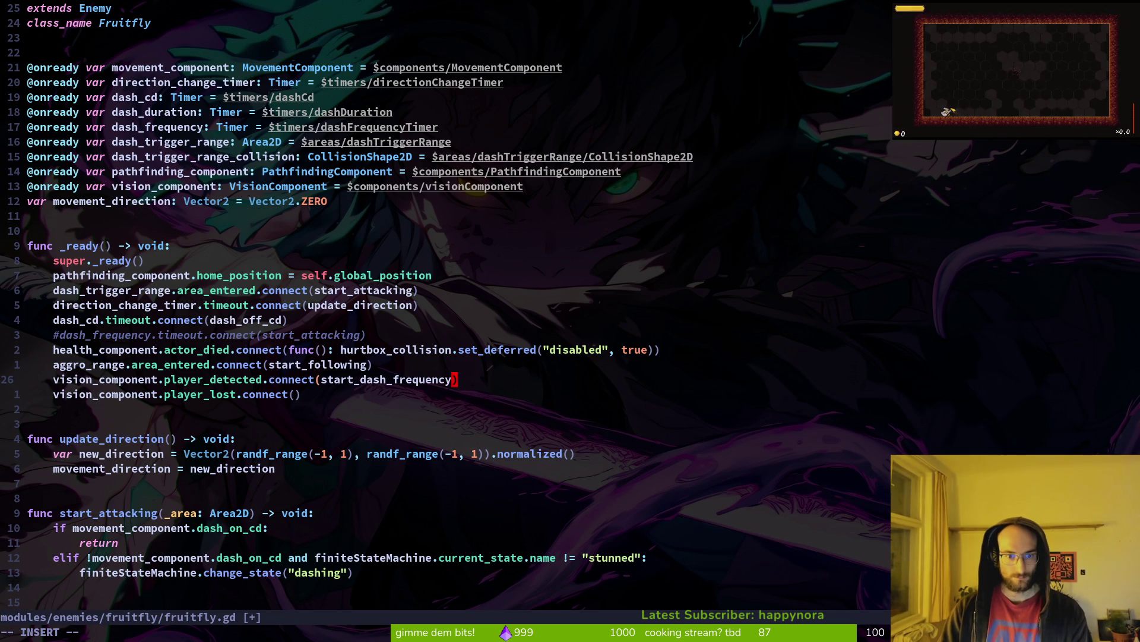
key("Down")
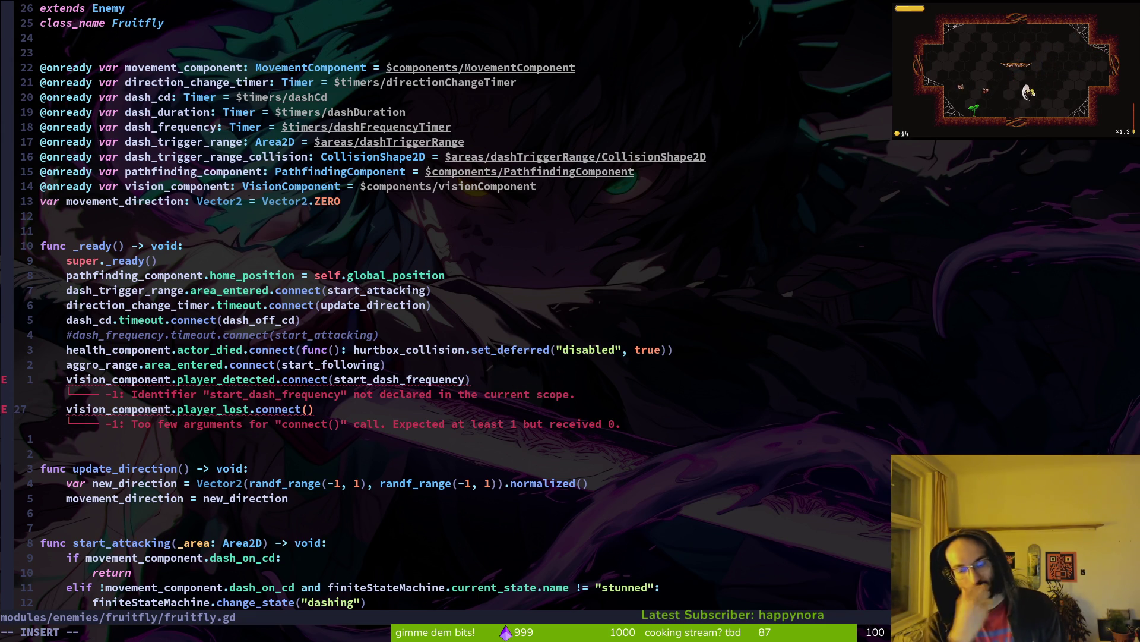
Step: Connect player_lost to an inline func calling dash_frequency.stop() and save
type("stop_")
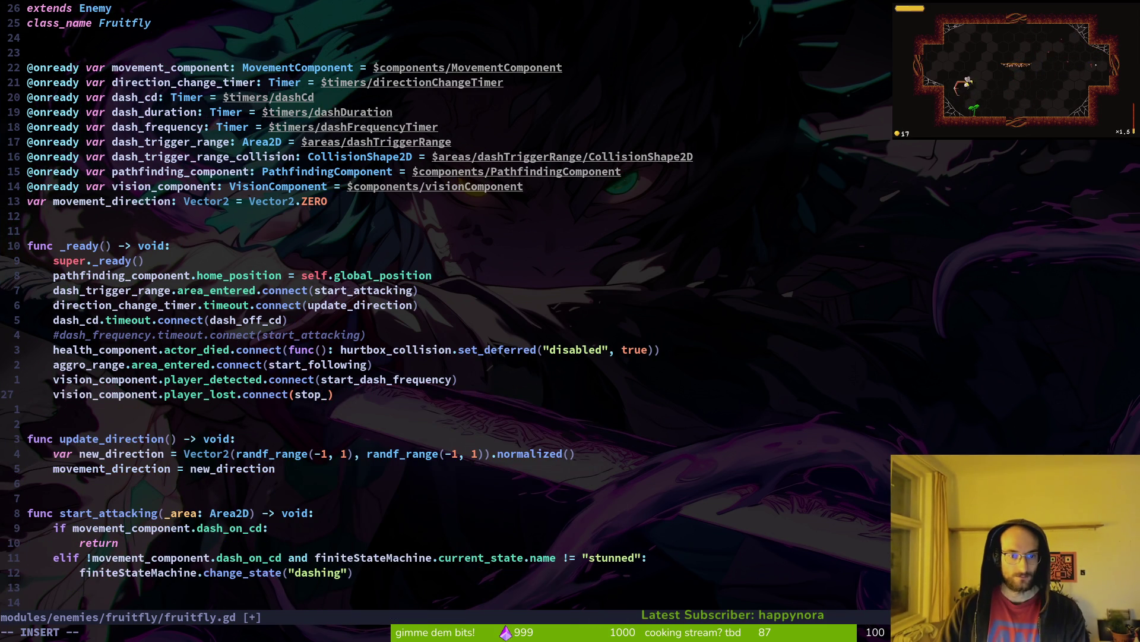
type("r")
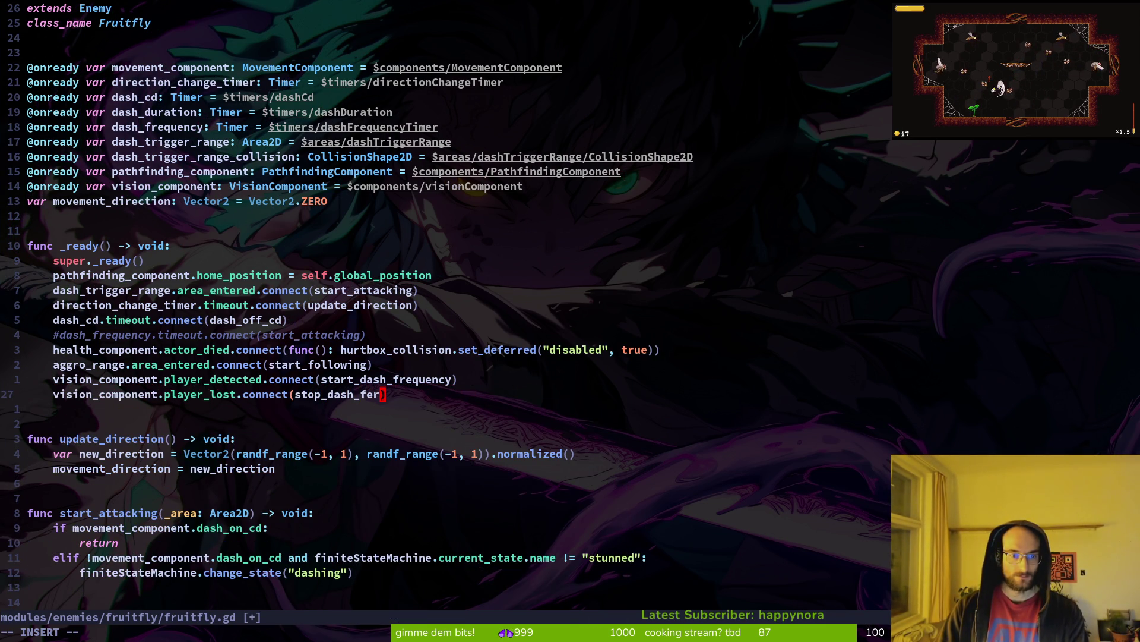
key("BackSpace")
key("BackSpace")
key("BackSpace")
key("BackSpace")
type("func(): ")
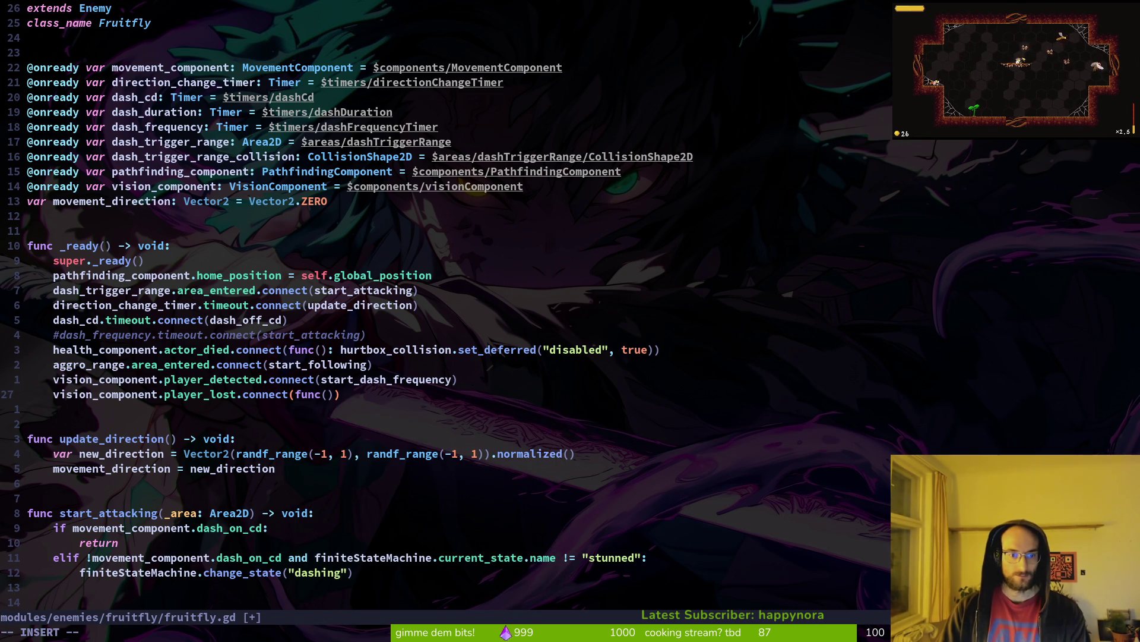
type("dash_frequency.stop")
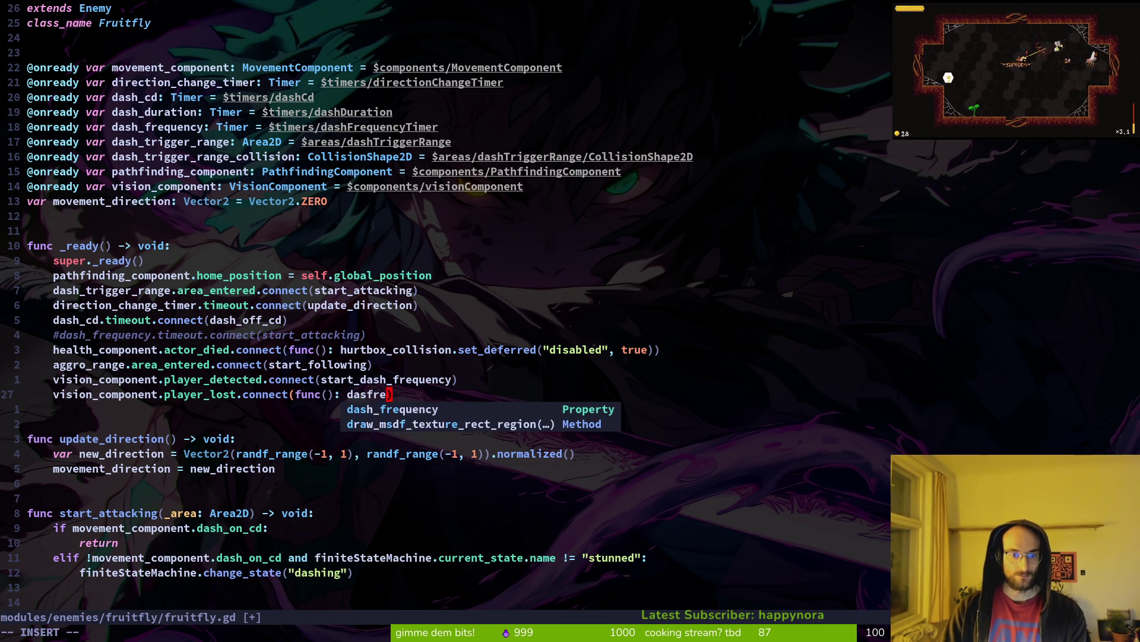
key("Escape")
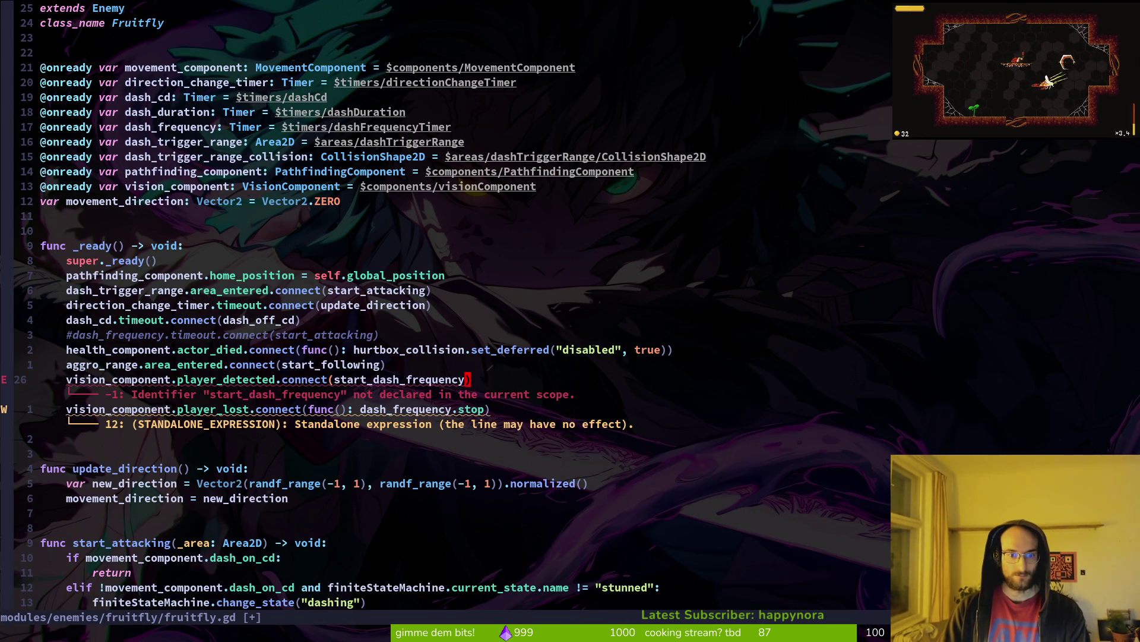
type("()")
key("Escape")
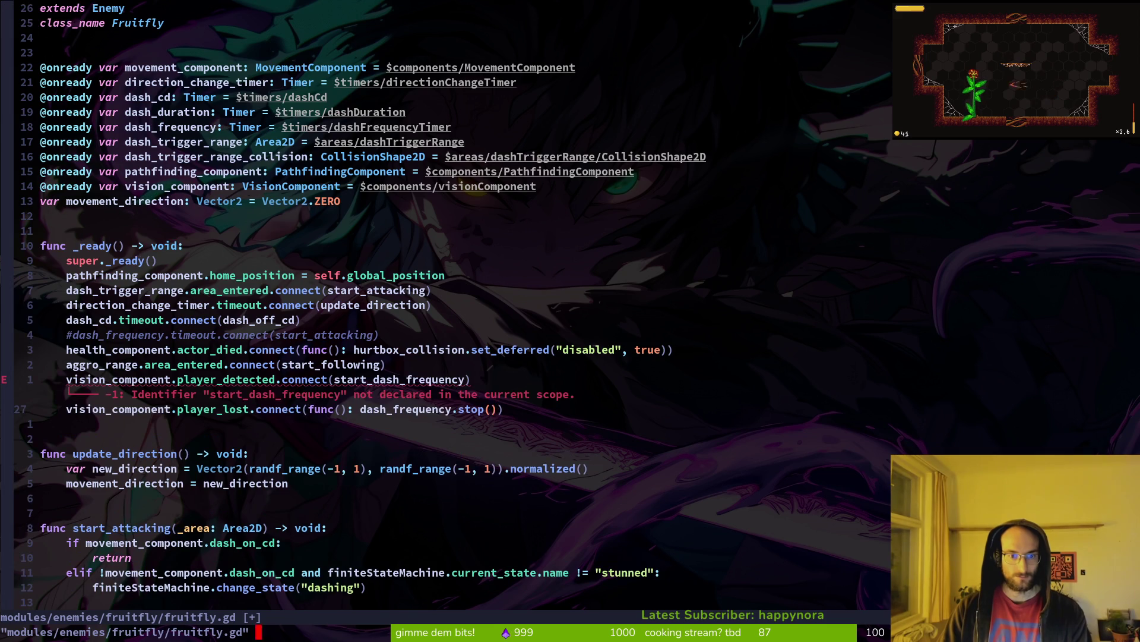
key("ctrl+s")
Step: Replace the player_detected callback with an inline func calling dash_frequency.start() and save
key("k")
key("i")
key("c")
key("i")
key("parenleft")
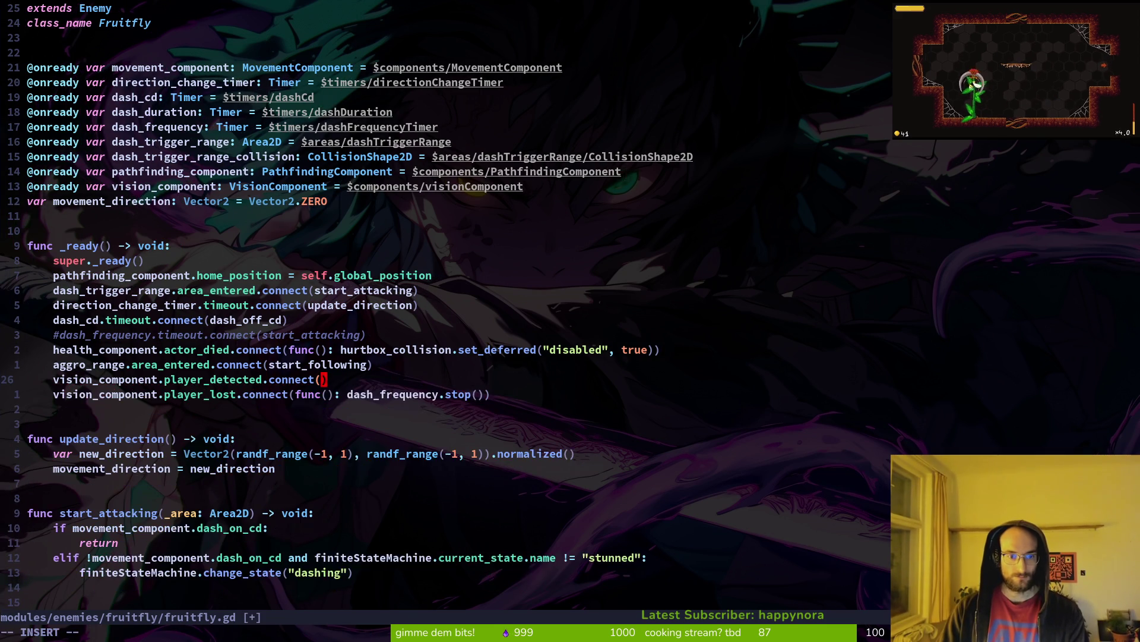
type("func")
key("BackSpace")
type("():")
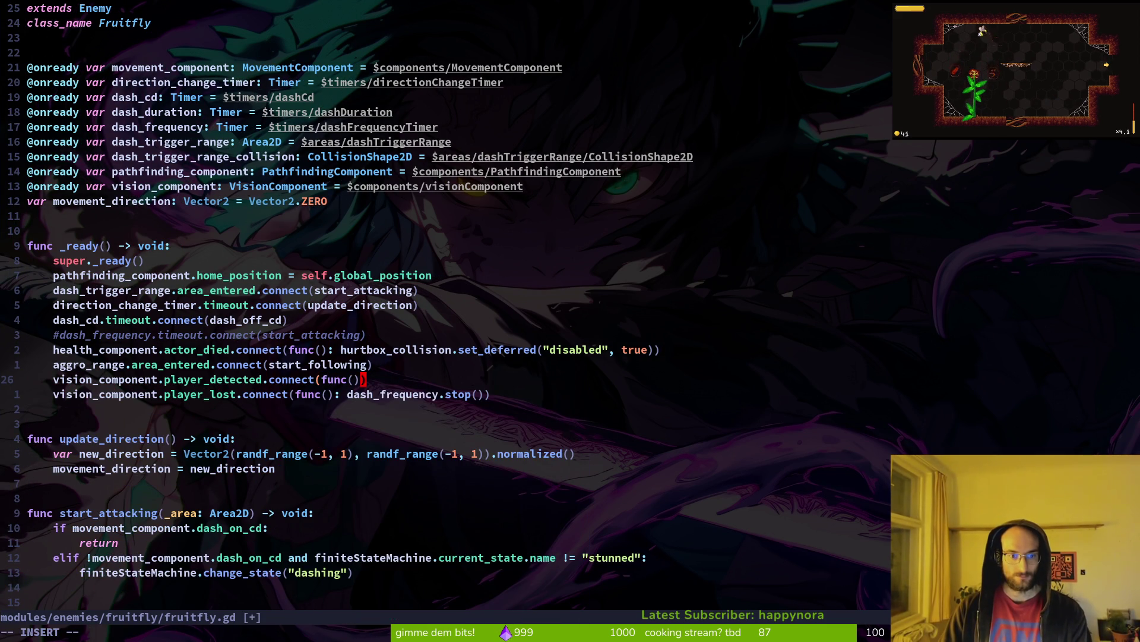
type(" da")
key("Return")
type(".sta")
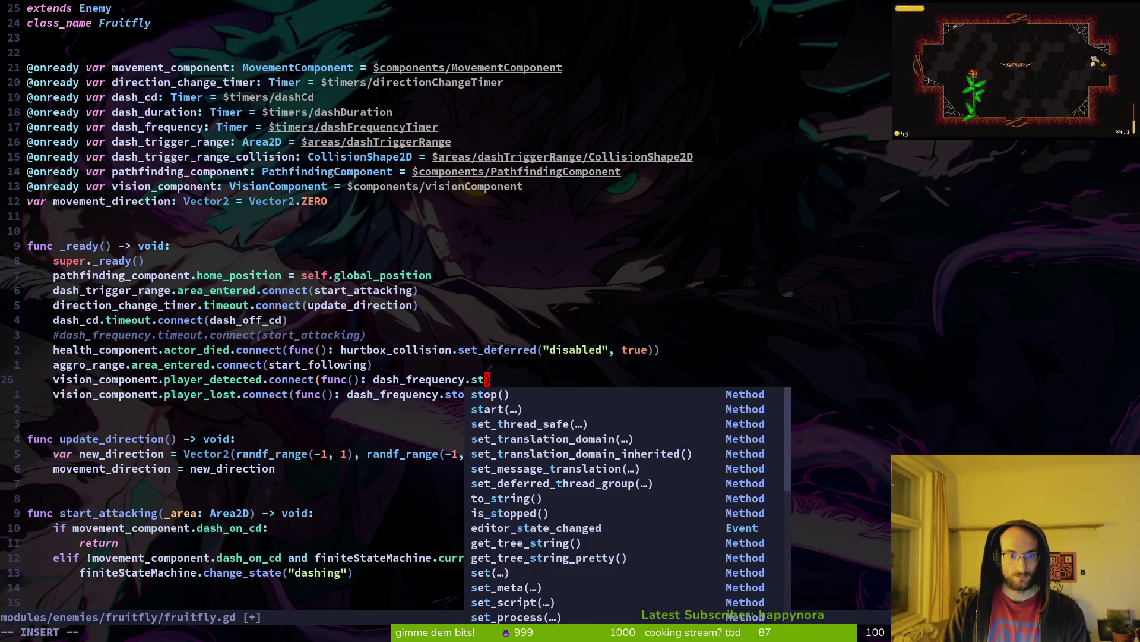
key("Return")
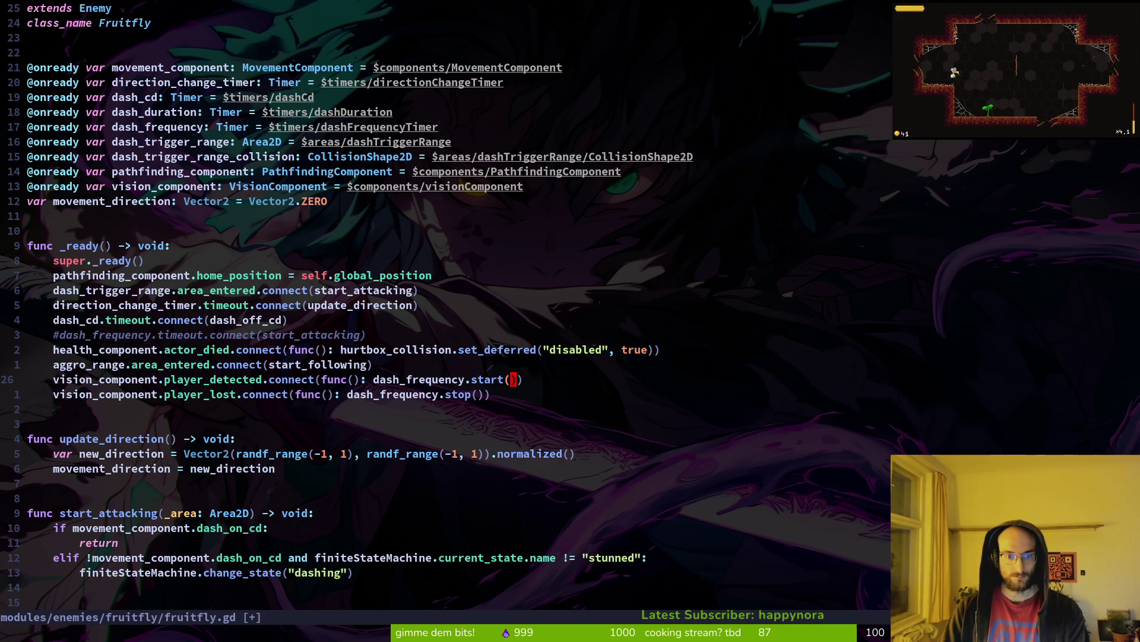
key("ctrl+s")
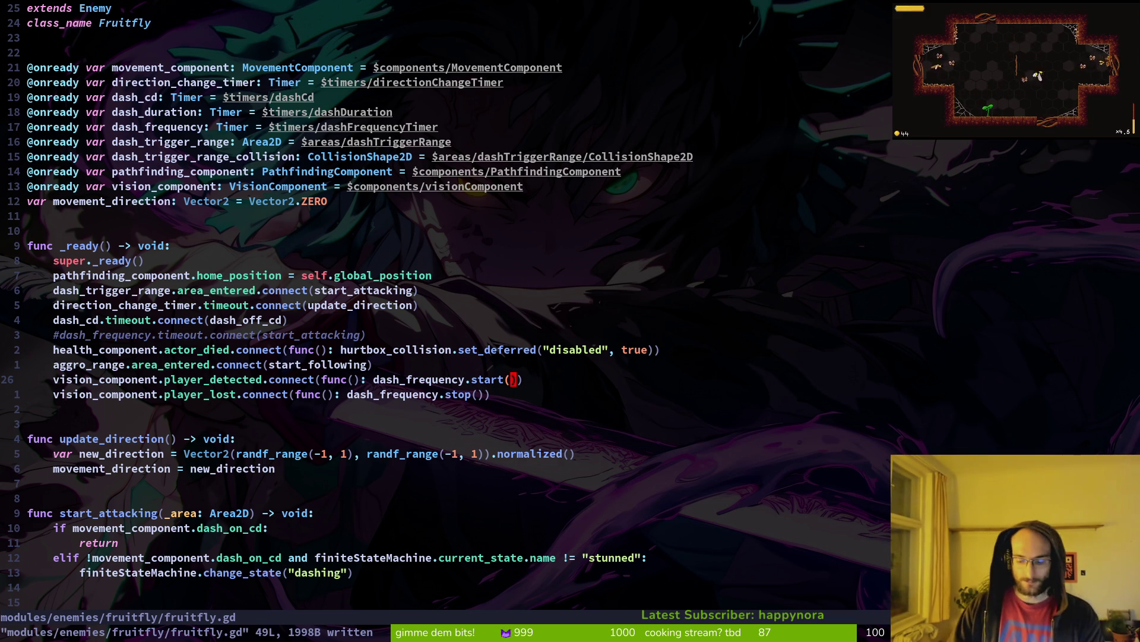
key("k")
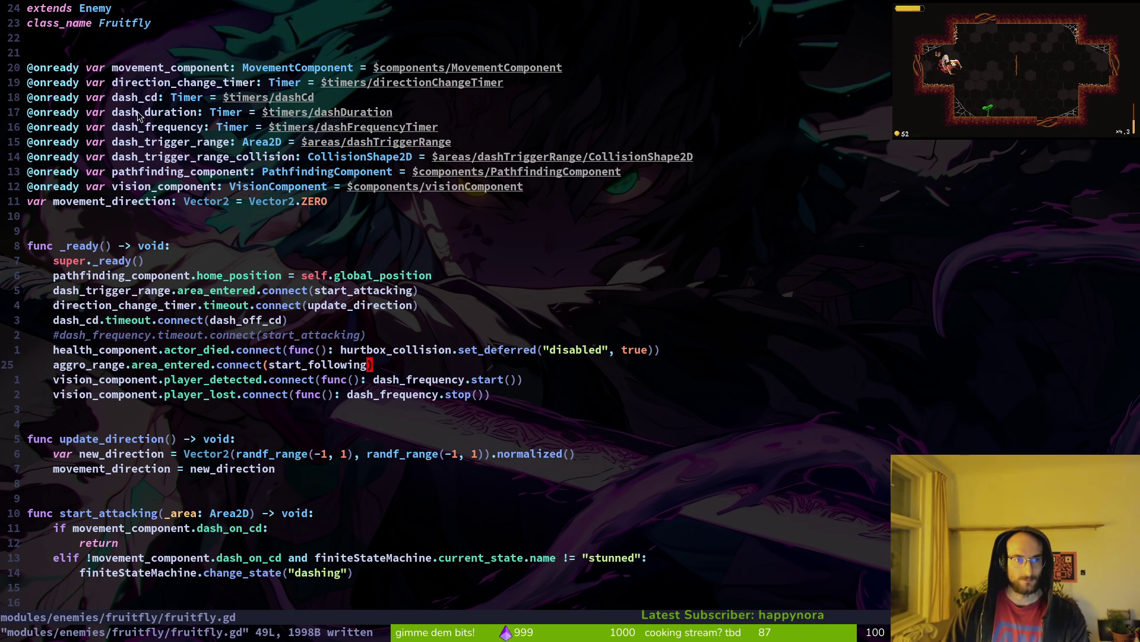
Step: Delete the pathfinding_component declaration and its home_position line from fruitfly.gd
left_click(153, 175)
key("d")
key("d")
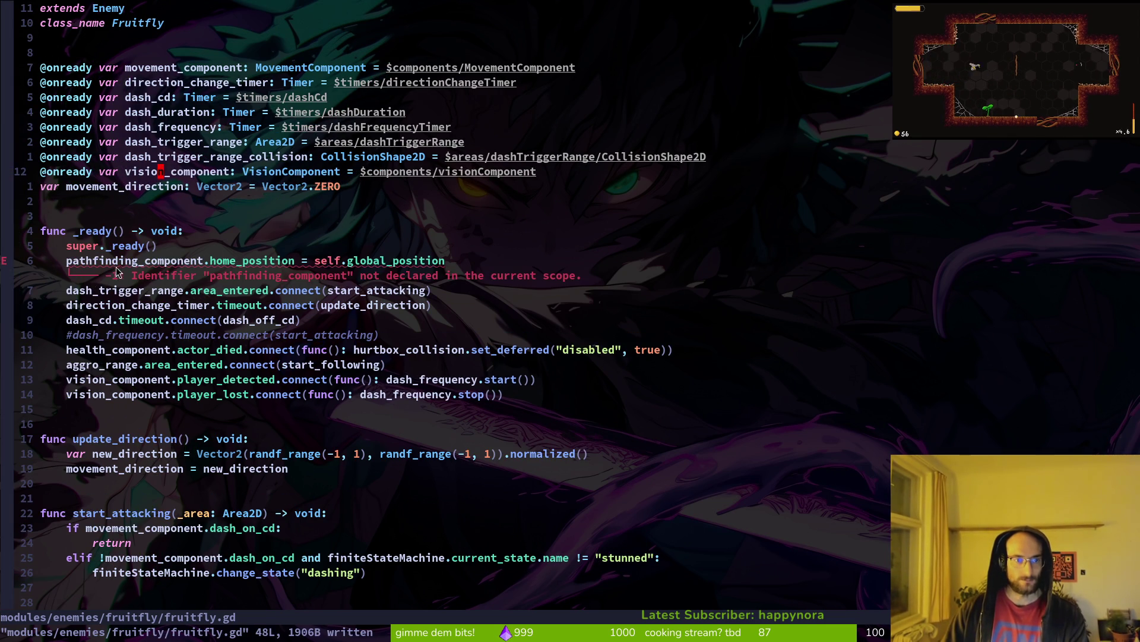
left_click(274, 260)
key("d")
key("d")
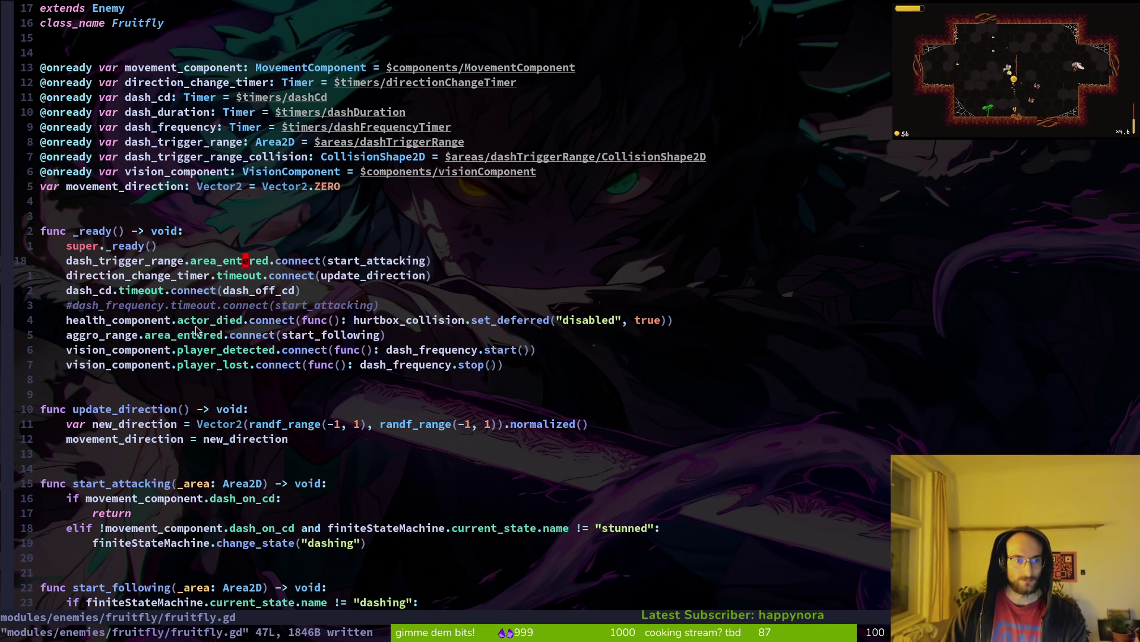
scroll(239, 404, "down", 3)
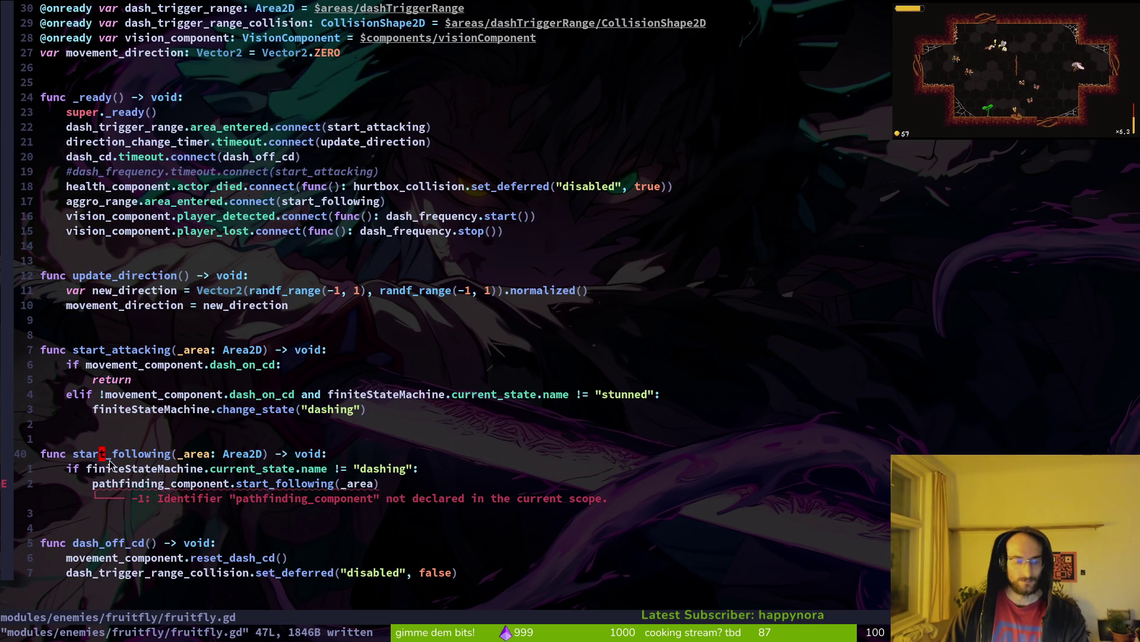
Step: Delete the start_following function and save fruitfly.gd
left_click_drag(107, 457, 63, 483)
key("Escape")
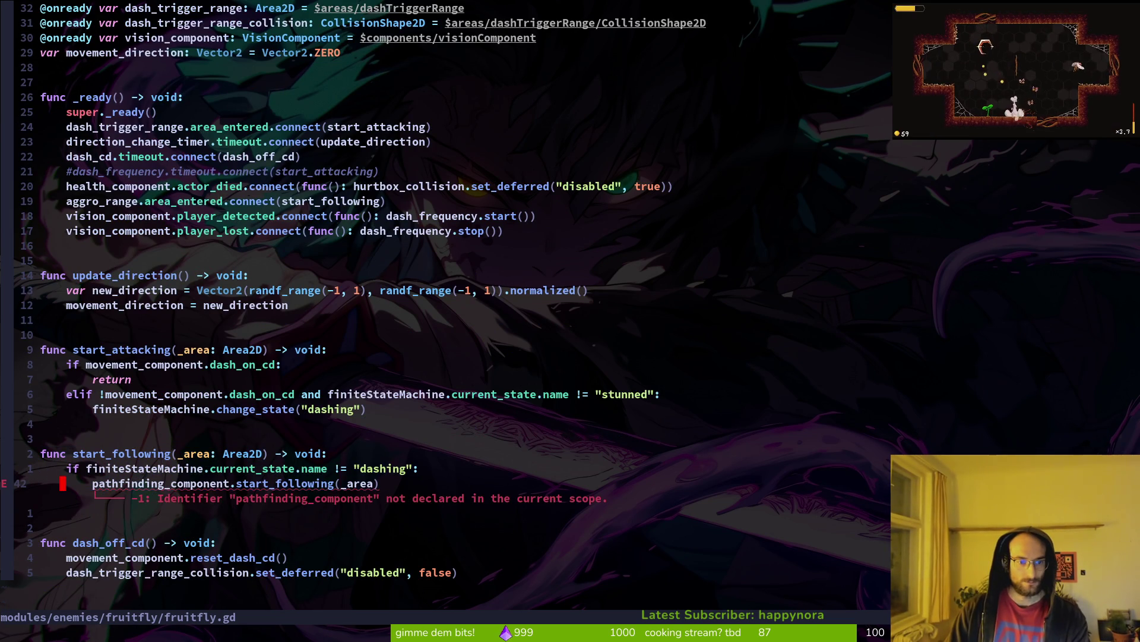
key("shift+v")
key("k")
key("k")
key("k")
type("d")
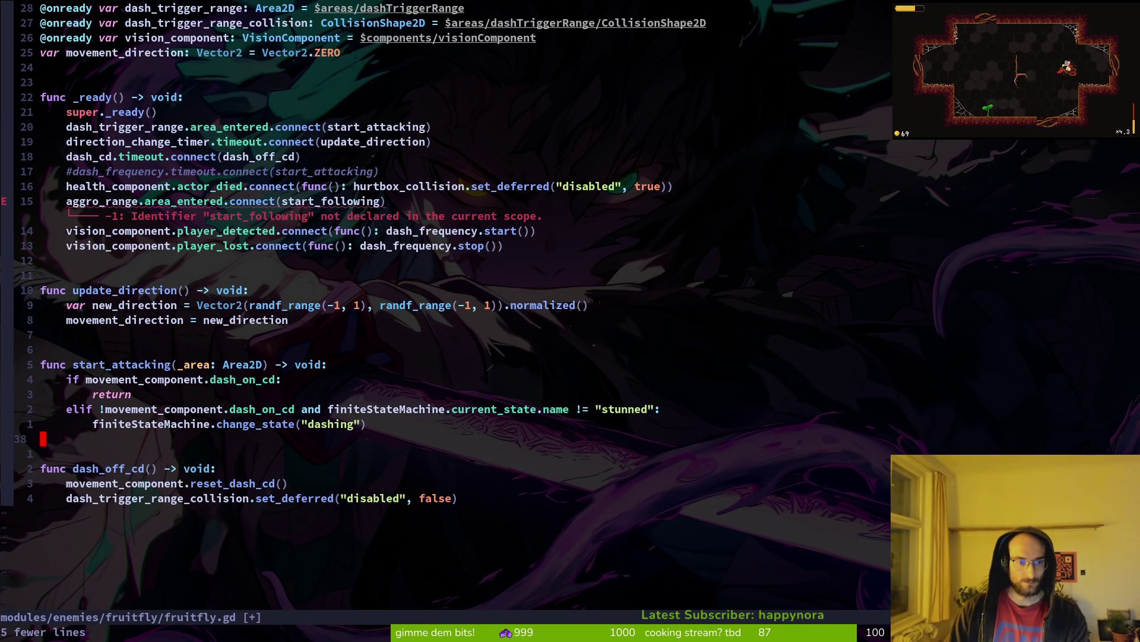
type(":w")
key("Return")
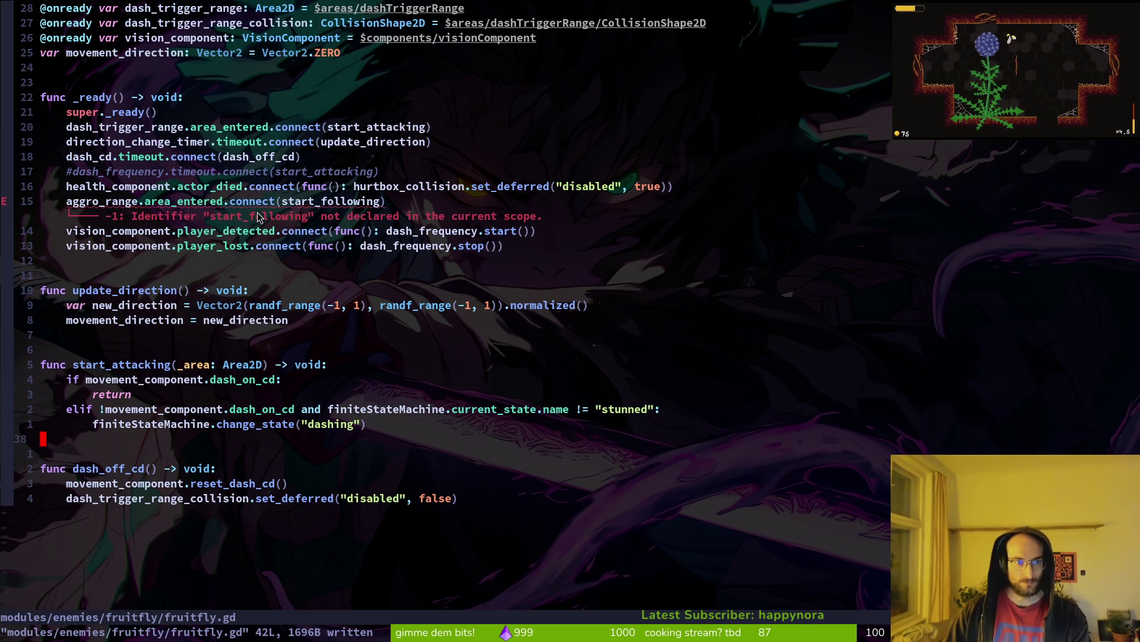
Step: Delete the aggro_range connect line, save, and return to Godot
left_click(309, 202)
key("d")
key("d")
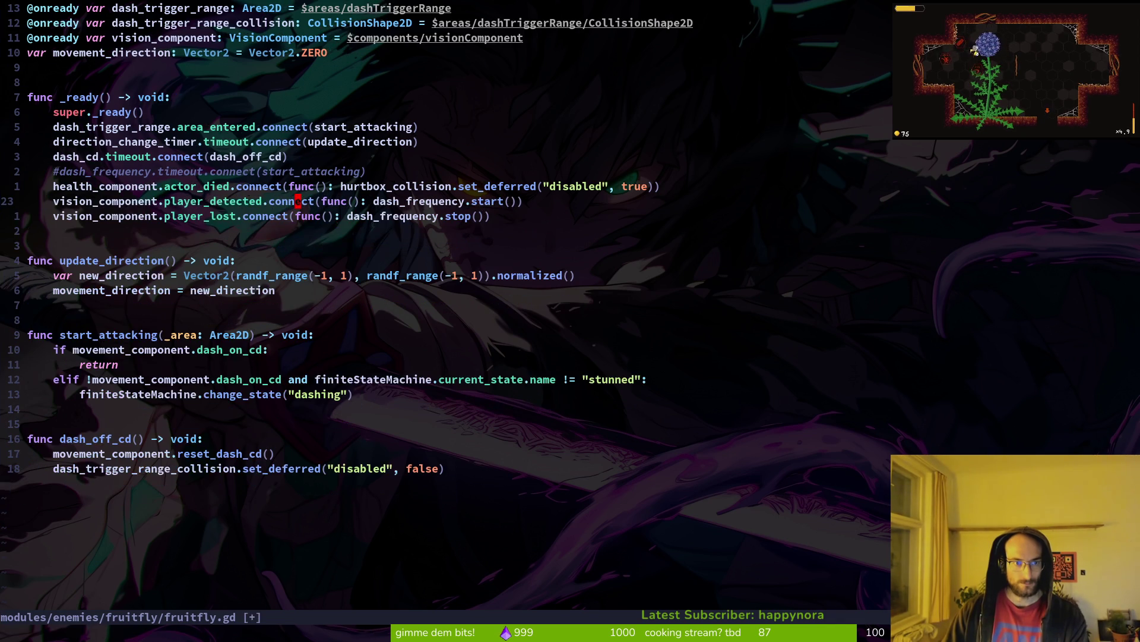
type(":w")
key("Return")
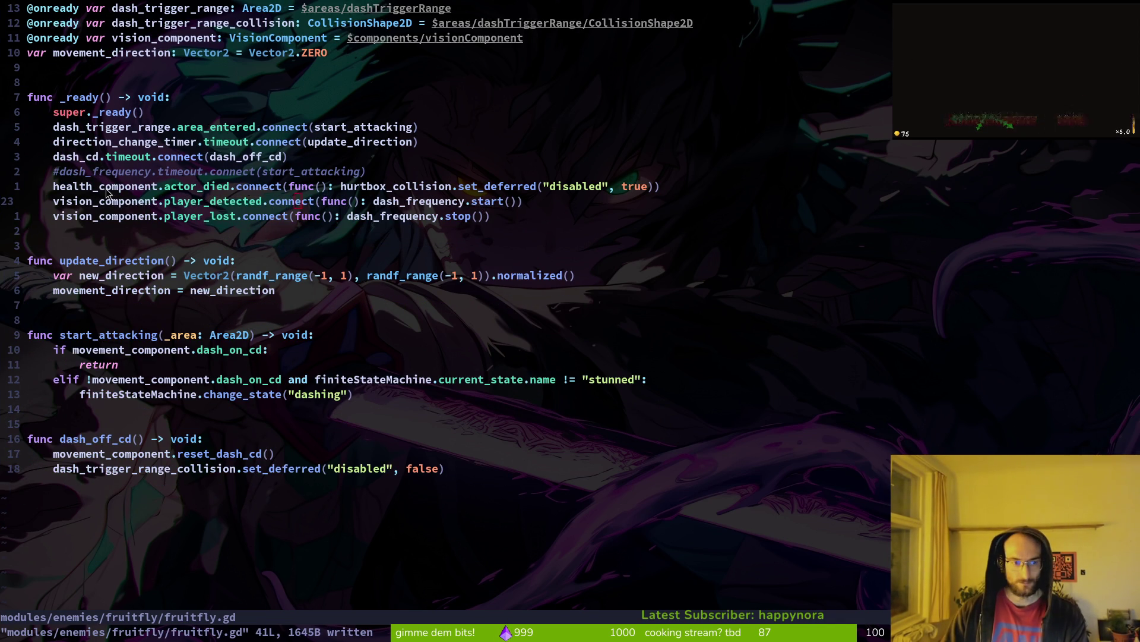
key("alt+Tab")
Step: Delete the 'following' state node from the finiteStateMachine and save the scene
left_click(20, 312)
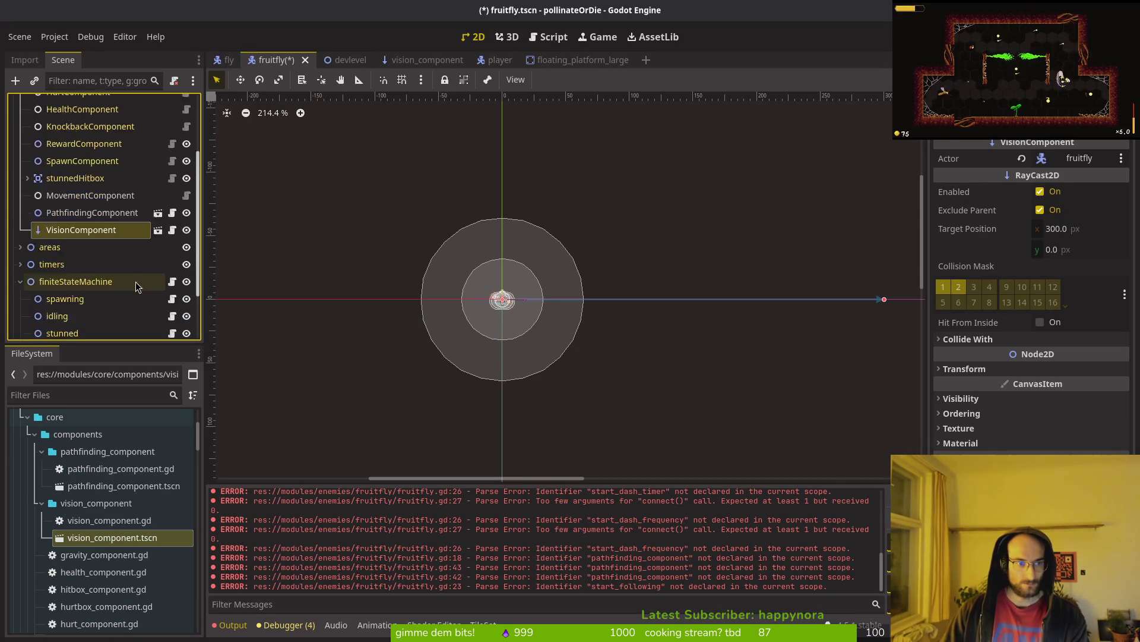
scroll(89, 249, "down", 2)
left_click(65, 295)
key("Delete")
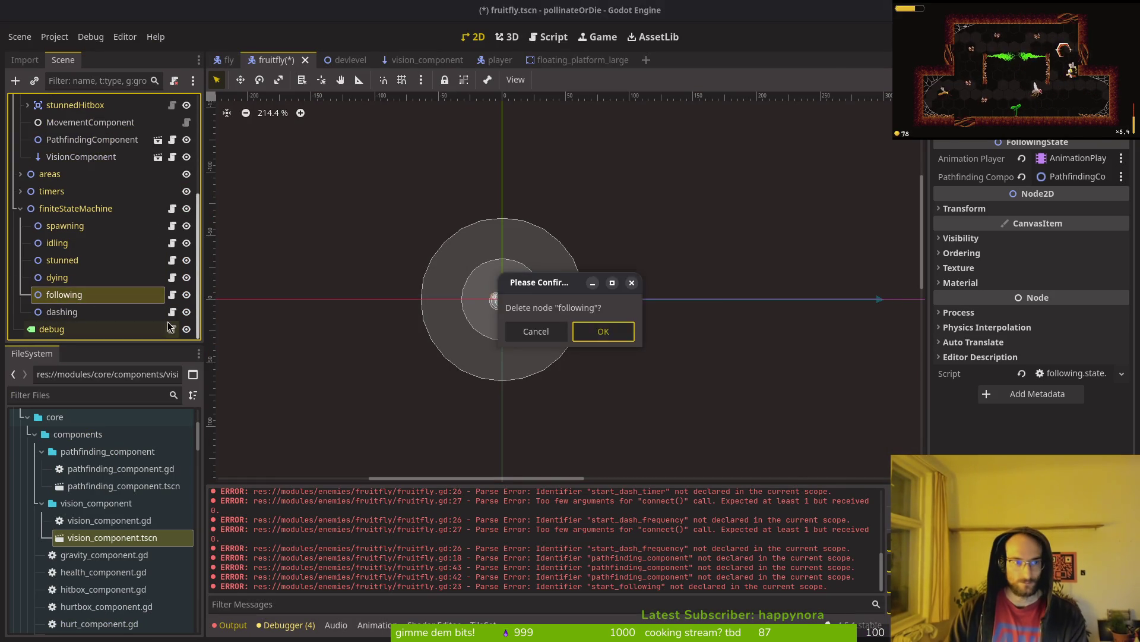
key("Return")
key("ctrl+s")
Step: Delete the PathfindingComponent node and save the fruitfly scene
left_click(50, 313)
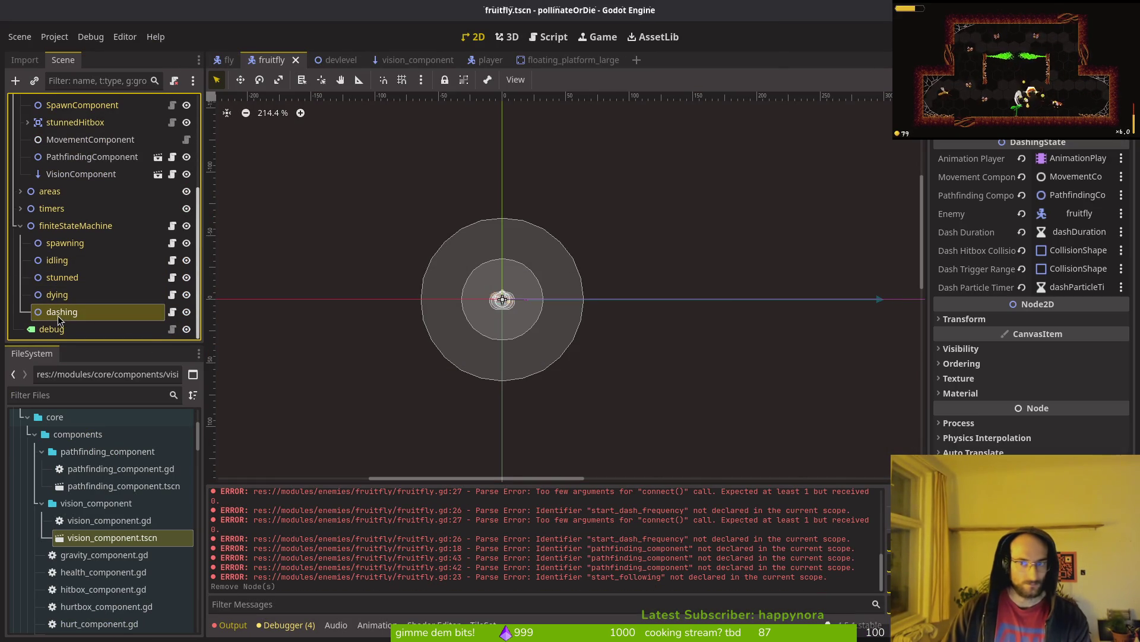
left_click(66, 295)
left_click(78, 174)
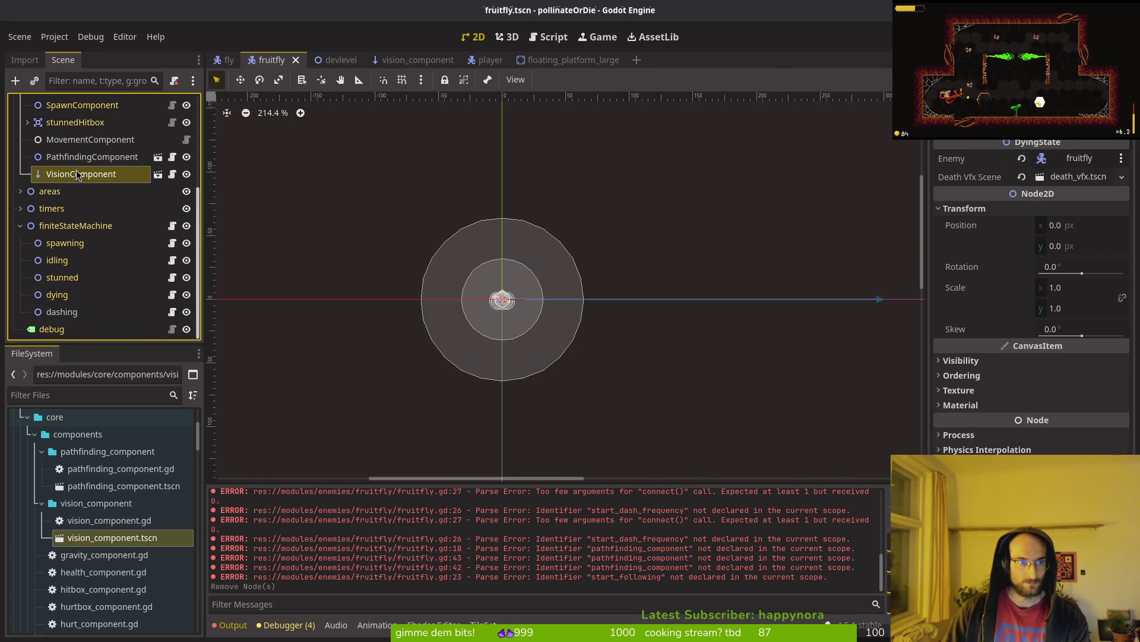
left_click(83, 140)
scroll(89, 208, "up", 3)
left_click(99, 280)
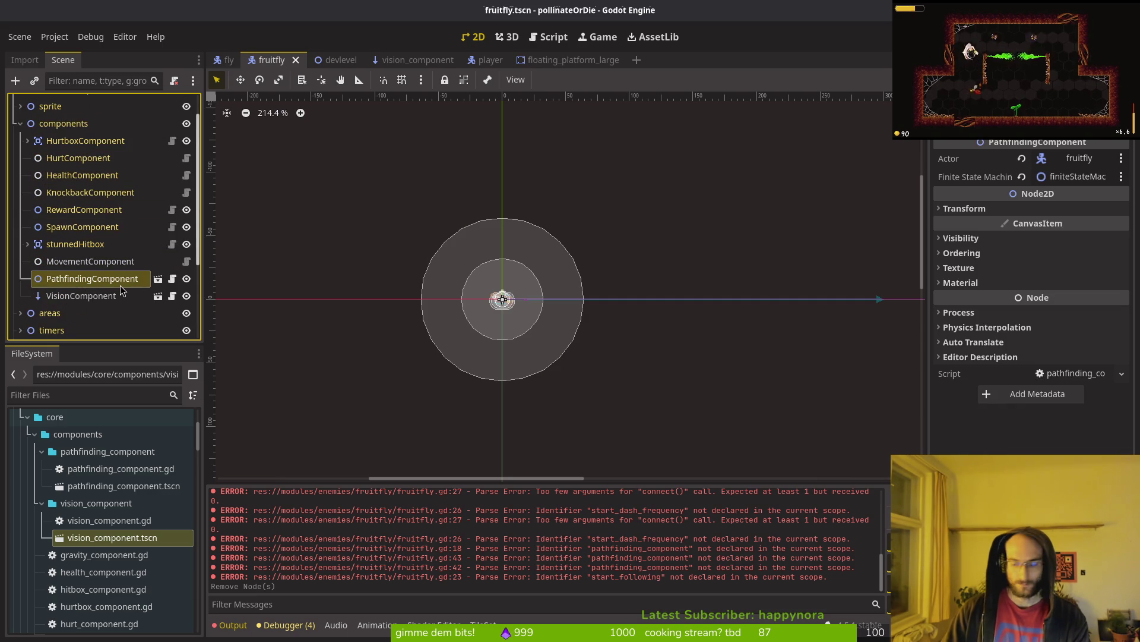
key("Delete")
key("Return")
key("ctrl+s")
Step: Inspect the remaining components and states, checking the dashing state's pathfinding reference
left_click(73, 276)
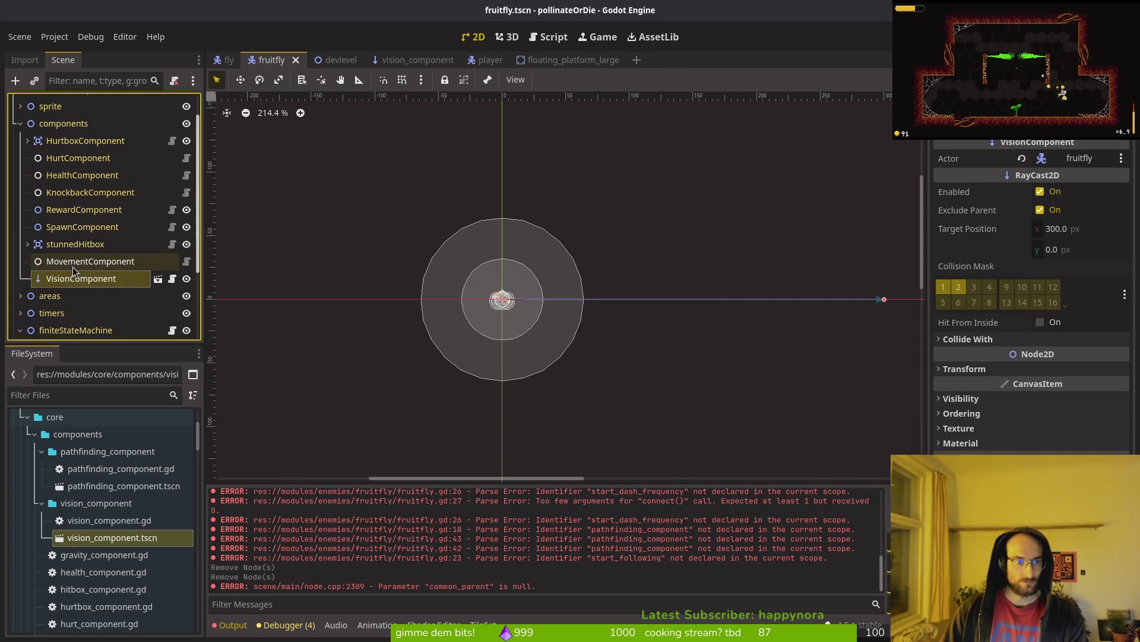
left_click(74, 266)
left_click(66, 279)
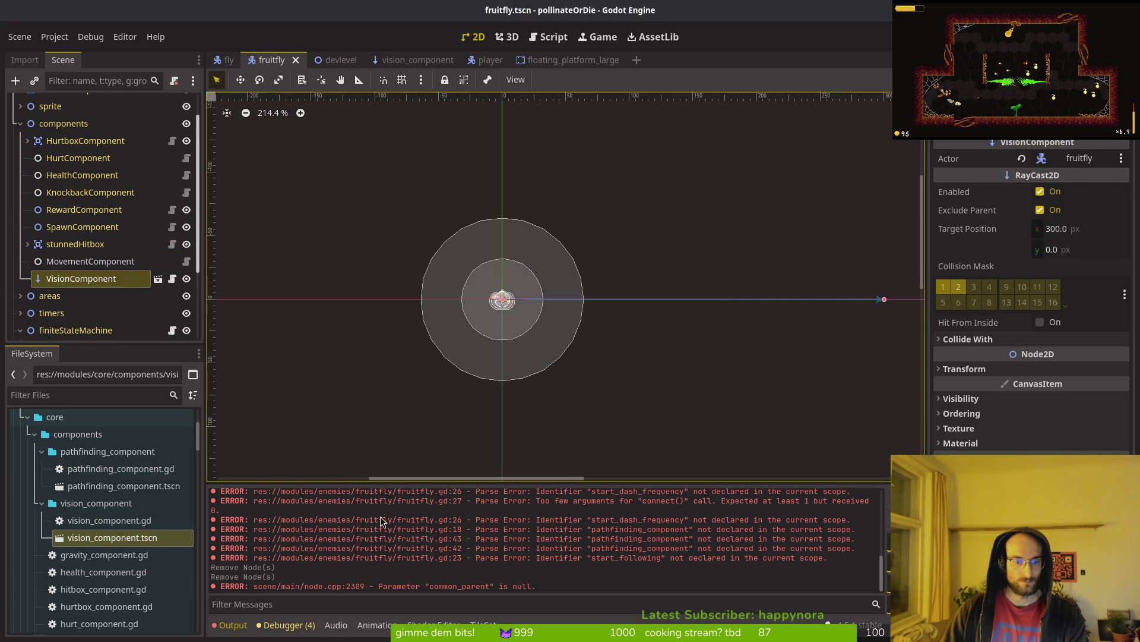
scroll(58, 249, "down", 3)
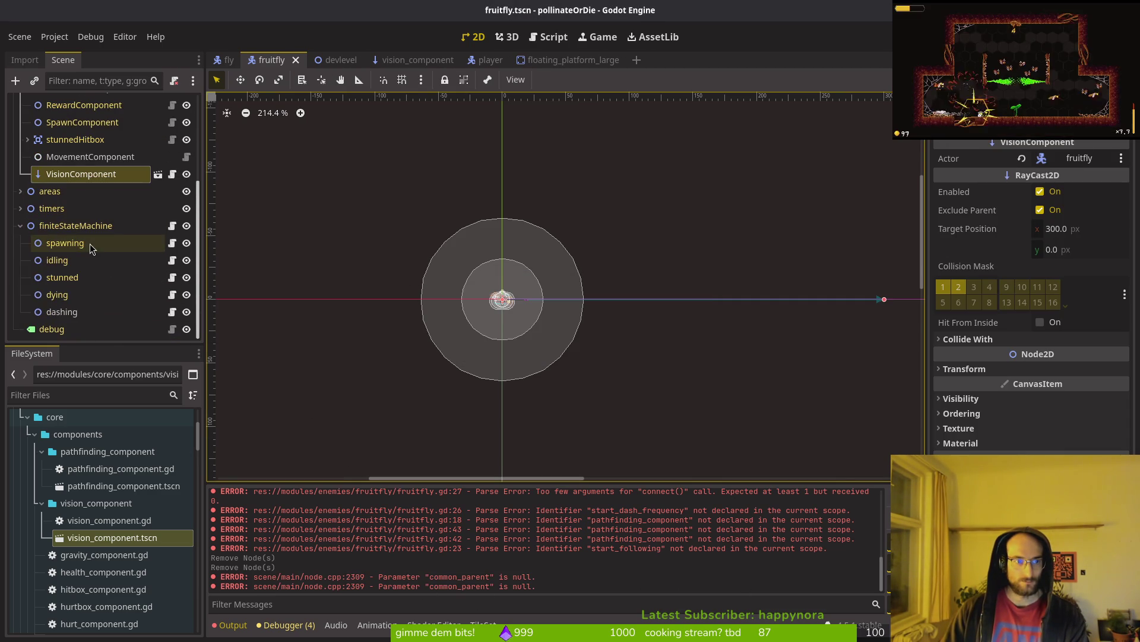
left_click(74, 311)
left_click(71, 294)
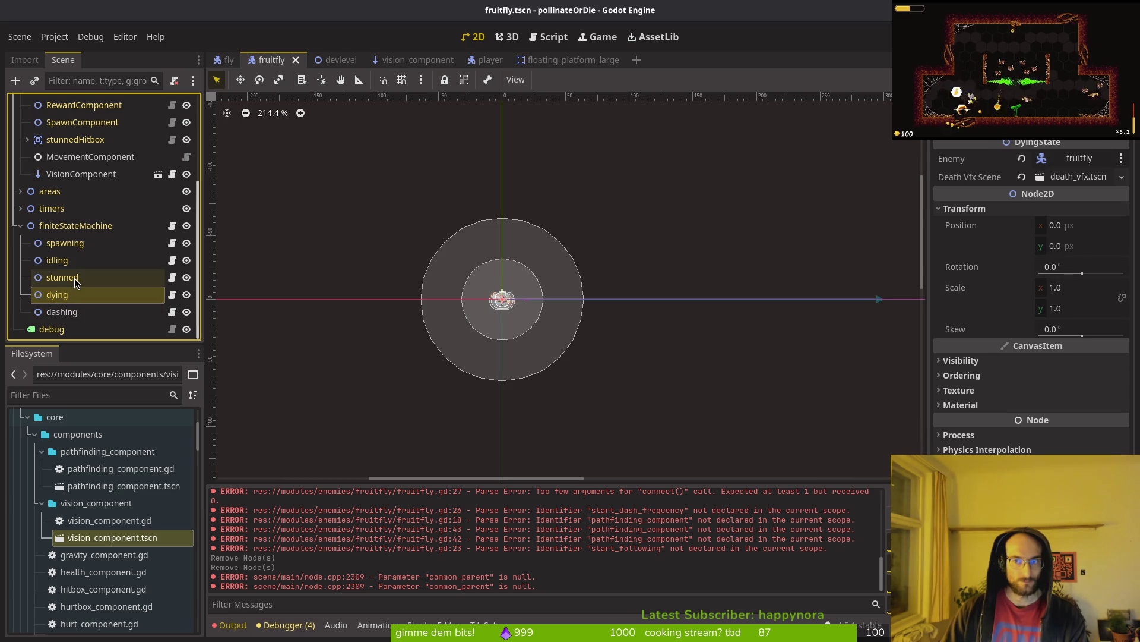
left_click(72, 311)
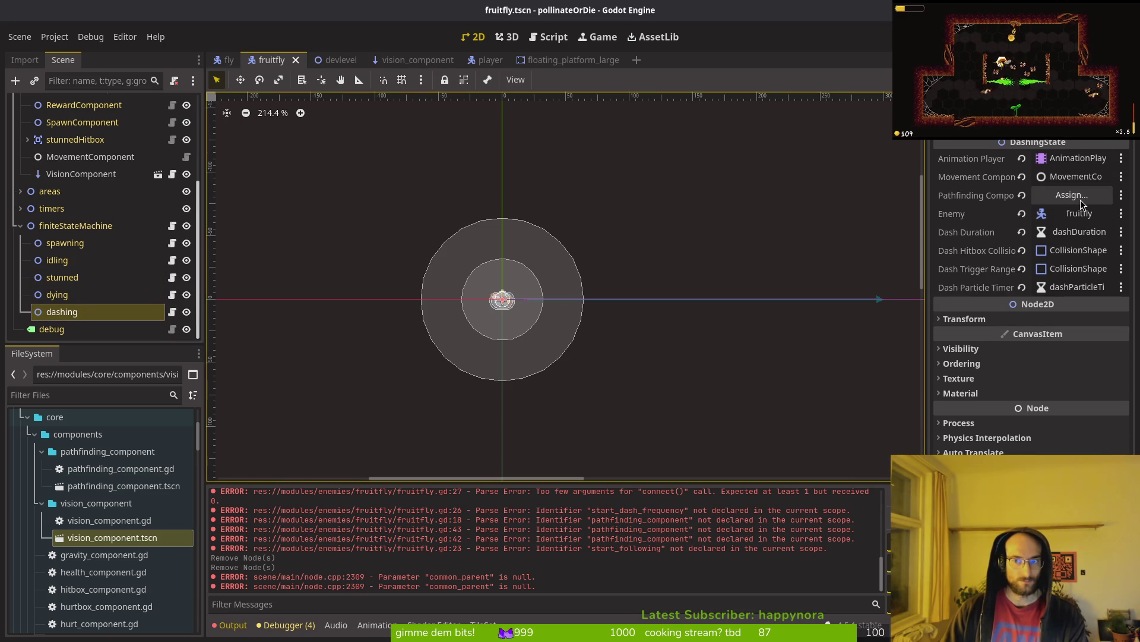
Step: Open dashing.state.gd in Neovim from the project file finder
key("alt+Tab")
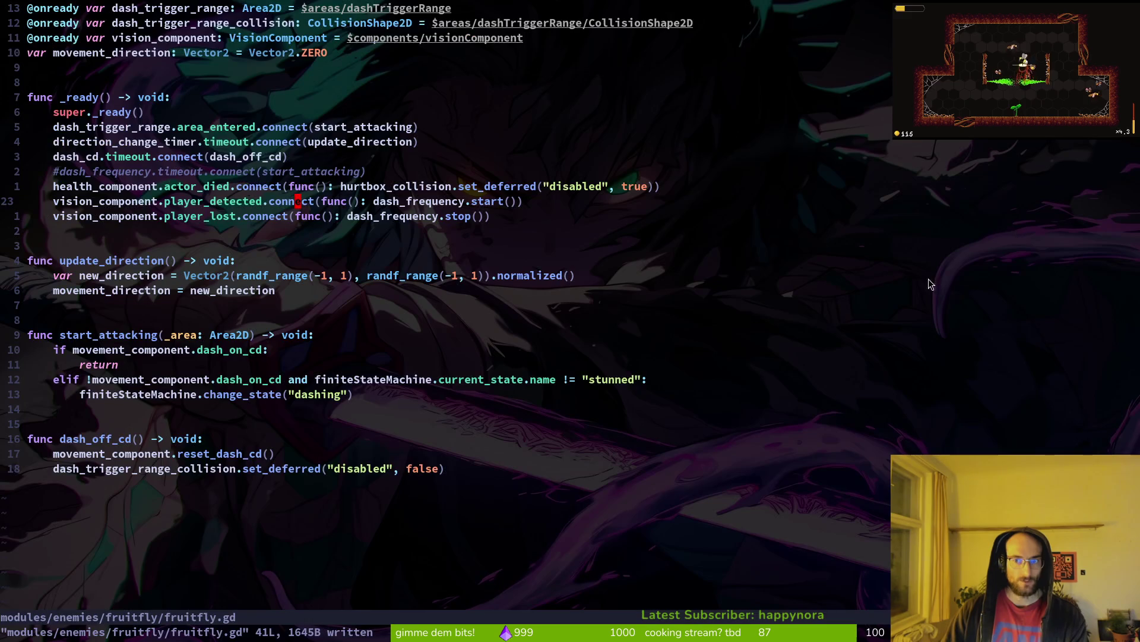
key("space")
key("f")
key("f")
type("dashing")
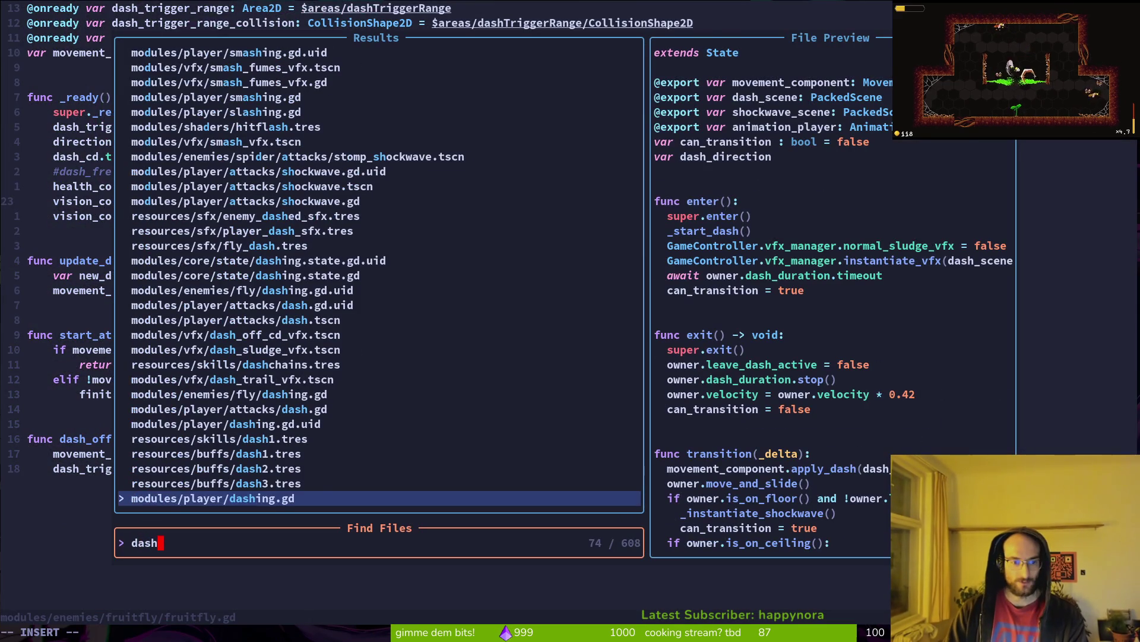
type(".st")
key("Return")
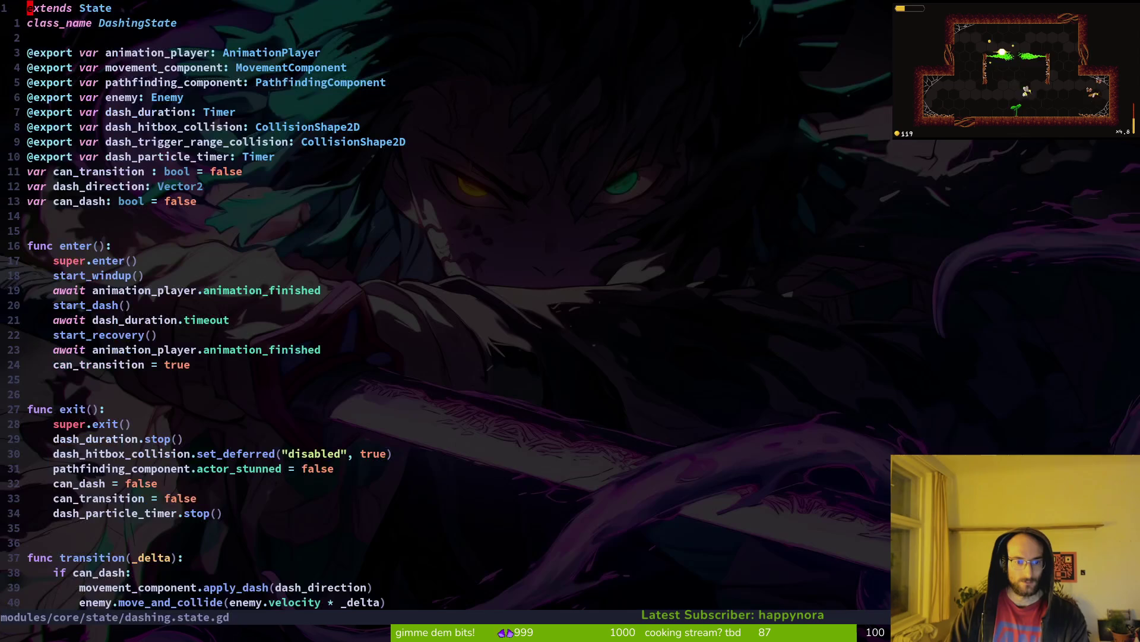
Step: Delete then restore the pathfinding_component export line, save, and save the fruitfly scene
left_click(159, 83)
key("d")
key("d")
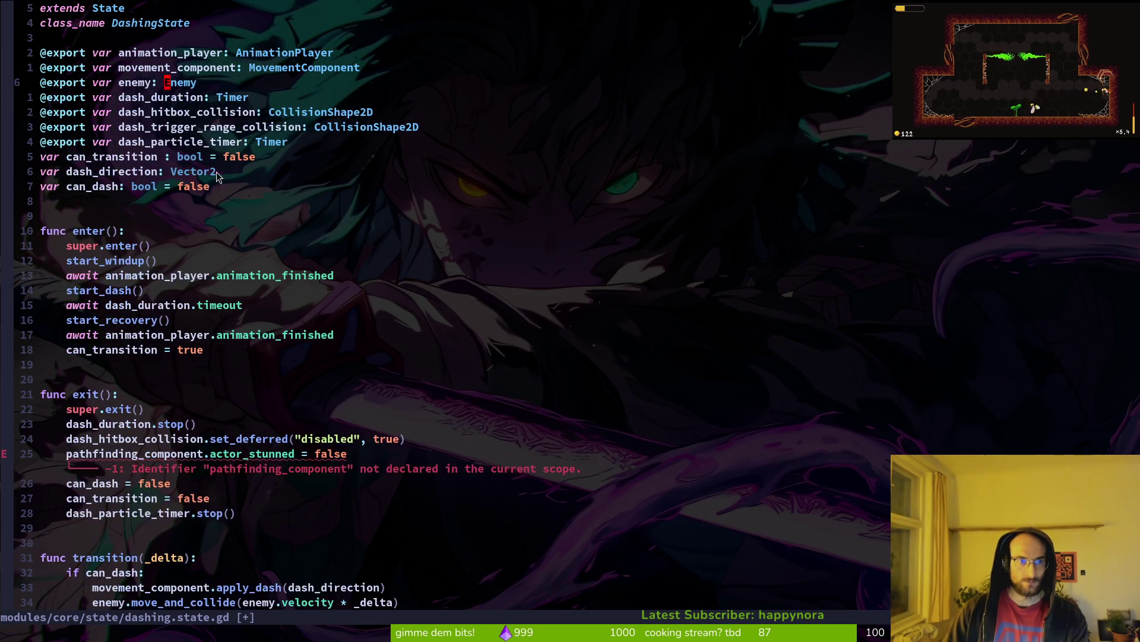
scroll(309, 304, "down", 5)
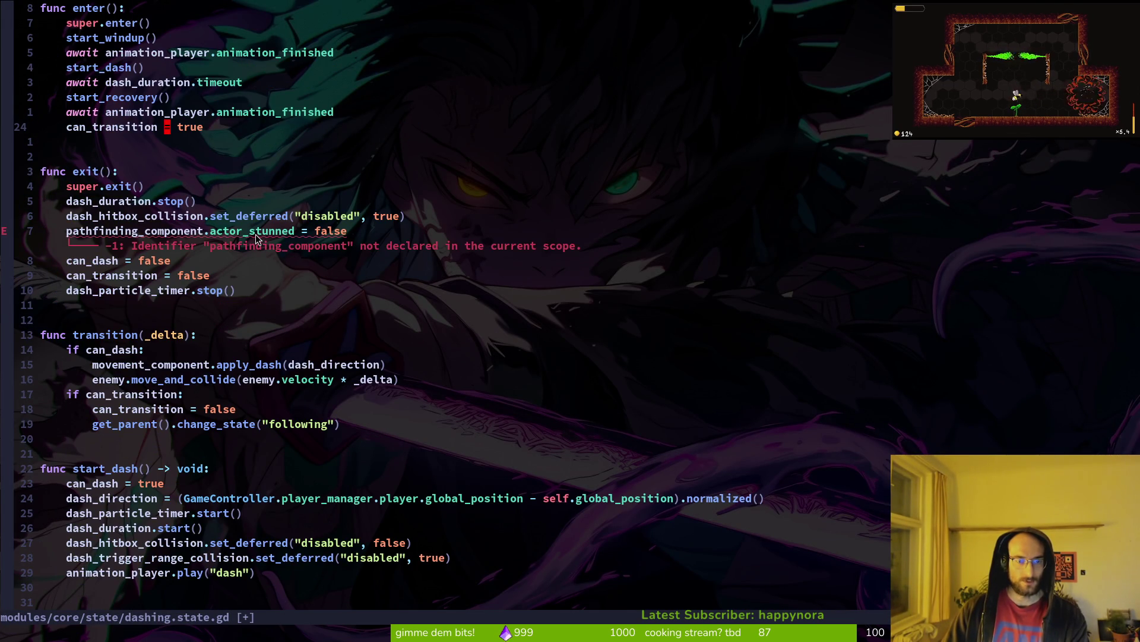
type("u:w")
key("Return")
key("alt+Tab")
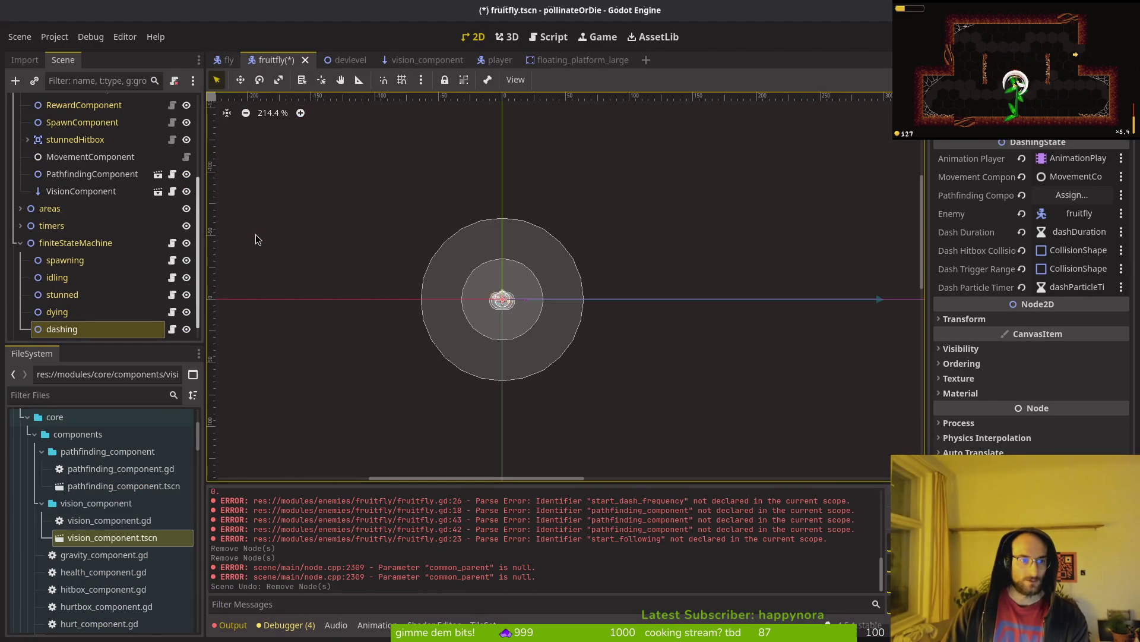
key("ctrl+s")
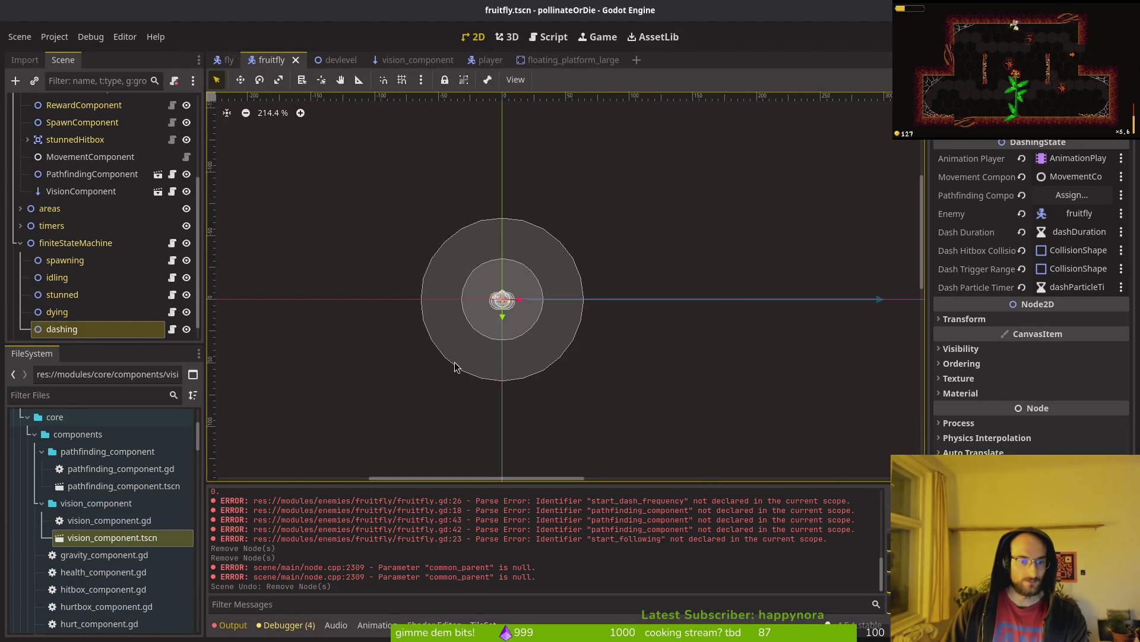
key("alt+Tab")
Step: Undo changes in fruitfly.gd to bring back the pathfinding code, then save
key("ctrl+6")
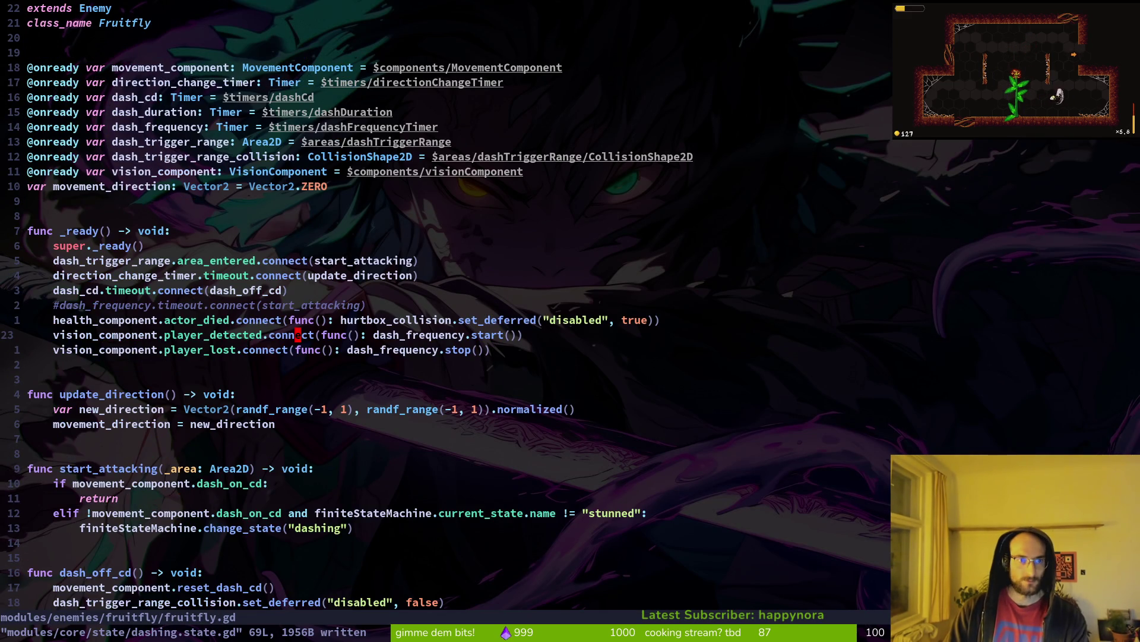
key("u")
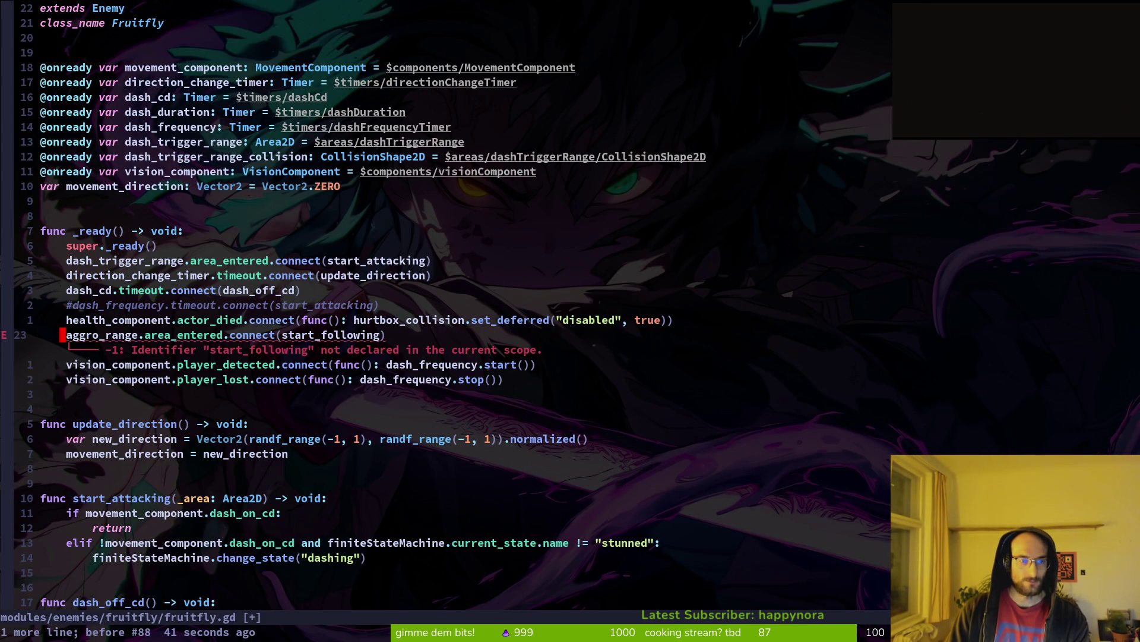
key("u")
key("u")
key("u")
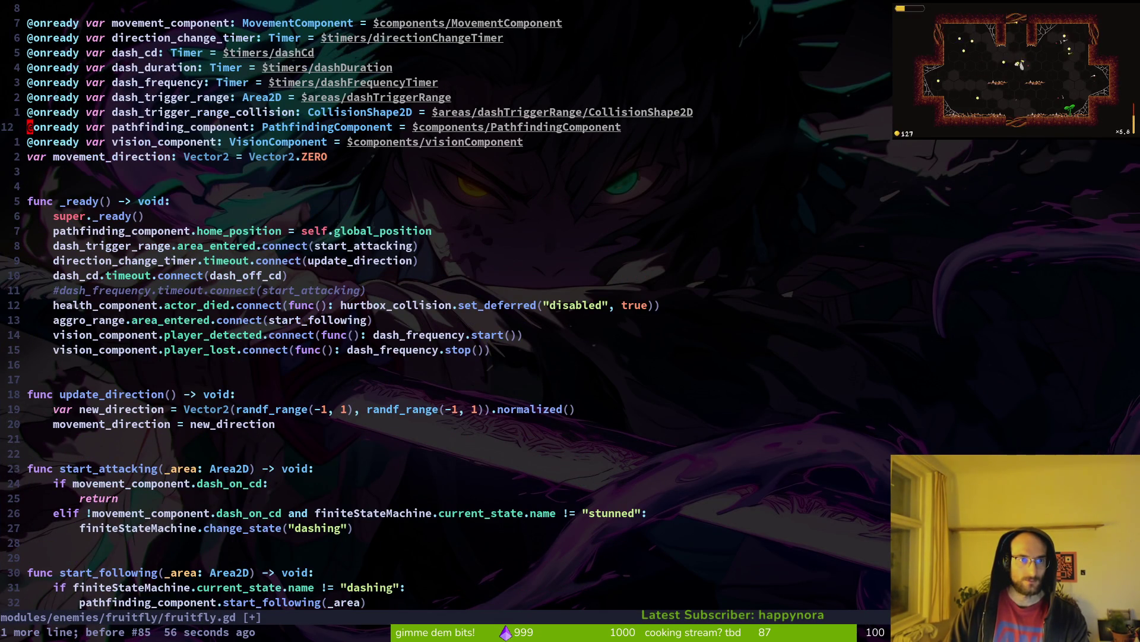
key("u")
key("ctrl+r")
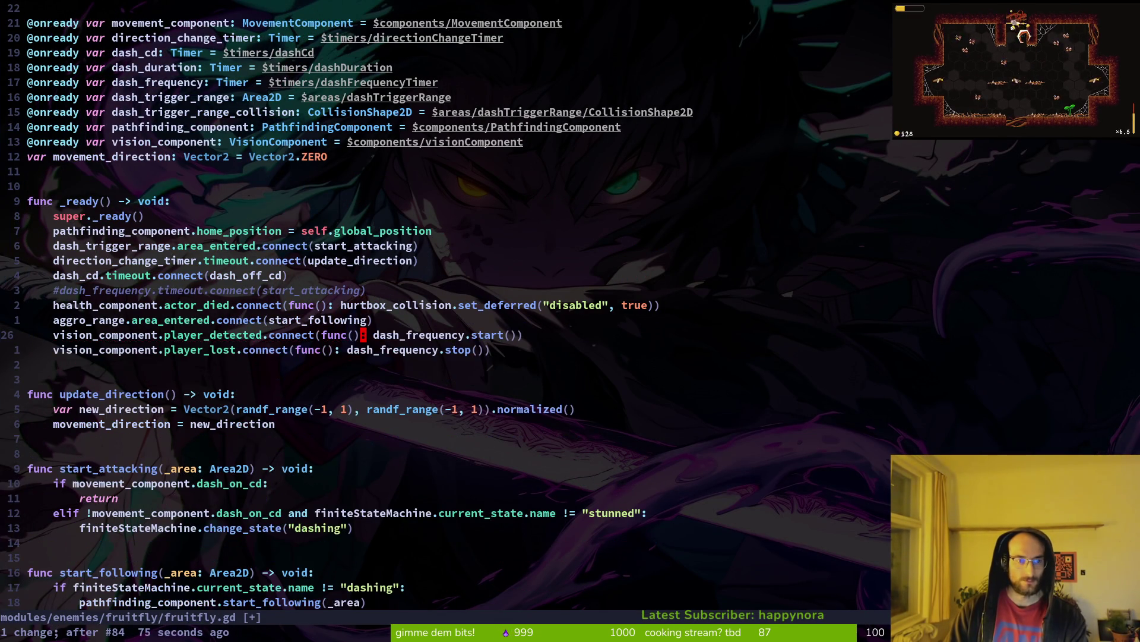
key("ctrl+s")
Step: Delete the start_following function and leftover blank lines, then save
key("g")
key("g")
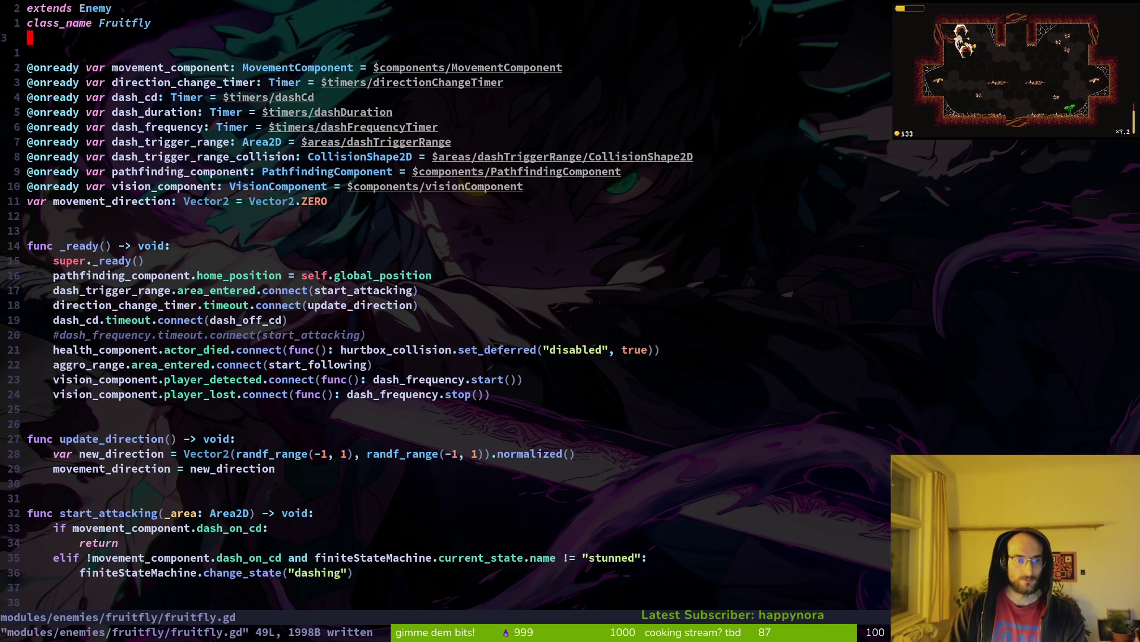
key("j")
key("ctrl+o")
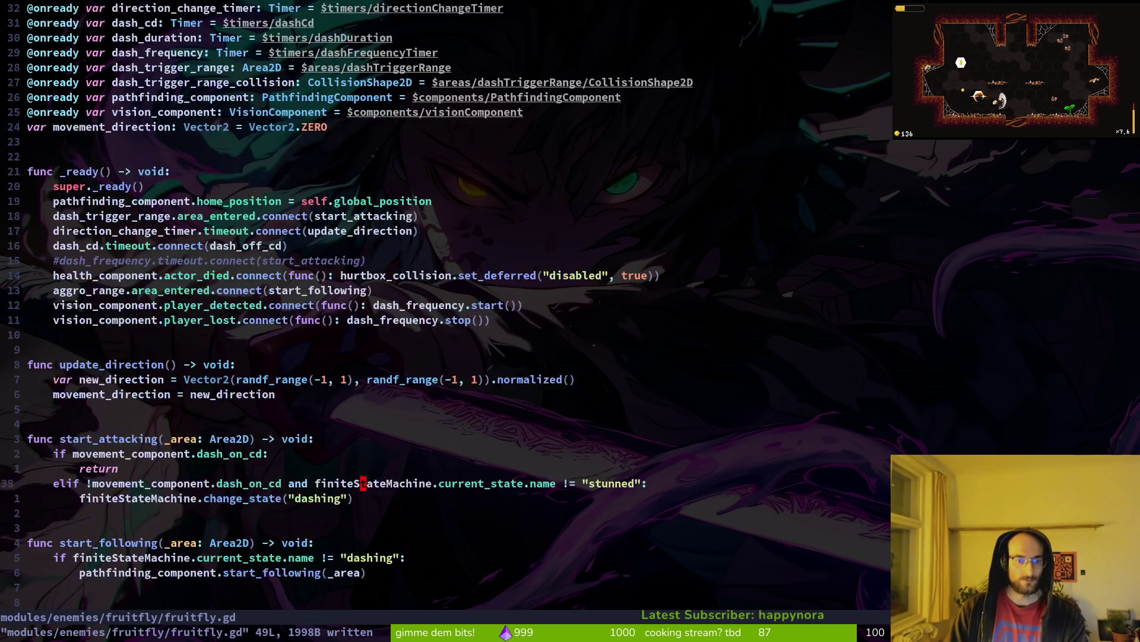
key("k")
key("k")
key("k")
key("V")
key("J")
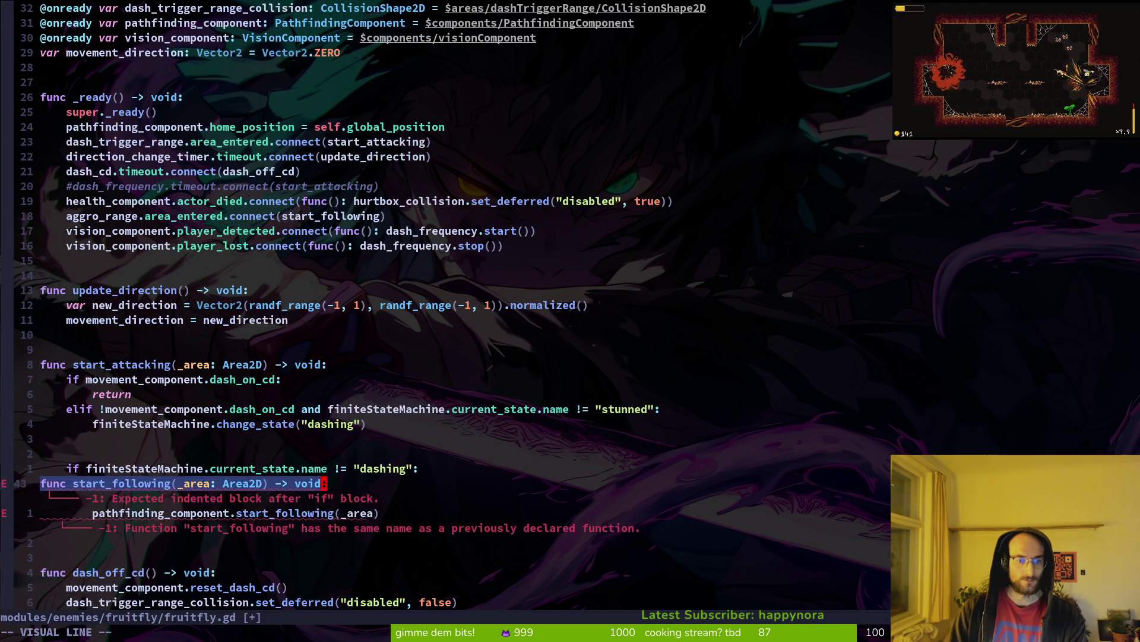
key("j")
key("j")
key("Escape")
key("V")
key("k")
key("k")
key("k")
key("d")
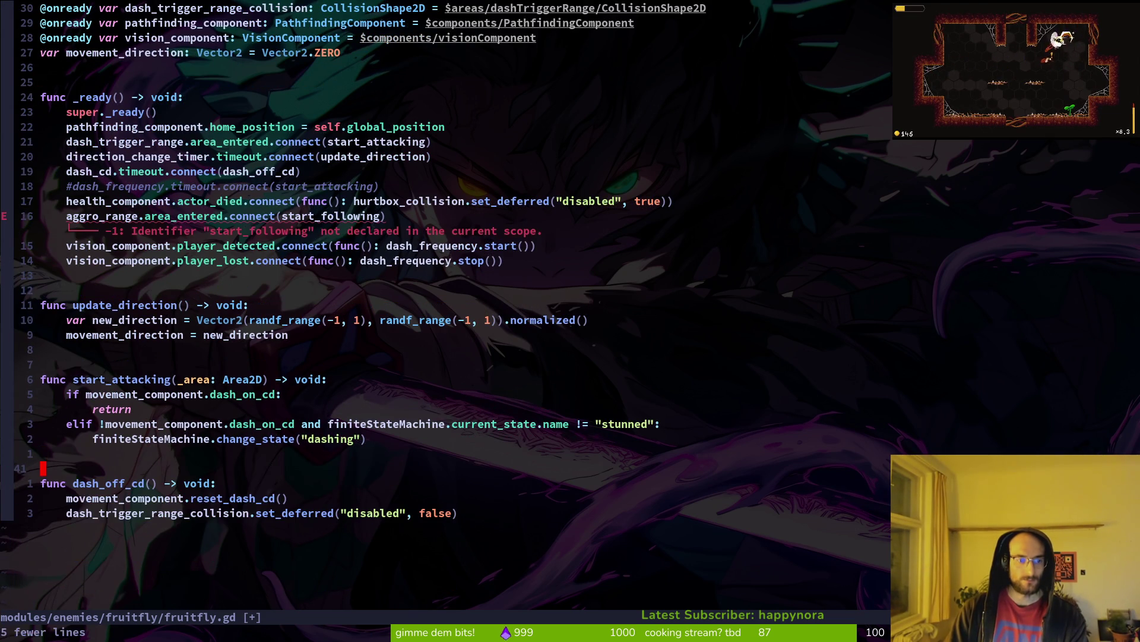
key("ctrl+s")
Step: Delete the aggro_range connection line and save fruitfly.gd
key("1")
key("6")
key("k")
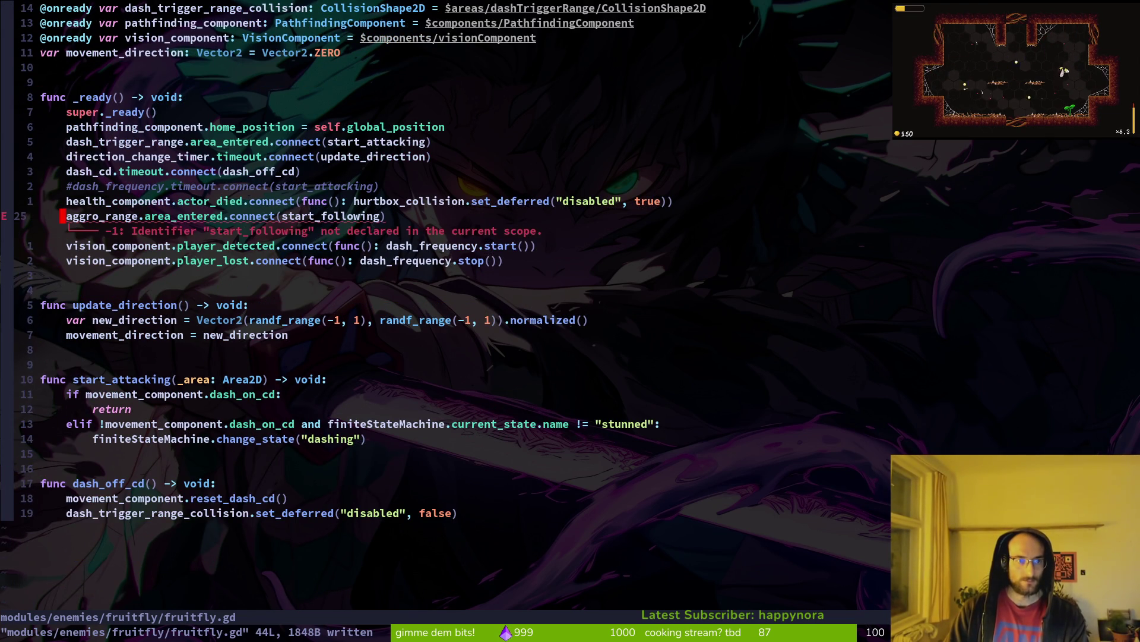
key("d")
key("d")
key("ctrl+s")
key("ctrl+s")
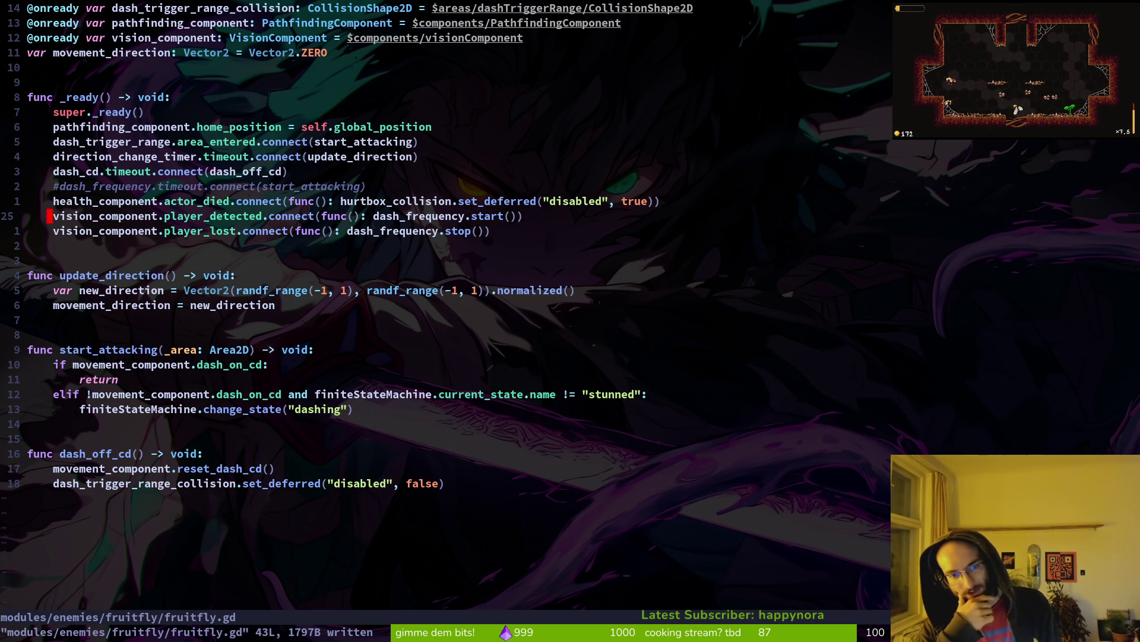
Step: Assign the PathfindingComponent node to the dashing state's Pathfinding Component
scroll(396, 338, "up", 3)
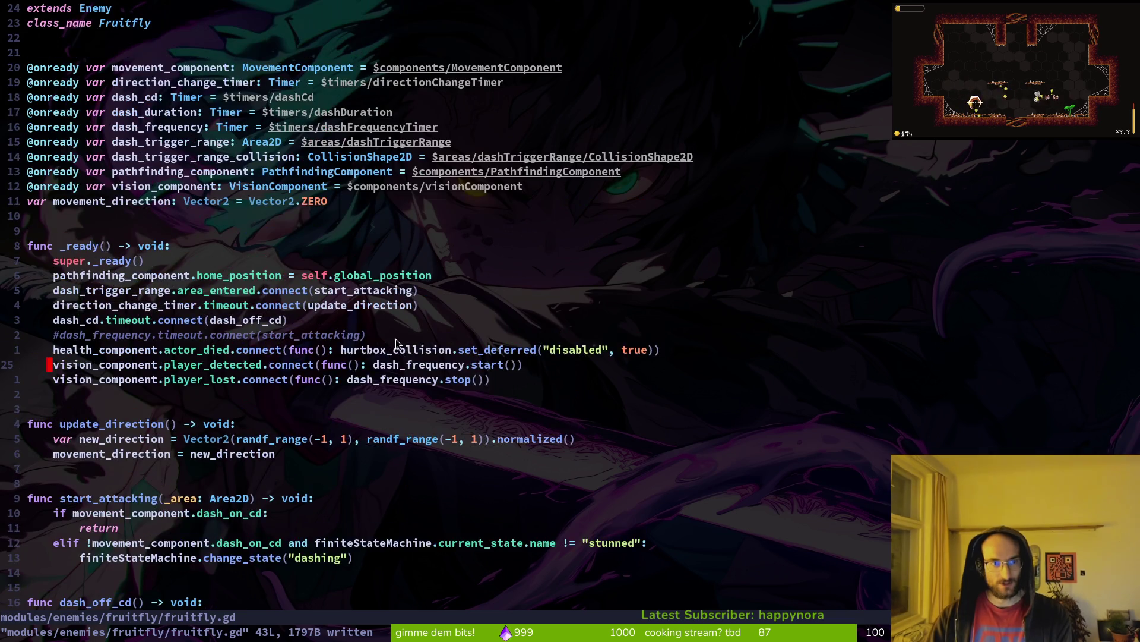
key("alt+Tab")
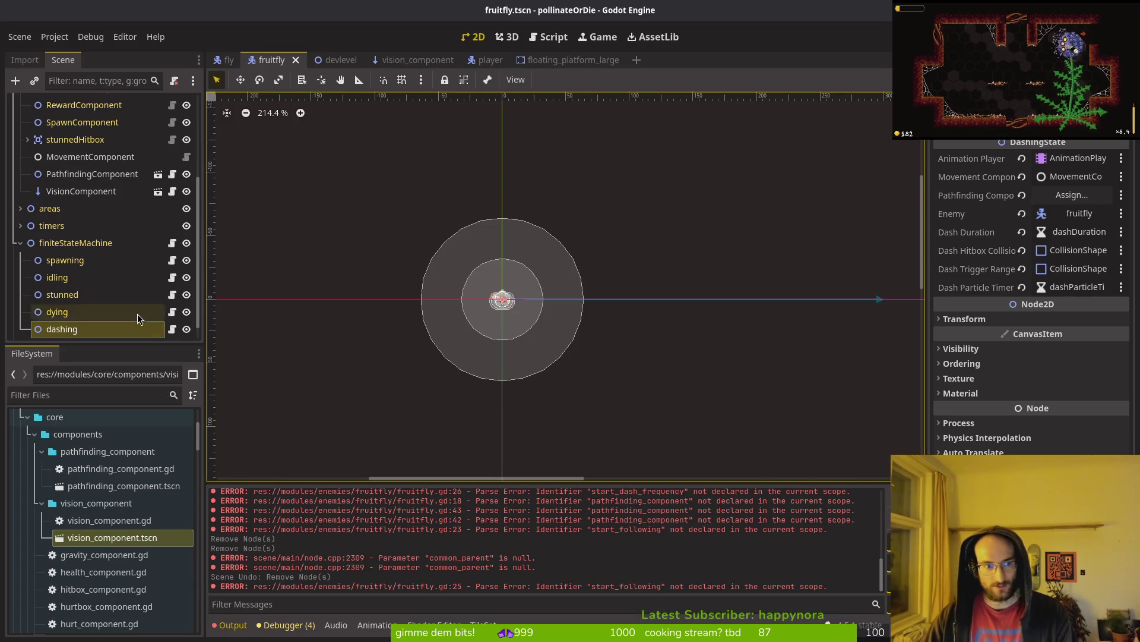
left_click(1066, 195)
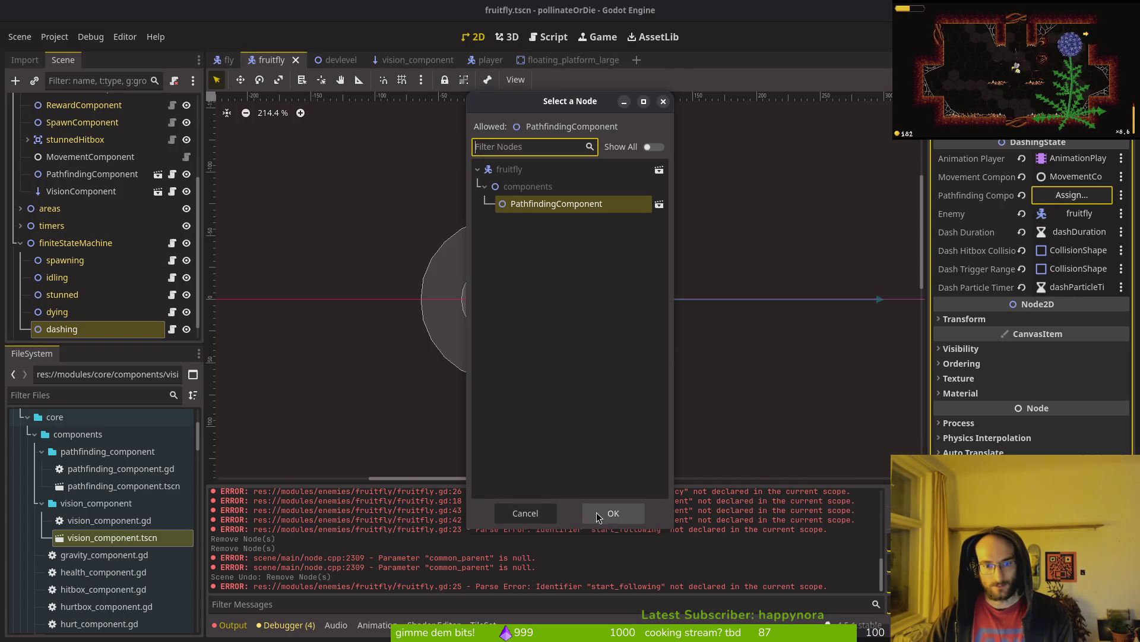
left_click(613, 512)
Step: Inspect the dying, stunned and idling states' properties
scroll(72, 310, "down", 1)
left_click(71, 294)
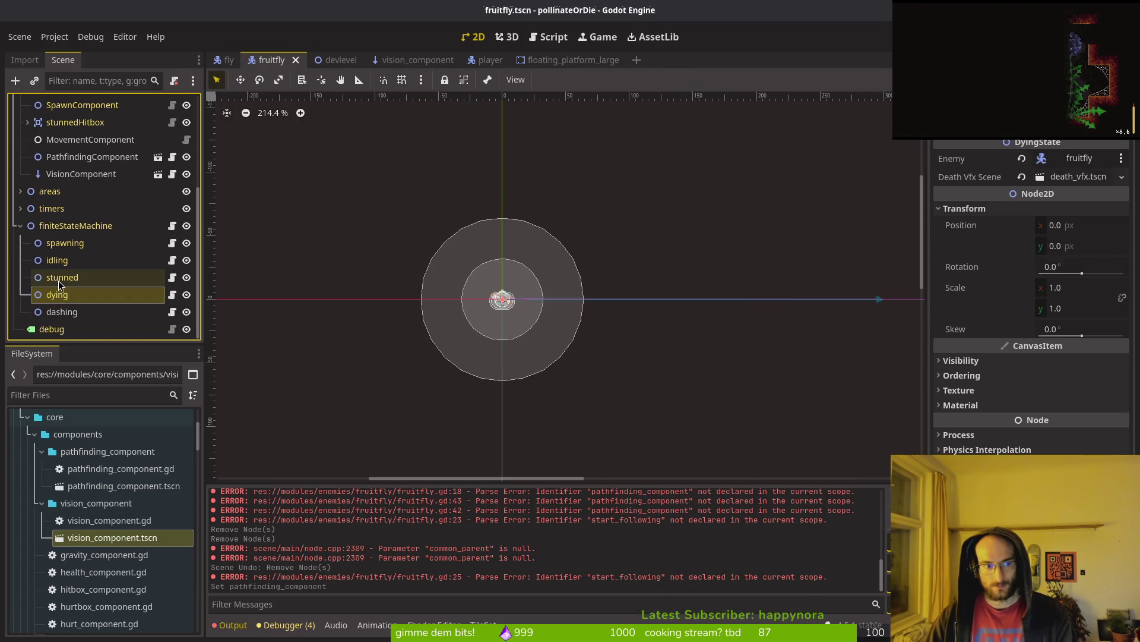
left_click(72, 277)
left_click(76, 259)
Step: Uncomment the dash_frequency timeout connection in fruitfly.gd and save
key("alt+Tab")
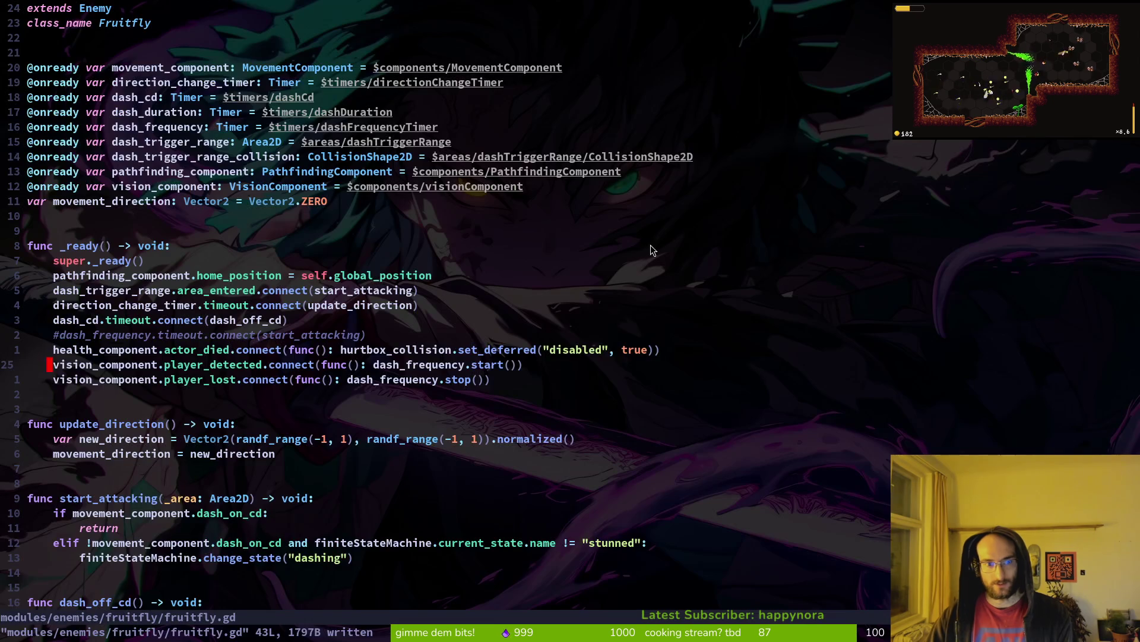
key("k")
key("k")
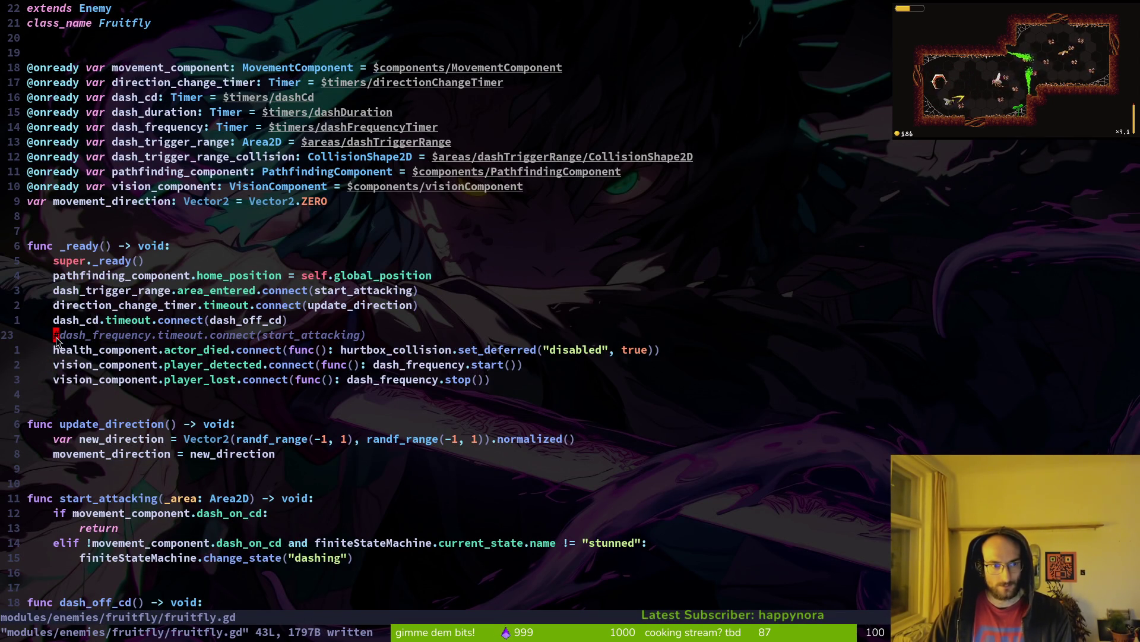
type("x:w")
key("Return")
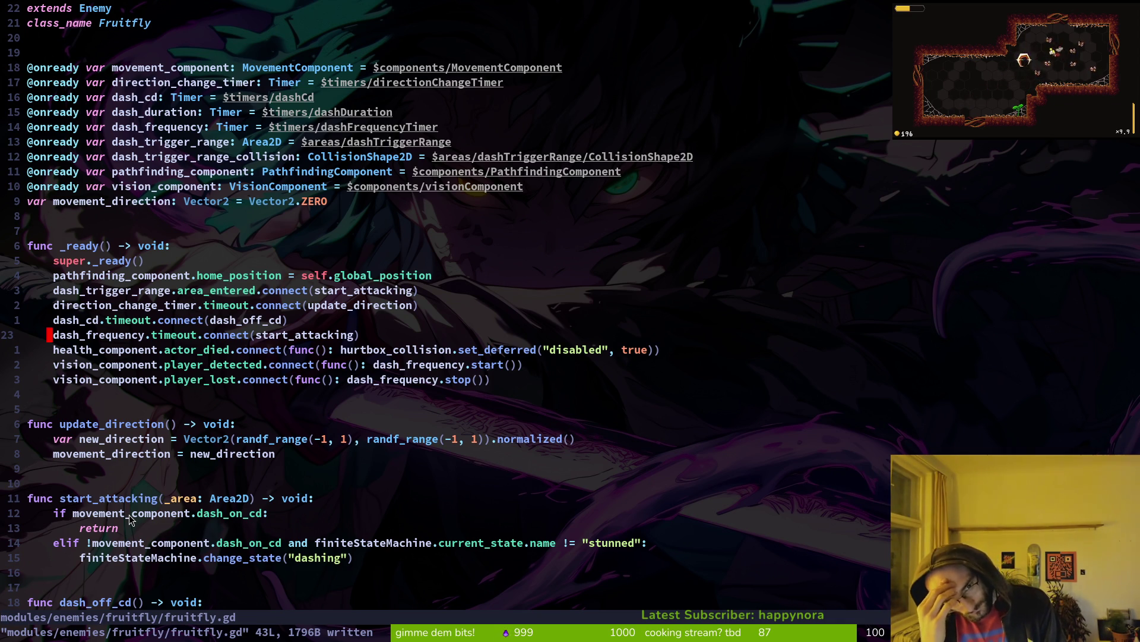
Step: Delete the dash_off_cd function and save fruitfly.gd
scroll(149, 510, "down", 2)
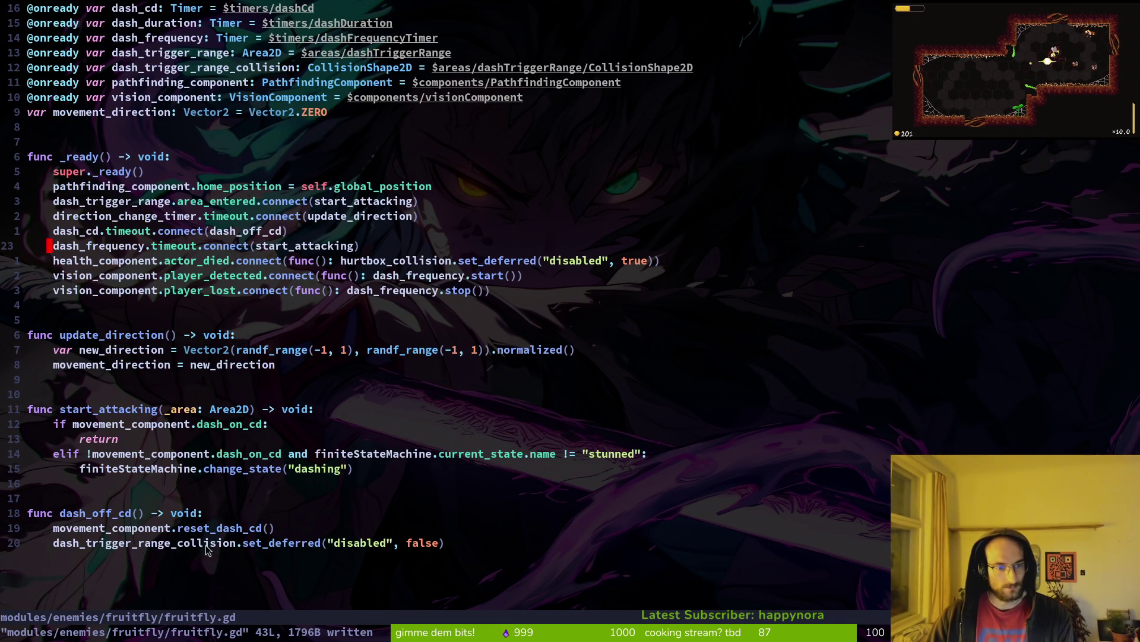
left_click(80, 512)
key("V")
key("j")
key("j")
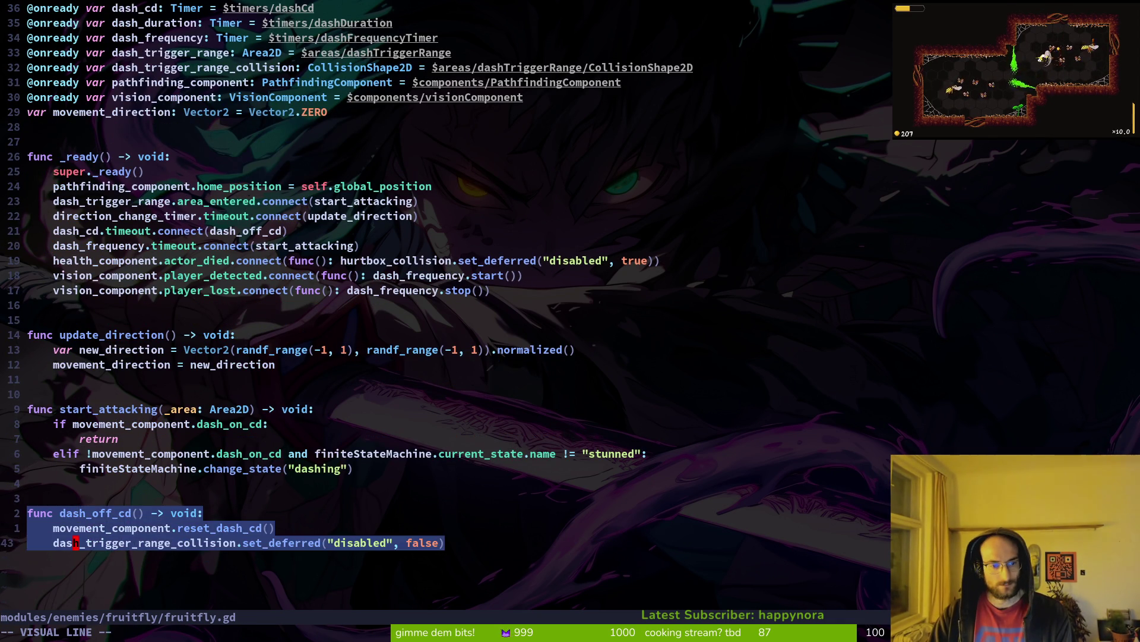
key("d")
key("d")
key("d")
key("ctrl+s")
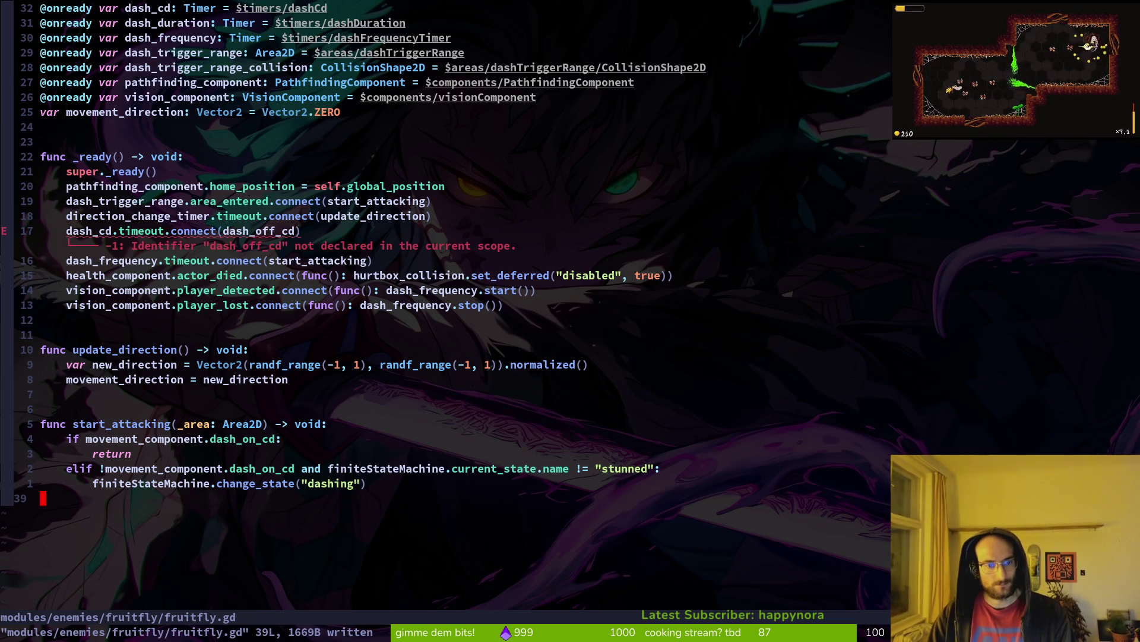
Step: Move to the elif and change_state lines in start_attacking
left_click(62, 468)
left_click(62, 483)
key("V")
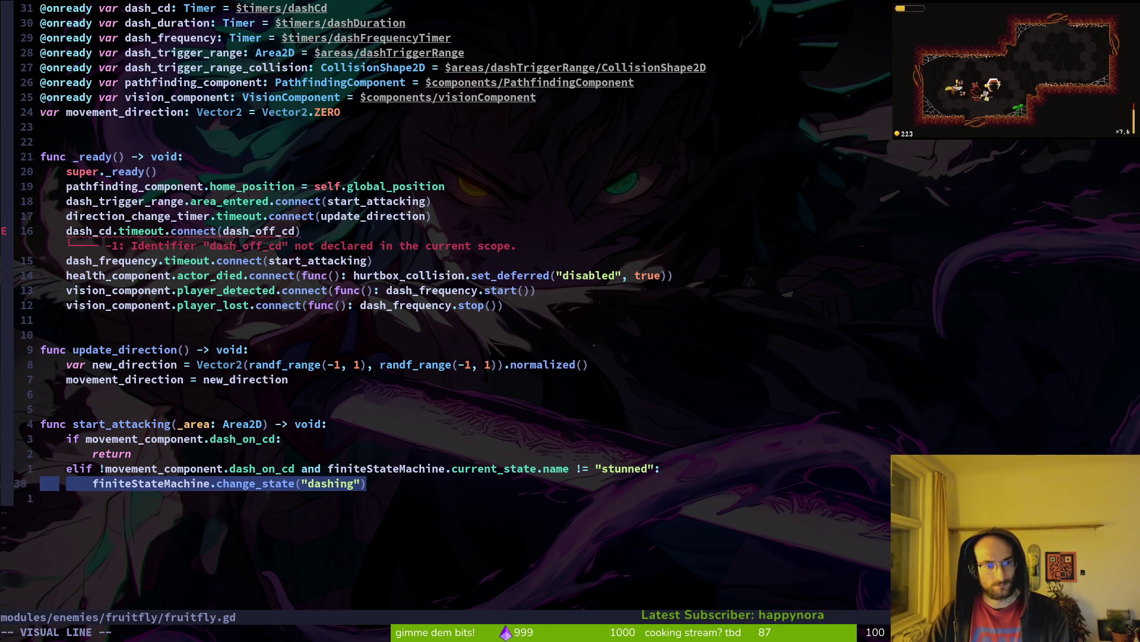
key("Escape")
Step: Restore the dash_off_cd function with undo, then delete it again cleanly
key("k")
key("k")
key("k")
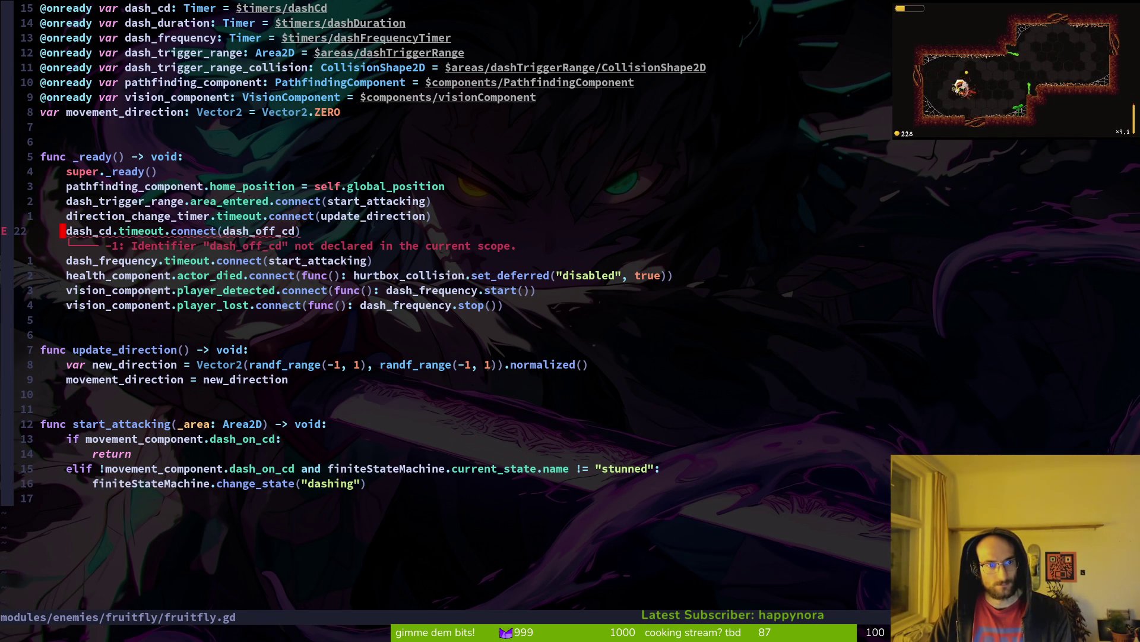
key("u")
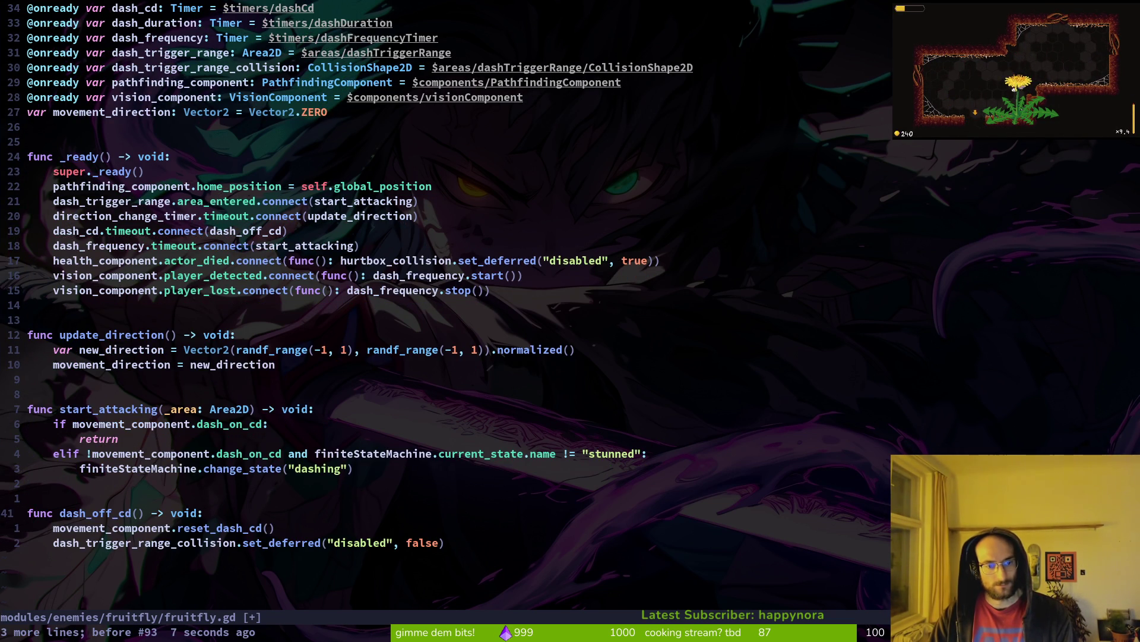
key("V")
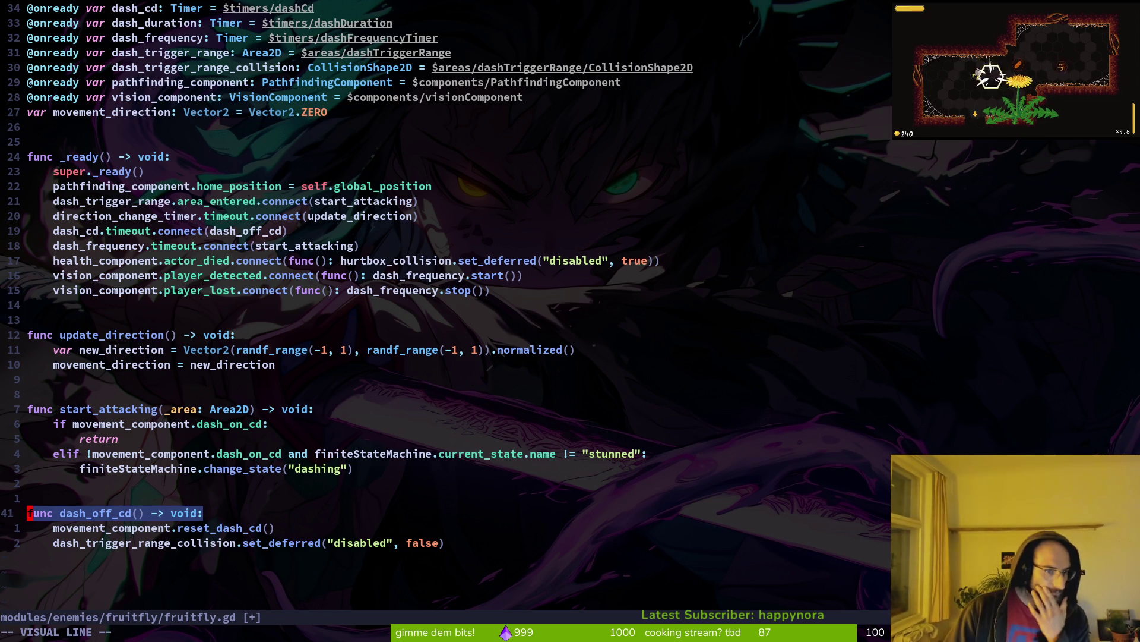
key("j")
key("j")
key("d")
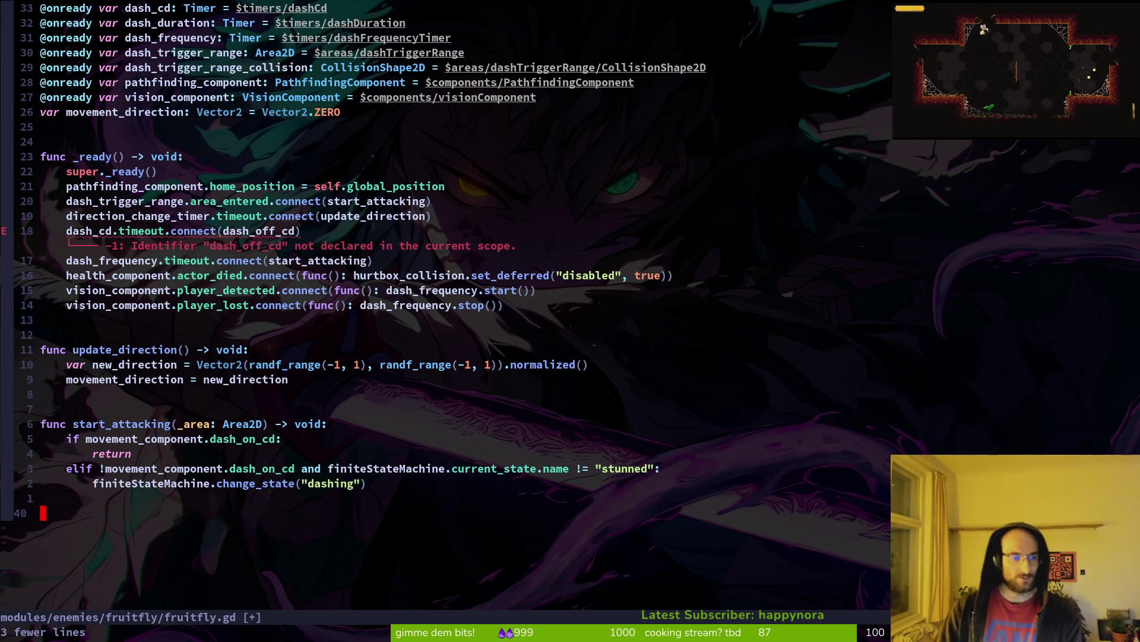
Step: Delete the dash_cd.timeout and dash_trigger_range.area_entered connection lines and save
key("k")
key("k")
key("k")
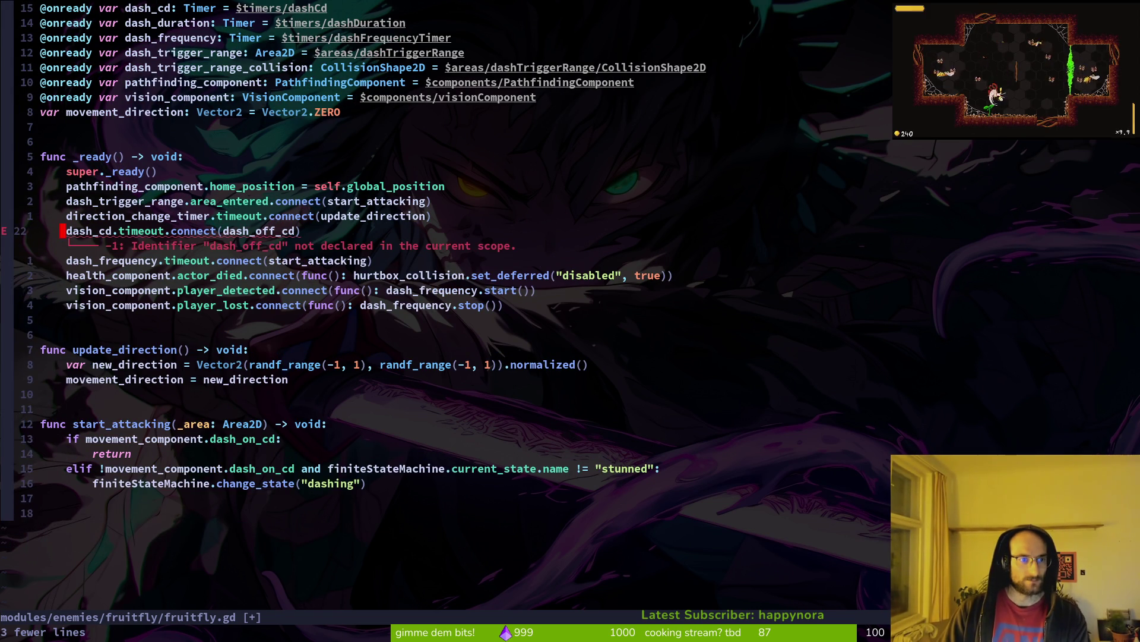
key("d")
key("d")
key("k")
key("k")
key("d")
key("d")
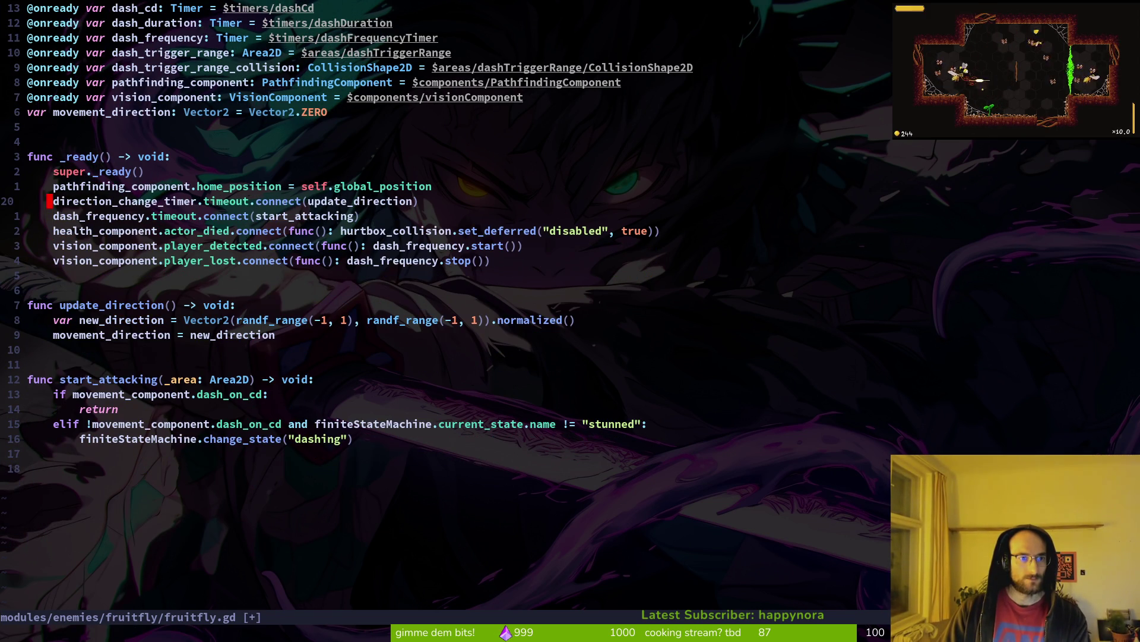
type(":w")
key("Return")
Step: Check the dash_frequency timeout connection line and save fruitfly.gd
key("j")
key("j")
key("j")
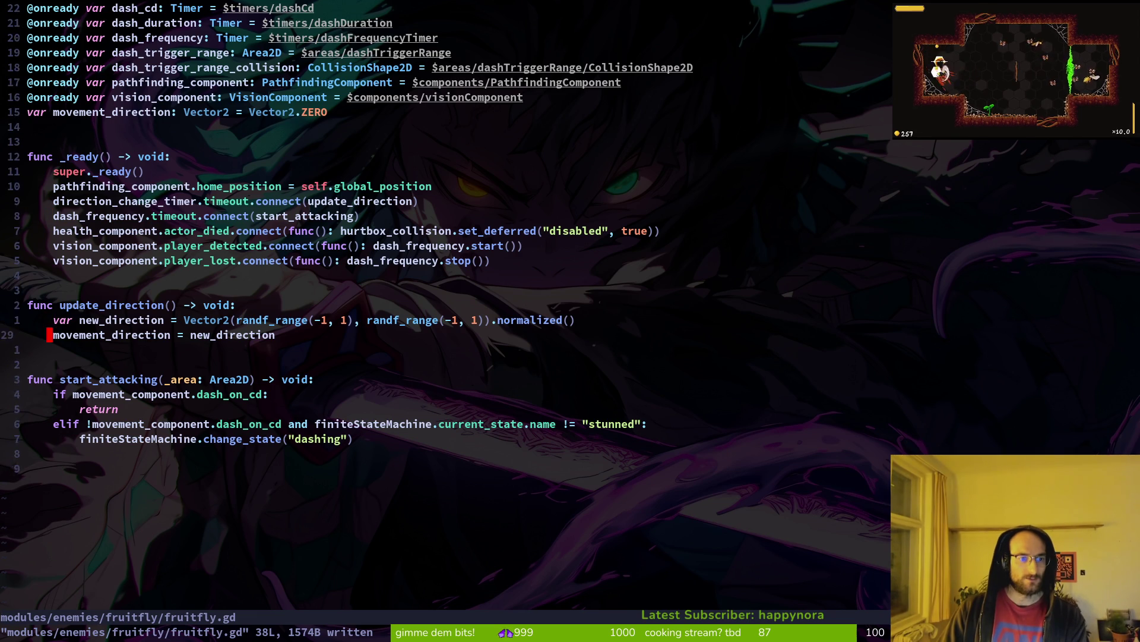
key("k")
key("k")
key("k")
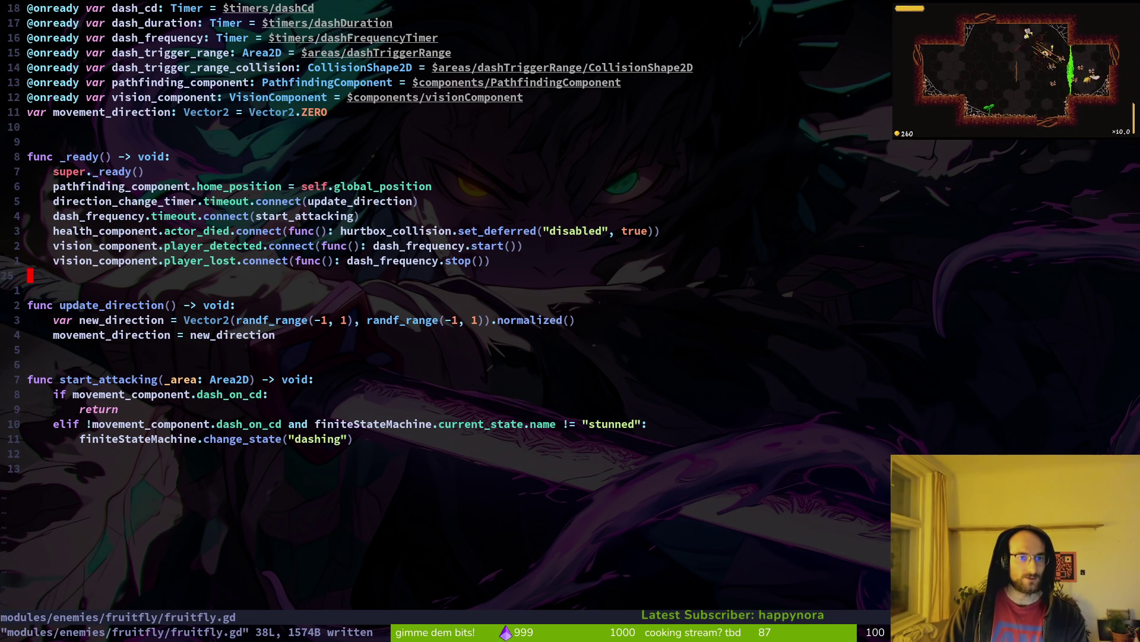
key("k")
key("k")
key("k")
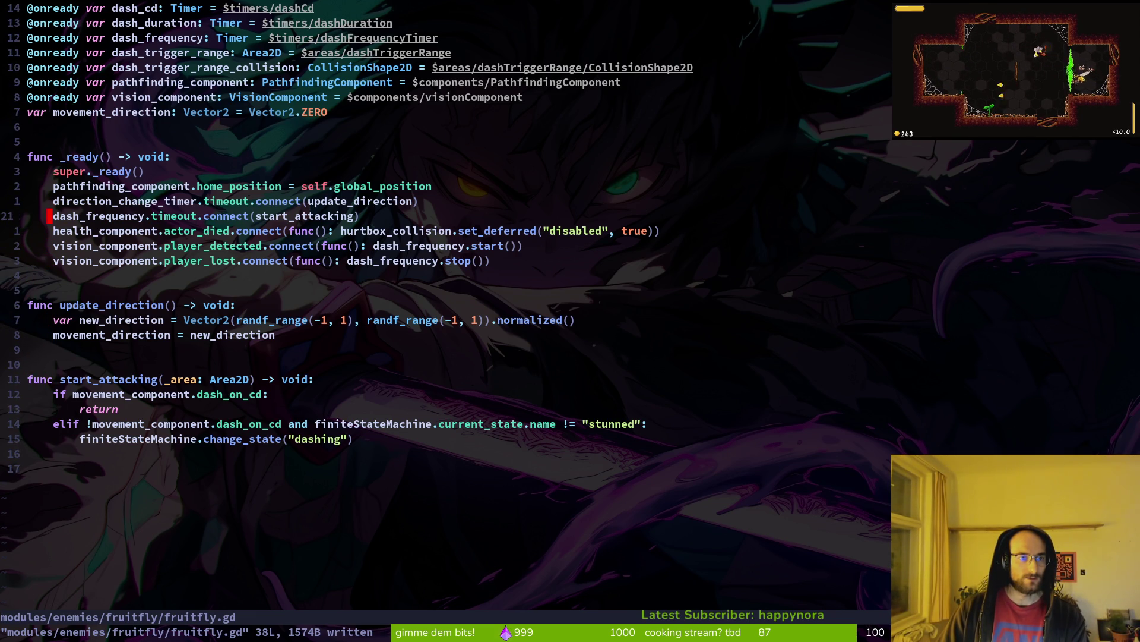
key("shift+v")
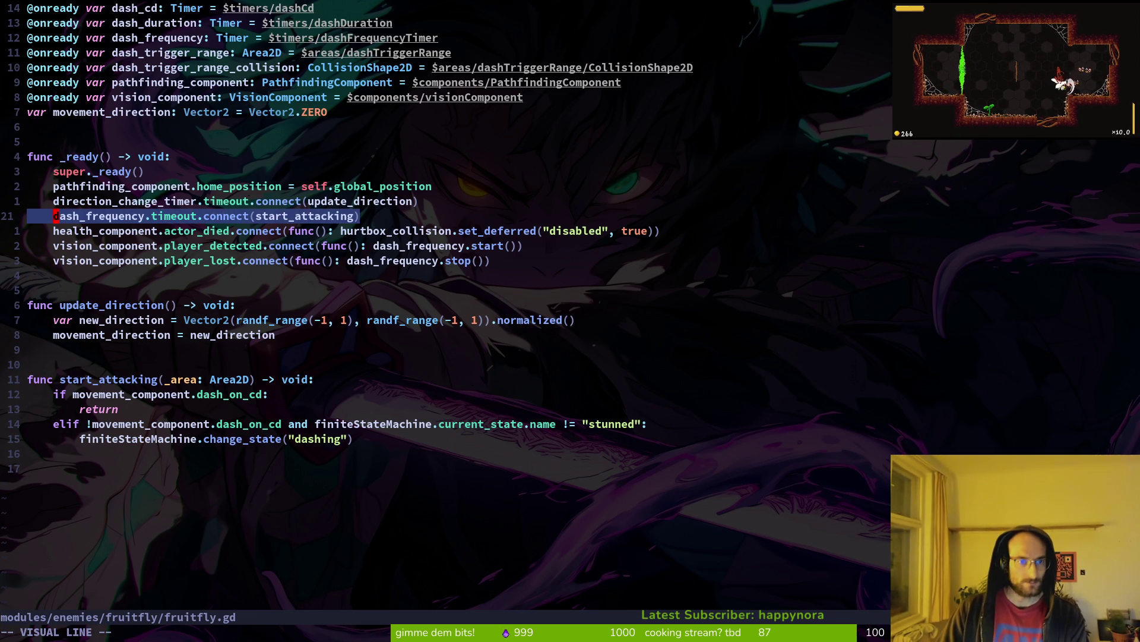
key("Escape")
type(":w")
key("Return")
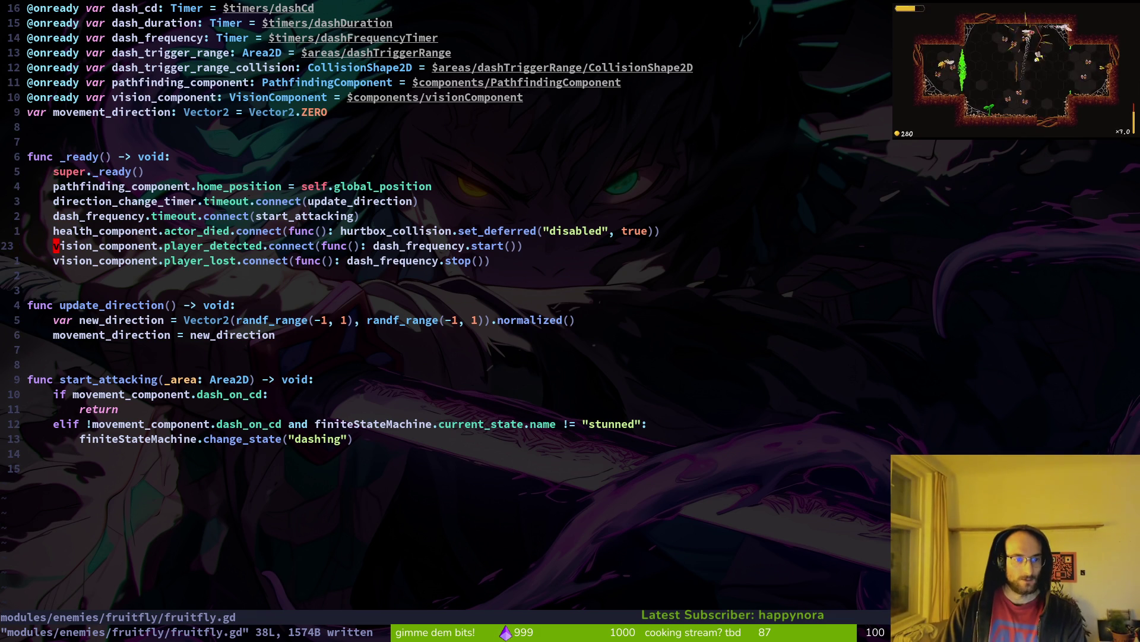
Step: Remove the dash_on_cd early return and condition, turning elif into a plain if, and save
key("j")
key("j")
key("j")
key("d")
key("d")
key("d")
key("d")
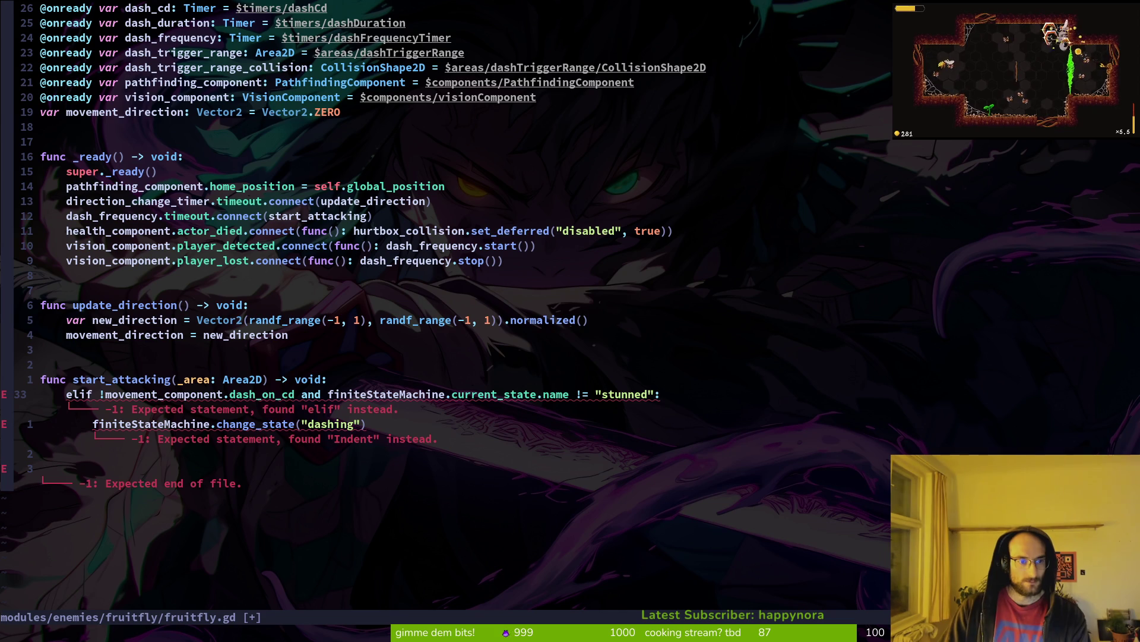
key("l")
key("l")
key("l")
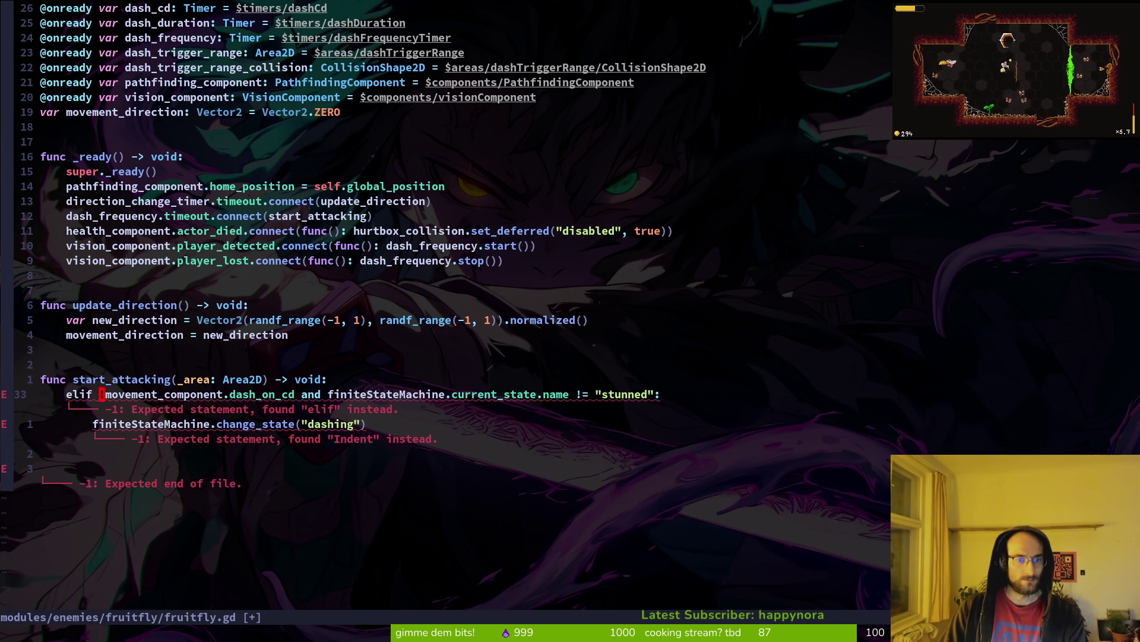
key("i")
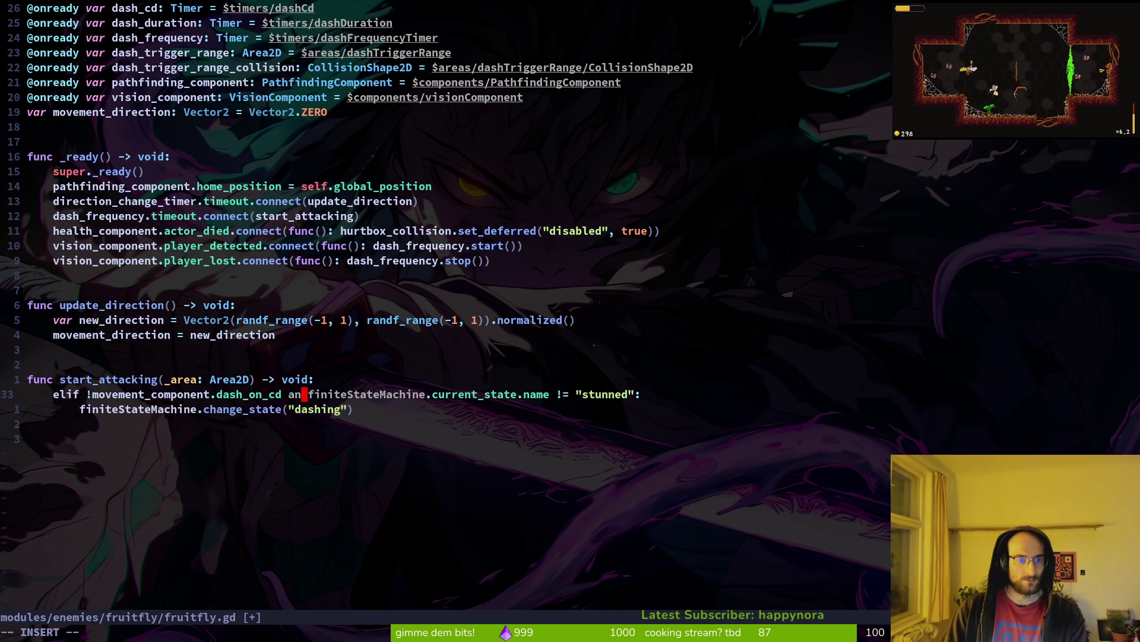
key("BackSpace")
key("BackSpace")
key("BackSpace")
key("BackSpace")
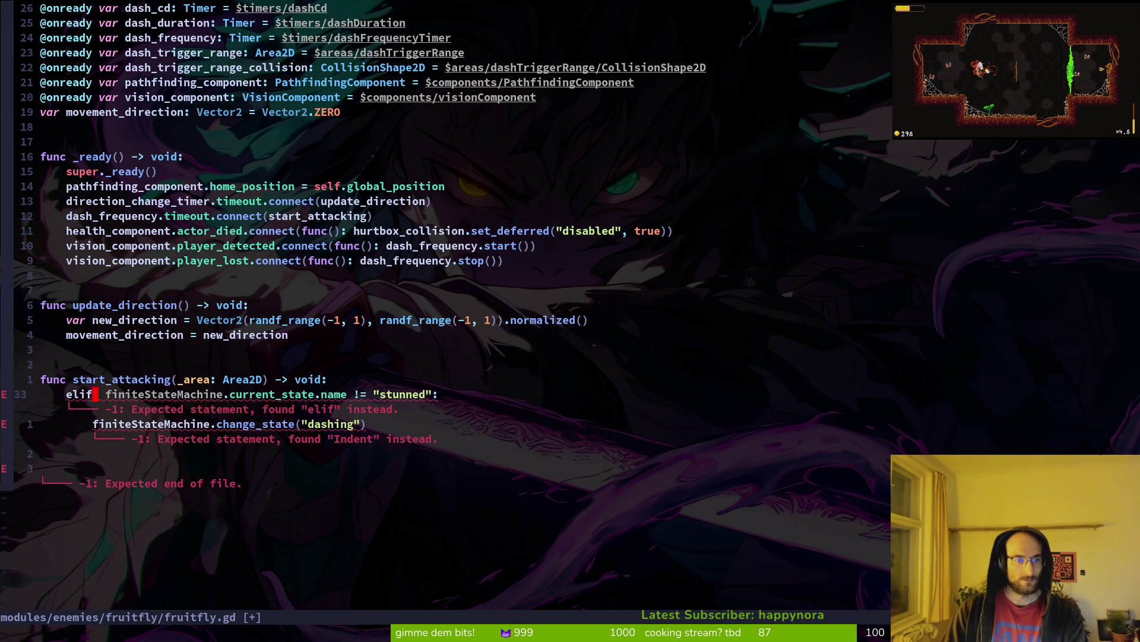
key("Left")
key("Left")
key("Left")
key("BackSpace")
key("BackSpace")
key("Escape")
type(":w")
key("Return")
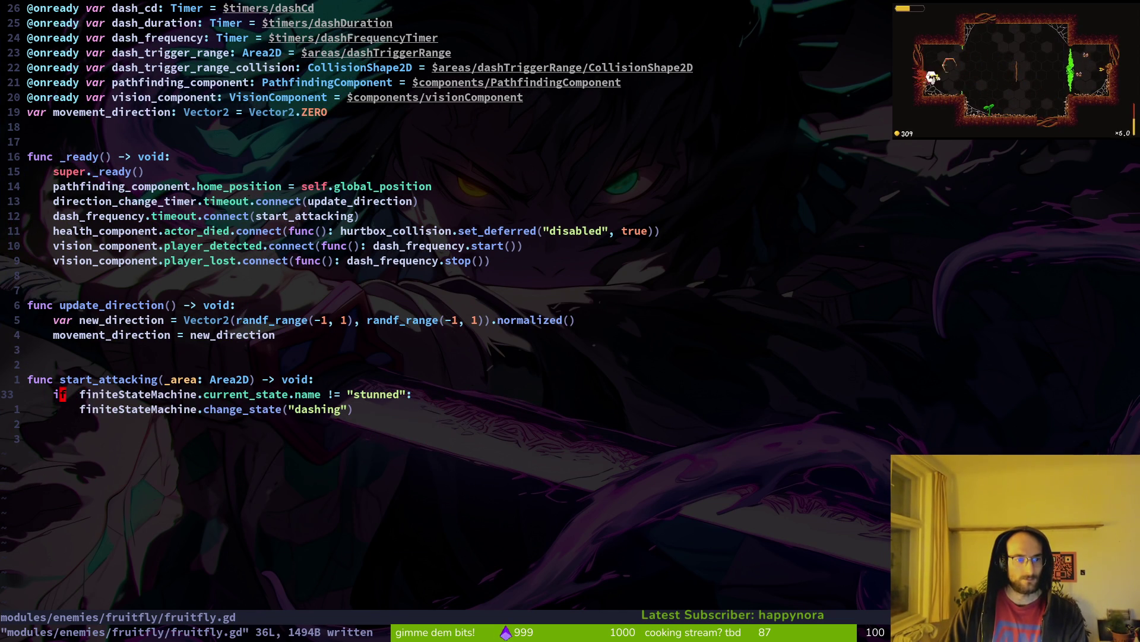
key("x")
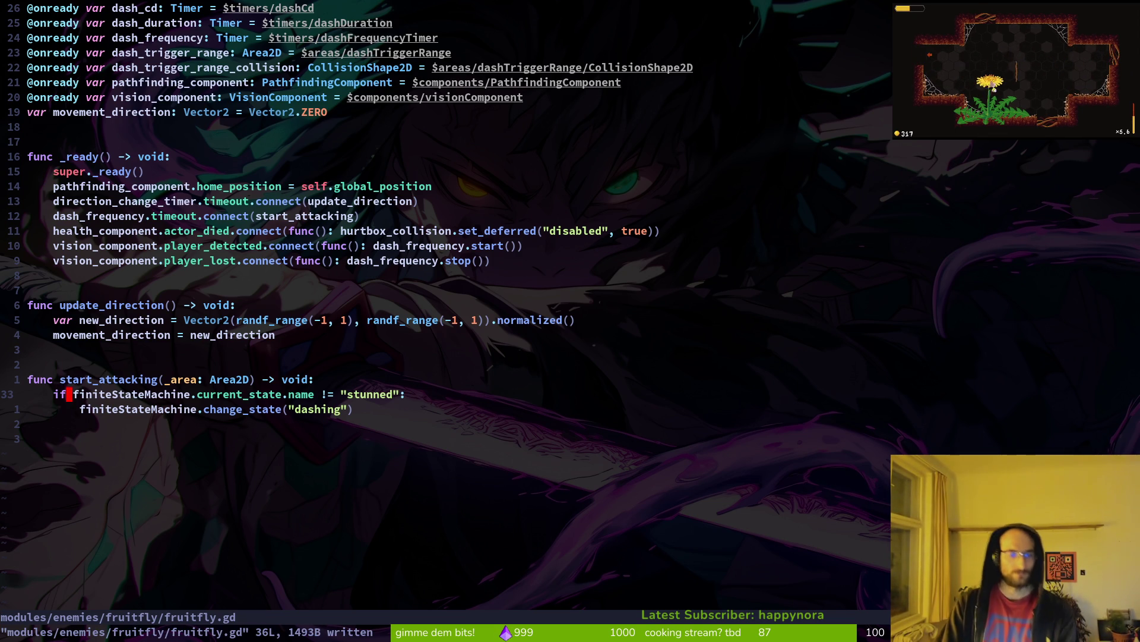
Step: Select the health_component.actor_died line in _ready, move it up, and save
key("k")
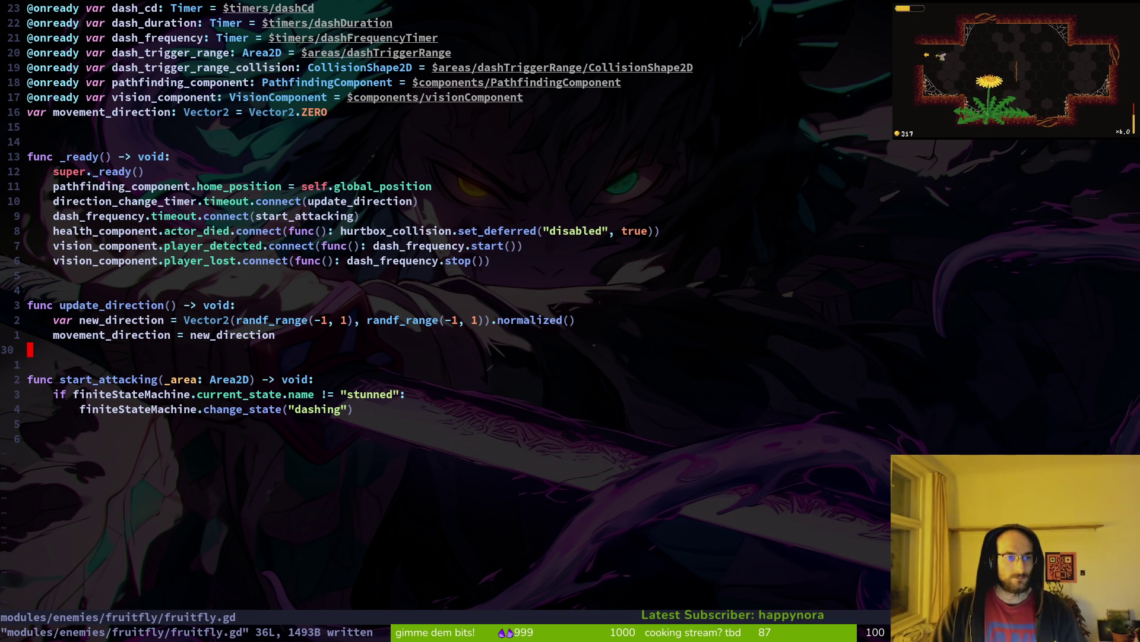
key("k")
key("k")
key("k")
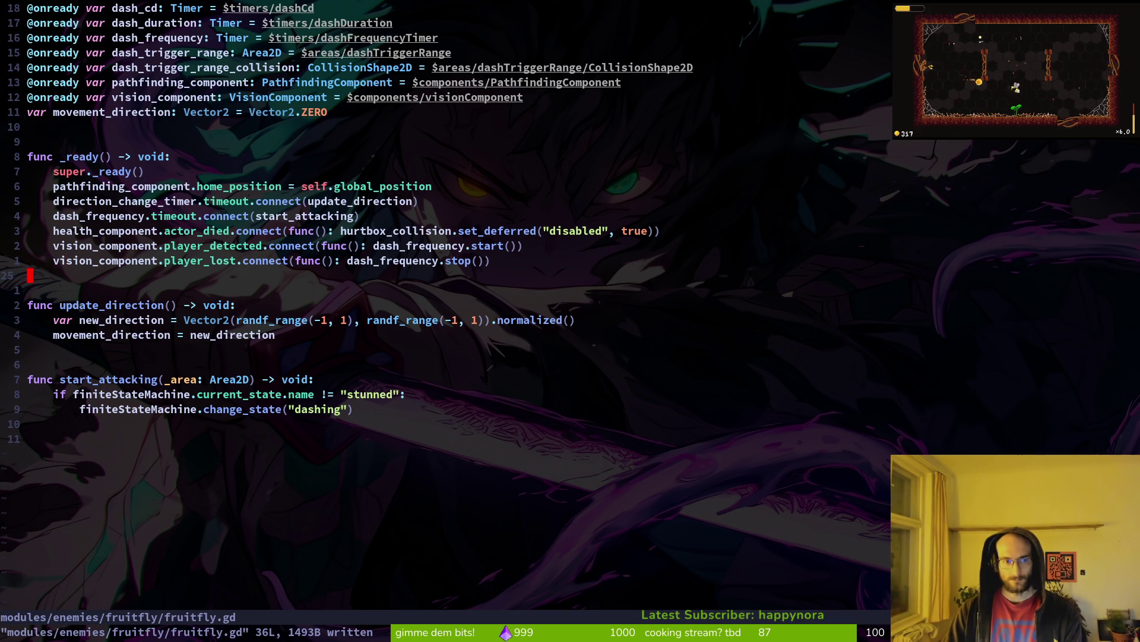
key("k")
key("k")
key("k")
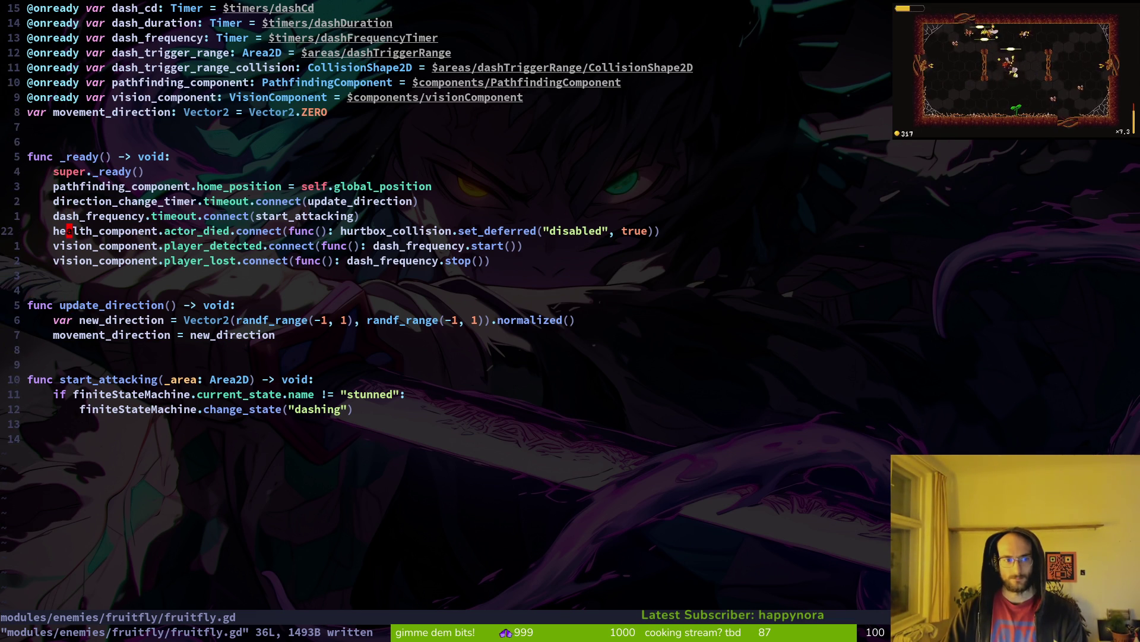
key("shift+v")
key("shift+k")
Step: Fix the order so actor_died sits after home_position, before direction_change_timer, and save
key("shift+k")
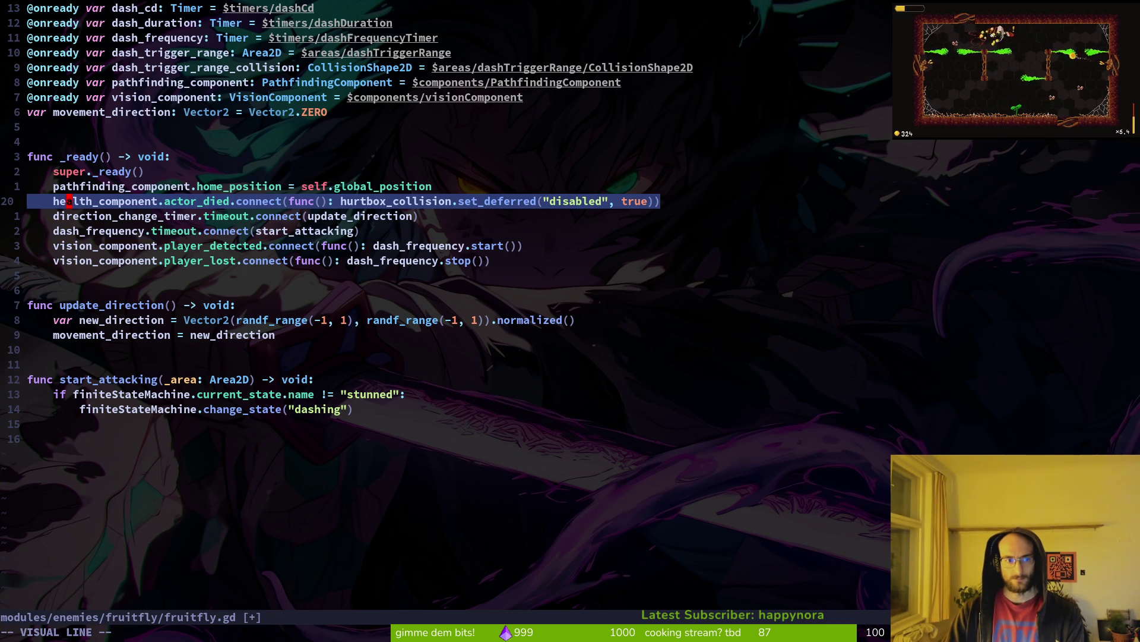
key("Escape")
type(":w")
key("Return")
key("j")
key("shift+v")
key("shift+k")
key("Escape")
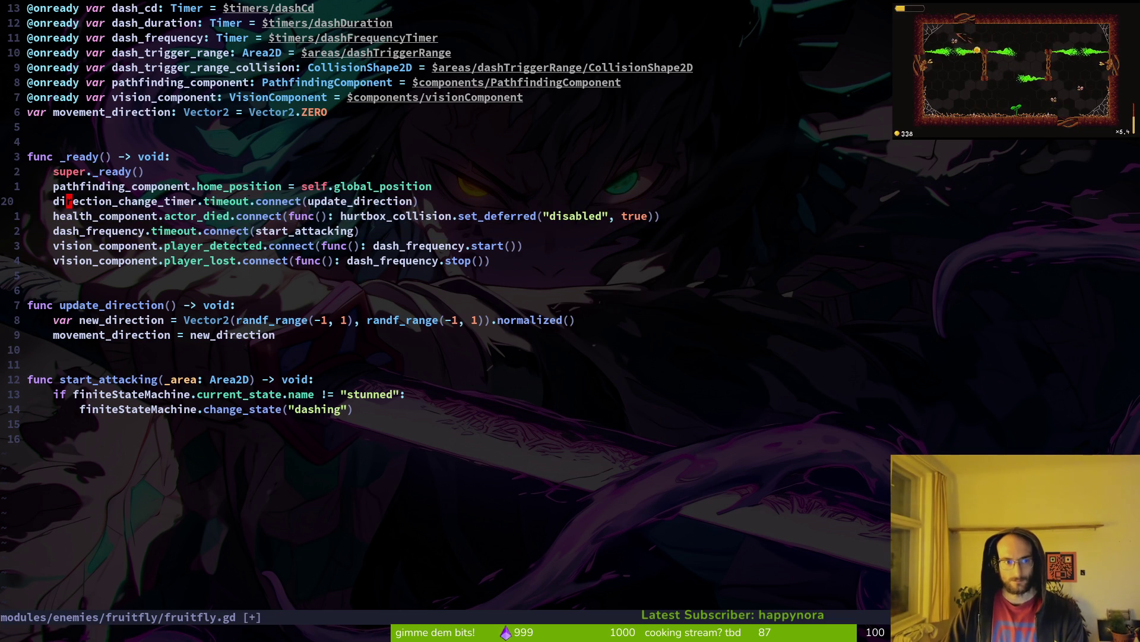
type(":w")
key("Return")
key("j")
key("shift+v")
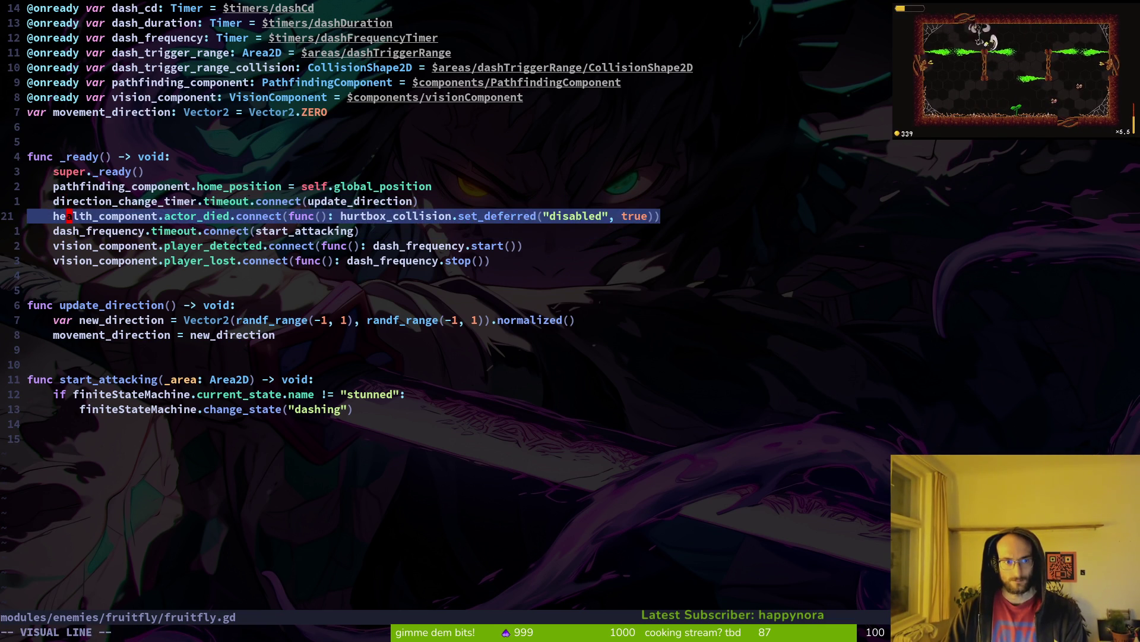
key("shift+k")
key("Escape")
type(":w")
key("Return")
key("j")
key("j")
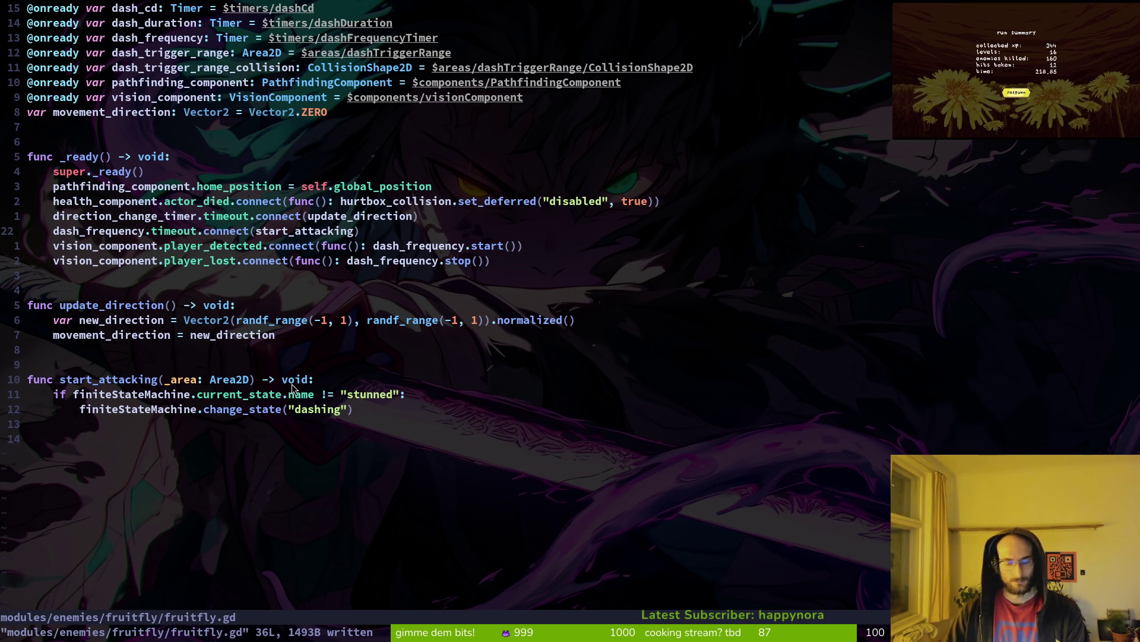
Step: Open dashing.state.gd via a 'dshstat' file search and review its transition function
key("space")
key("f")
key("f")
type("sashin")
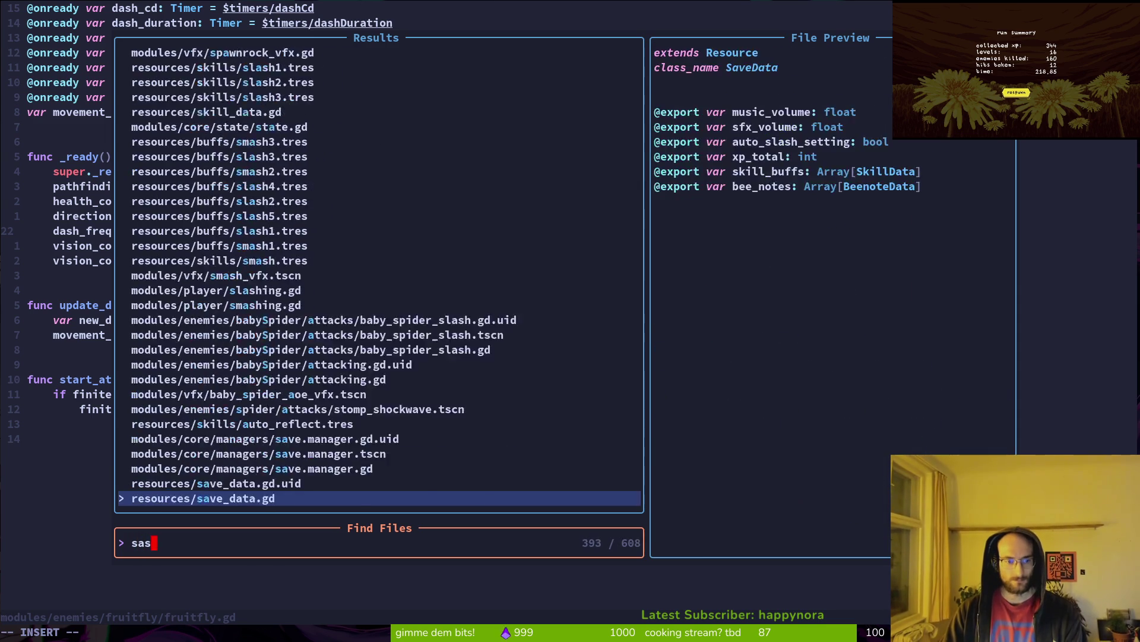
key("BackSpace")
key("BackSpace")
key("BackSpace")
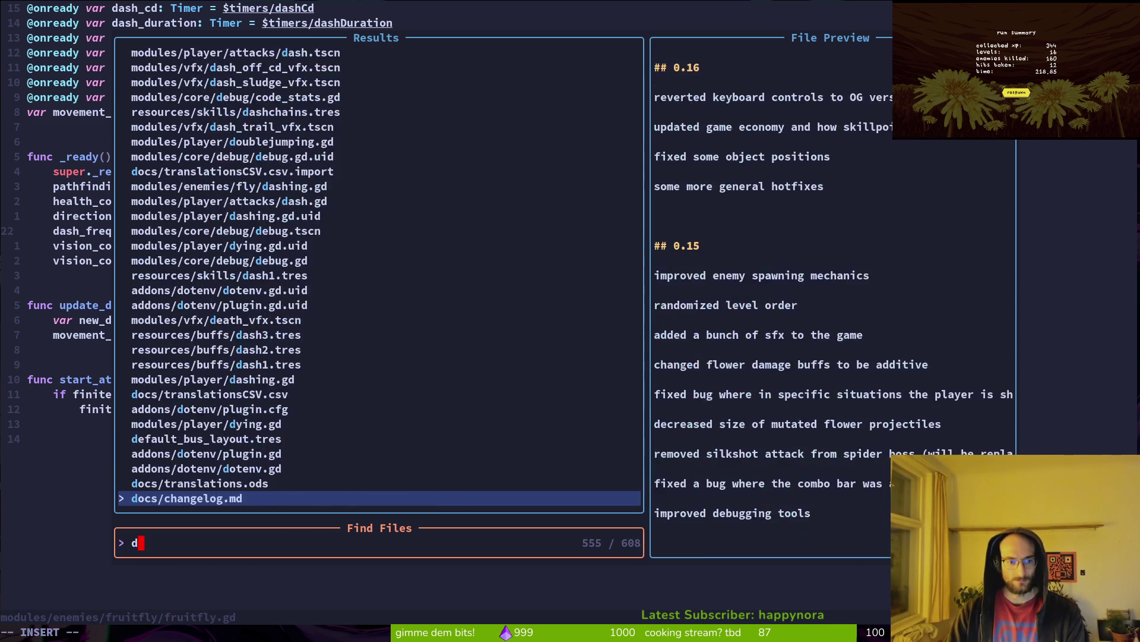
type("dshstat")
key("Return")
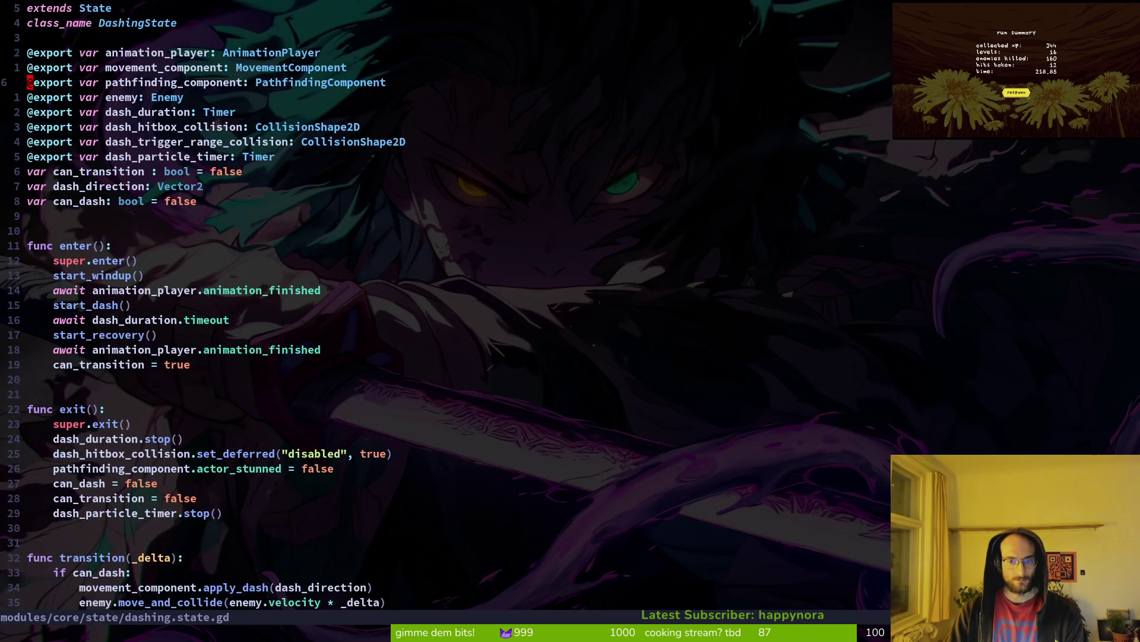
scroll(423, 313, "down", 7)
left_click(270, 335)
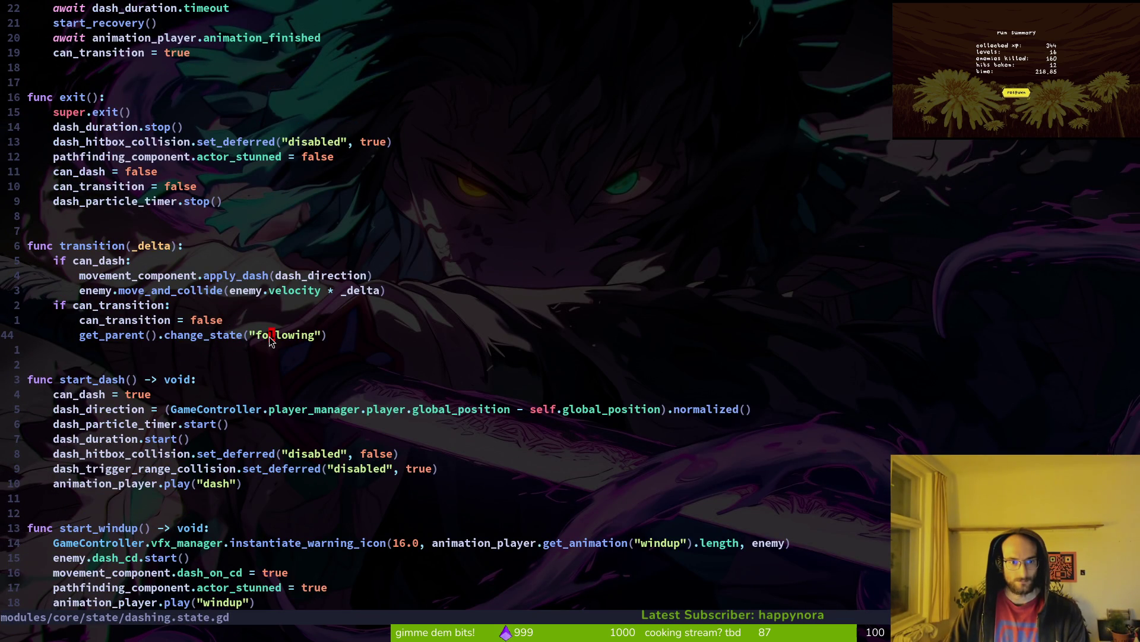
left_click(119, 354)
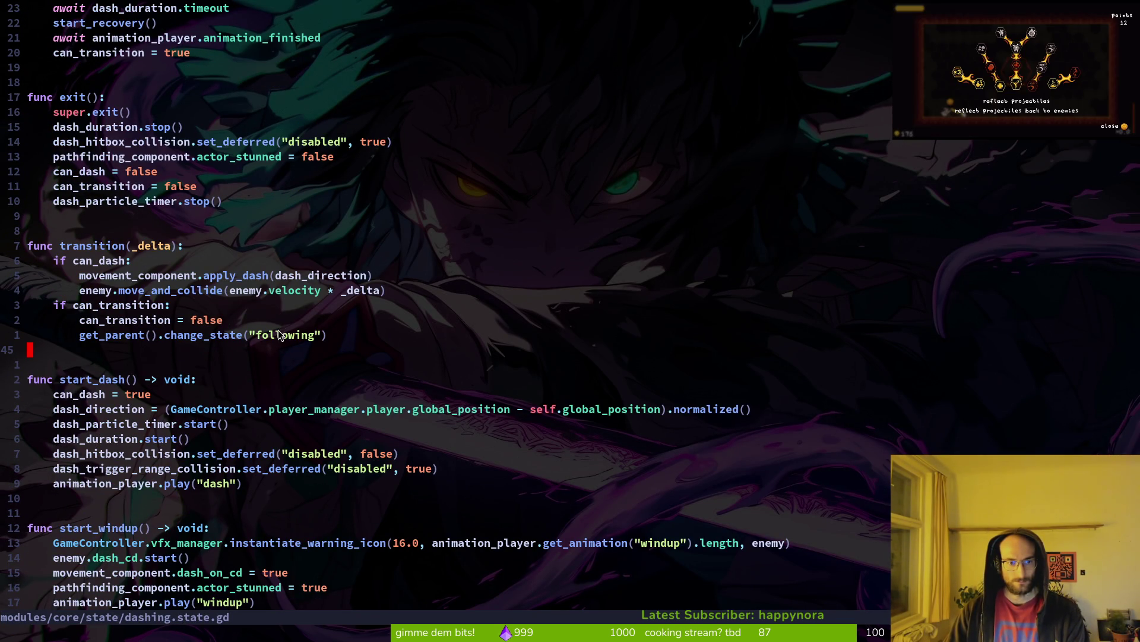
key("alt+Tab")
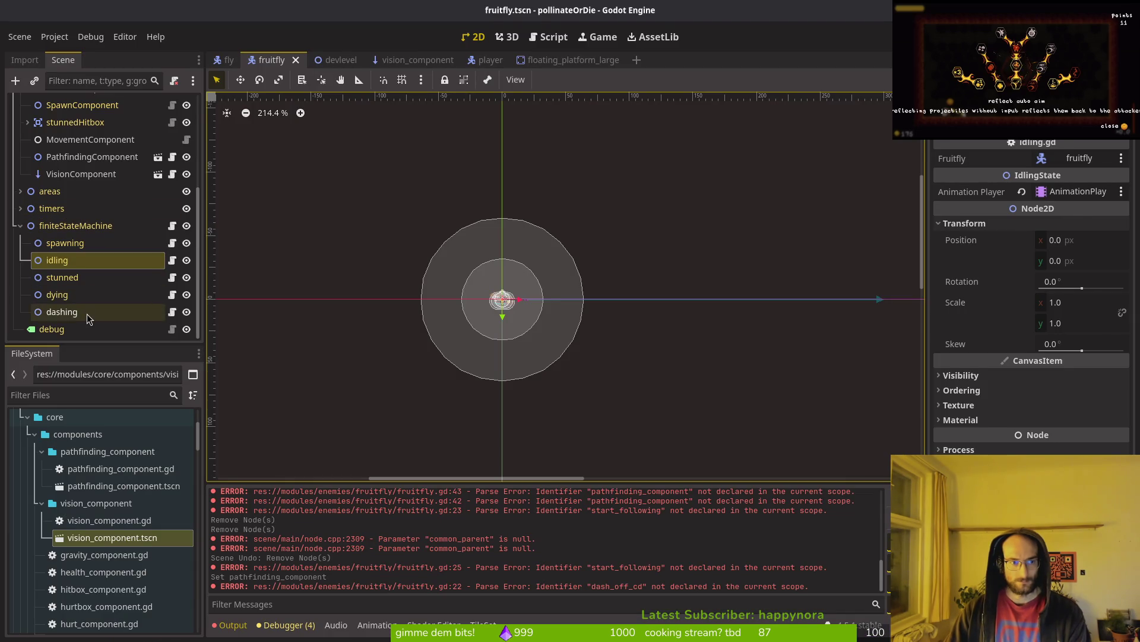
Step: Attach and create a new dashing.gd script on the fruitfly's dashing state node
left_click(83, 312)
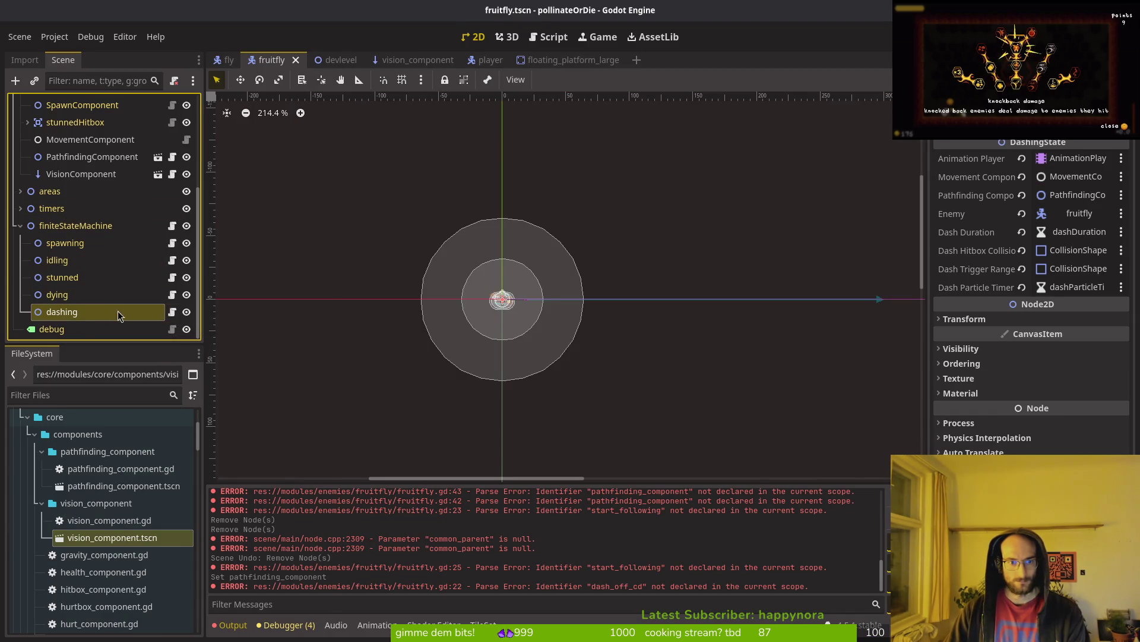
right_click(113, 312)
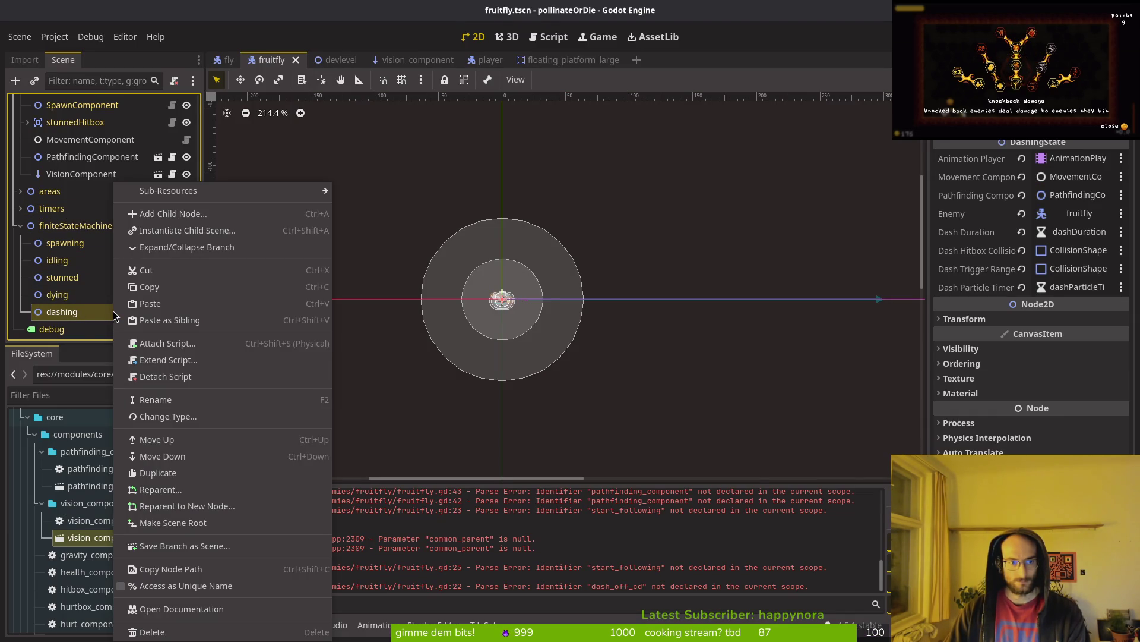
left_click(191, 344)
left_click(646, 421)
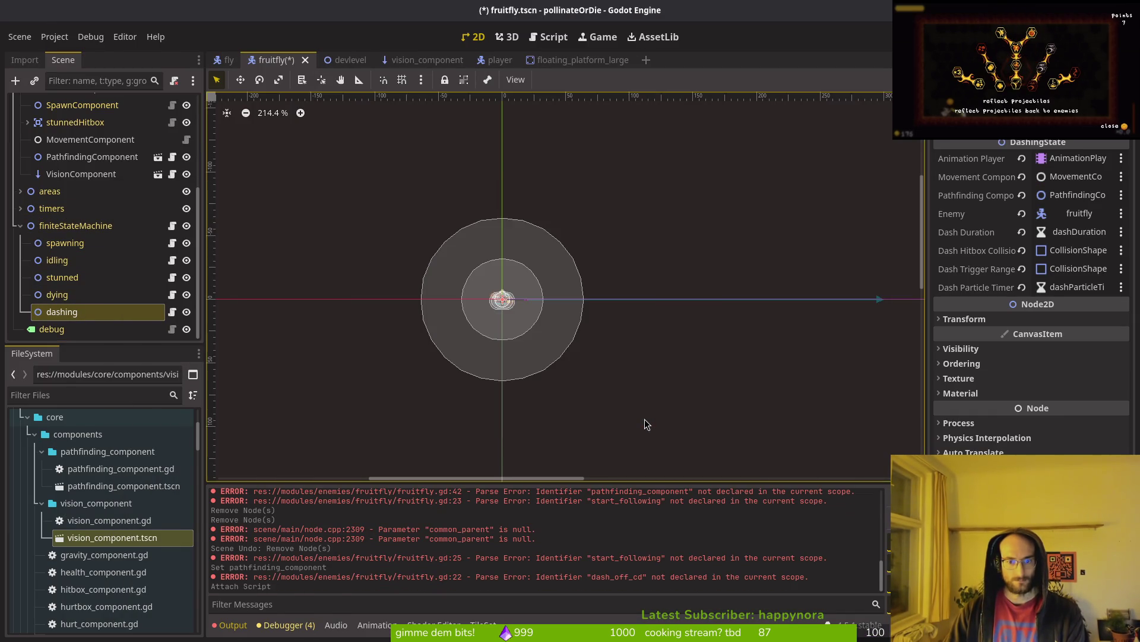
key("space")
Step: Open fruitfly/dashing.gd in a split via 'frdas' and copy dashing.state.gd's transition function
key("f")
key("f")
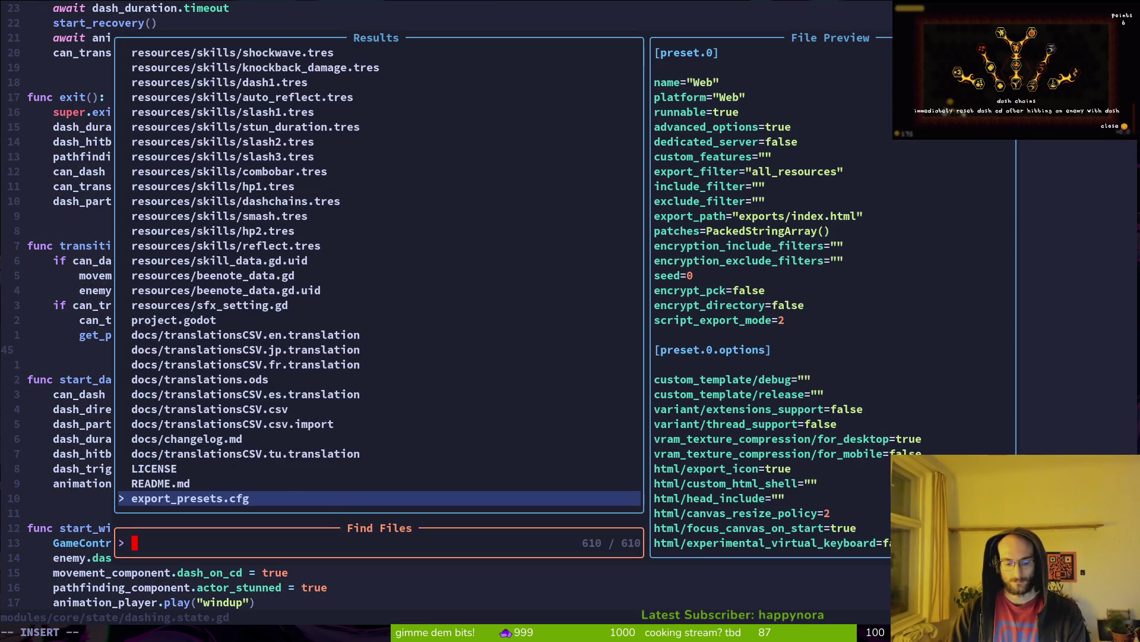
type("frdas")
key("ctrl+v")
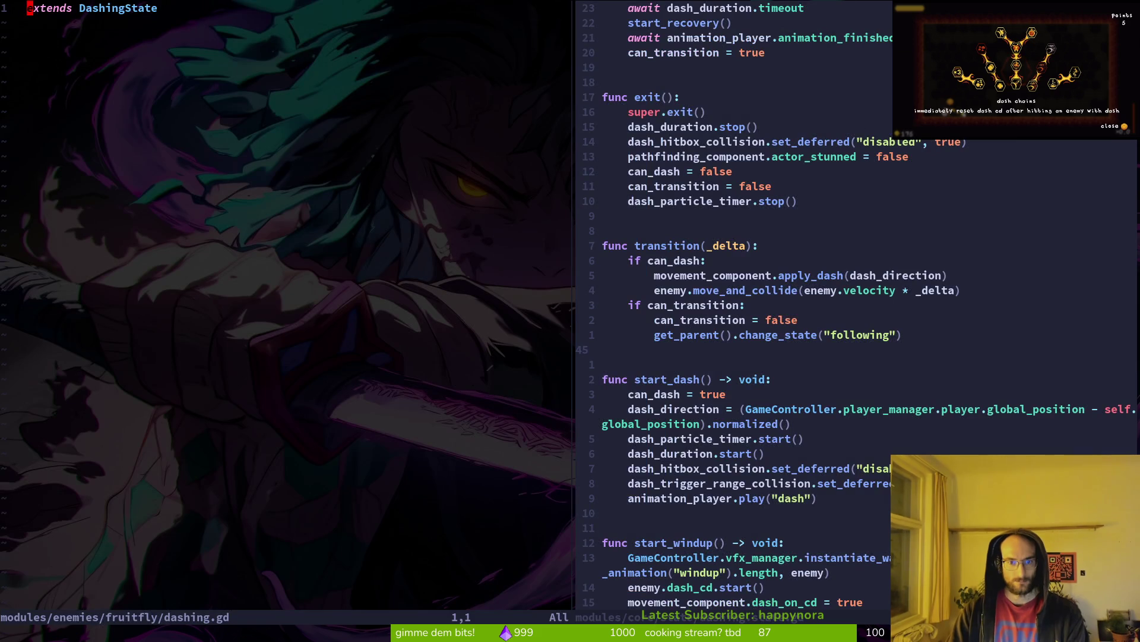
key("ctrl+w")
key("l")
key("k")
key("k")
key("k")
key("k")
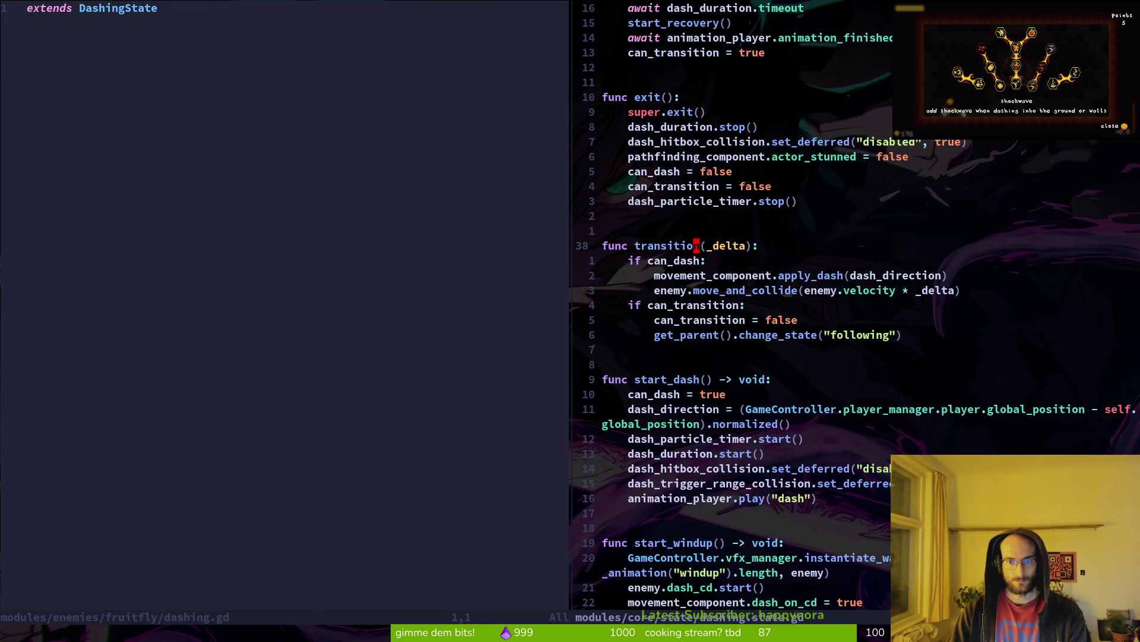
key("V")
key("j")
key("j")
key("j")
key("j")
key("j")
key("y")
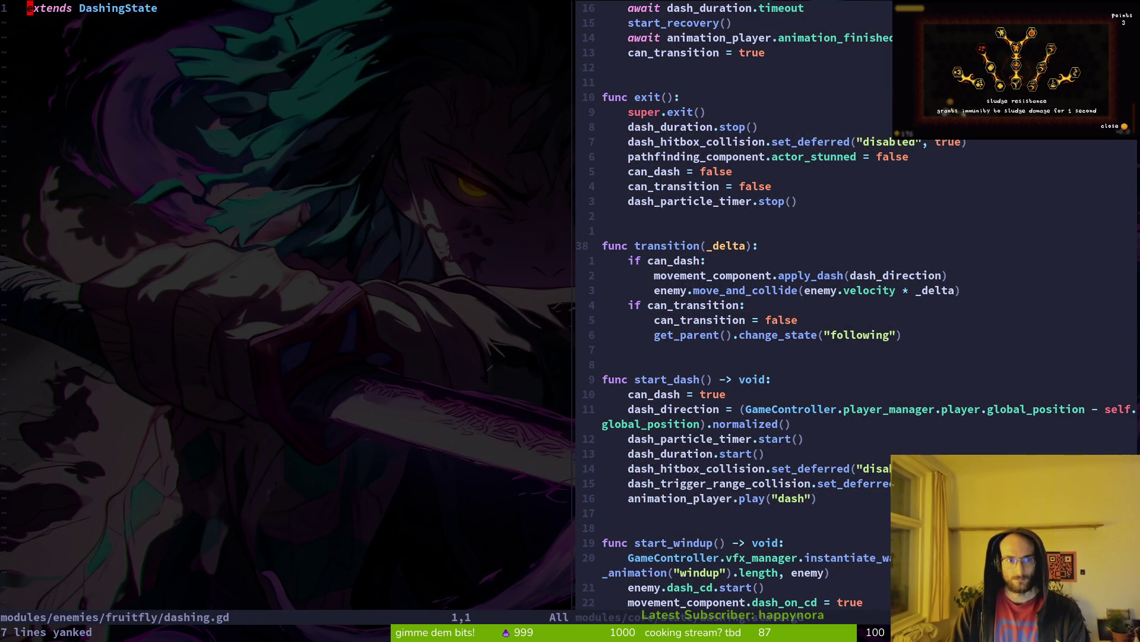
Step: Paste the transition function below extends DashingState in fruitfly/dashing.gd and save
key("o")
key("Return")
key("Escape")
type("p:w")
key("Return")
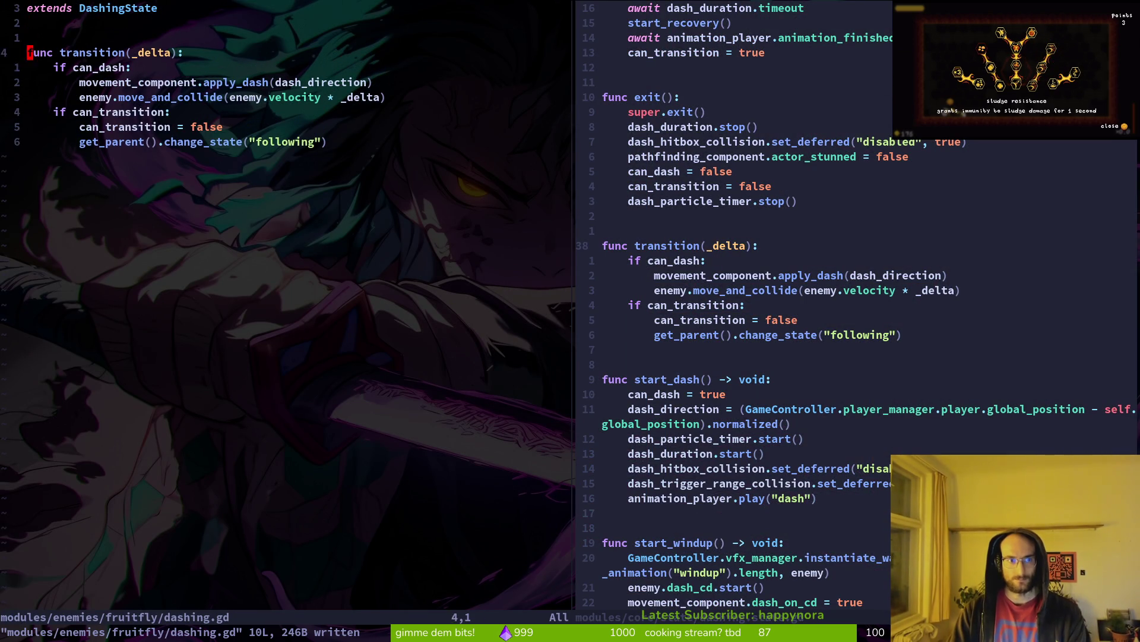
key("j")
key("j")
key("j")
key("j")
key("j")
key("j")
Step: Change the transition's target state to "idling" and save dashing.gd
key("w")
key("w")
key("w")
key("w")
key("c")
key("i")
key("quotedbl")
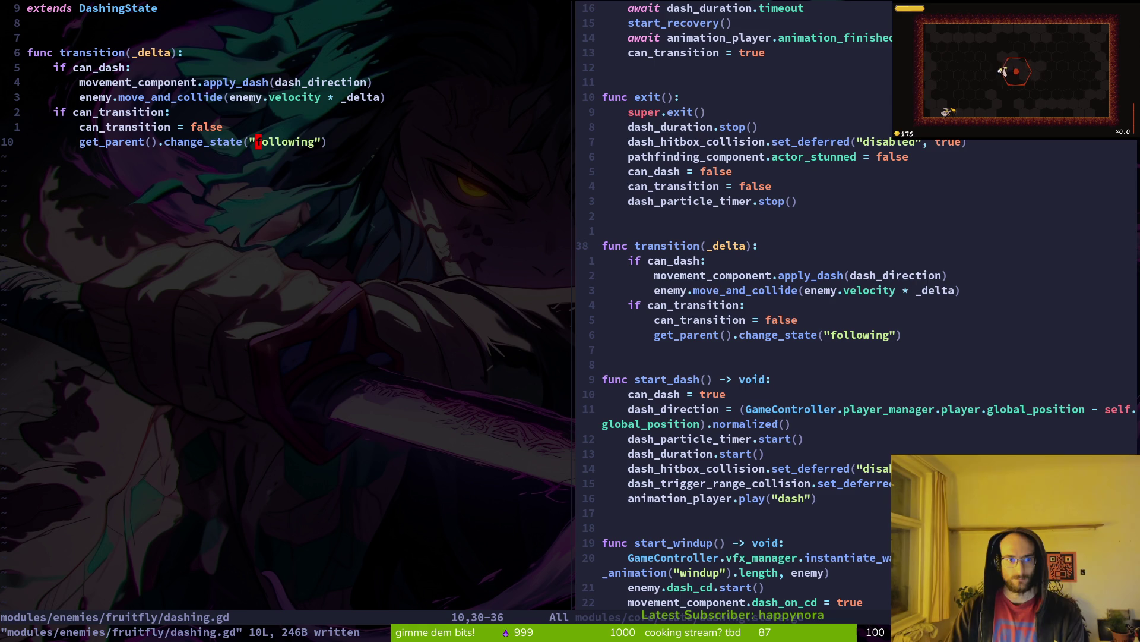
type("idle")
key("Escape")
type(":w")
key("Return")
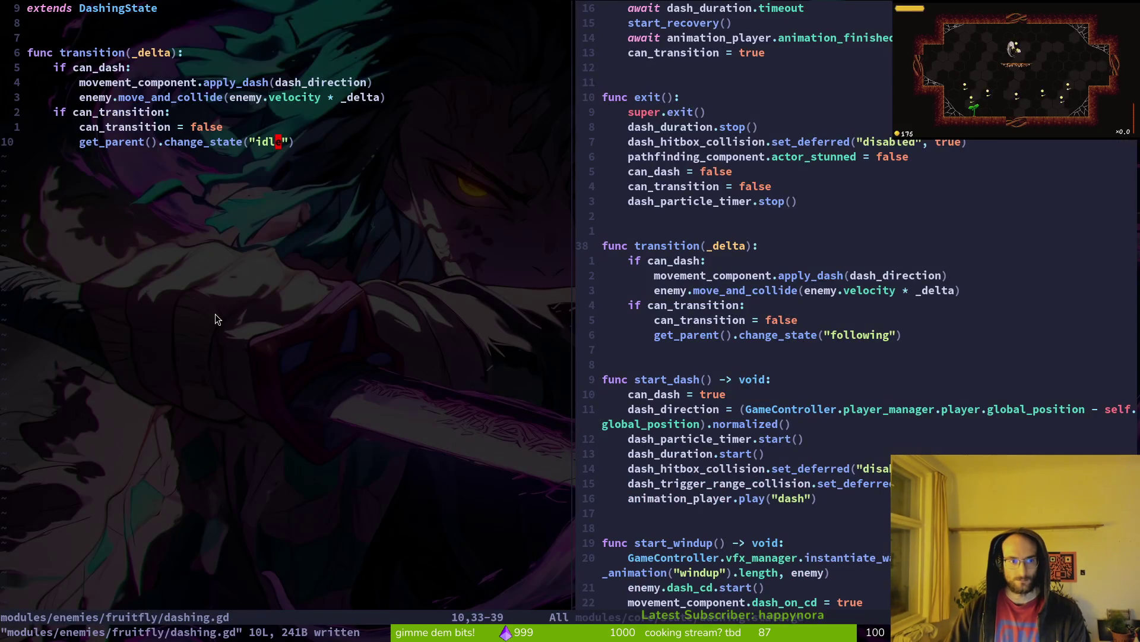
type("sing")
key("Escape")
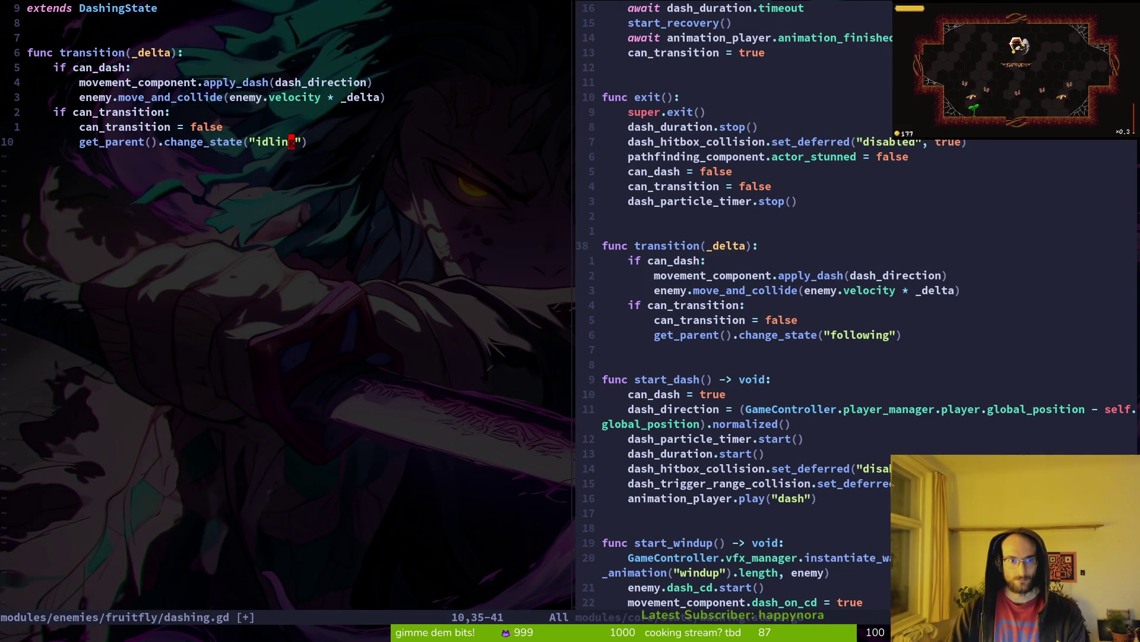
type(":w")
key("Return")
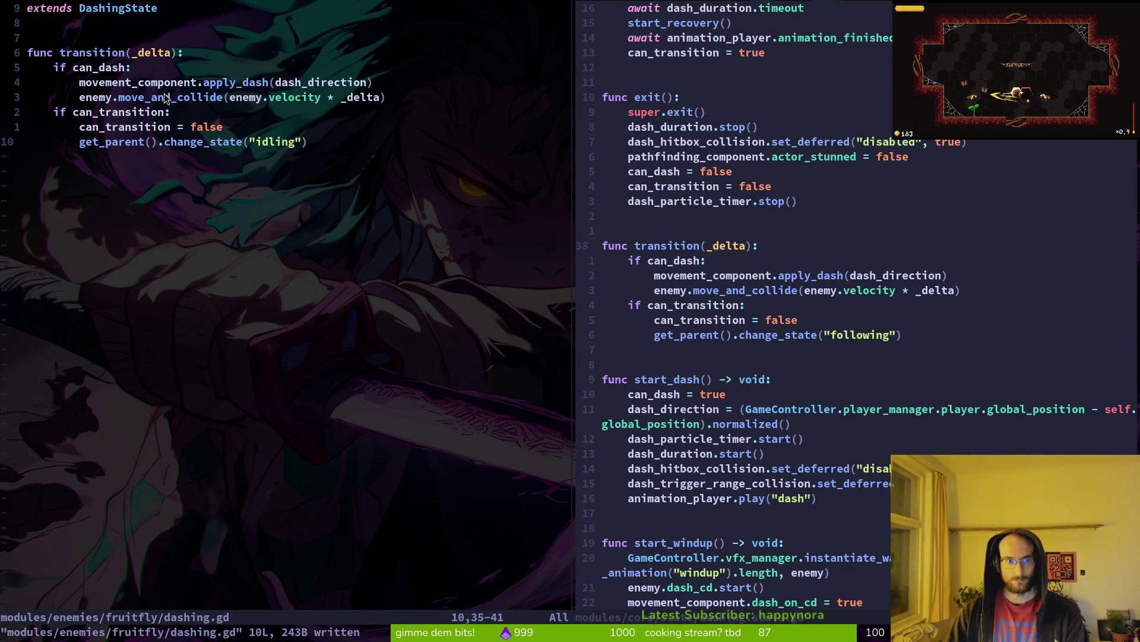
Step: Save dashing.state.gd in the other pane as well
key("ctrl+w")
type("l:w")
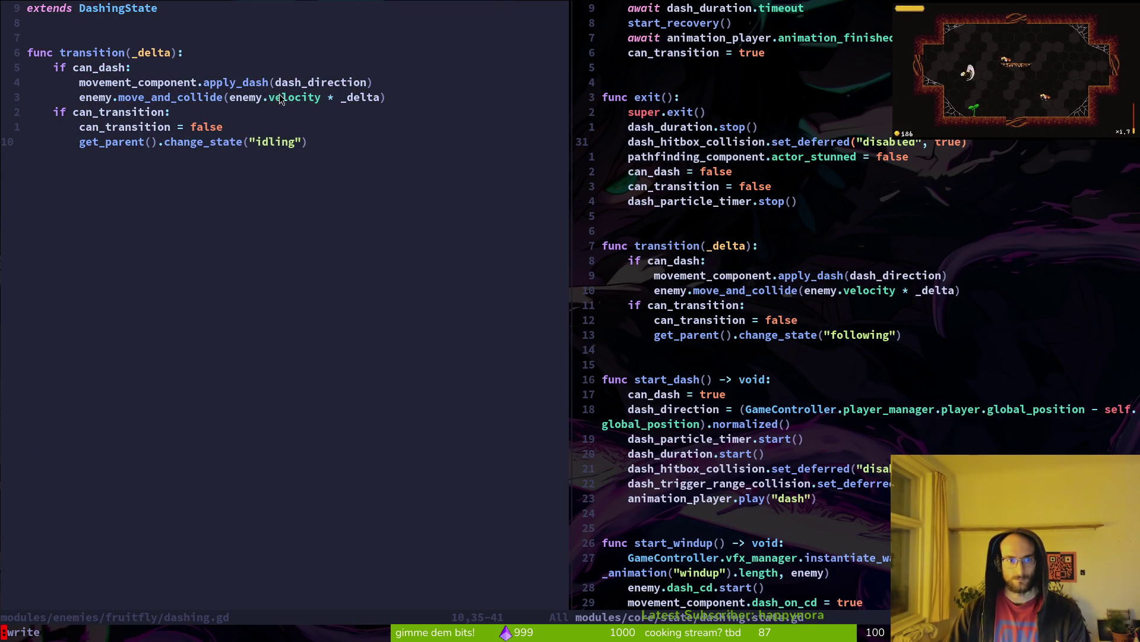
key("Return")
left_click(276, 100)
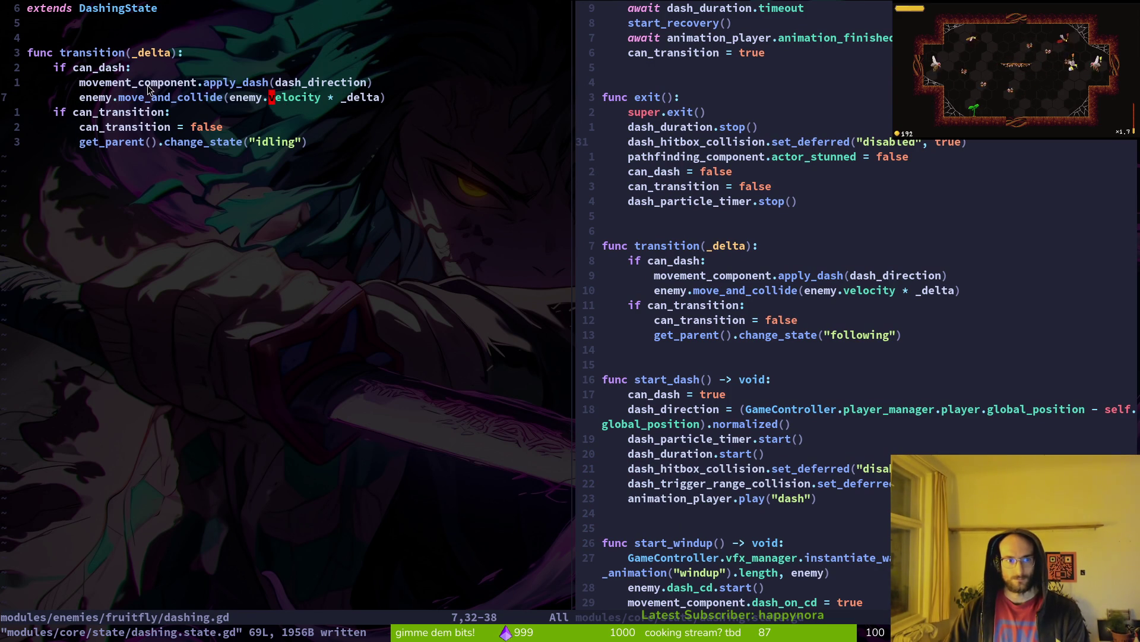
key("alt+Tab")
Step: Run the game with F5 and start the level, hitting the null player_detected error
key("F5")
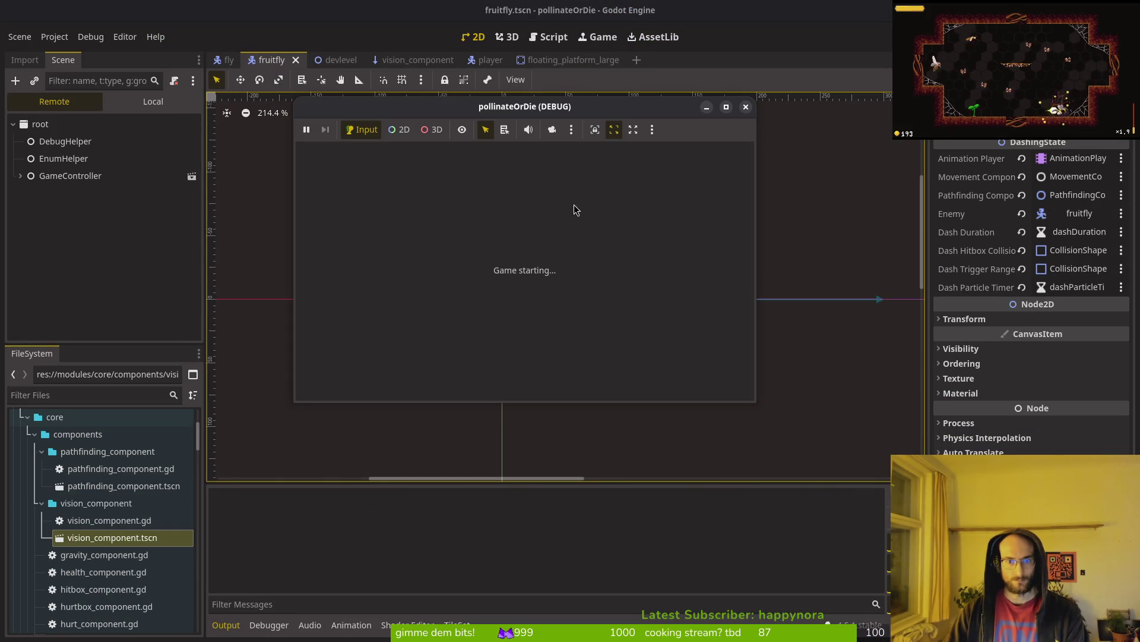
left_click(536, 243)
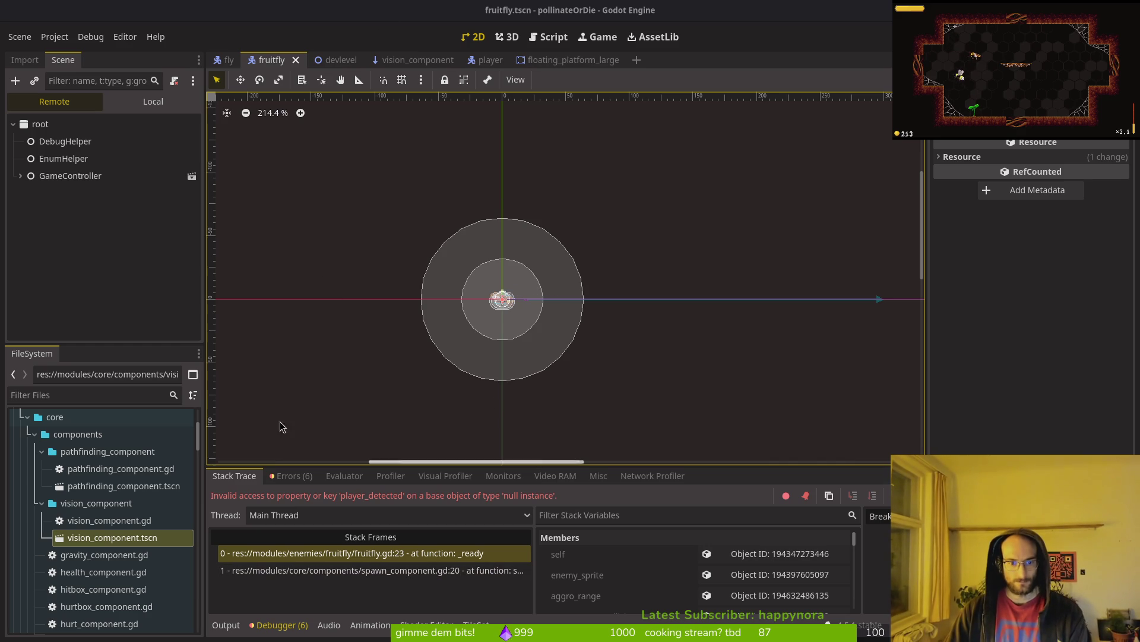
left_click(153, 101)
Step: Review the fruitfly's state nodes, VisionComponent and PathfindingComponent in the local scene tree
scroll(127, 177, "up", 3)
scroll(127, 176, "up", 2)
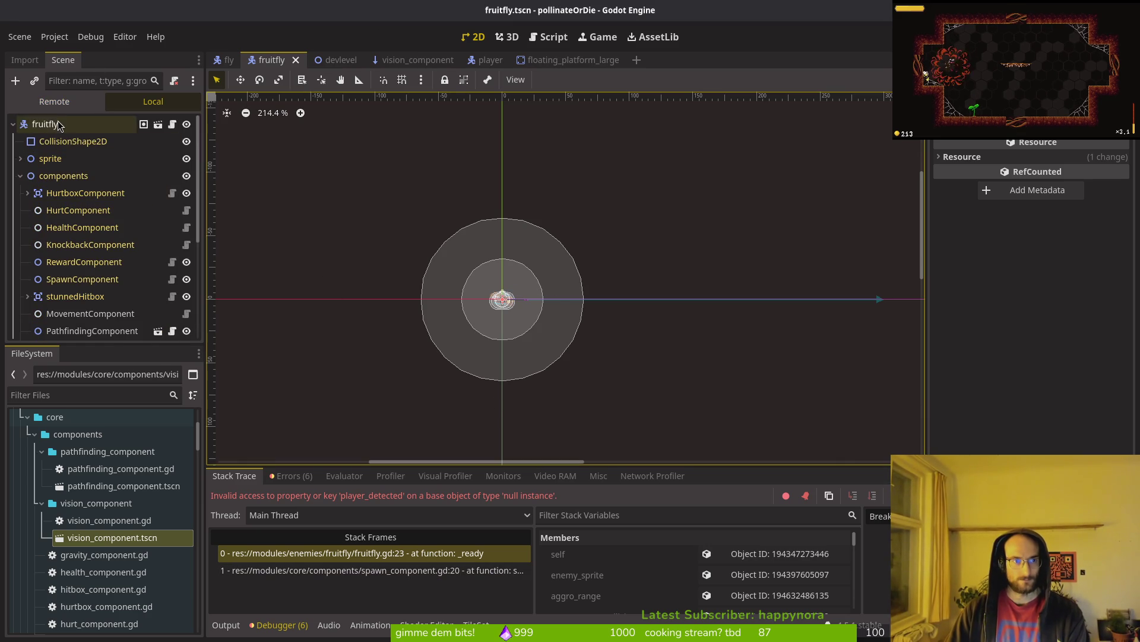
left_click(52, 121)
scroll(78, 178, "down", 5)
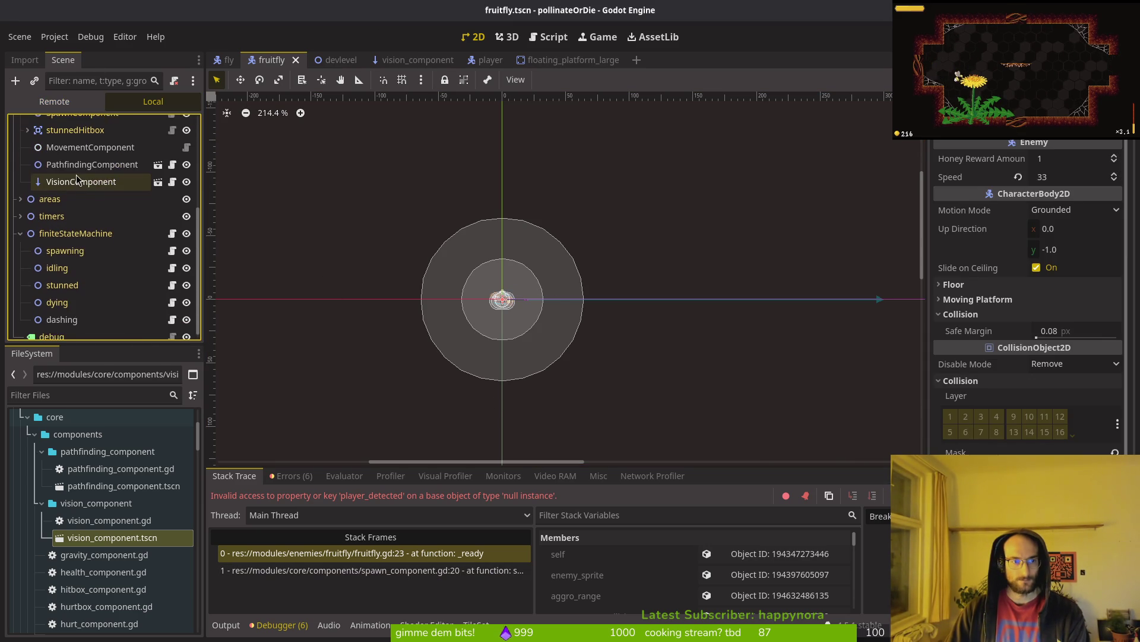
left_click(75, 313)
left_click(74, 295)
left_click(75, 279)
left_click(74, 262)
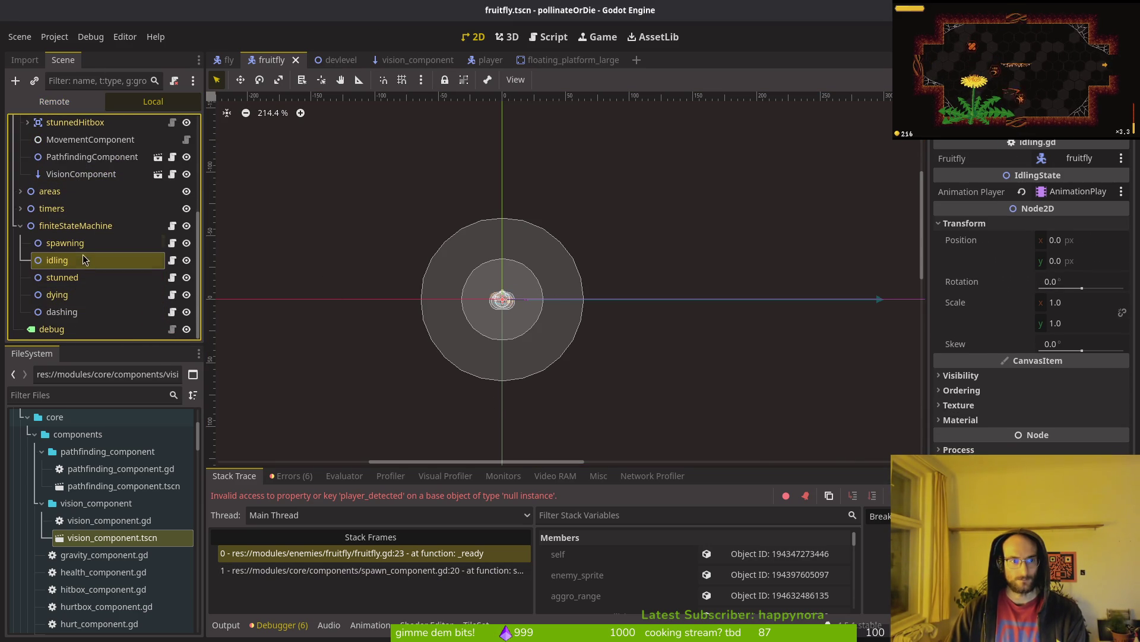
left_click(74, 244)
scroll(77, 250, "up", 3)
left_click(85, 261)
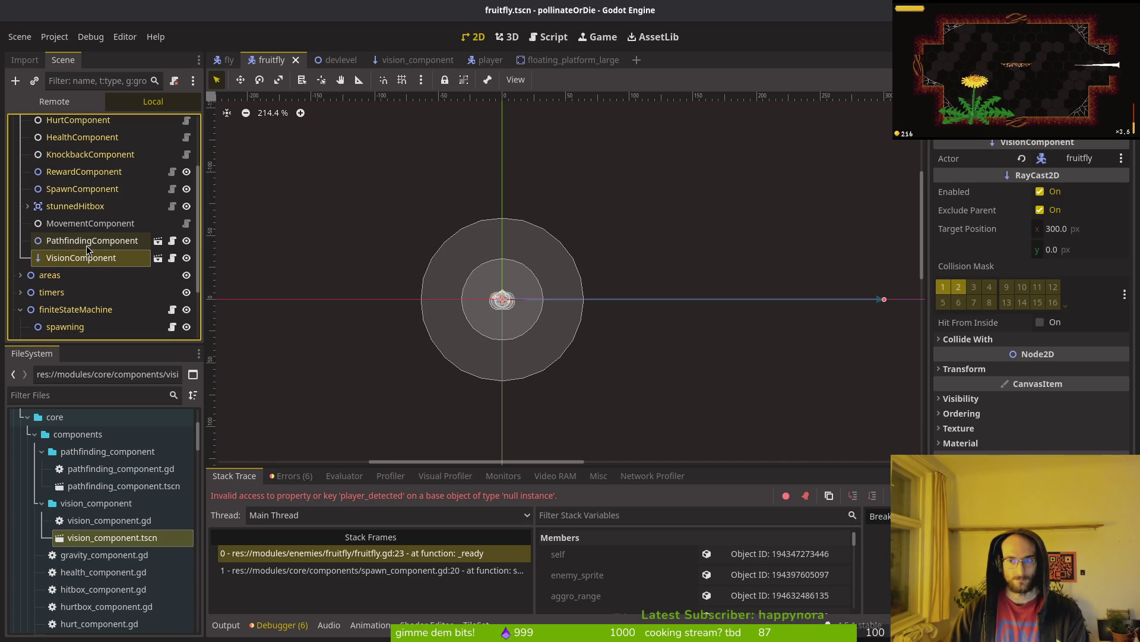
left_click(86, 241)
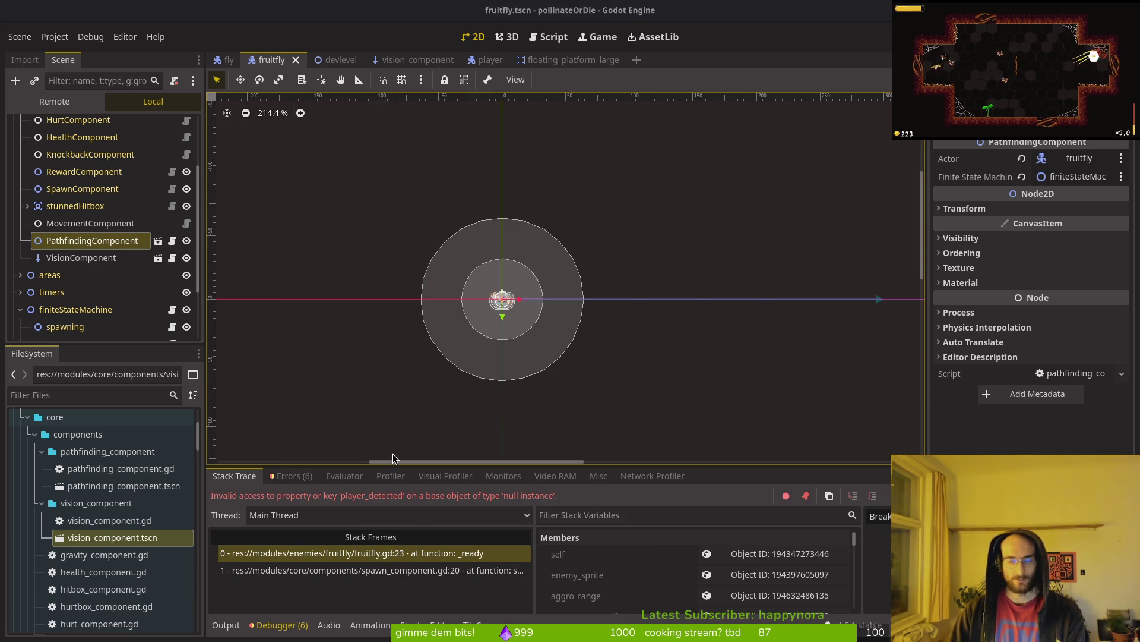
key("alt+Tab")
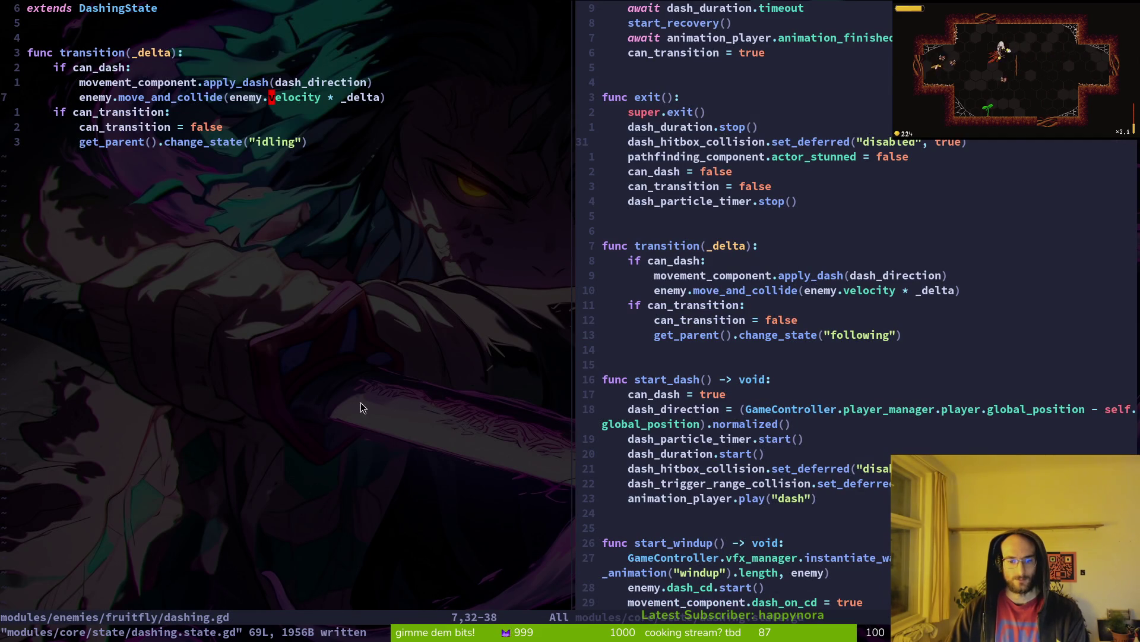
Step: Open fruitfly.gd with a 'frfl' file search
key("space")
key("f")
key("f")
type("frfl")
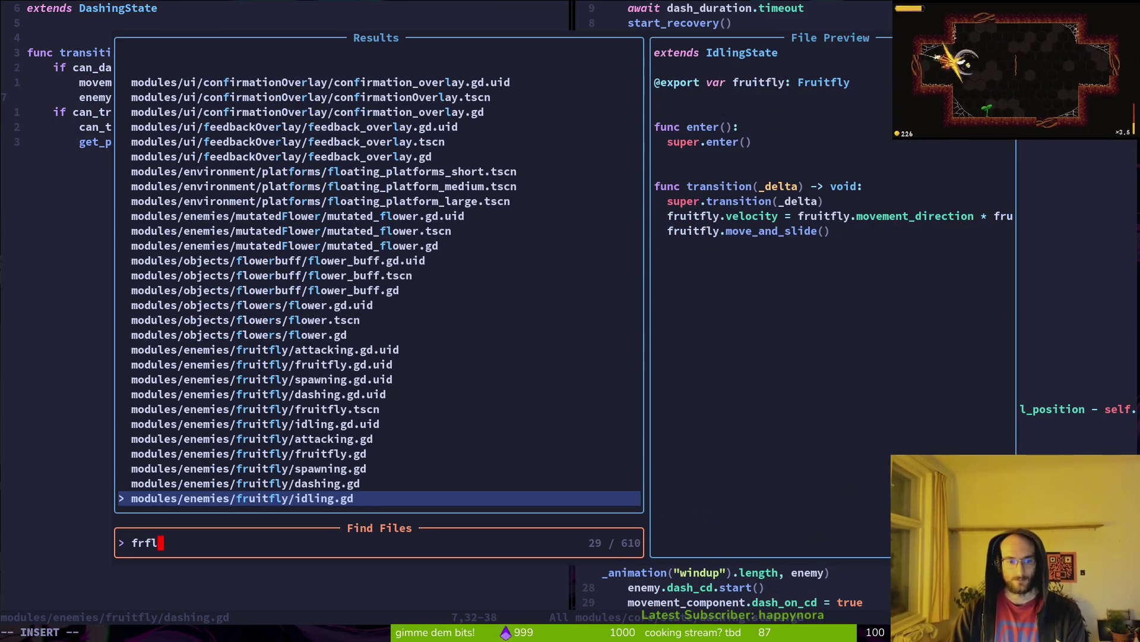
key("Up")
key("Up")
key("Up")
key("Return")
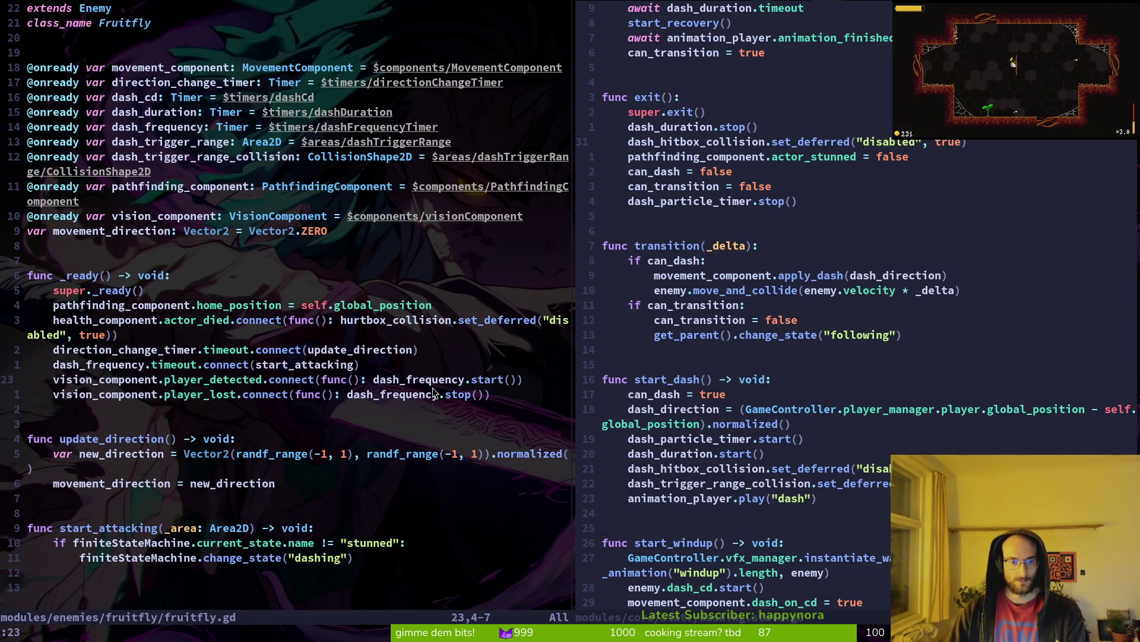
Step: Change visionComponent to VisionComponent in the vision_component node path and save
left_click(106, 372)
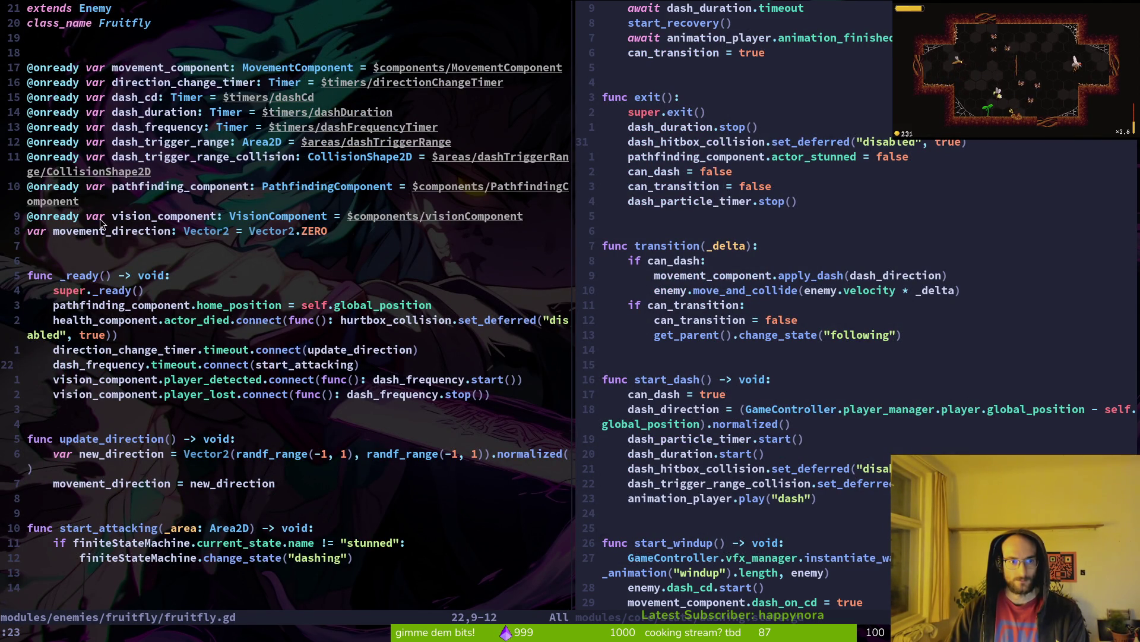
left_click(57, 218)
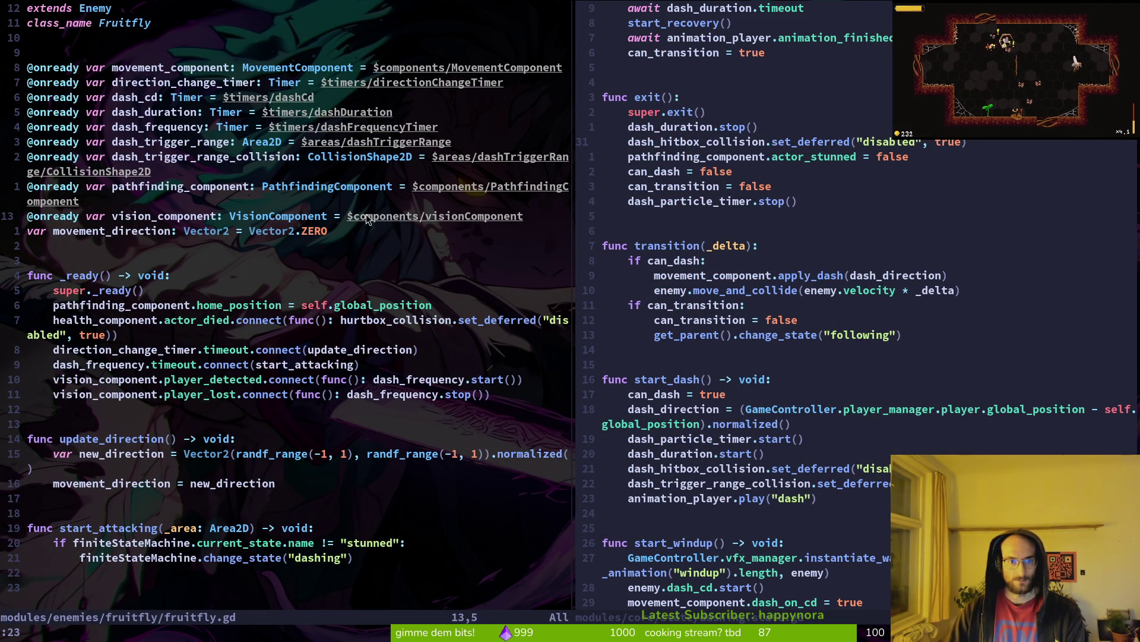
left_click(425, 215)
type("s")
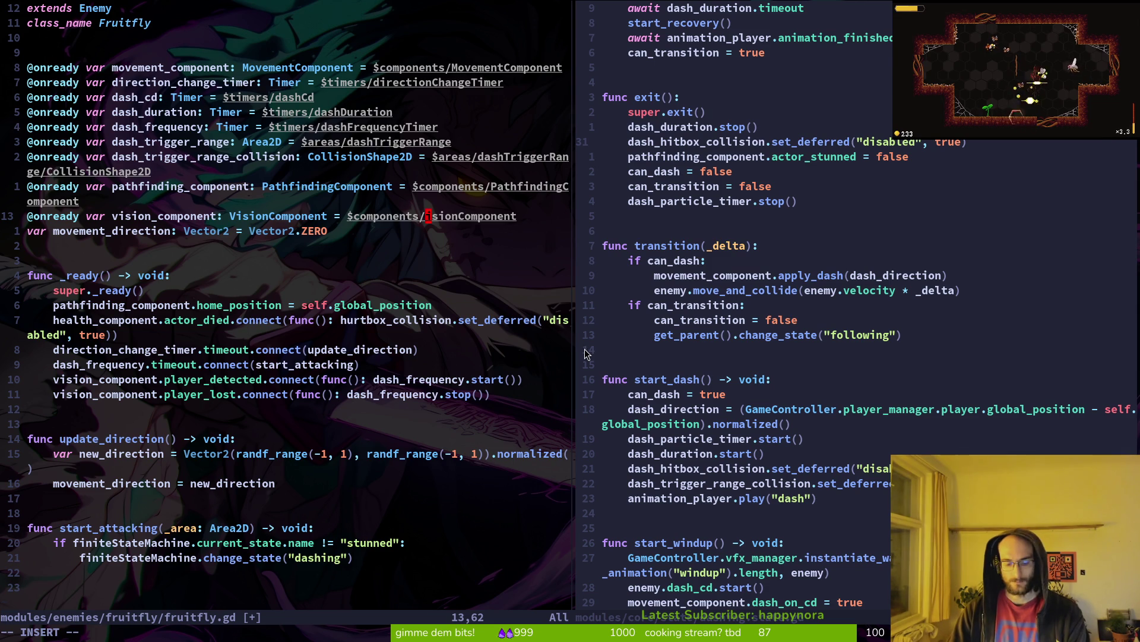
type("V")
key("Escape")
type(":w")
key("Return")
Step: Rerun the game into the level and view the start_attacking argument-count error in Debugger Errors
key("alt+Tab")
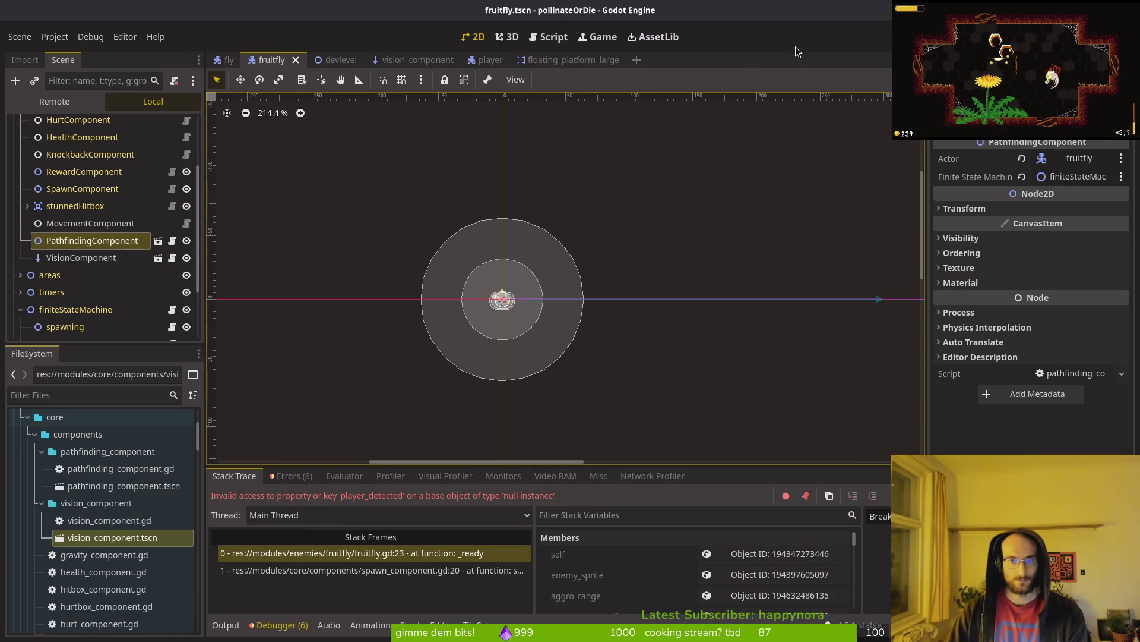
key("F5")
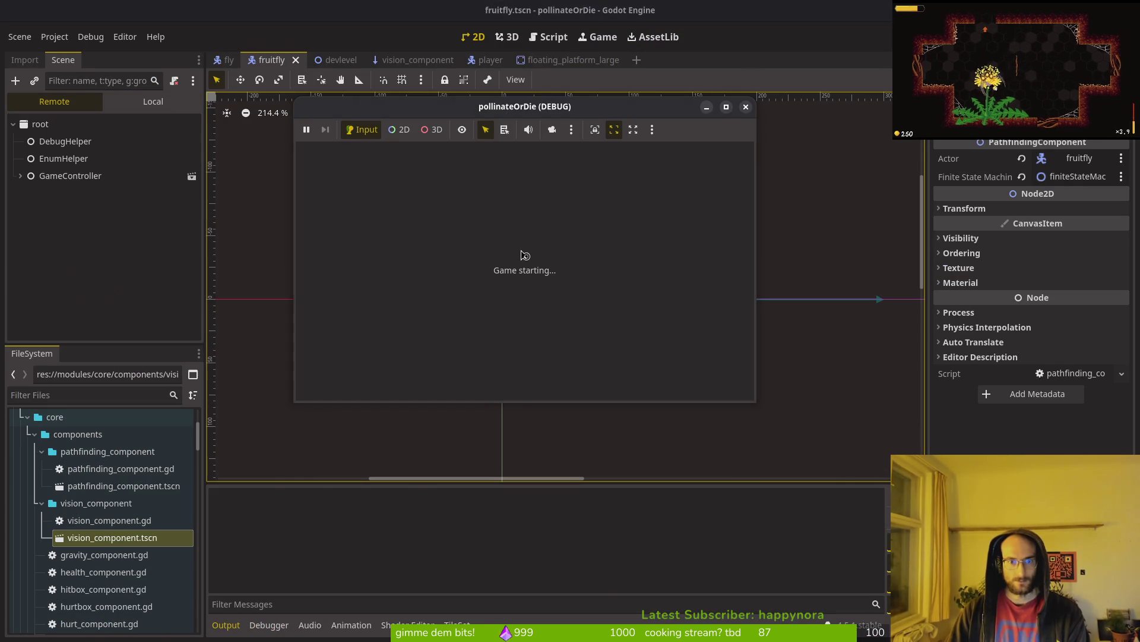
left_click(531, 235)
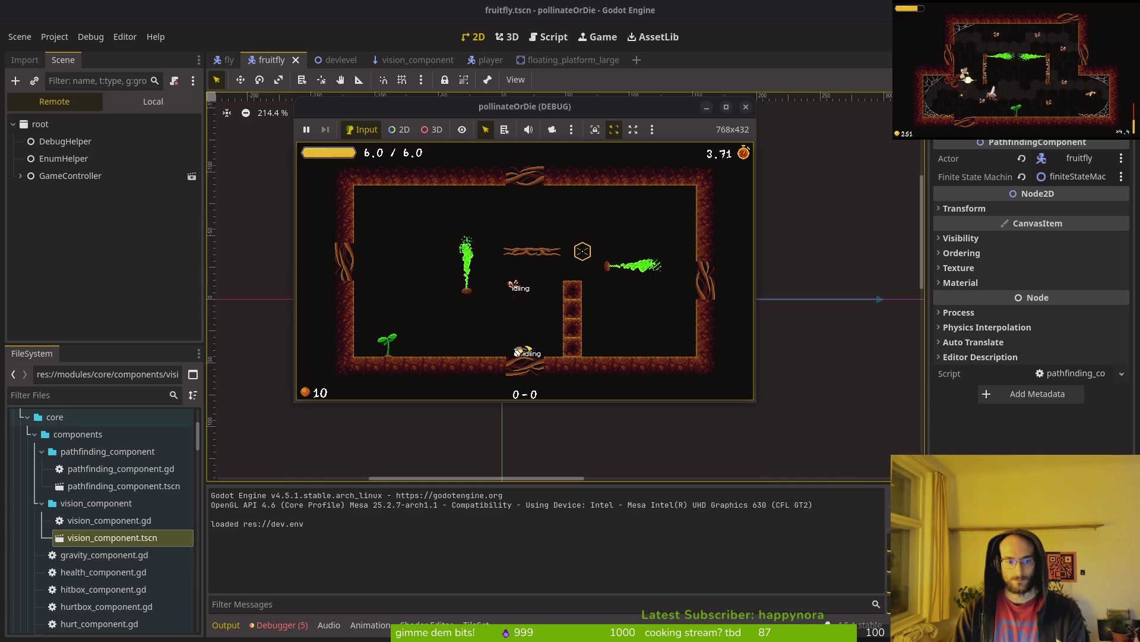
left_click(279, 625)
left_click(292, 476)
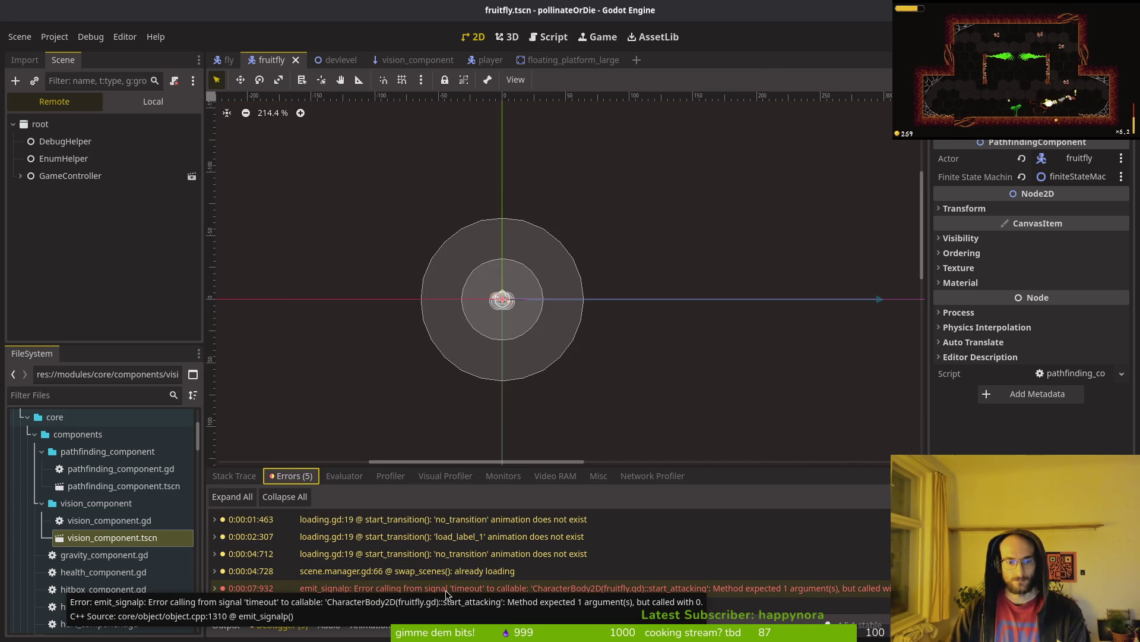
Step: Delete the _area: Area2D parameter from start_attacking in fruitfly.gd and save the file
key("alt+Tab")
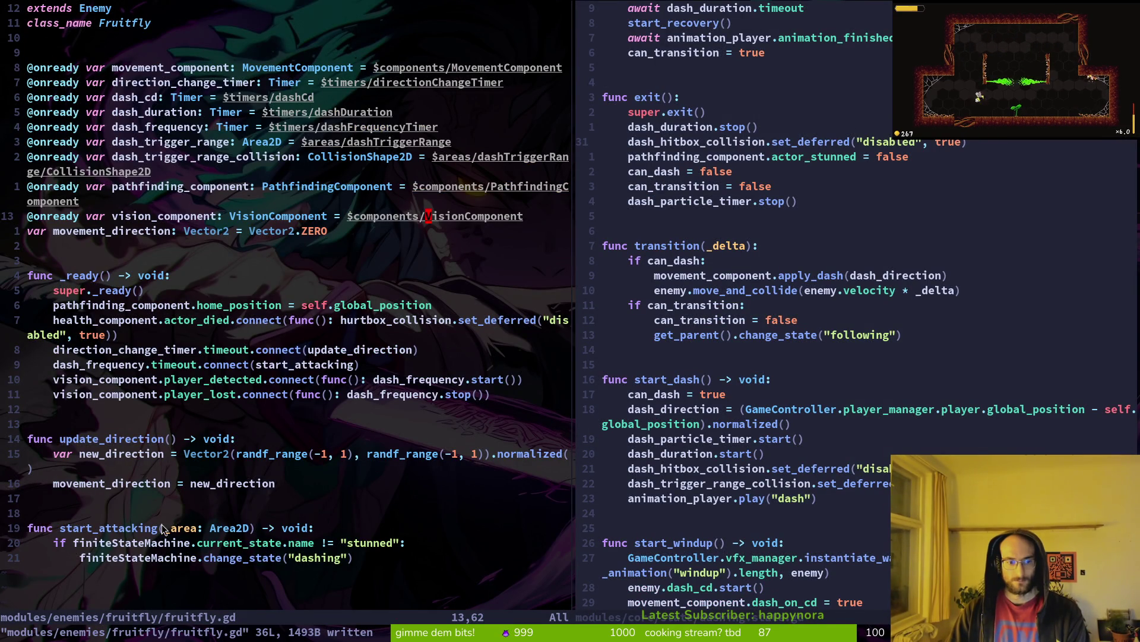
left_click_drag(164, 527, 243, 528)
type("d")
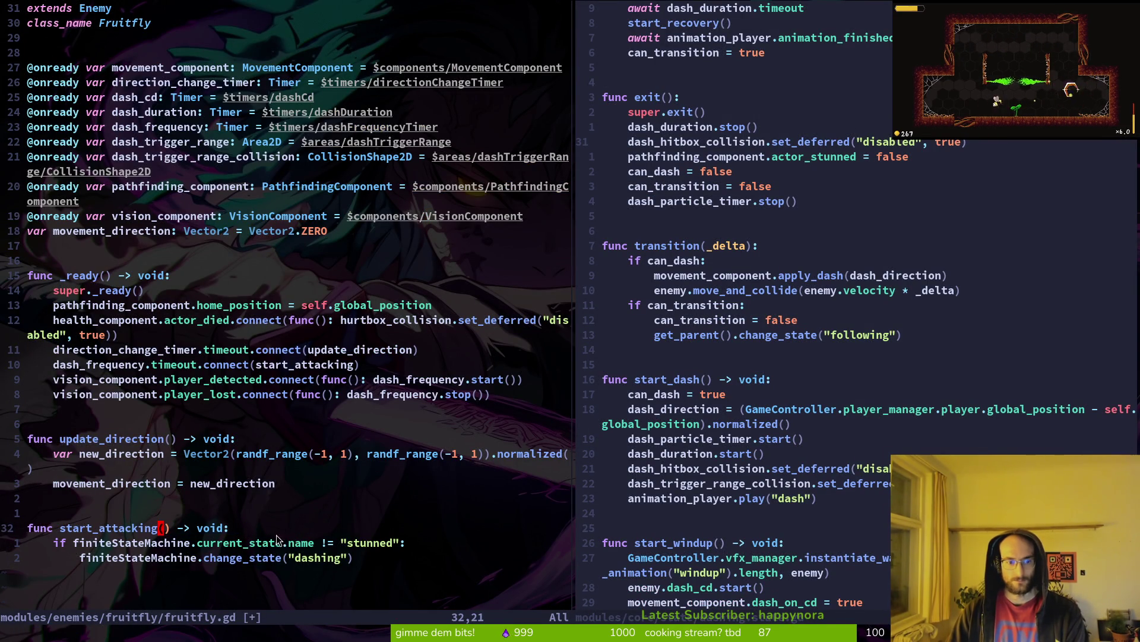
type(":w")
key("Return")
key("alt+Tab")
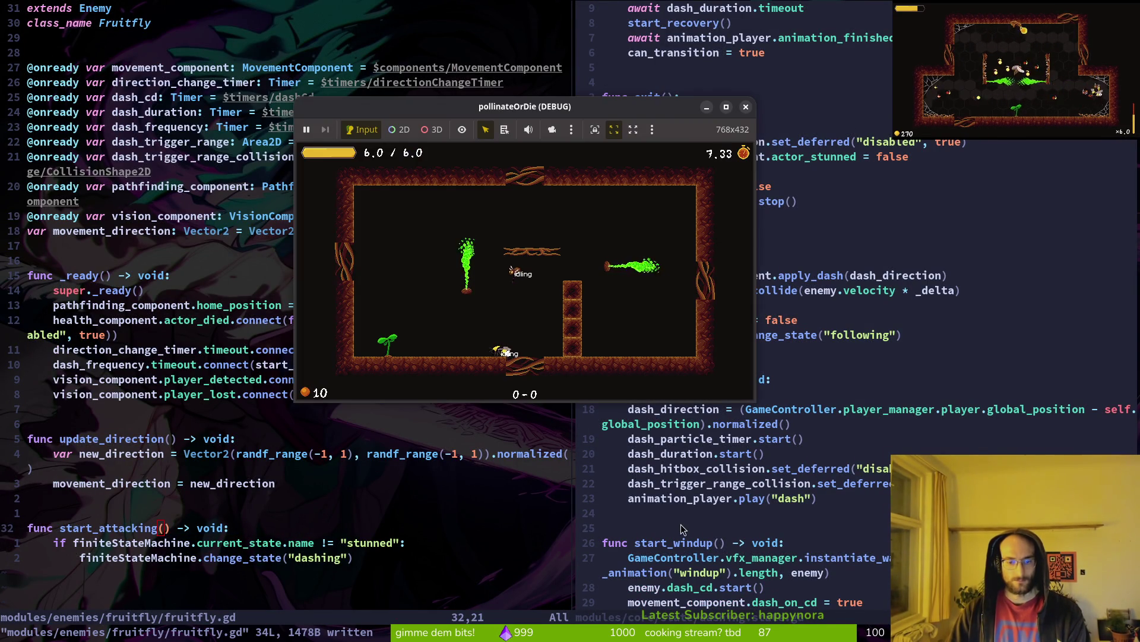
key("alt+Tab")
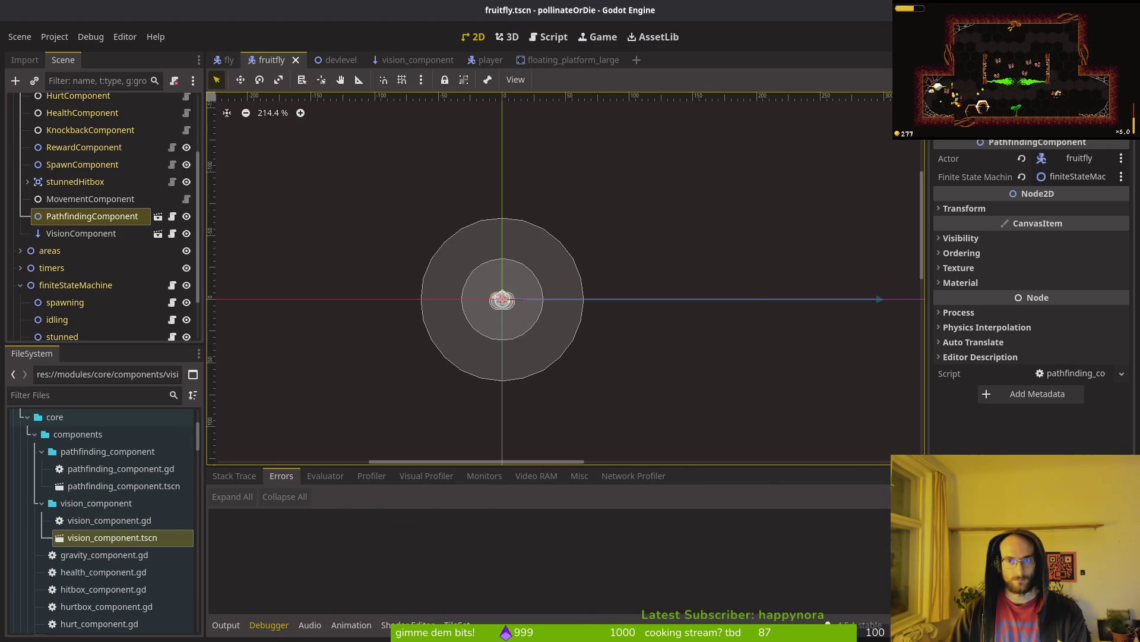
Step: Relaunch the game and enable the show pathing and state label options in the debugging settings
key("F5")
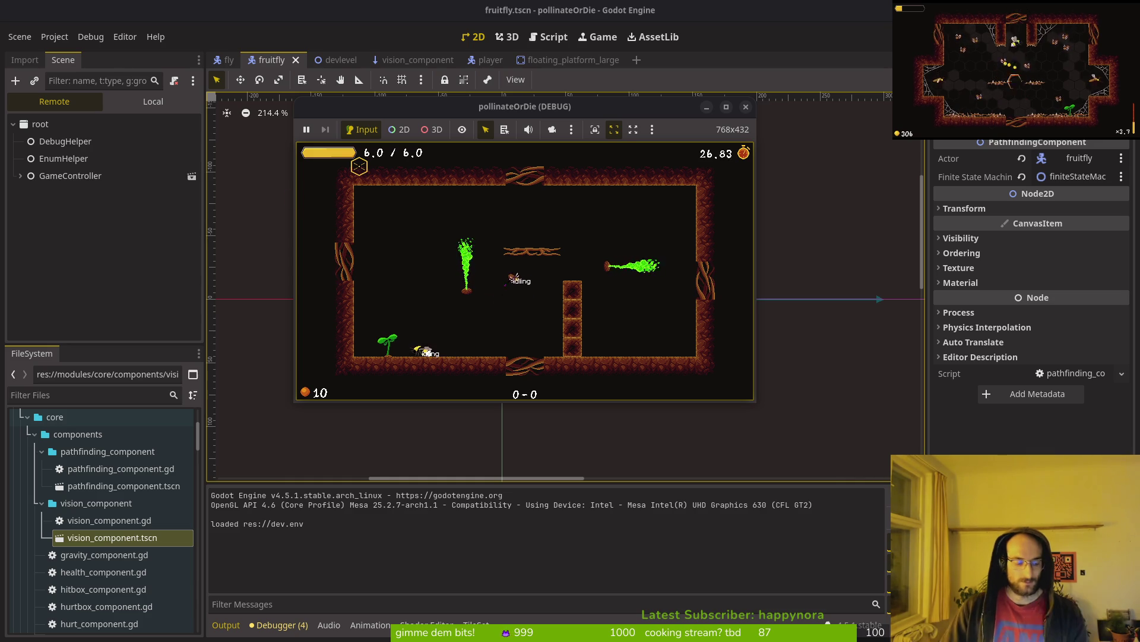
key("Escape")
key("Down")
key("Return")
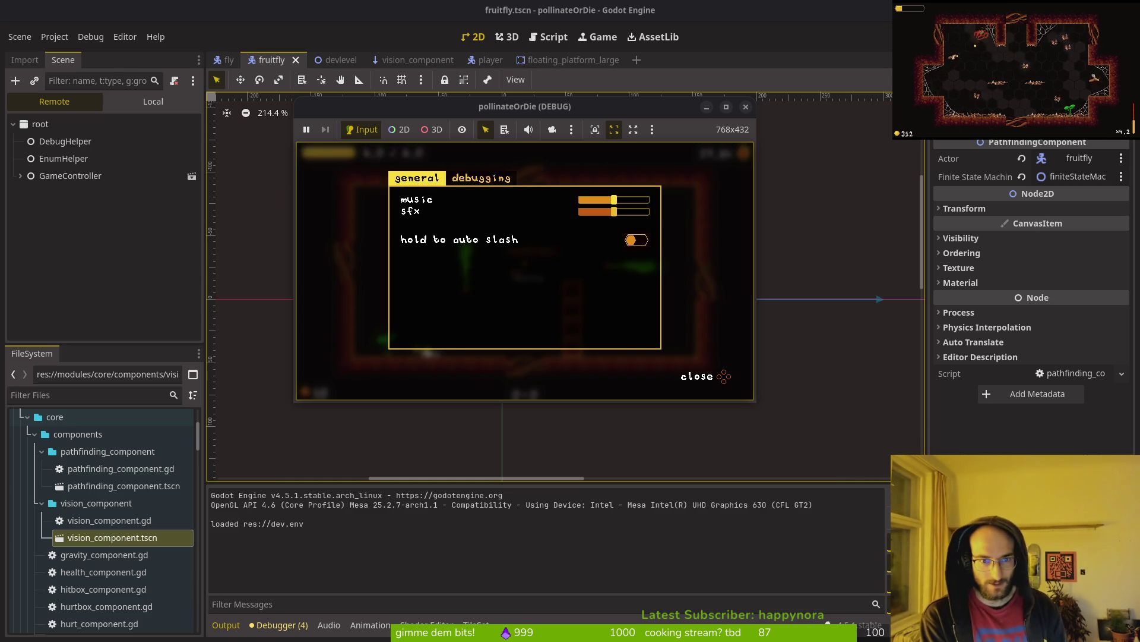
key("Right")
key("Down")
key("Up")
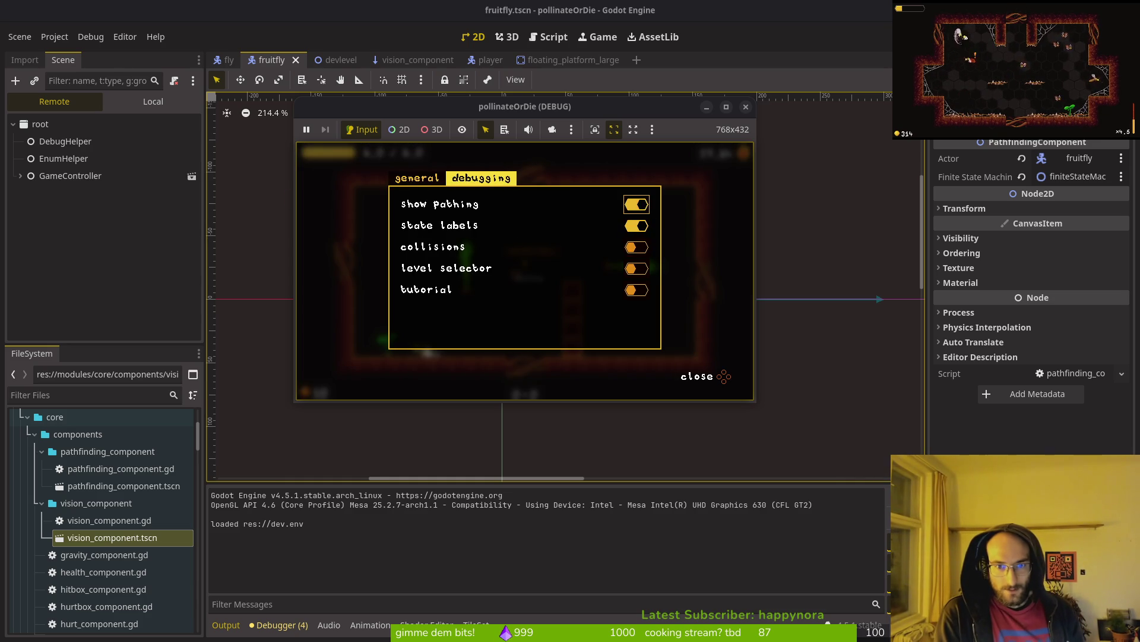
key("Escape")
key("Escape")
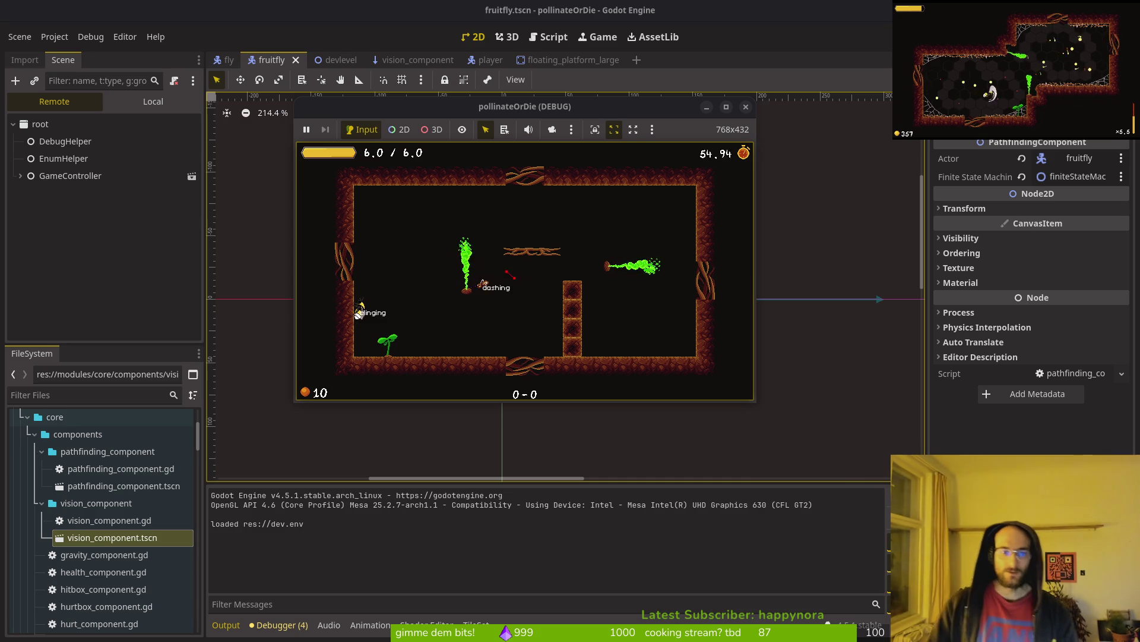
Step: Stop the game and bring up the shared dashing.state.gd script in Neovim
key("F8")
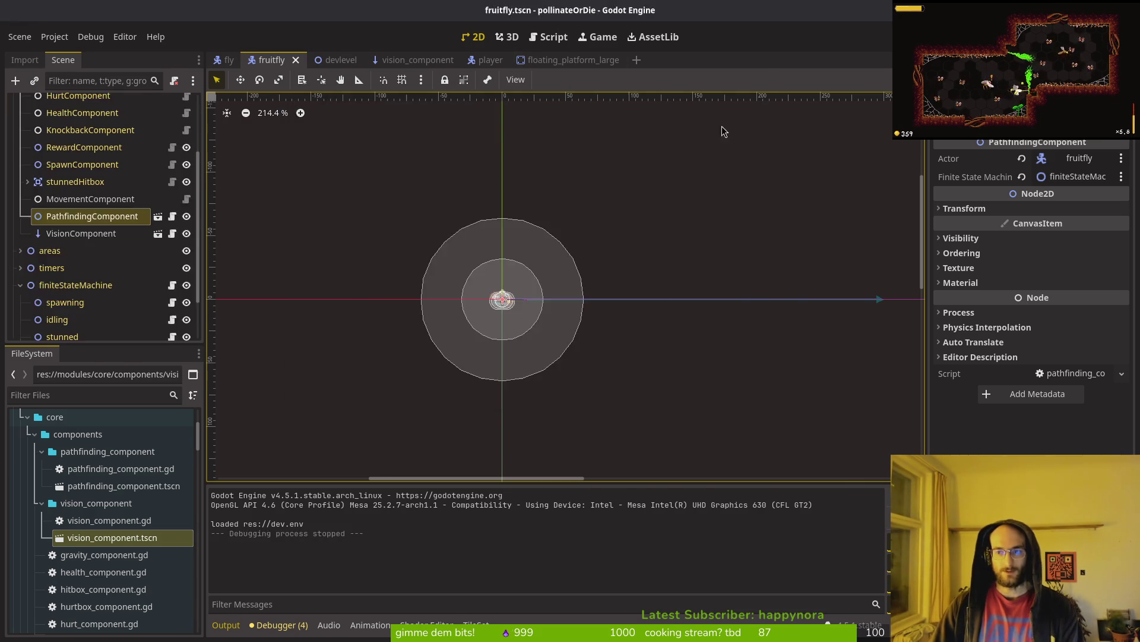
key("alt+Tab")
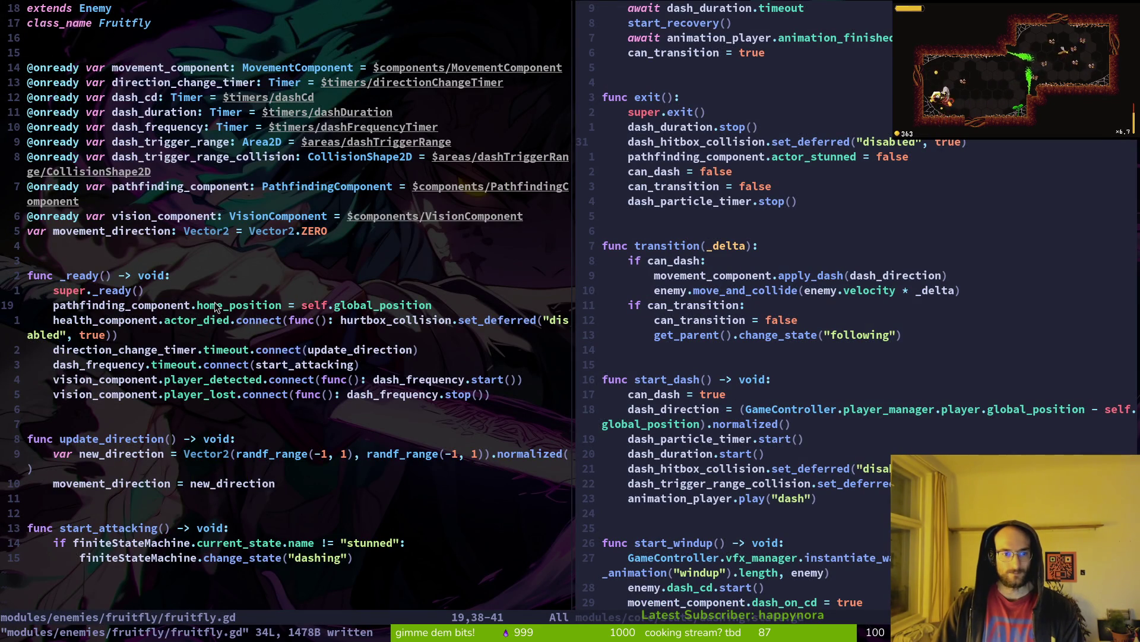
left_click(206, 305)
scroll(603, 389, "down", 3)
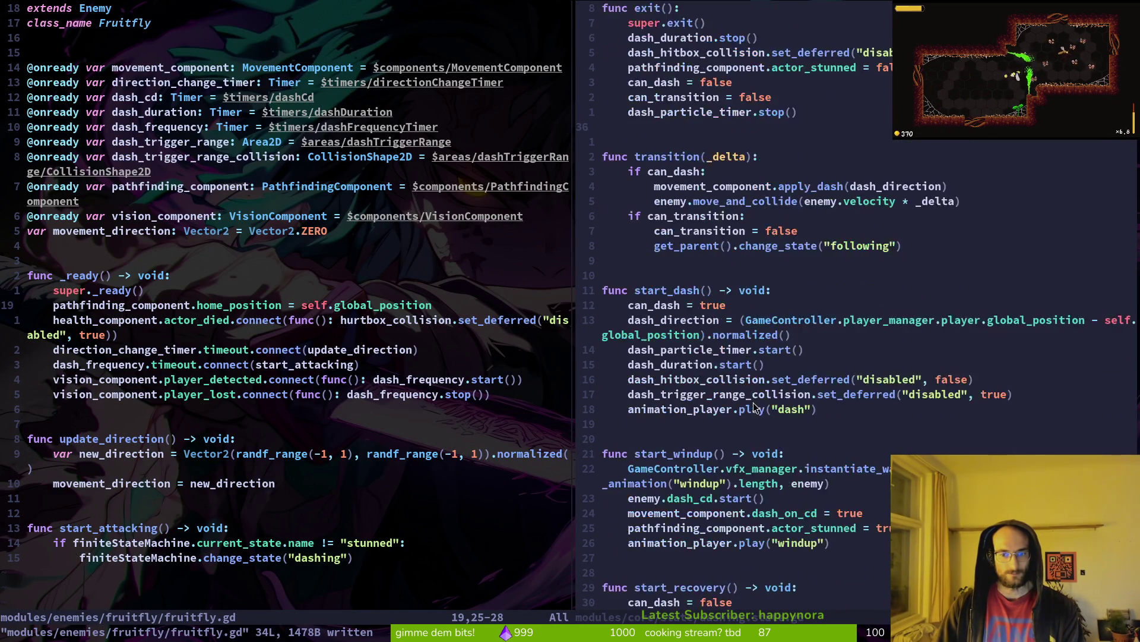
left_click(336, 279)
key("space")
key("f")
key("f")
key("Escape")
key("Escape")
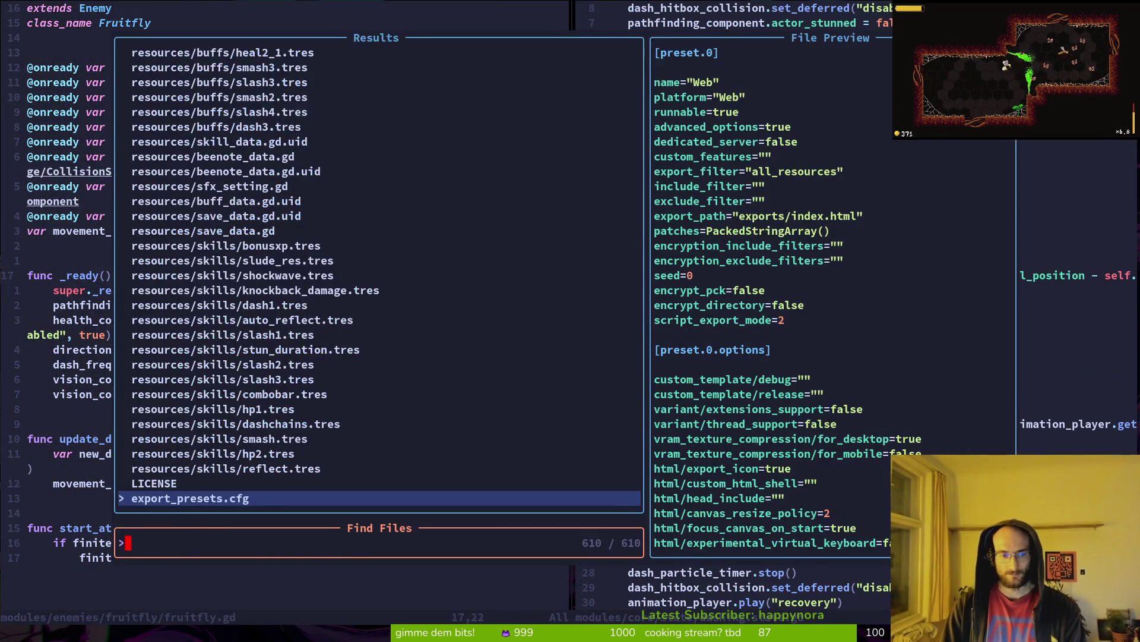
left_click(337, 320)
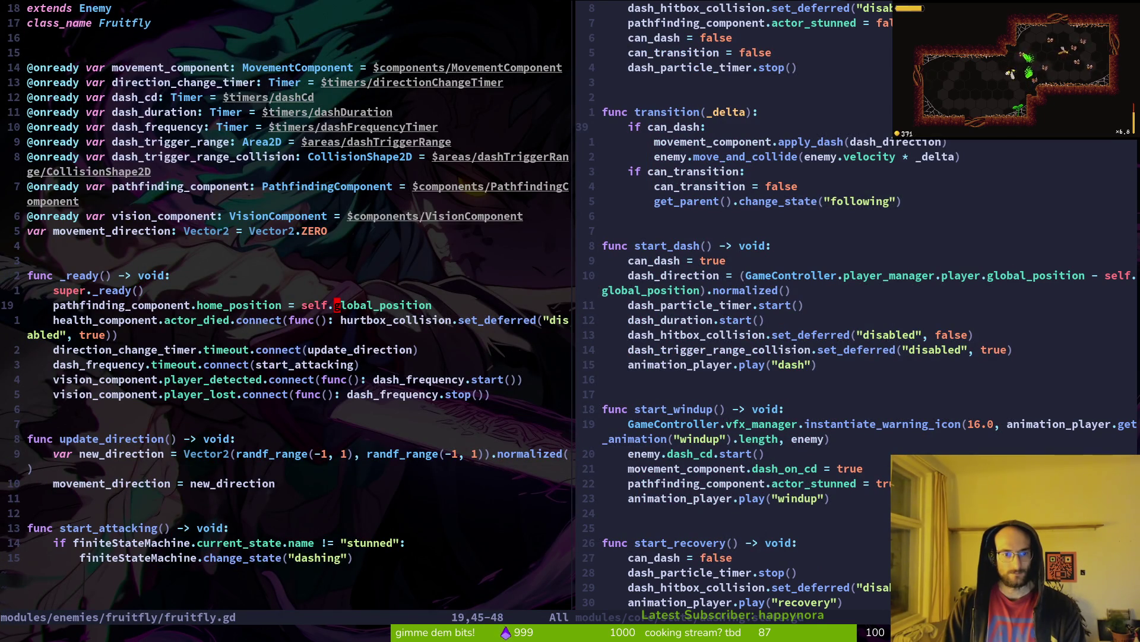
left_click(702, 127)
scroll(795, 108, "up", 3)
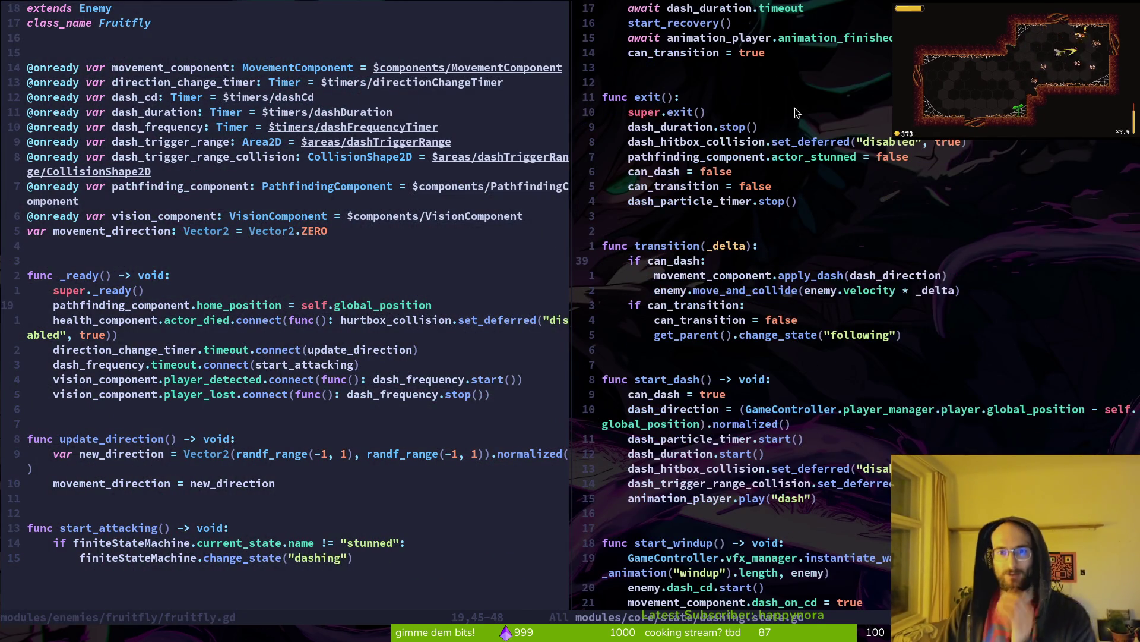
Step: Cut the pathfinding stun reset line from exit() in dashing.state.gd and save it
left_click_drag(648, 156, 848, 157)
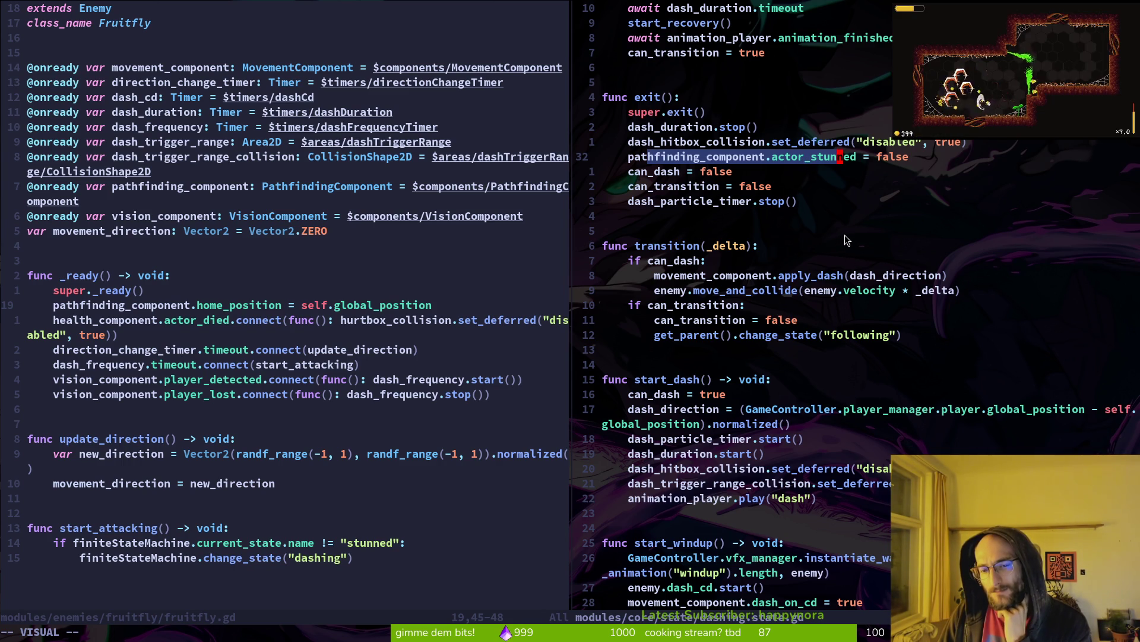
left_click(721, 159)
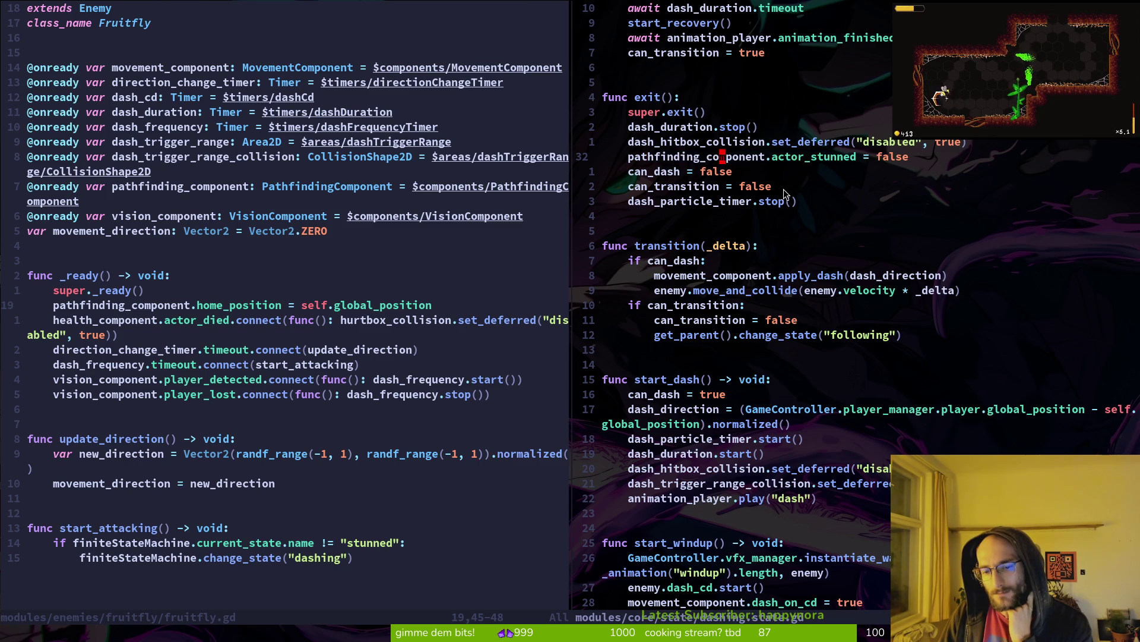
key("shift+v")
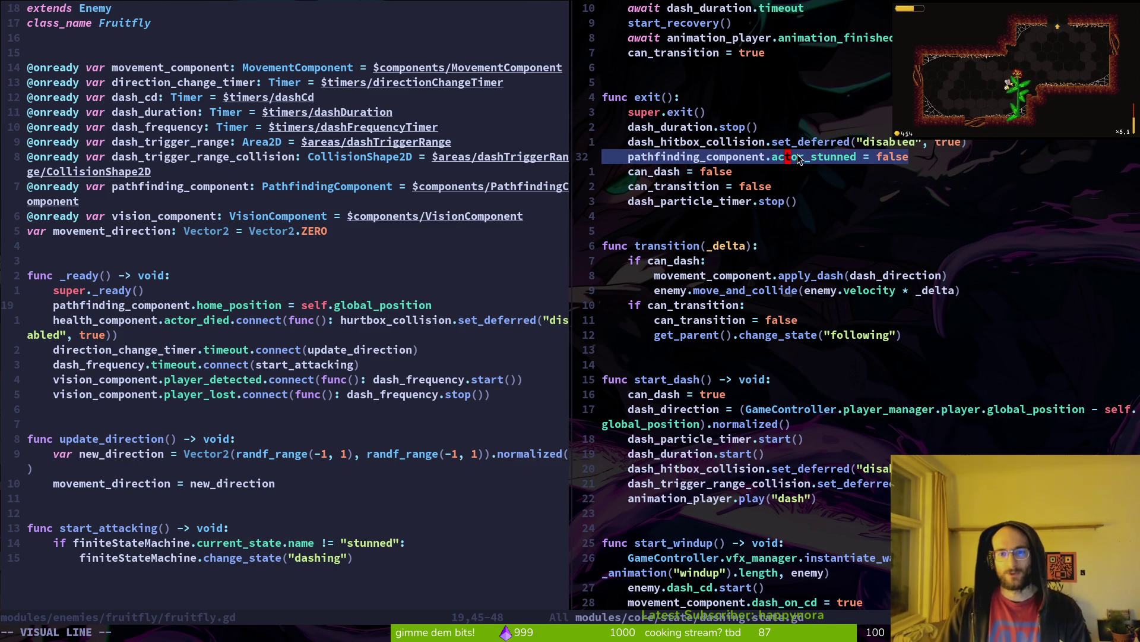
key("d")
key("ctrl+s")
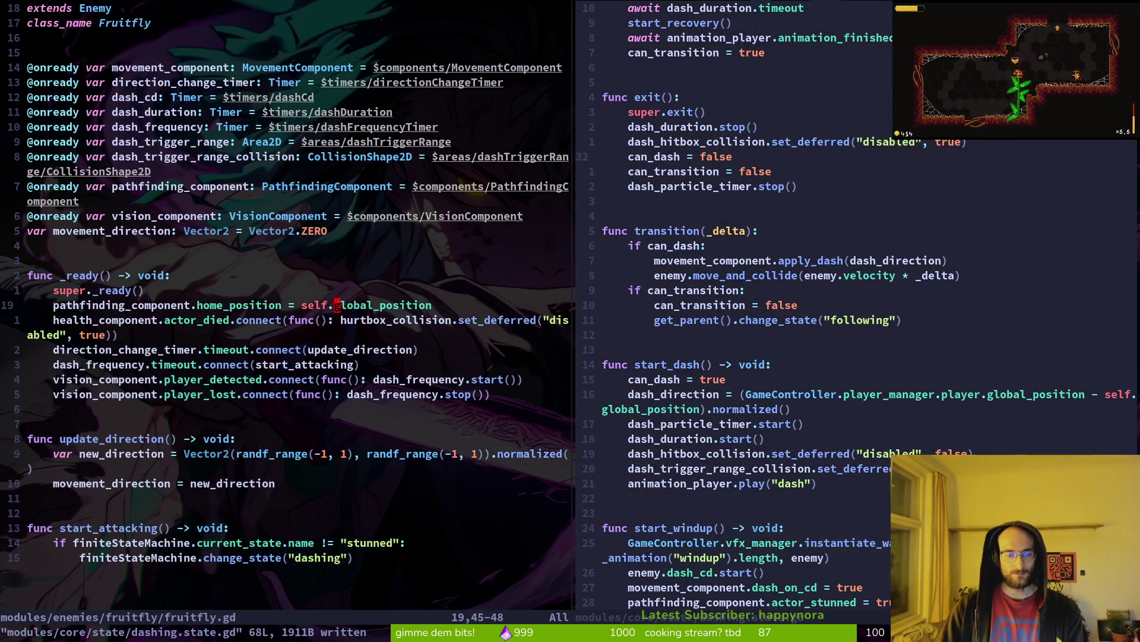
Step: Open the fly's dashing.gd and paste the stun reset line into it
key("space")
key("f")
key("f")
type("das")
key("BackSpace")
key("BackSpace")
key("BackSpace")
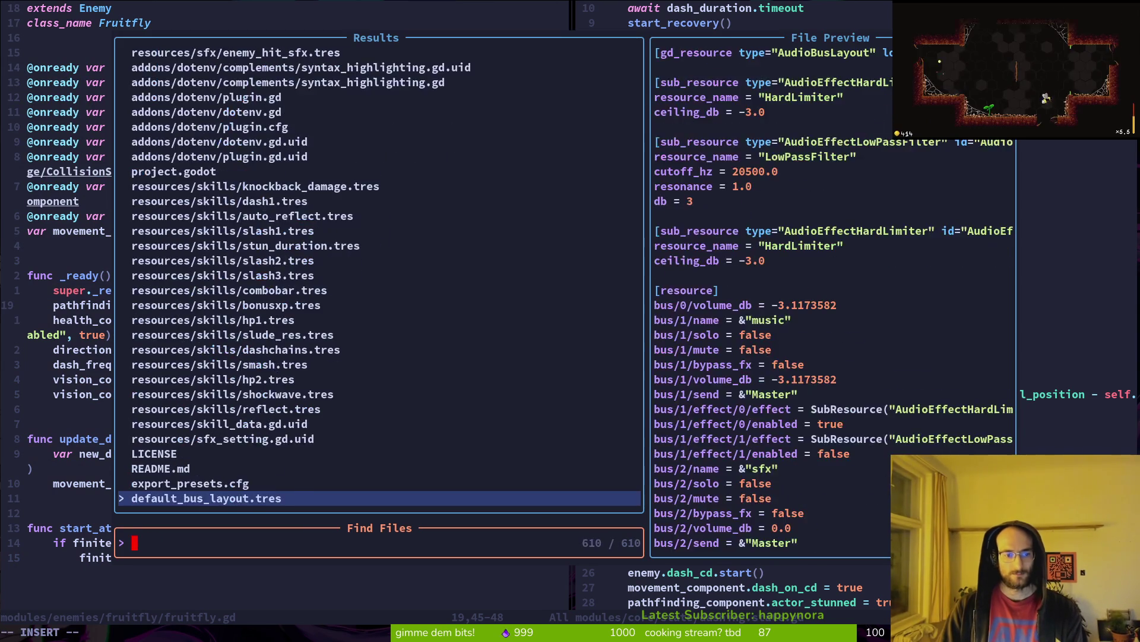
type("flydas")
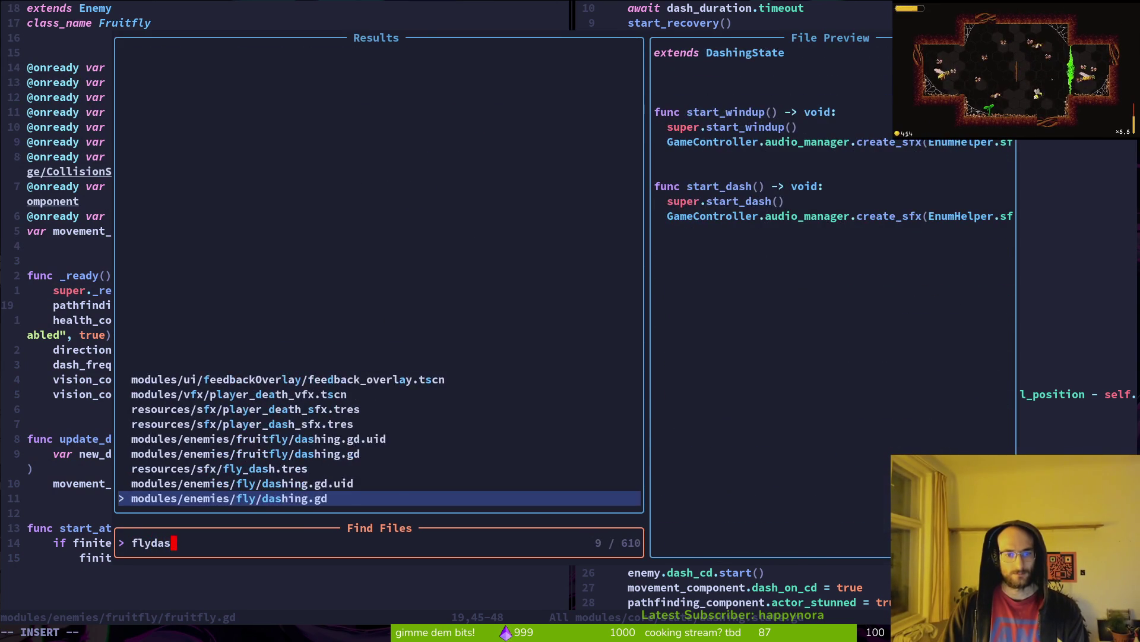
key("Return")
key("p")
key("G")
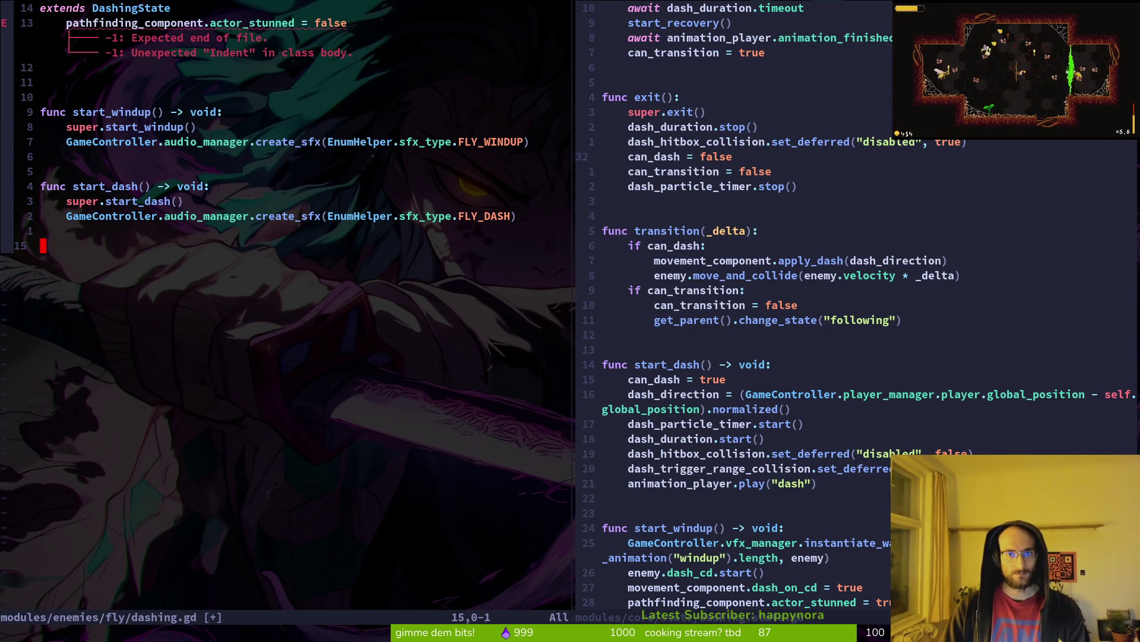
Step: Copy the exit() header and super.exit() call from the shared script into the fly's dashing.gd
key("ctrl+w")
key("l")
key("k")
key("k")
key("k")
key("k")
key("0")
key("y")
key("j")
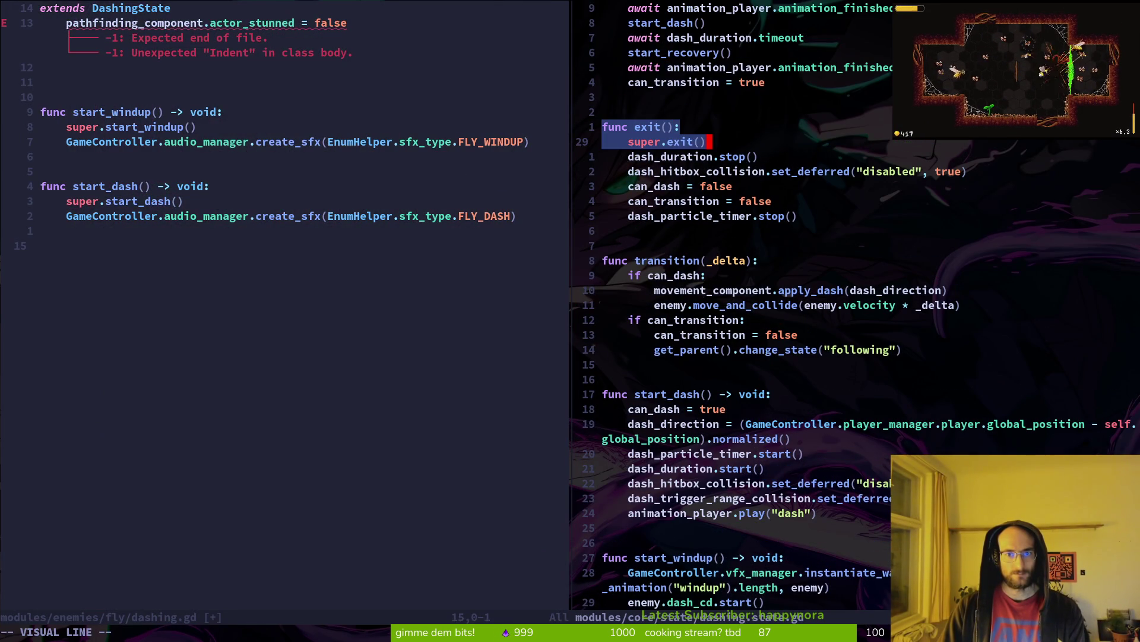
key("k")
key("ctrl+w")
key("h")
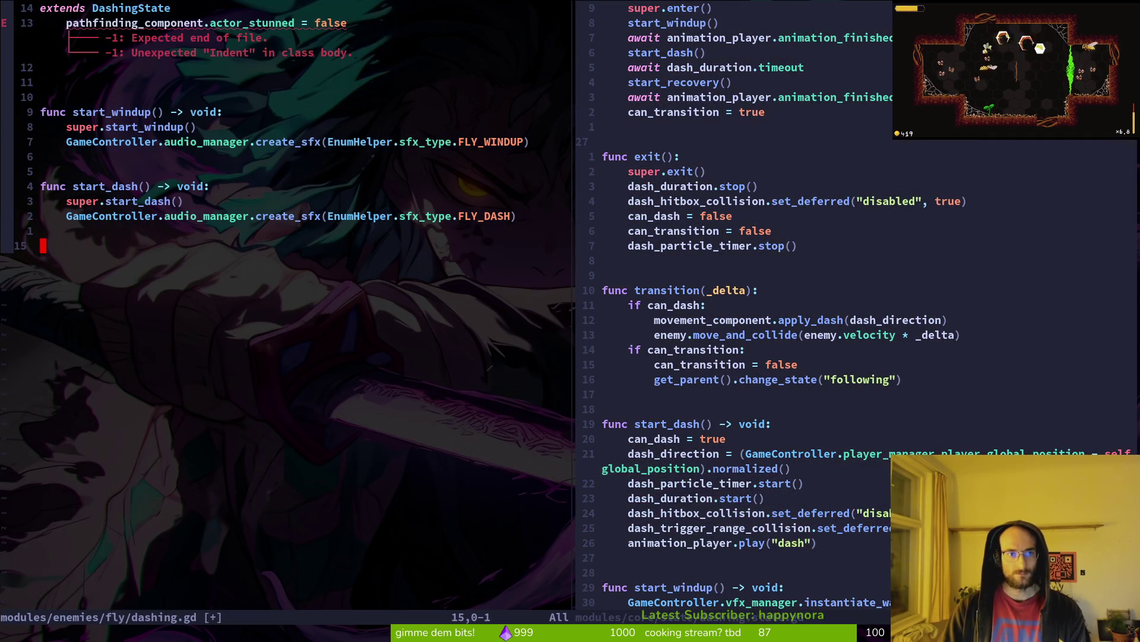
key("k")
key("8")
key("k")
key("e")
key("l")
key("k")
key("k")
key("p")
key("k")
key("k")
key("k")
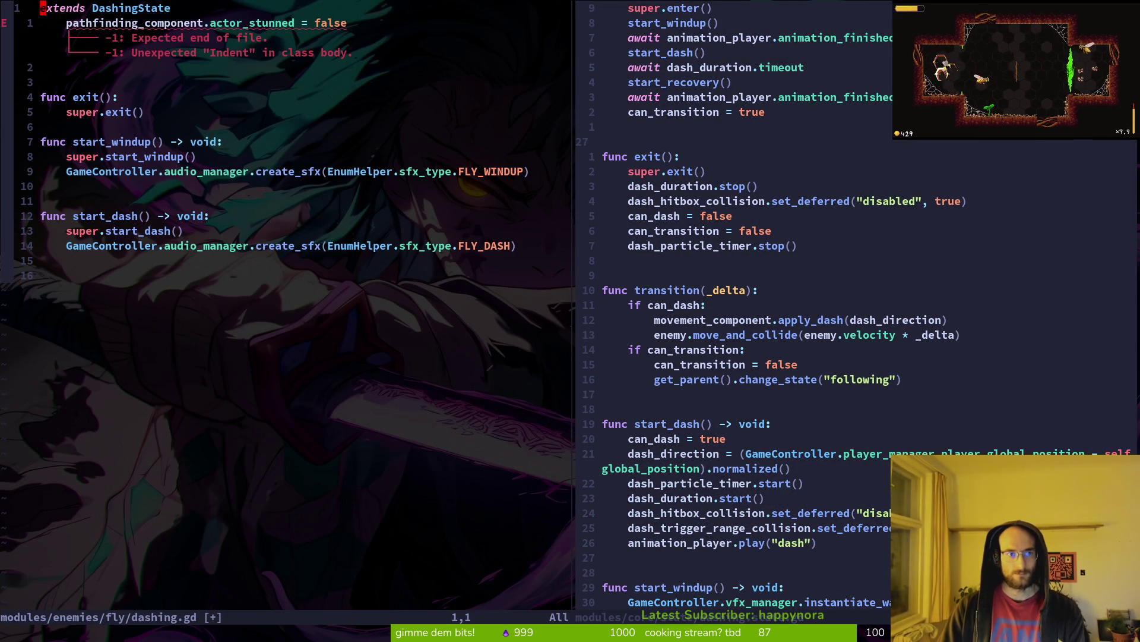
Step: Move the stun reset line under super.exit(), indent it, and save the fly's dashing.gd
key("V")
key("Escape")
key("j")
key("V")
key("J")
key("J")
key("J")
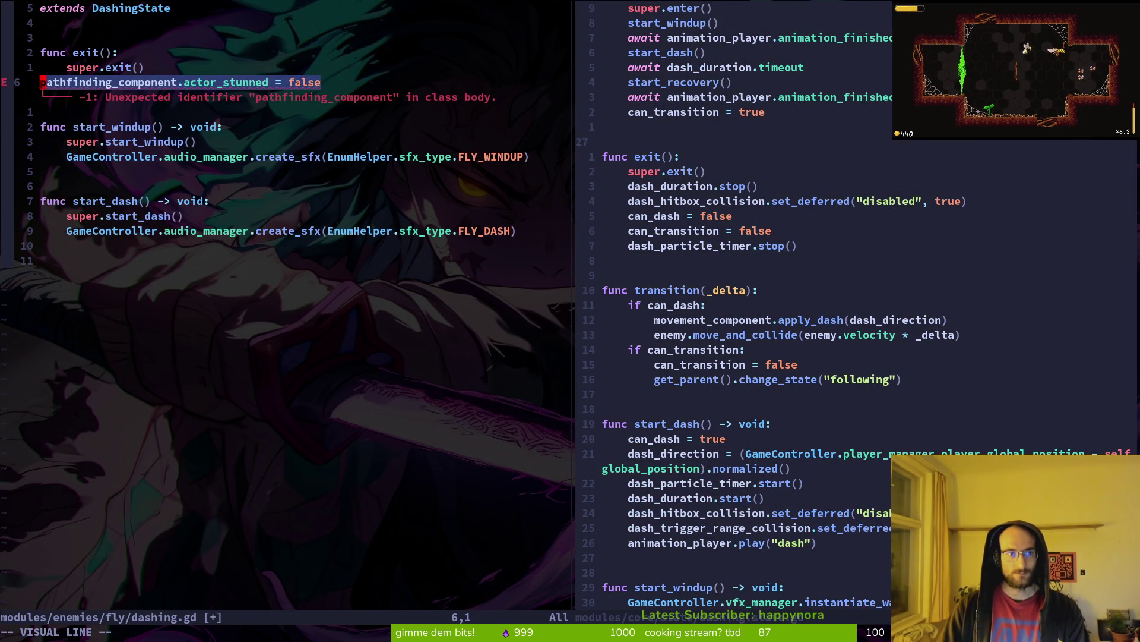
key("greater")
key("colon")
key("w")
key("Return")
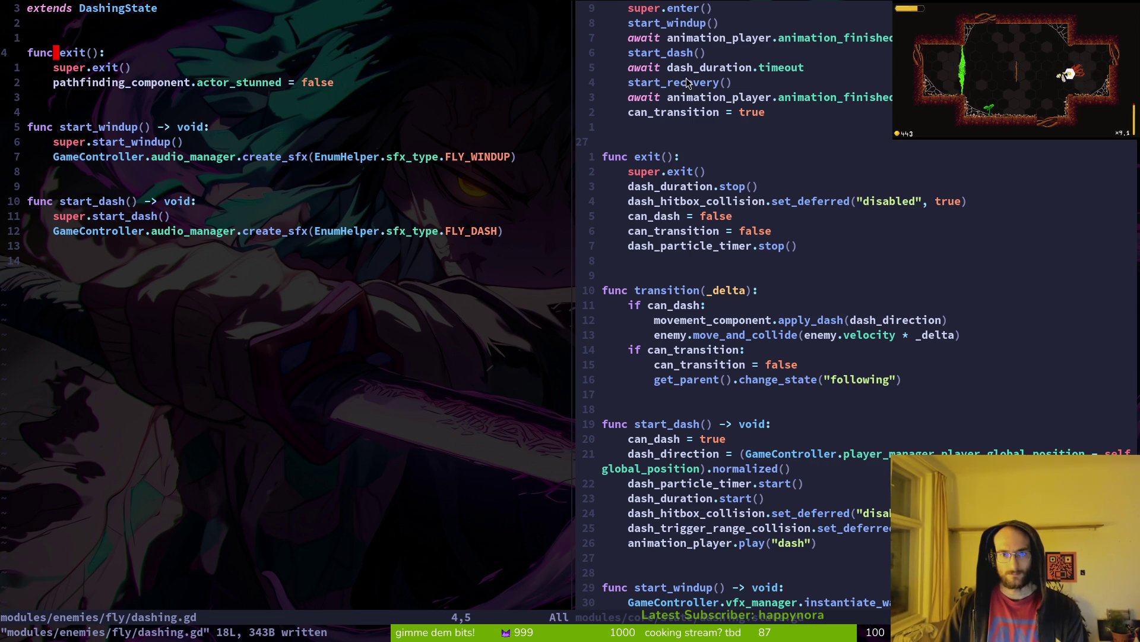
Step: Move the pathfinding_component export from dashing.state.gd into the fly's dashing.gd
scroll(779, 257, "down", 2)
scroll(663, 211, "up", 8)
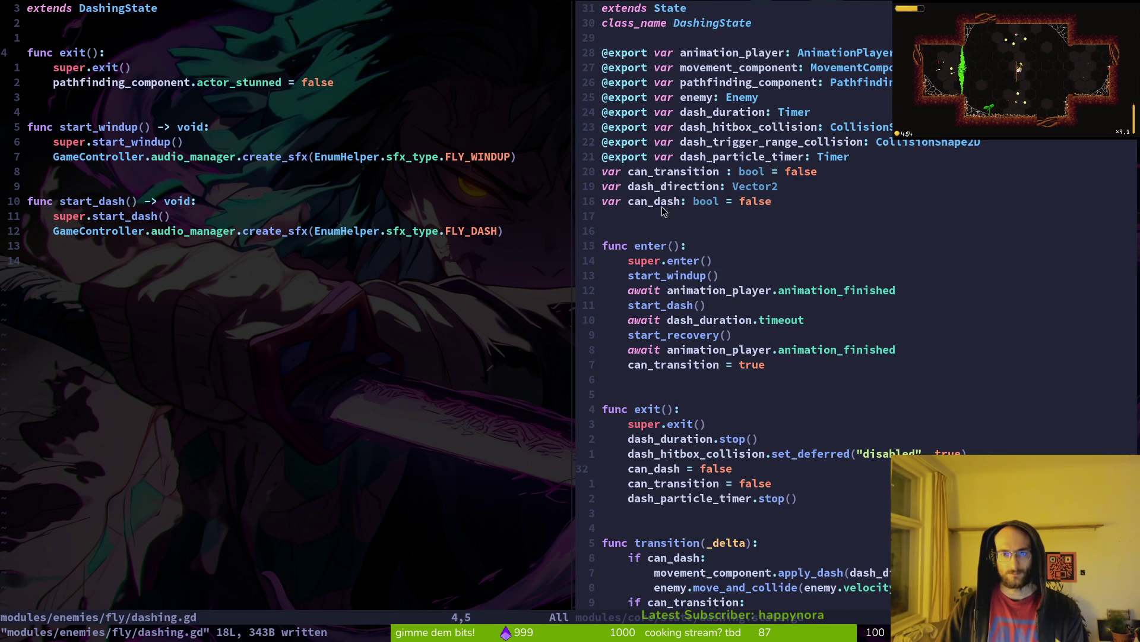
left_click(722, 84)
key("shift+v")
type("d:w")
key("Return")
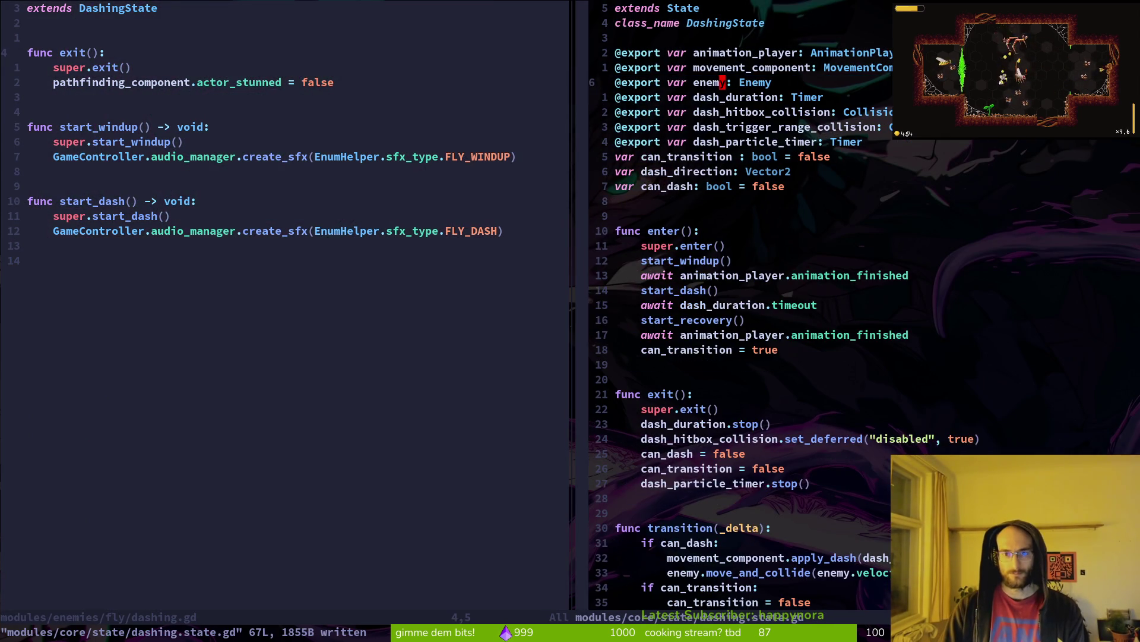
key("p")
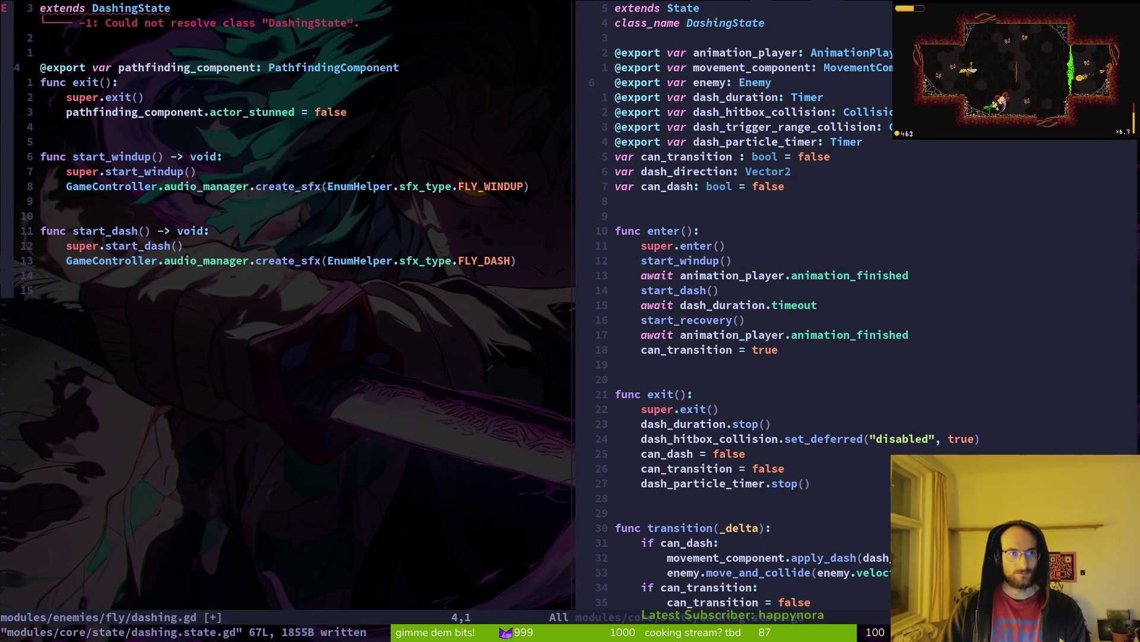
Step: Cut the stun-on-windup line from start_windup in the shared dashing.state.gd
scroll(943, 316, "down", 6)
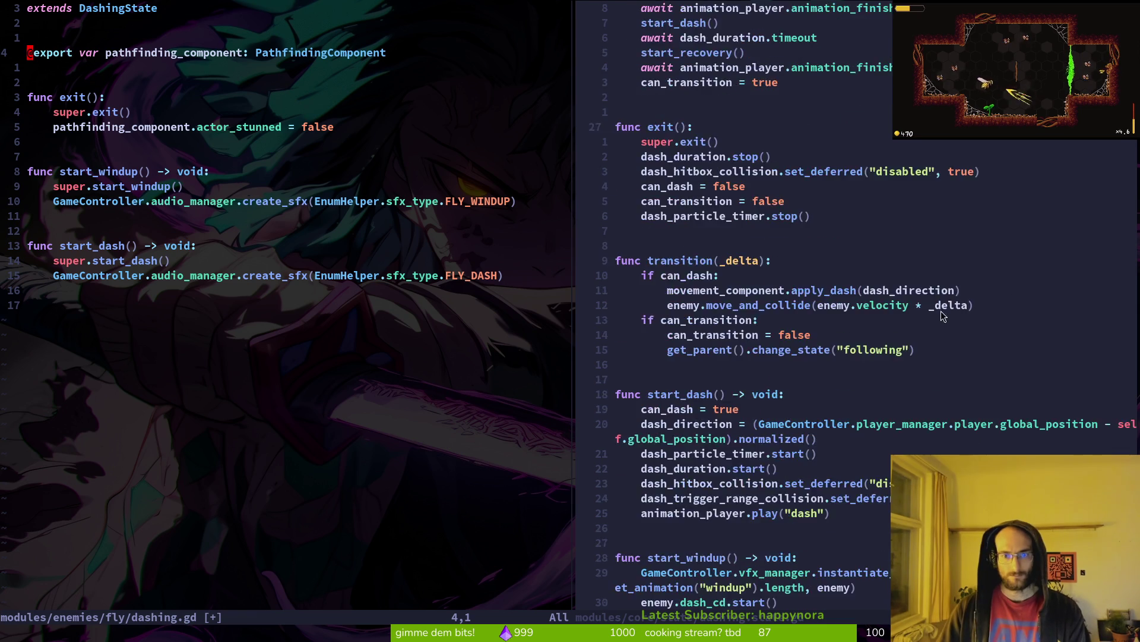
scroll(943, 316, "down", 6)
left_click(707, 364)
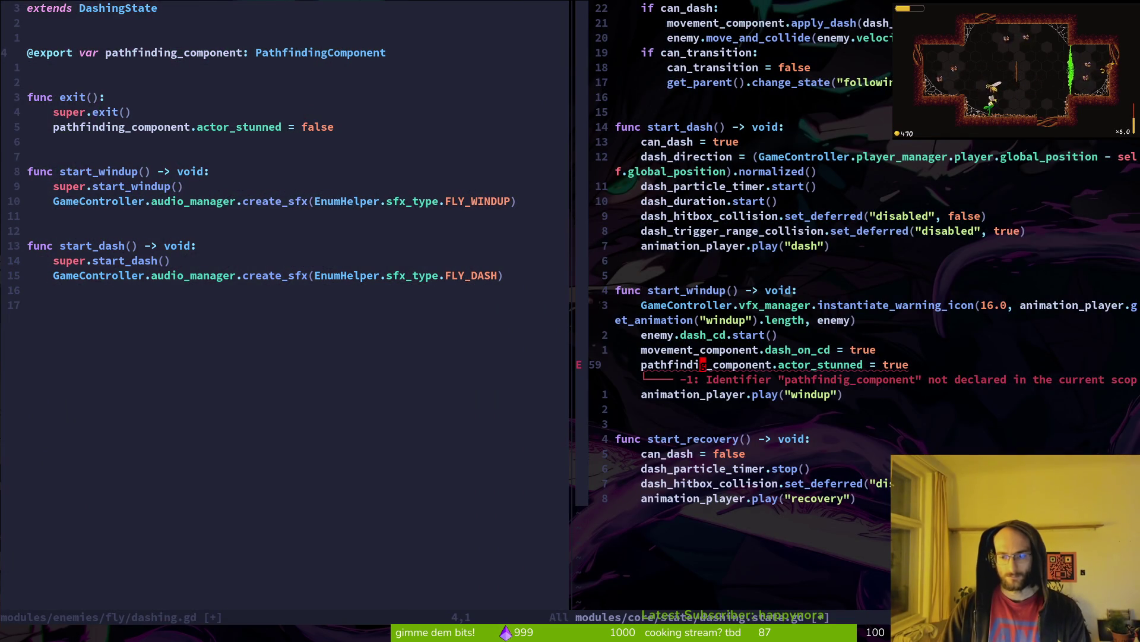
key("x")
key("u")
key("d")
key("d")
type(":w")
key("Return")
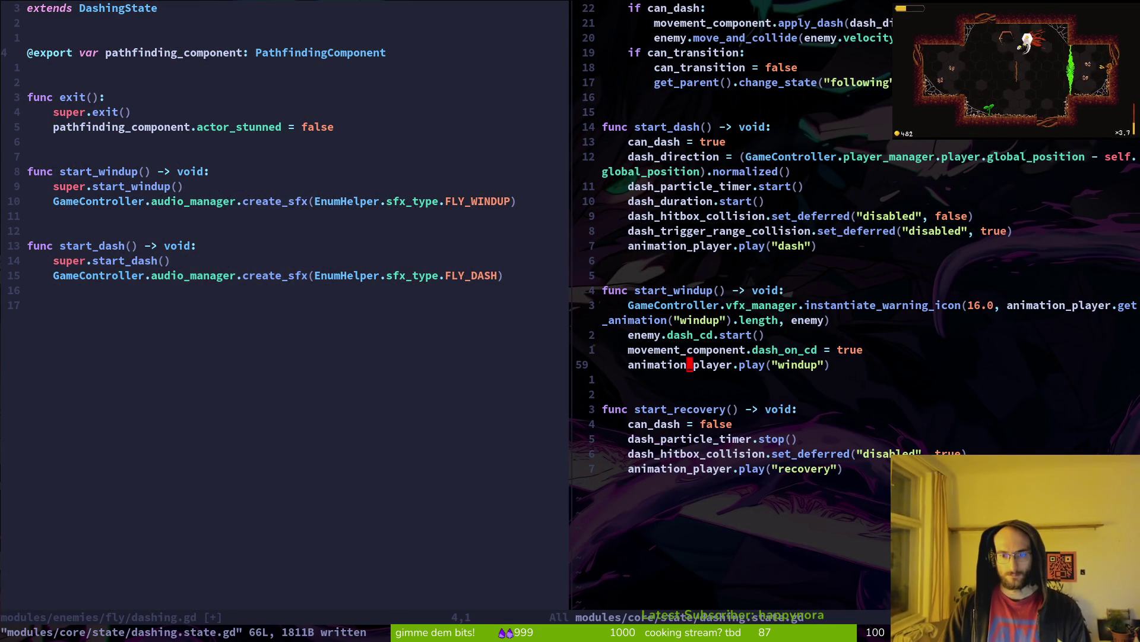
Step: Paste the stun line below super.start_windup() in the fly's dashing.gd and save both scripts
key("ctrl+w")
key("h")
key("j")
key("j")
key("j")
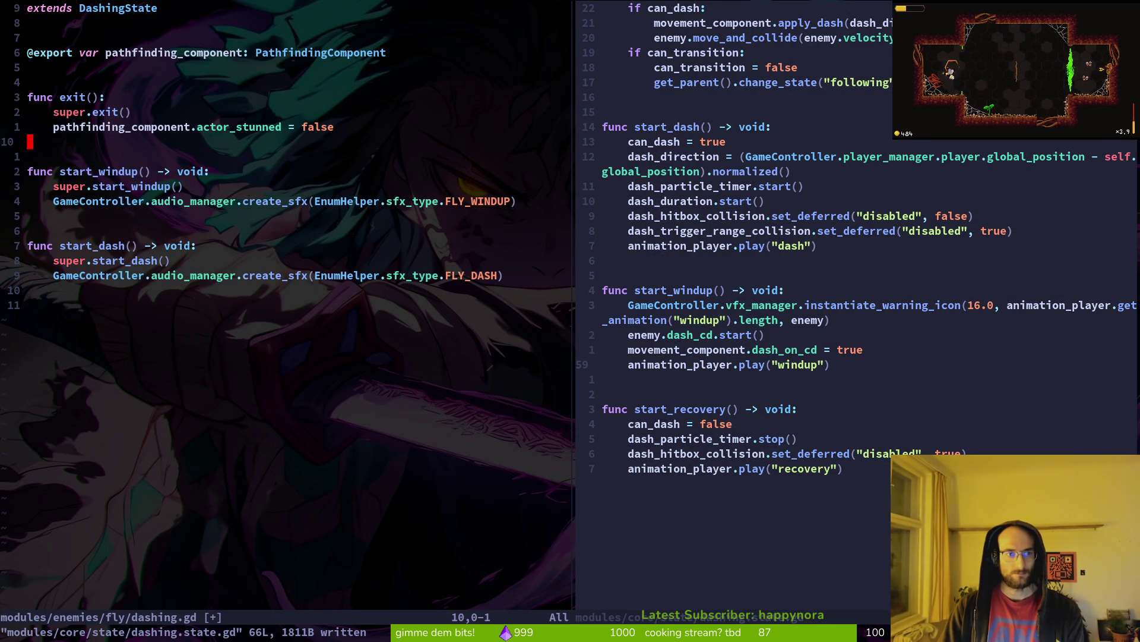
type("p:w")
key("Return")
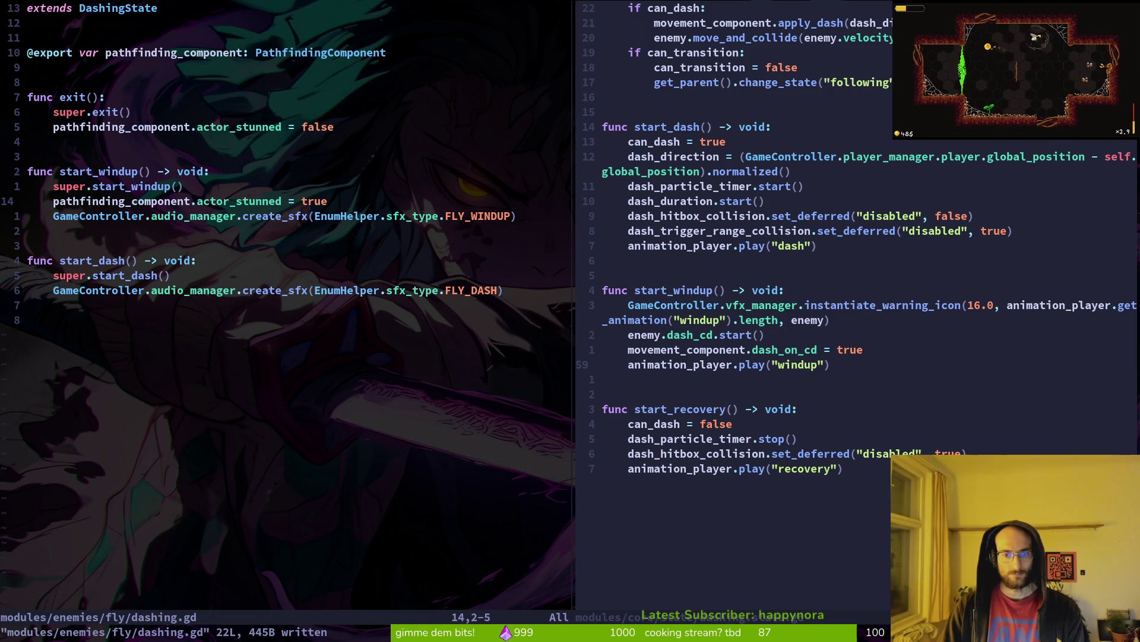
key("ctrl+w")
type("l:w")
key("Return")
key("ctrl+o")
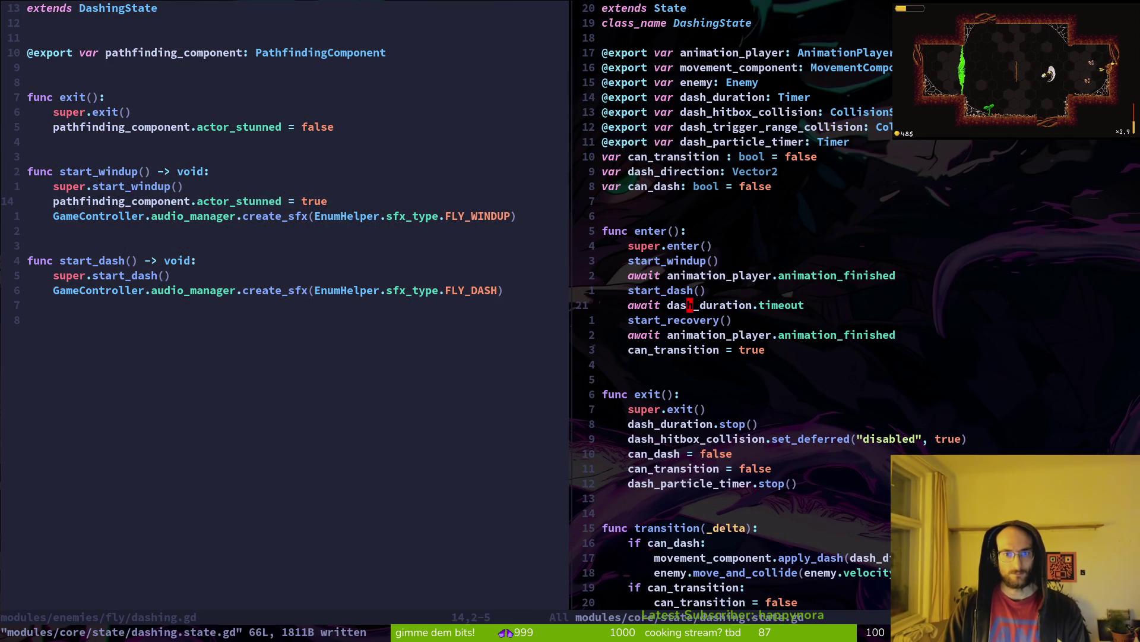
key("alt+Tab")
Step: Delete the PathfindingComponent node from the fruitfly scene and save the scene
left_click(87, 219)
key("Delete")
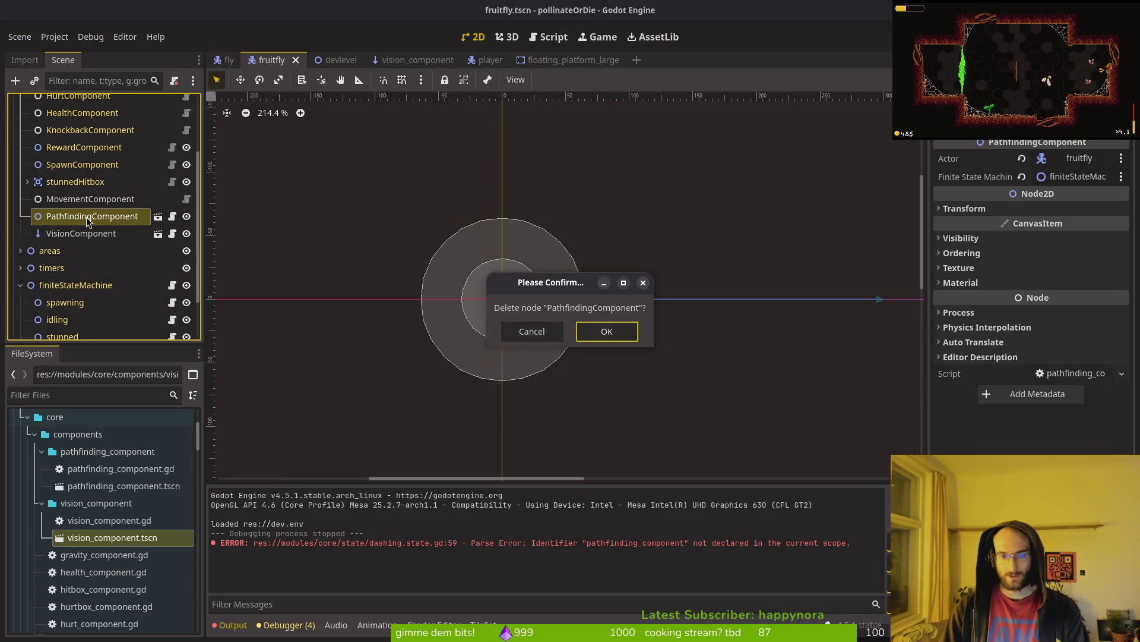
key("Return")
key("ctrl+s")
Step: Check the dashing state and MovementComponent dash speed, then test-launch and close the game
left_click(62, 312)
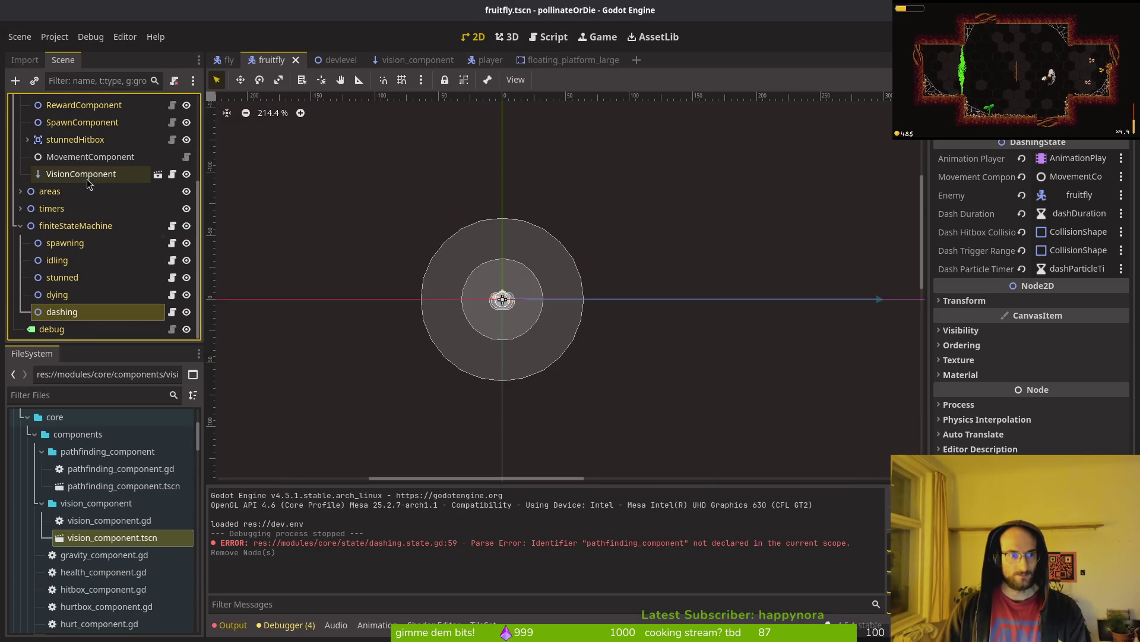
left_click(83, 156)
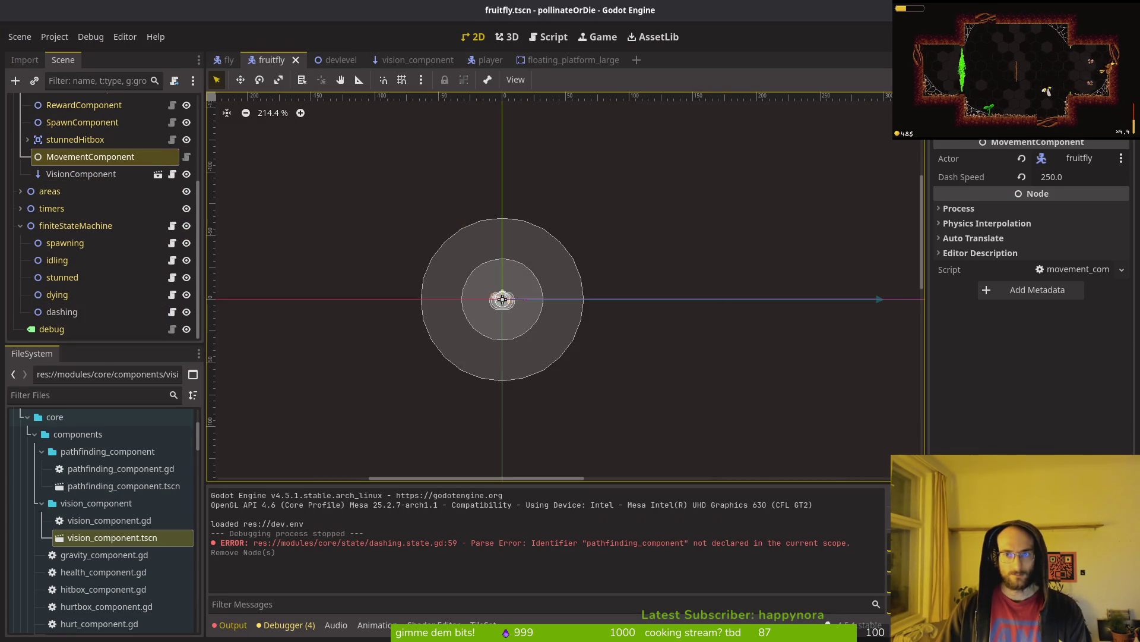
key("F5")
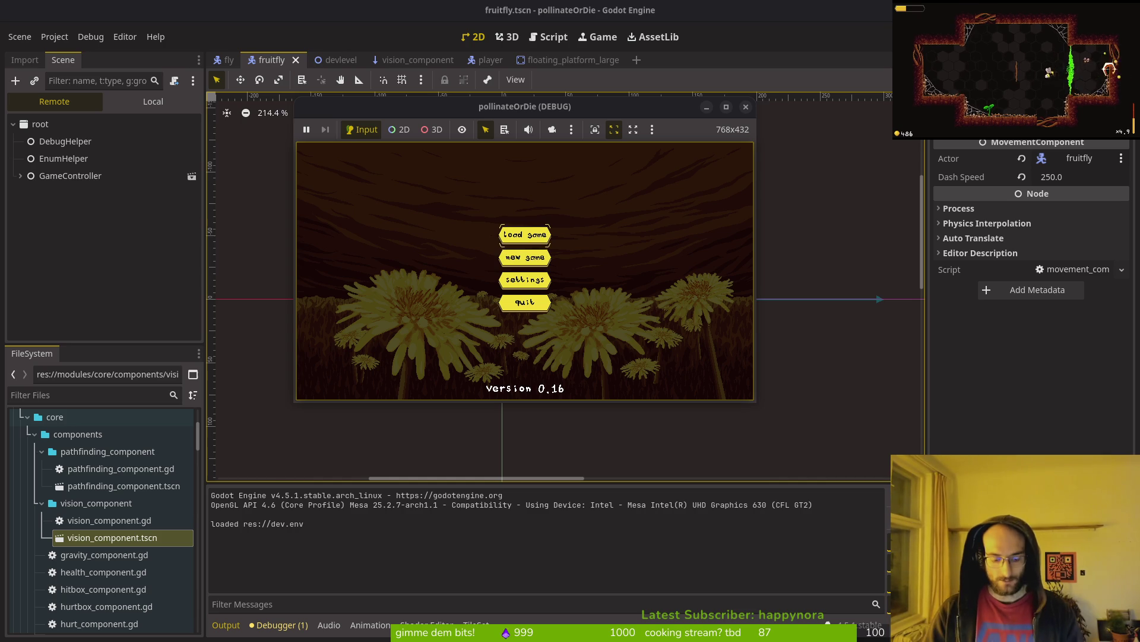
key("F8")
key("super+1")
left_click(796, 254)
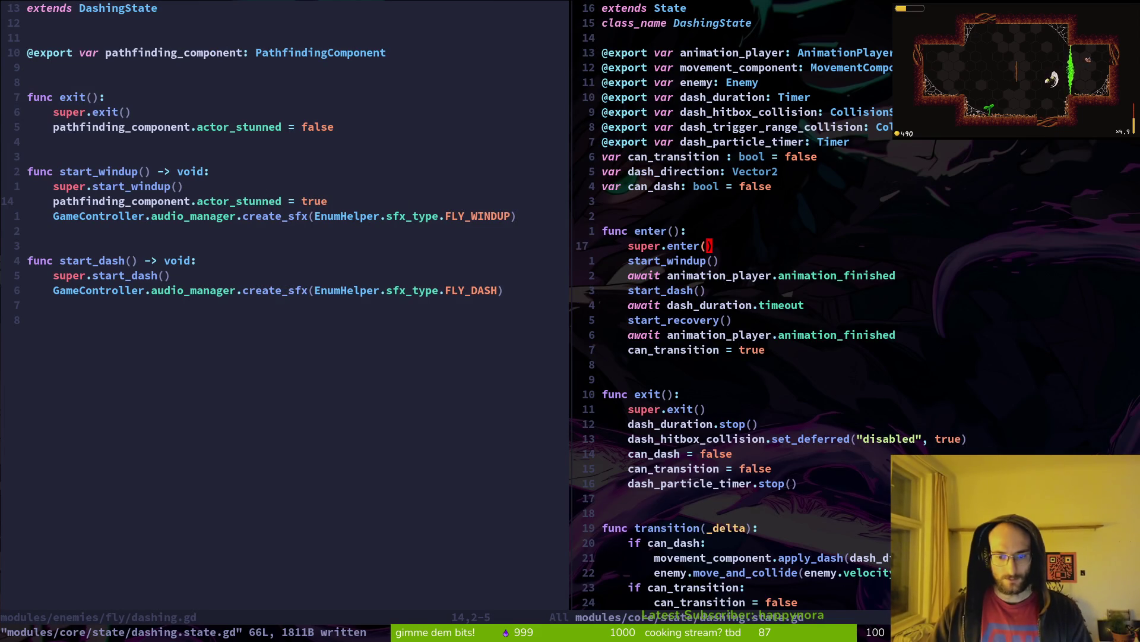
key("space")
key("f")
key("f")
type("frfr")
key("Return")
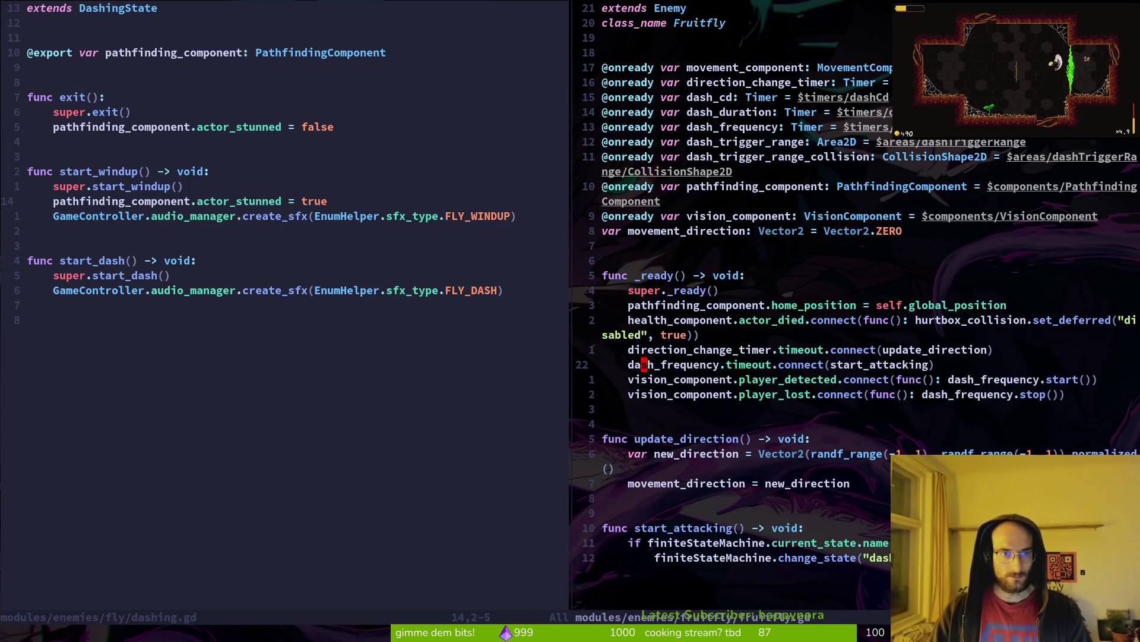
key("k")
key("braceleft")
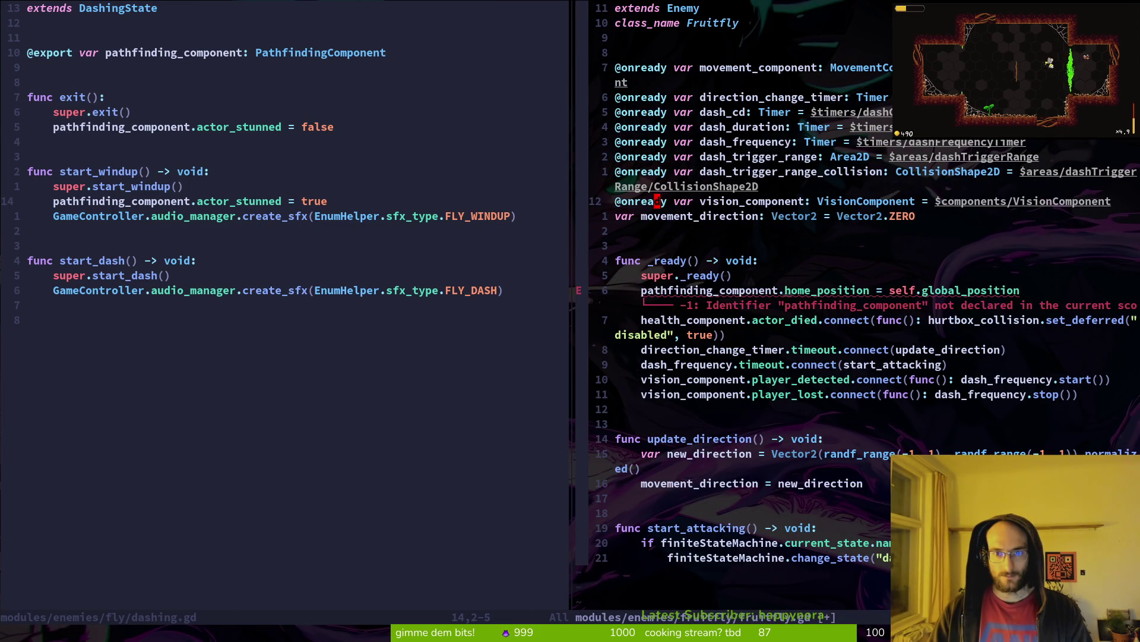
key("d")
key("d")
key("colon")
key("w")
key("Return")
Step: Delete the home_position assignment in _ready and save fruitfly.gd
key("j")
key("j")
key("j")
key("d")
key("d")
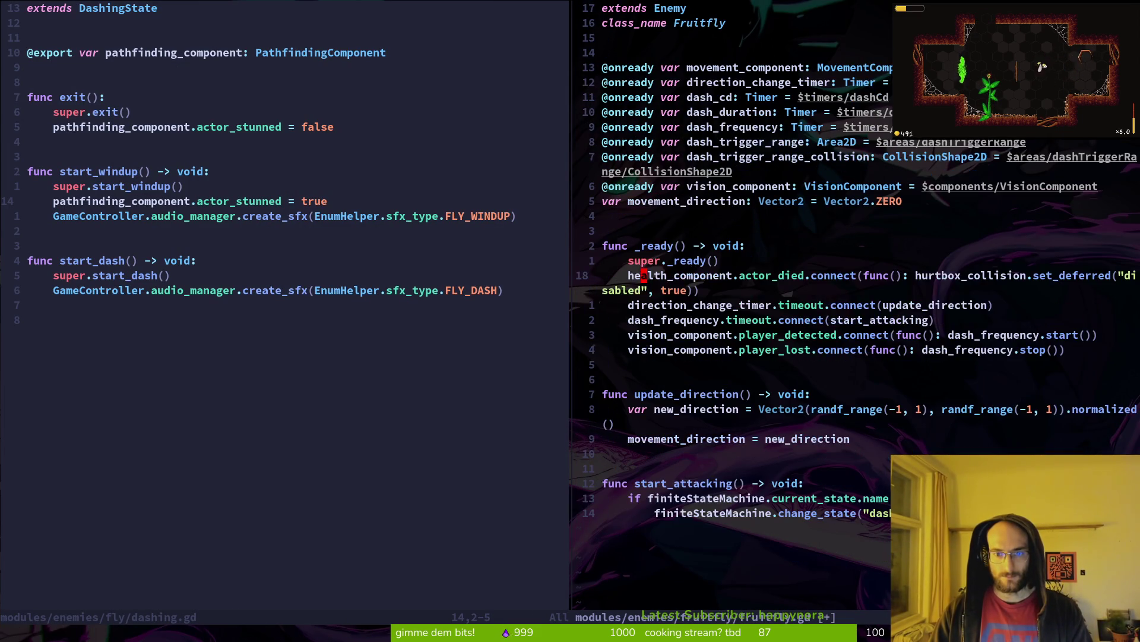
key("colon")
key("w")
key("Return")
key("alt+Tab")
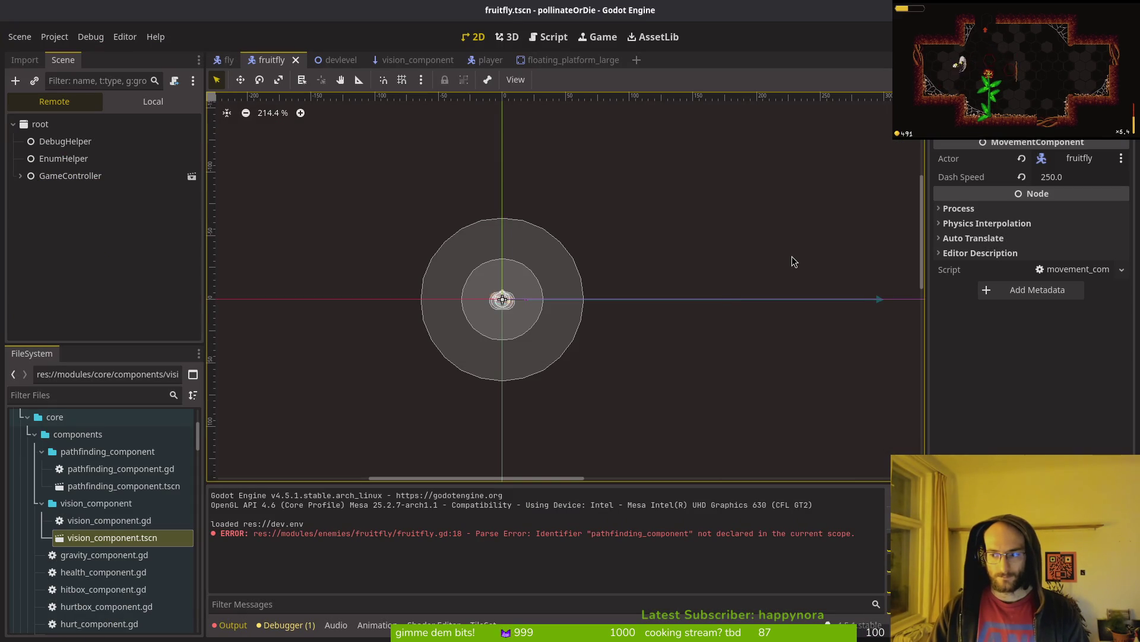
Step: Relaunch the game with F5 and play into the level to watch the fruitflies
key("F5")
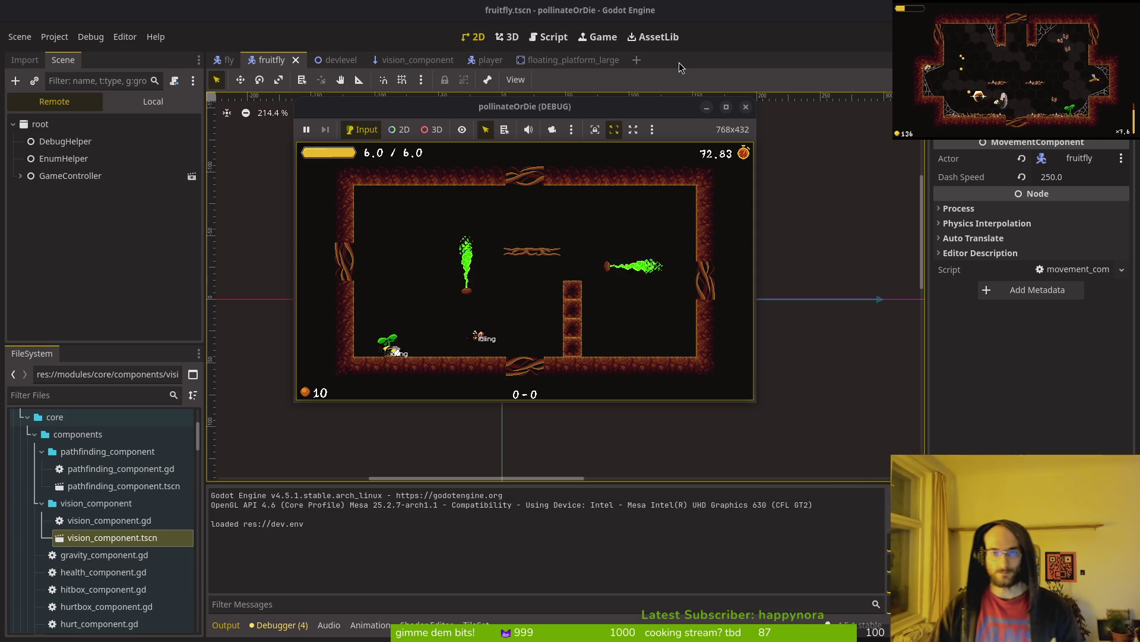
Step: Stop the game and set the MovementComponent Dash Speed to 333 in the Inspector
left_click(746, 107)
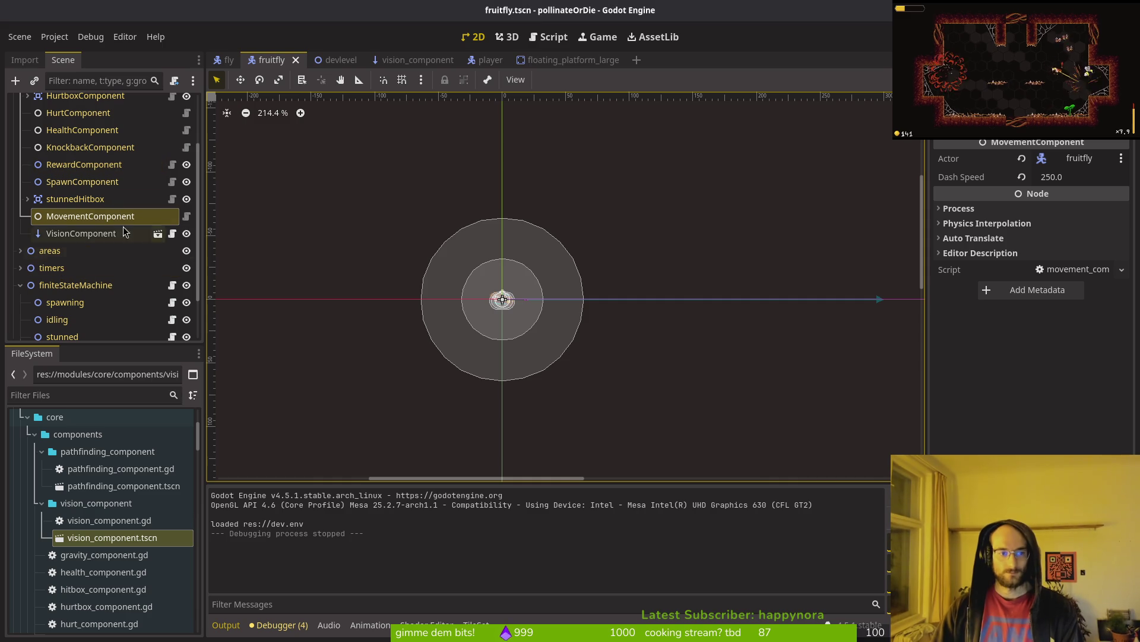
scroll(67, 312, "up", 3)
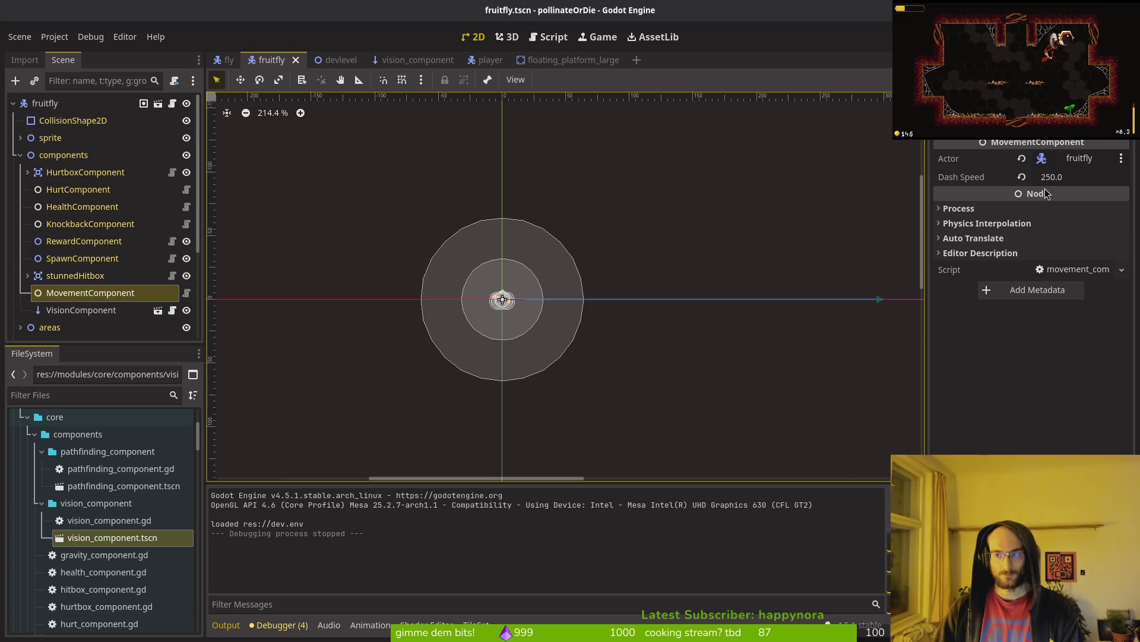
left_click(1077, 176)
type("33")
key("Return")
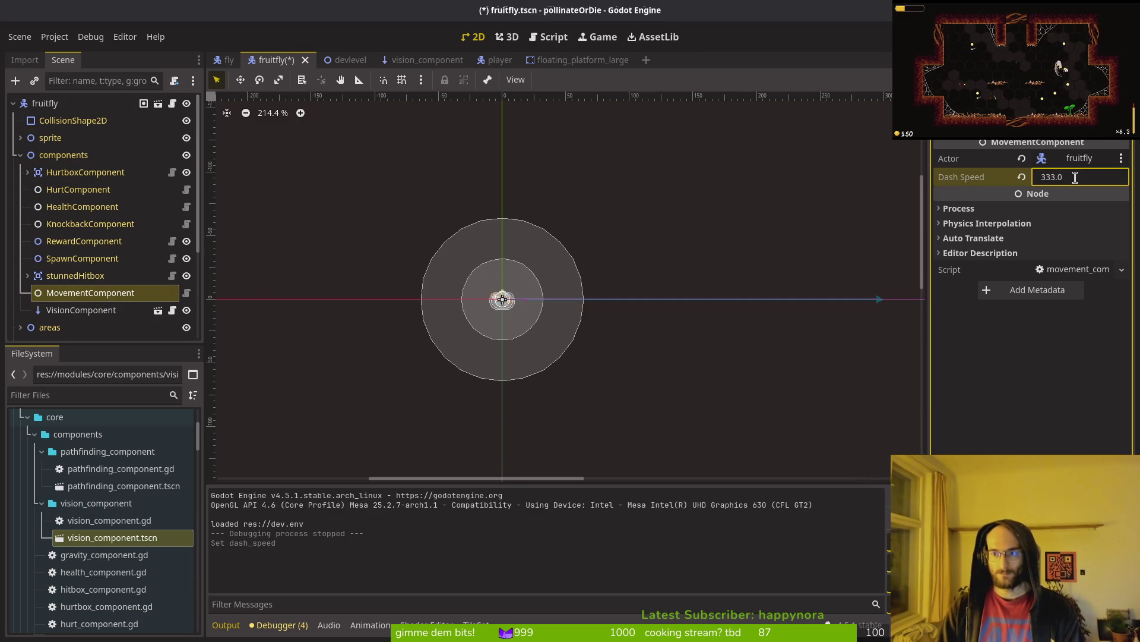
Step: Playtest the faster fruitfly dash by steering the bee through the level, then stop the game
key("F5")
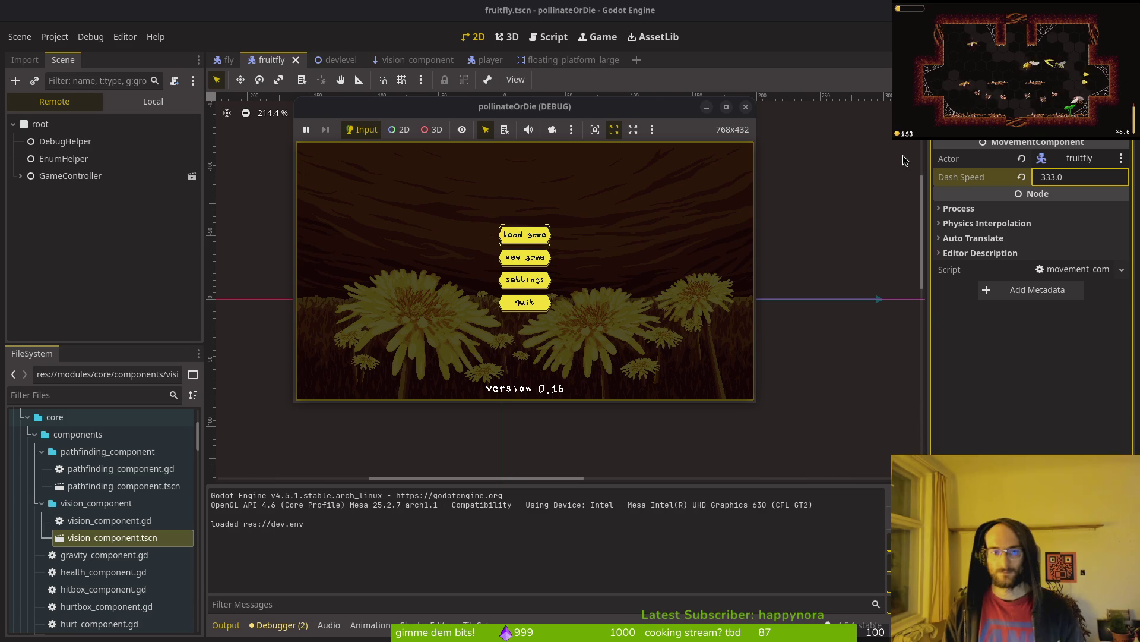
key("w")
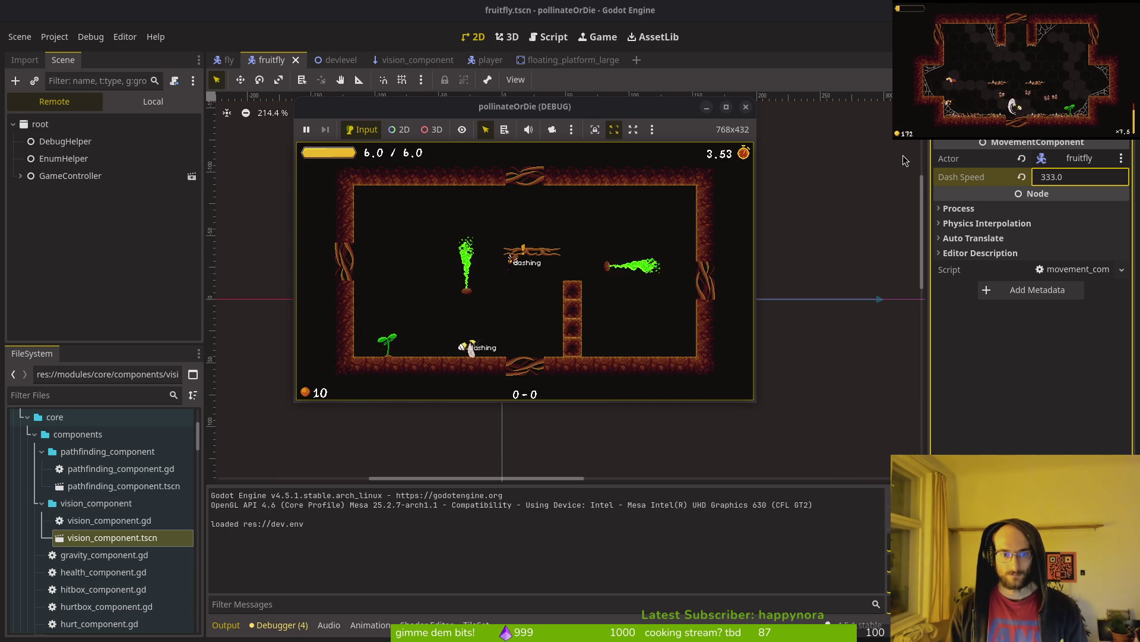
key("a")
key("w")
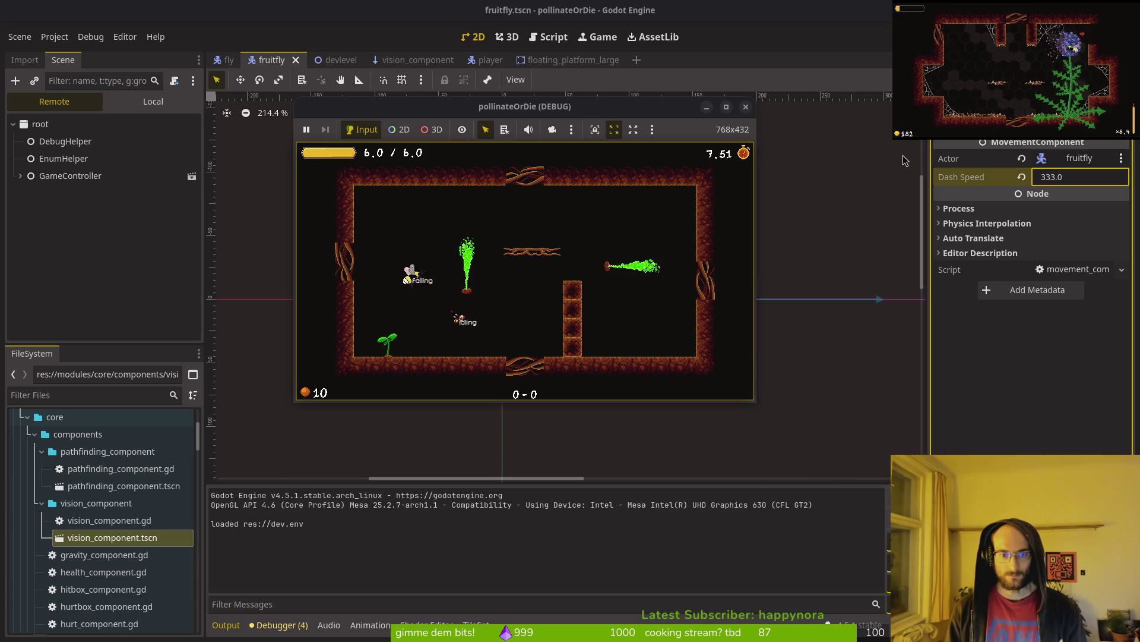
key("d")
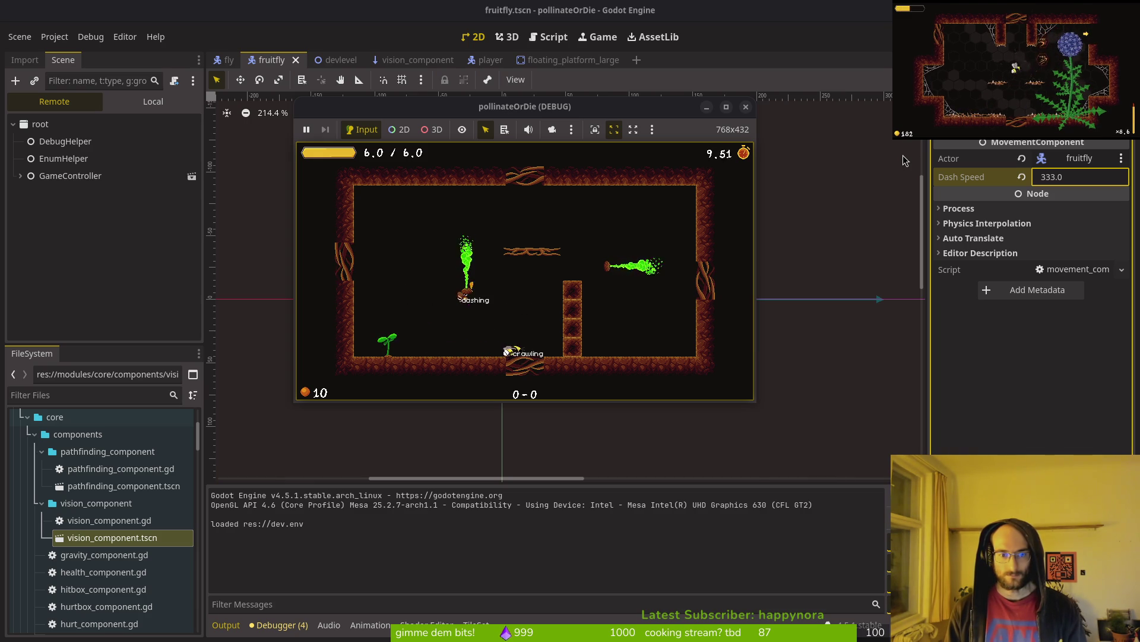
key("a")
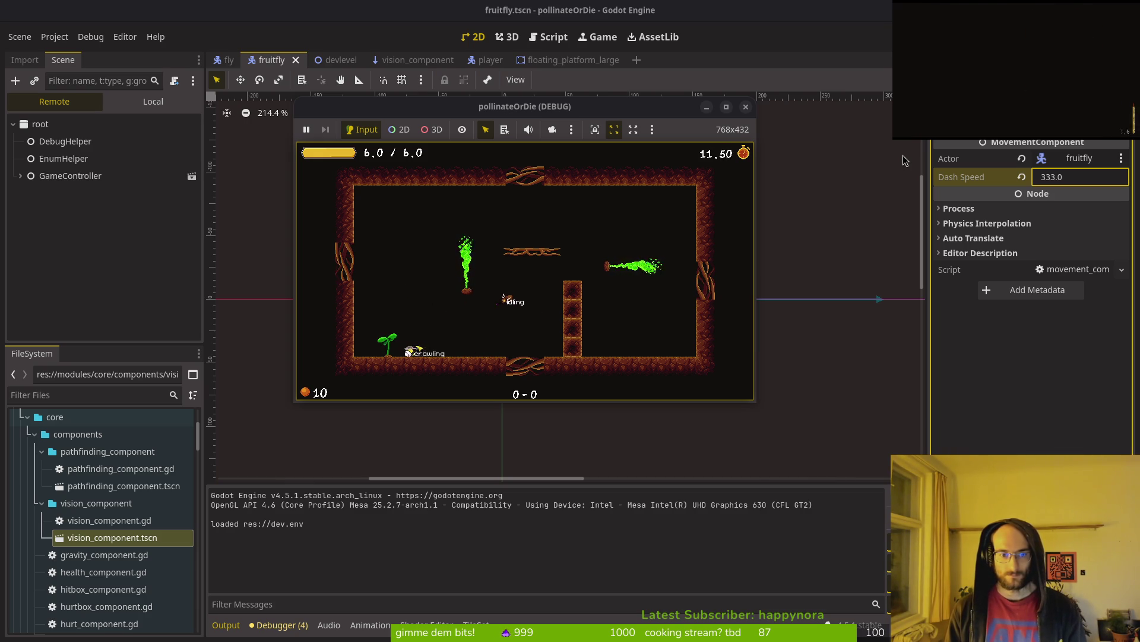
key("w")
key("d")
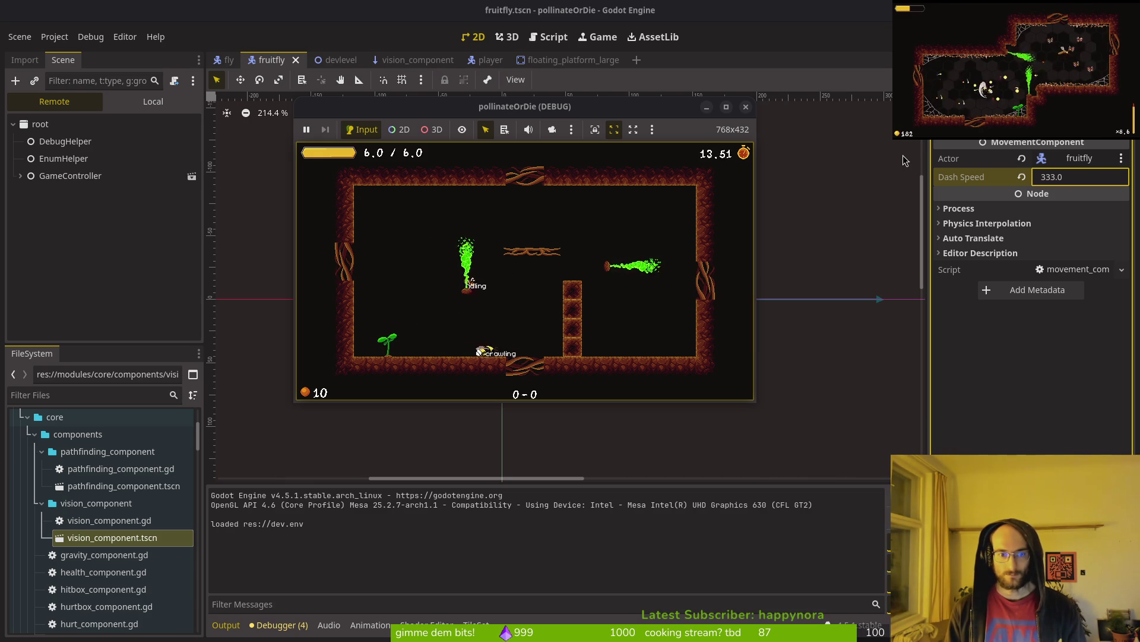
key("w")
key("a")
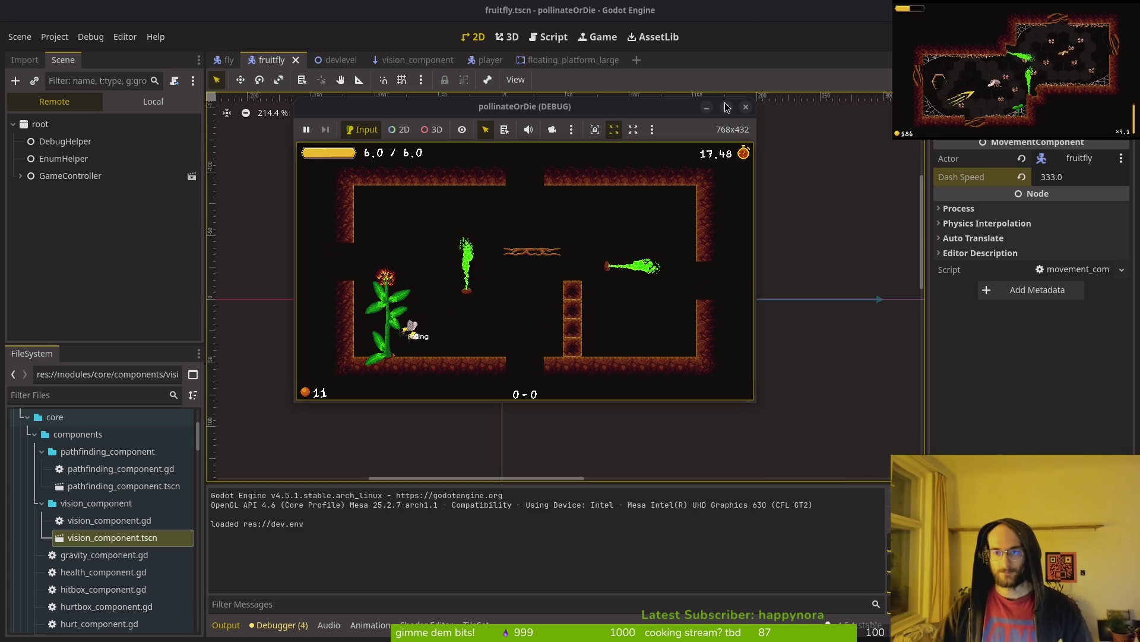
key("F8")
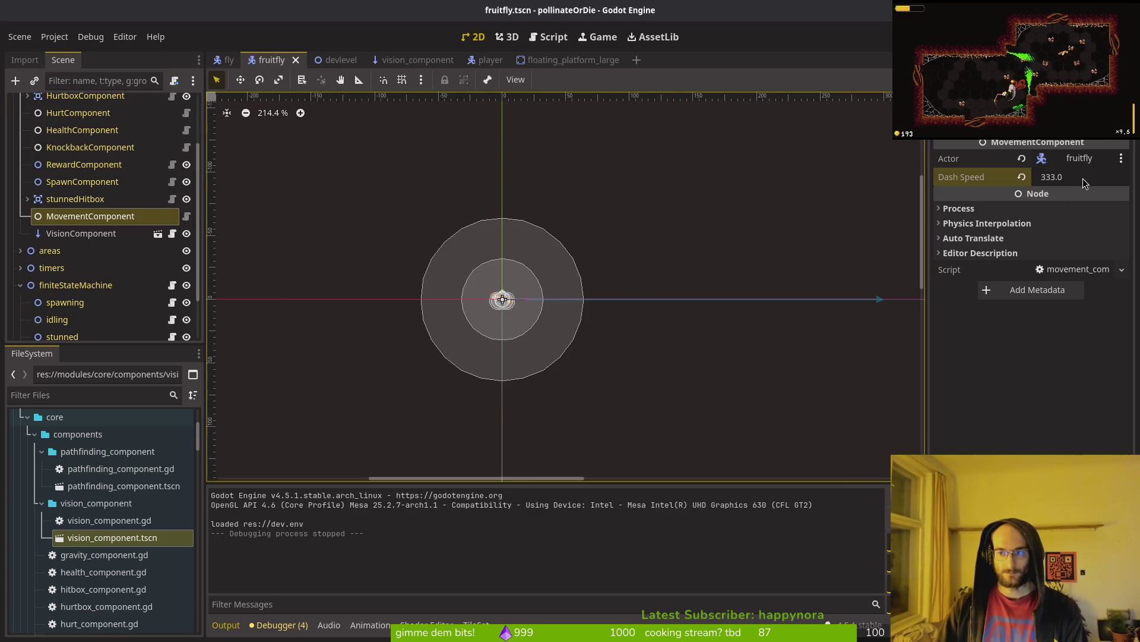
Step: Keep the dash speed at 333, then collapse the components and finiteStateMachine nodes in the fruitfly tree
left_click(1083, 178)
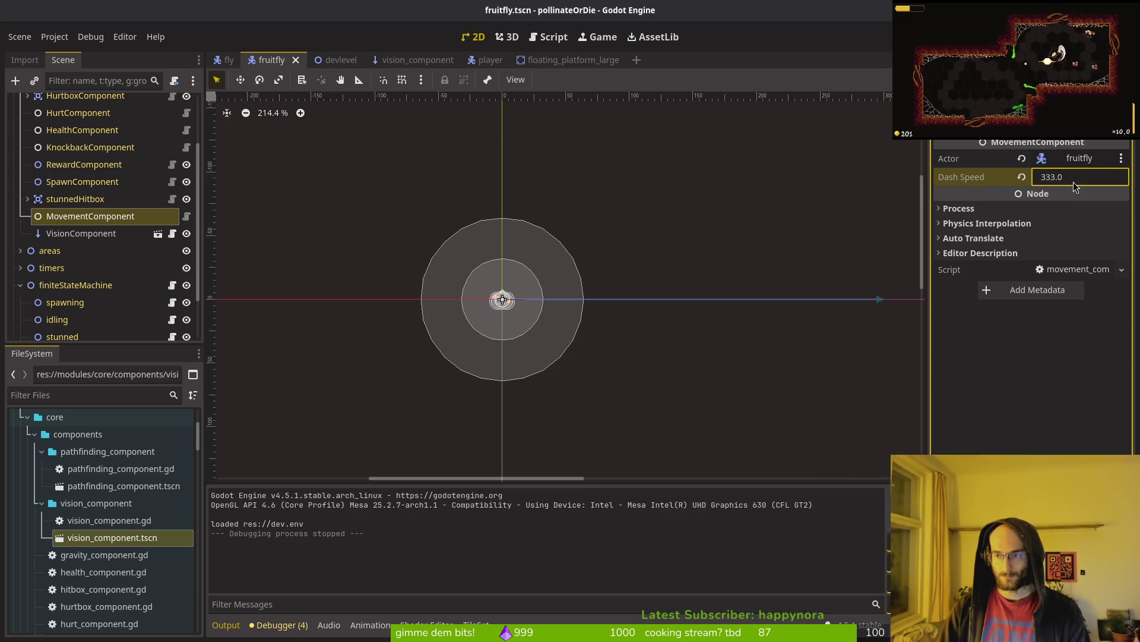
key("Return")
scroll(54, 202, "up", 3)
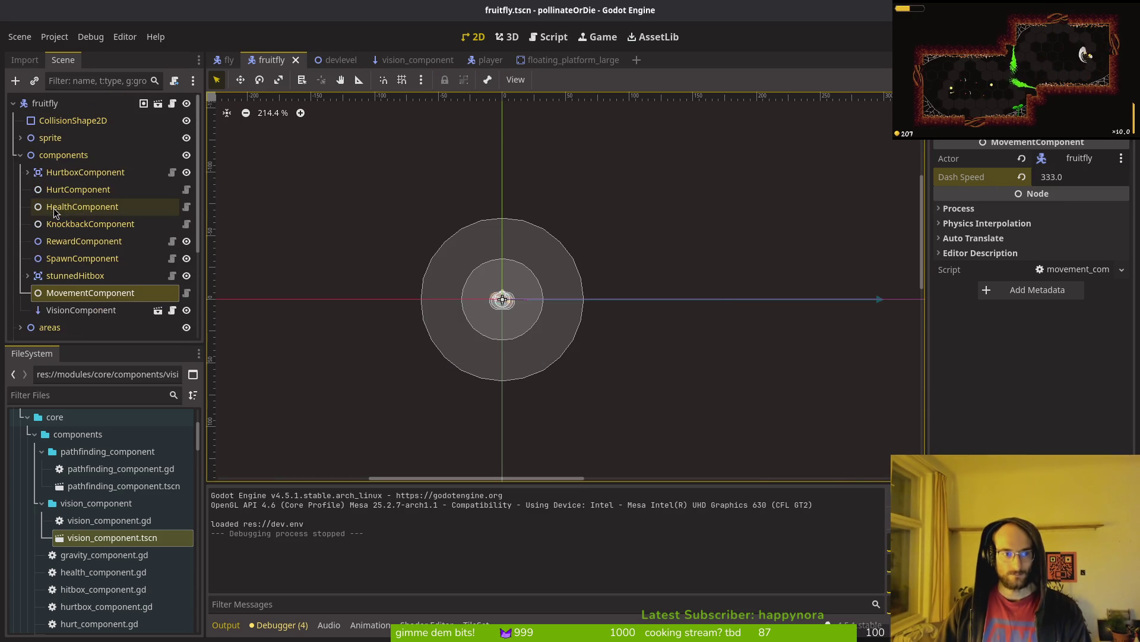
left_click(20, 155)
left_click(21, 207)
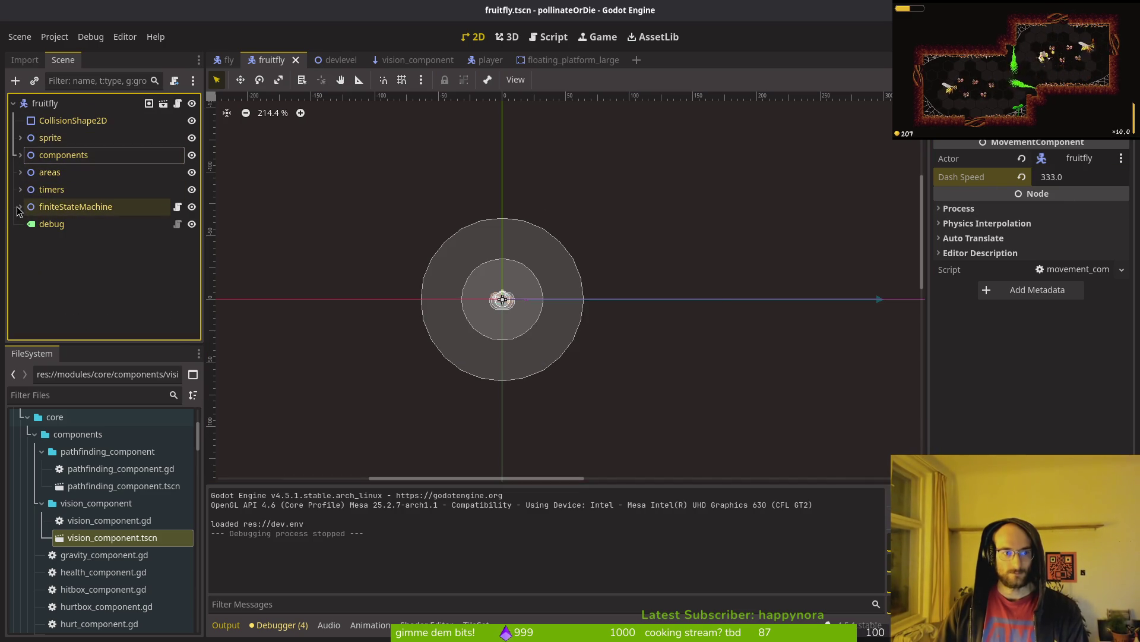
left_click(20, 155)
left_click(21, 158)
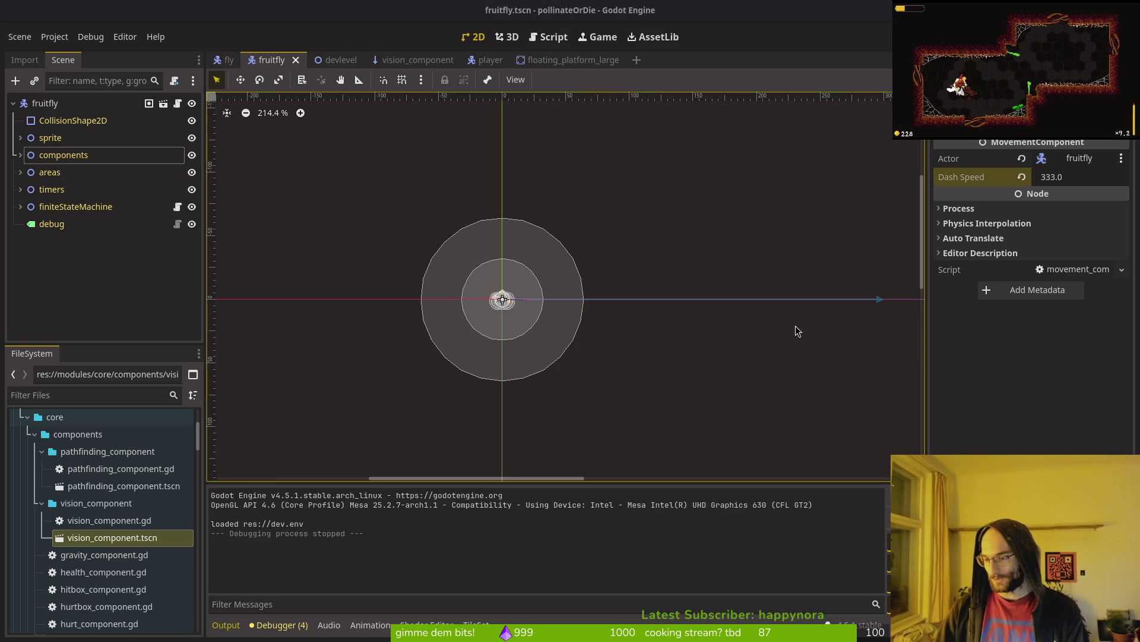
left_click(106, 281)
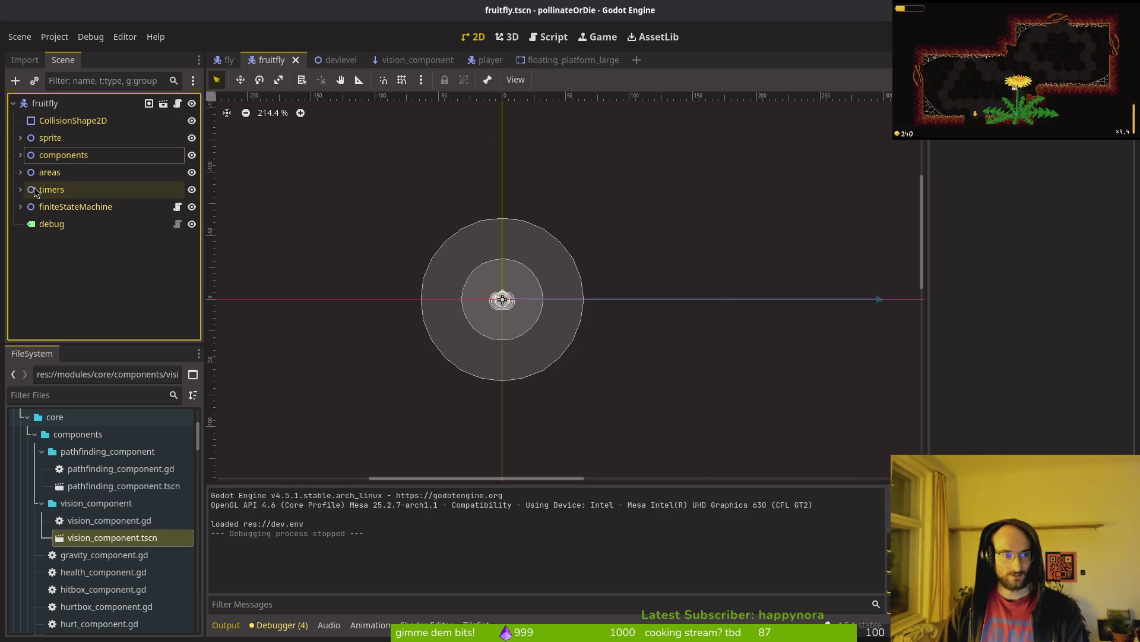
left_click(20, 207)
left_click(19, 207)
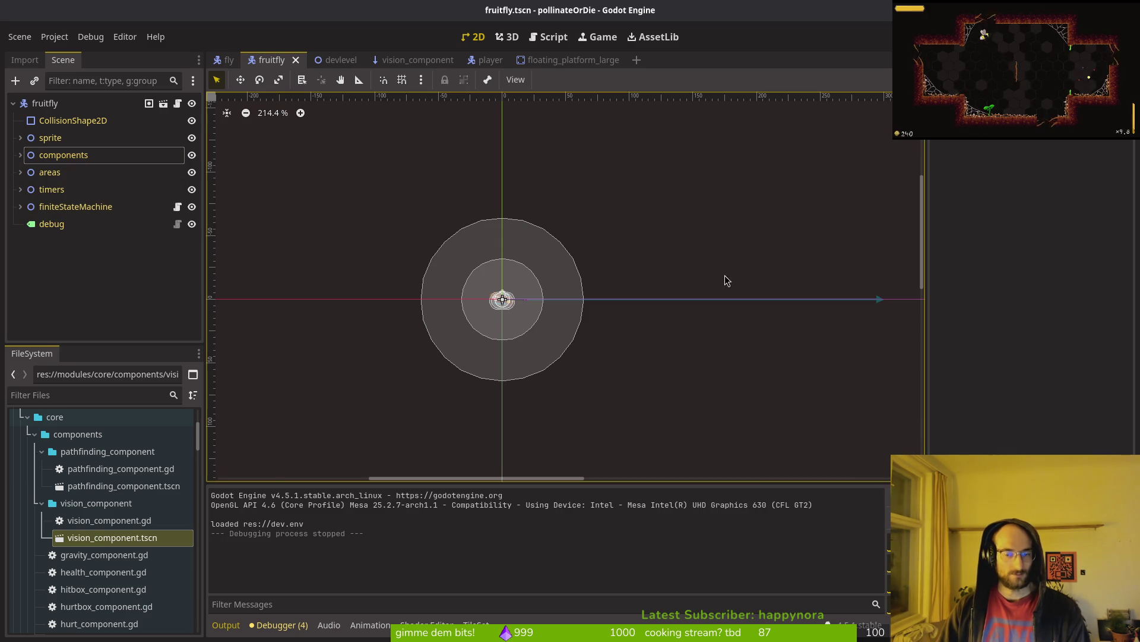
key("alt+Tab")
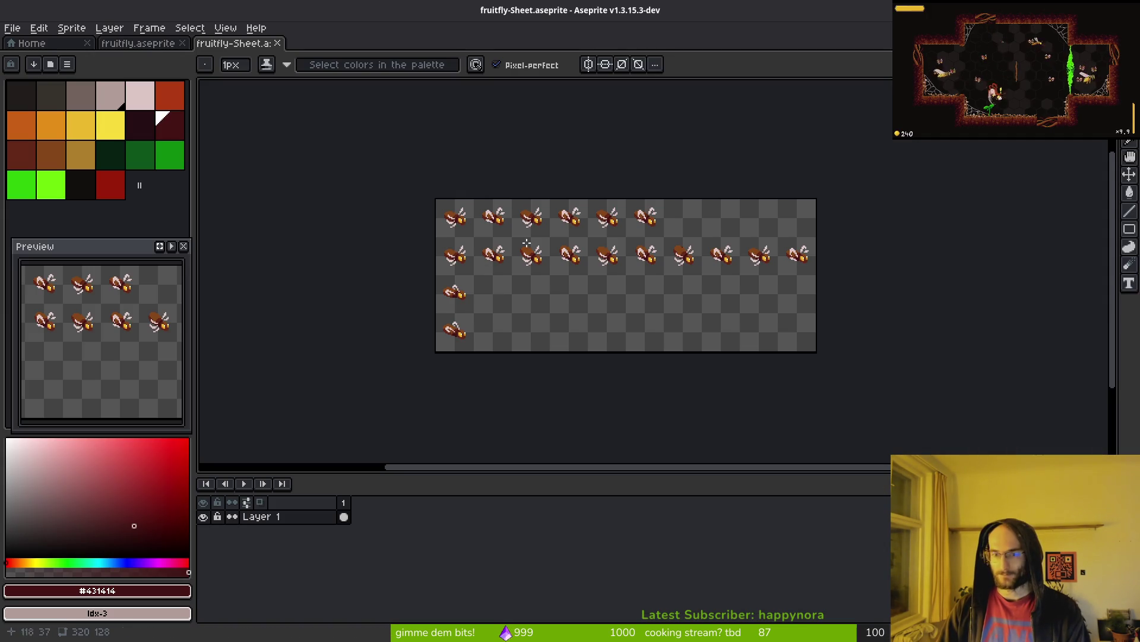
left_click(149, 43)
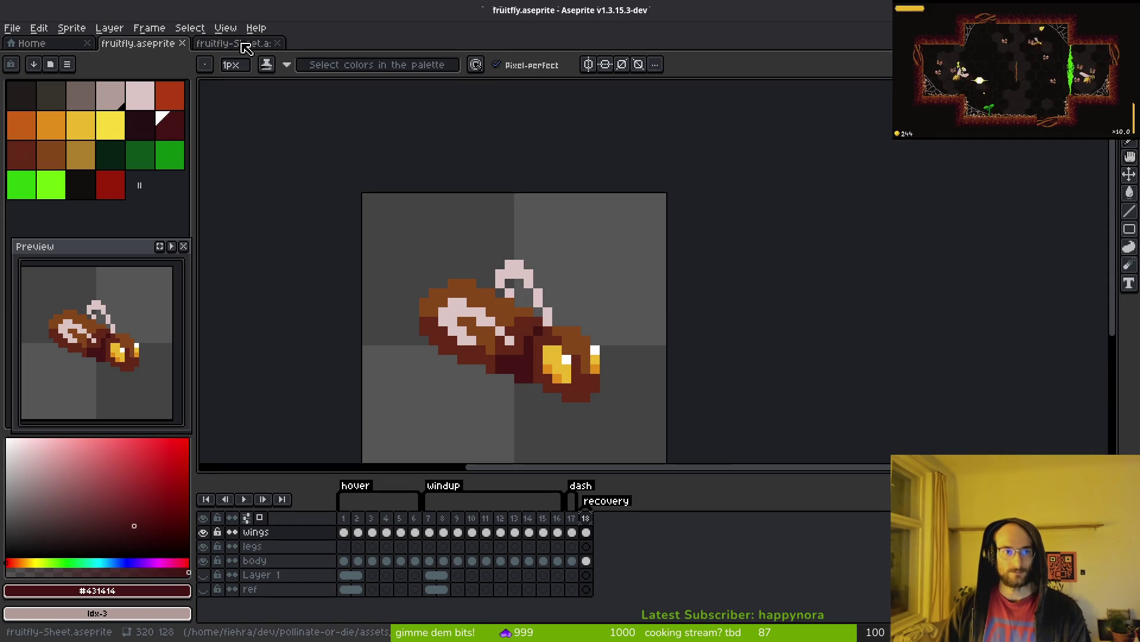
left_click(248, 47)
left_click(151, 44)
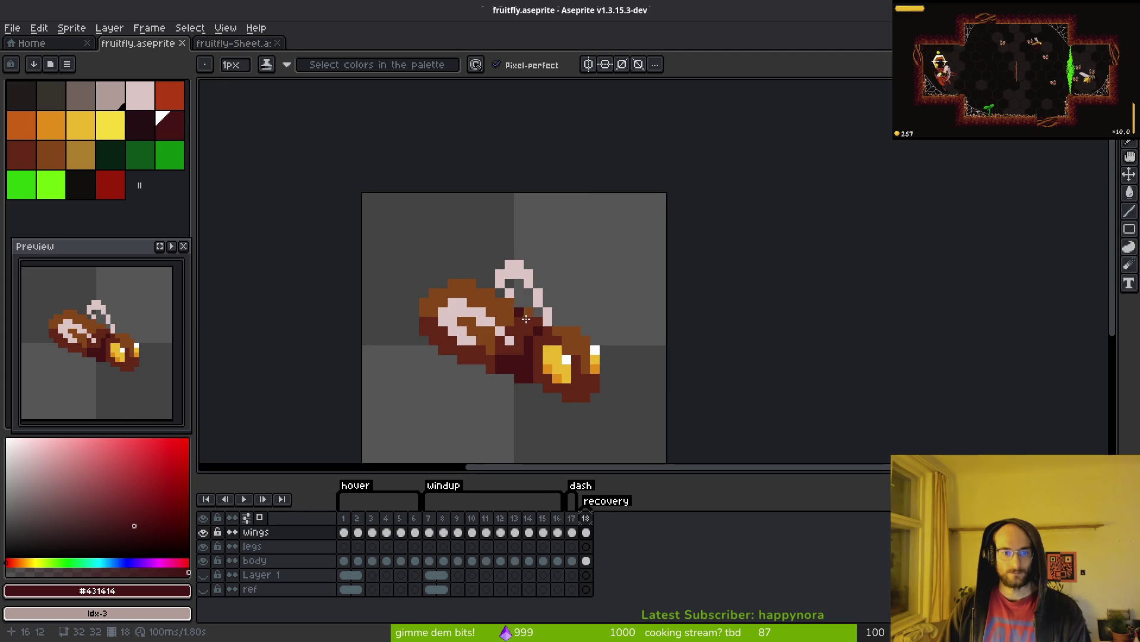
key("ctrl+Tab")
key("alt+Tab")
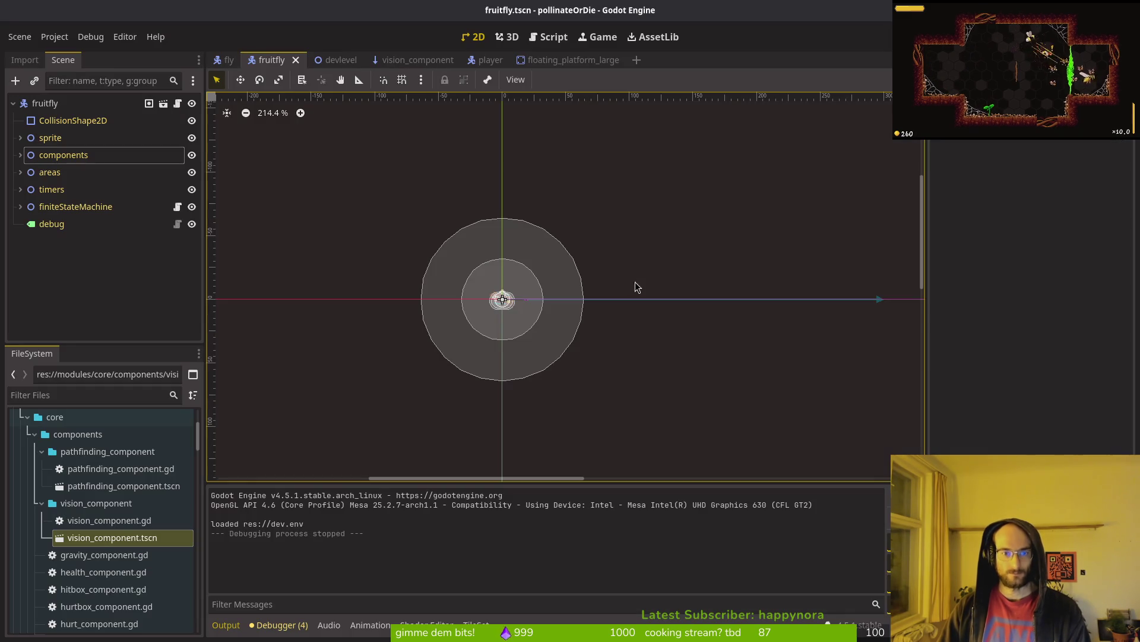
key("F5")
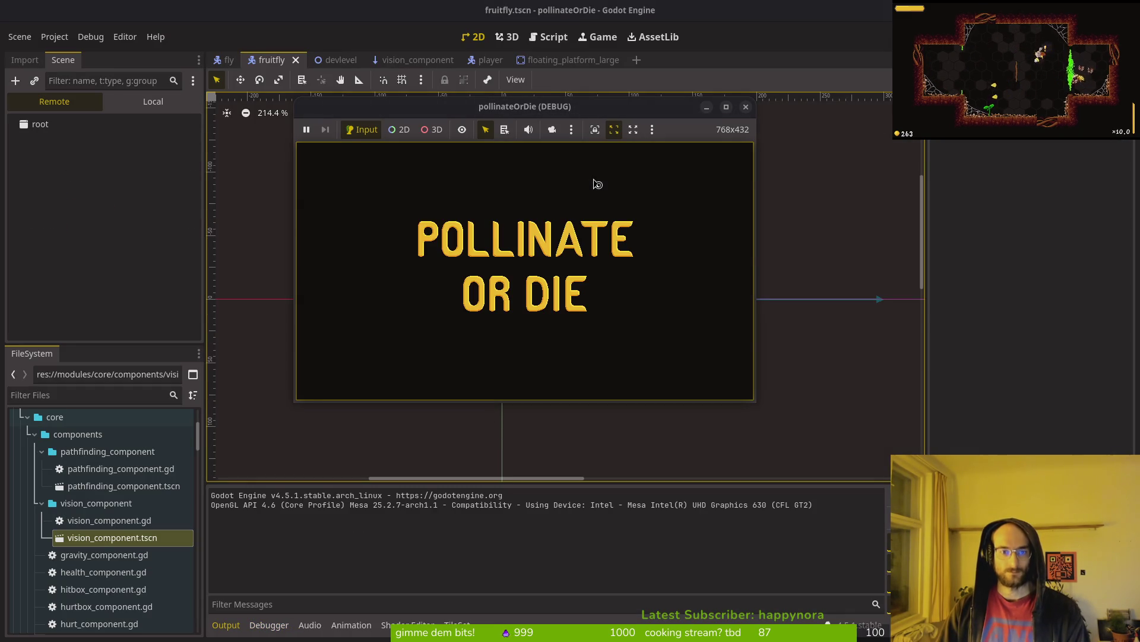
left_click(747, 107)
key("alt+Tab")
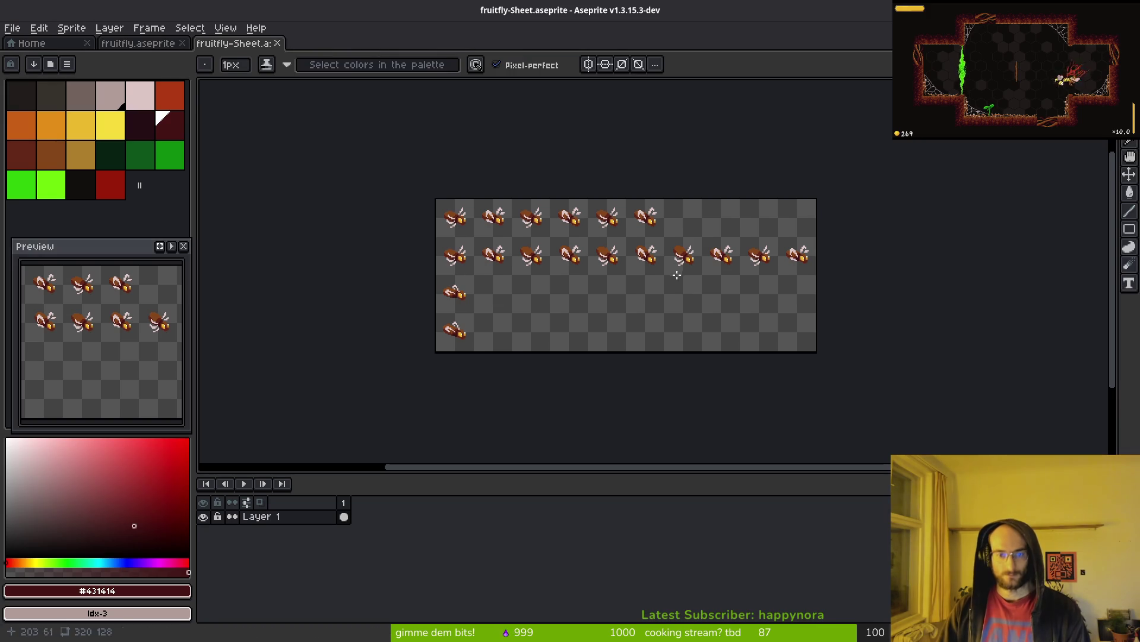